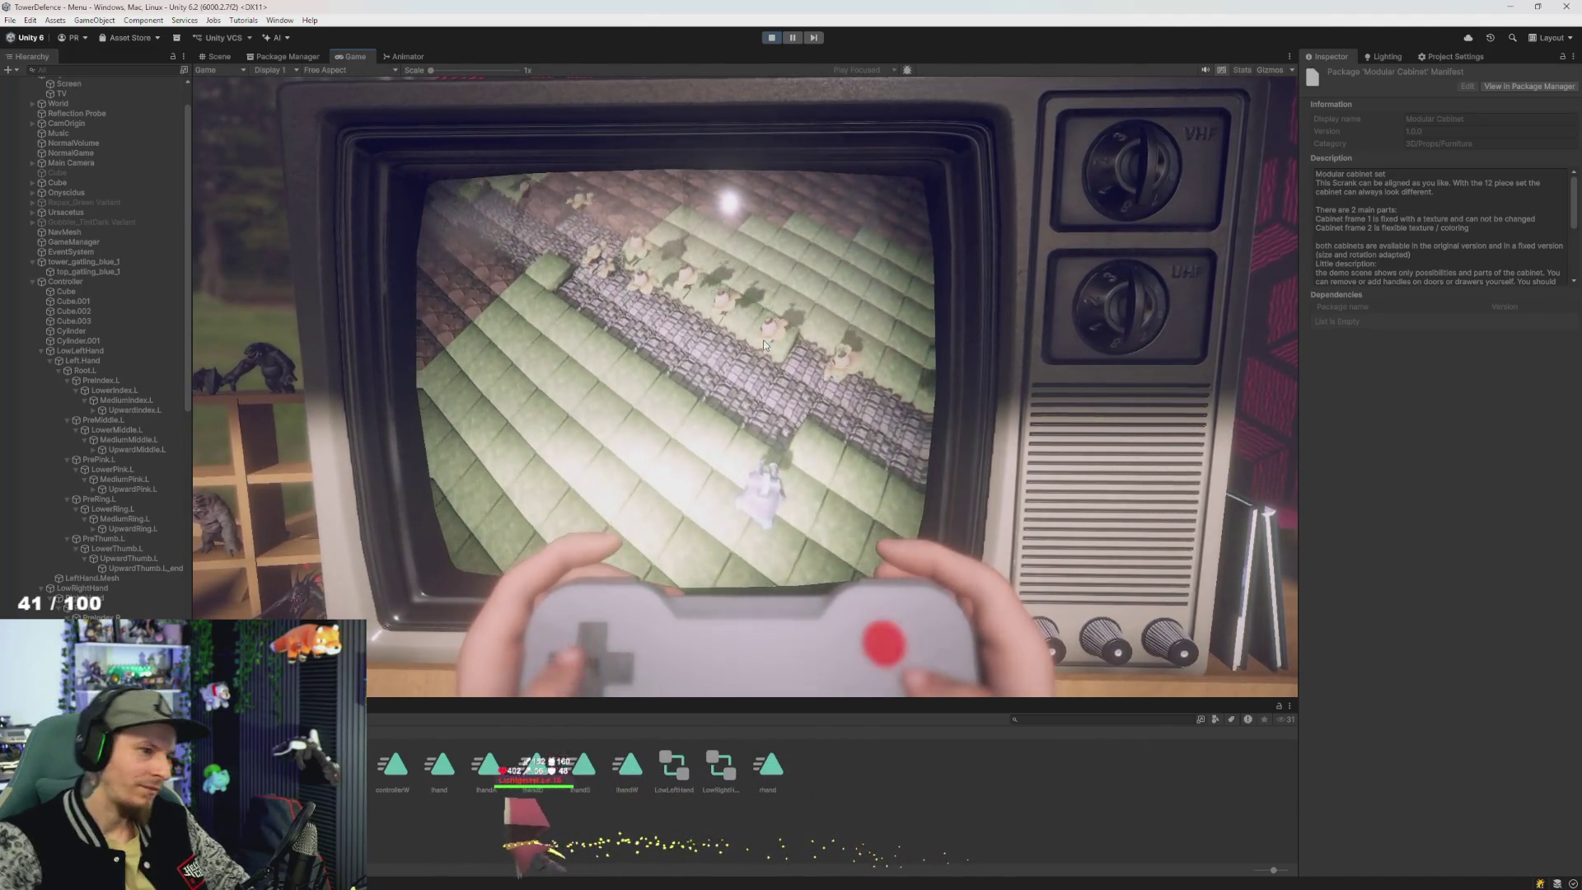
- Stop the play test, check the script in Visual Studio, and return to Unity
key("ctrl+p")
key("ctrl+p")
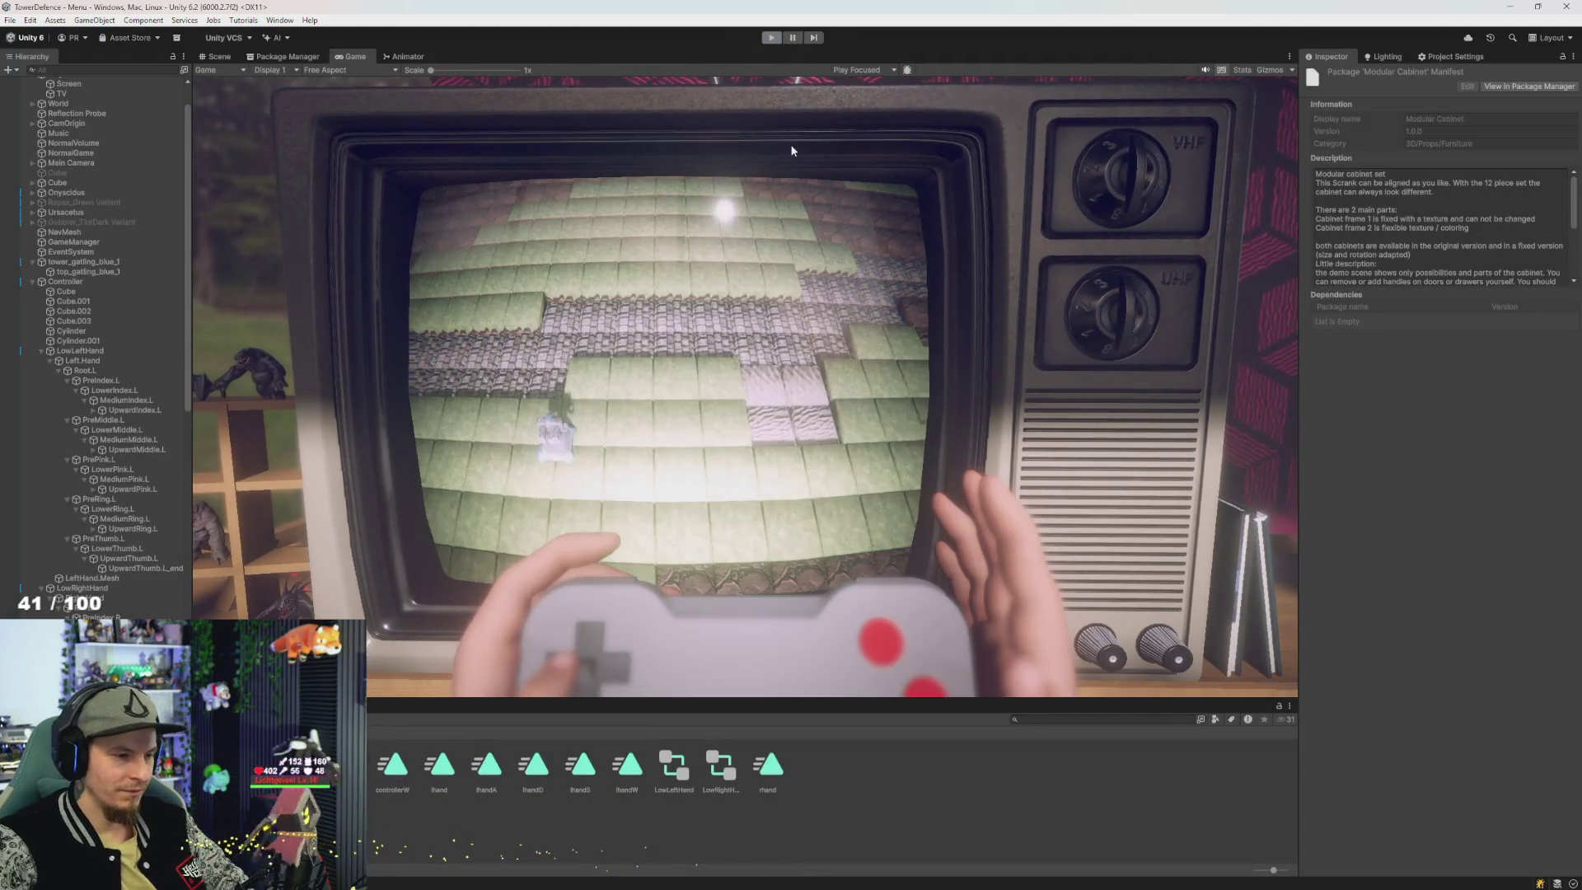
key("alt+Tab")
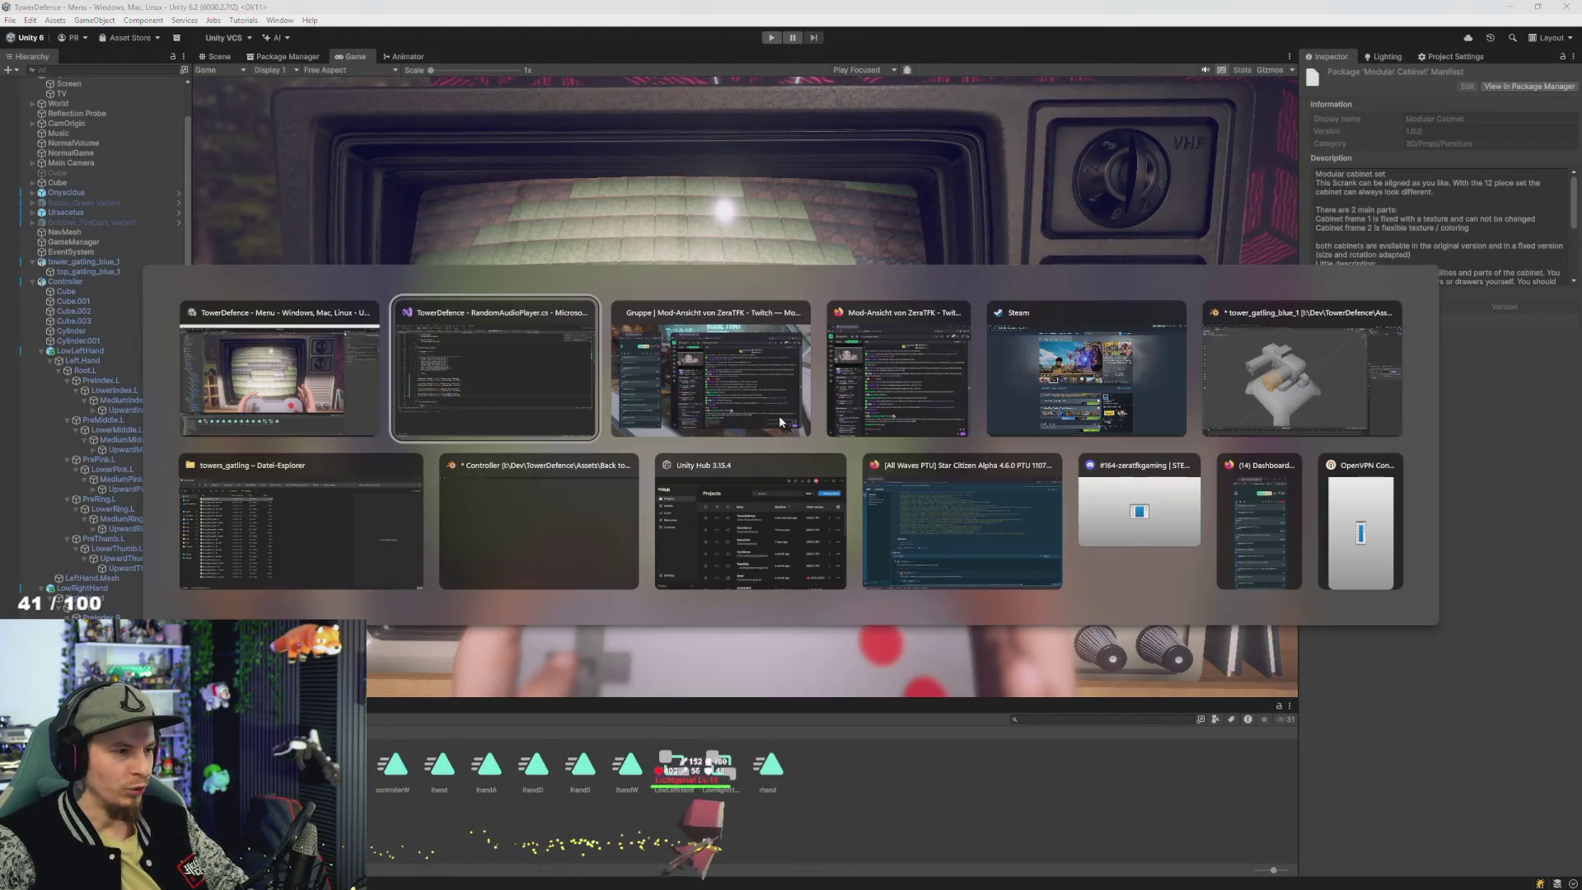
key("alt+Tab")
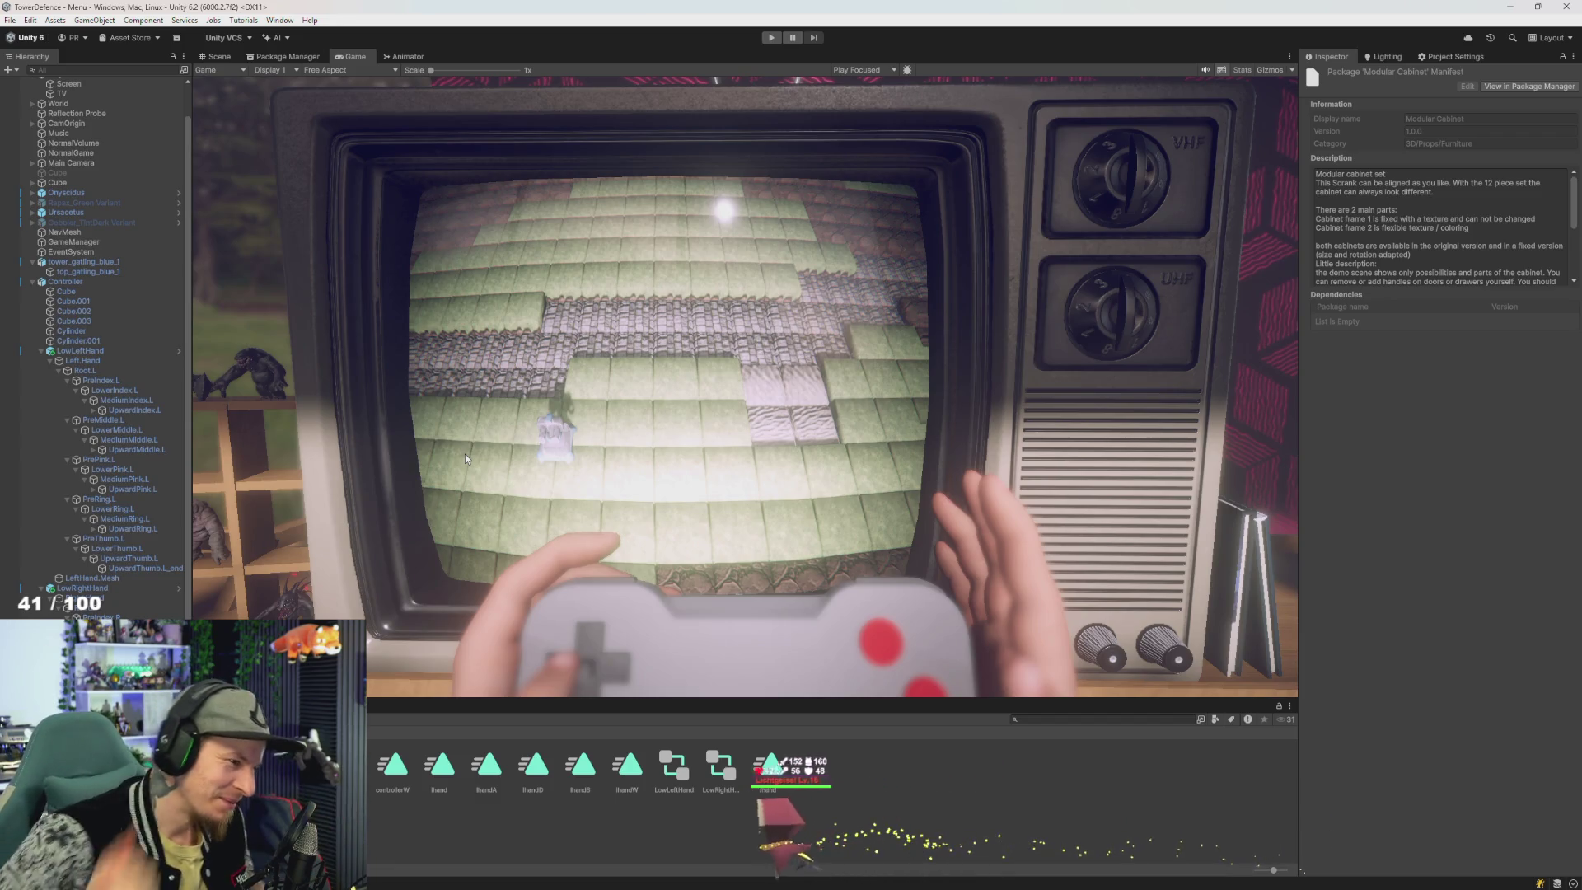
- Show LowRightHand's bones in the Animation window, then select LowLeftHand for comparison
key("alt+Tab")
key("alt+Tab")
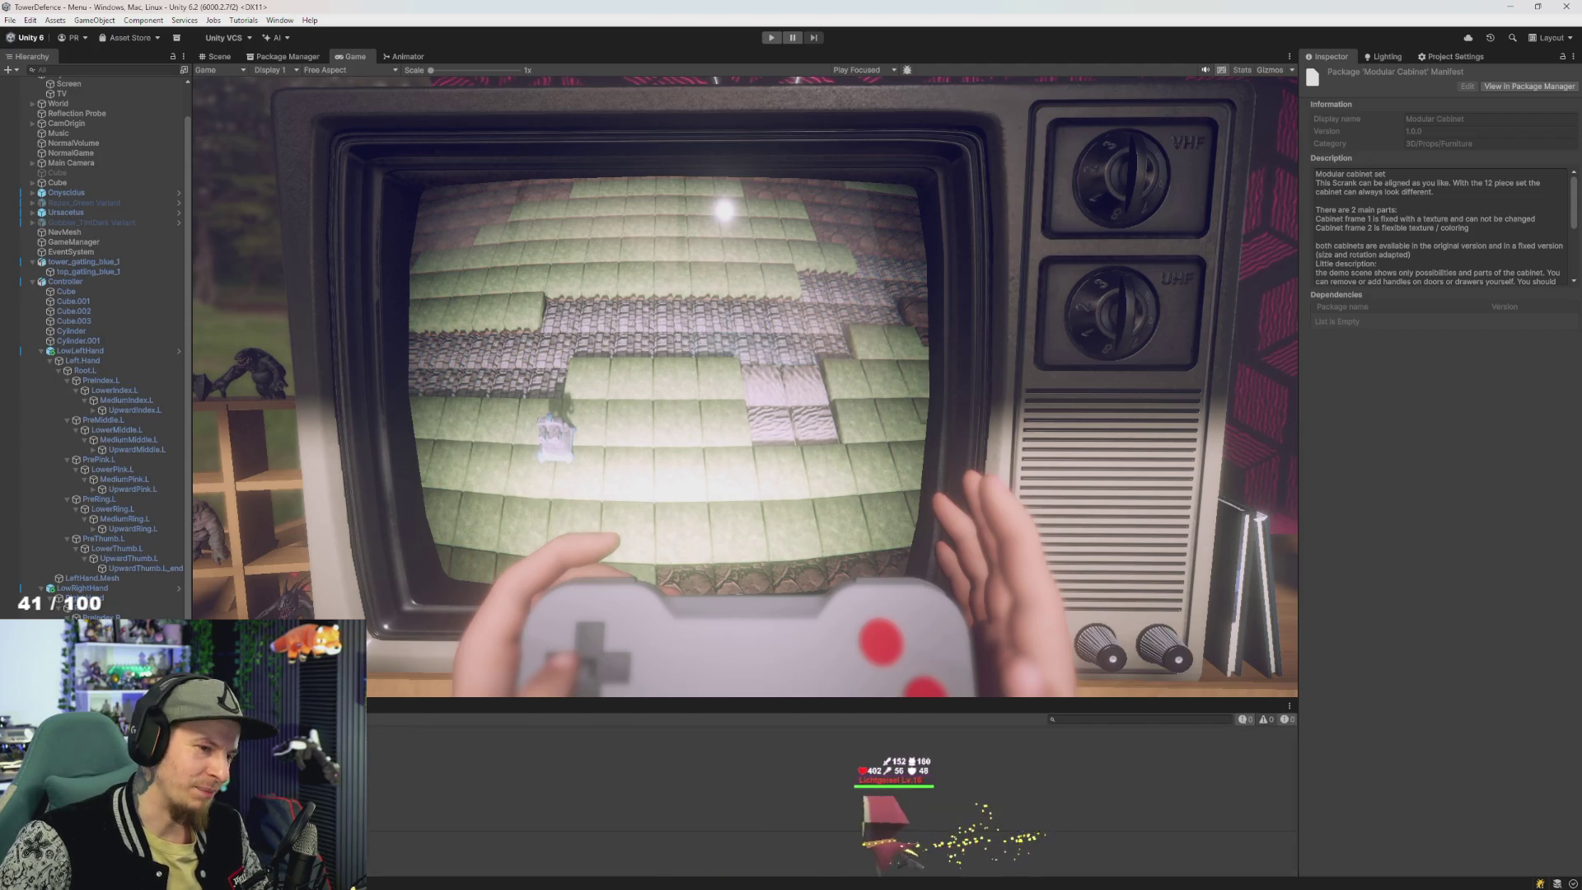
left_click(74, 588)
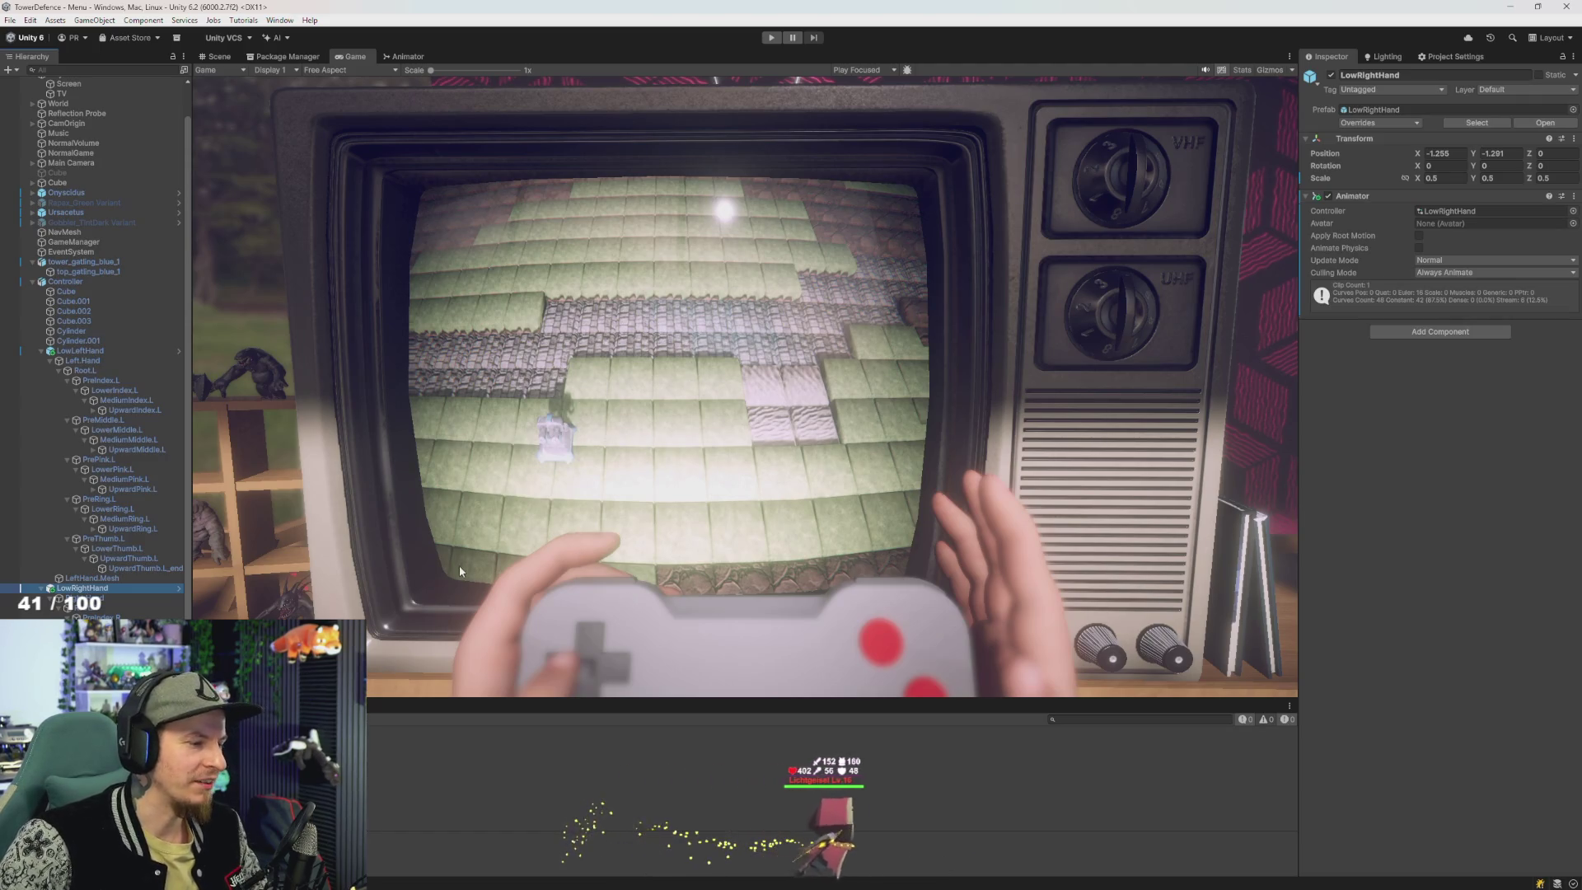
key("ctrl+6")
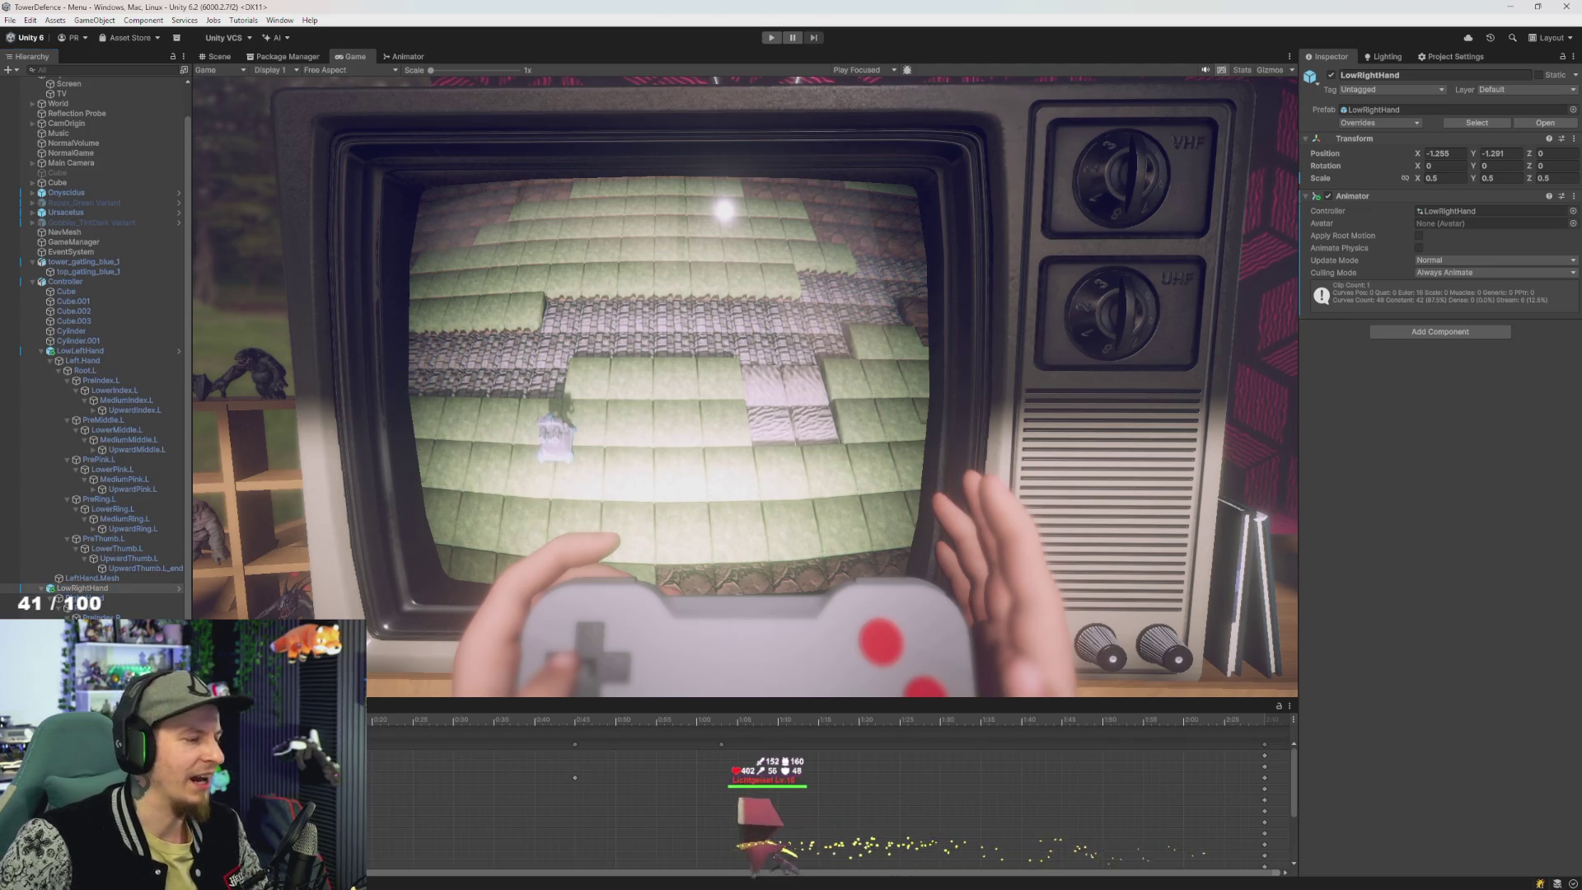
key("ctrl+a")
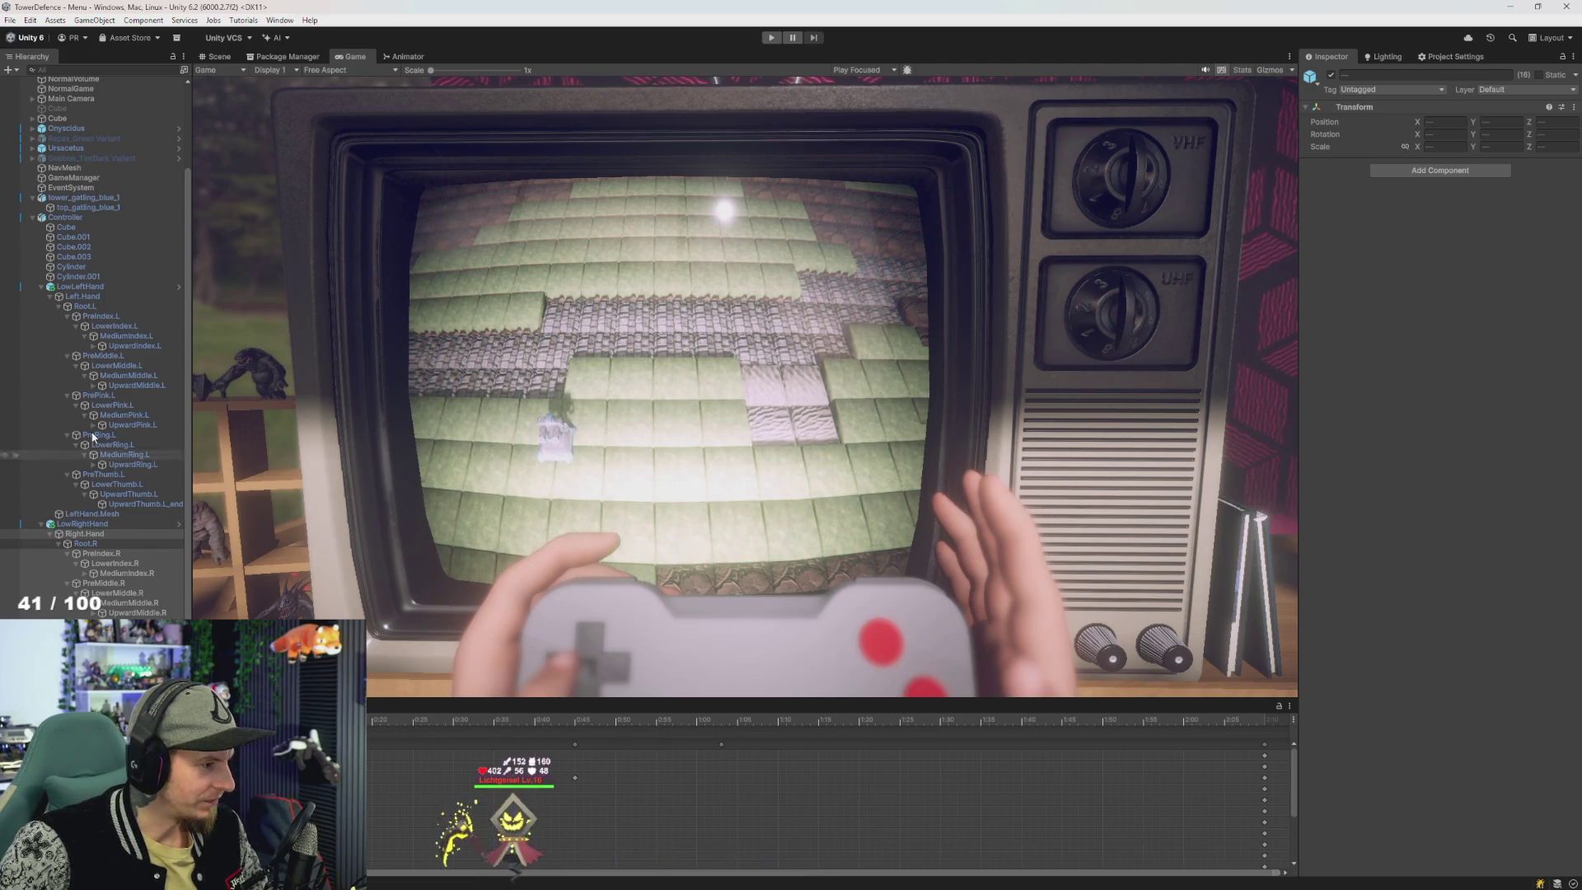
left_click(82, 287)
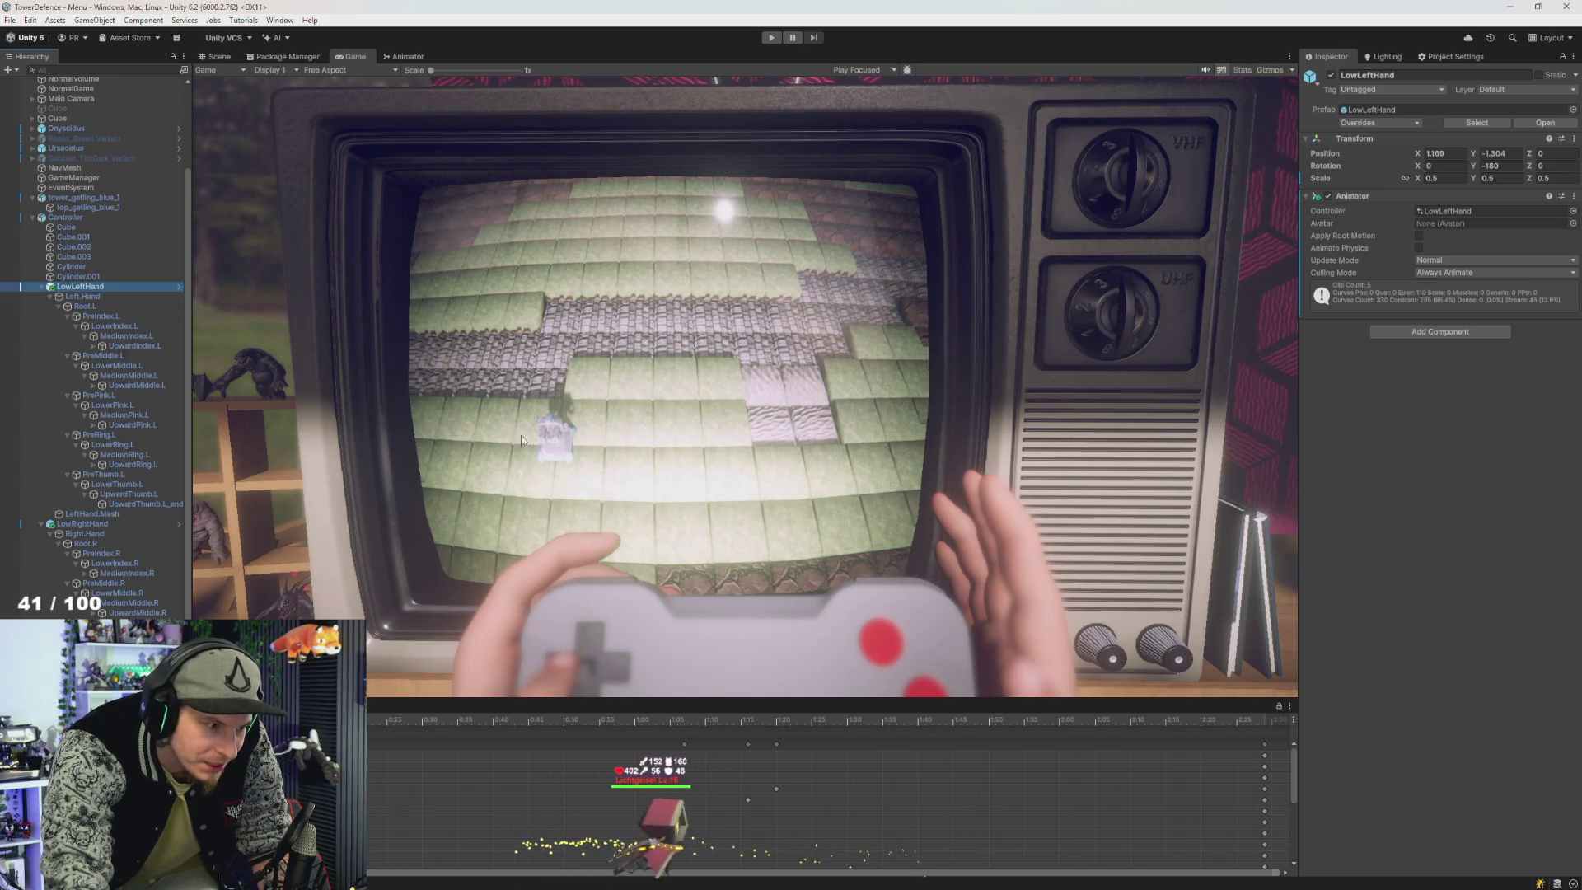
left_click(82, 295)
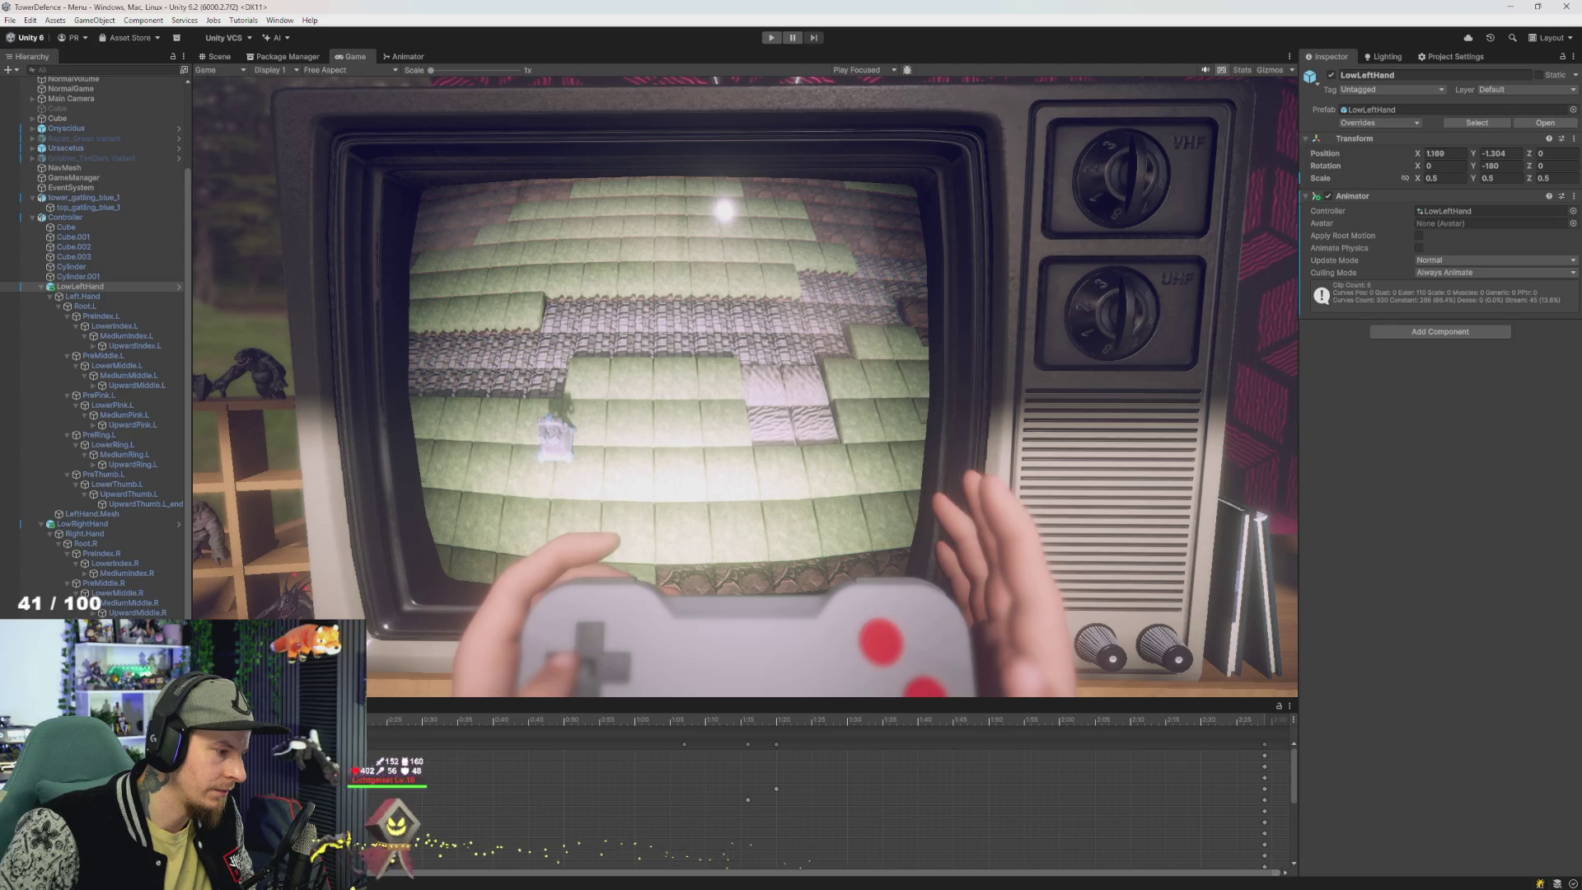
- Create a clip named 'lahalhand' for the left-hand bones down to LeftHand.Mesh, then move to a later frame
left_click(91, 513, "shift")
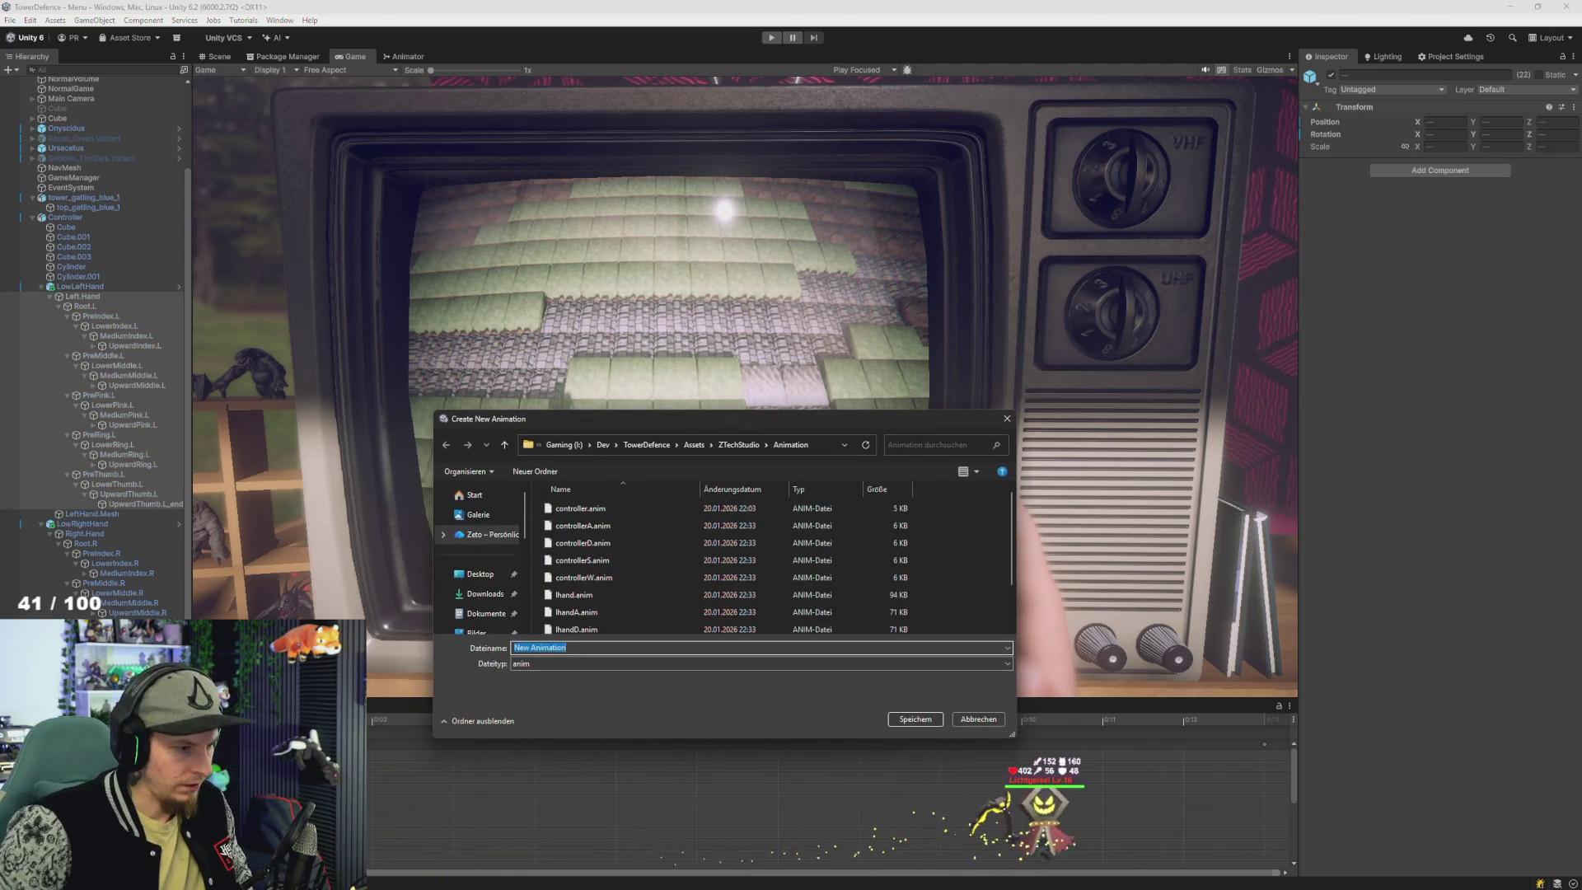
type("l")
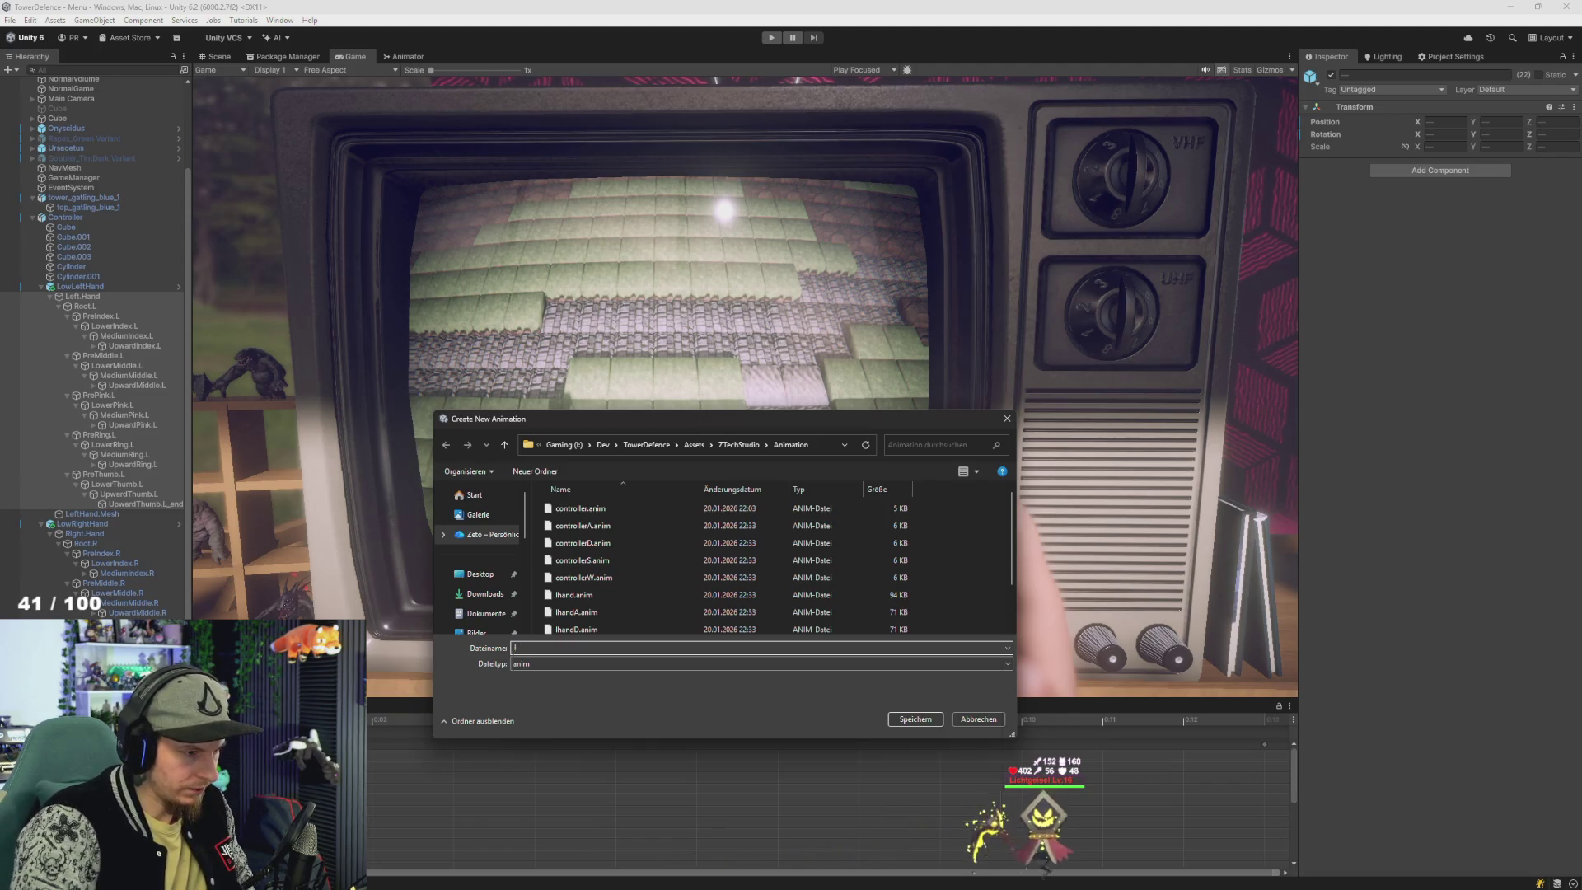
type("ahalhand")
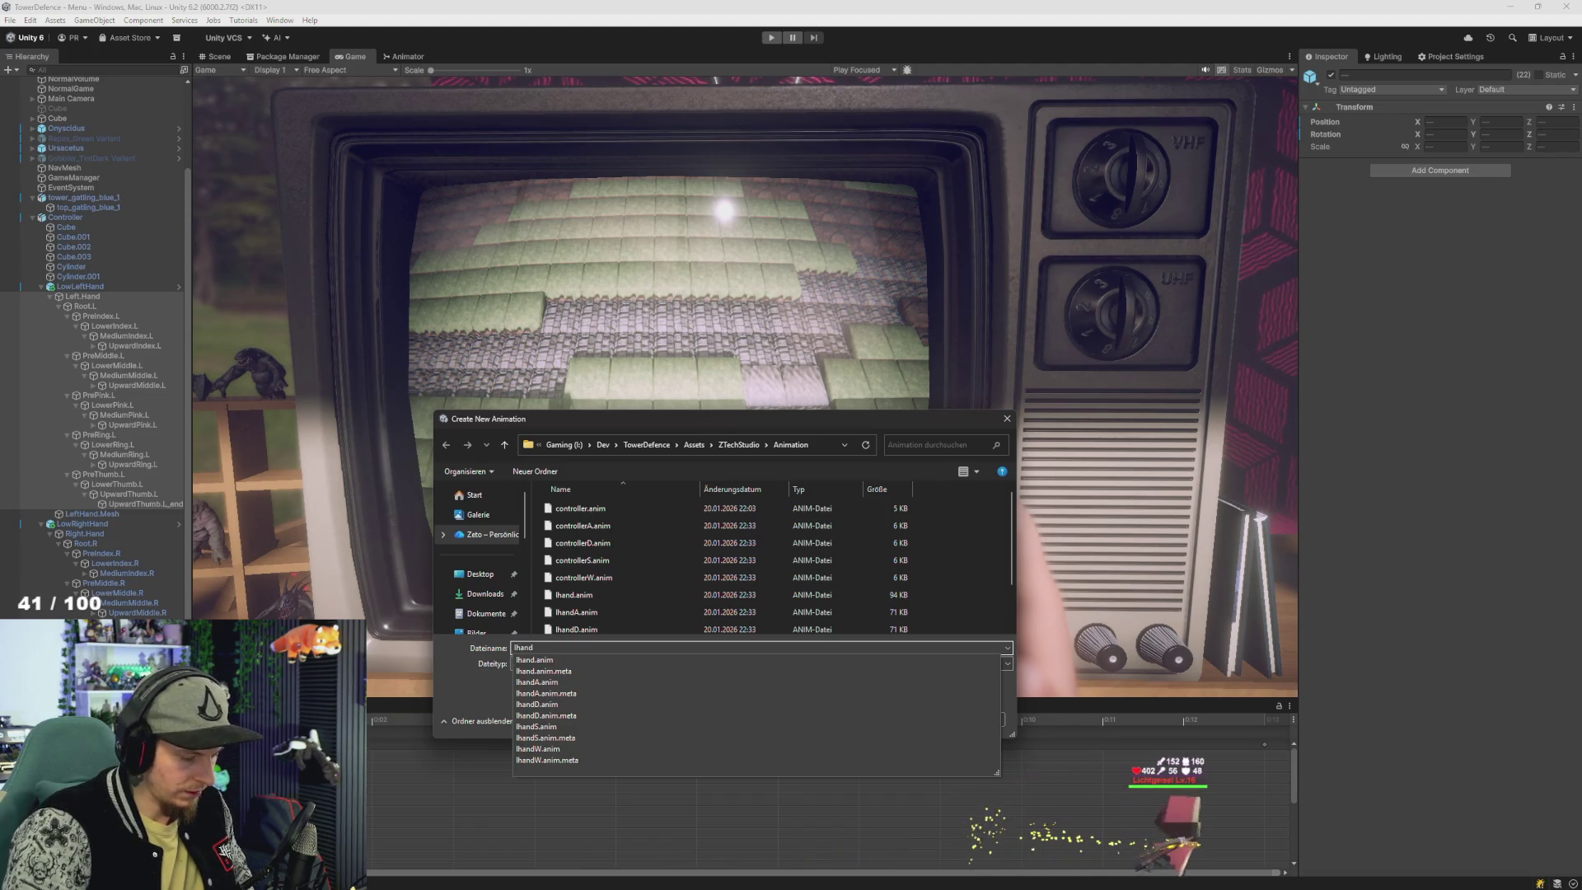
key("Return")
key("Return")
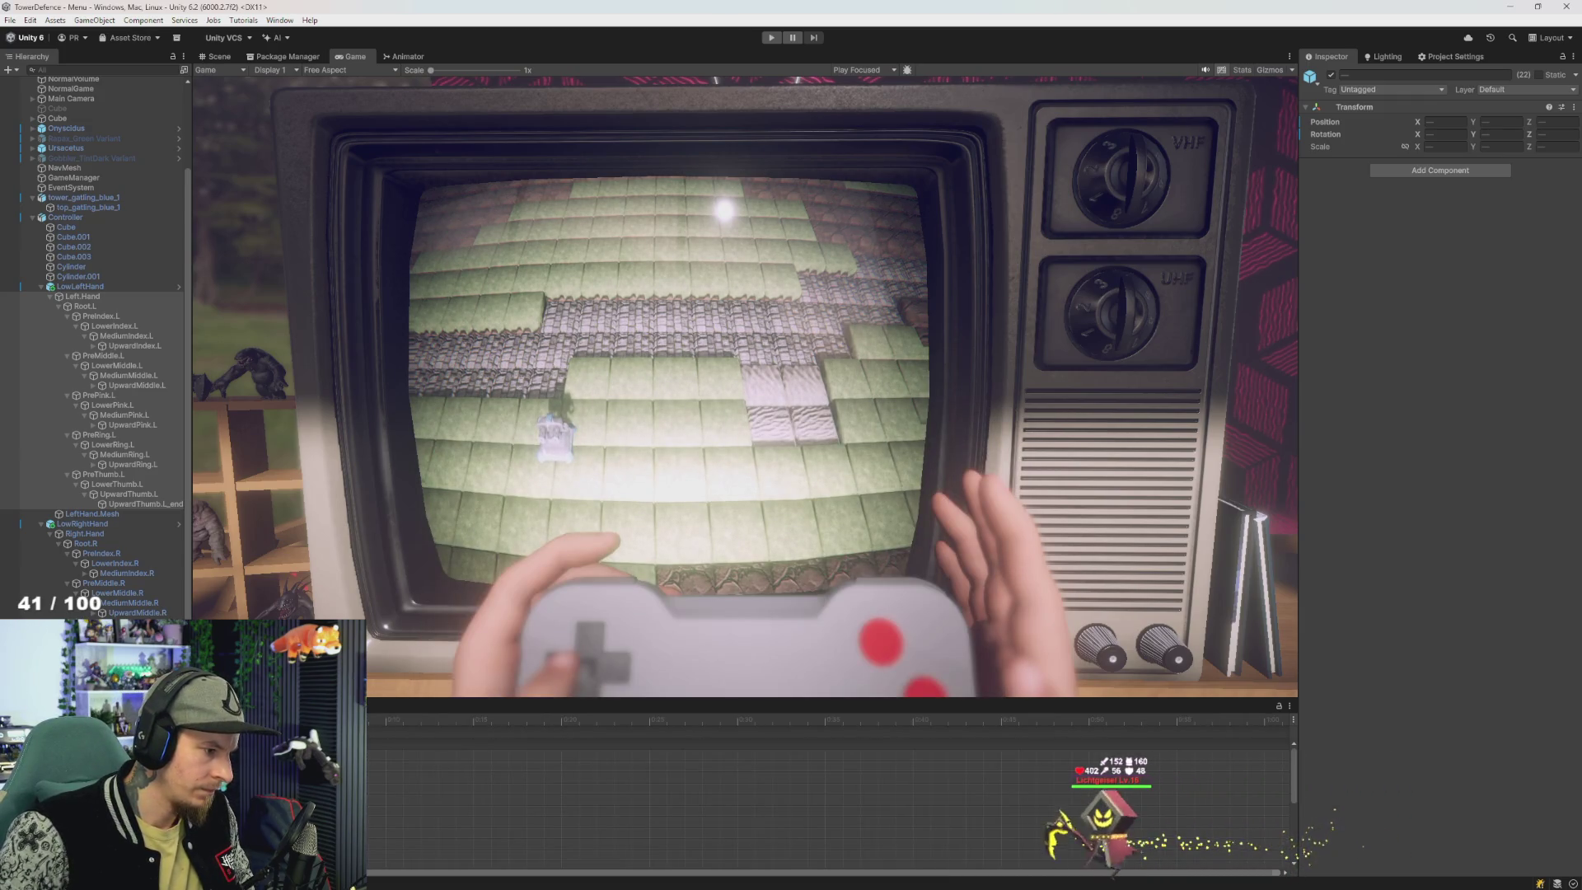
mouse_move(429, 815)
left_mouse_down()
mouse_move(612, 831)
mouse_move(561, 824)
left_mouse_up()
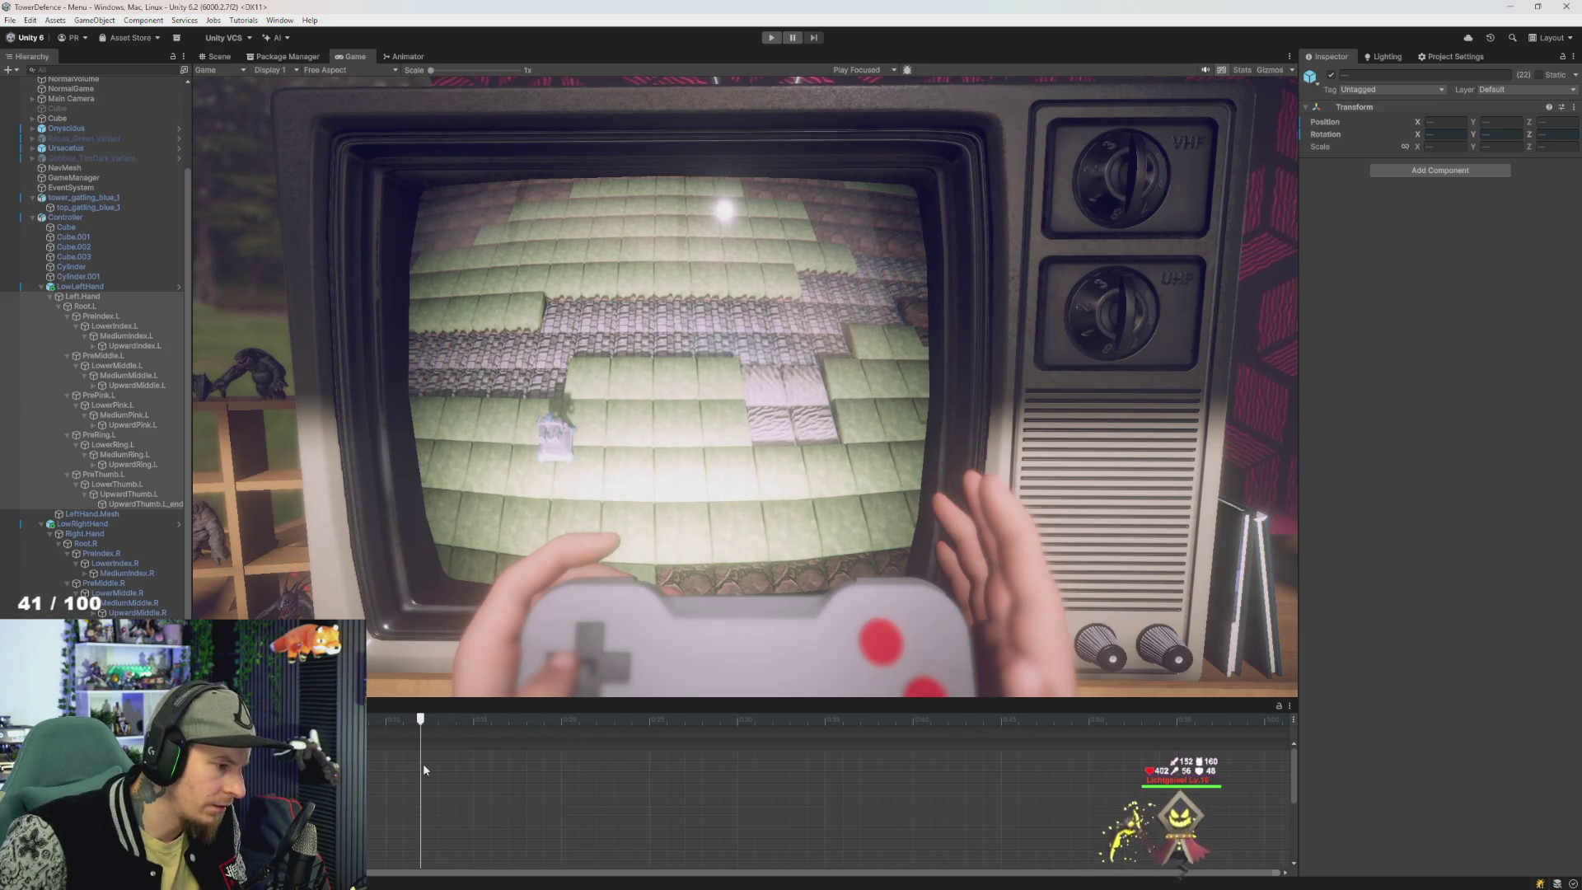
- Switch to the Scene view and orbit to the left hand holding the controller
left_click(219, 56)
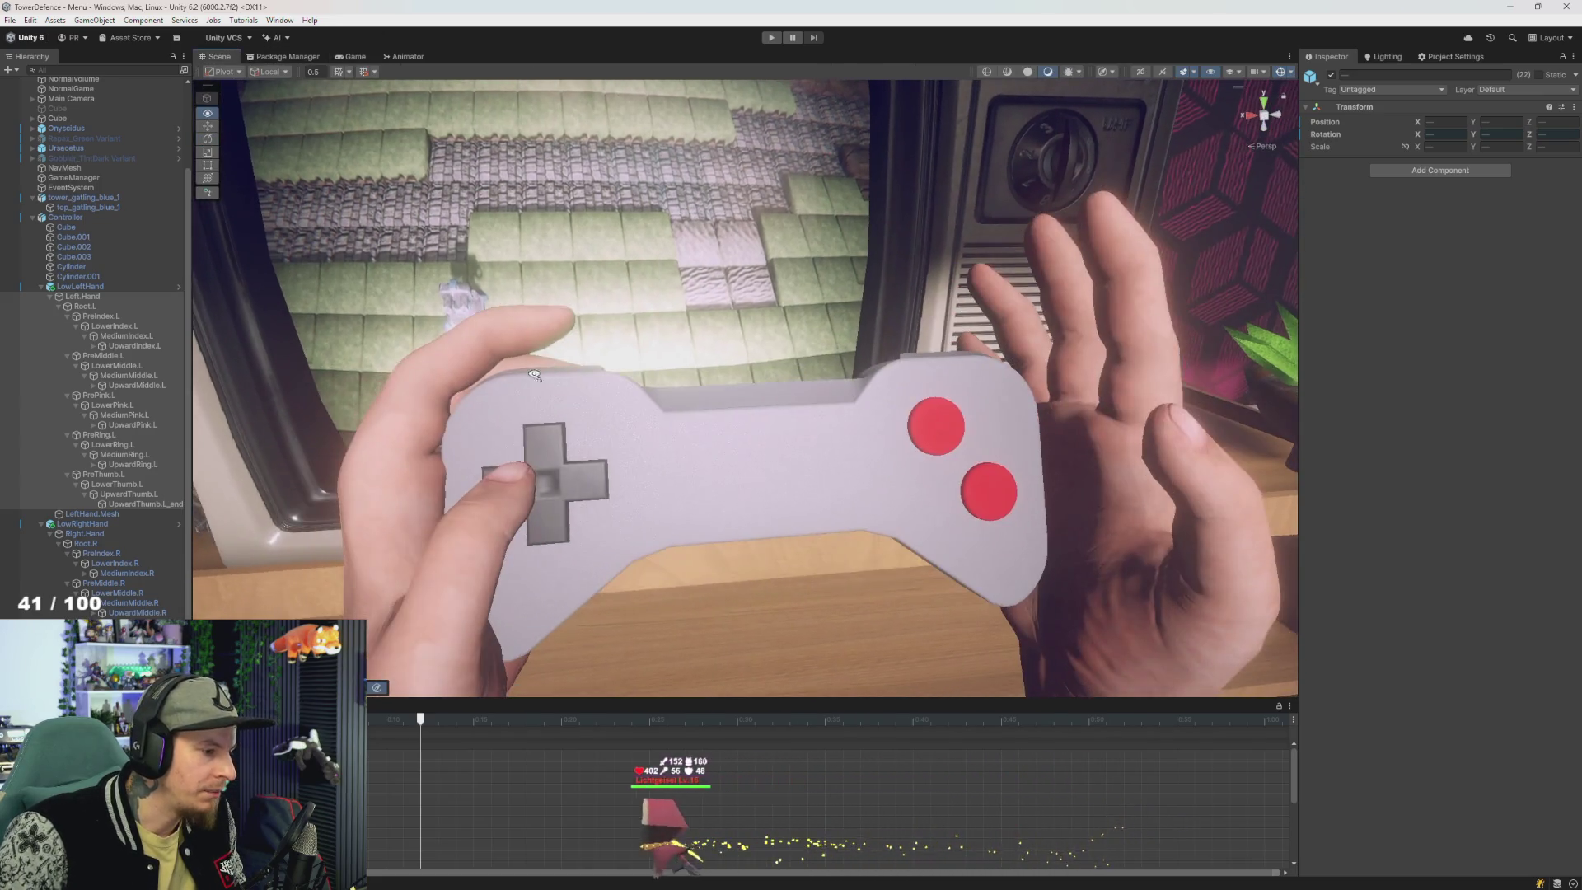
left_click_drag(533, 375, 140, 346)
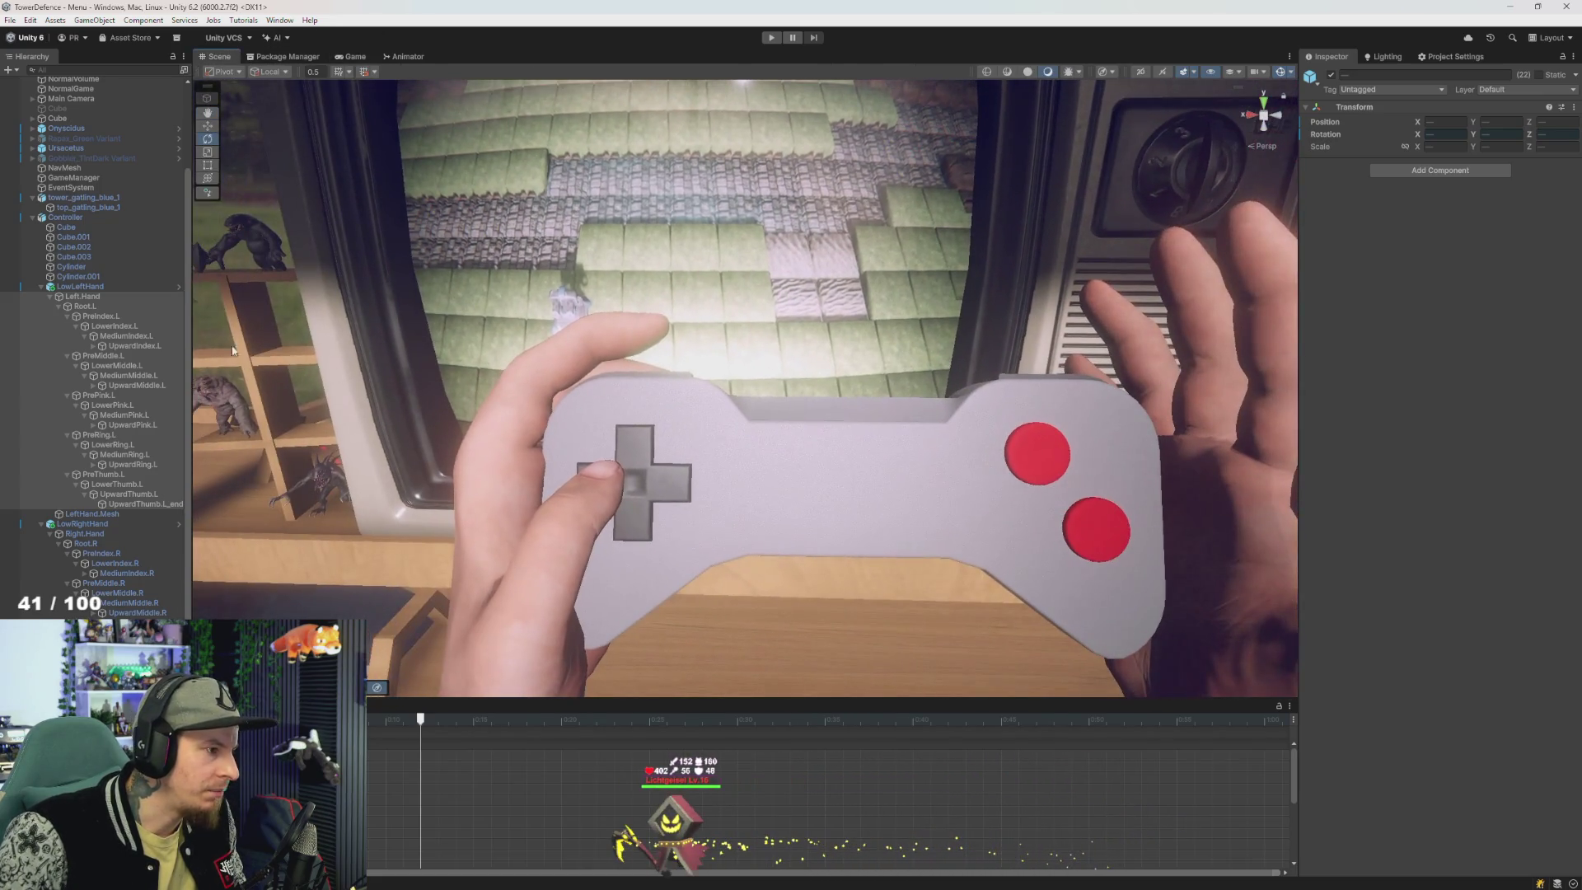
- Go through the left index finger bones and start rotating MediumIndex.L to reposition the finger
left_click(101, 317)
left_click(473, 626)
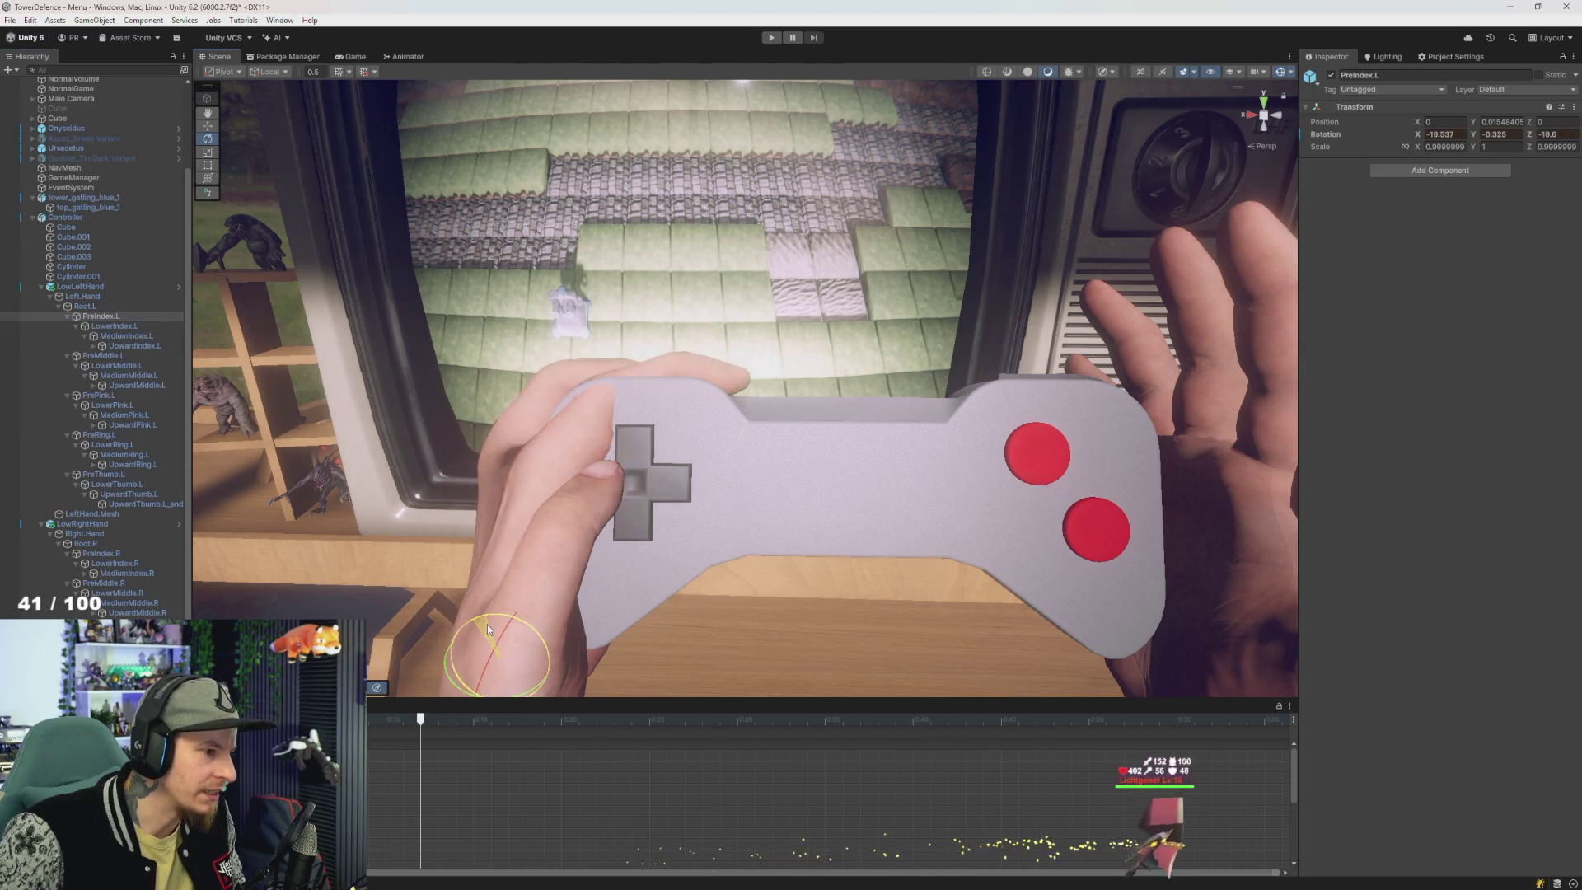
left_click(123, 328)
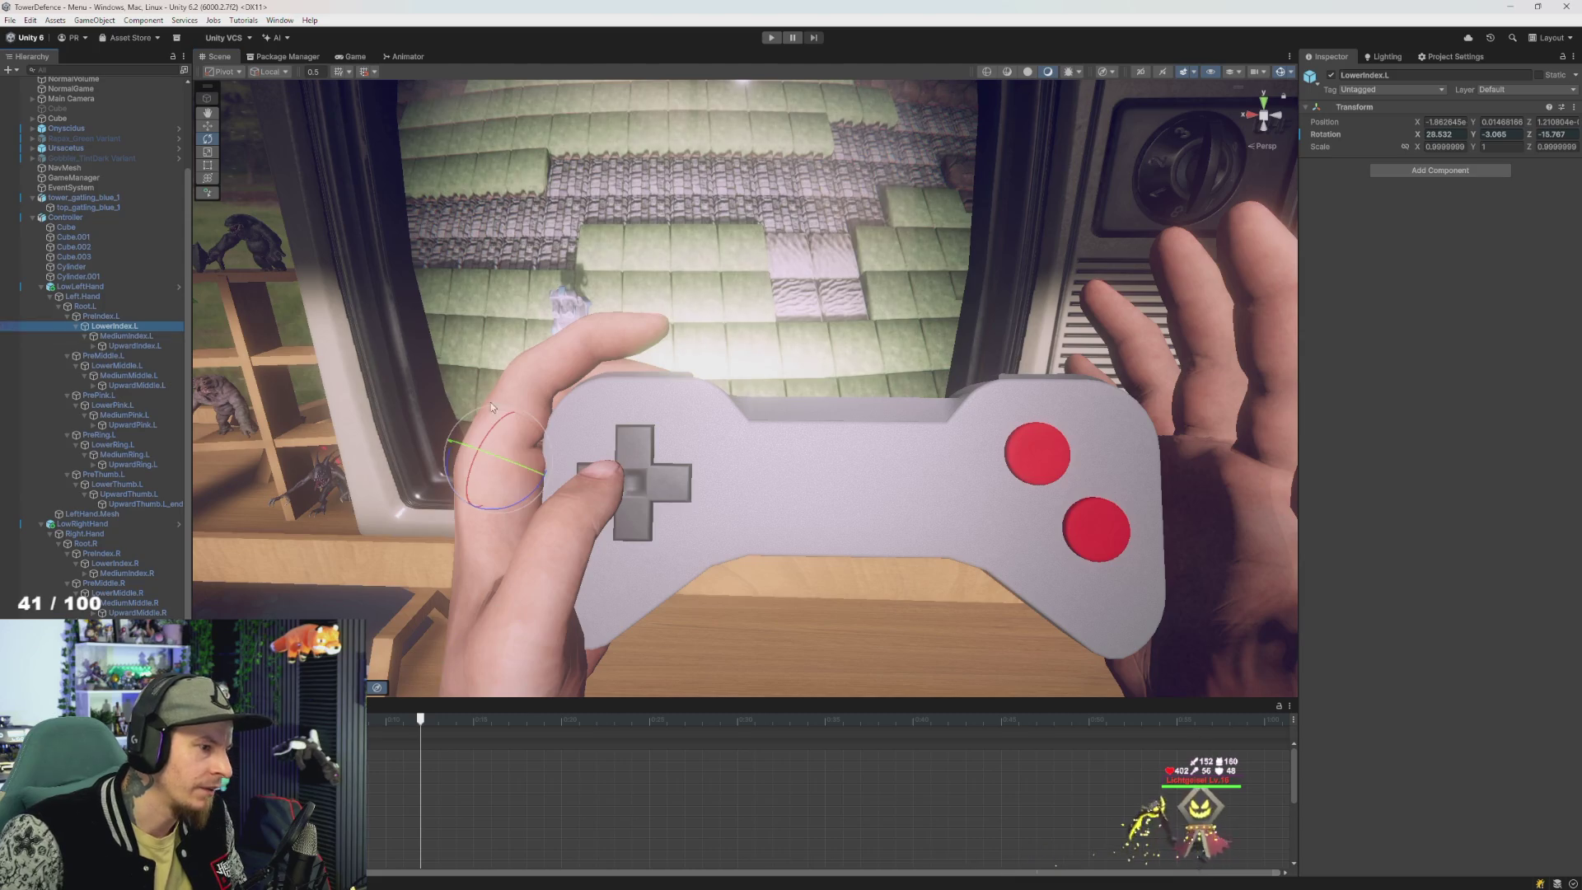
mouse_move(510, 424)
left_mouse_down()
mouse_move(493, 389)
mouse_move(550, 441)
mouse_move(552, 427)
left_mouse_up()
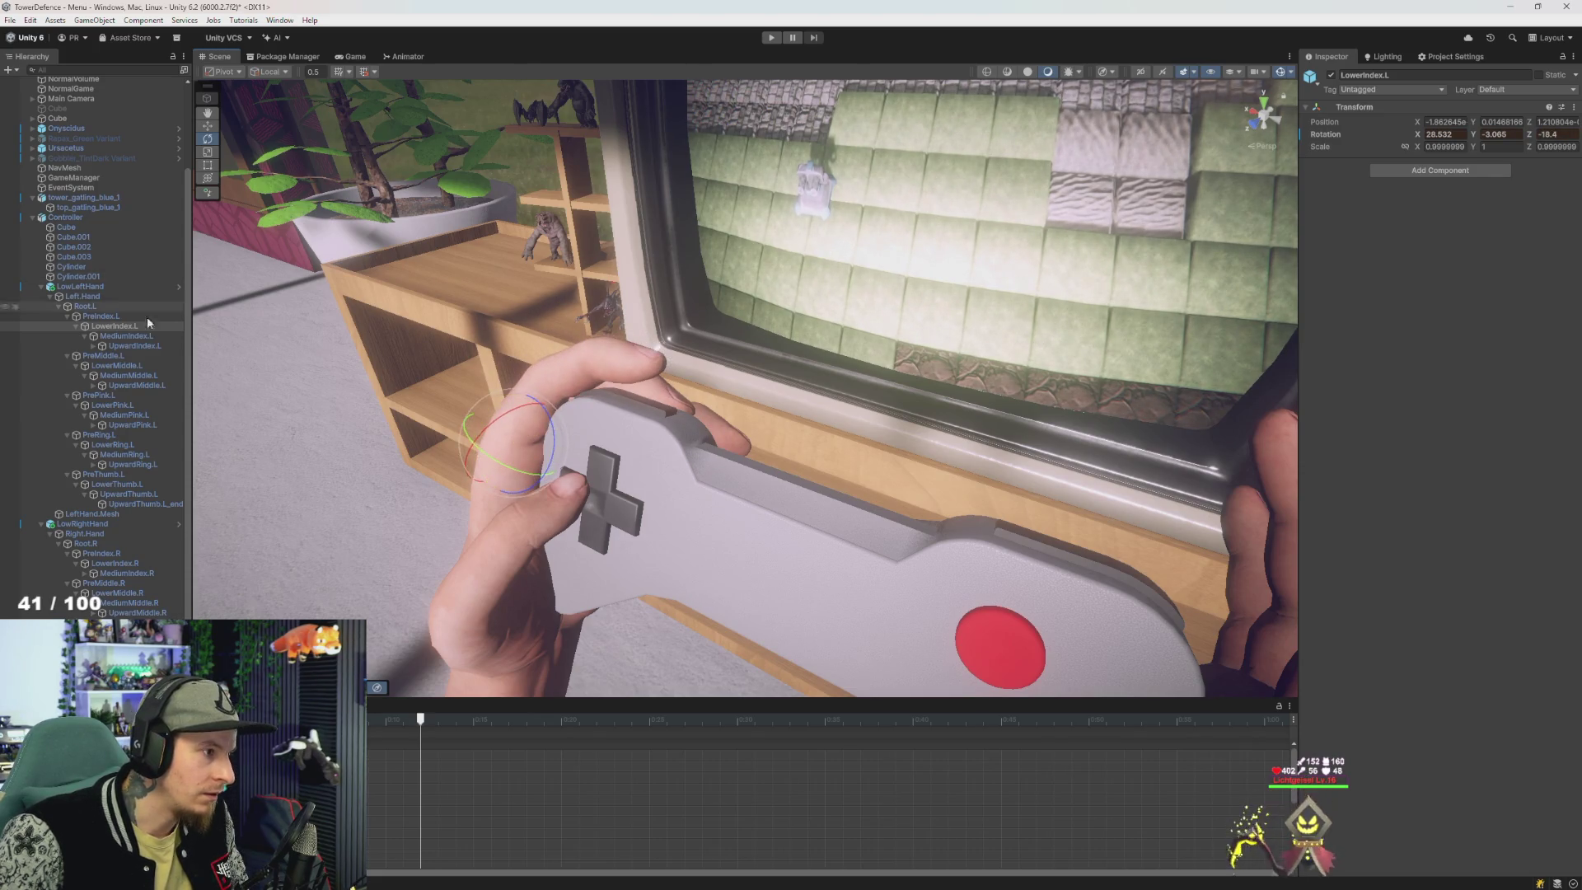
left_click(125, 336)
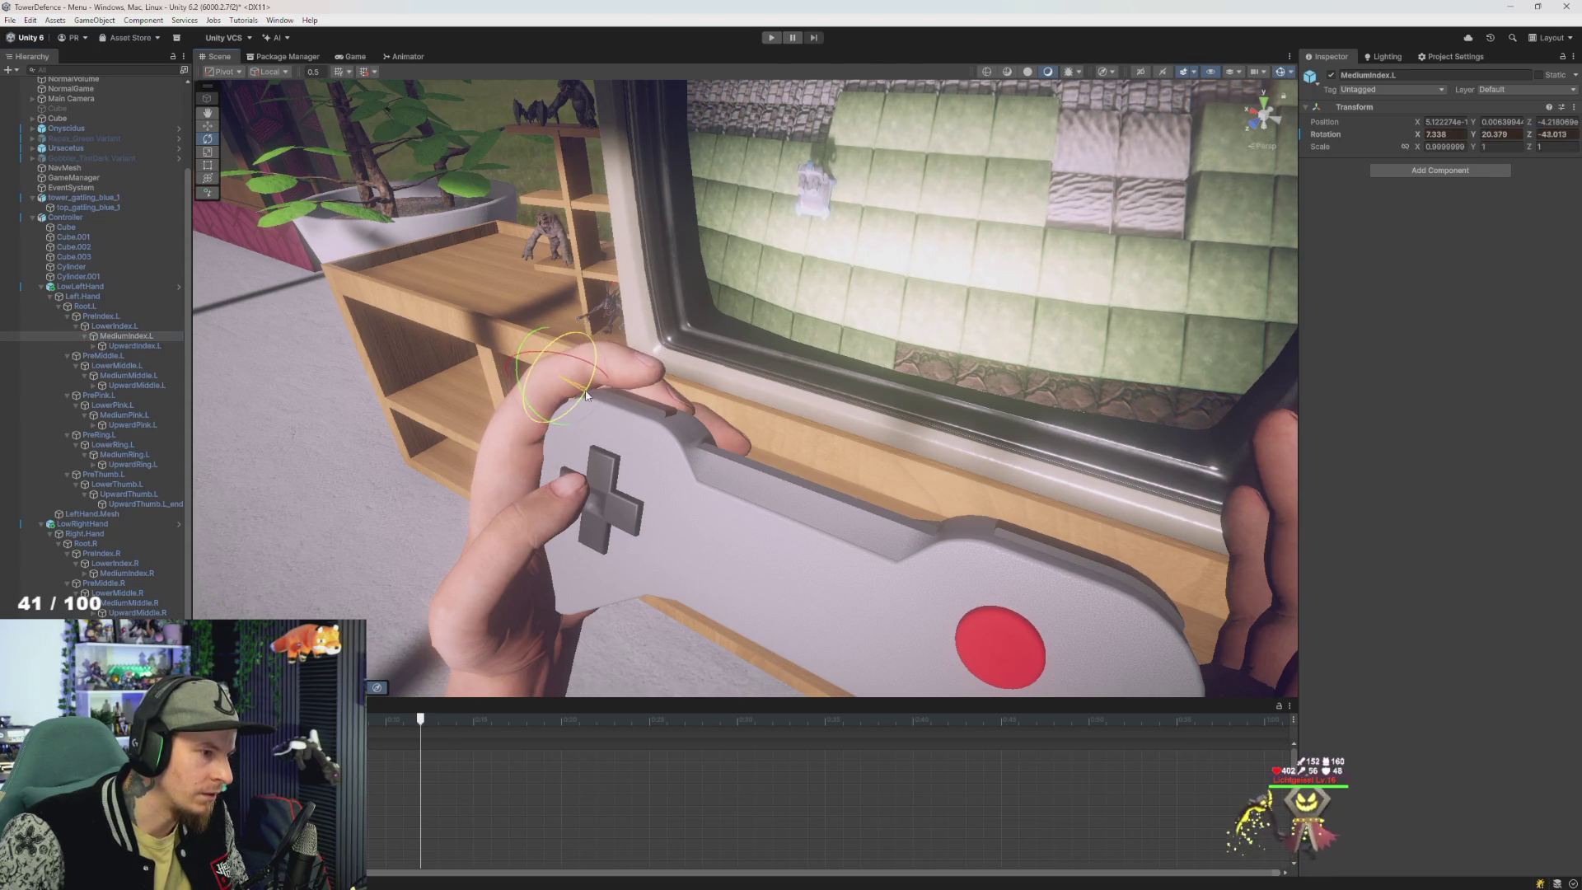
left_click_drag(586, 395, 333, 298)
scroll(444, 338, "up", 3)
scroll(484, 323, "up", 3)
left_click_drag(496, 320, 499, 320, "alt")
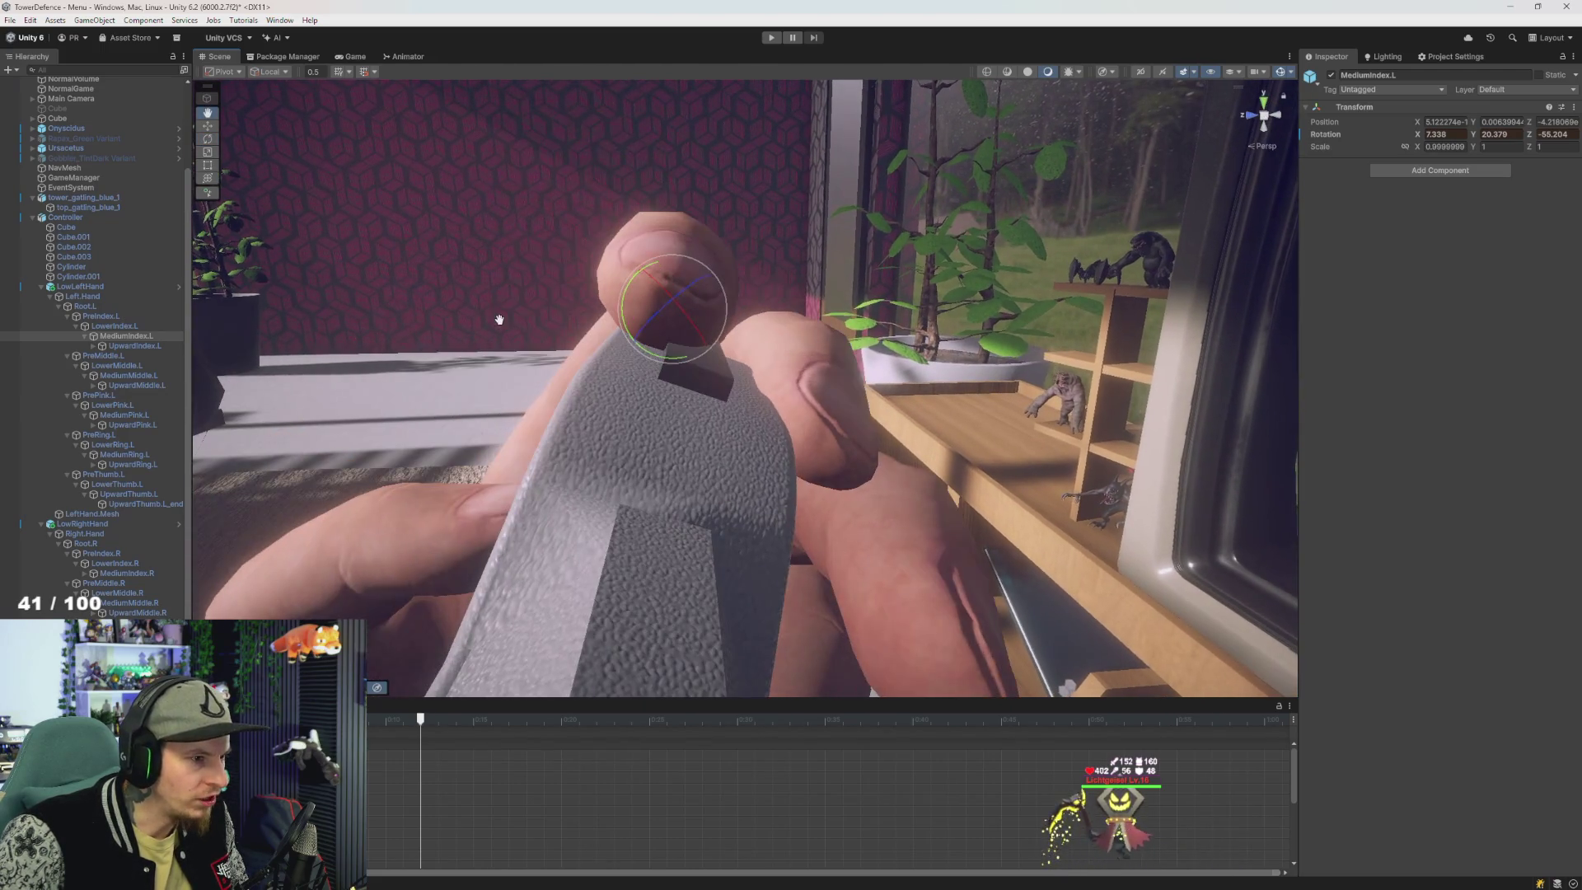
left_click_drag(662, 309, 699, 287)
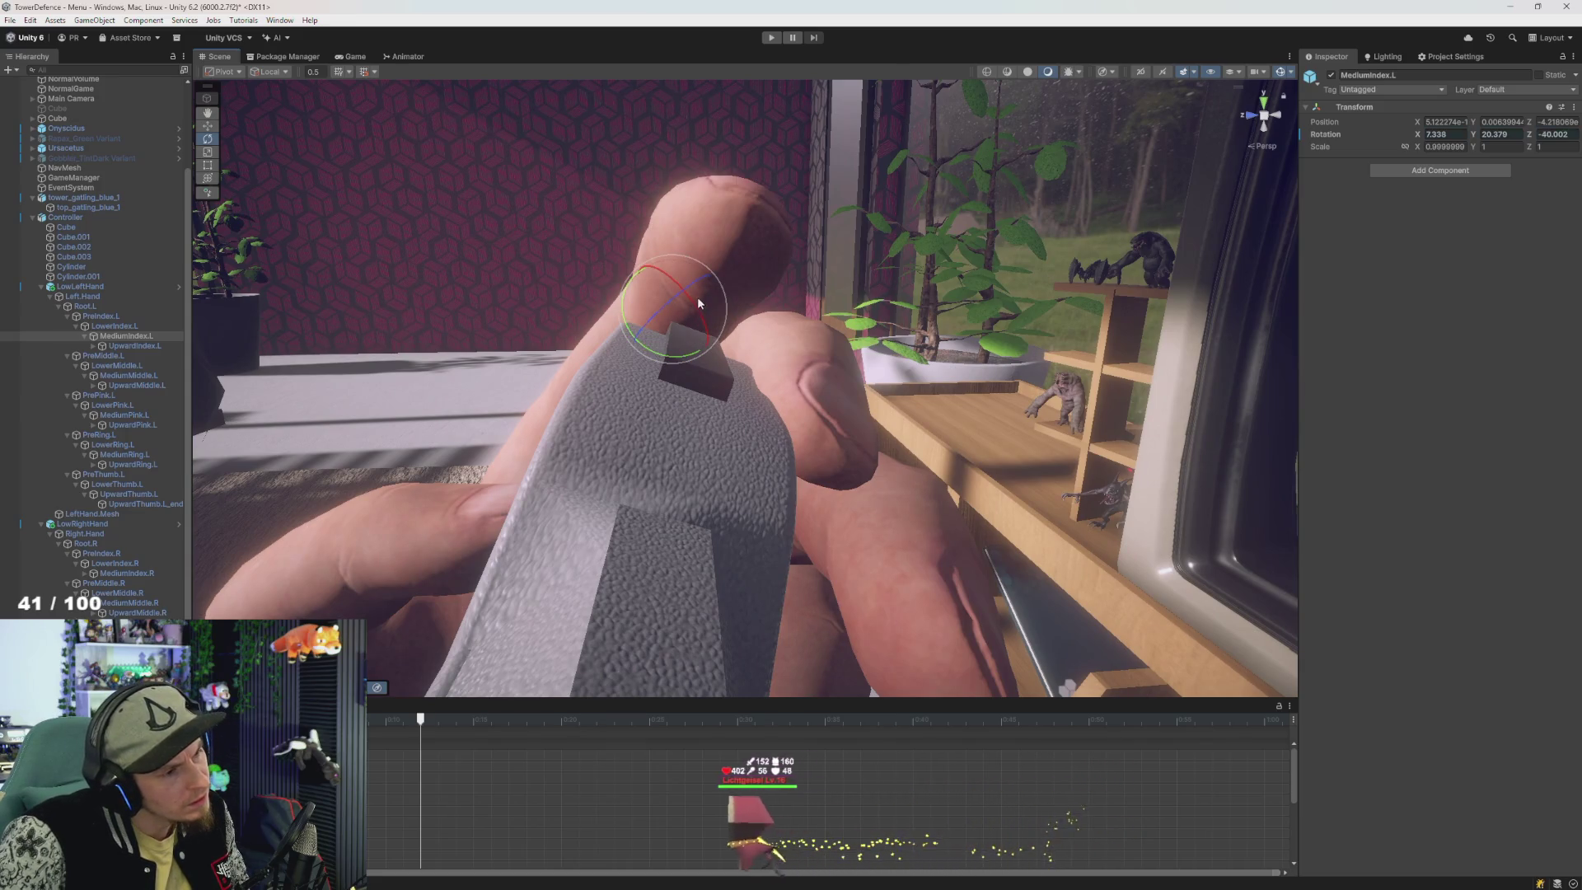
- Try global then local rotation axes and curl MediumIndex.L onto the controller (Z -52.697)
left_click(284, 71)
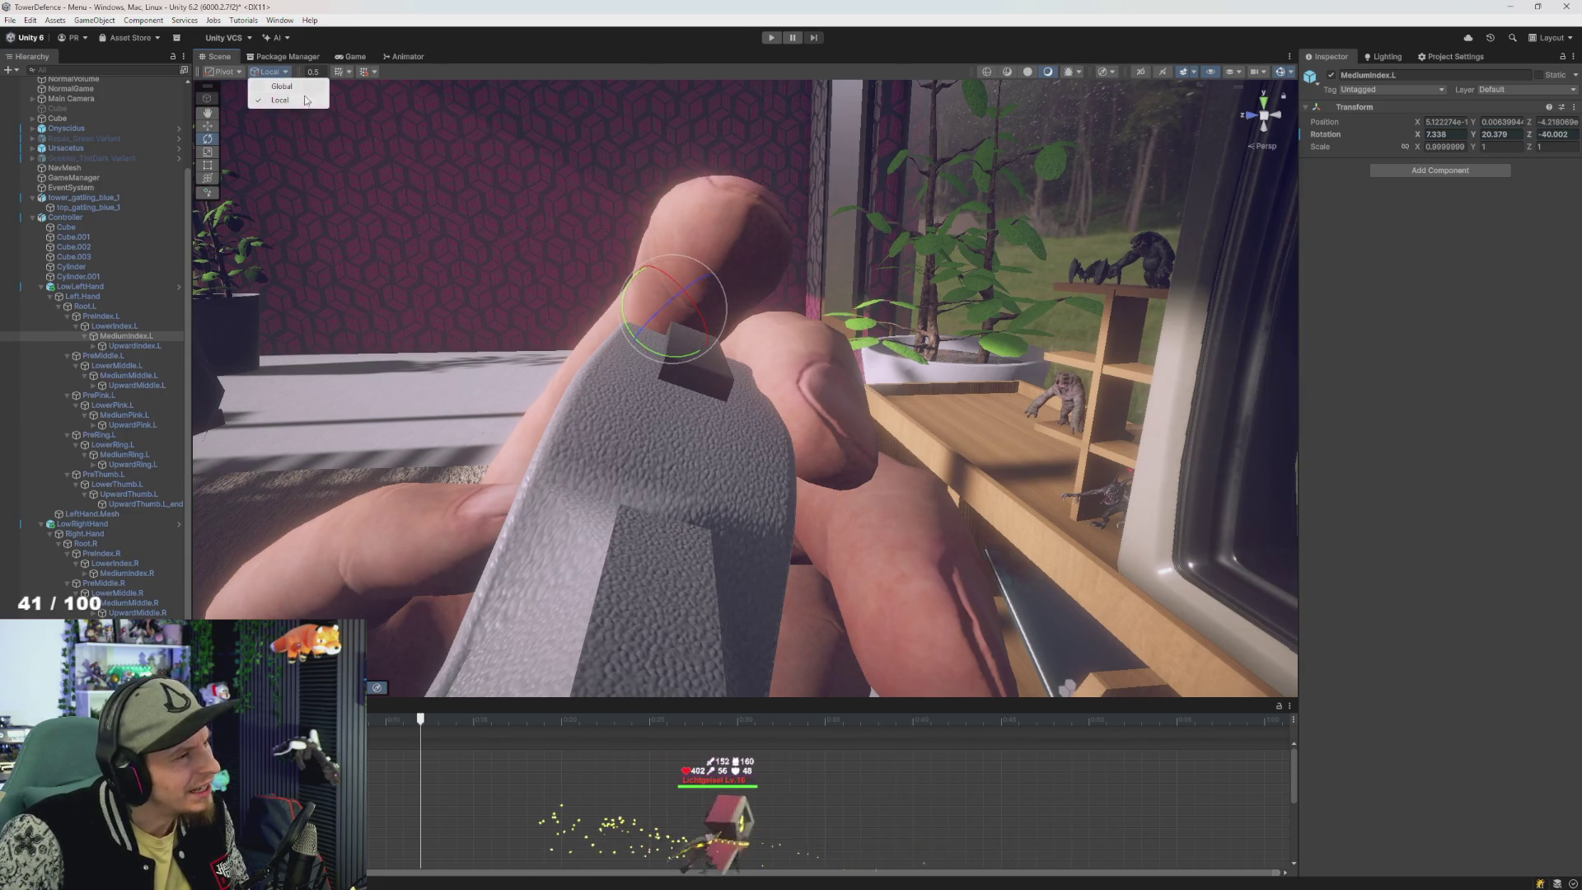
left_click(282, 85)
left_click_drag(671, 295, 670, 301)
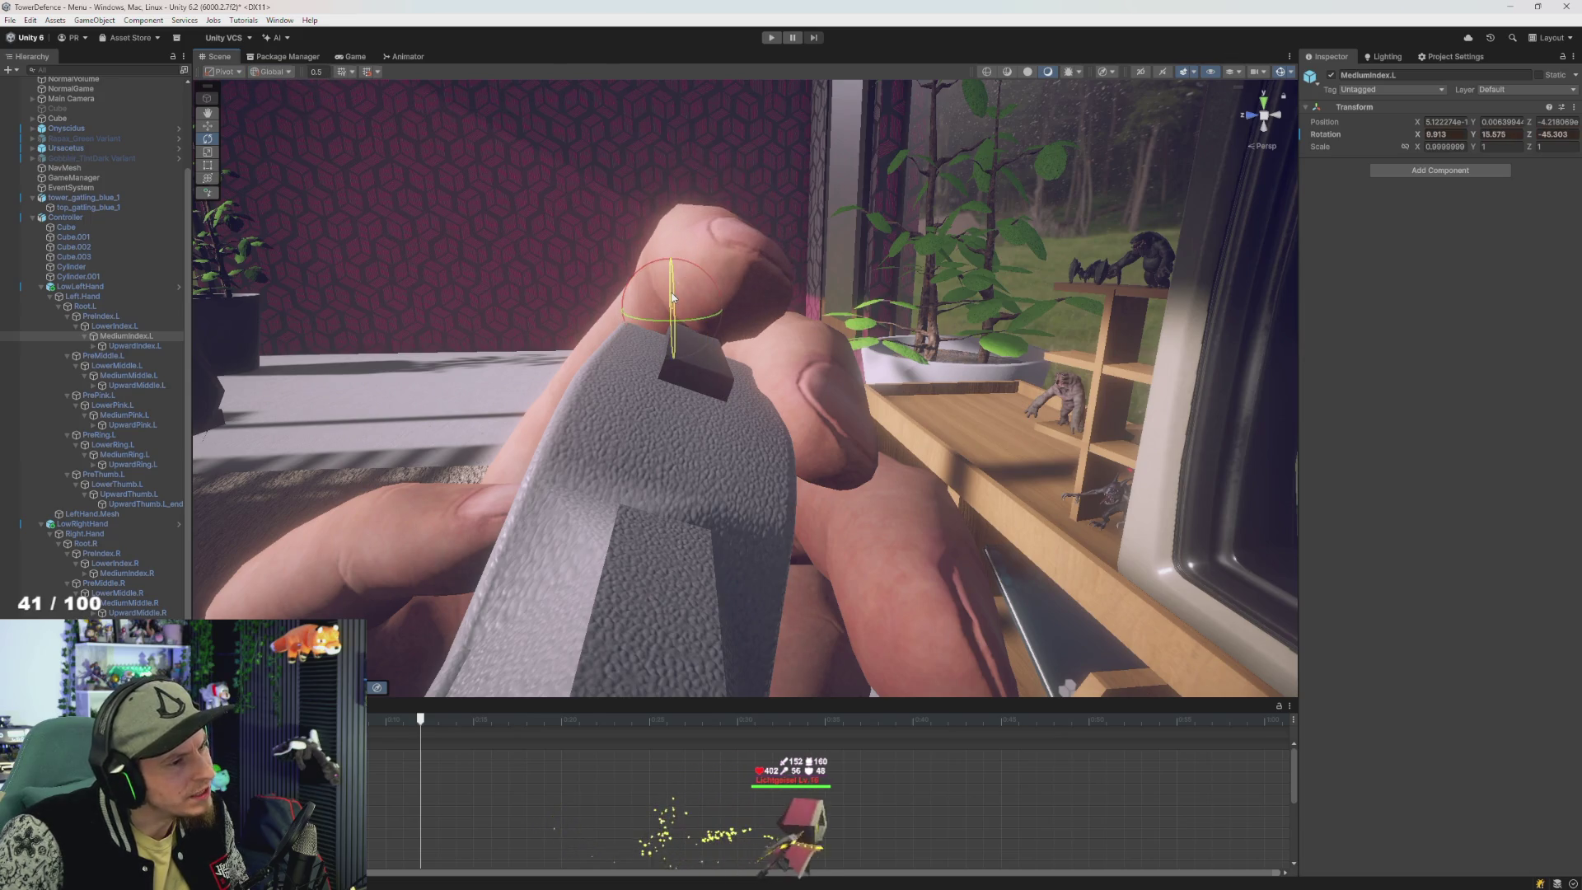
left_click(272, 72)
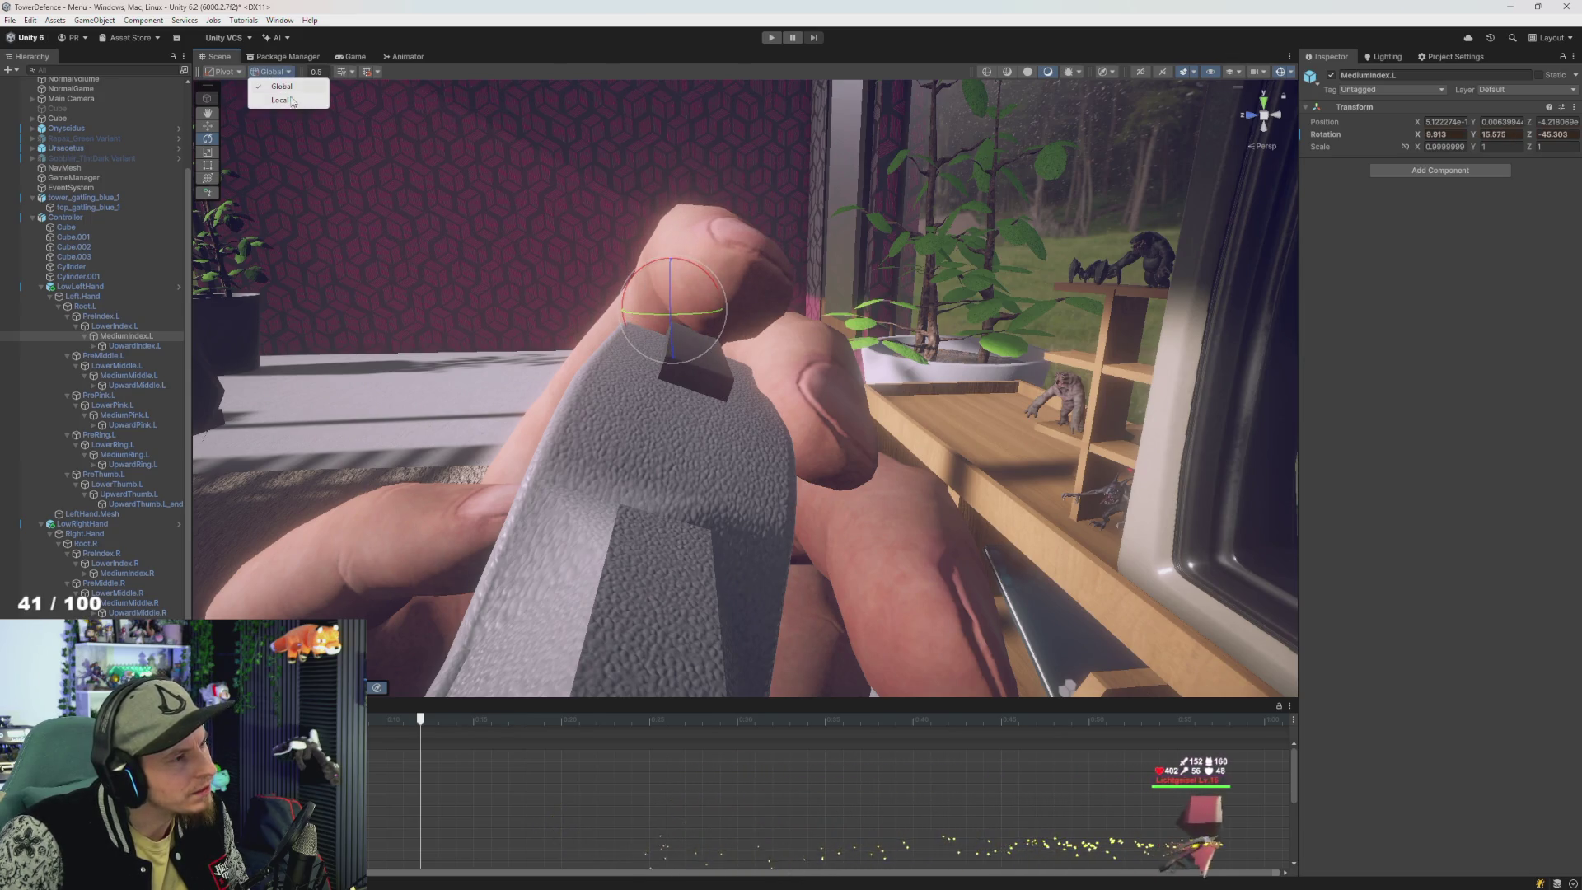
left_click(276, 99)
mouse_move(667, 320)
left_mouse_down()
mouse_move(706, 300)
mouse_move(706, 350)
left_mouse_up()
scroll(706, 351, "up", 5)
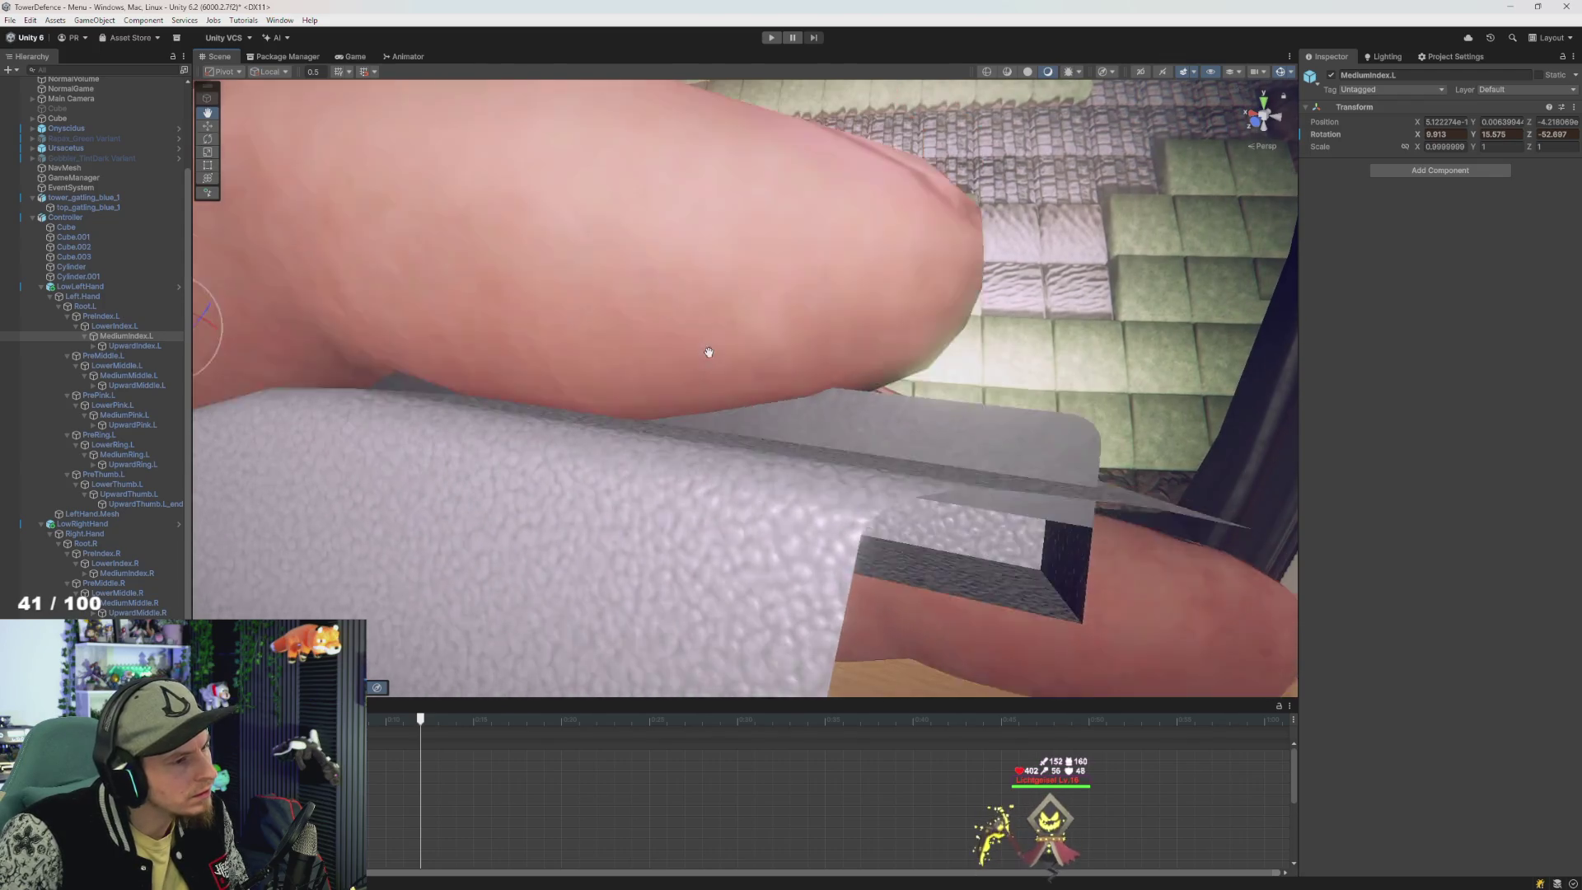
scroll(669, 373, "down", 5)
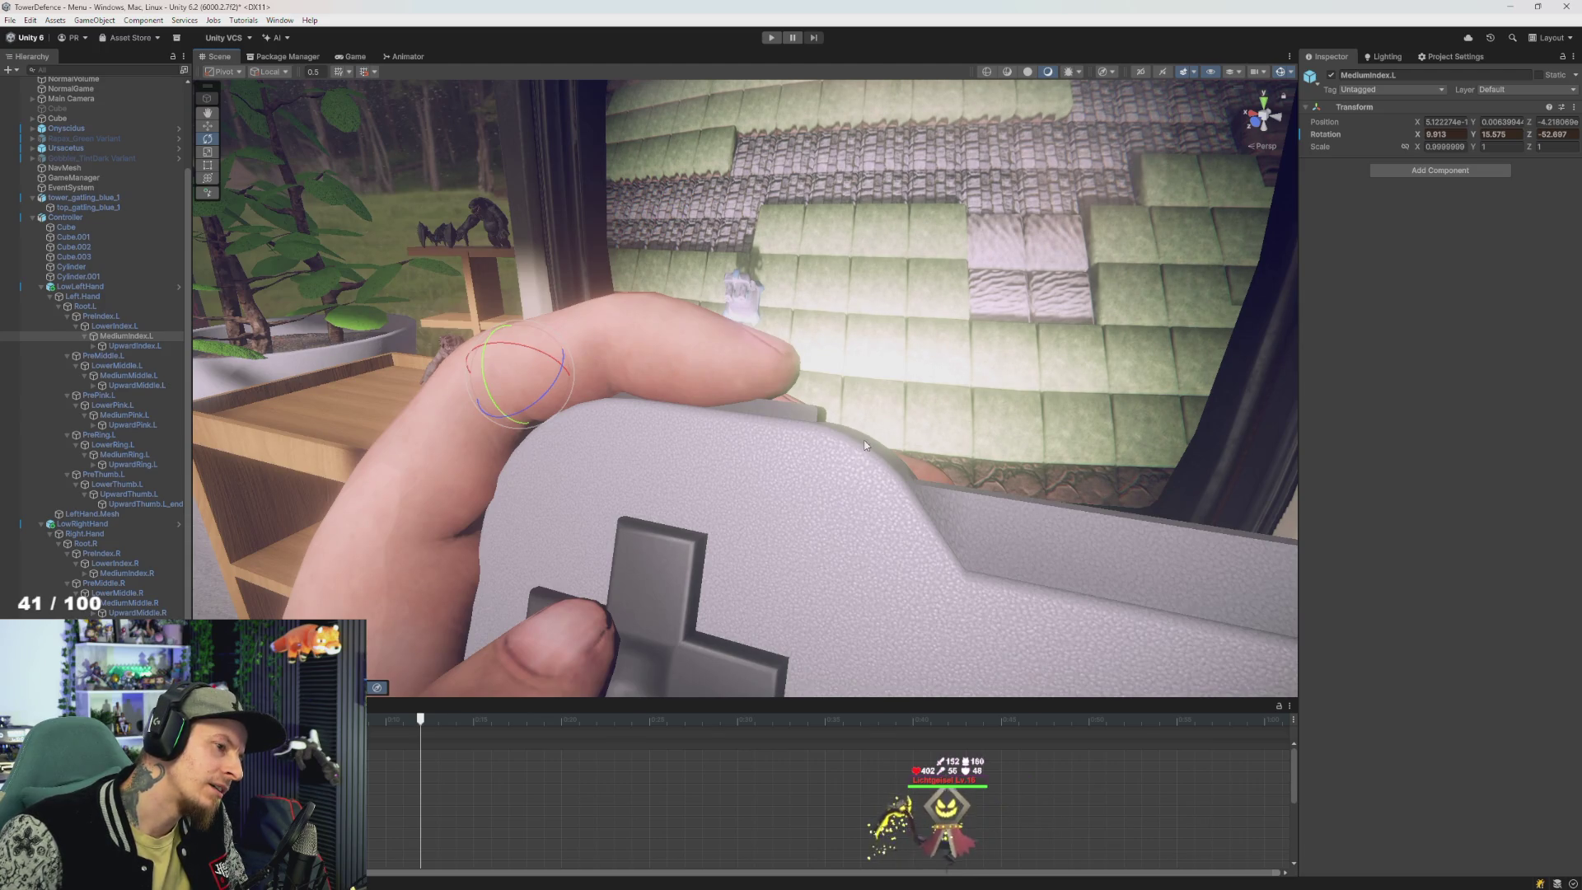
left_click(803, 411)
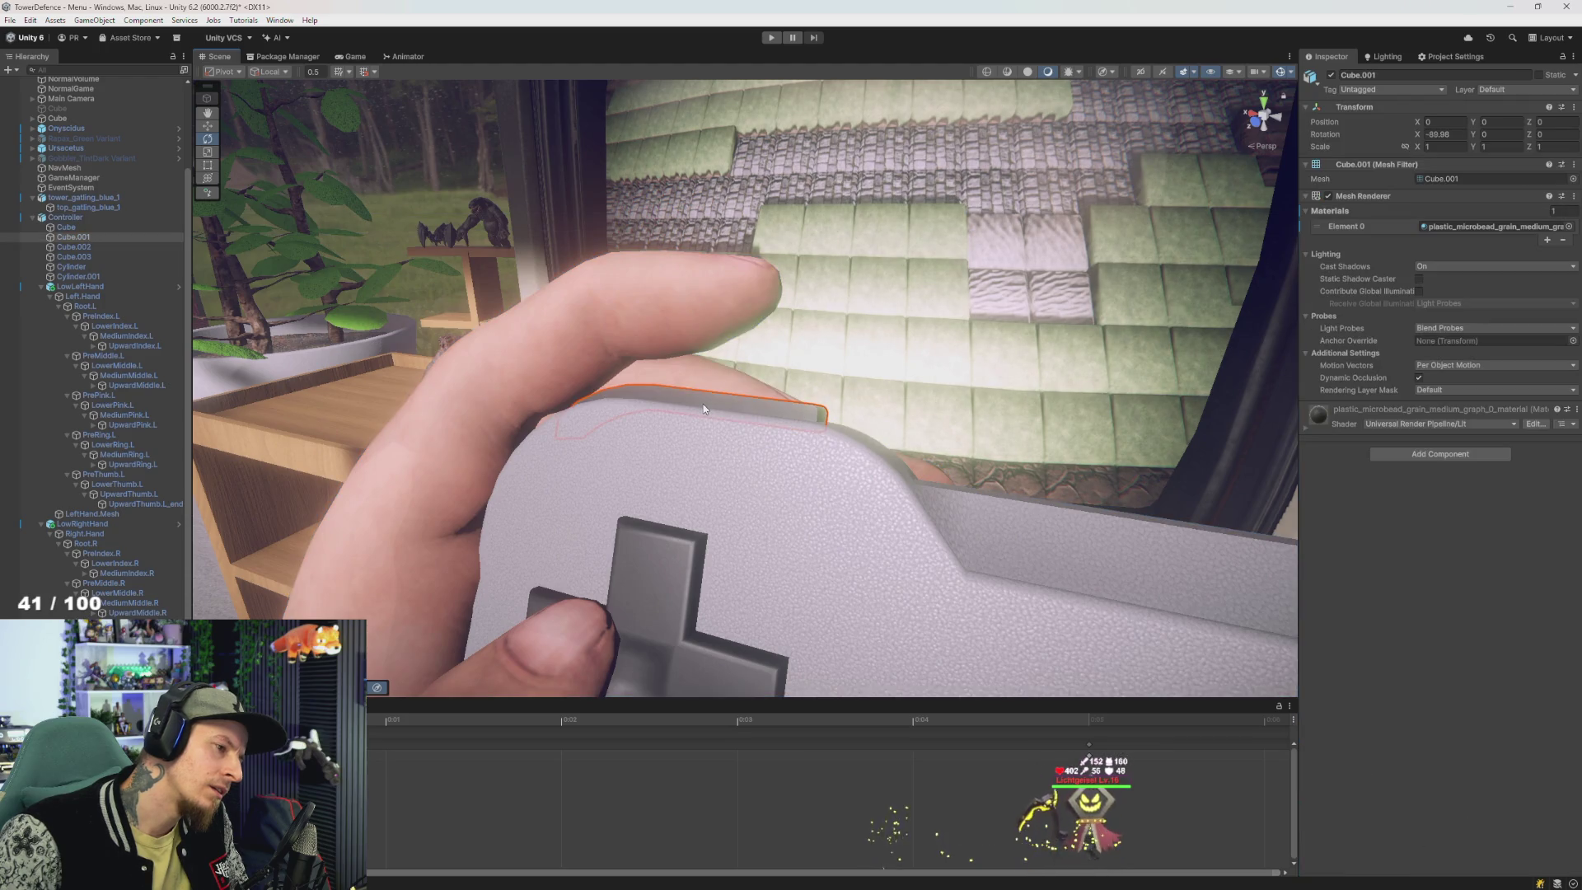
key("alt+Tab")
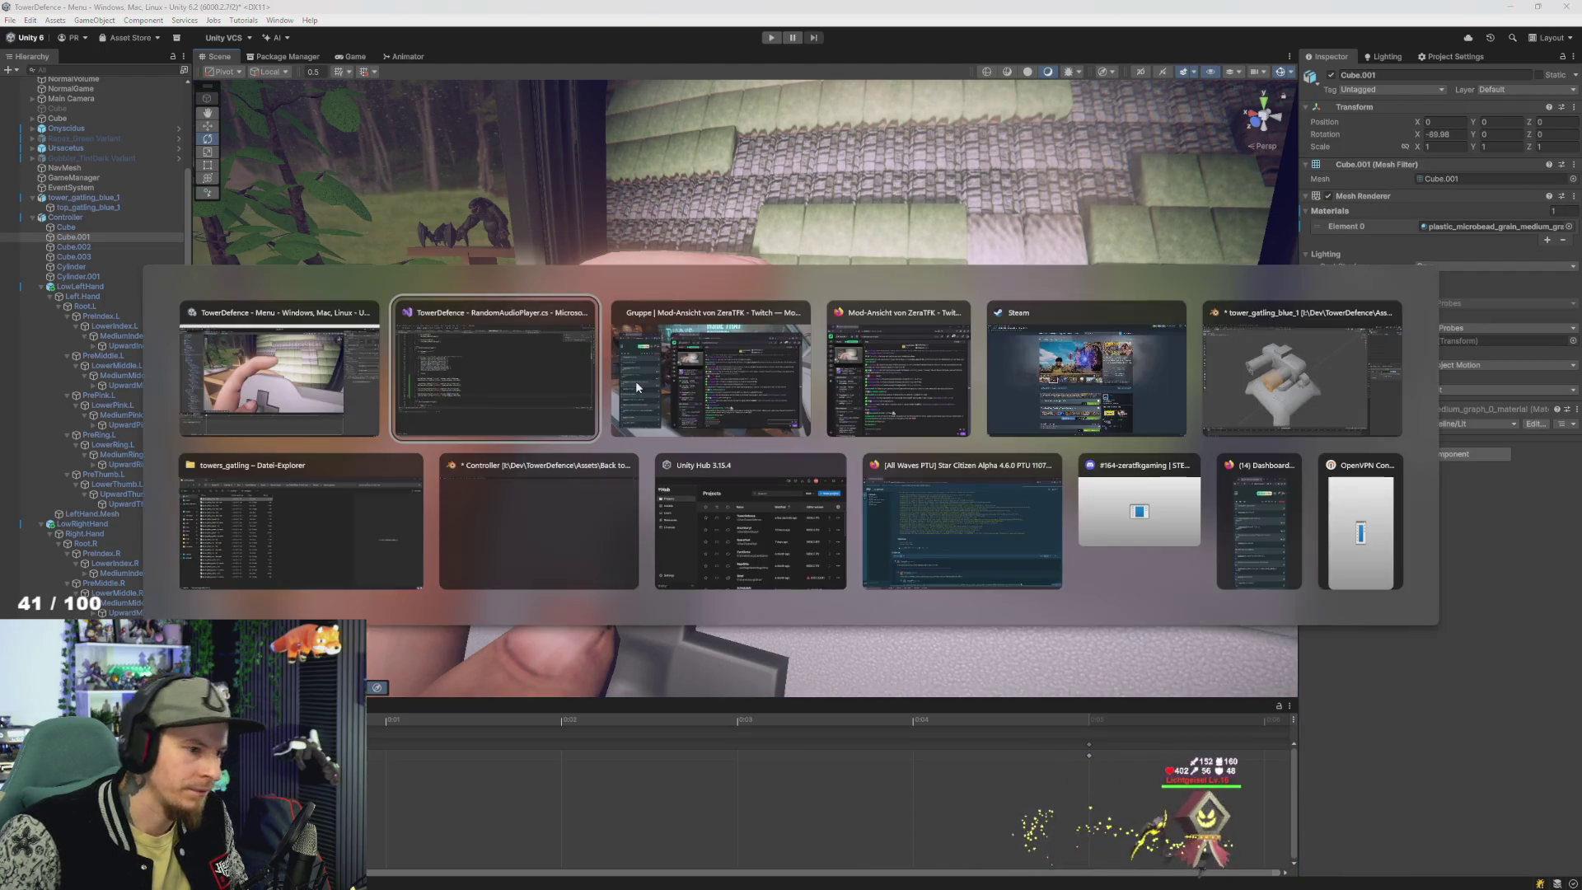
- In Blender, move the Cube.001 top piece down about -0.013 m along Z
left_click(562, 557)
mouse_move(778, 477)
left_mouse_down()
mouse_move(743, 388)
mouse_move(700, 466)
mouse_move(614, 475)
mouse_move(888, 482)
mouse_move(850, 479)
left_mouse_up()
left_click(696, 471)
scroll(674, 488, "up", 3)
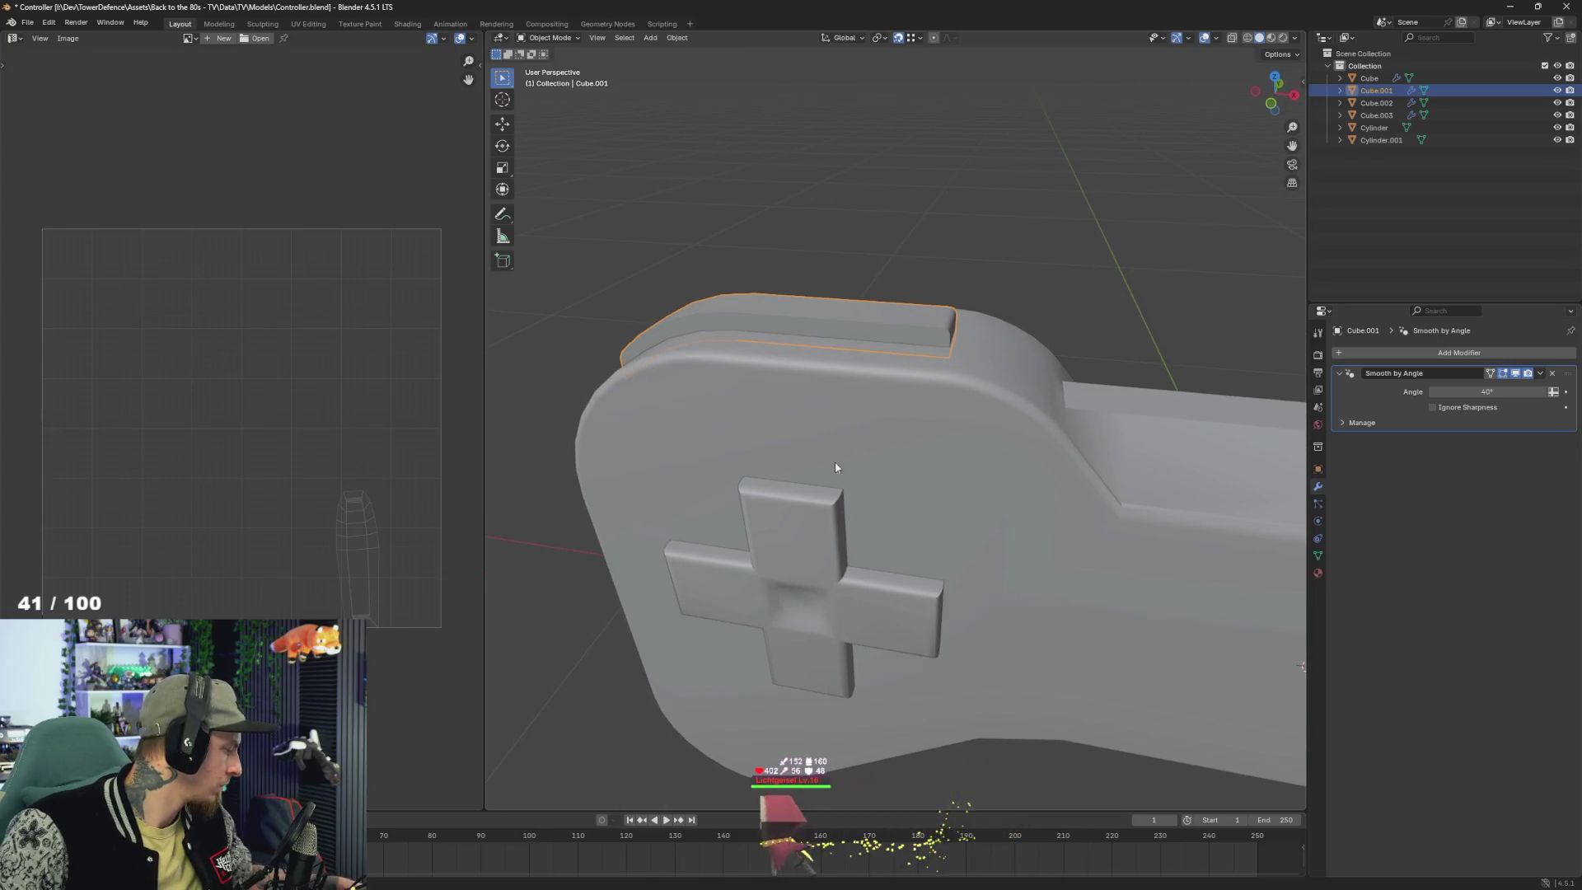
mouse_move(863, 360)
left_mouse_down()
mouse_move(888, 348)
mouse_move(847, 353)
mouse_move(873, 357)
mouse_move(853, 331)
left_mouse_up()
key("Tab")
key("Tab")
key("Tab")
key("Tab")
key("g")
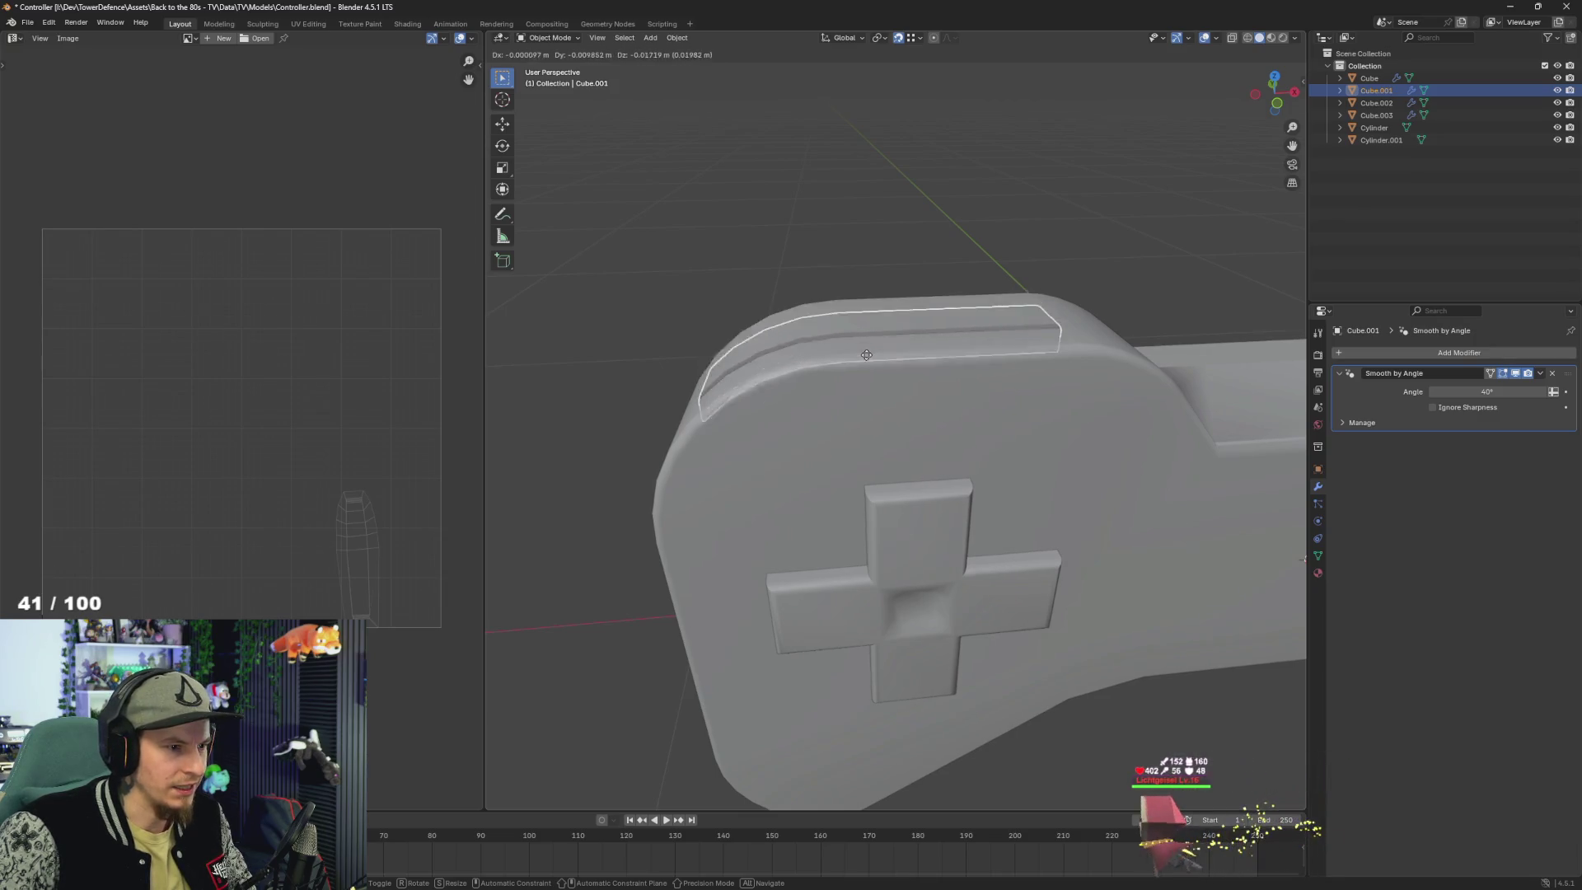
key("z")
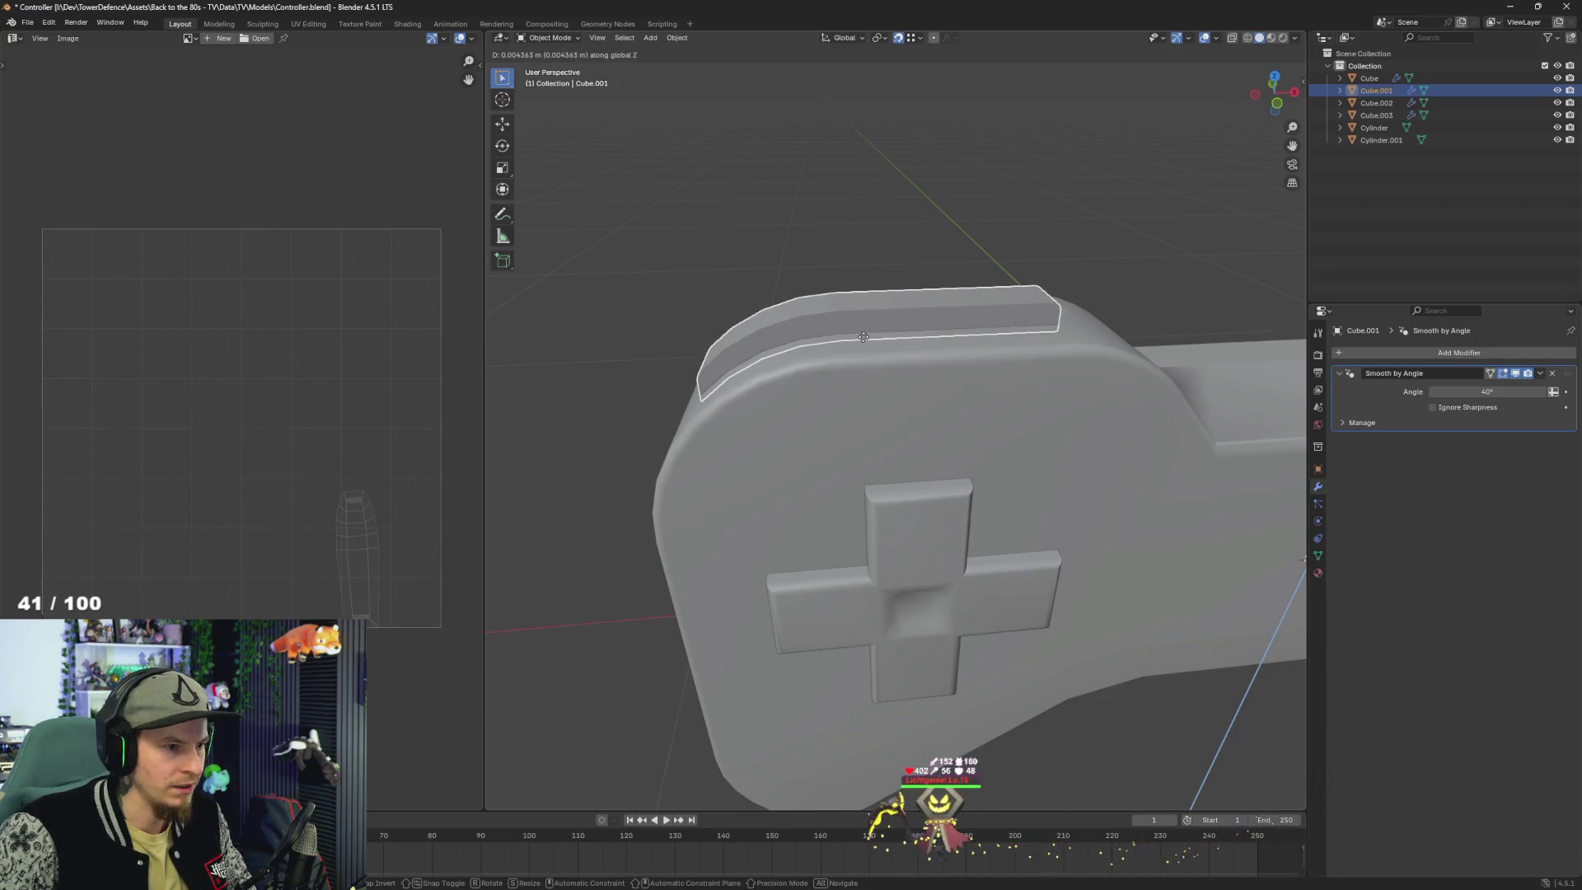
left_click(898, 338)
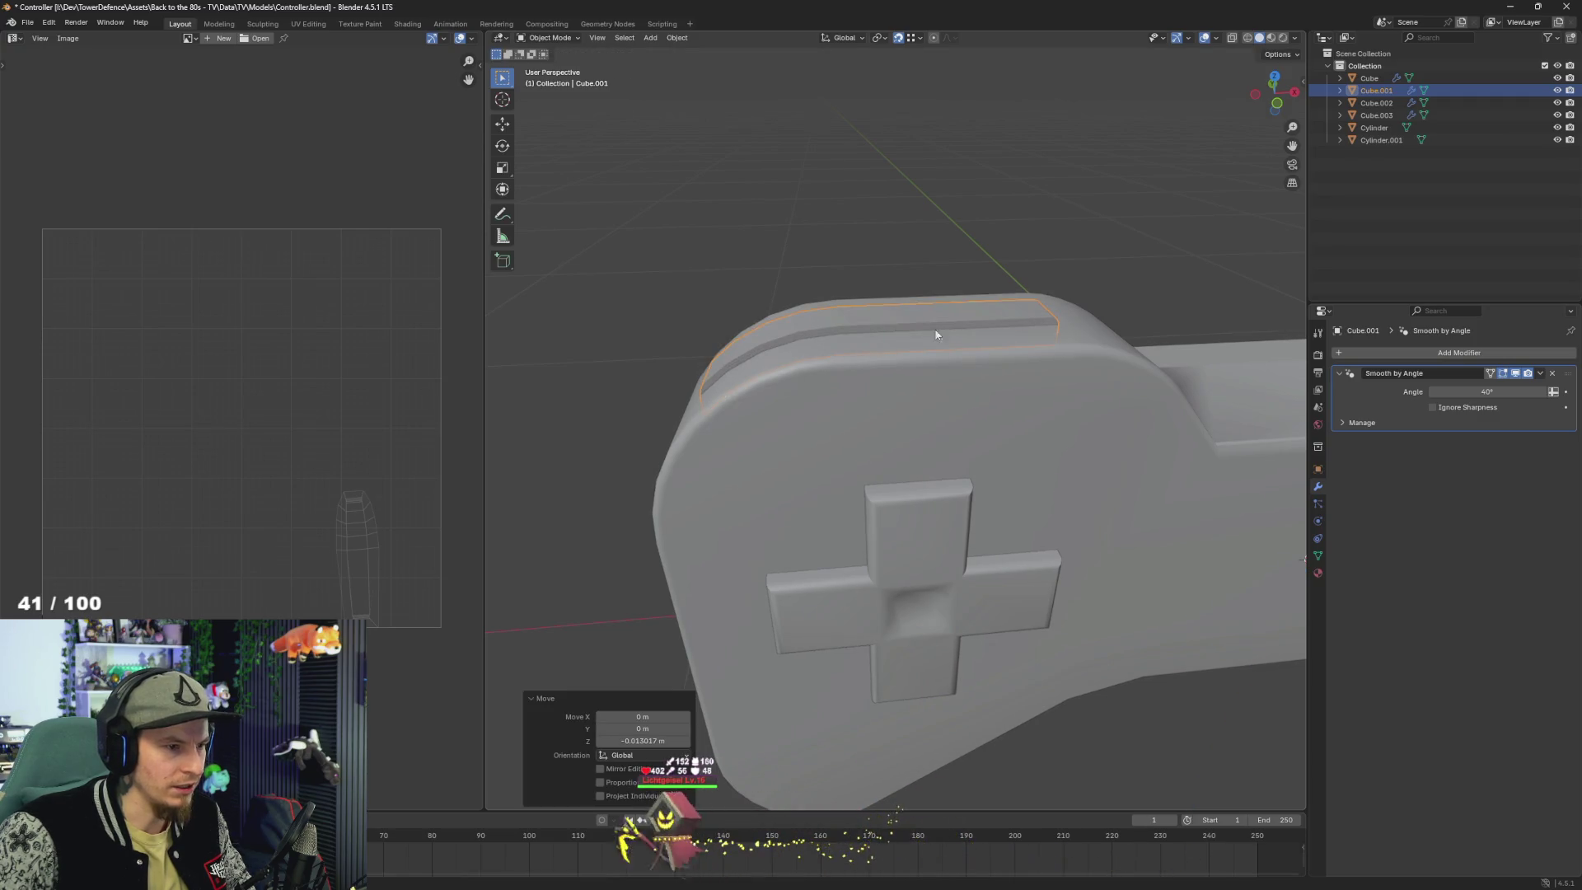
left_click(968, 333)
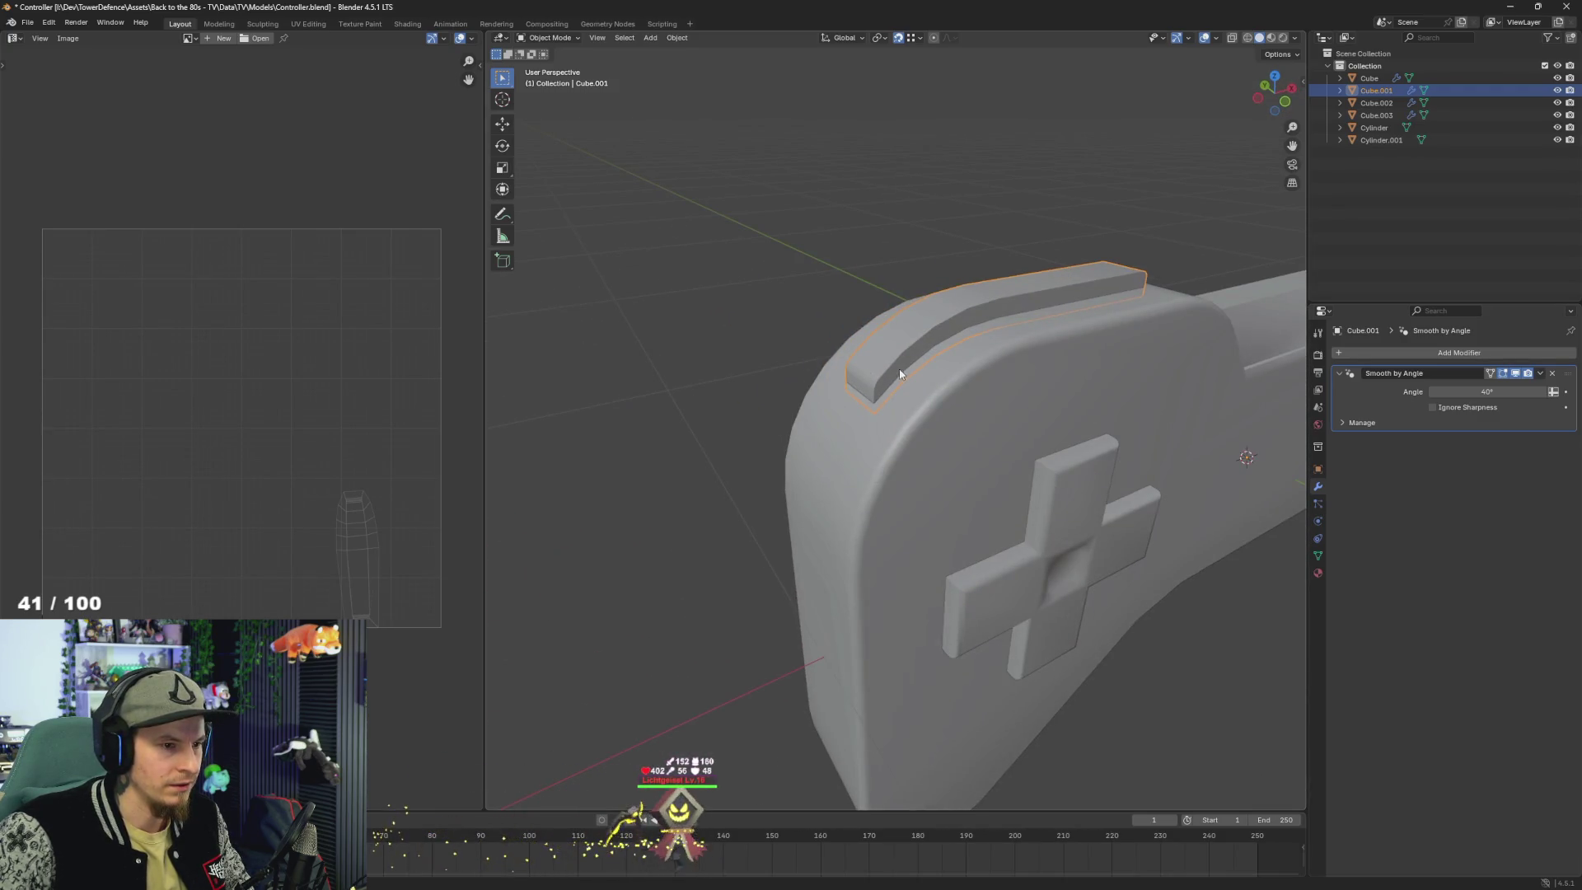
key("alt+Tab")
key("alt+Tab")
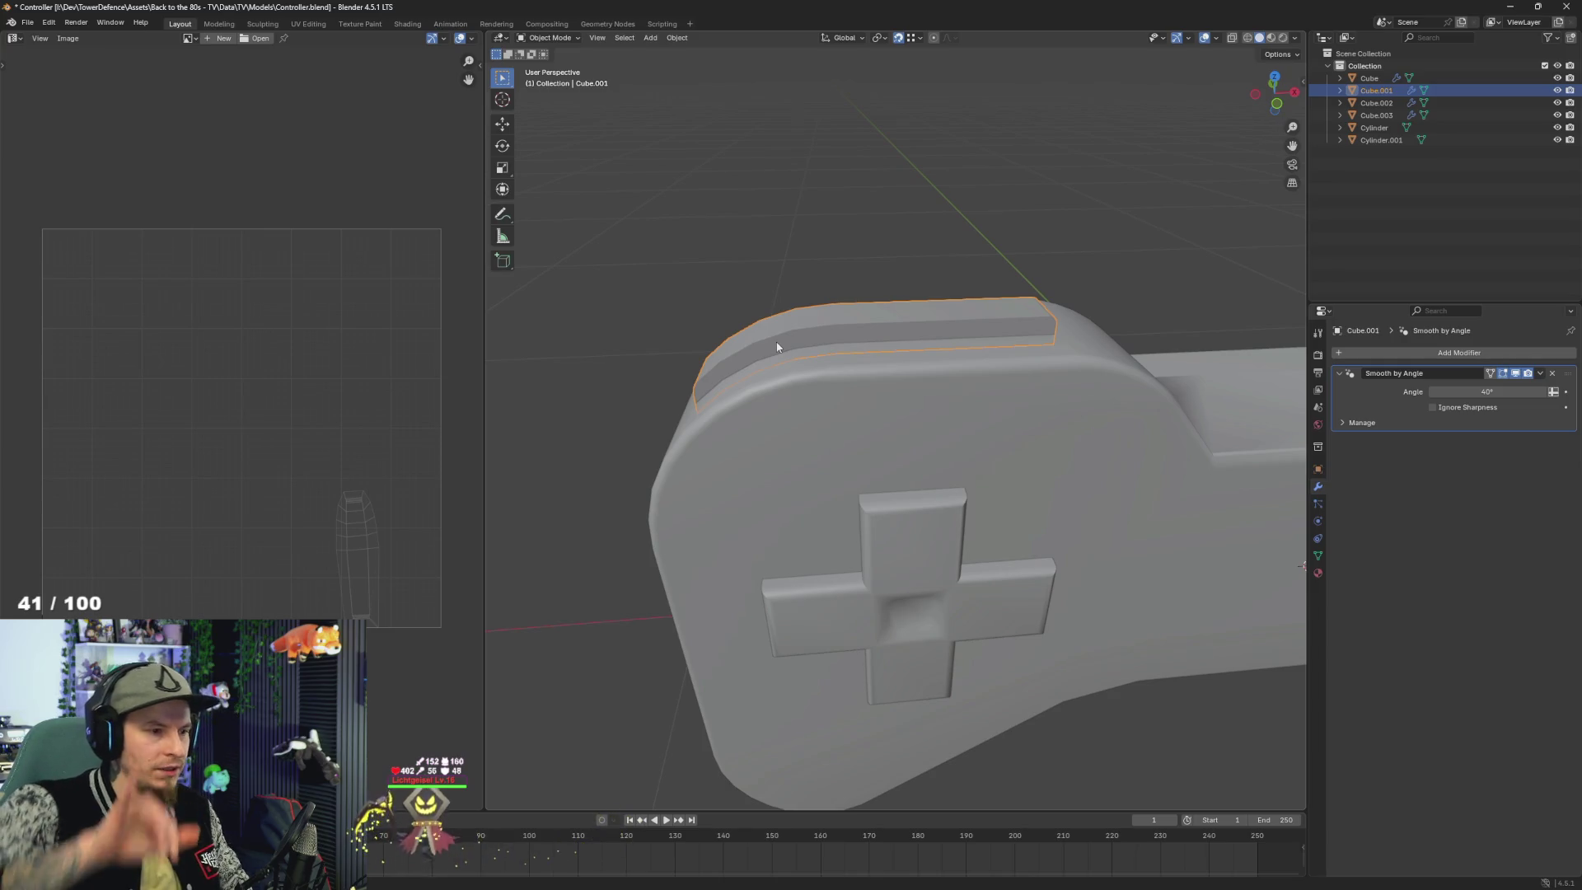
key("Tab")
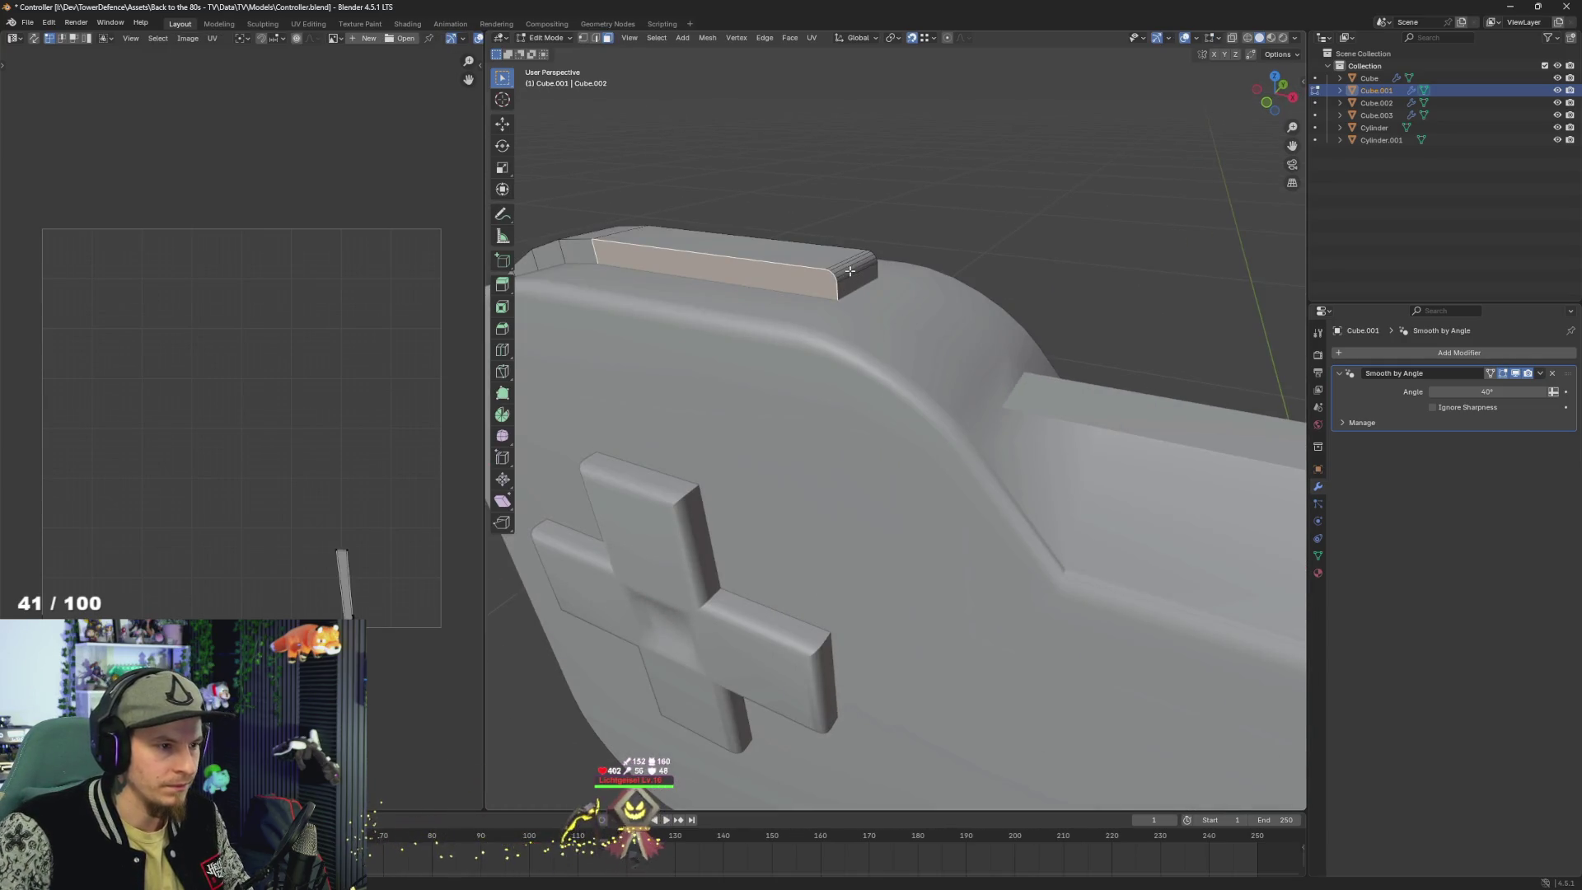
- Select Cube.001's front end face in Edit Mode and search for the 'set cursor' commands
left_click(849, 271)
scroll(840, 272, "up", 3)
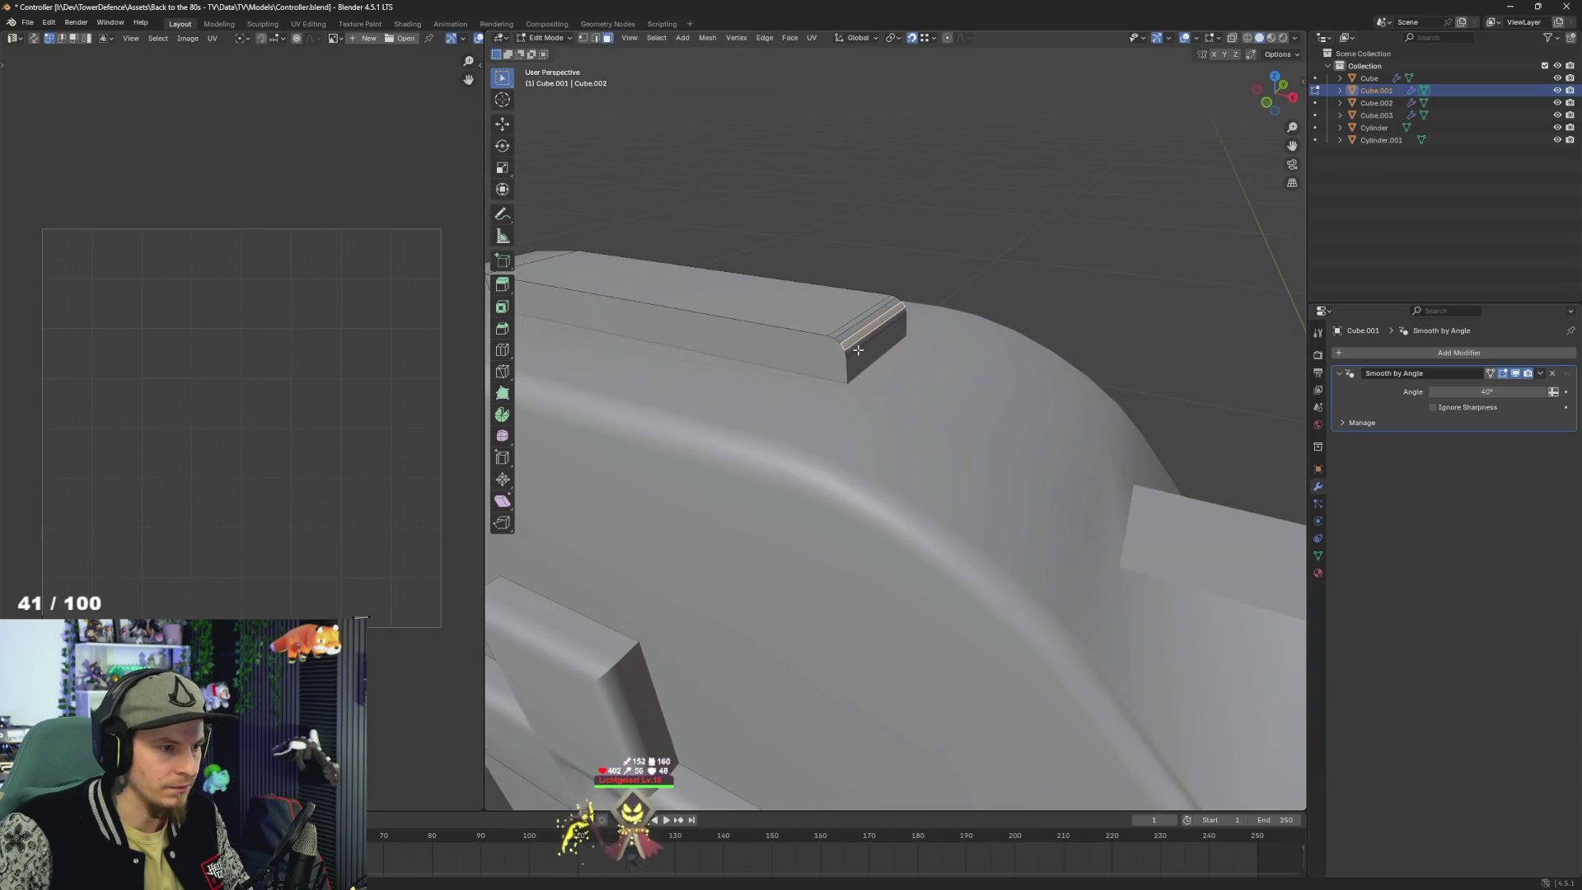
scroll(857, 349, "up", 2)
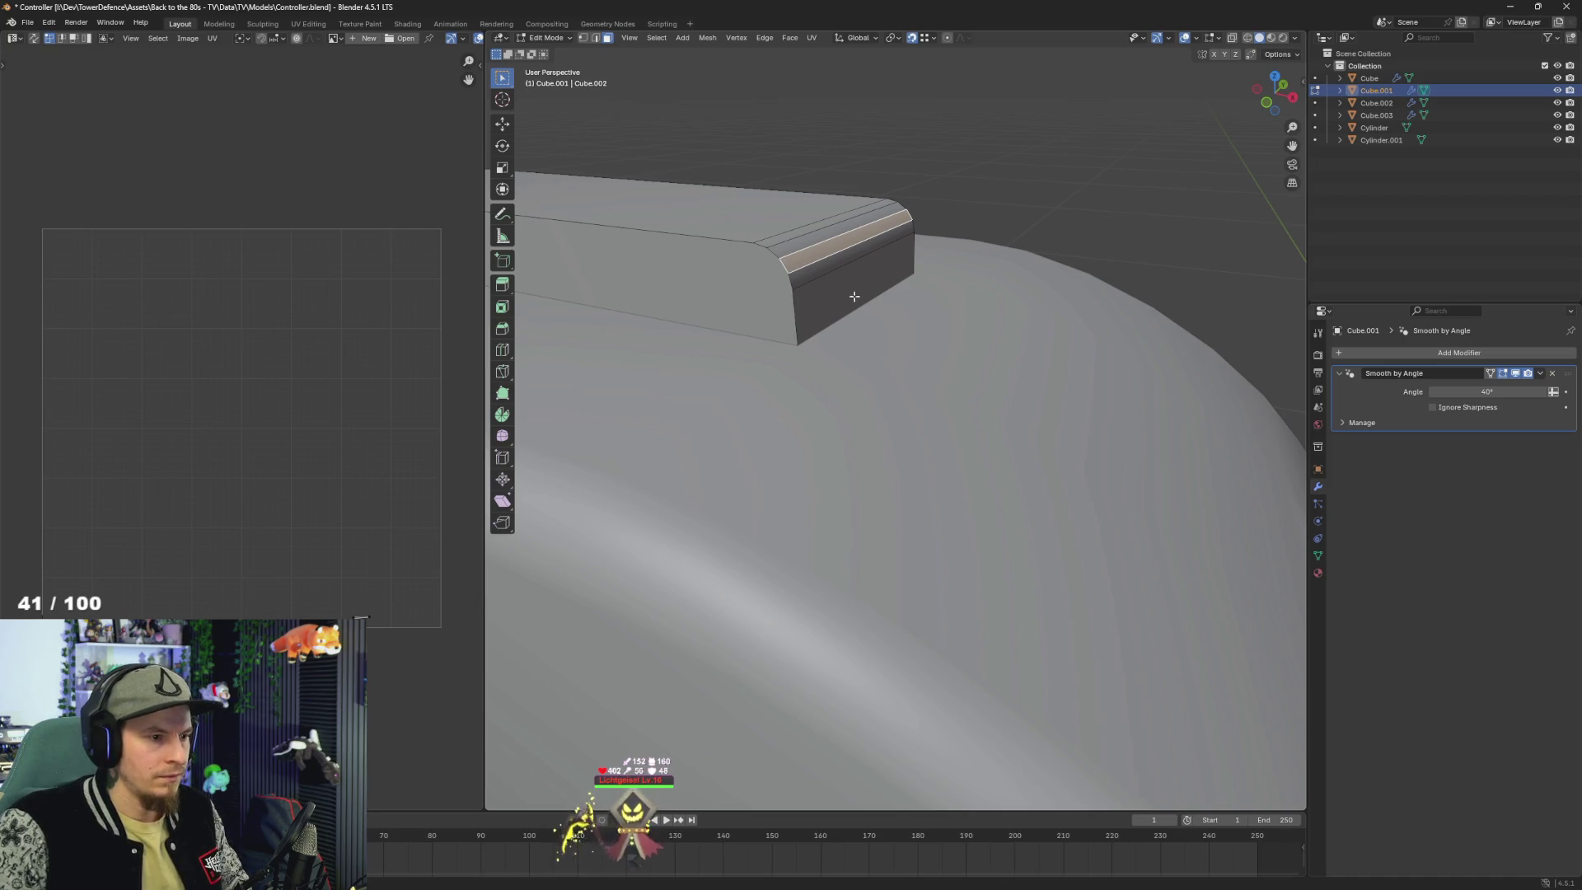
key("F3")
type("set")
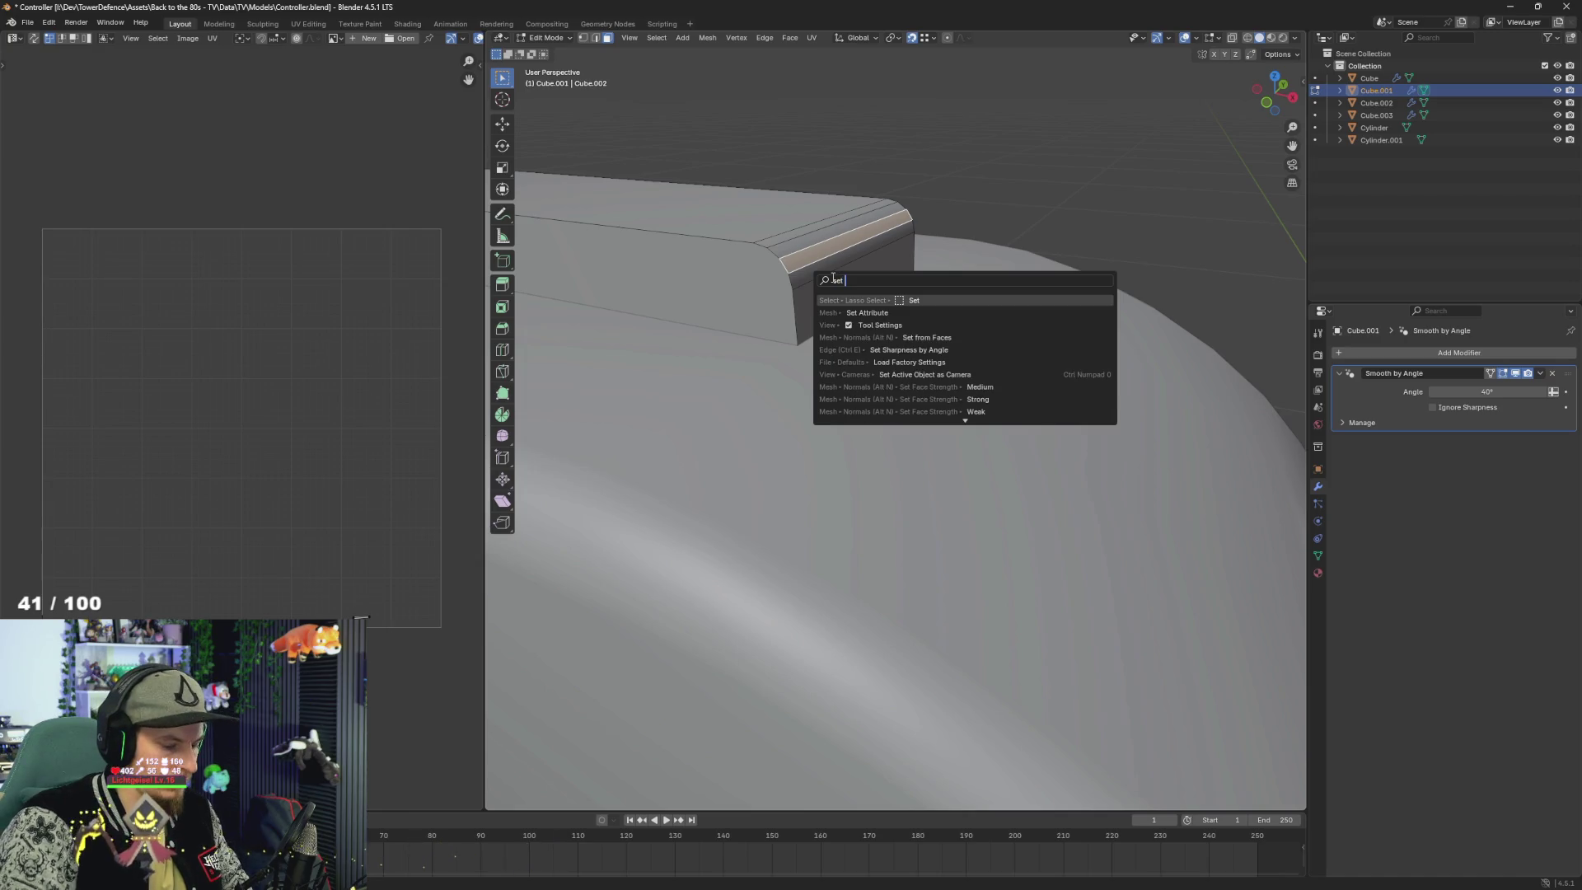
key("Escape")
left_click(855, 284)
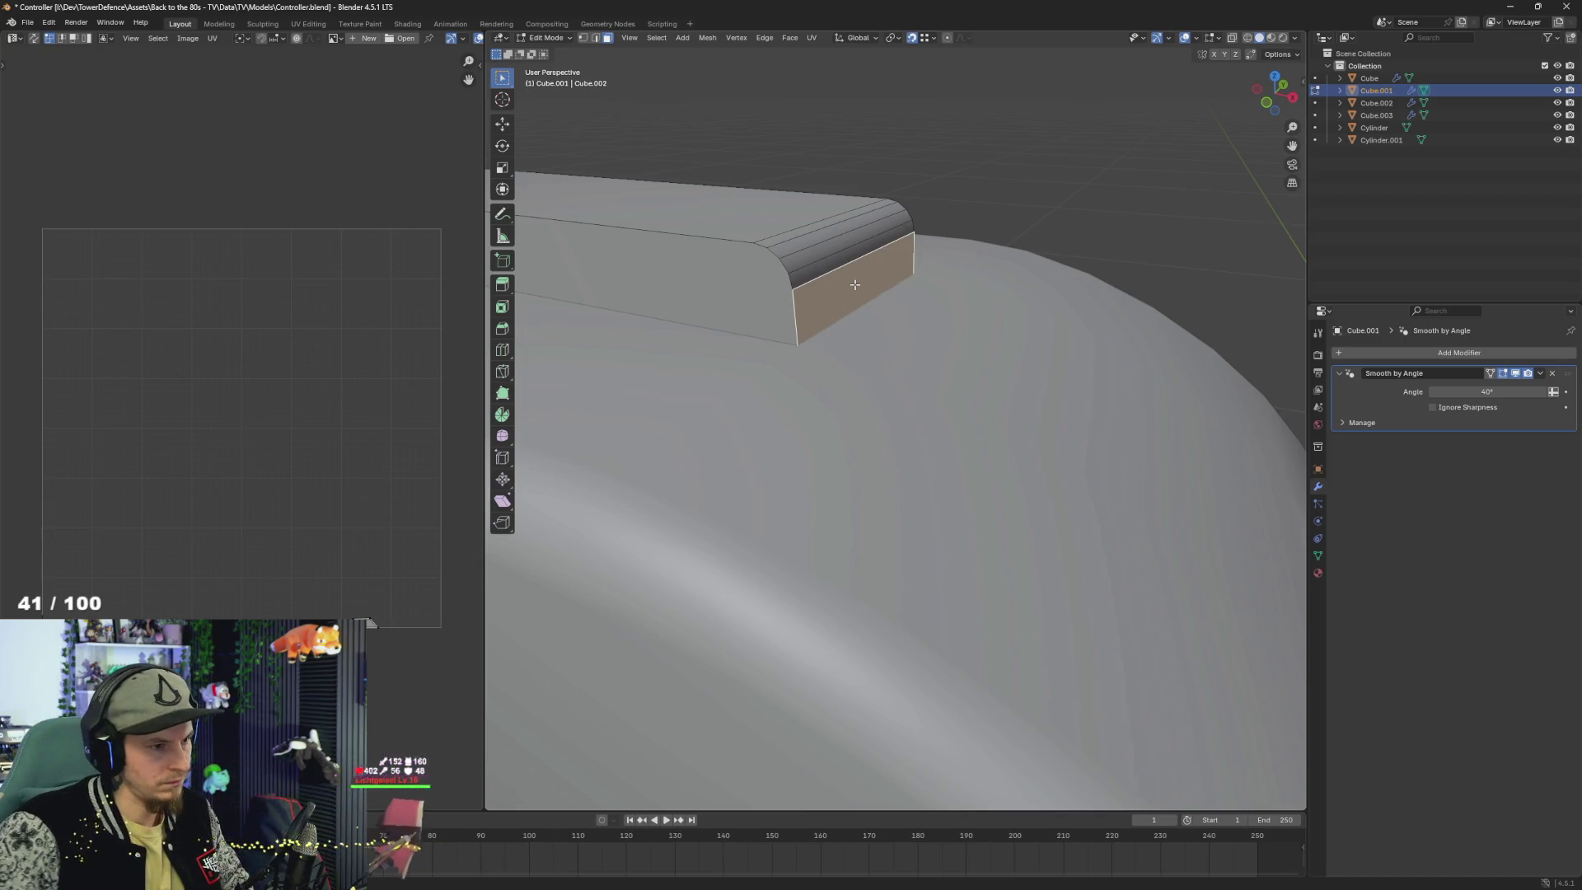
key("F3")
type("set")
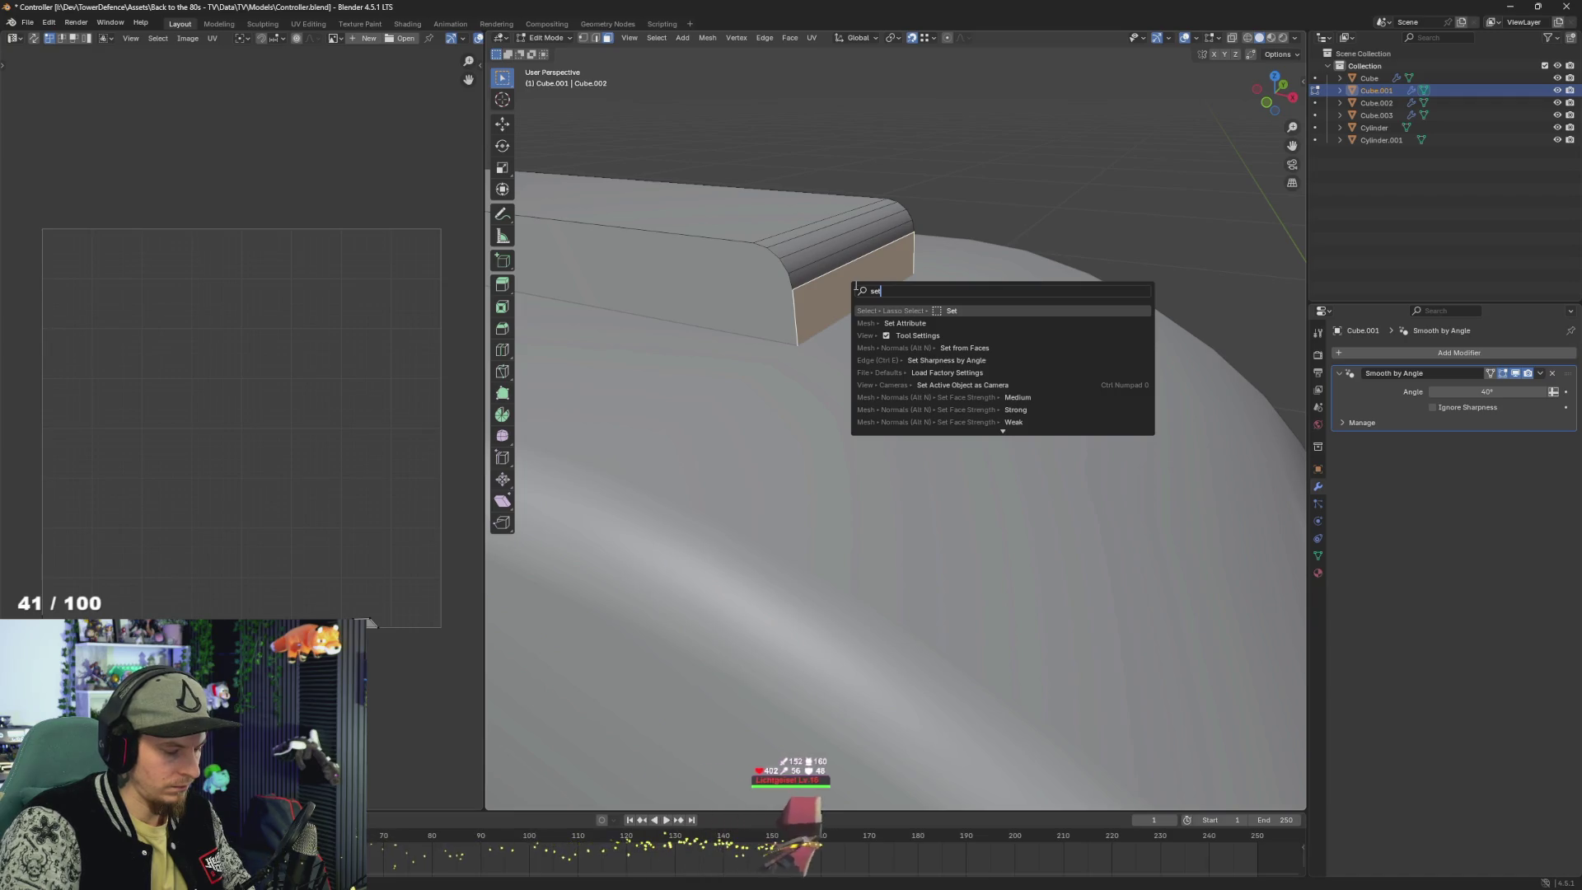
type(" cursor")
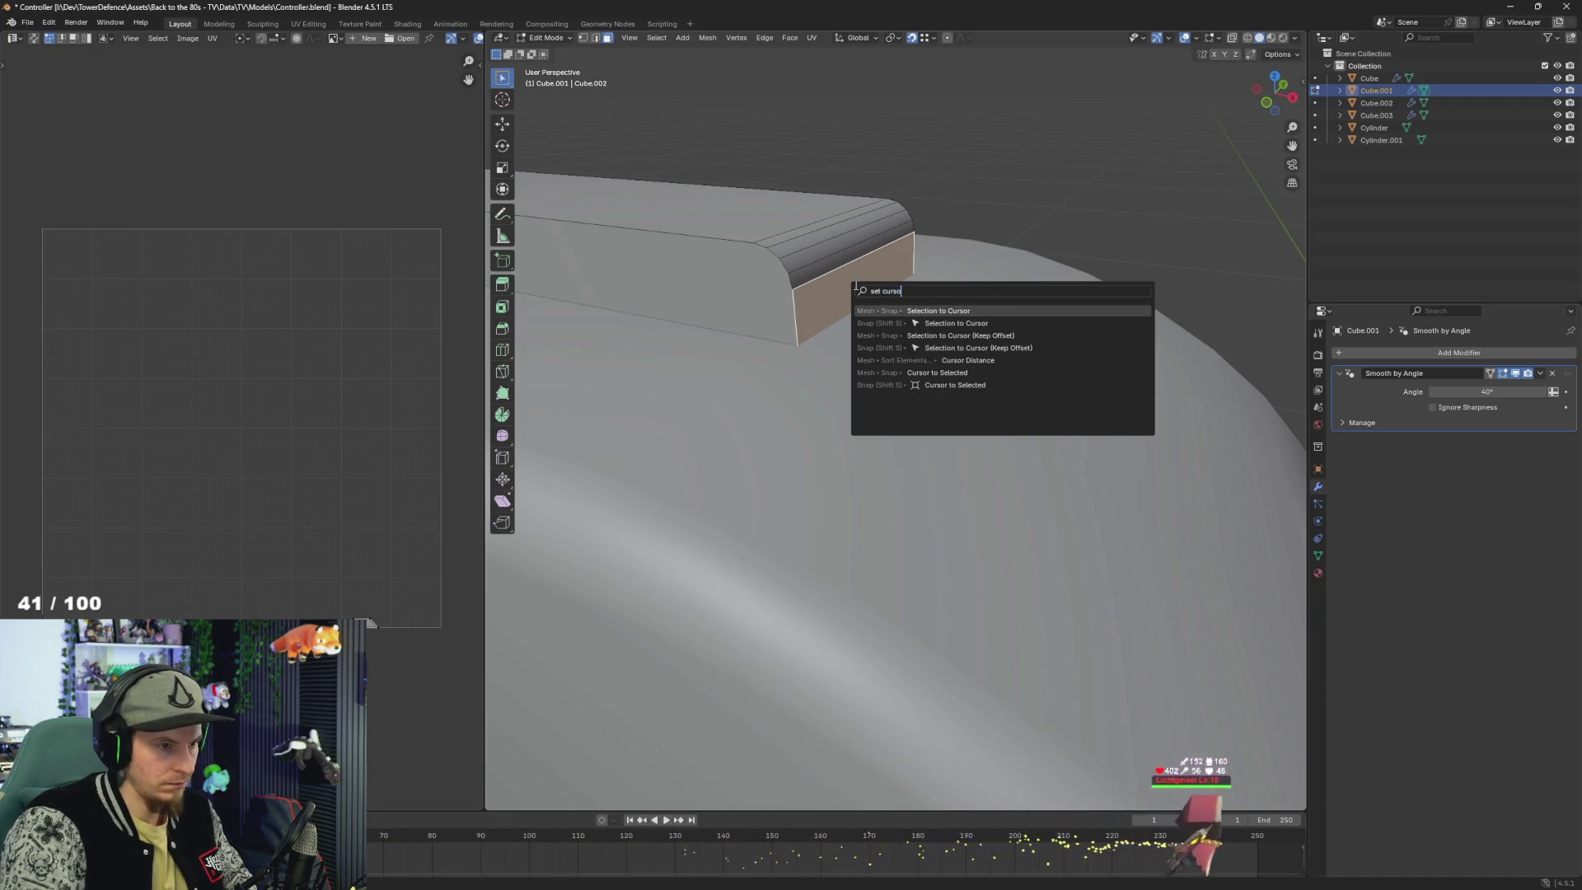
- Snap the 3D cursor to Cube.001's front face and set the object's origin to the 3D cursor
key("Down")
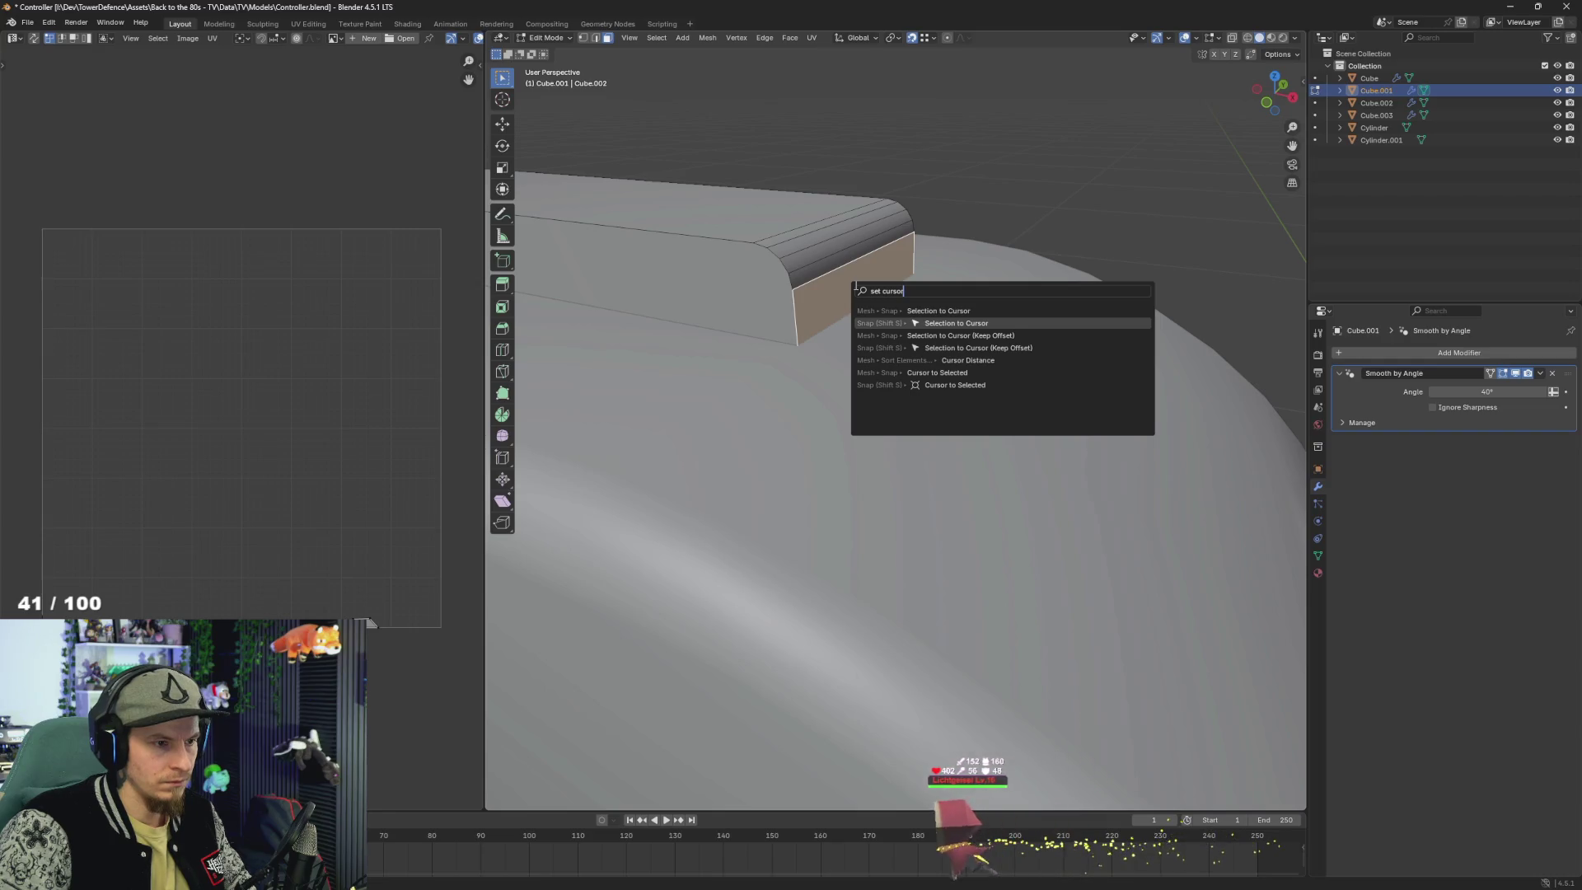
key("Down")
key("Down")
key("Down")
key("Return")
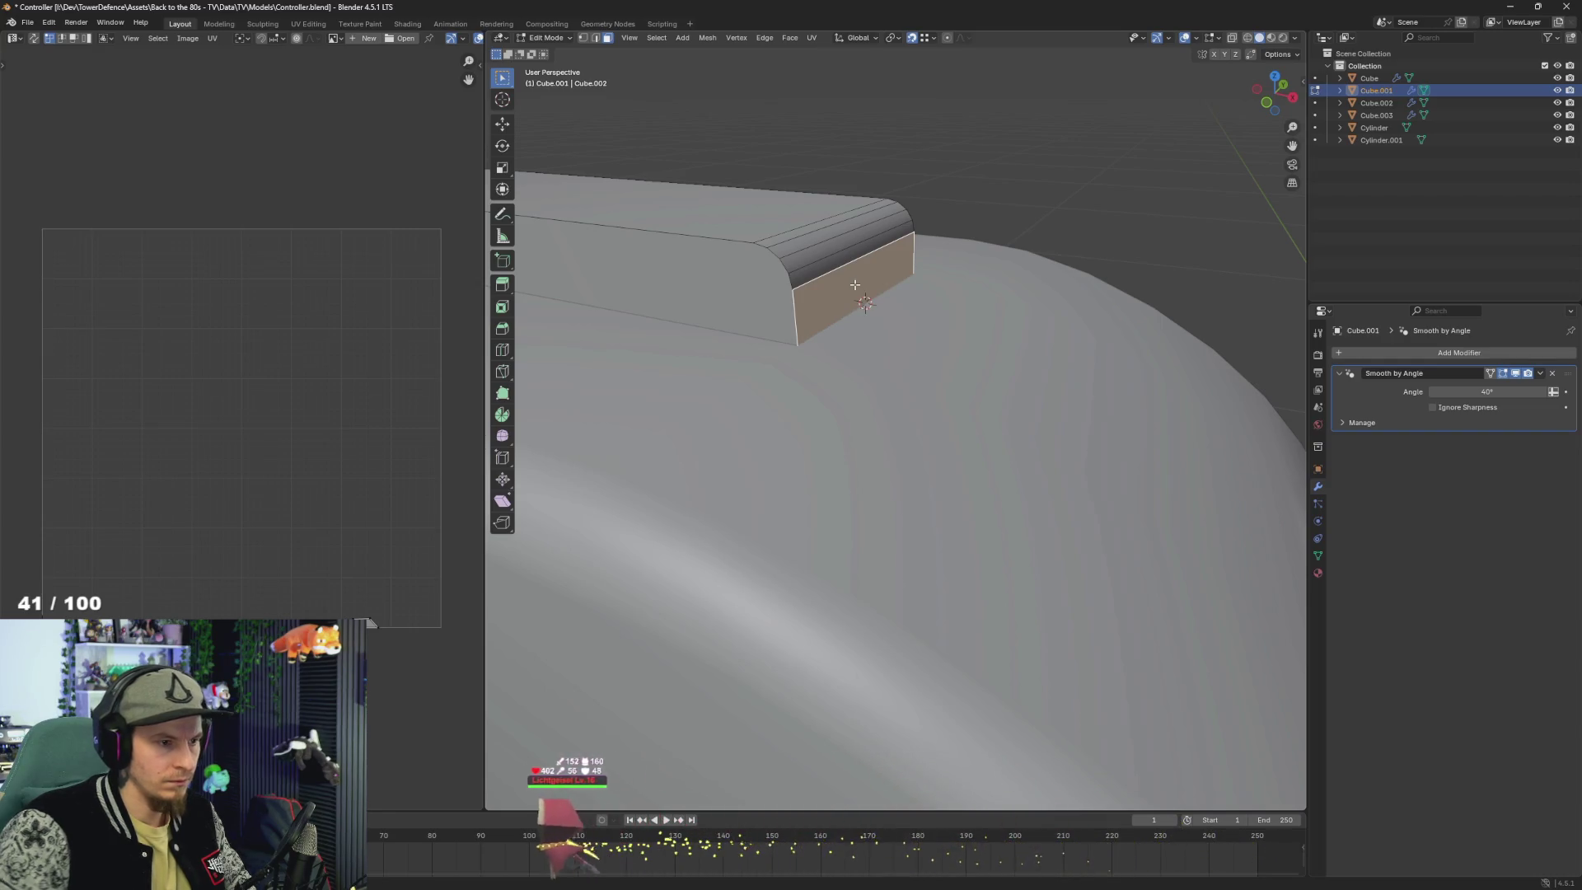
key("F3")
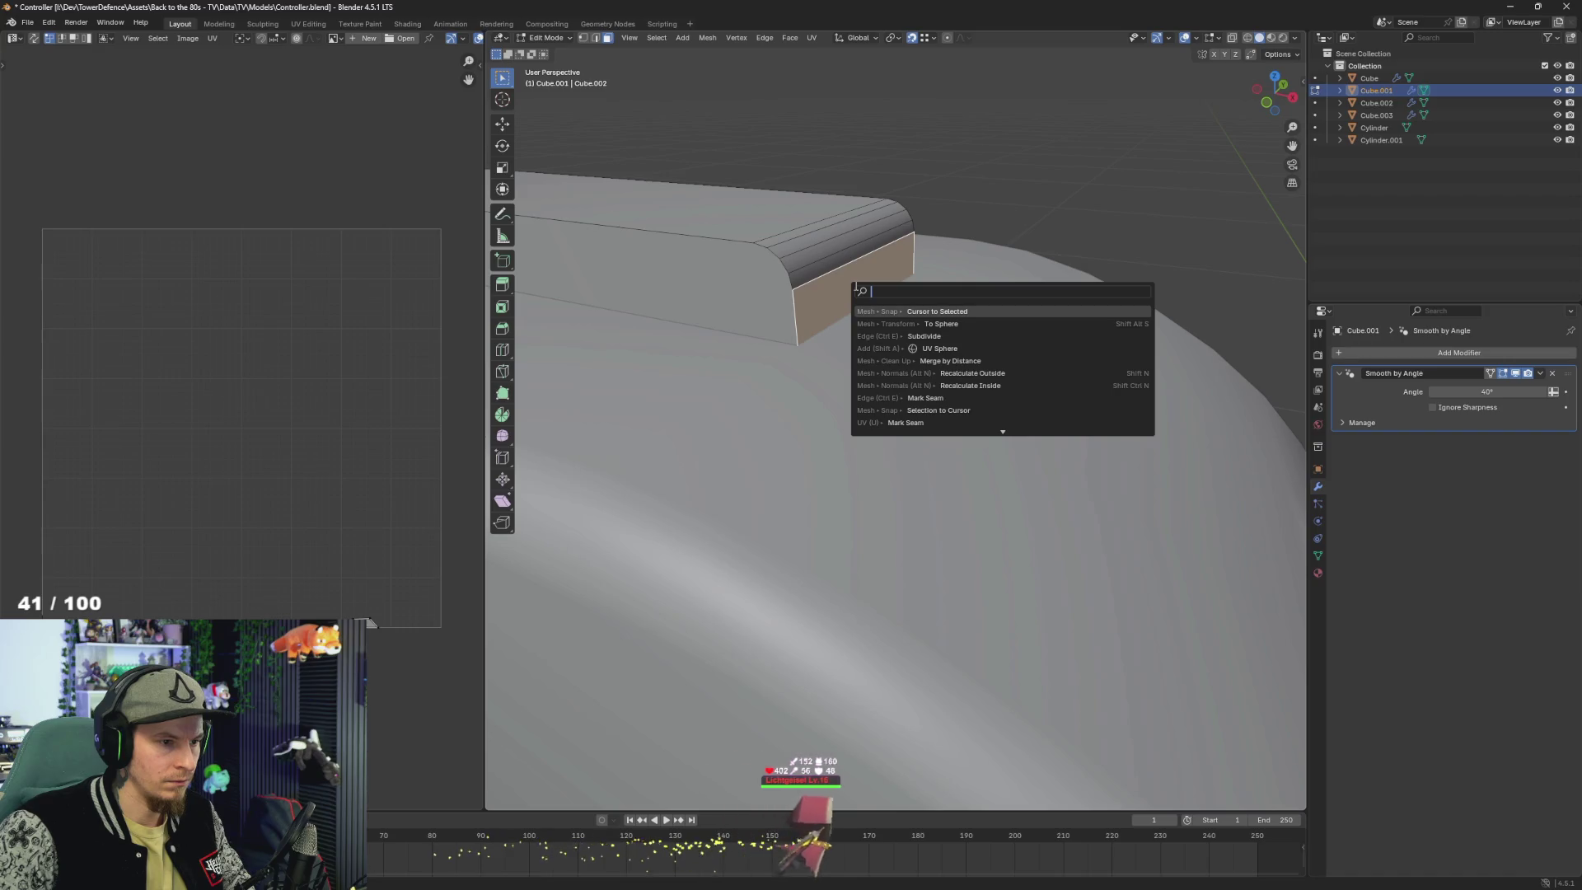
key("Escape")
key("Tab")
key("F3")
type("set ori")
key("Down")
key("Down")
key("Return")
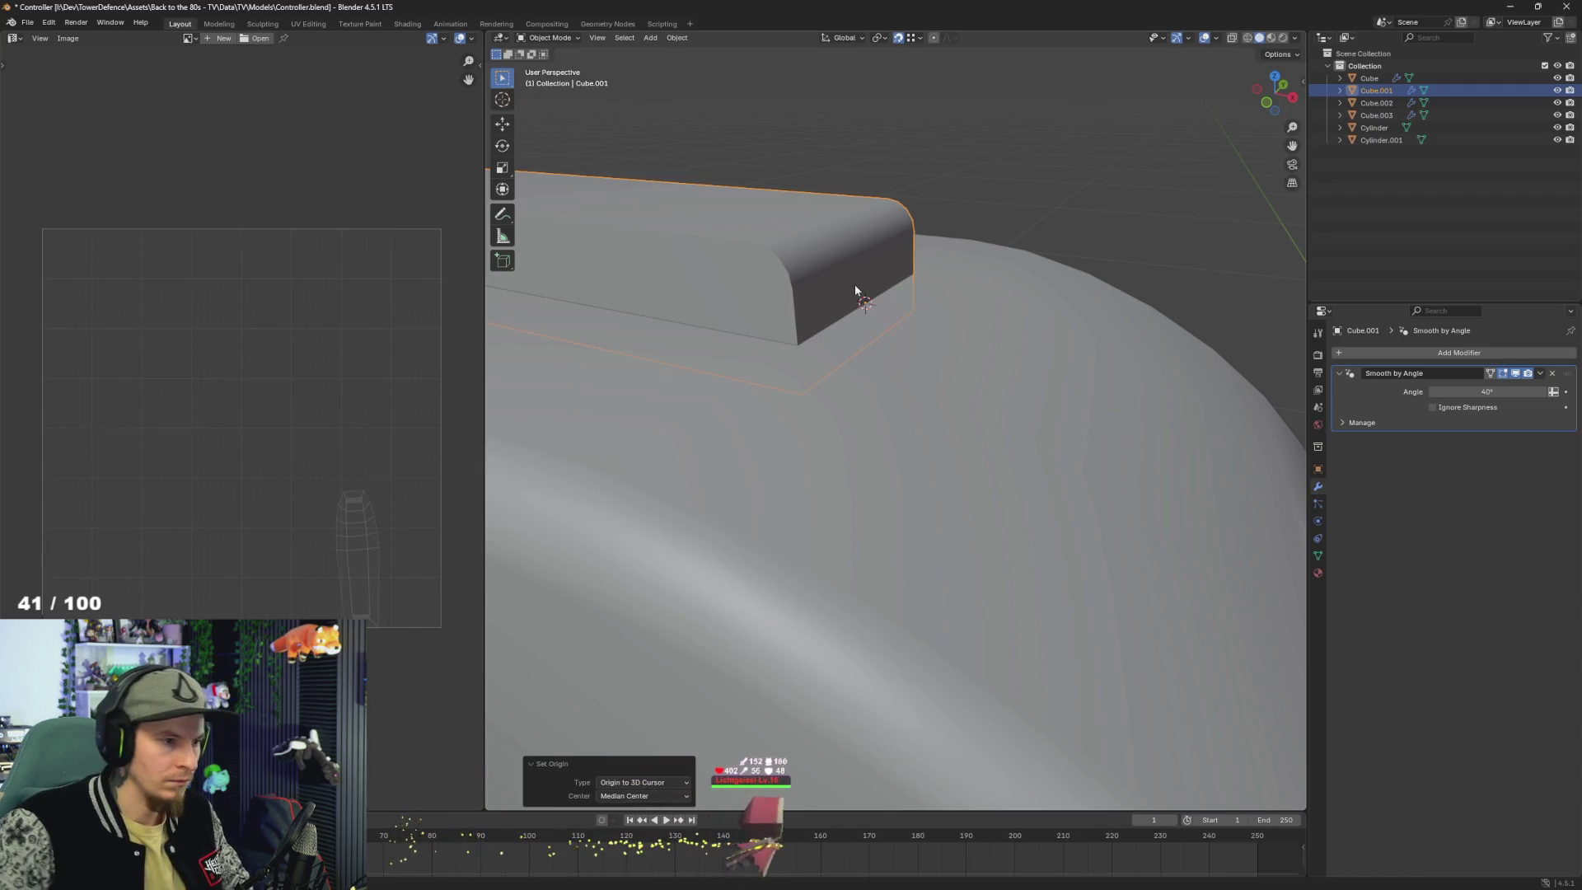
key("KP_Decimal")
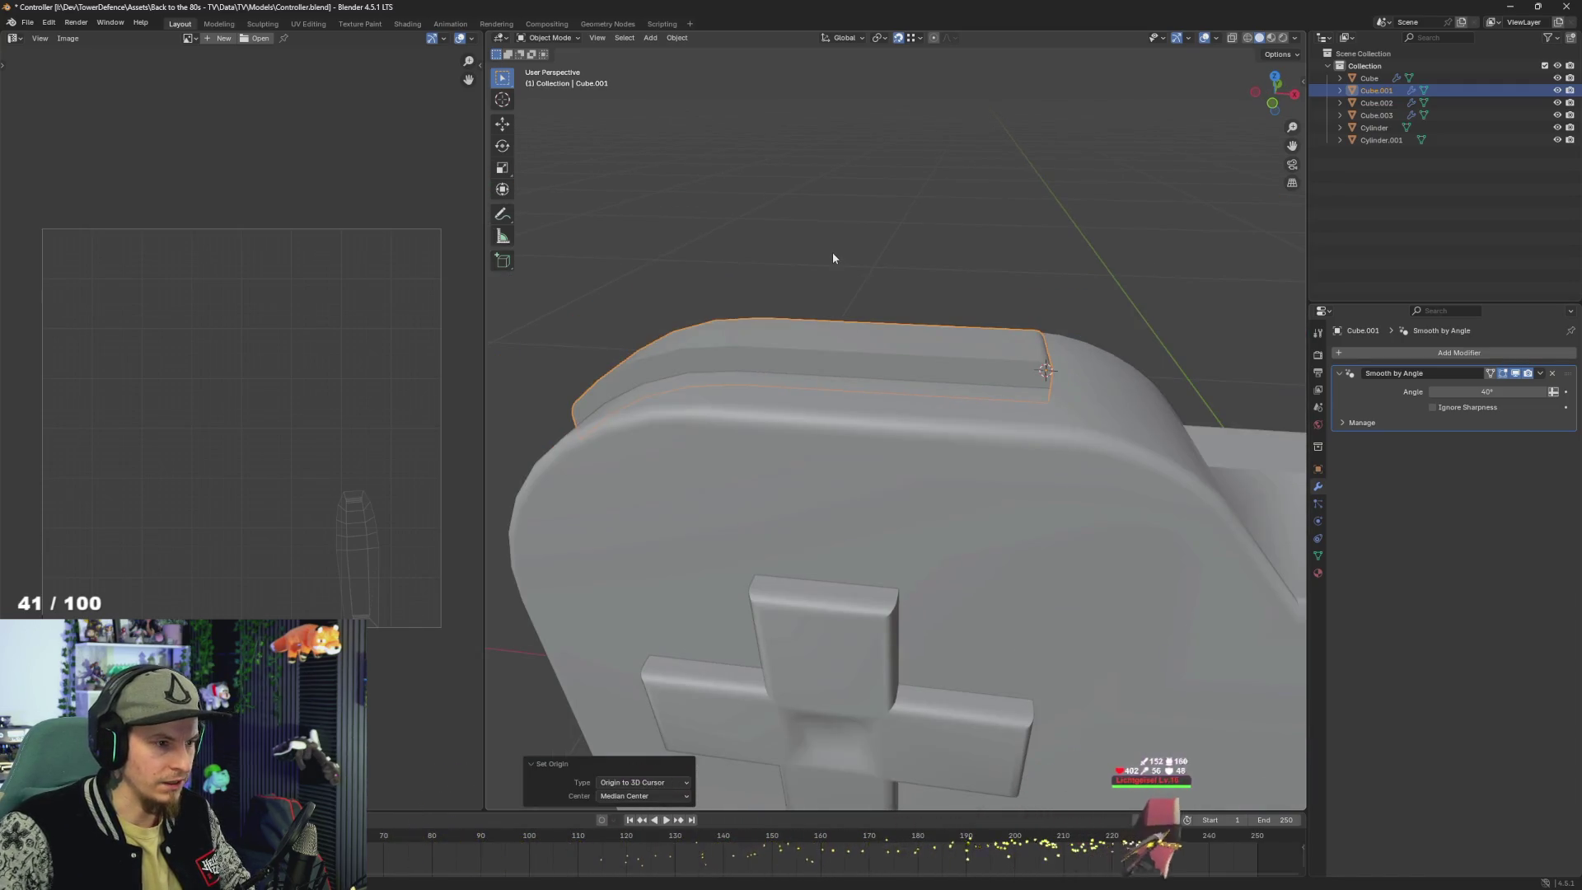
- Trial-rotate Cube.001 around its new origin on the Y and X axes
key("r")
key("y")
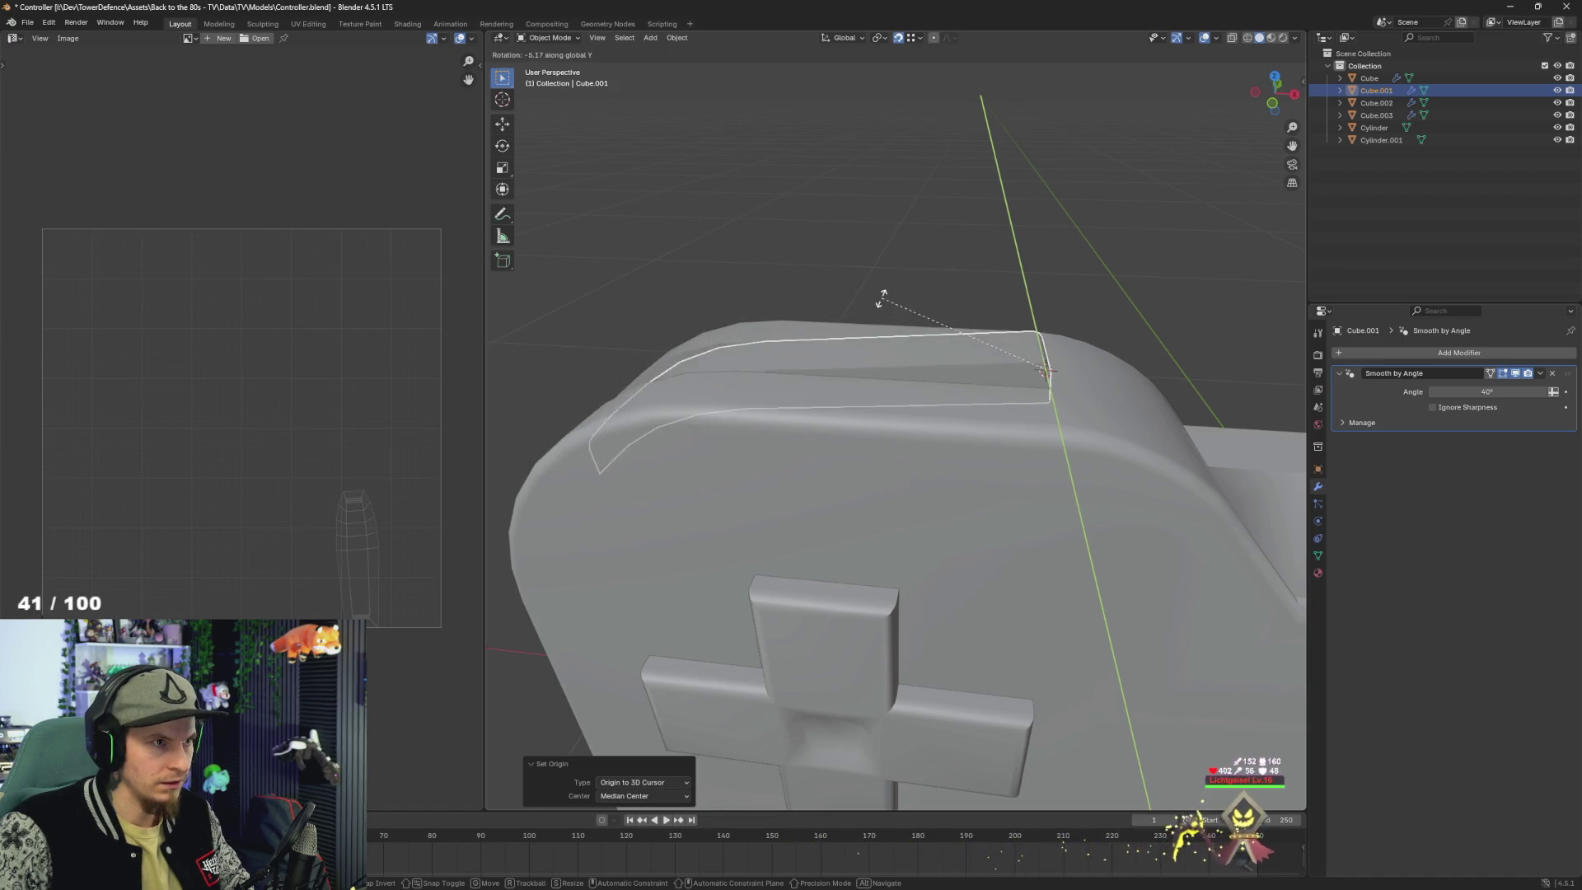
key("Escape")
left_click_drag(916, 306, 936, 295)
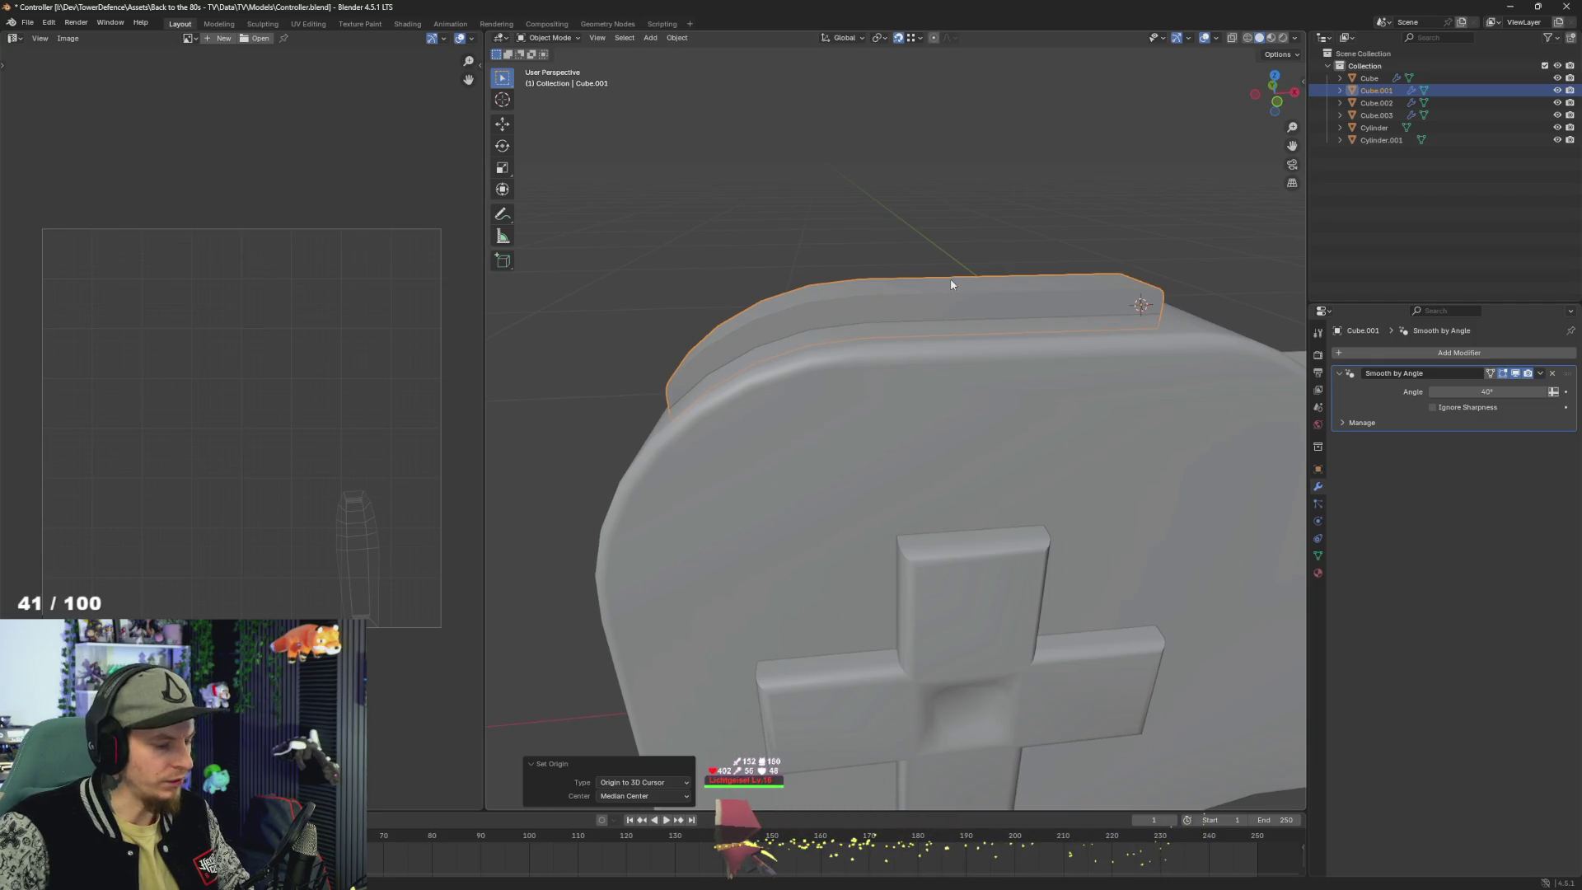
key("r")
key("x")
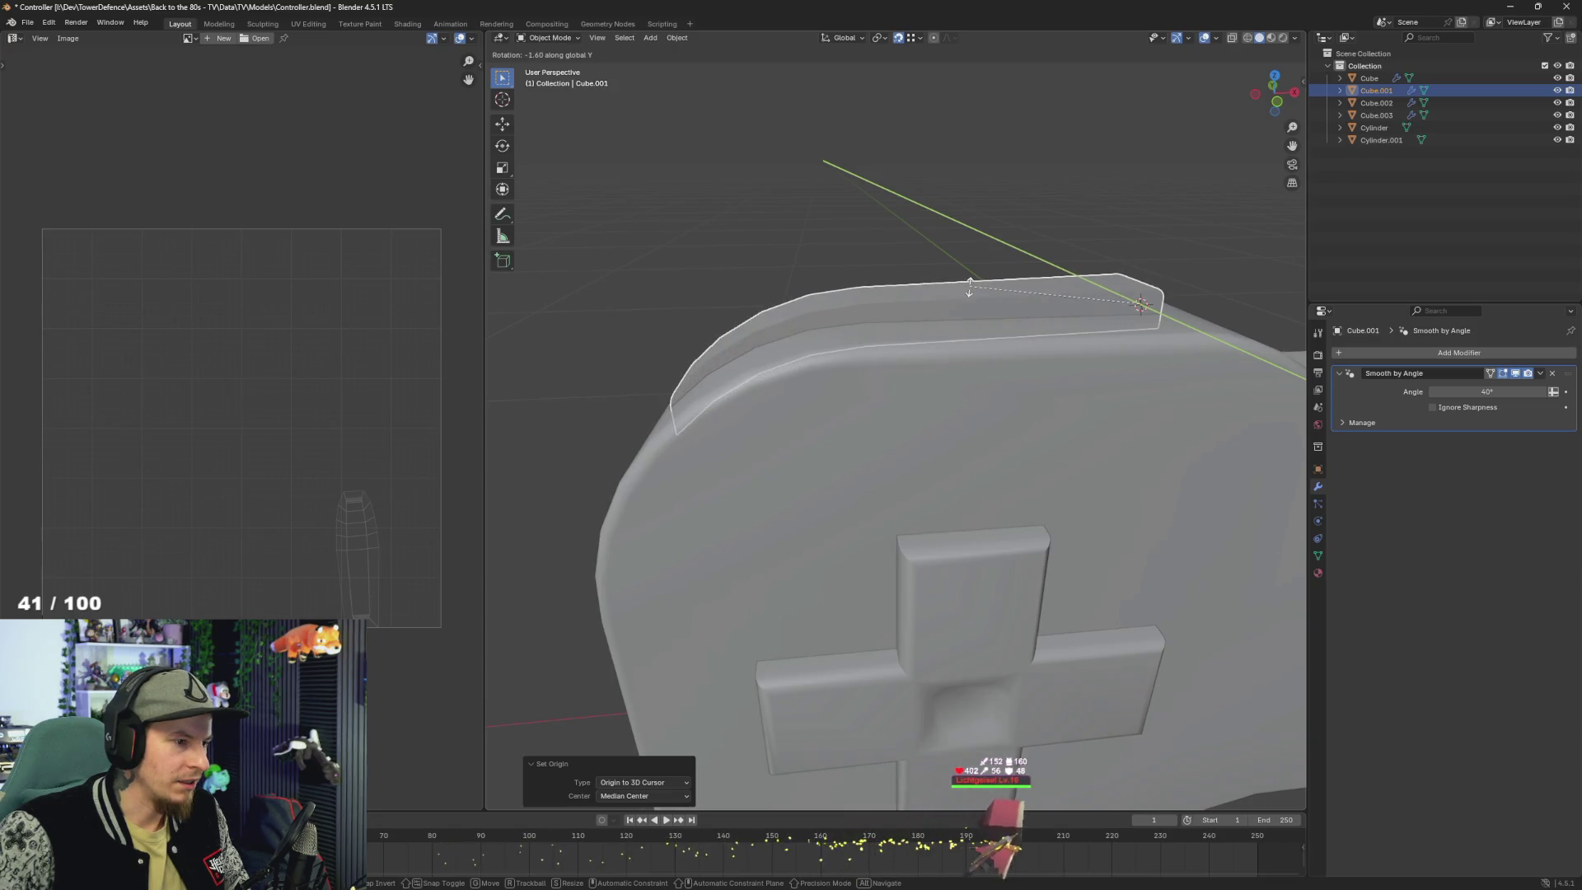
key("Escape")
mouse_move(944, 288)
left_mouse_down()
mouse_move(1005, 285)
mouse_move(845, 314)
mouse_move(1201, 335)
left_mouse_up()
left_click(1158, 325)
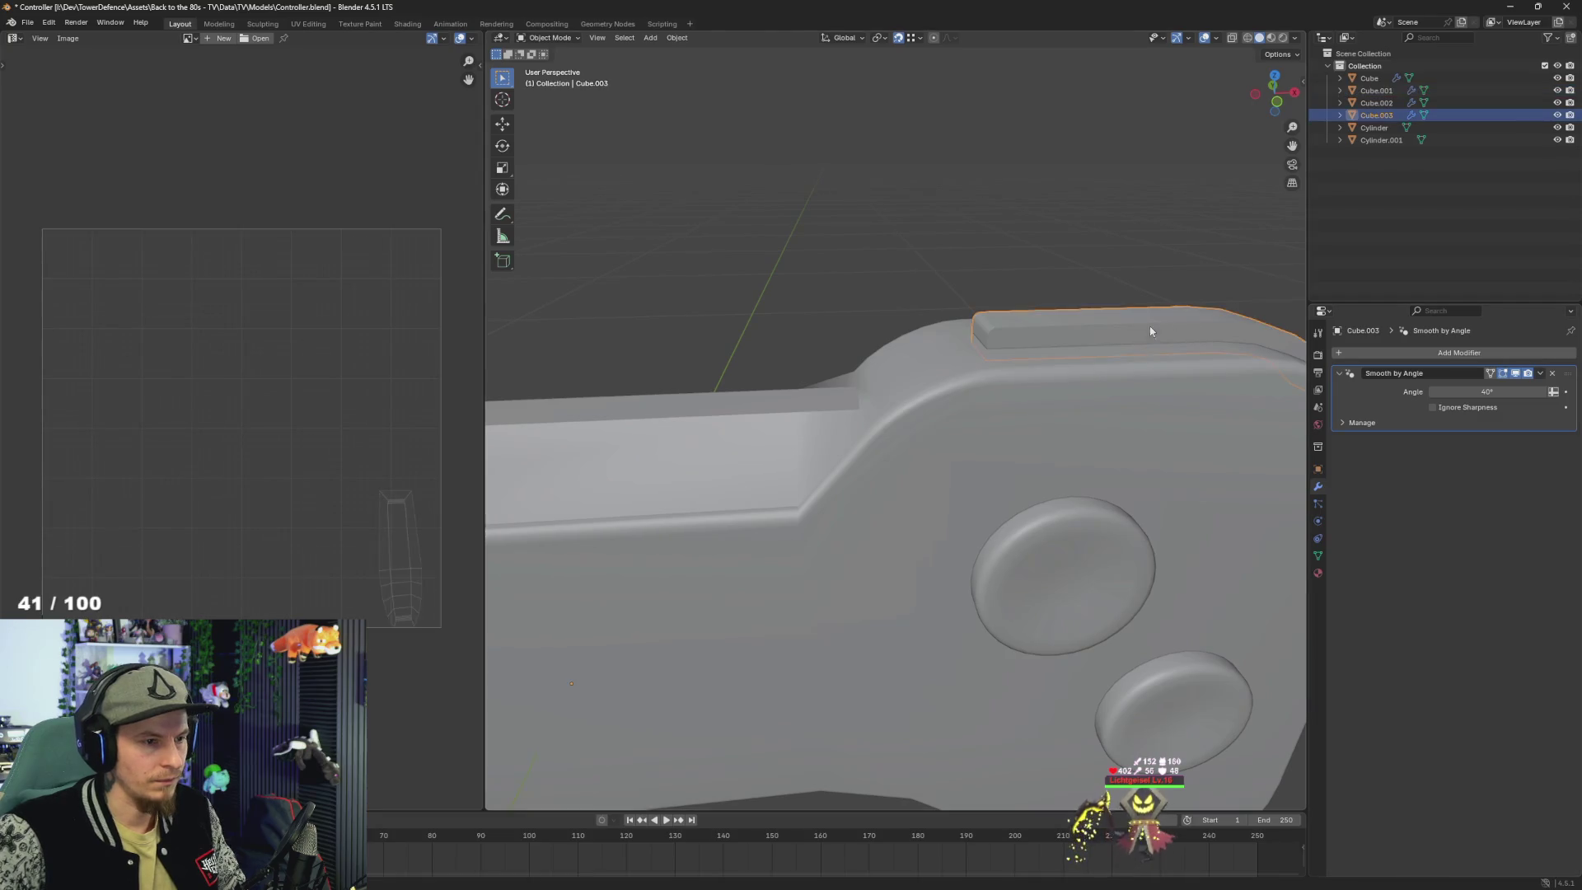
- Snap the 3D cursor to Cube.003's end face with Cursor to Selected
key("Tab")
scroll(1070, 322, "up", 2)
left_click(1019, 306)
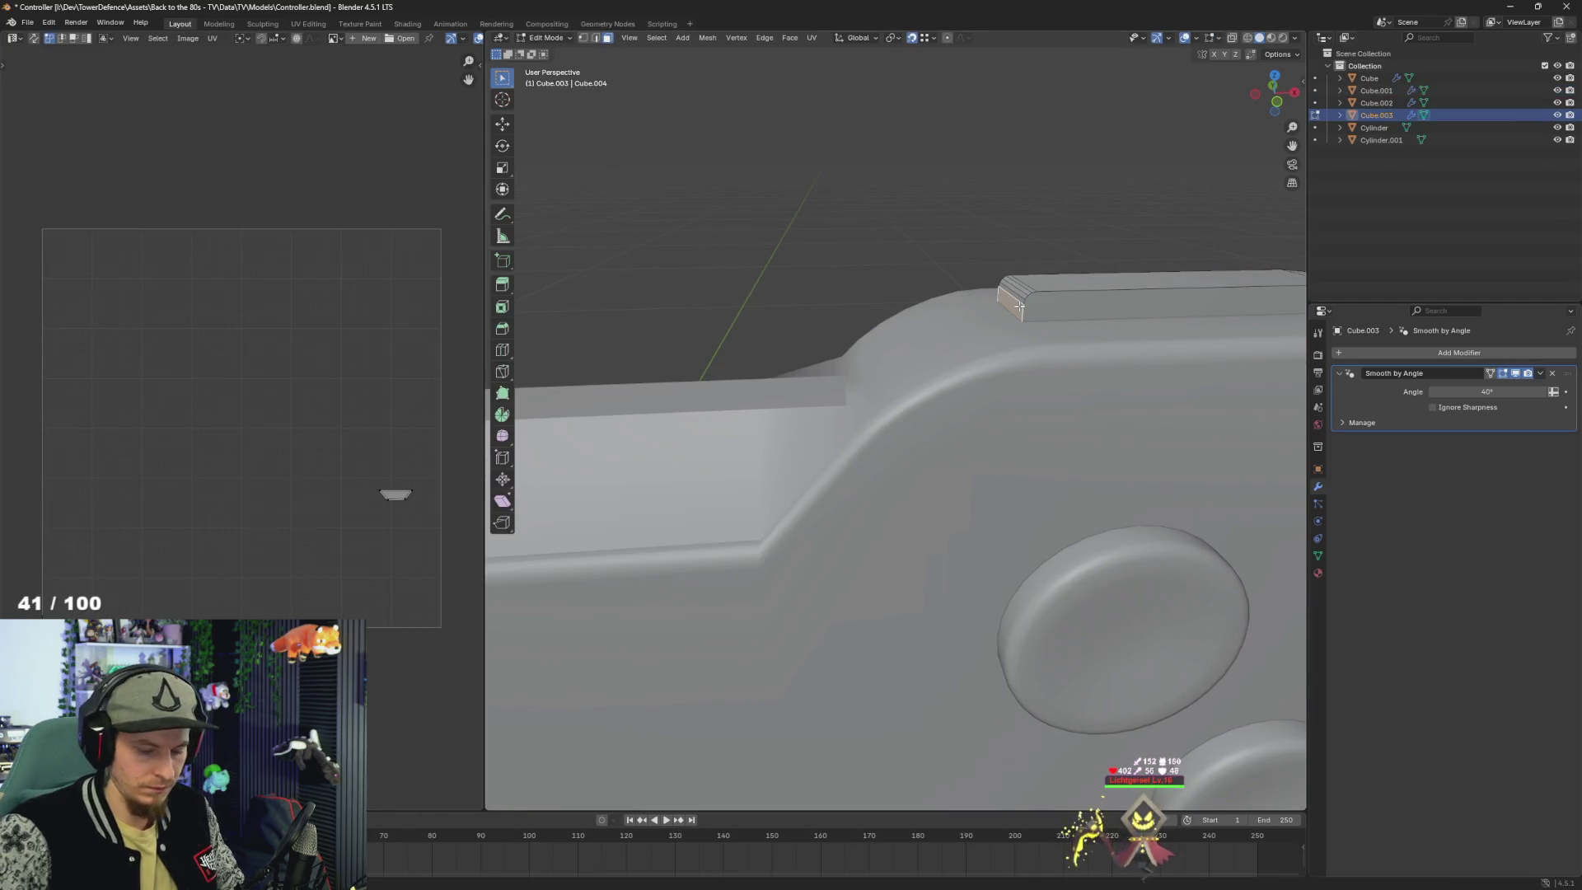
key("KP_Decimal")
left_click_drag(1019, 306, 1077, 290)
key("F3")
type("s")
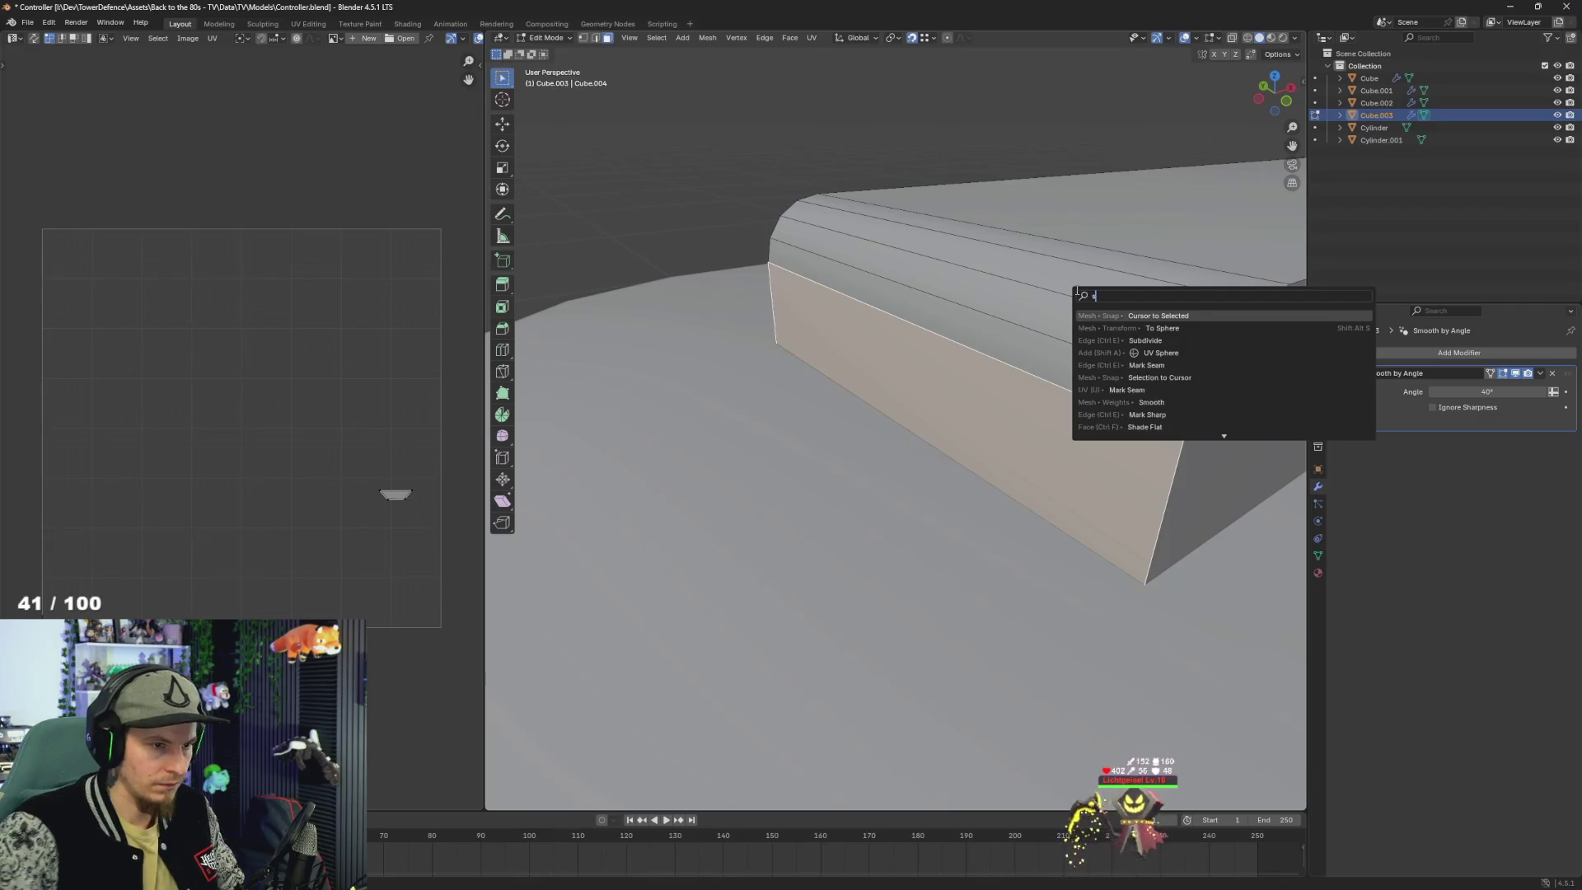
type("et cu")
key("BackSpace")
key("BackSpace")
key("BackSpace")
type("cursor")
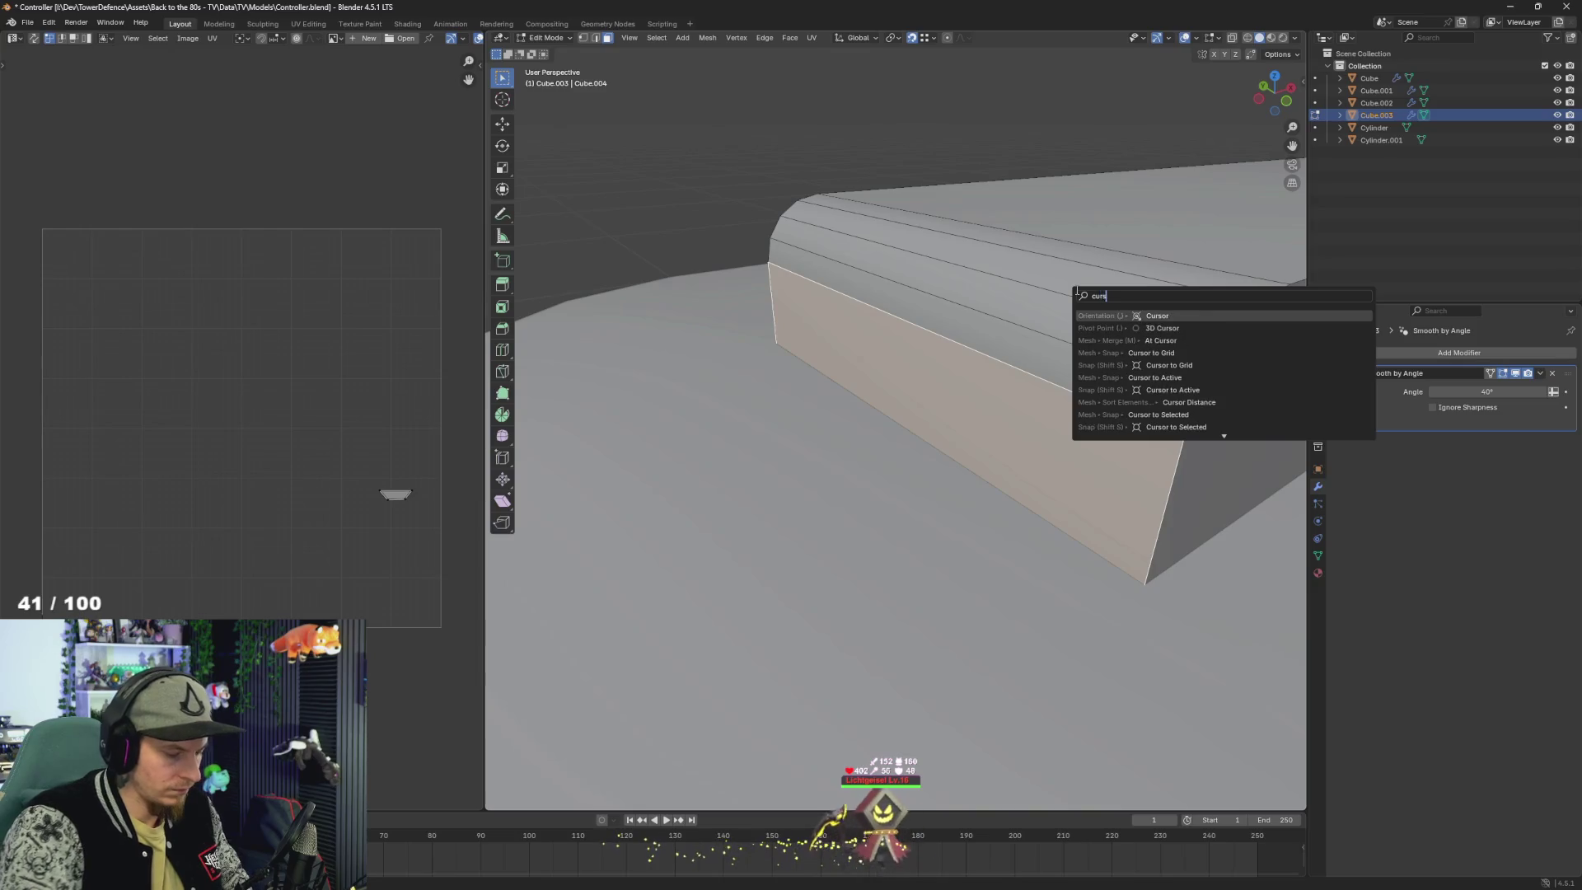
type(" to s")
key("Return")
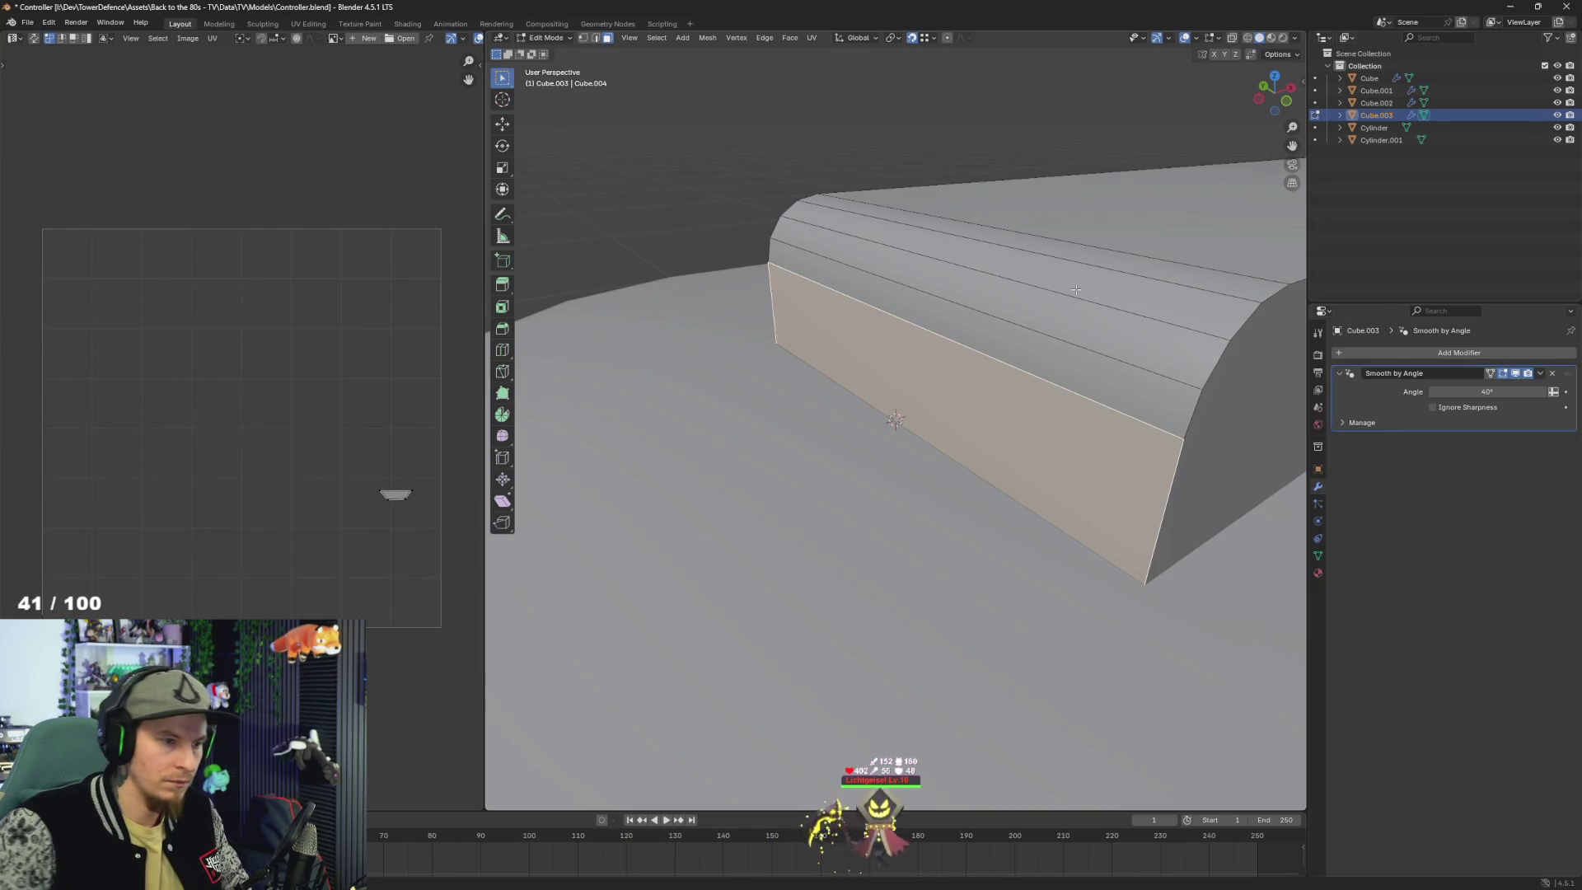
- Set Cube.003's origin to the 3D cursor
key("Tab")
key("F3")
type("set or")
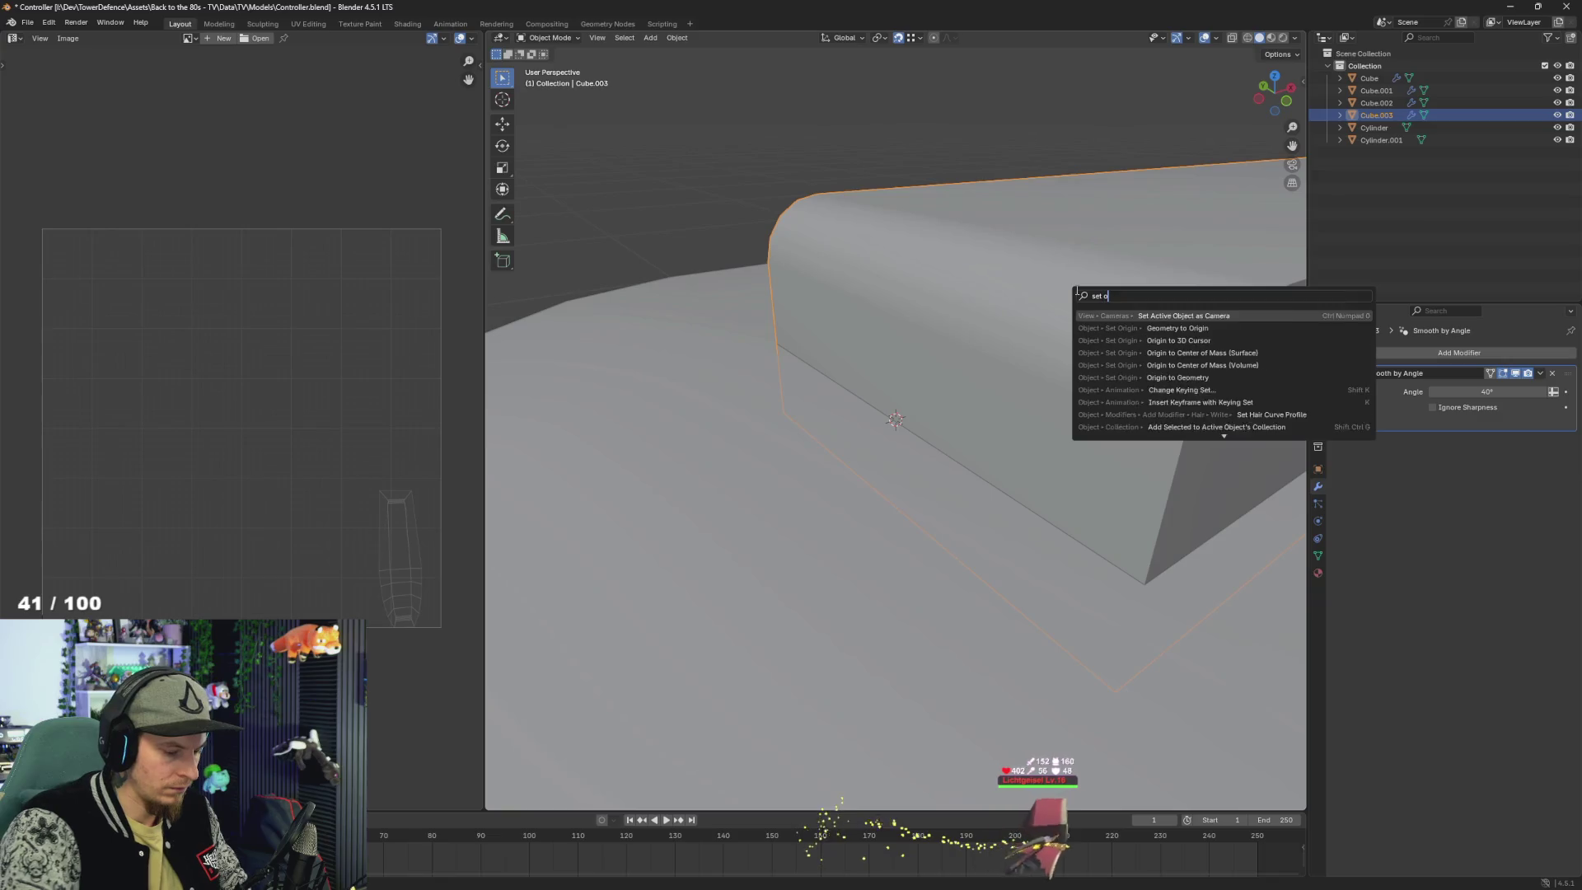
key("Down")
key("Down")
key("Return")
scroll(1077, 294, "down", 5)
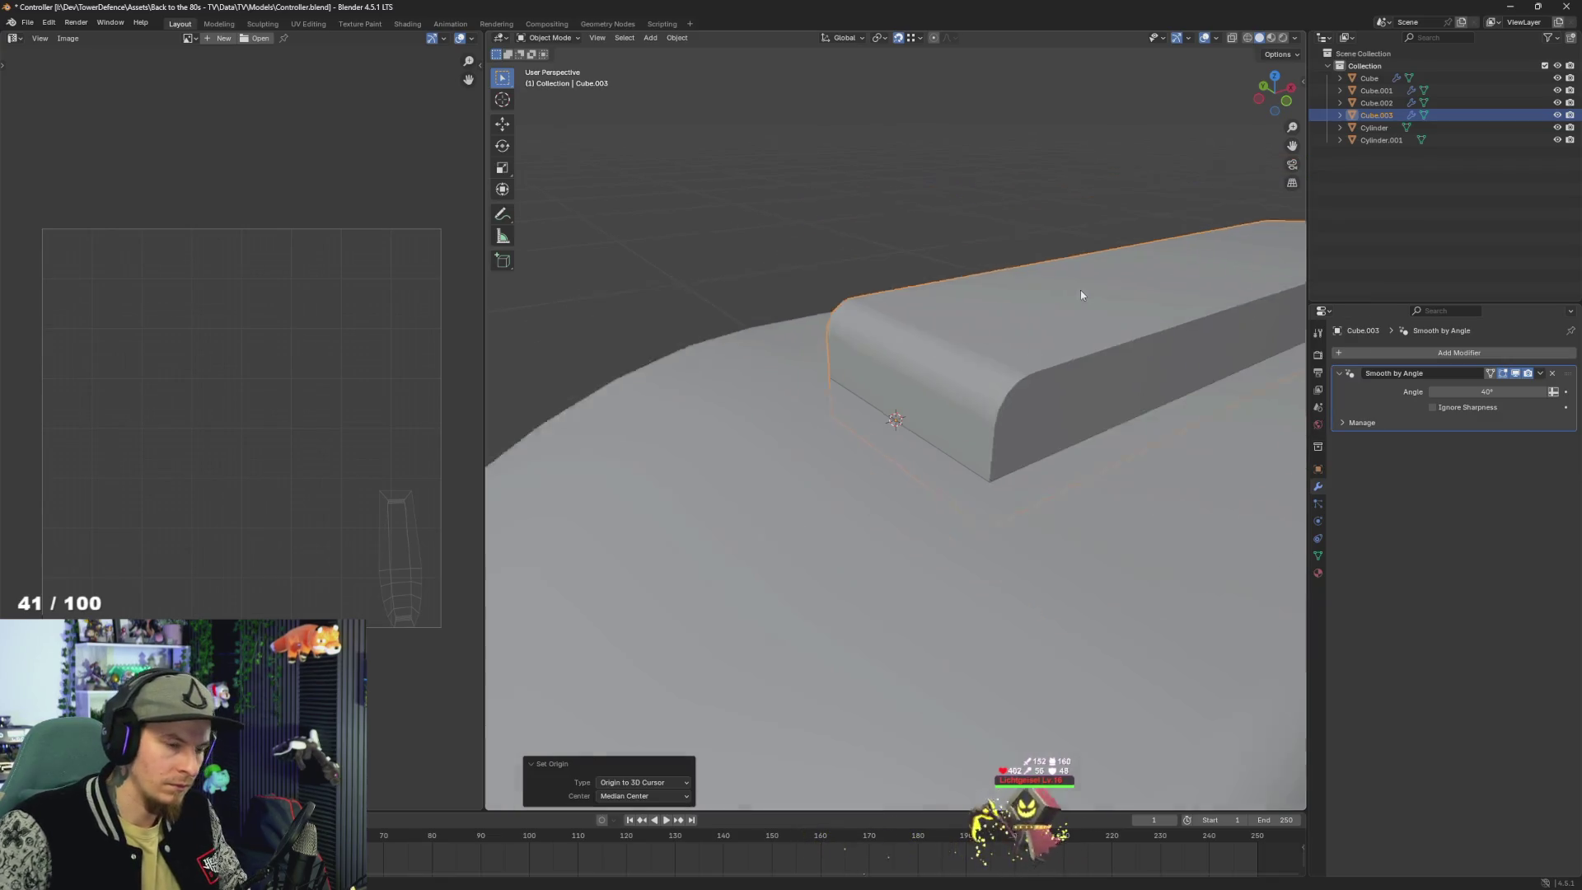
scroll(1076, 397, "up", 2)
left_click(1005, 665)
key("KP_Decimal")
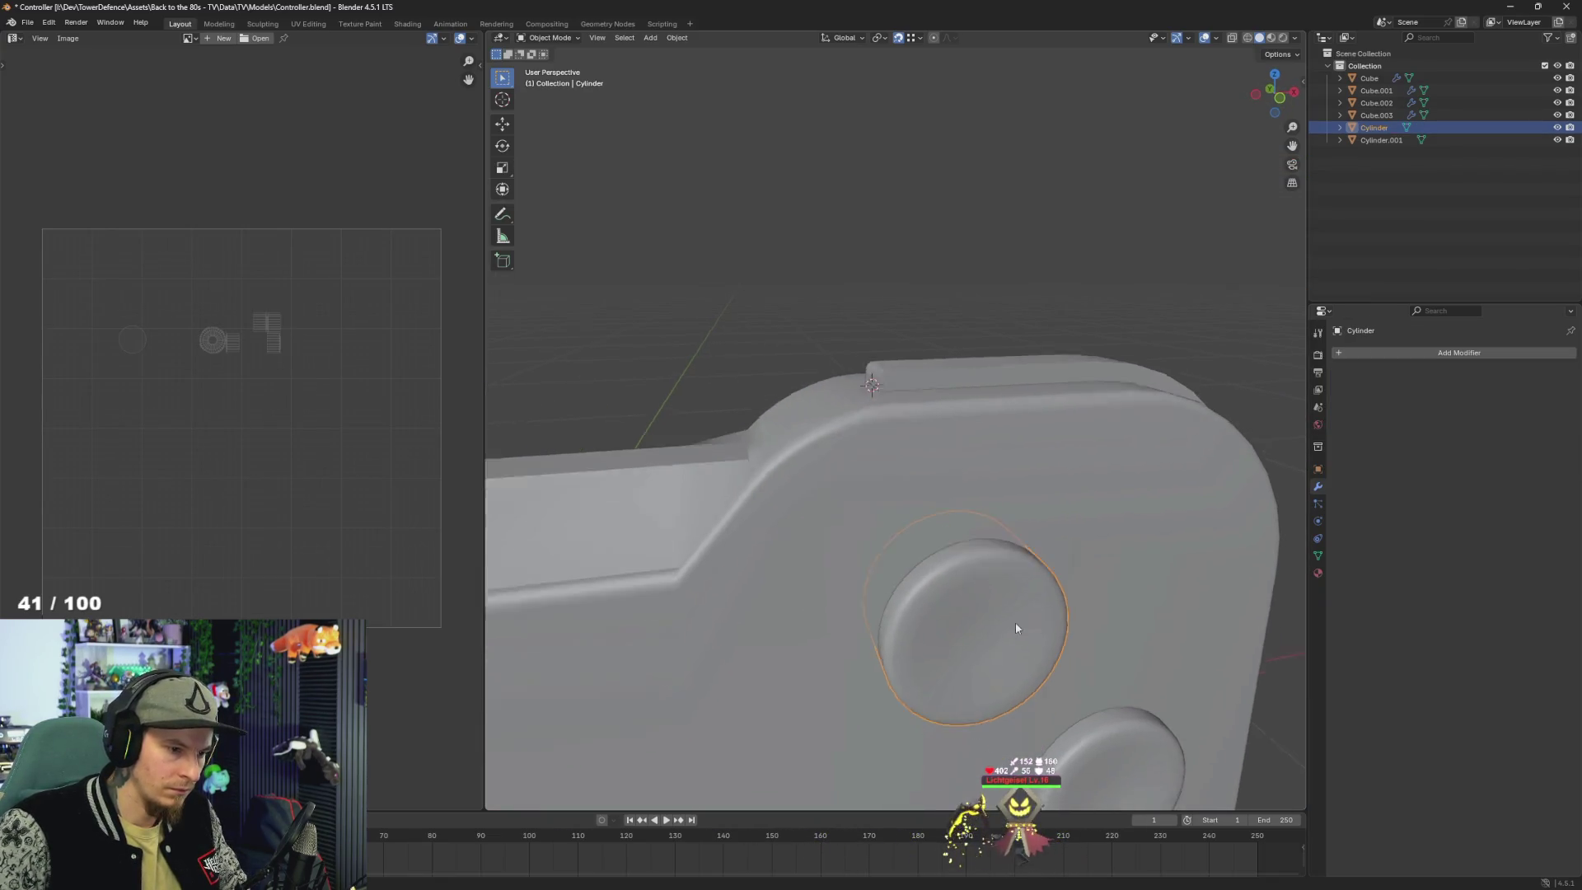
- Set the upper round button Cylinder's origin to its geometry
key("F3")
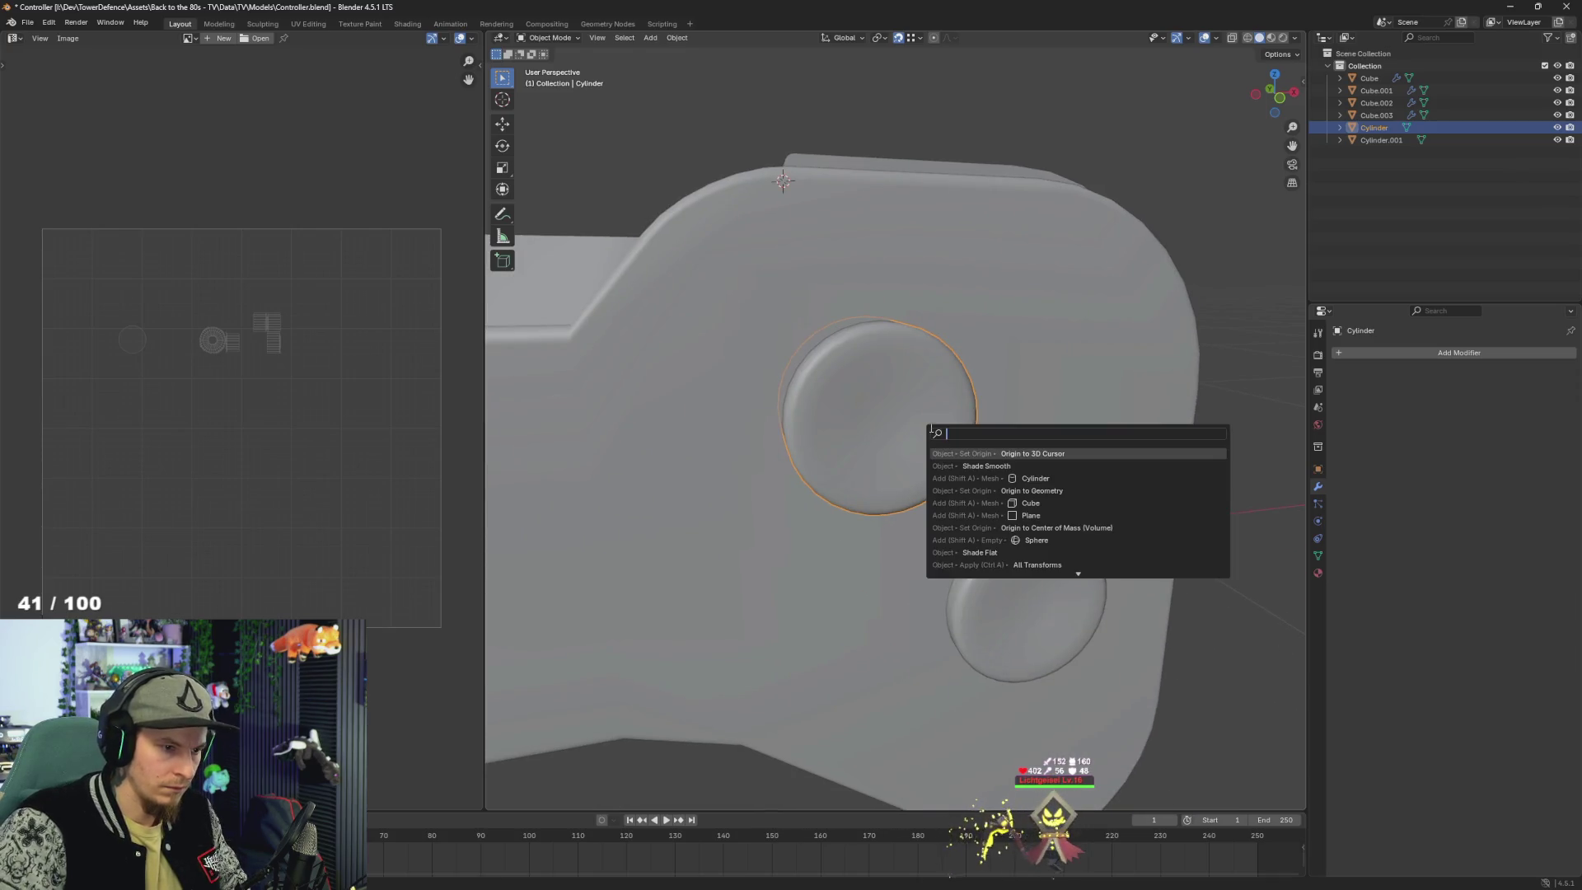
type("orig")
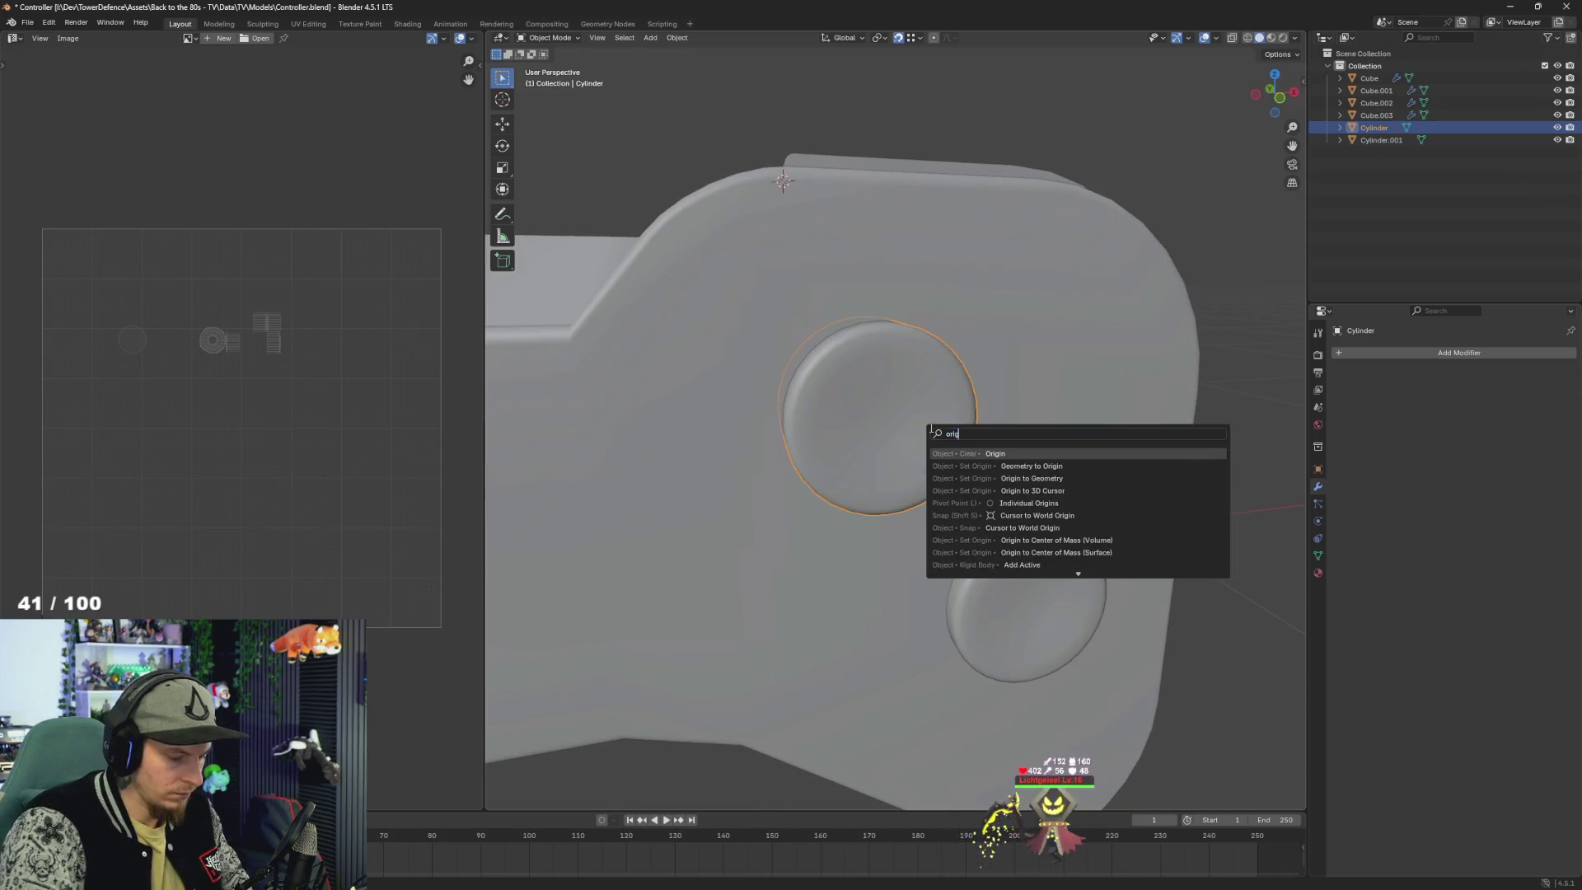
key("Down")
key("Down")
key("Return")
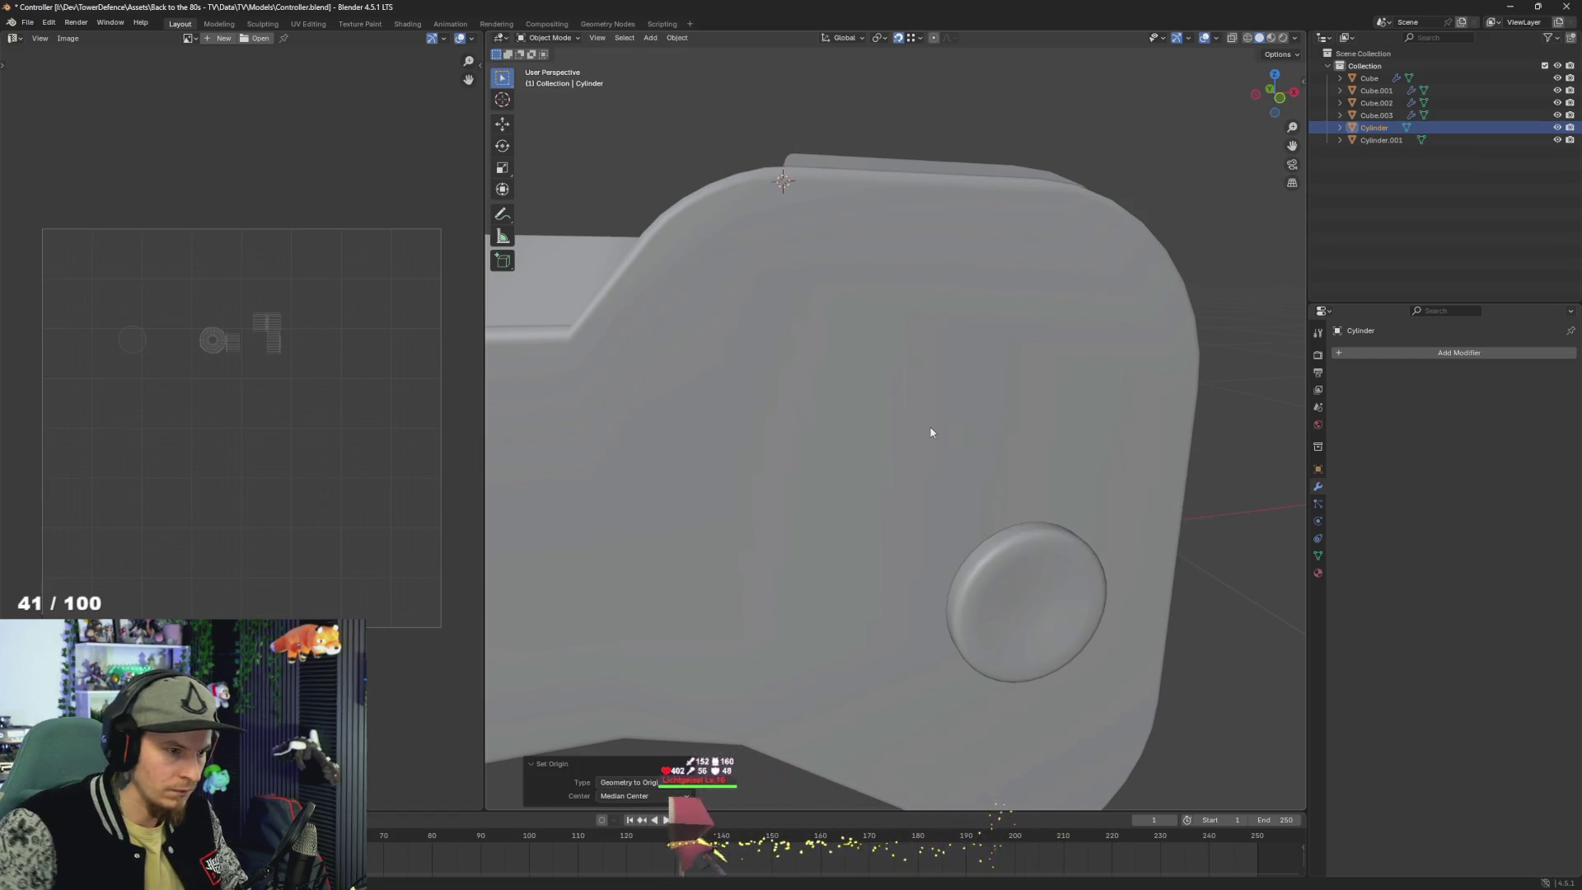
key("F3")
type("set ori")
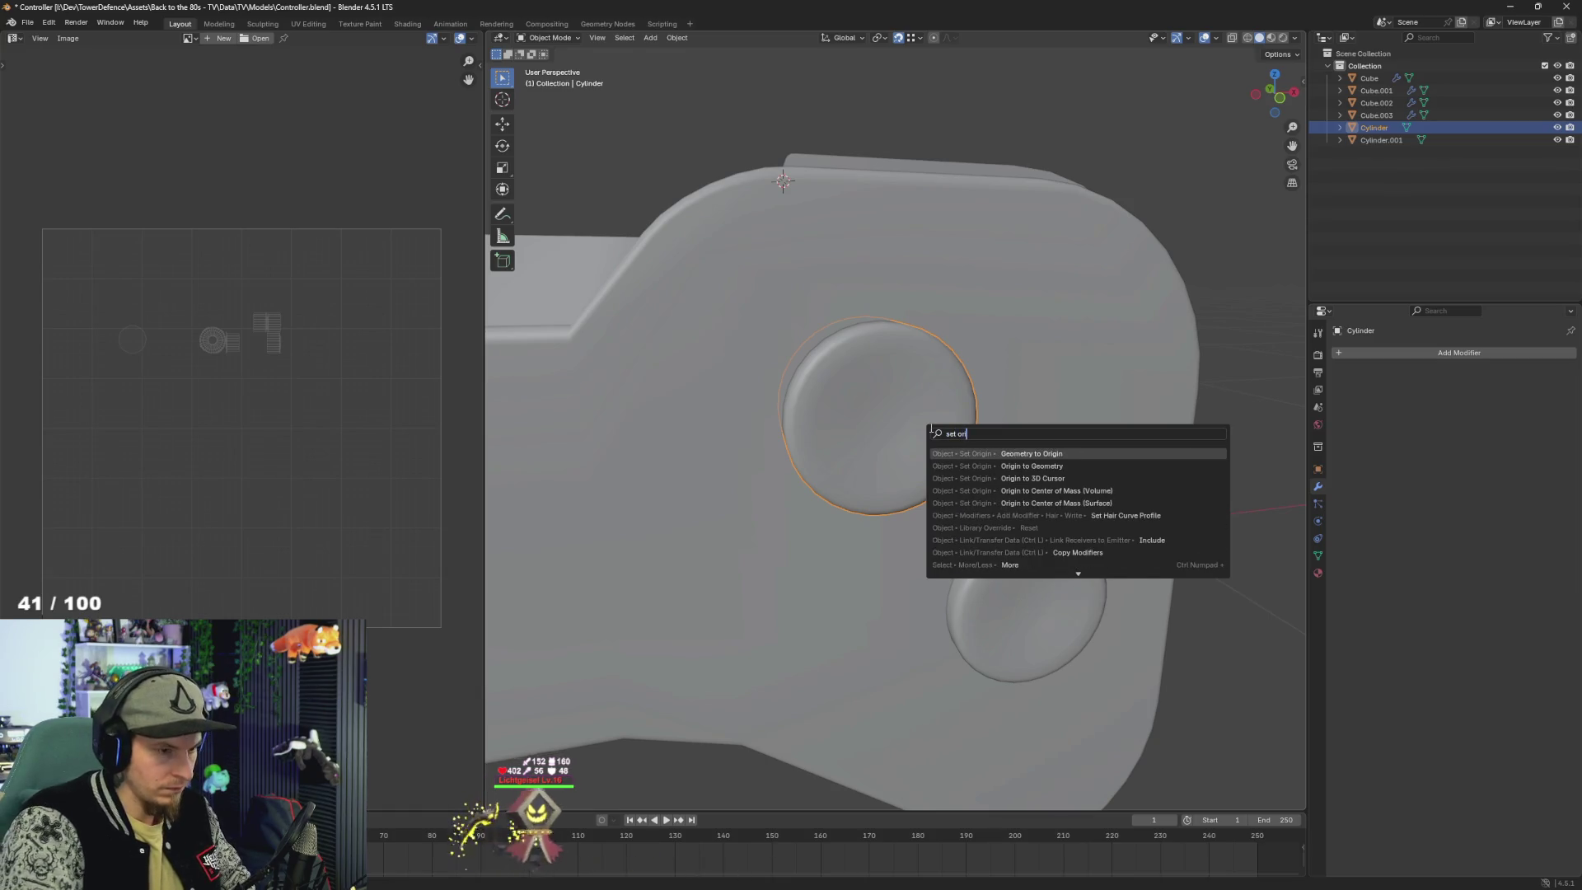
key("Down")
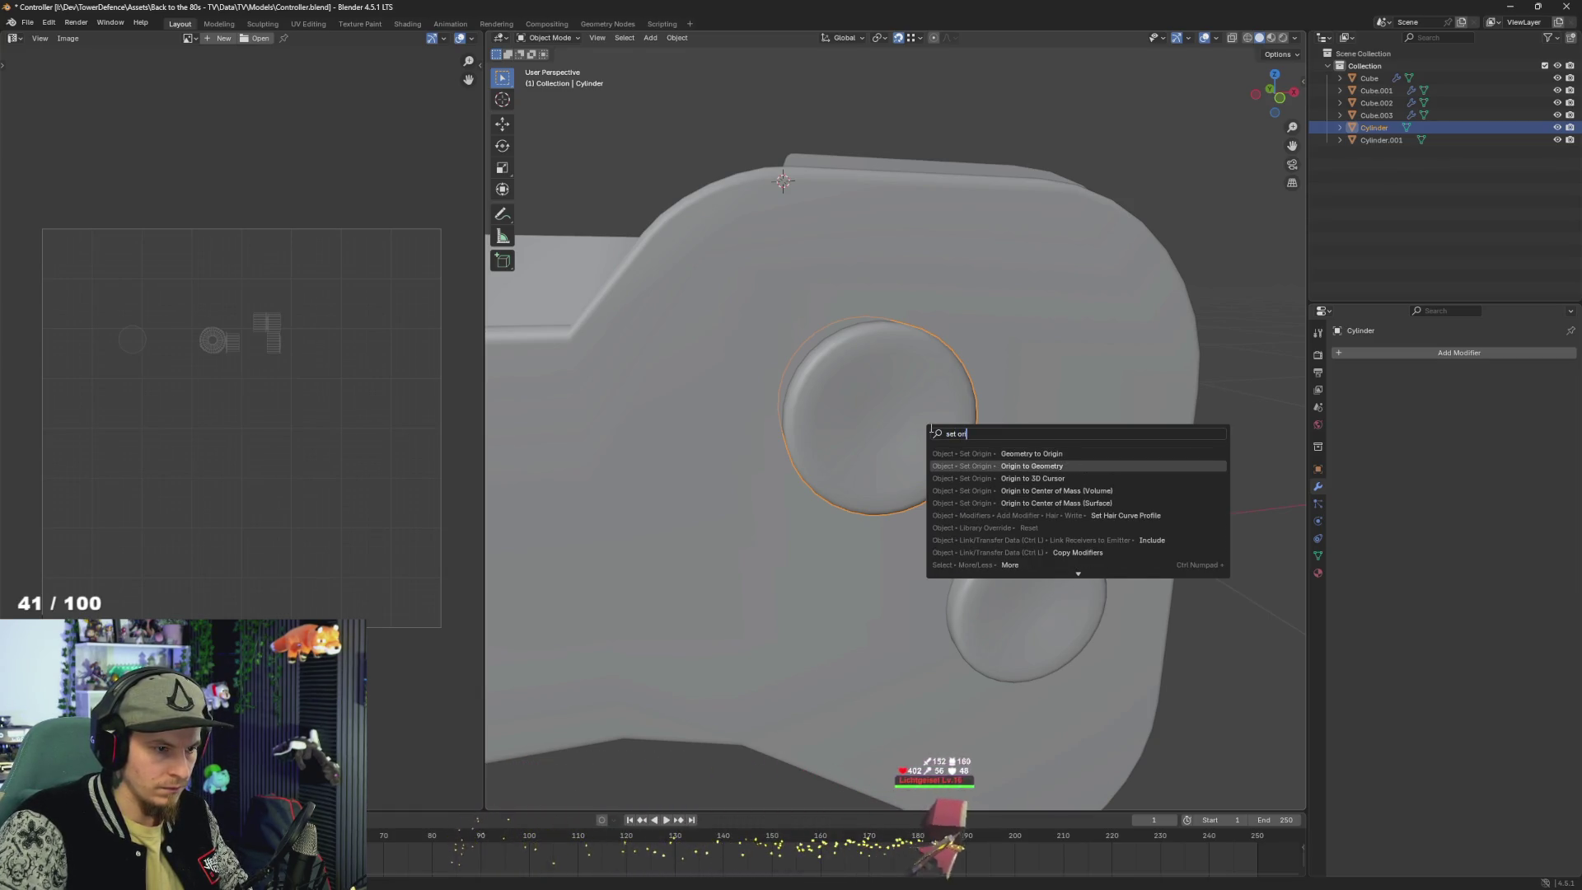
key("Return")
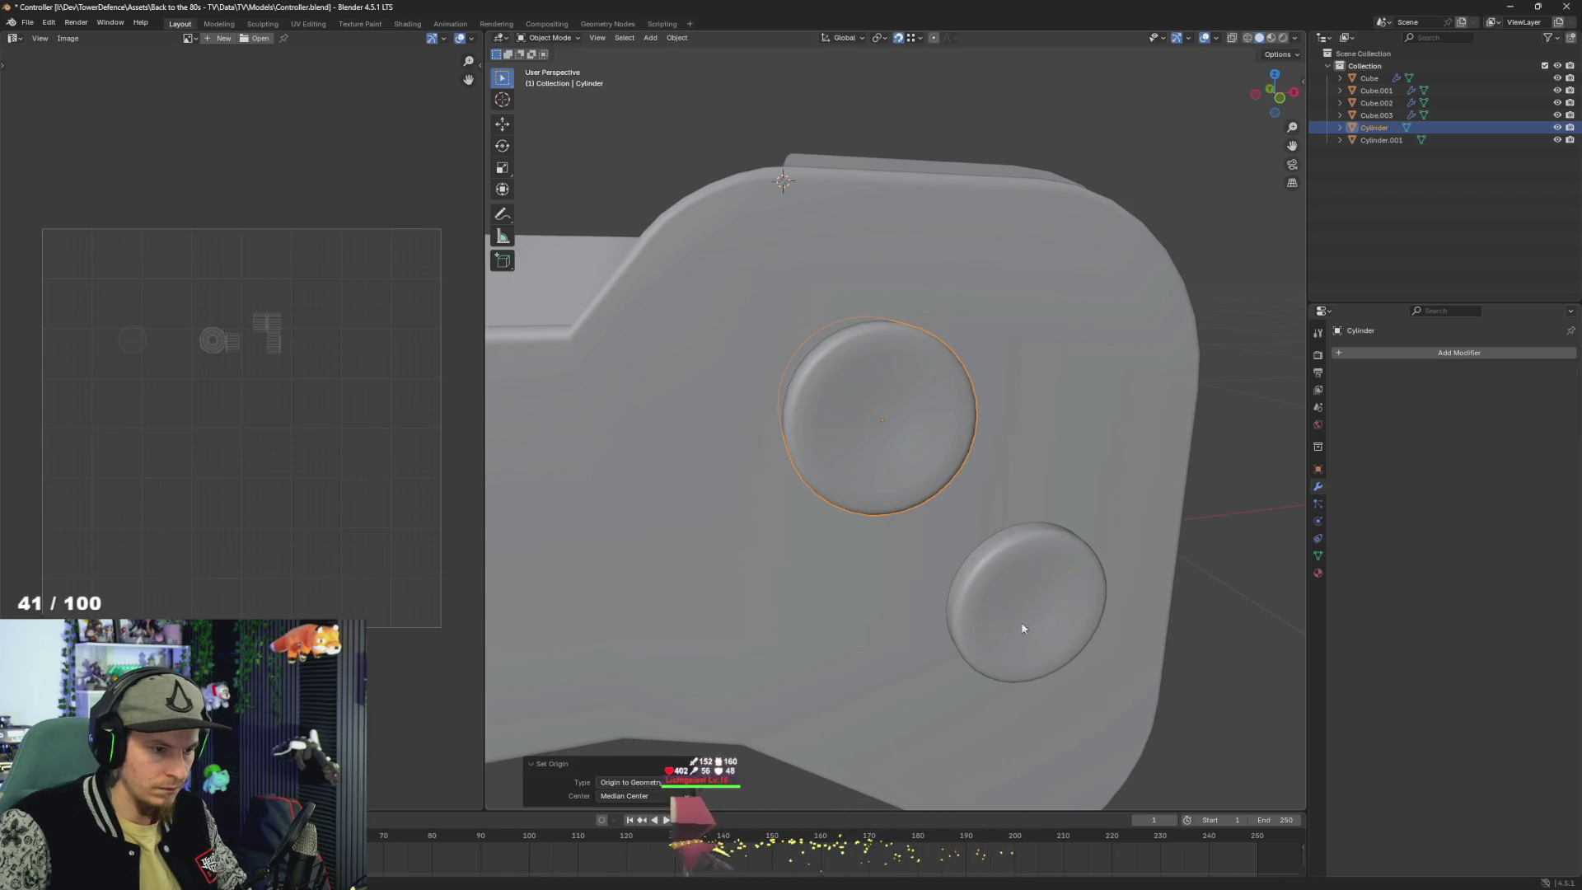
- Set the lower round button Cylinder.001's origin to geometry and orbit to a near-front view
left_click(1023, 628)
key("F3")
key("Return")
scroll(929, 606, "down", 8)
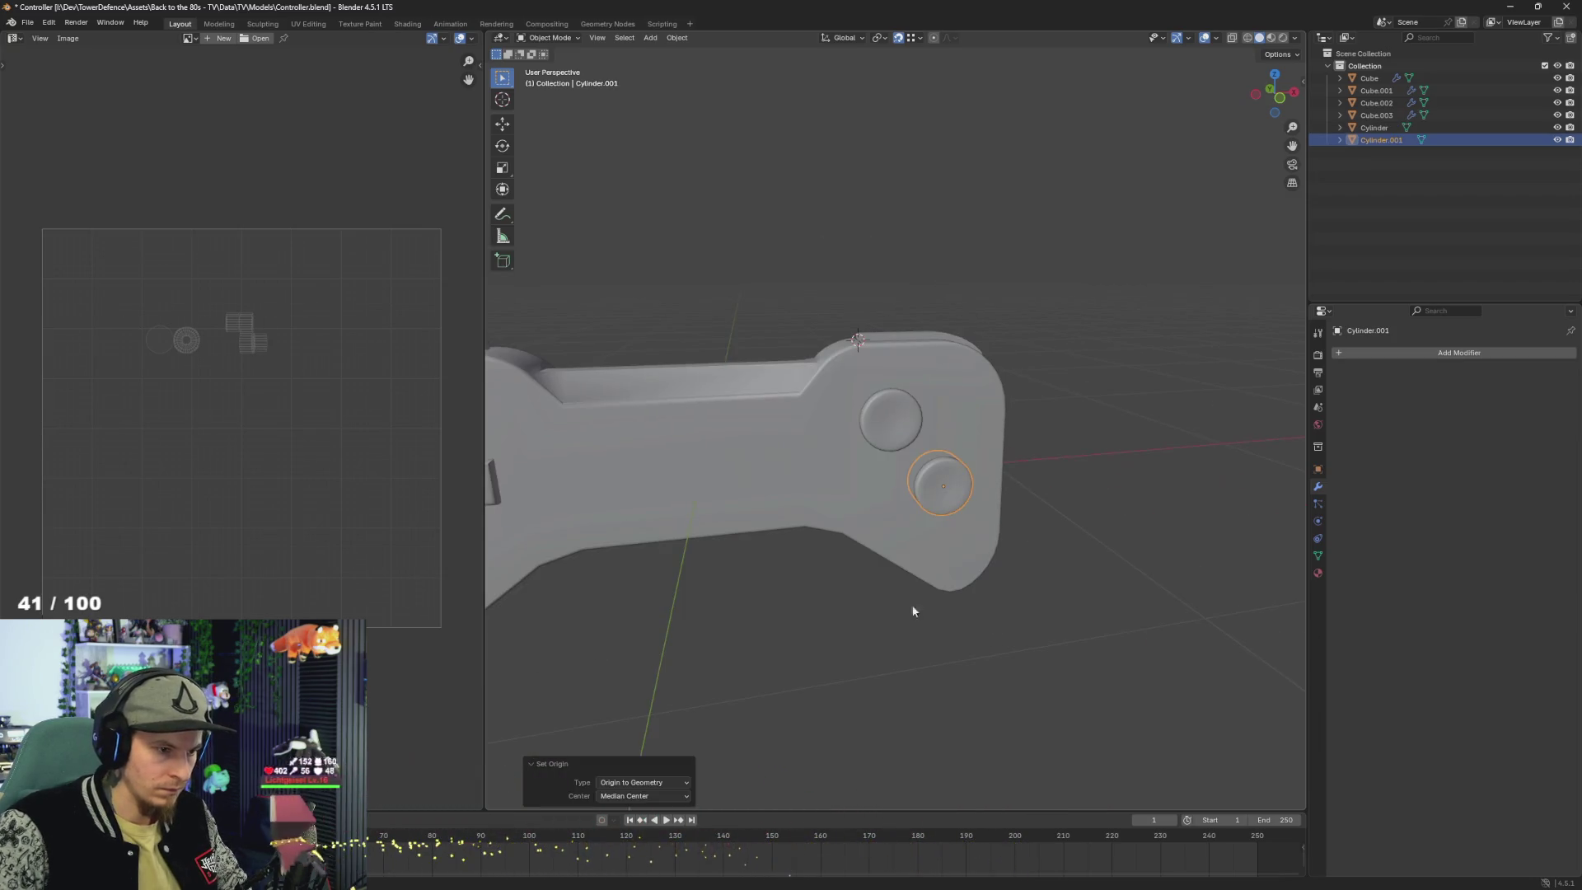
scroll(899, 584, "up", 2)
mouse_move(900, 585)
left_mouse_down()
mouse_move(865, 603)
mouse_move(908, 582)
mouse_move(914, 606)
left_mouse_up()
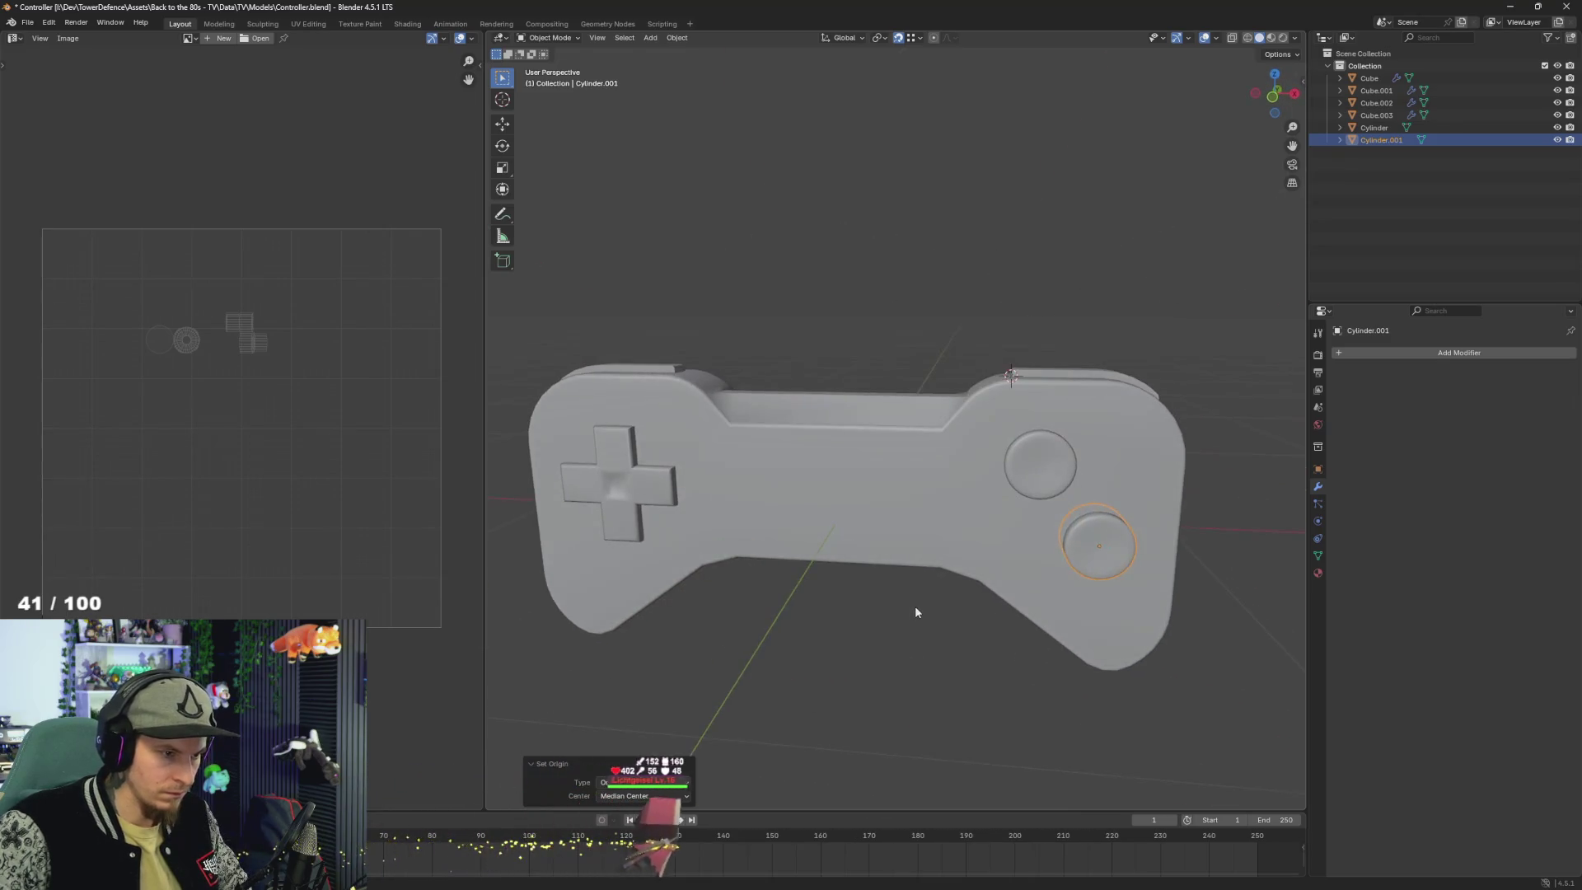
key("alt+Tab")
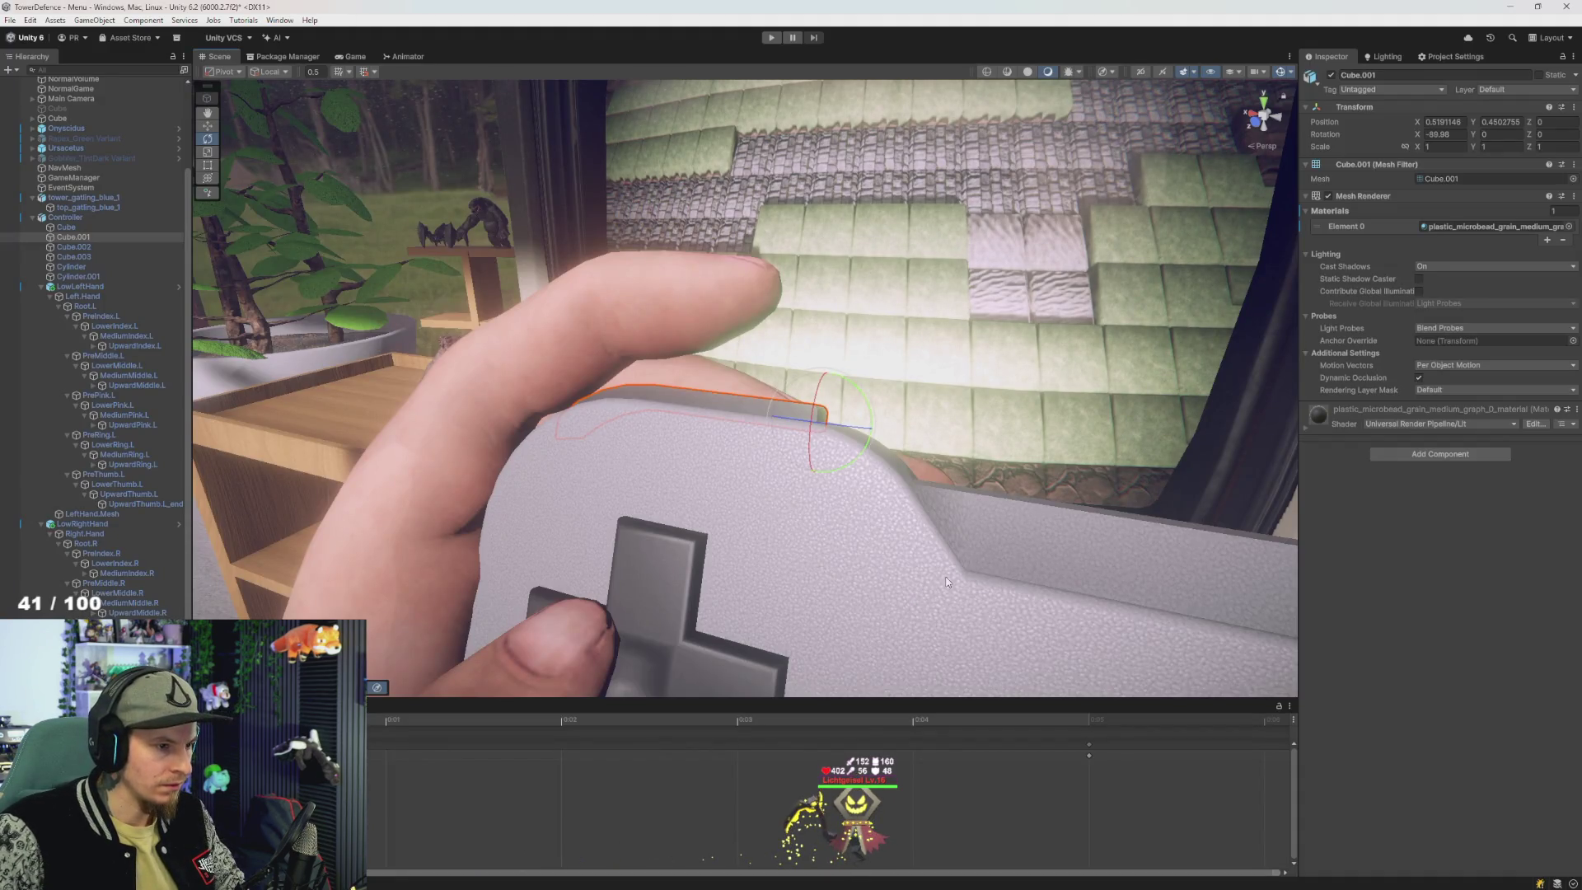
scroll(944, 576, "down", 5)
scroll(944, 577, "up", 5)
mouse_move(906, 543)
left_mouse_down()
mouse_move(935, 519)
mouse_move(779, 407)
left_mouse_up()
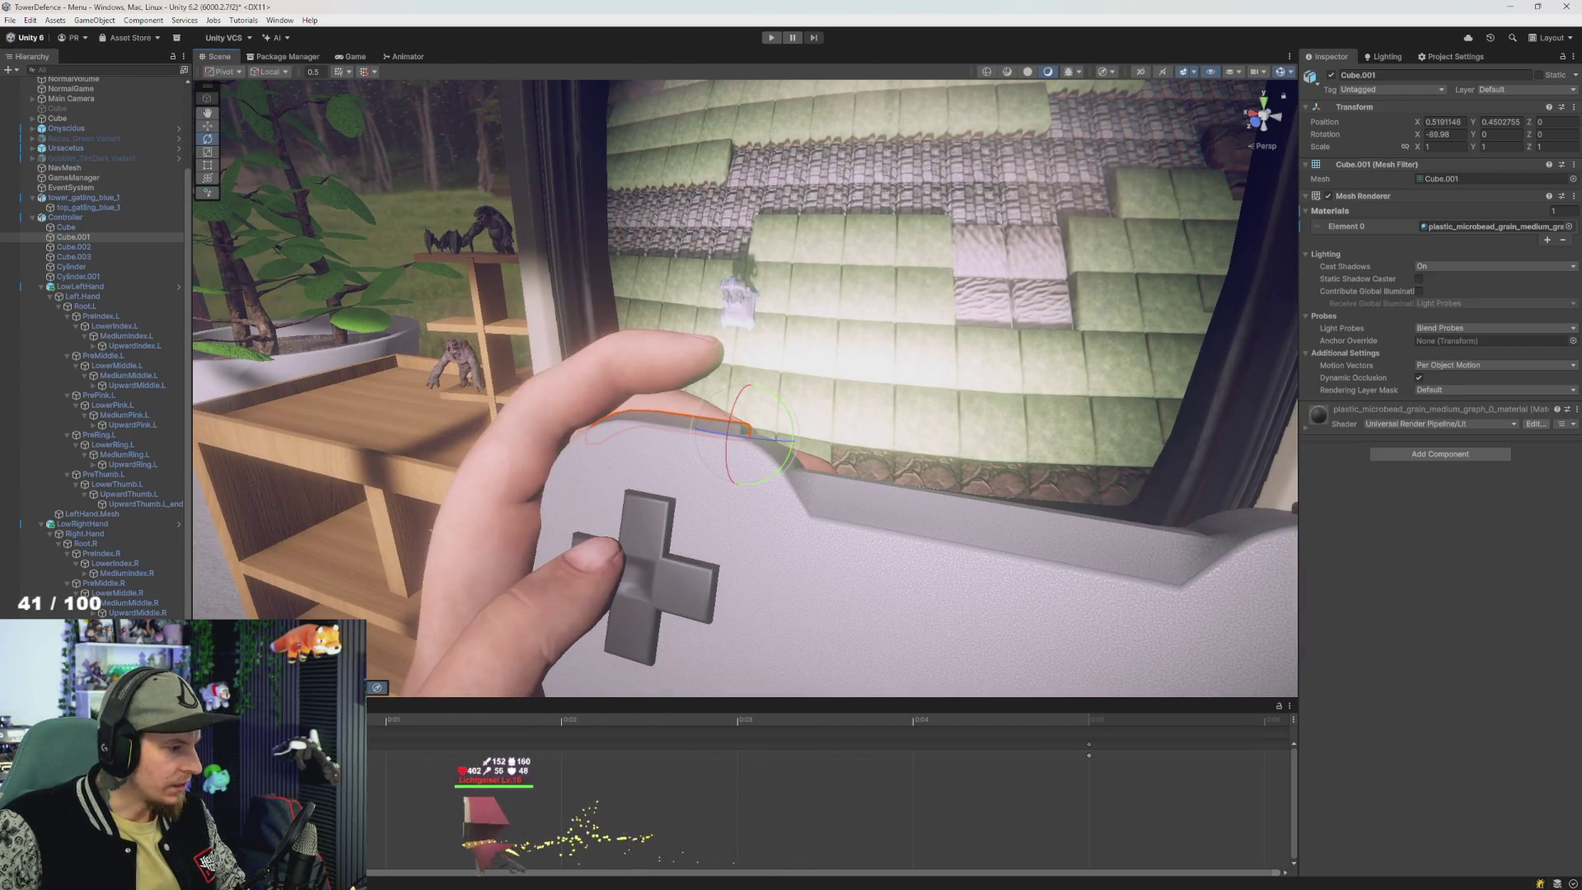
left_click_drag(597, 382, 576, 416)
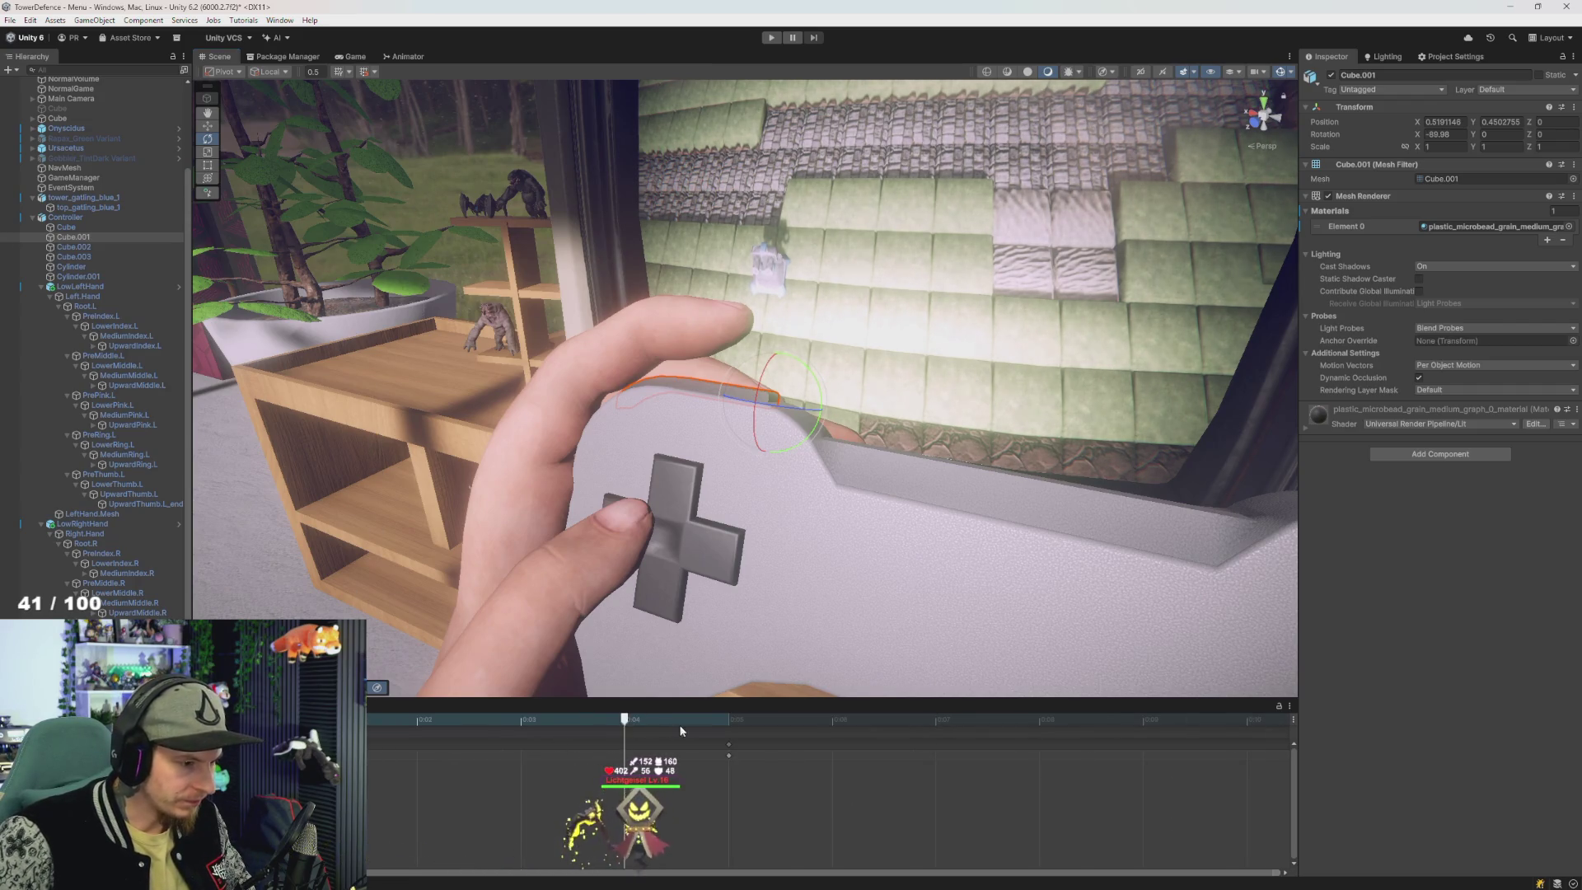
scroll(733, 759, "down", 3)
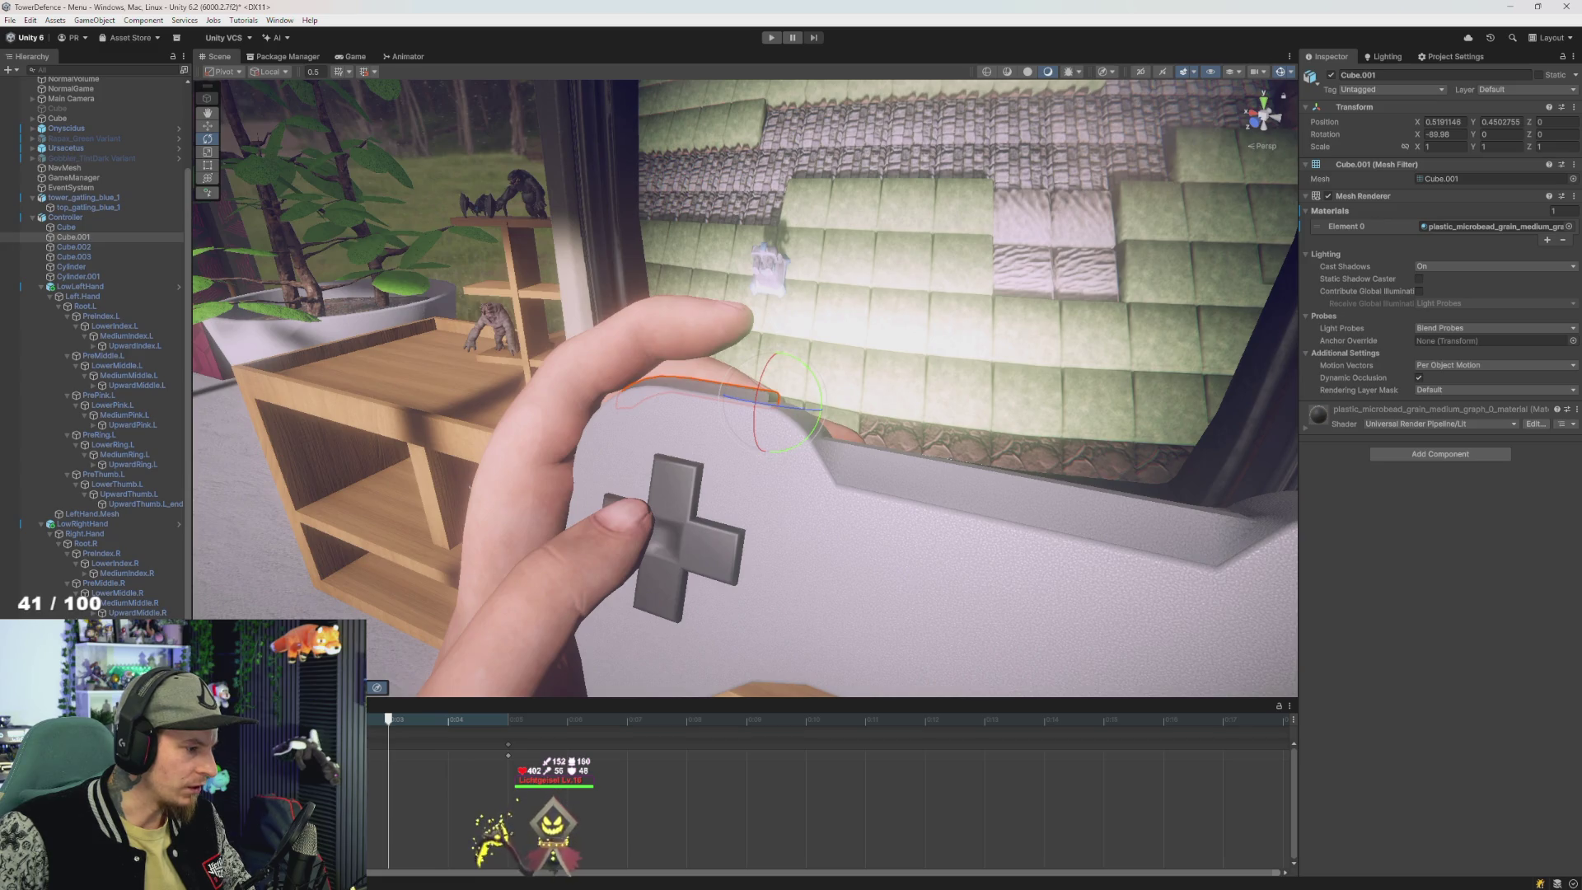
- At about 0:11, bend the left index finger's base bone slightly on LowLeftHand
left_click(86, 288)
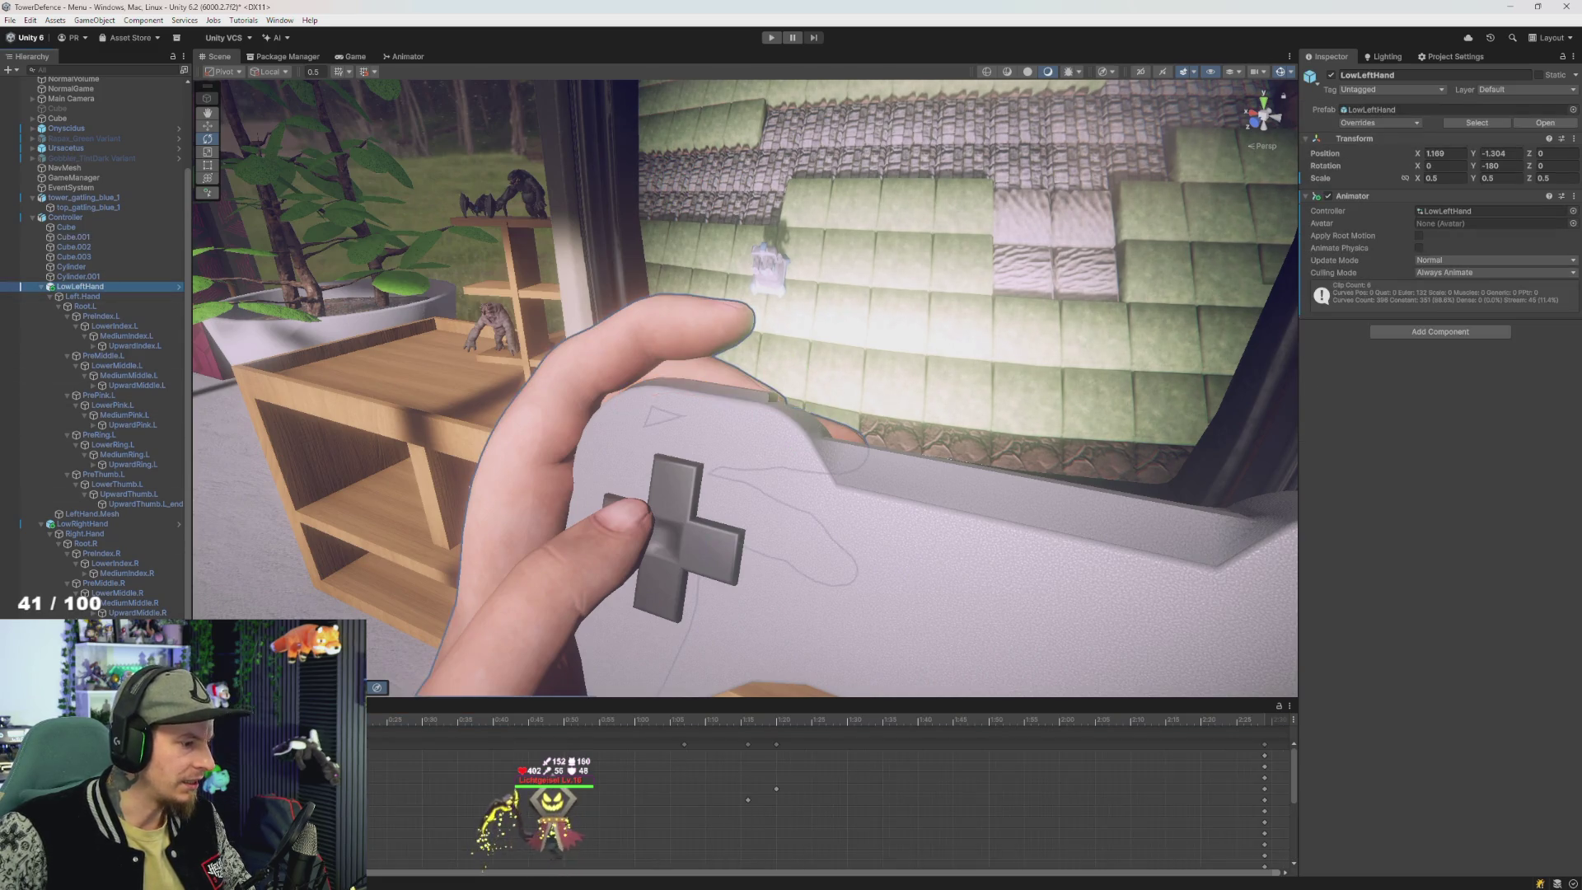
scroll(823, 791, "up", 5)
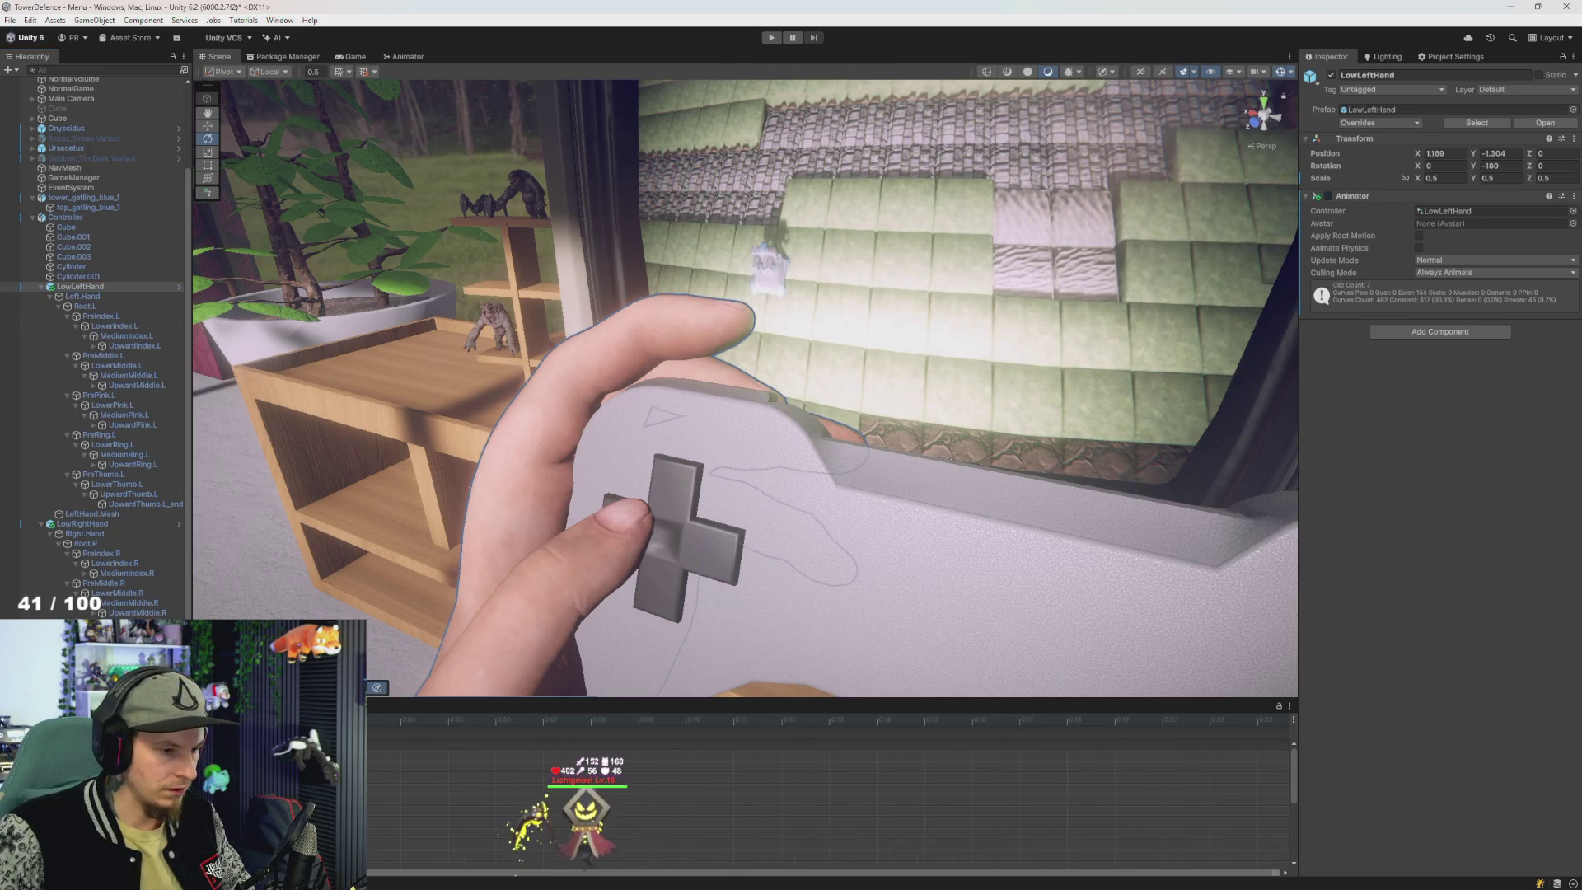
scroll(400, 798, "up", 1)
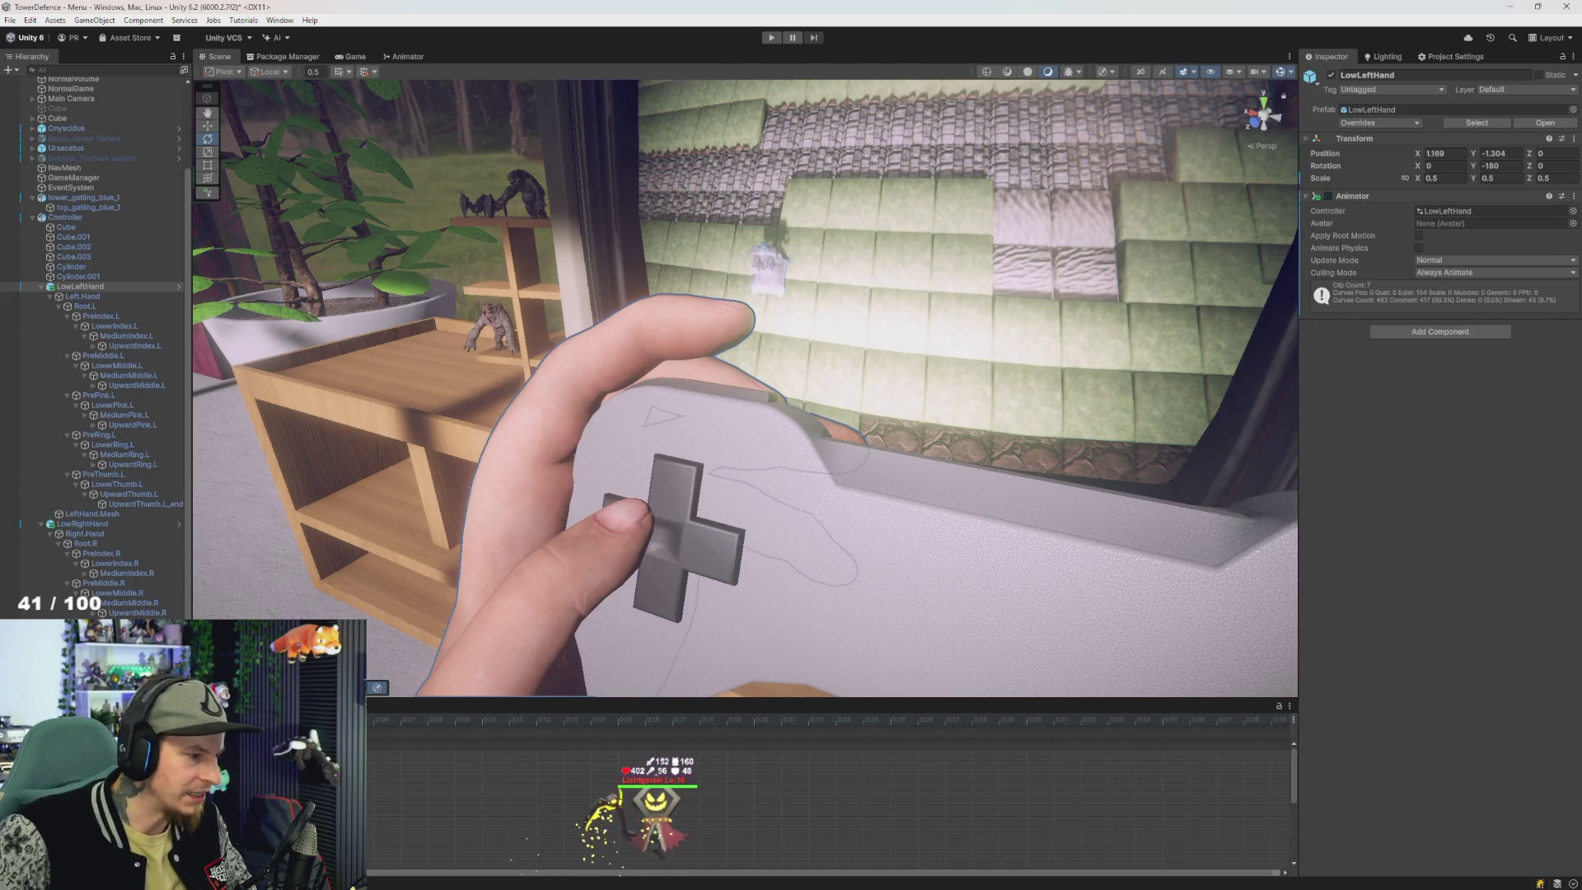
left_click(537, 720)
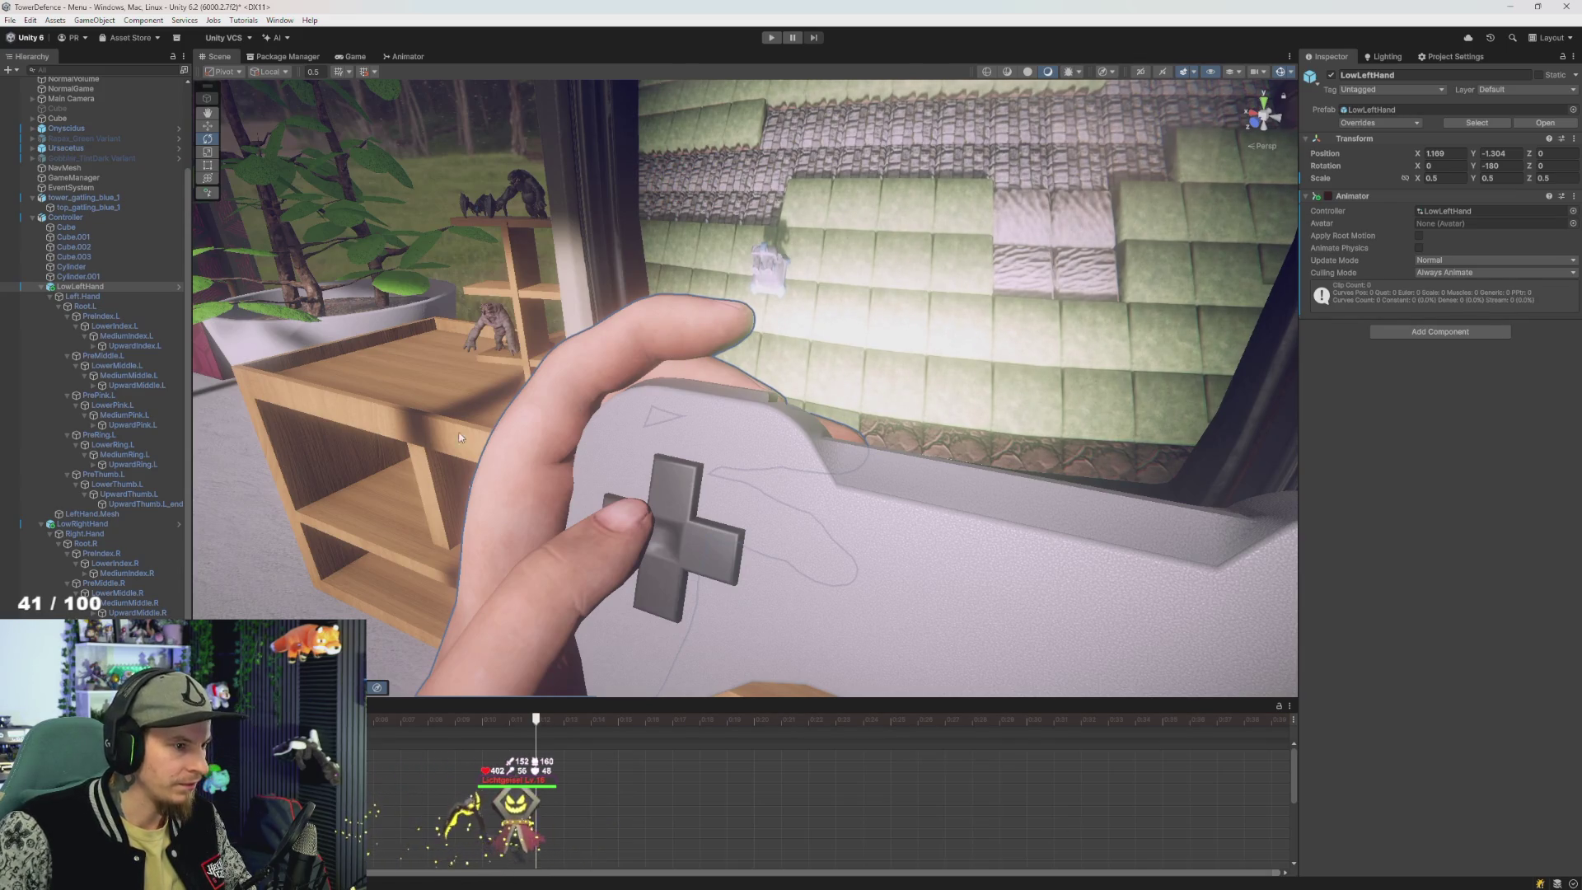
left_click(85, 297)
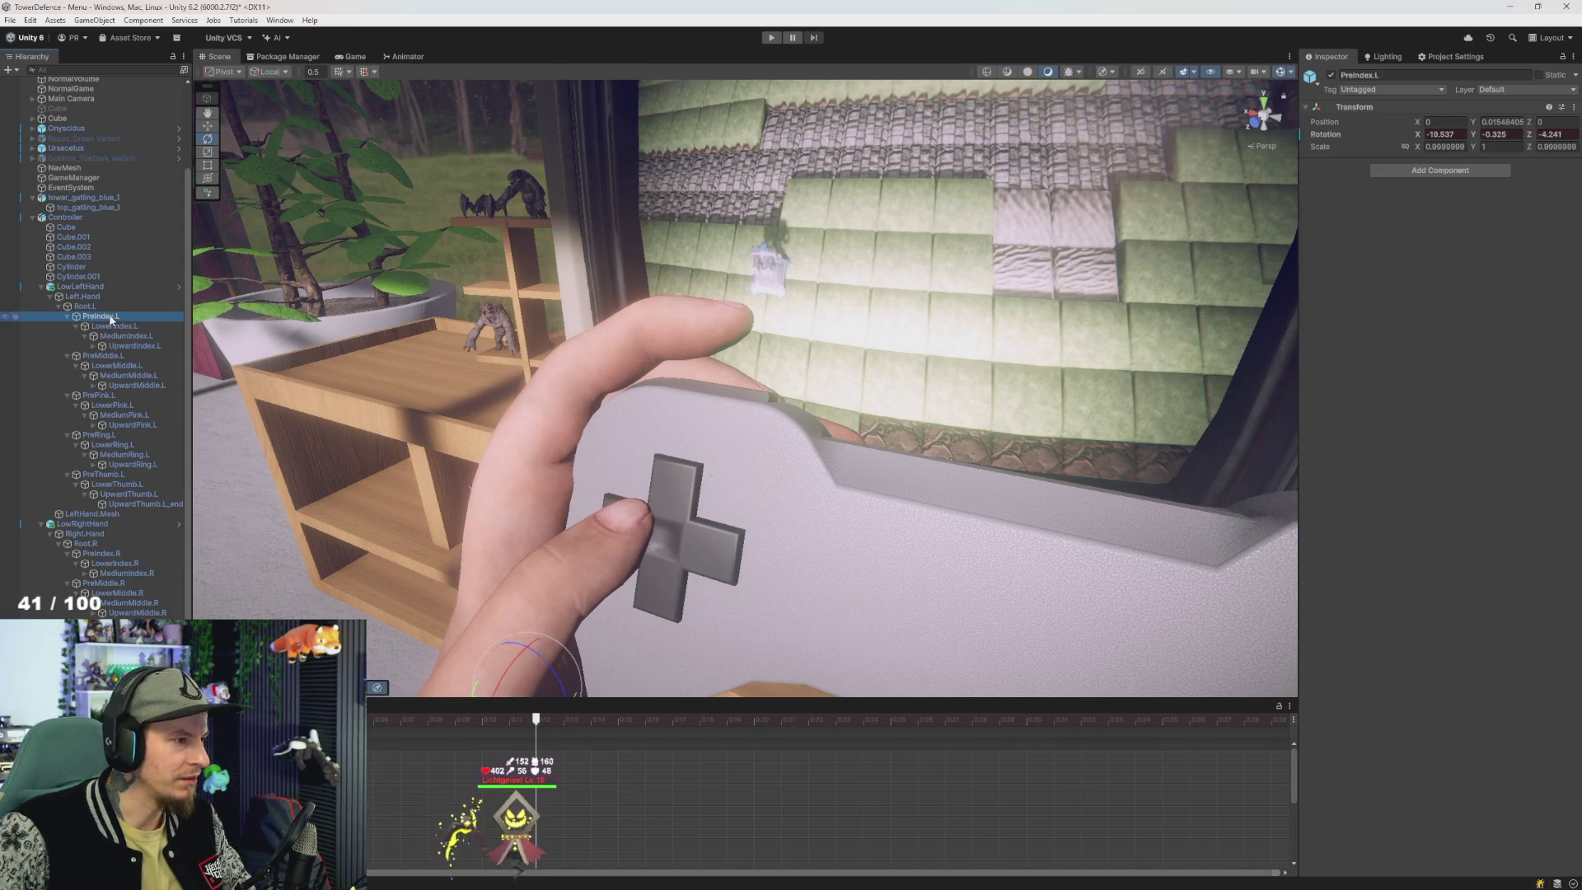
left_click_drag(537, 652, 549, 664)
key("ctrl+z")
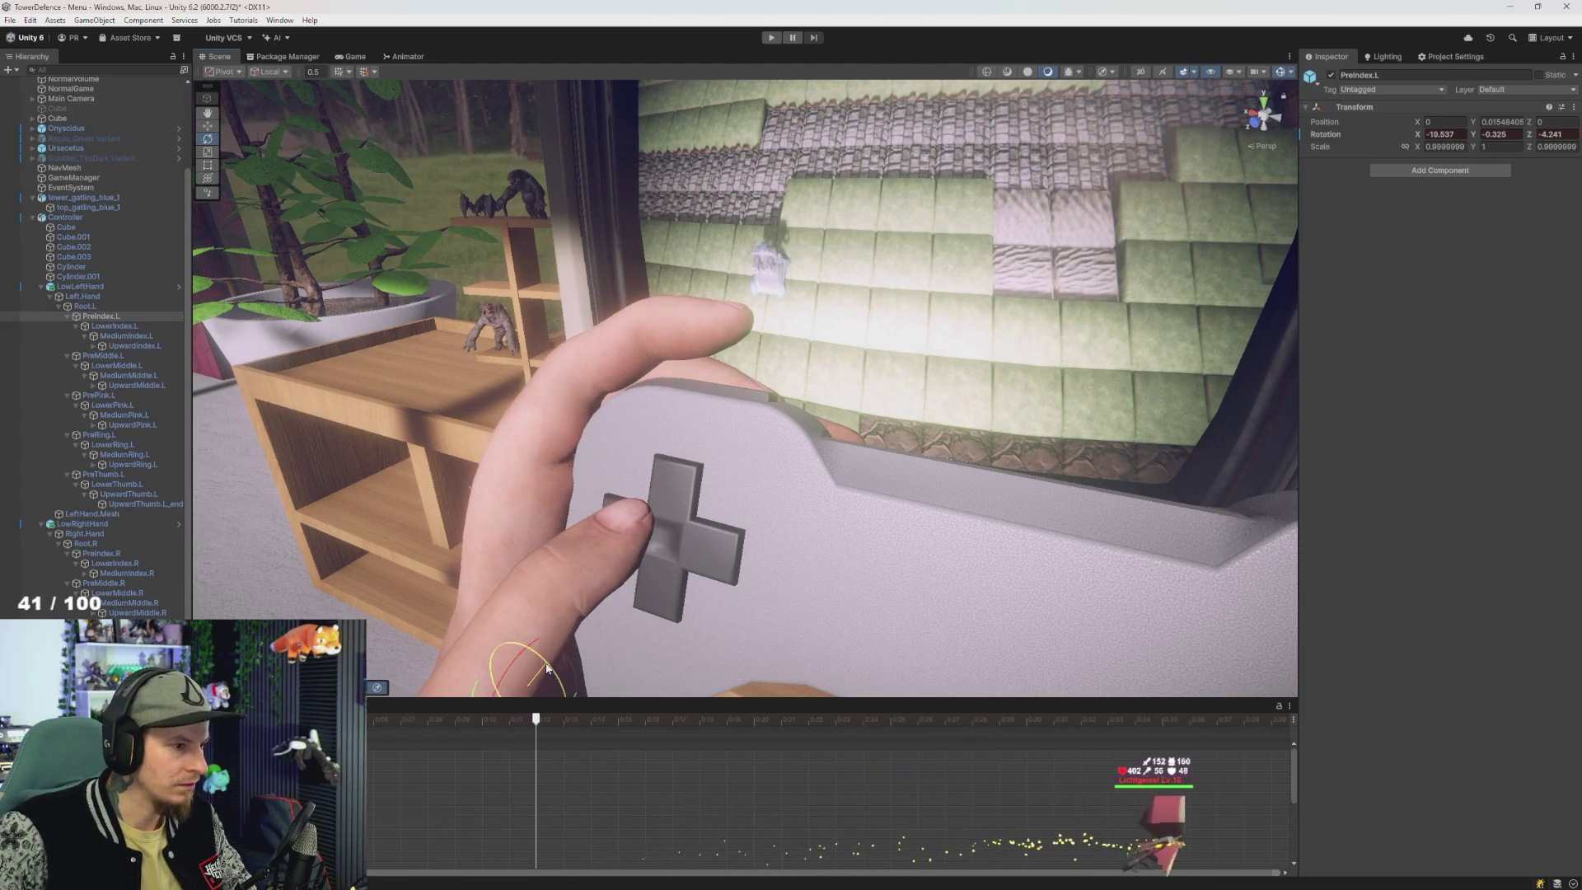
left_click_drag(546, 667, 631, 641)
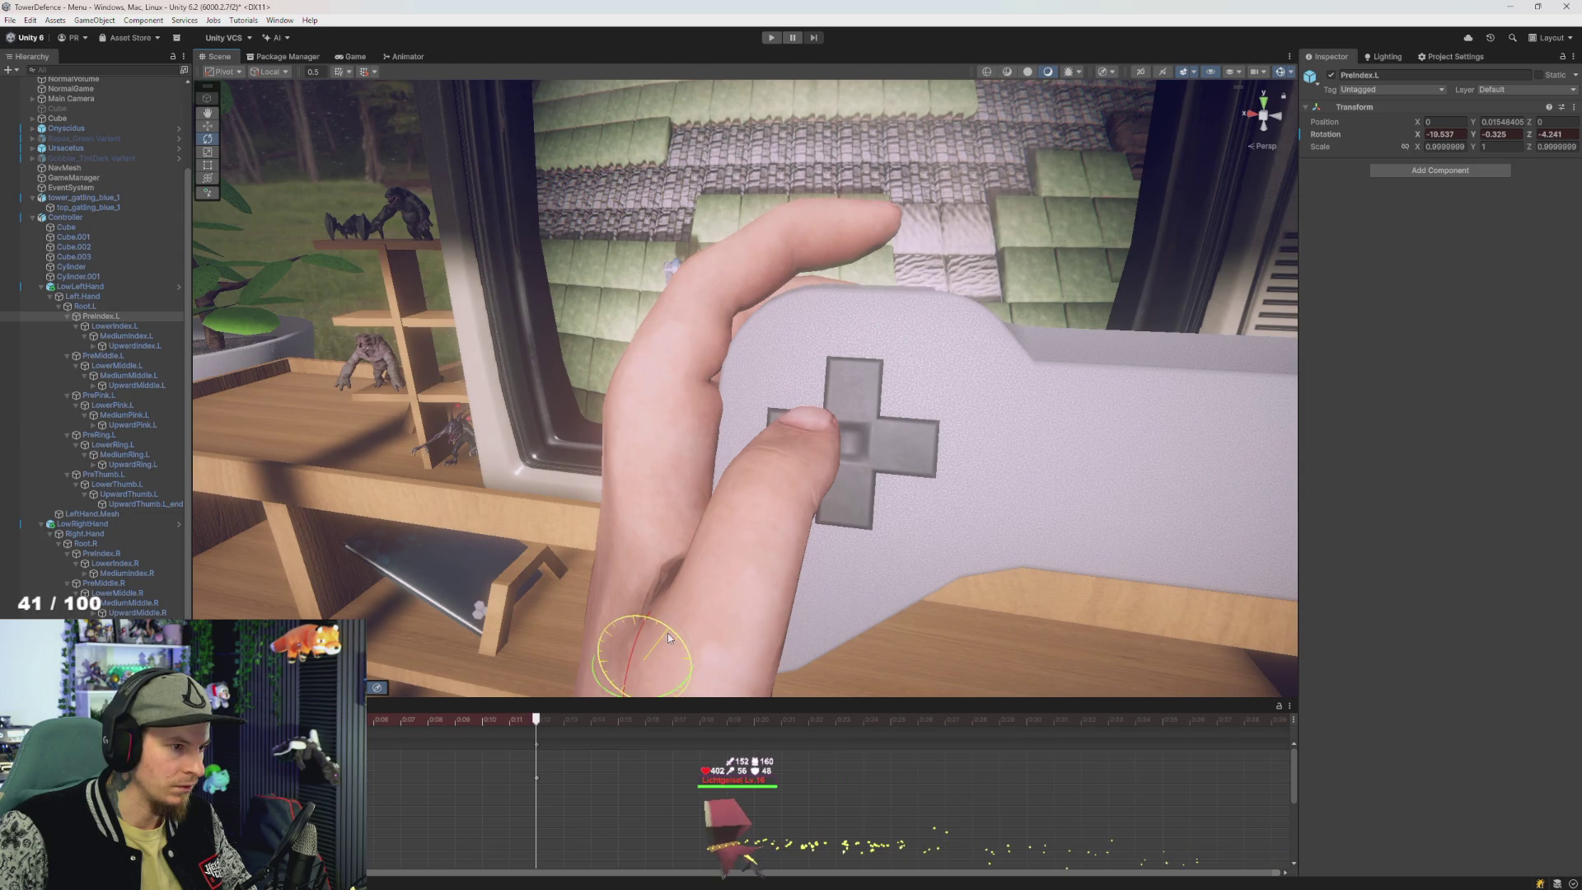
left_click_drag(668, 637, 680, 640)
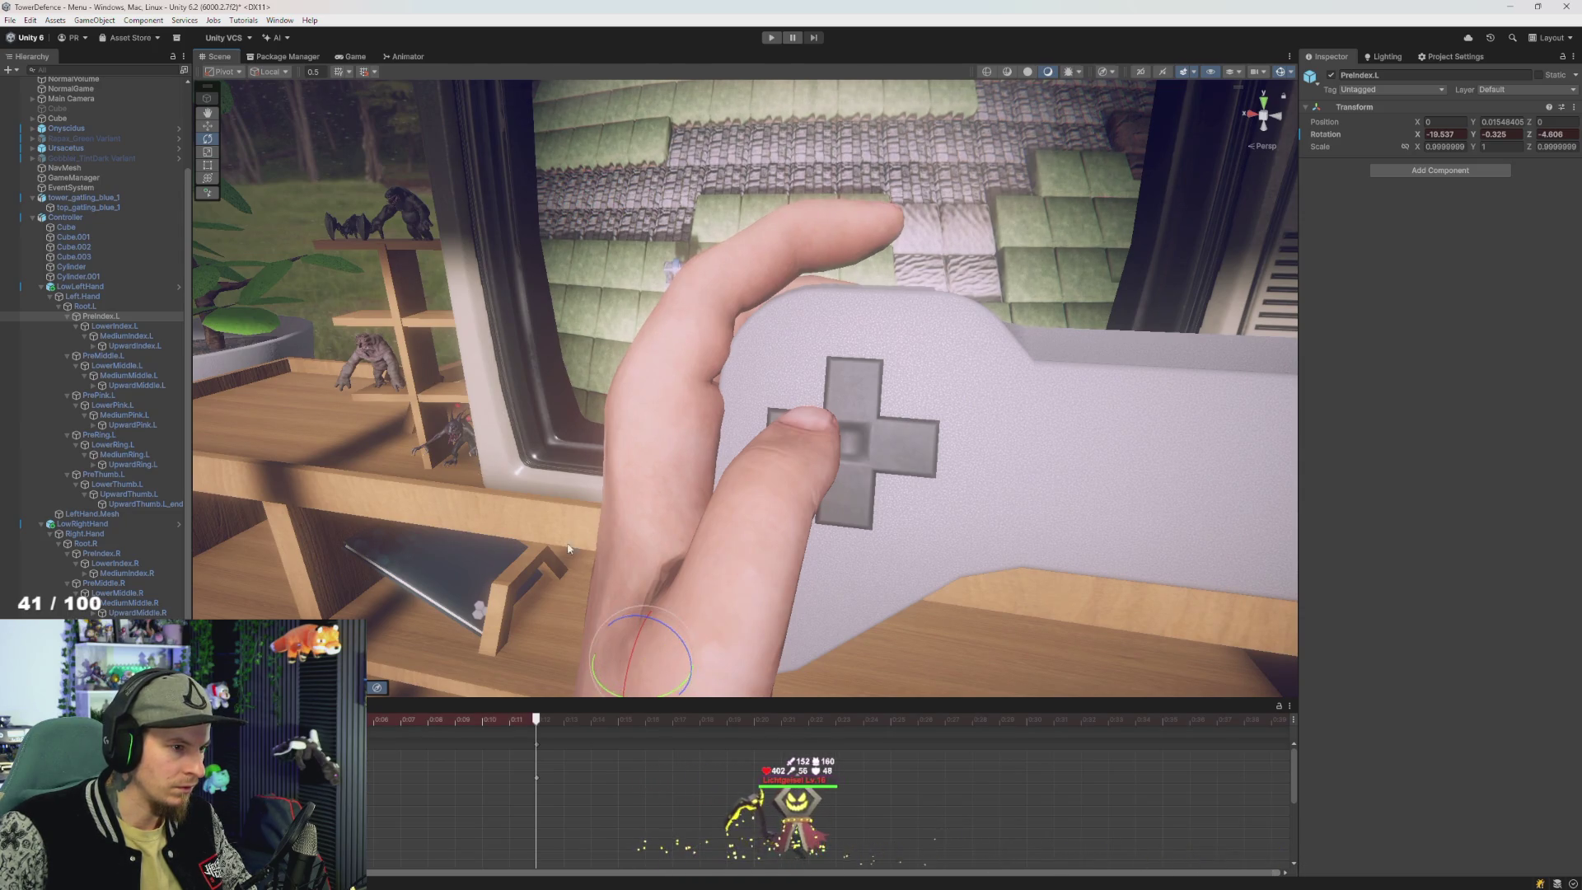
- Try several bends of the LowerIndex.L segment, undoing each one
left_click(122, 327)
mouse_move(705, 378)
left_mouse_down()
mouse_move(733, 368)
mouse_move(675, 373)
left_mouse_up()
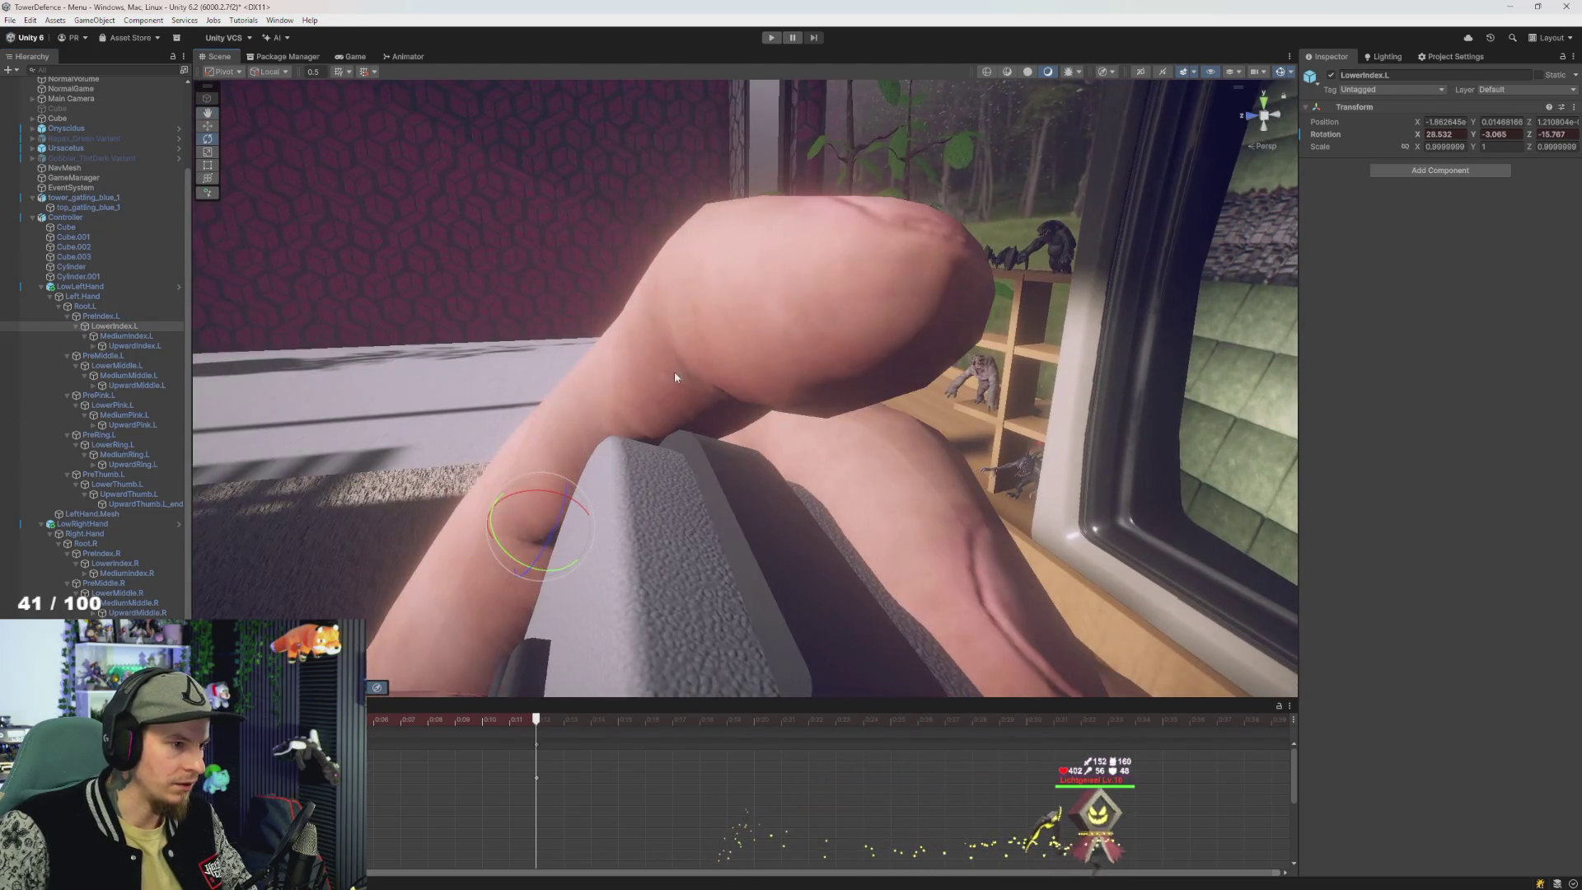
left_click_drag(554, 521, 556, 523)
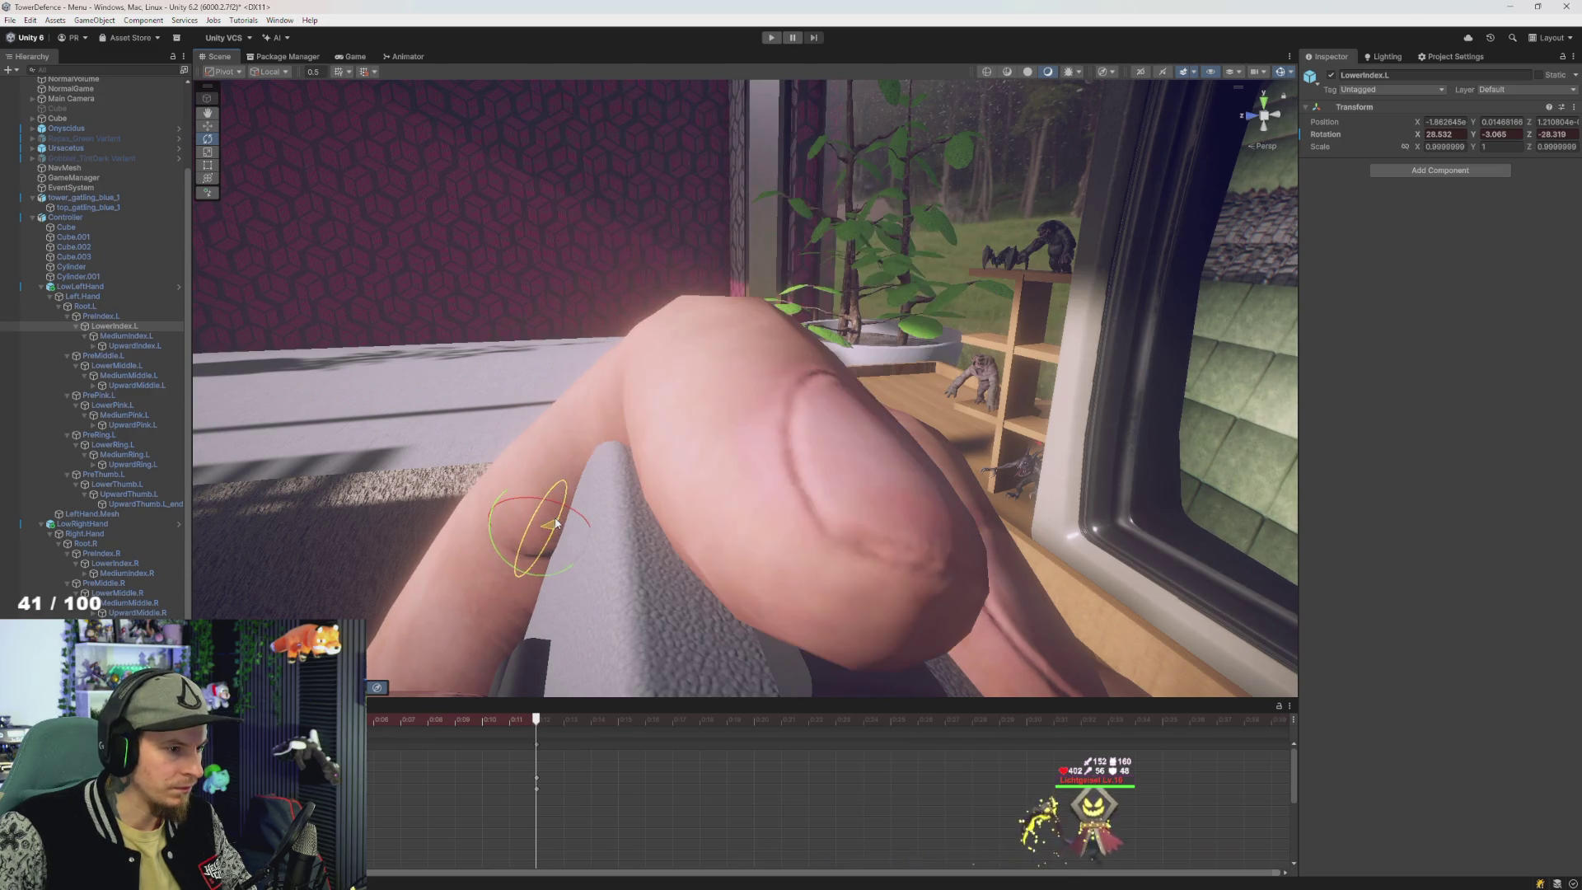
key("ctrl+z")
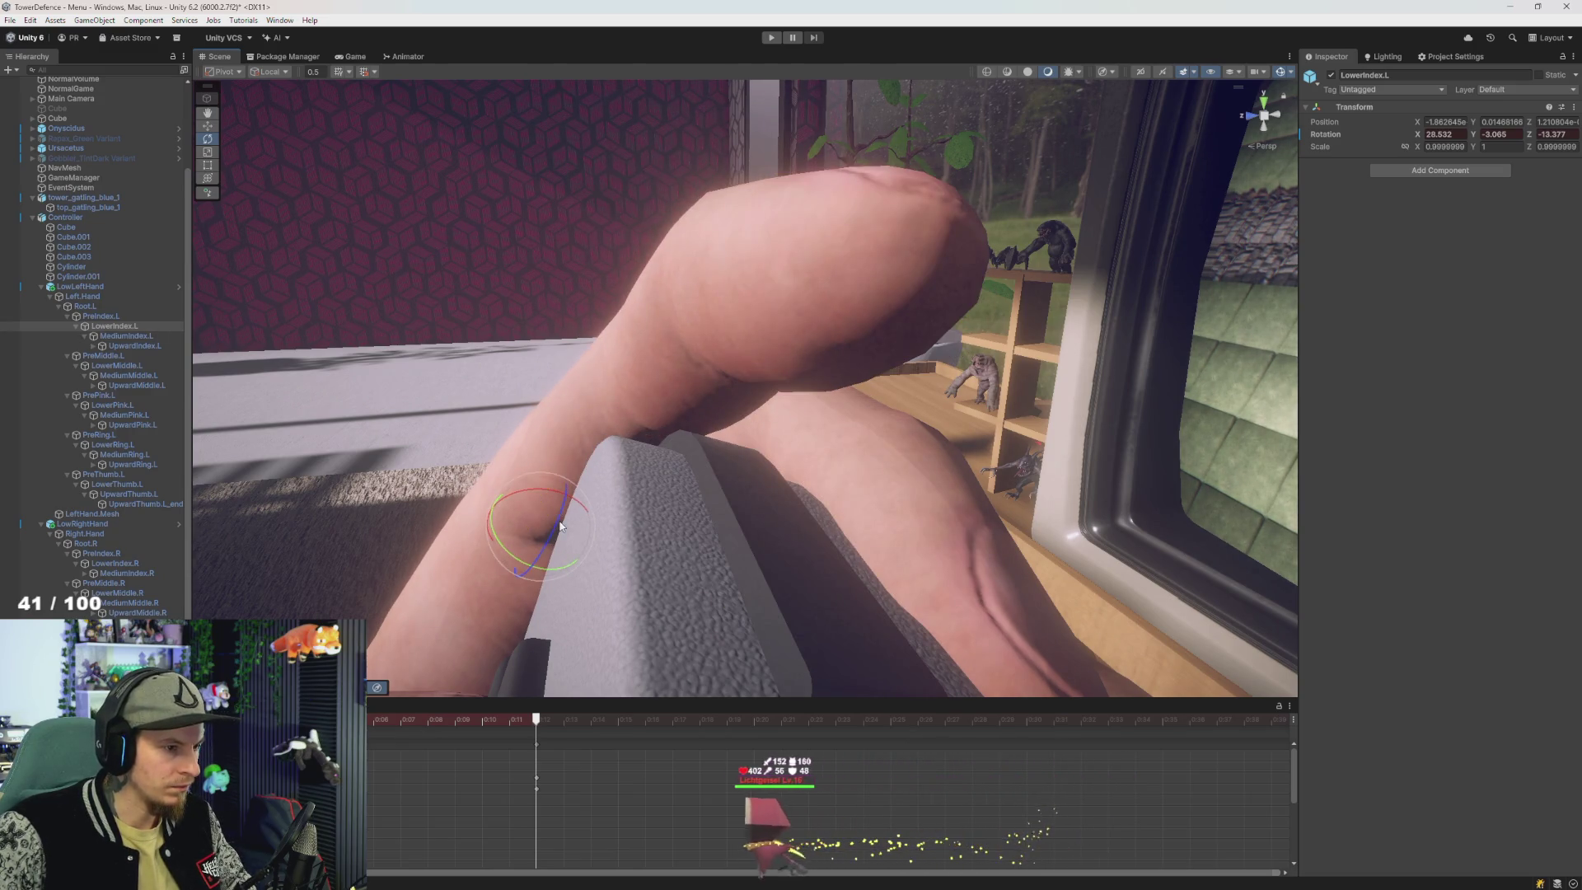
mouse_move(559, 528)
left_mouse_down()
mouse_move(792, 525)
mouse_move(679, 552)
mouse_move(732, 558)
left_mouse_up()
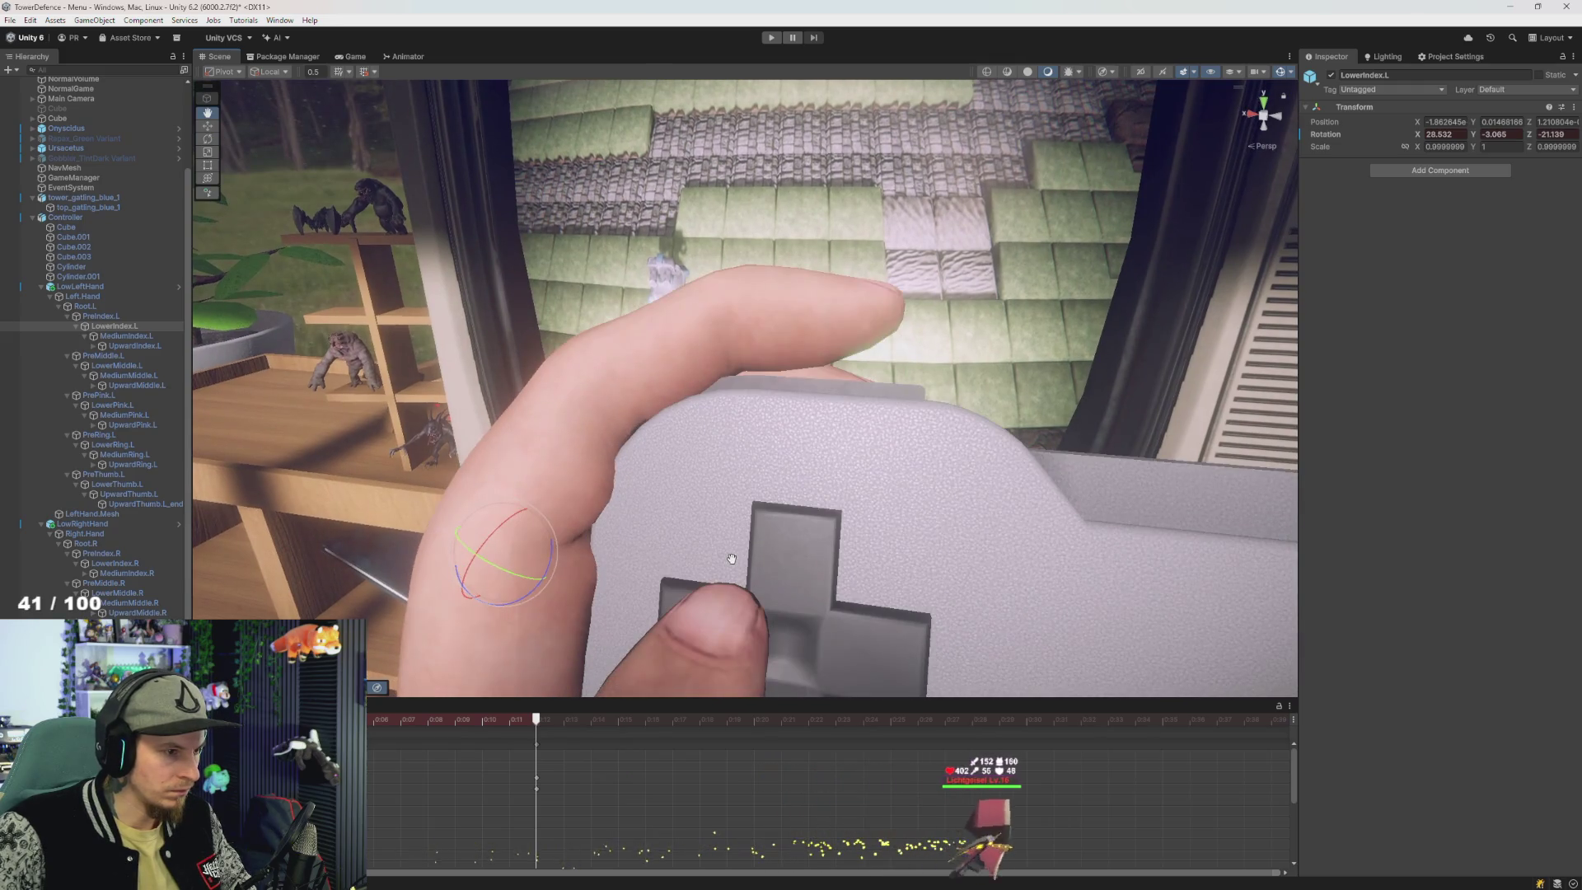
key("ctrl+z")
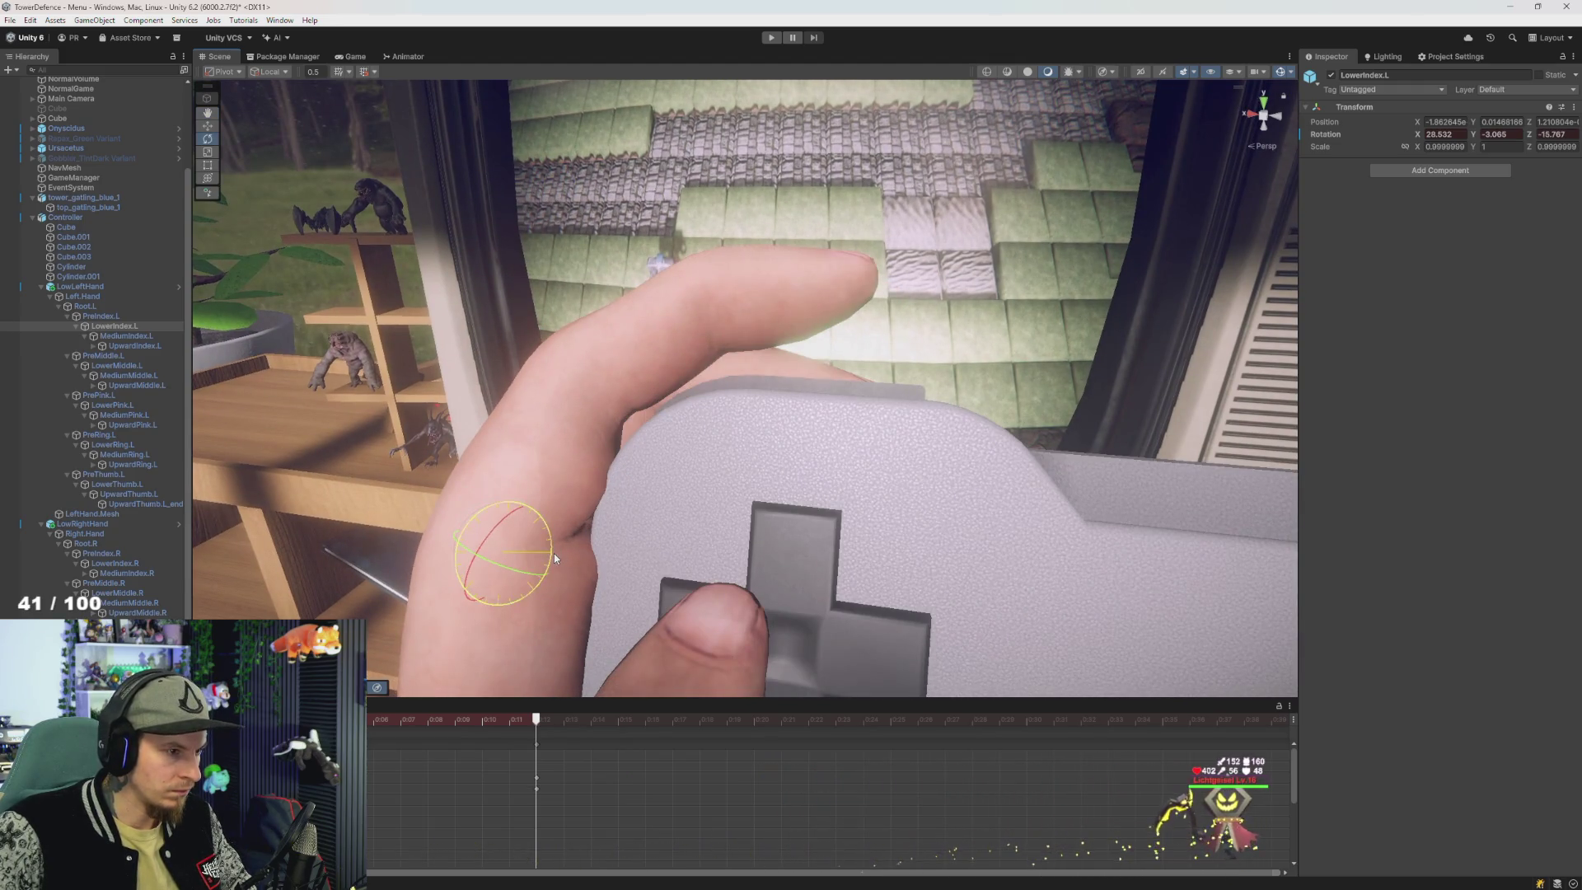
left_click_drag(554, 554, 555, 559)
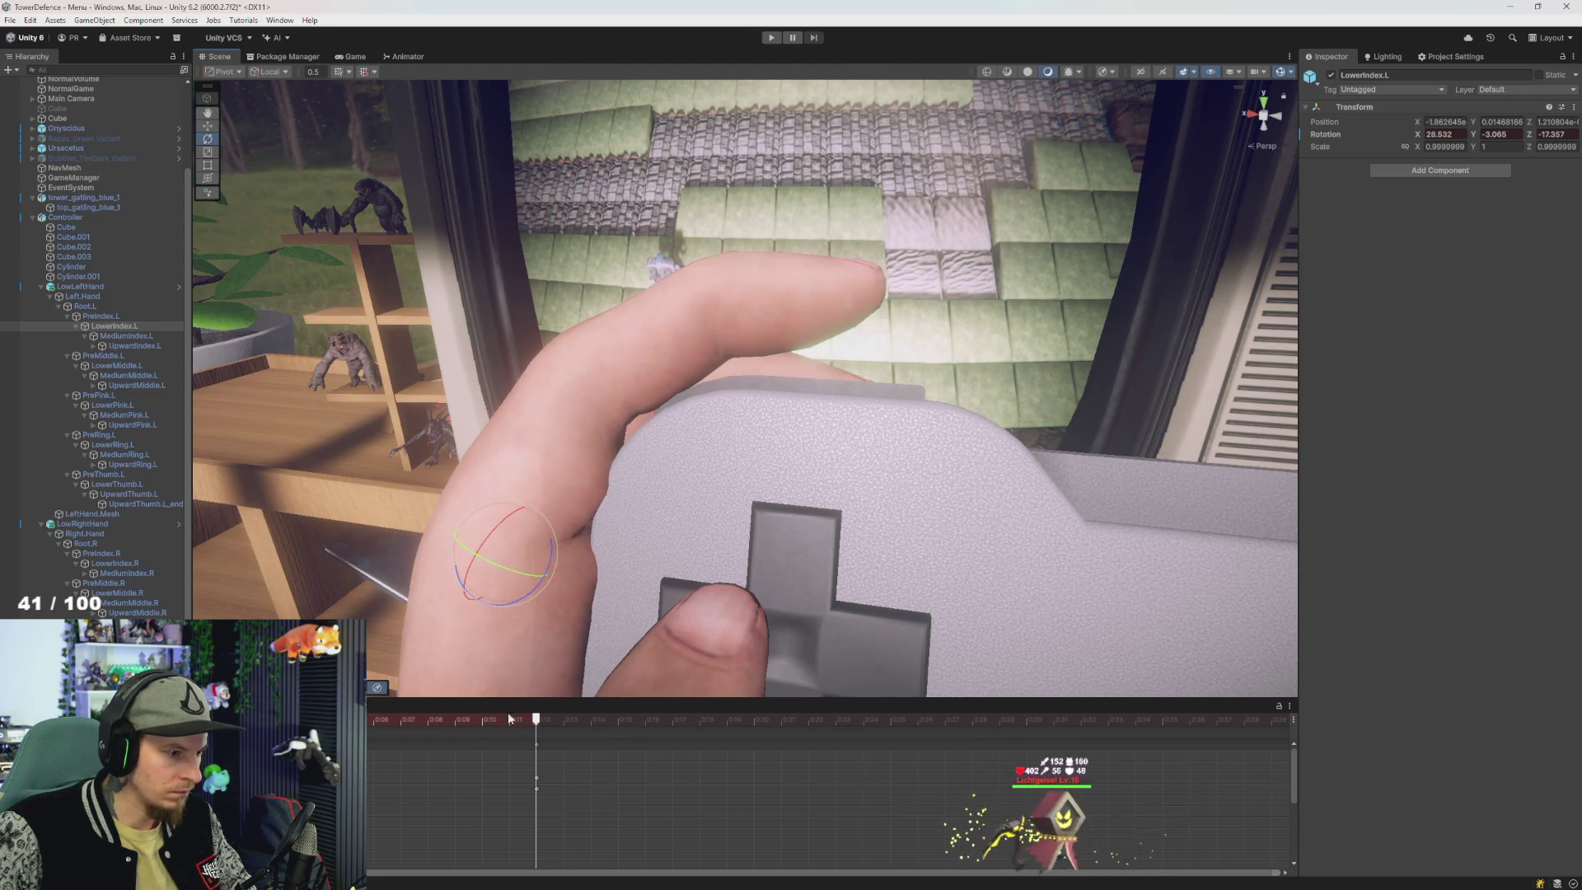
key("ctrl+z")
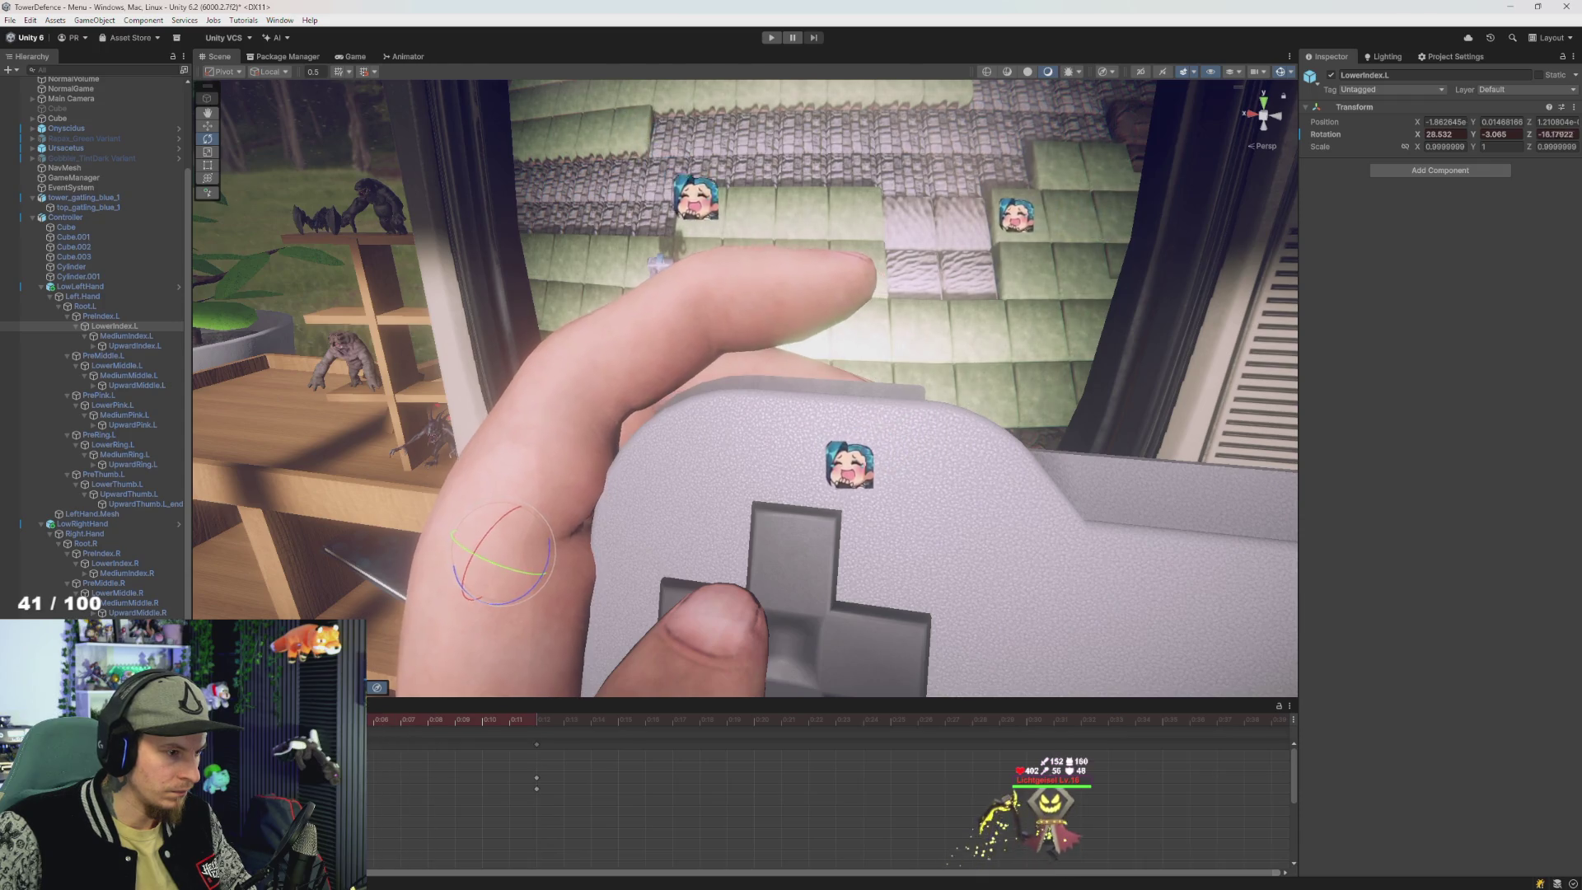
- At about 0:12, bend MediumIndex.L at the middle joint and select the Controller object
left_click(536, 719)
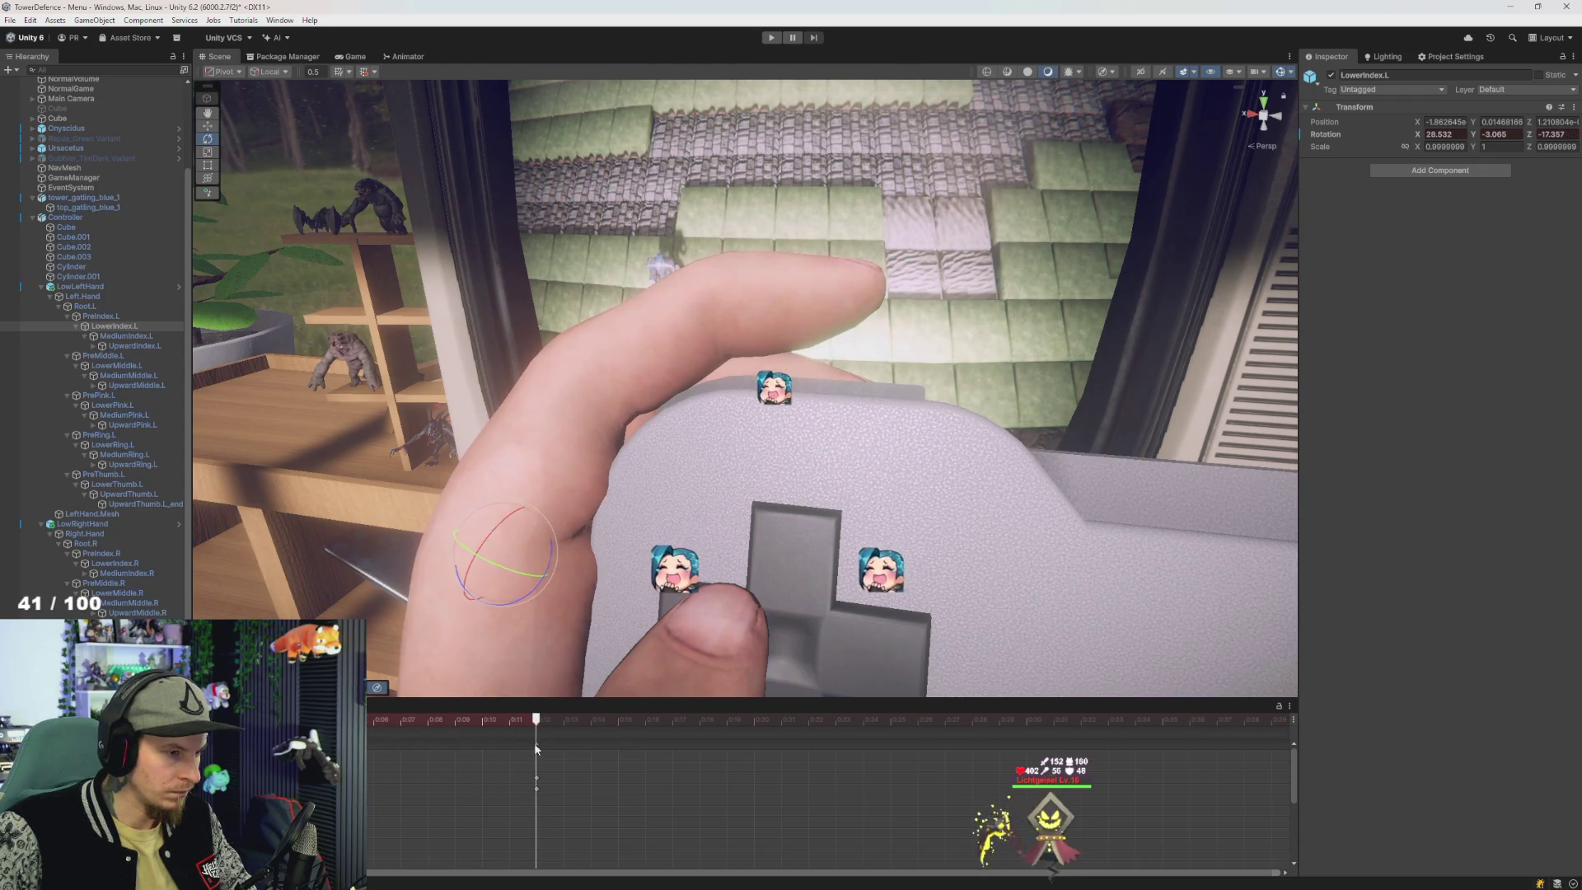
left_click(126, 335)
mouse_move(642, 361)
left_mouse_down()
mouse_move(646, 373)
mouse_move(625, 351)
left_mouse_up()
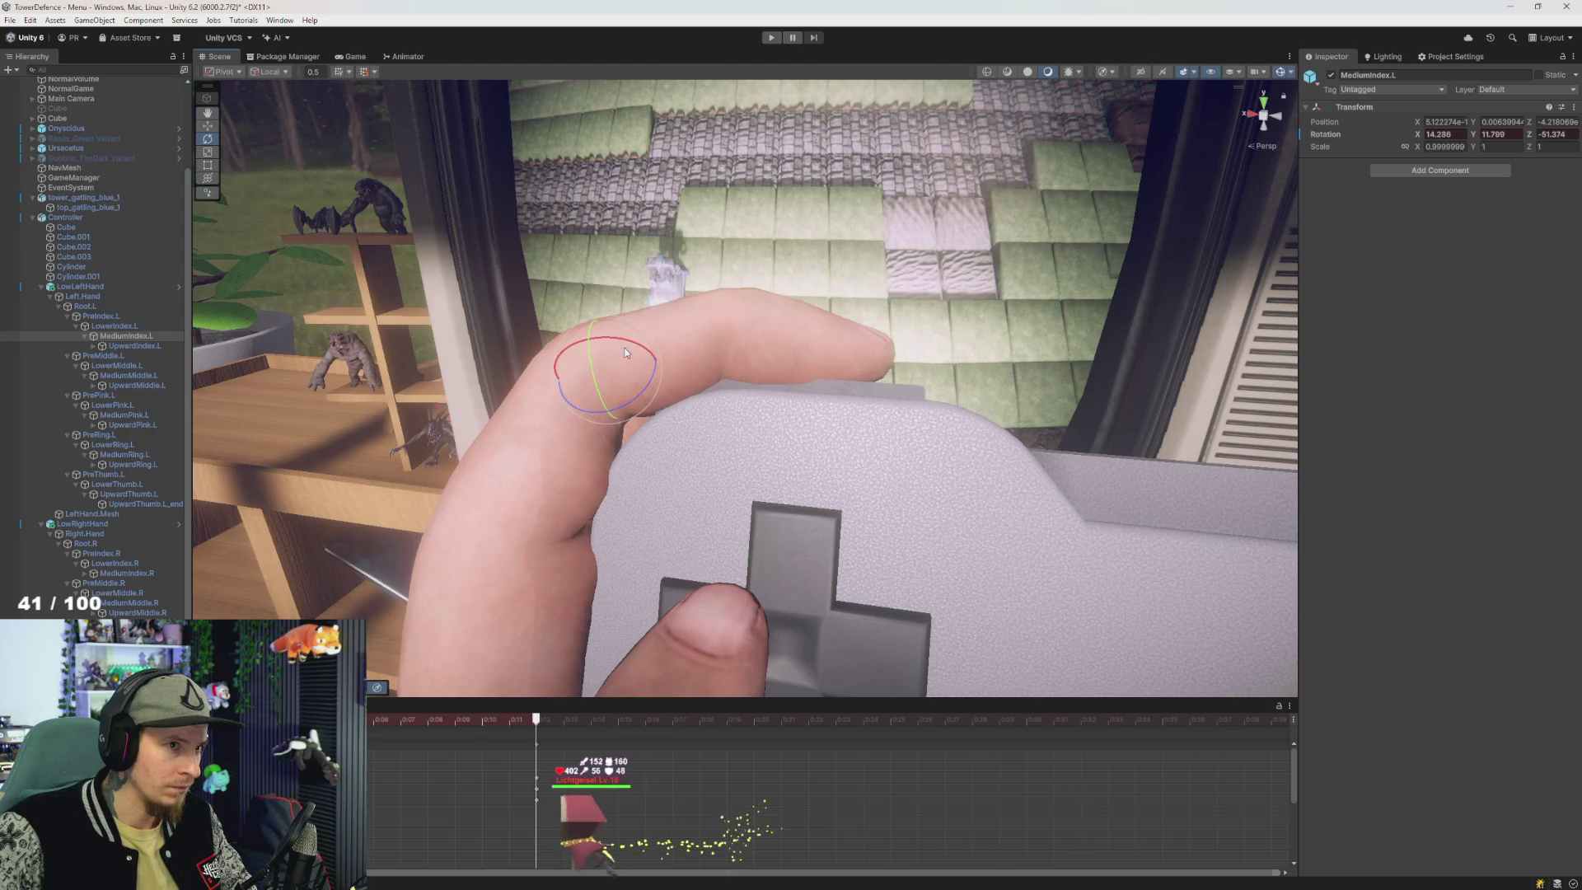
mouse_move(625, 351)
left_mouse_down()
mouse_move(725, 375)
mouse_move(619, 355)
mouse_move(602, 292)
mouse_move(681, 360)
mouse_move(975, 349)
mouse_move(771, 387)
left_mouse_up()
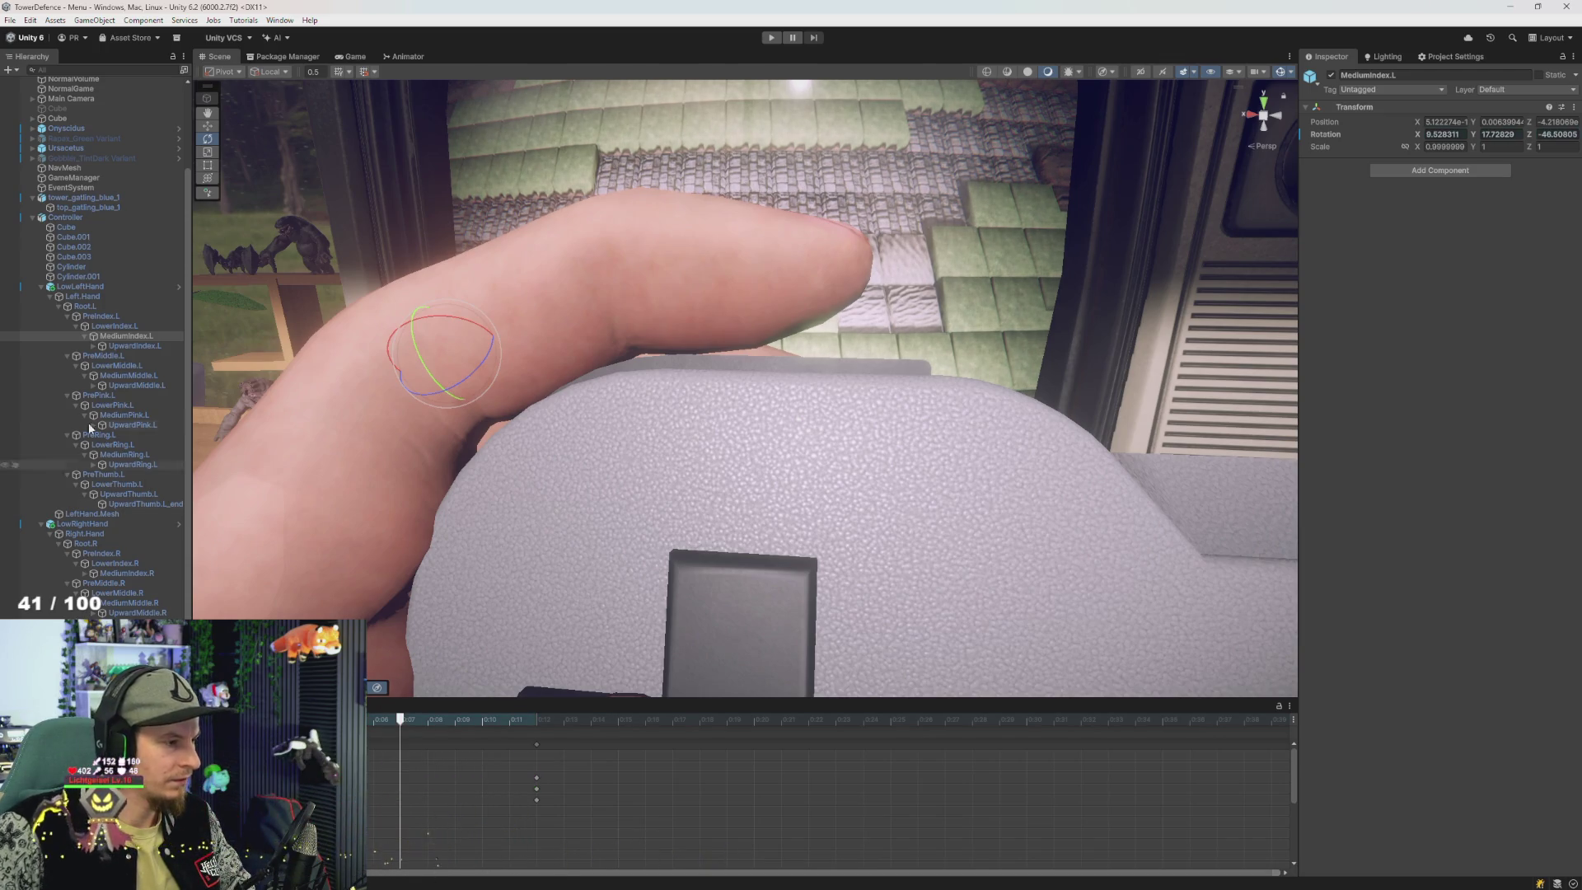
left_click(75, 218)
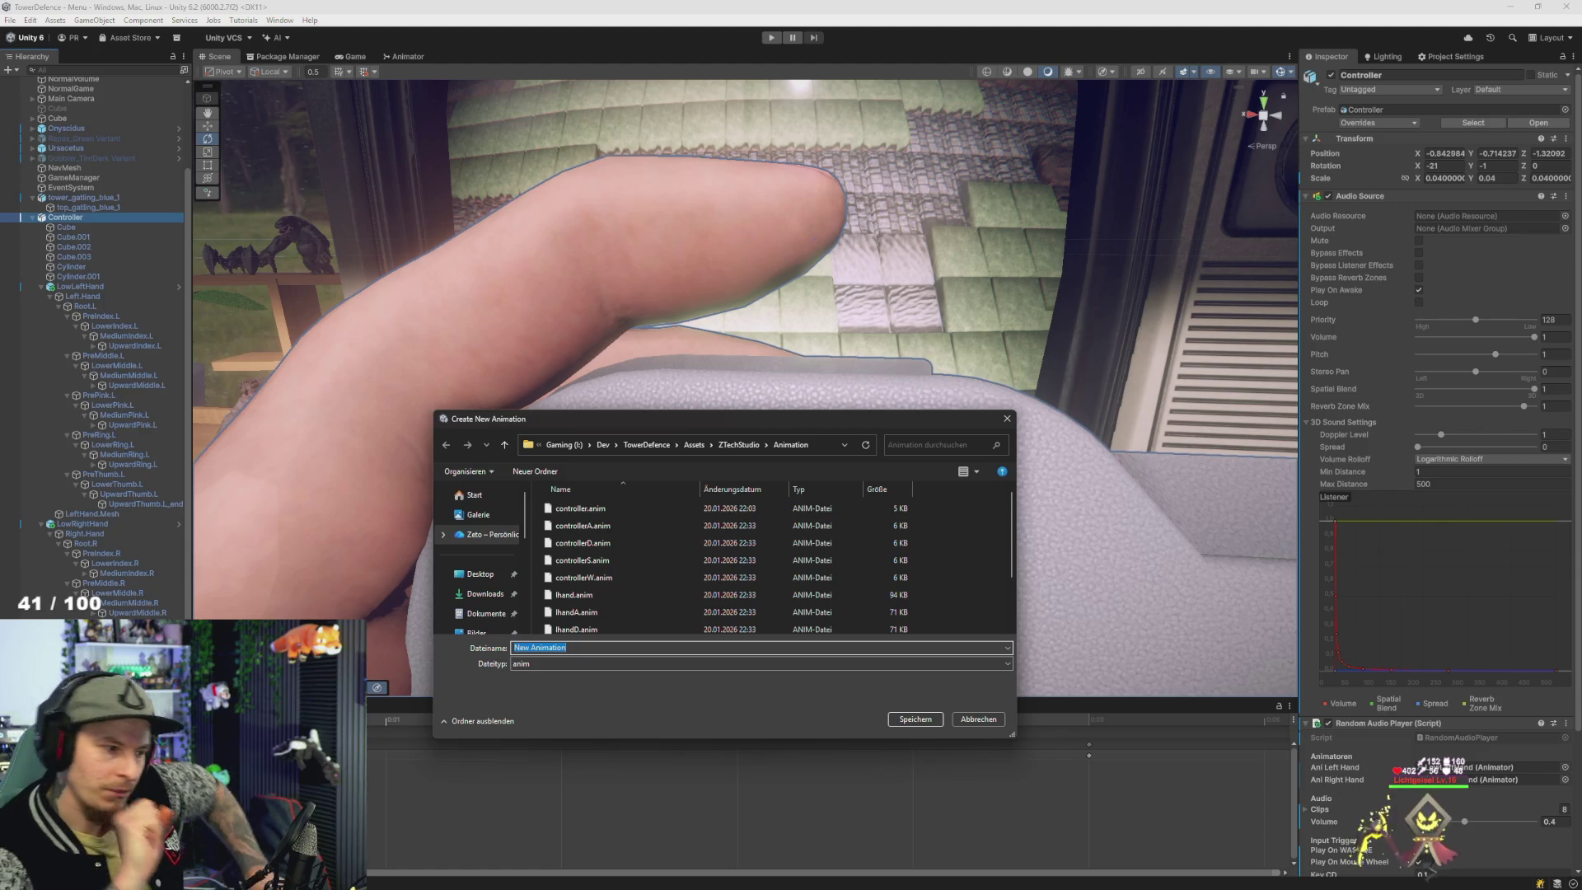
- Enter controllerT as the file name and save the clip in the Animation folder
type("Contr")
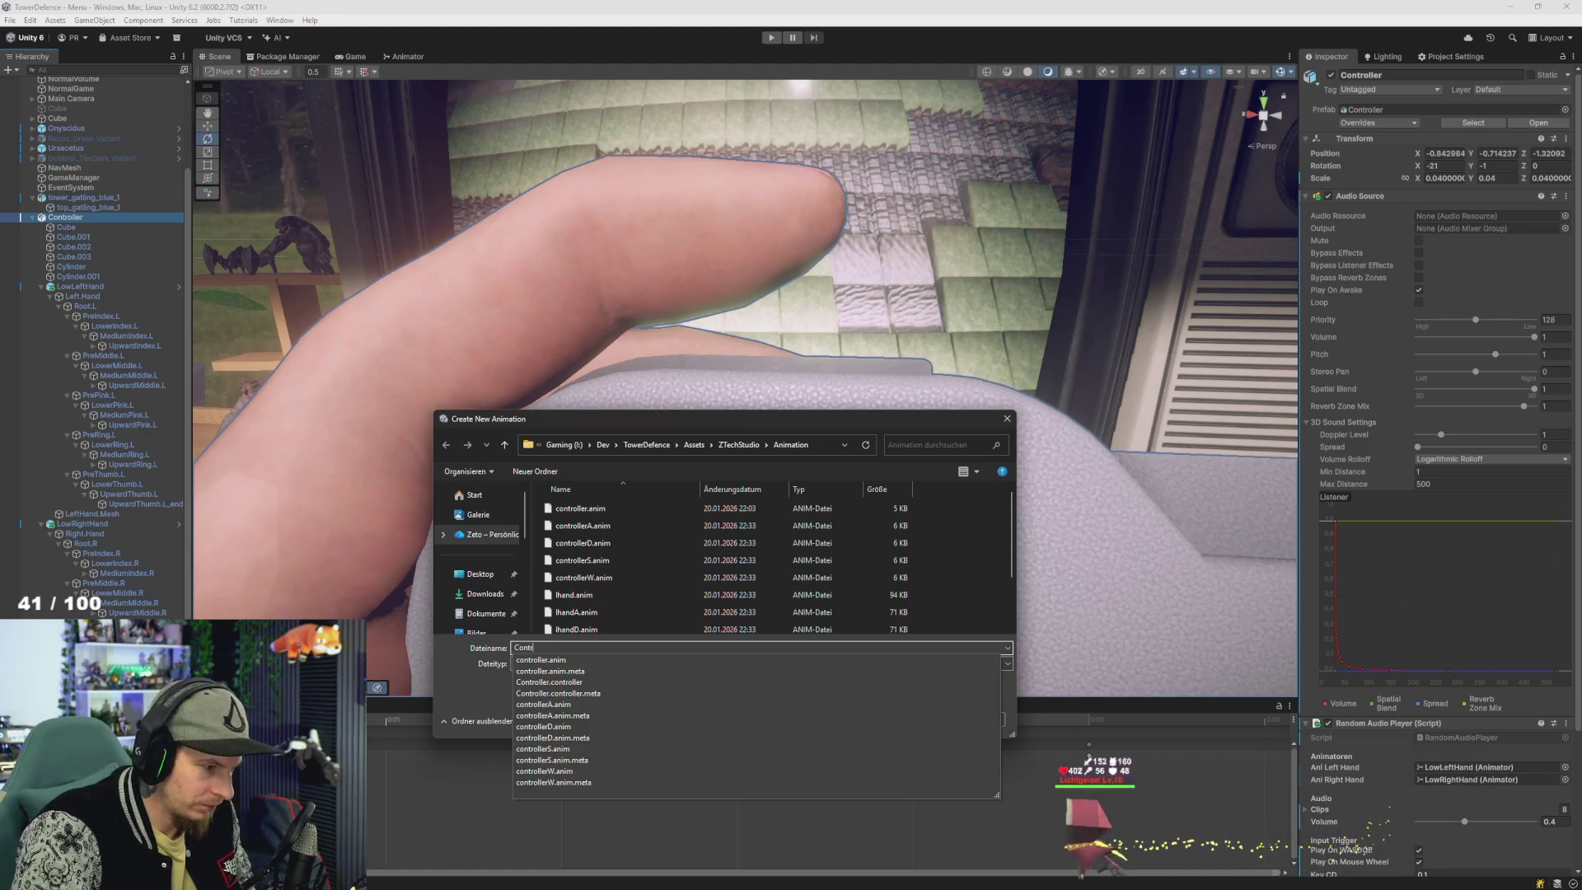
key("BackSpace")
key("BackSpace")
key("BackSpace")
type("controllerT")
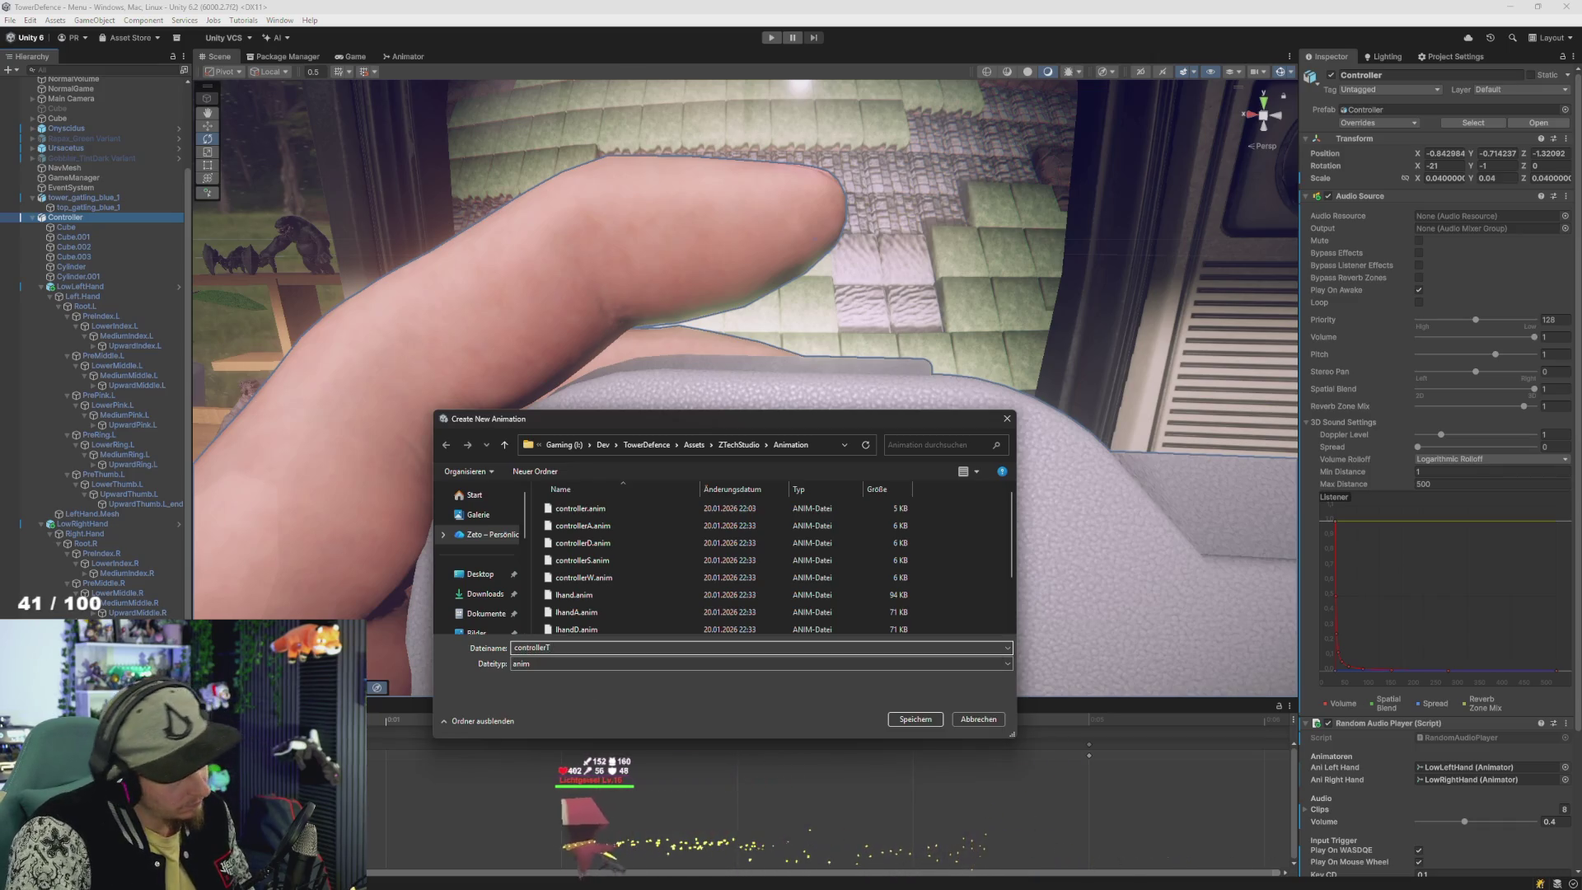
key("Return")
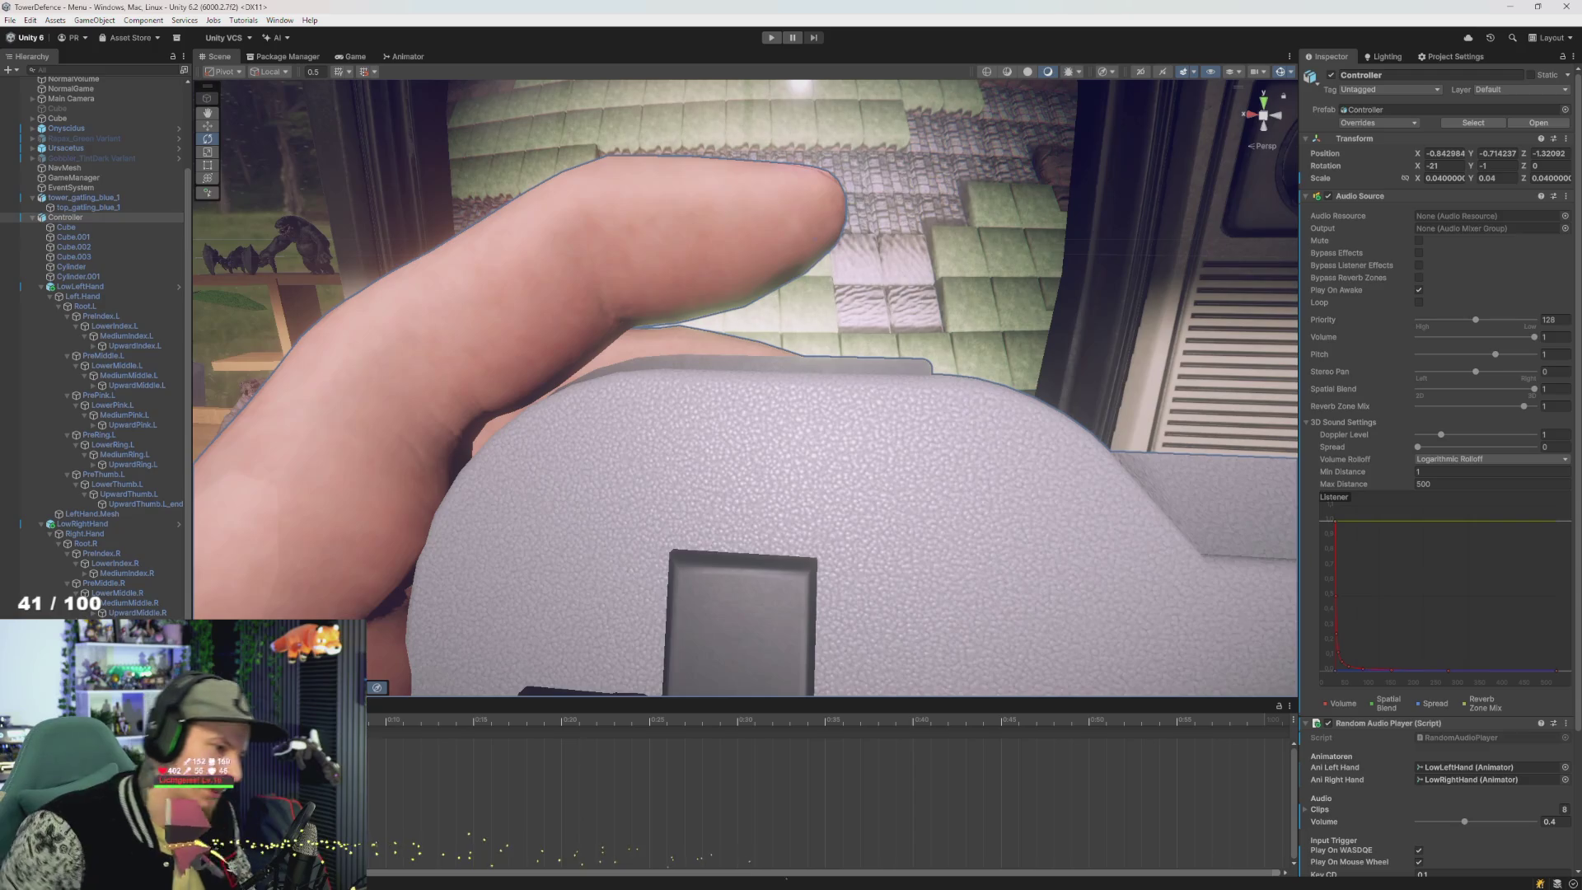
scroll(447, 624, "down", 5)
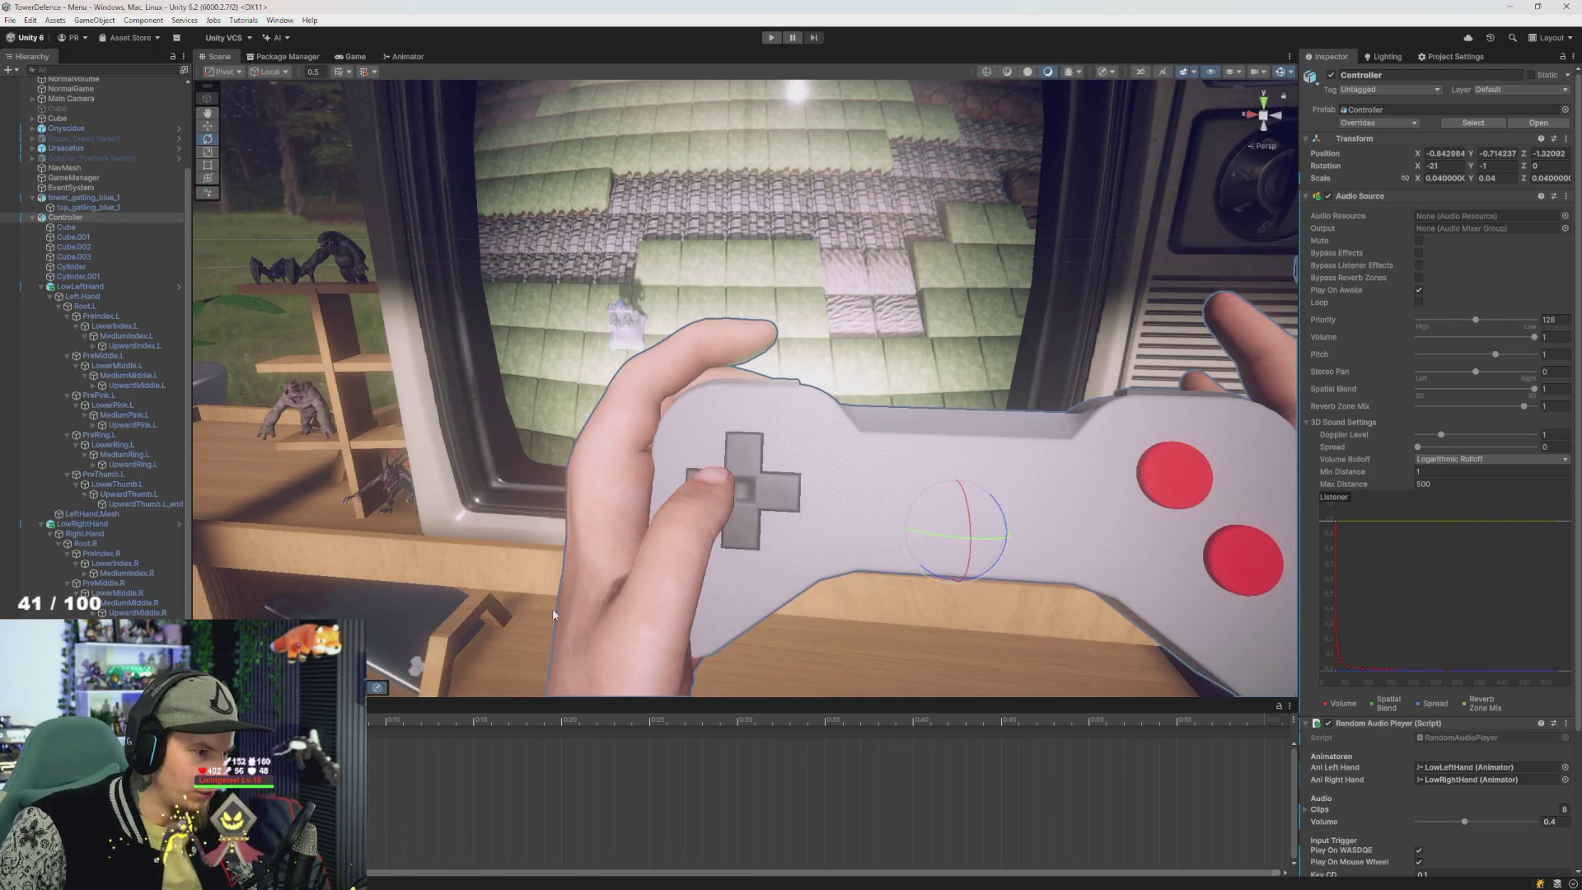
- Frame the clip's keys, select D-pad Cube.002 and scrub to see its 270 X rotation
scroll(548, 617, "up", 3)
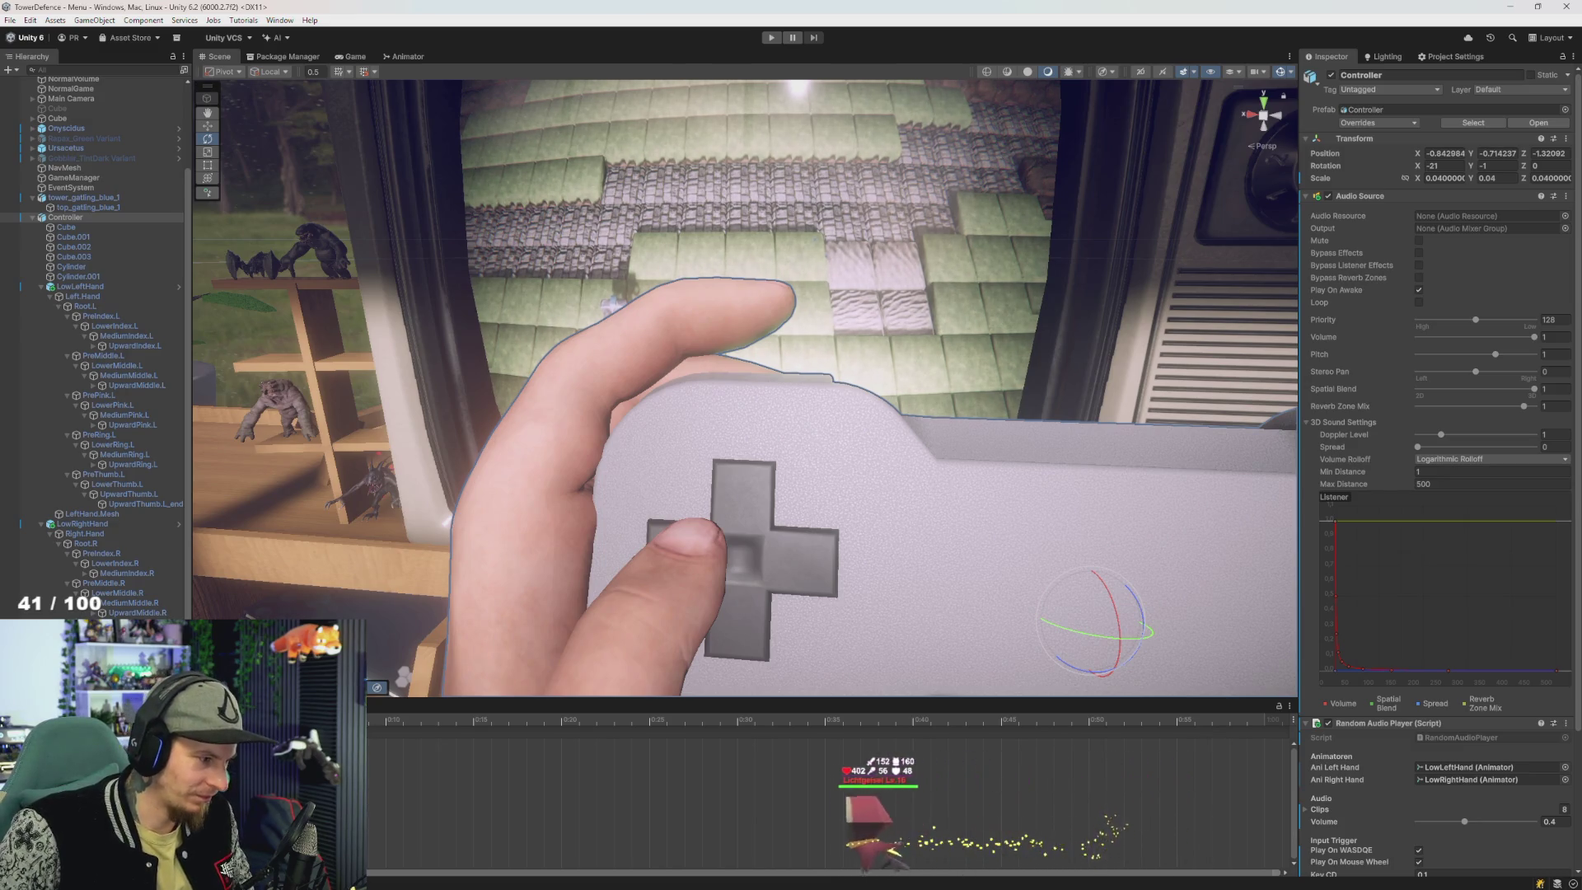
key("a")
left_click(790, 560)
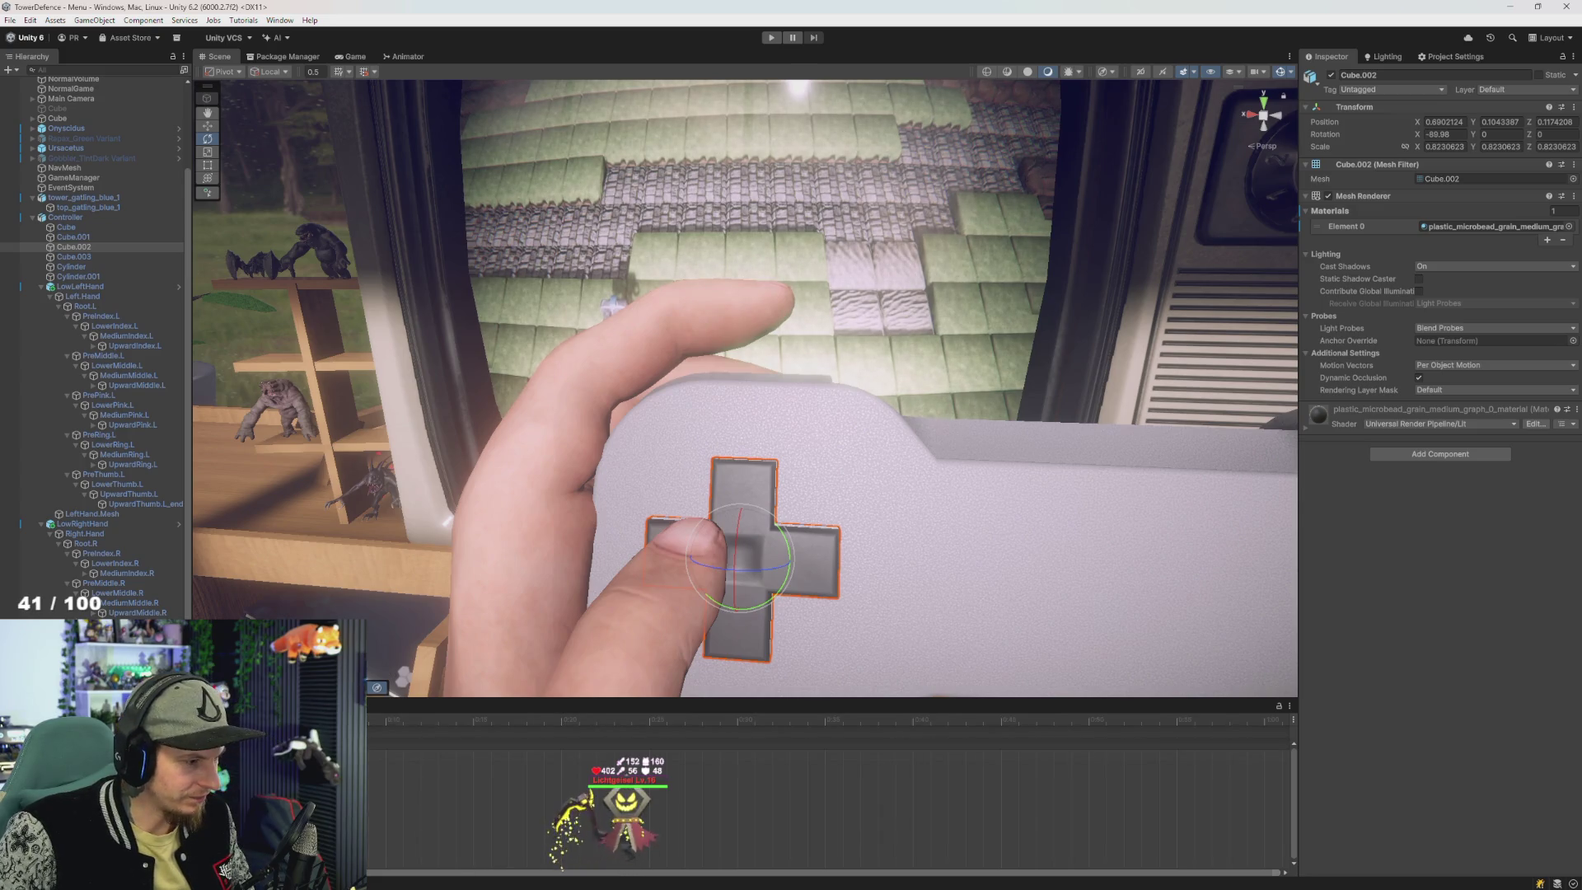
mouse_move(568, 762)
left_mouse_down()
mouse_move(659, 761)
mouse_move(455, 765)
left_mouse_up()
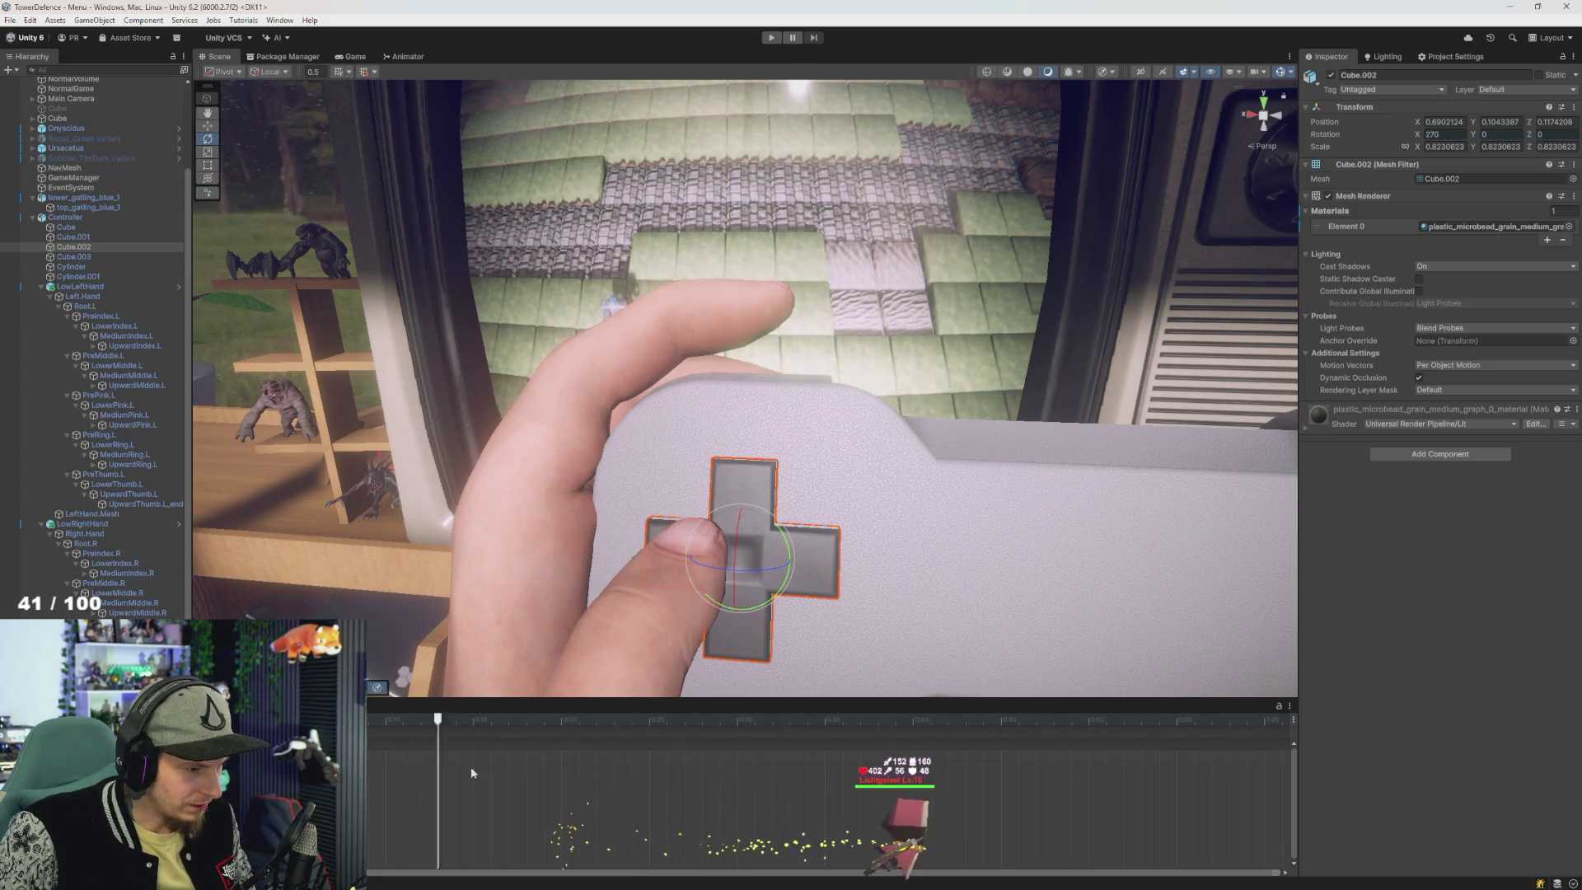
left_click(430, 765)
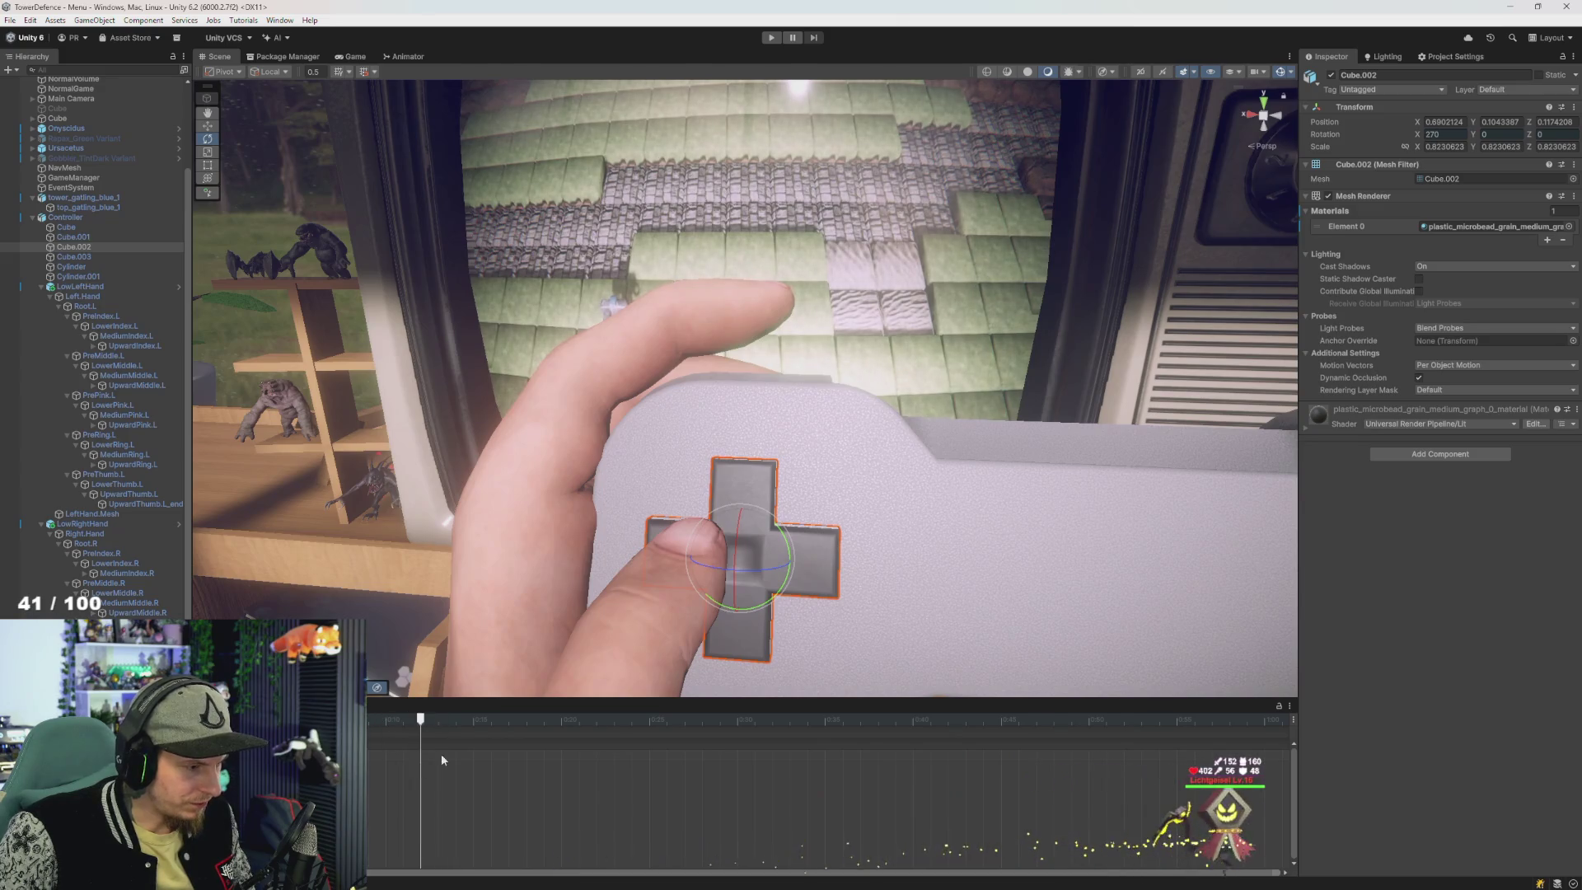
scroll(760, 395, "up", 5)
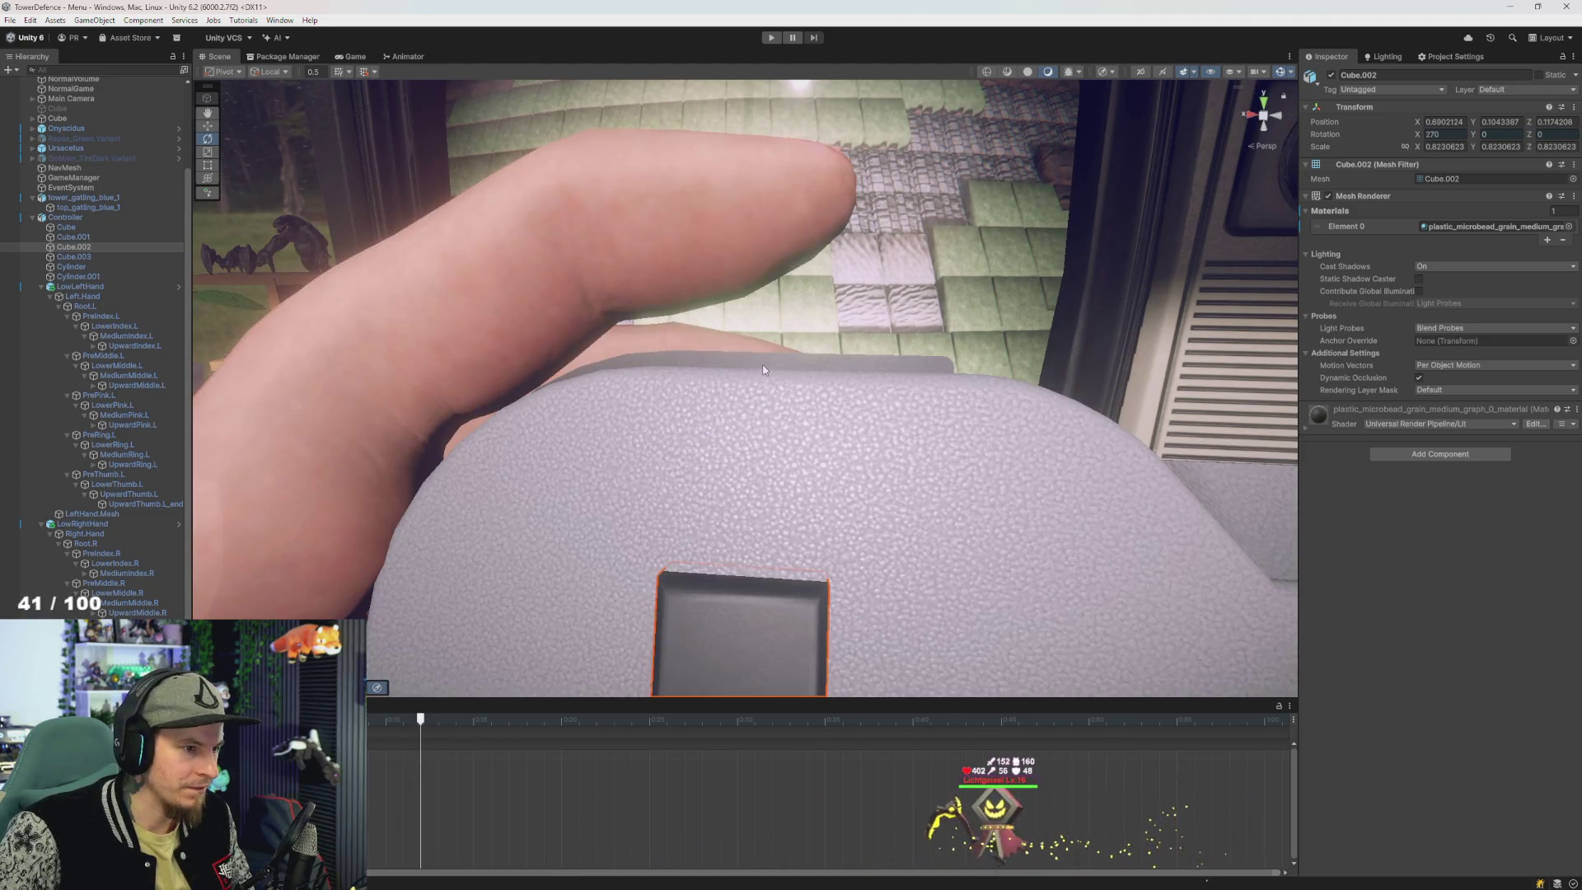
- Select the top-edge piece Cube.001 and tilt it slightly with the rotate gizmo
left_click(763, 362)
left_click(763, 362)
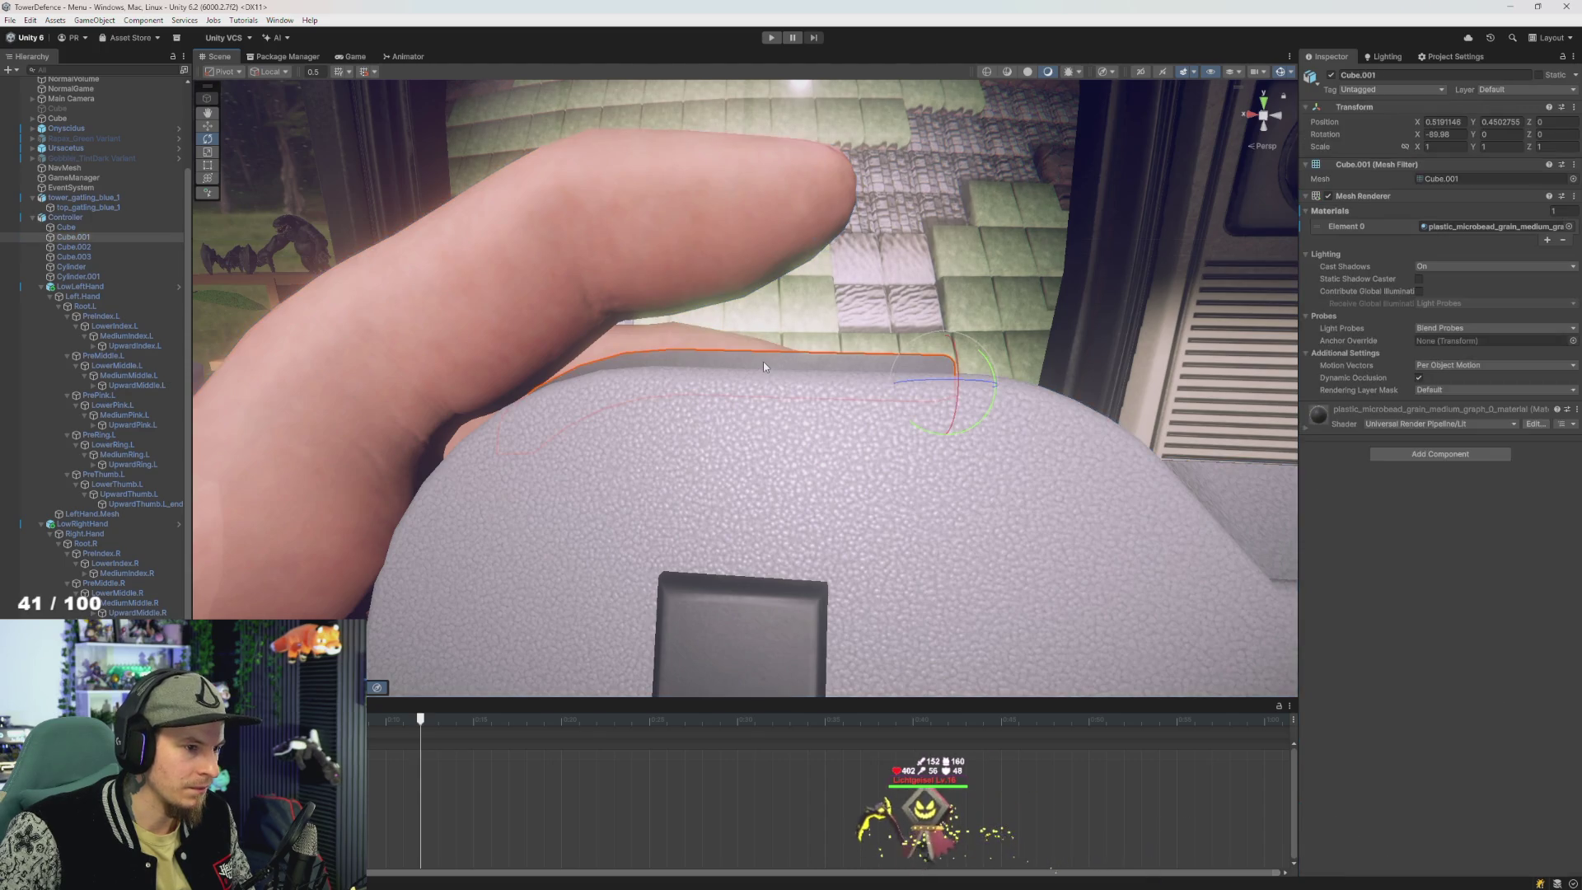
mouse_move(762, 363)
left_mouse_down()
mouse_move(820, 405)
mouse_move(789, 420)
left_mouse_up()
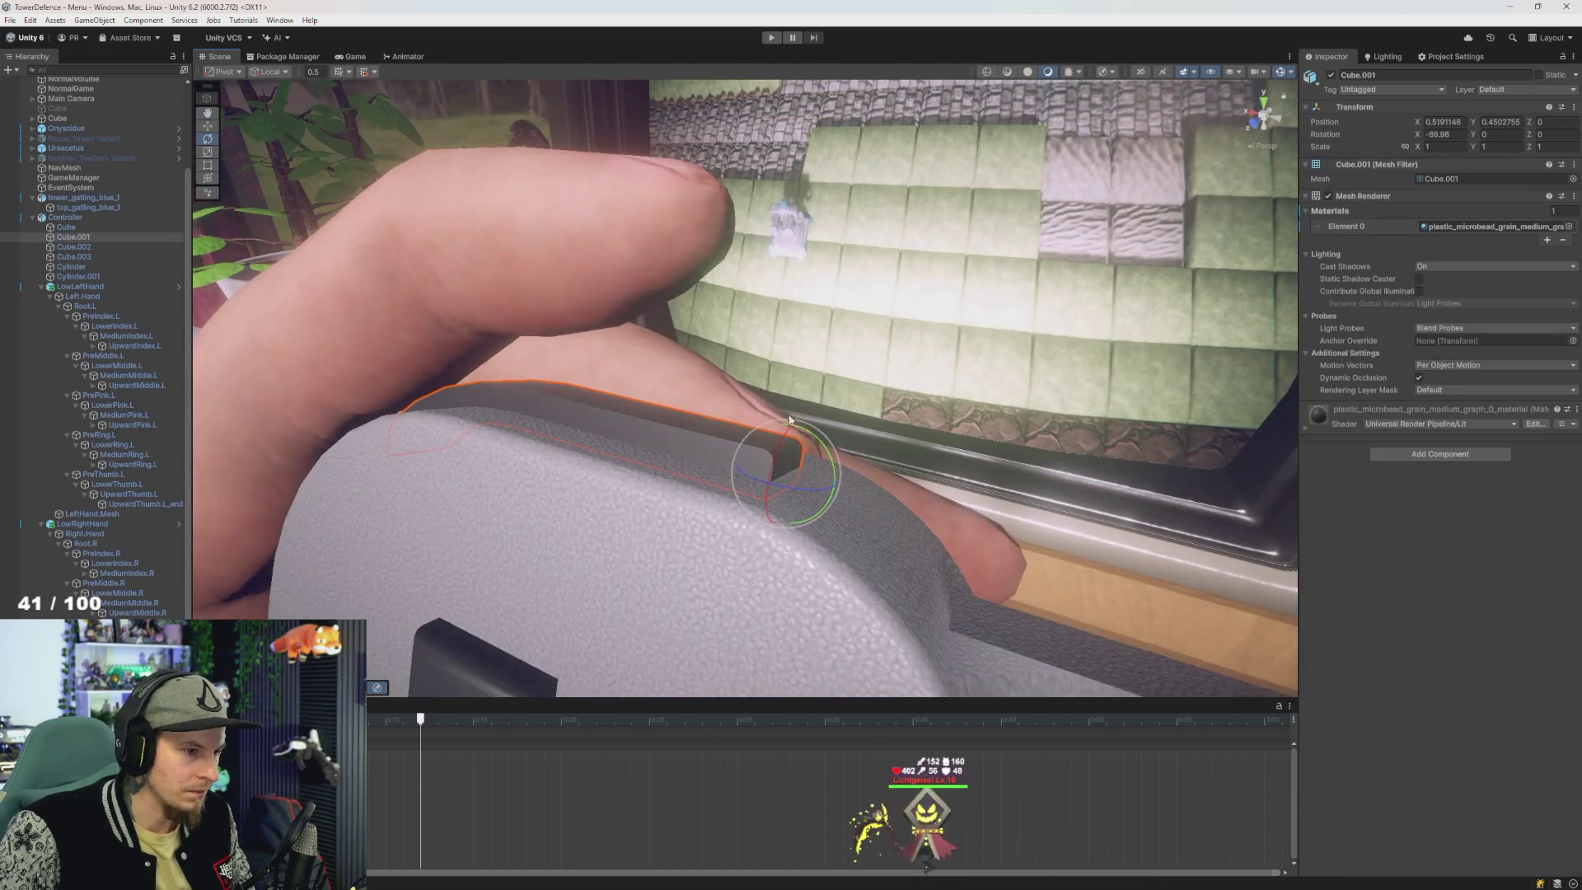
left_click_drag(834, 471, 834, 473)
mouse_move(718, 477)
left_mouse_down()
mouse_move(741, 494)
mouse_move(758, 483)
left_mouse_up()
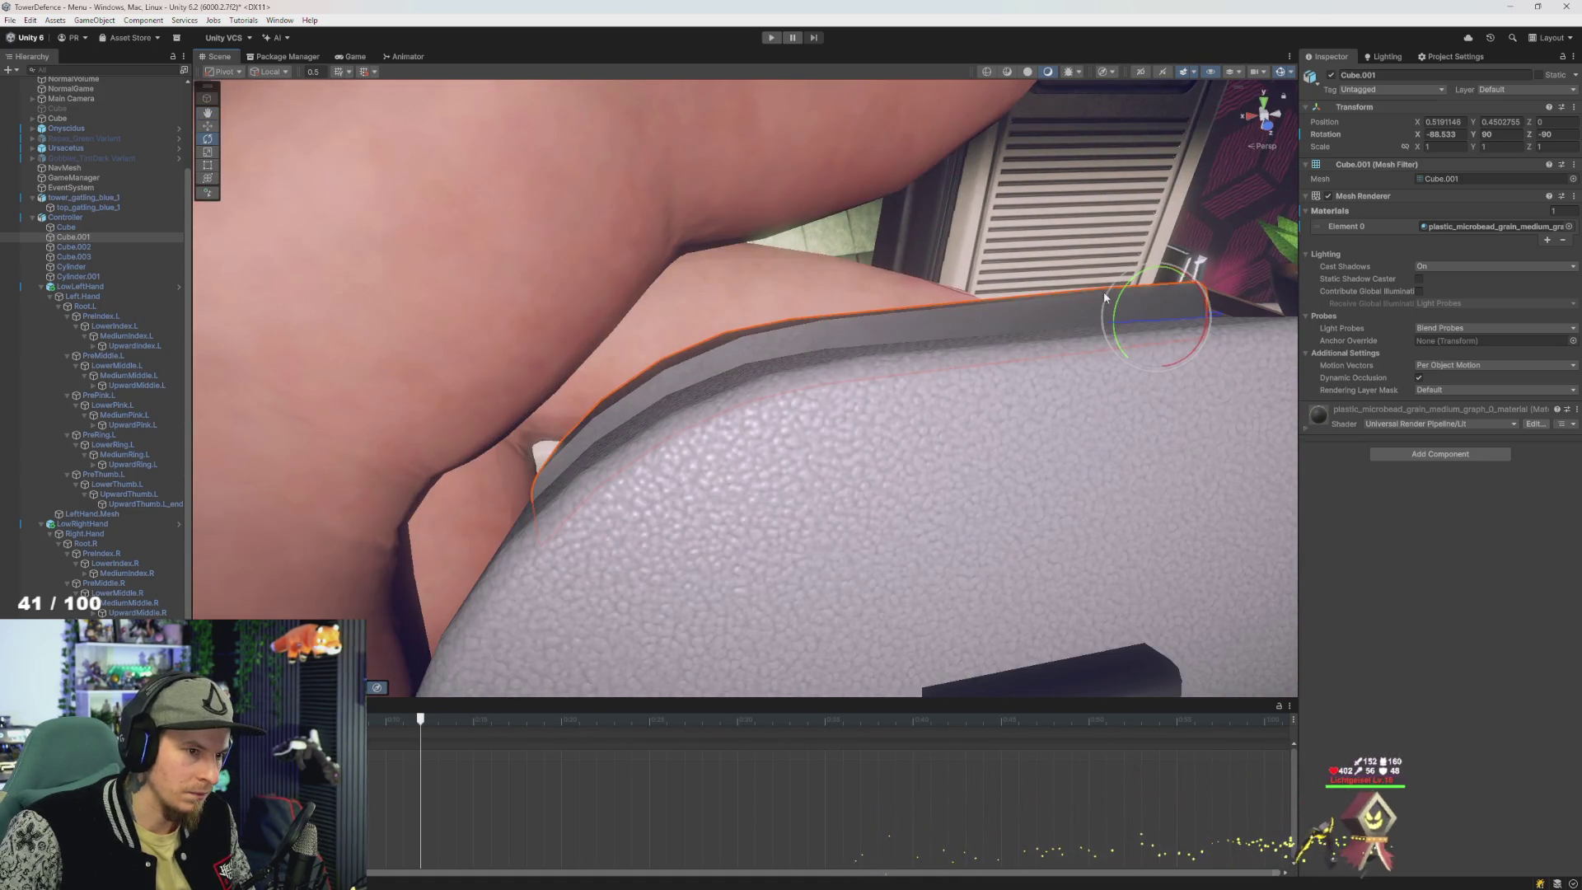
left_click_drag(1120, 295, 1120, 296)
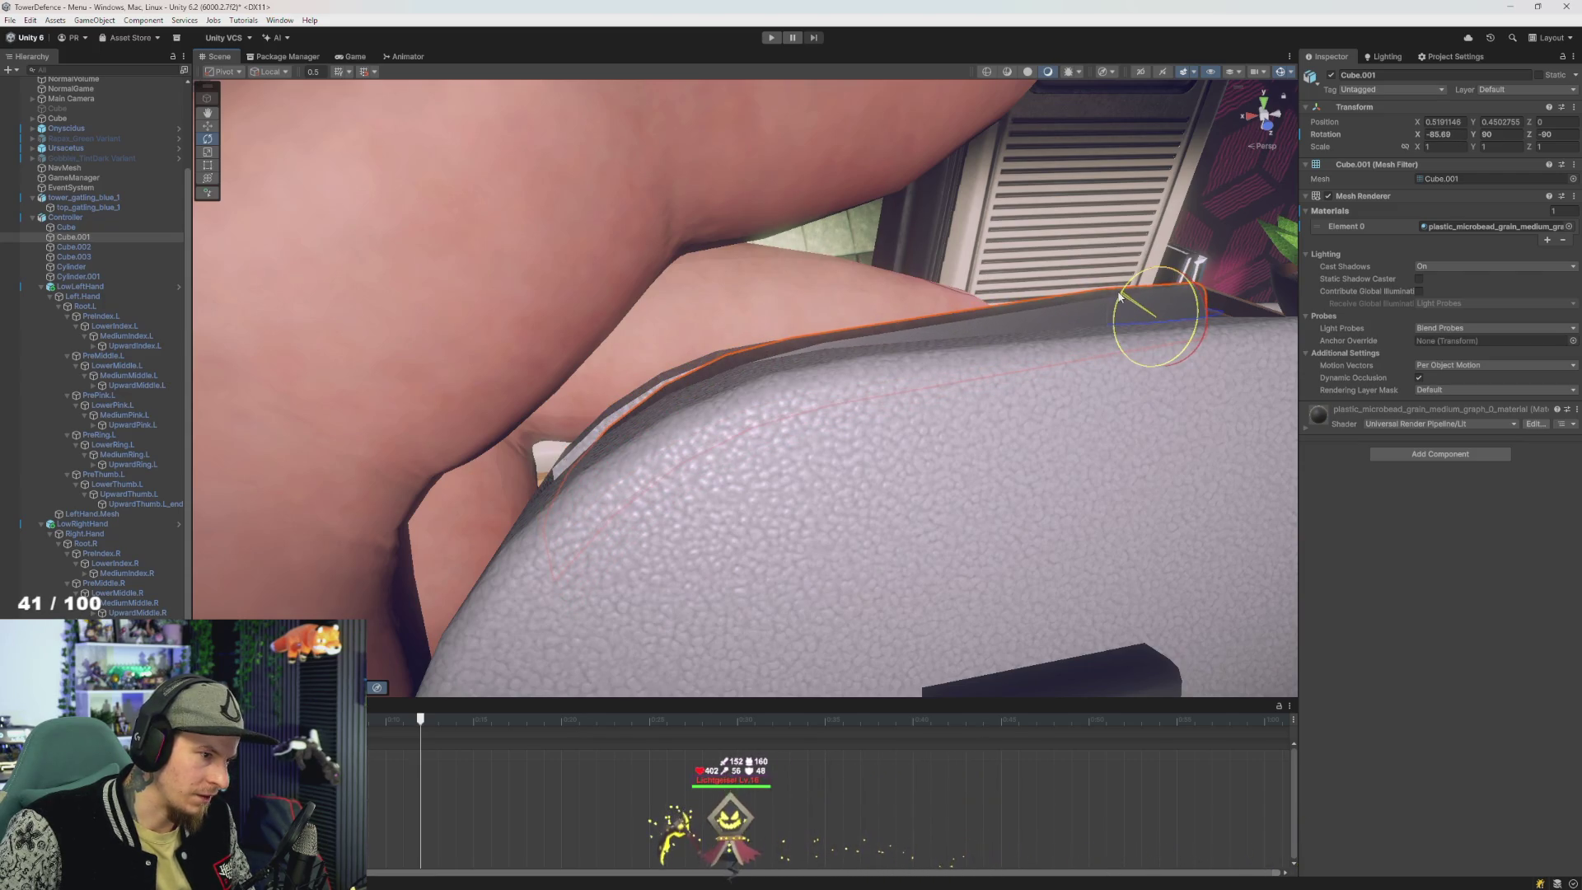
mouse_move(885, 318)
left_mouse_down()
mouse_move(906, 326)
mouse_move(947, 288)
mouse_move(911, 328)
mouse_move(924, 332)
mouse_move(900, 331)
left_mouse_up()
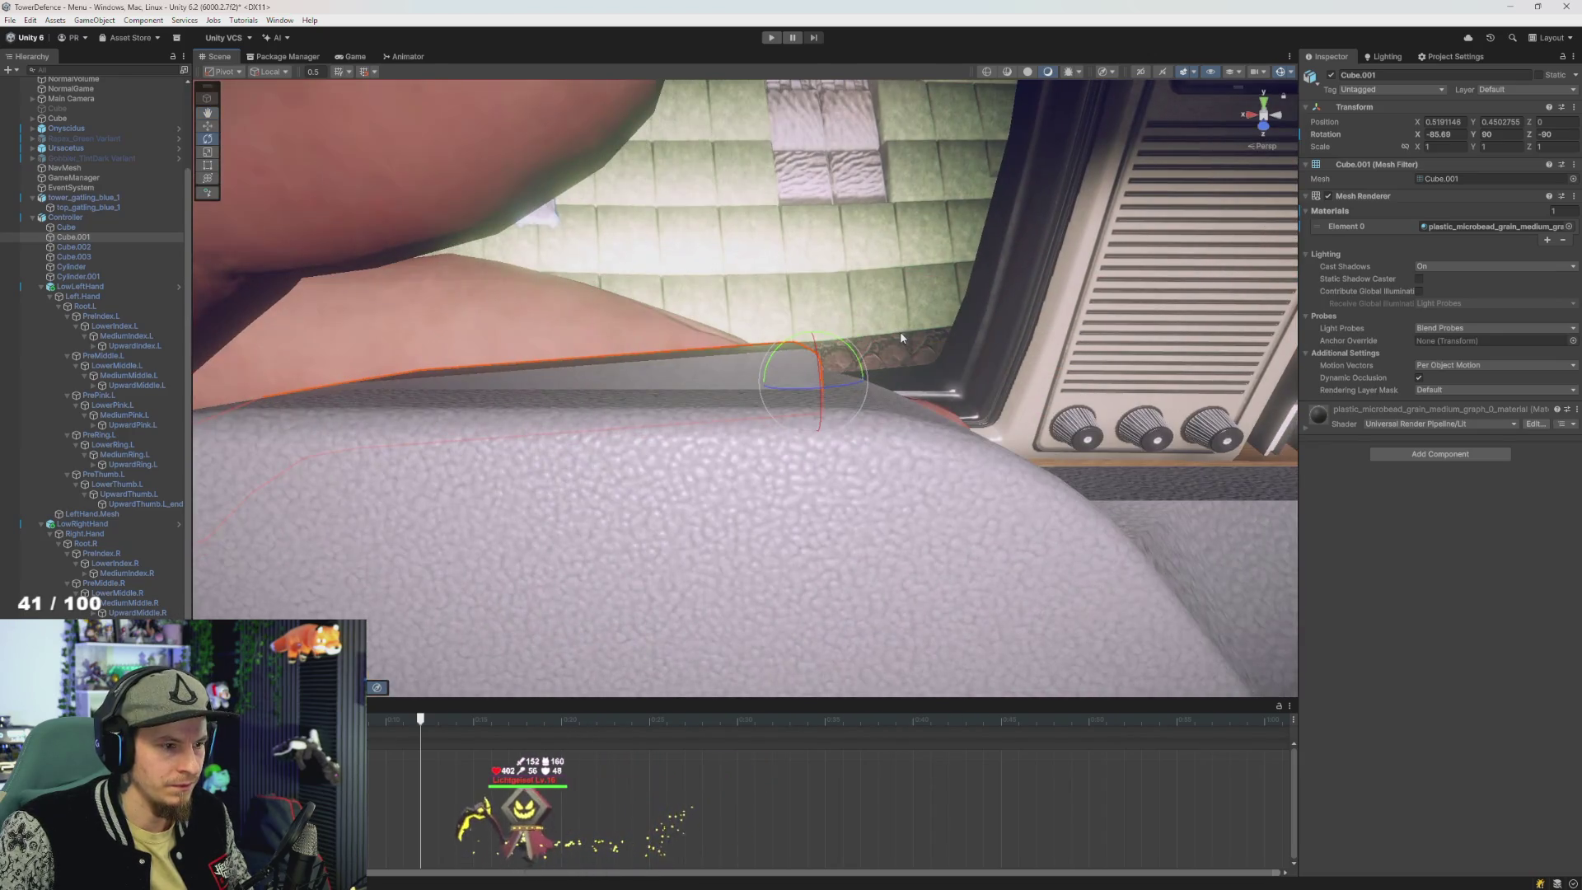
scroll(774, 371, "down", 5)
scroll(718, 458, "up", 4)
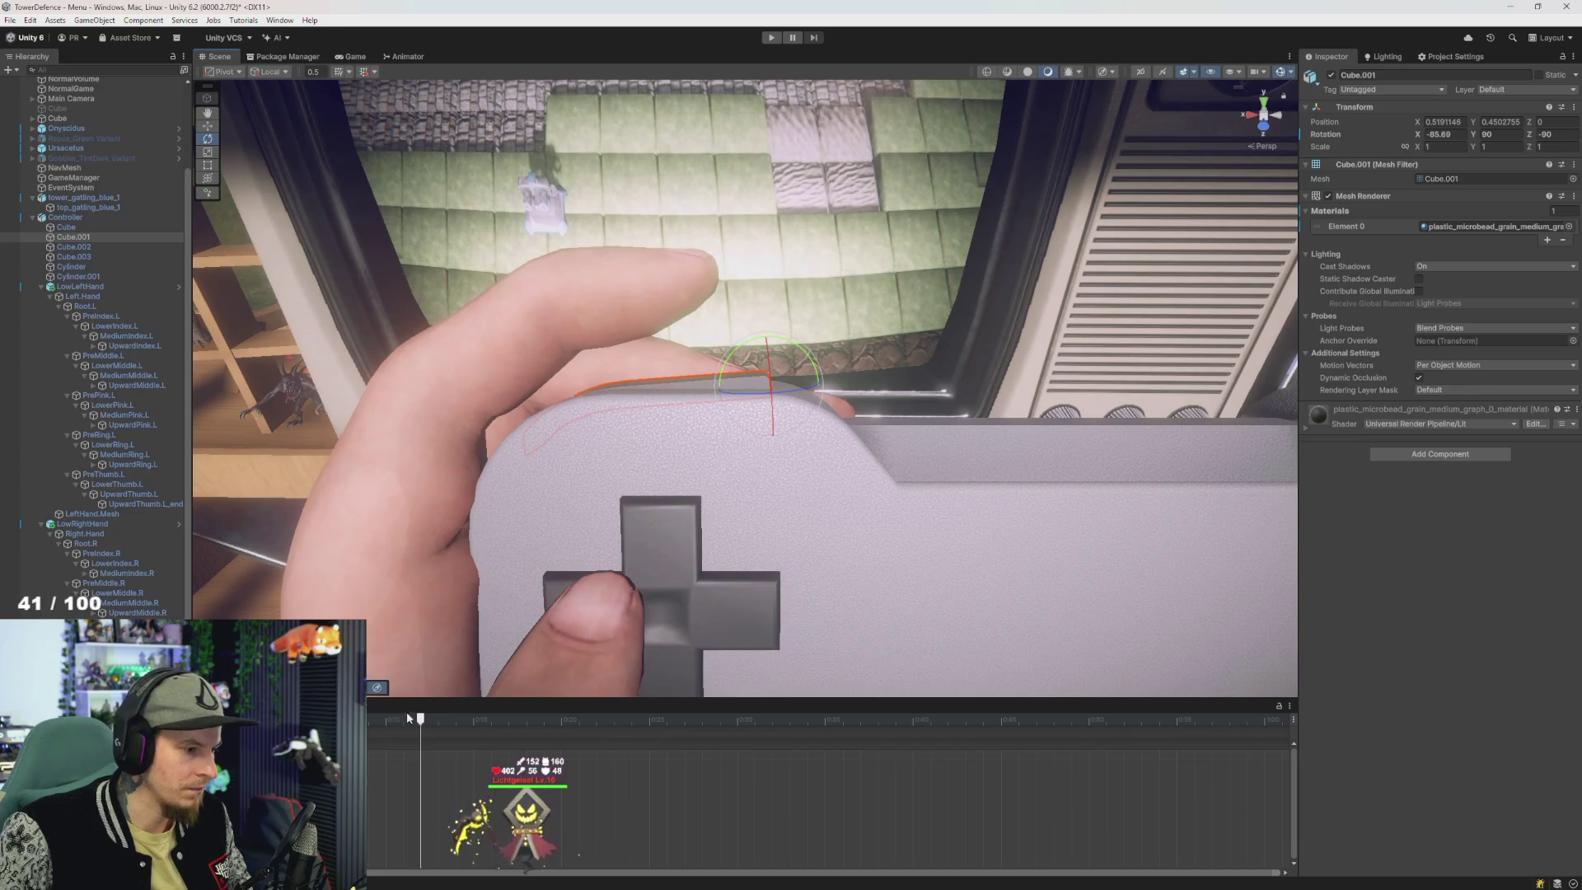
- Reselect Cube.001 and set its X rotation to -90 in the Inspector
left_click(659, 576)
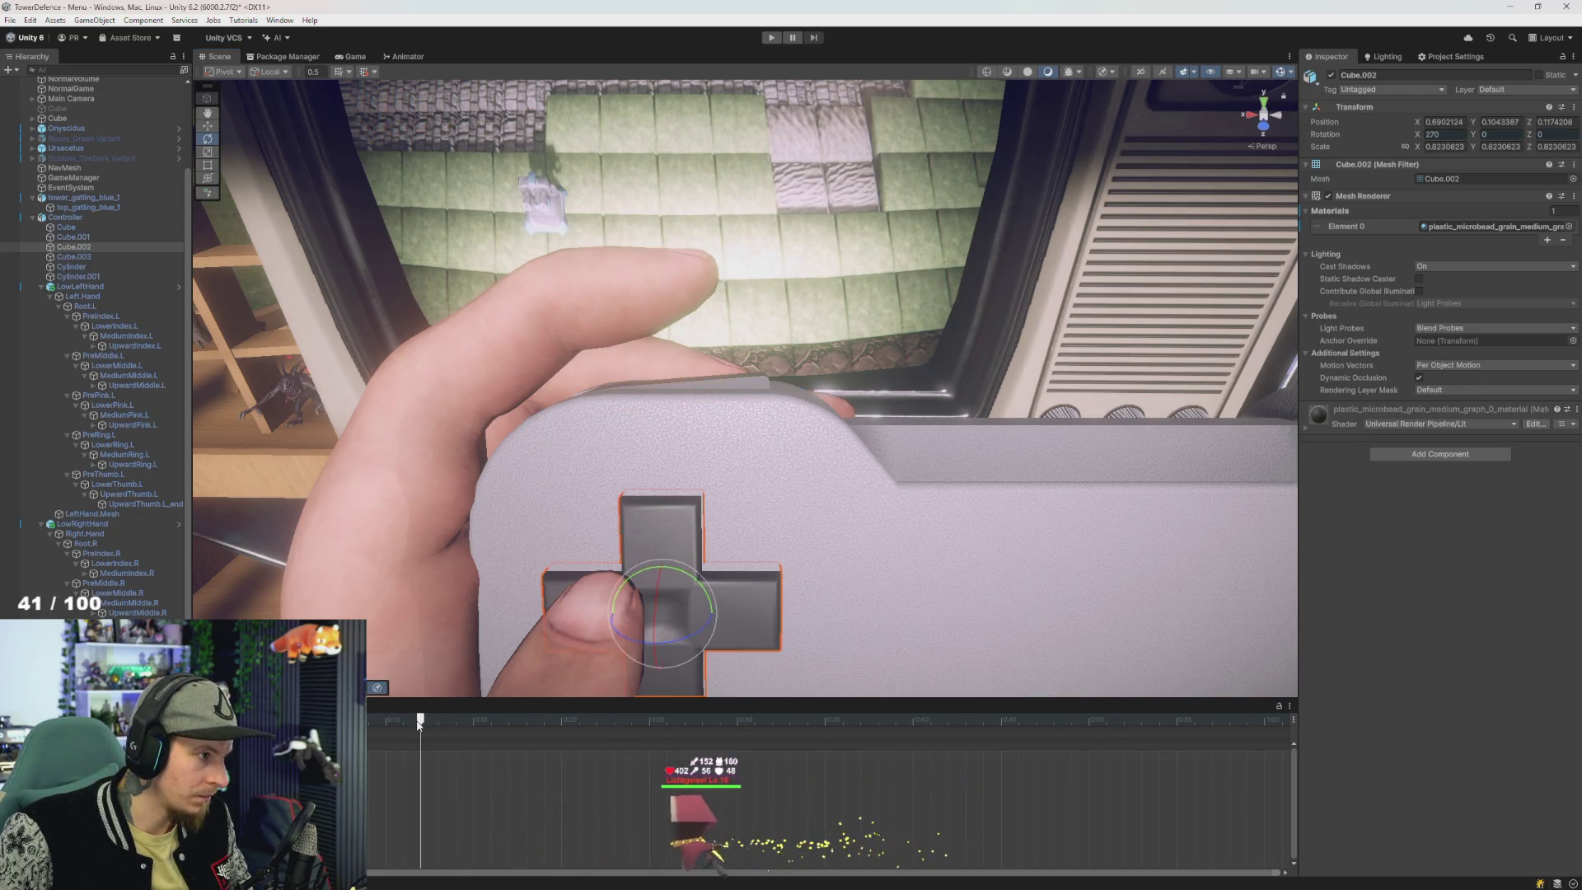
left_click(751, 388)
left_click(750, 382)
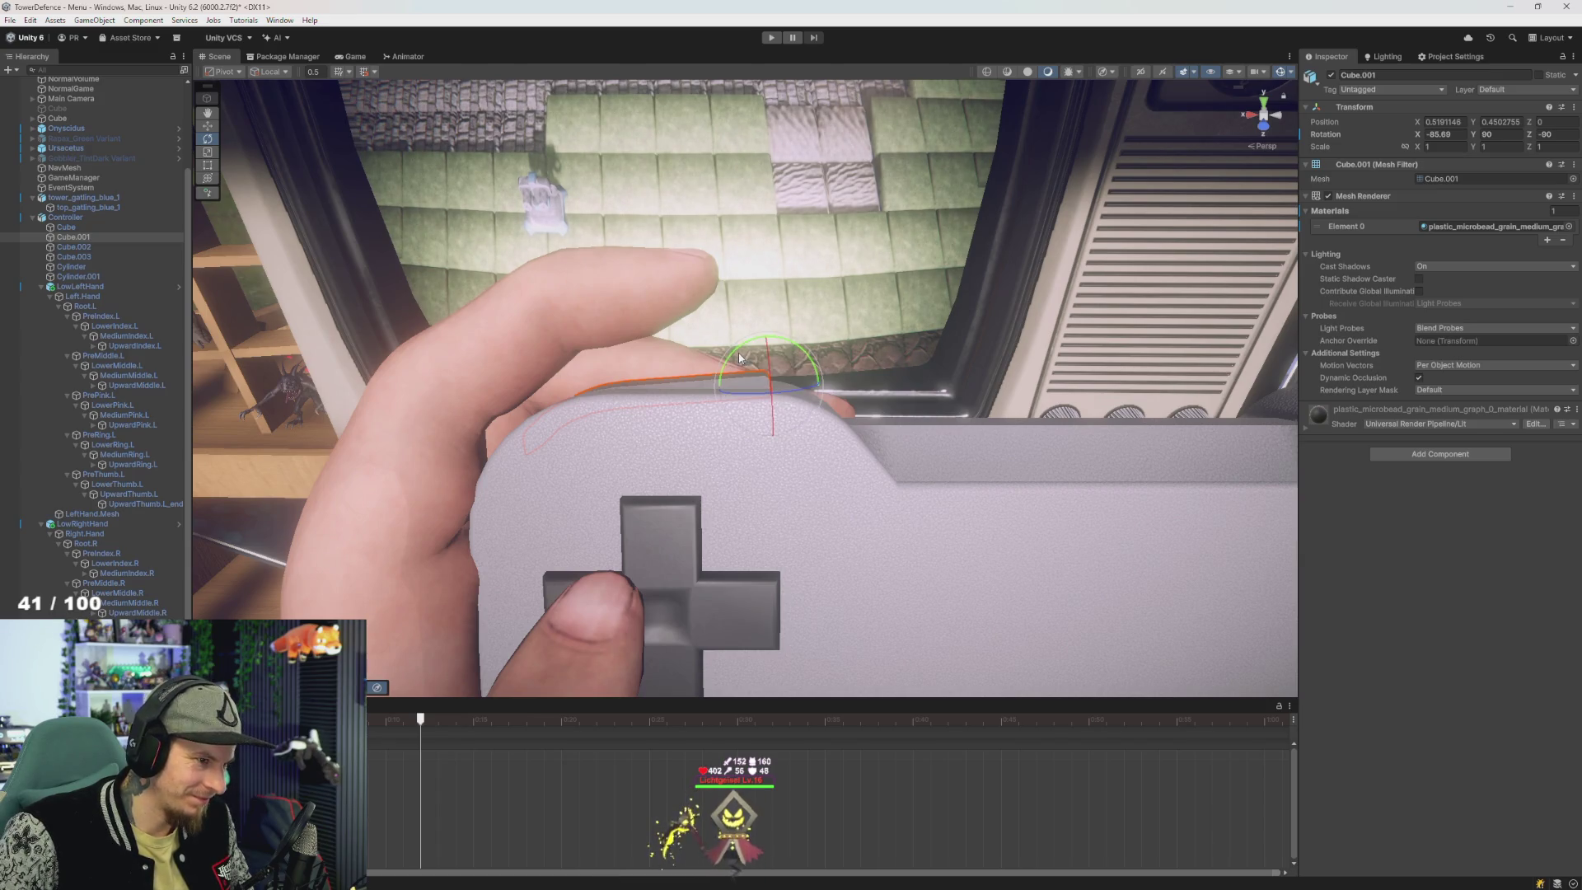
left_click(1458, 136)
type("90")
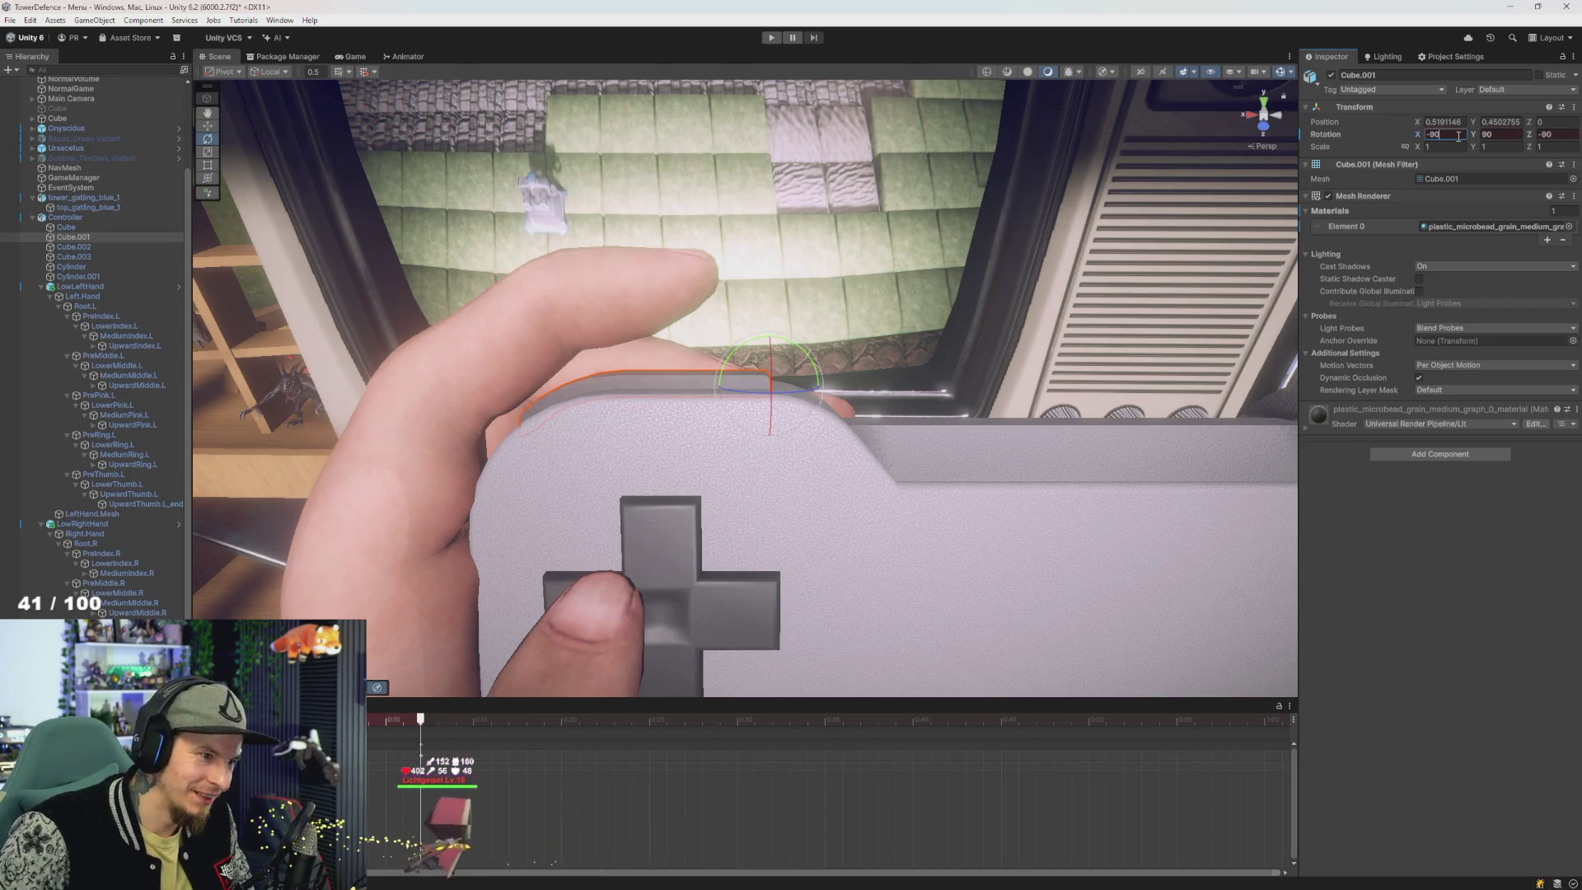
key("Return")
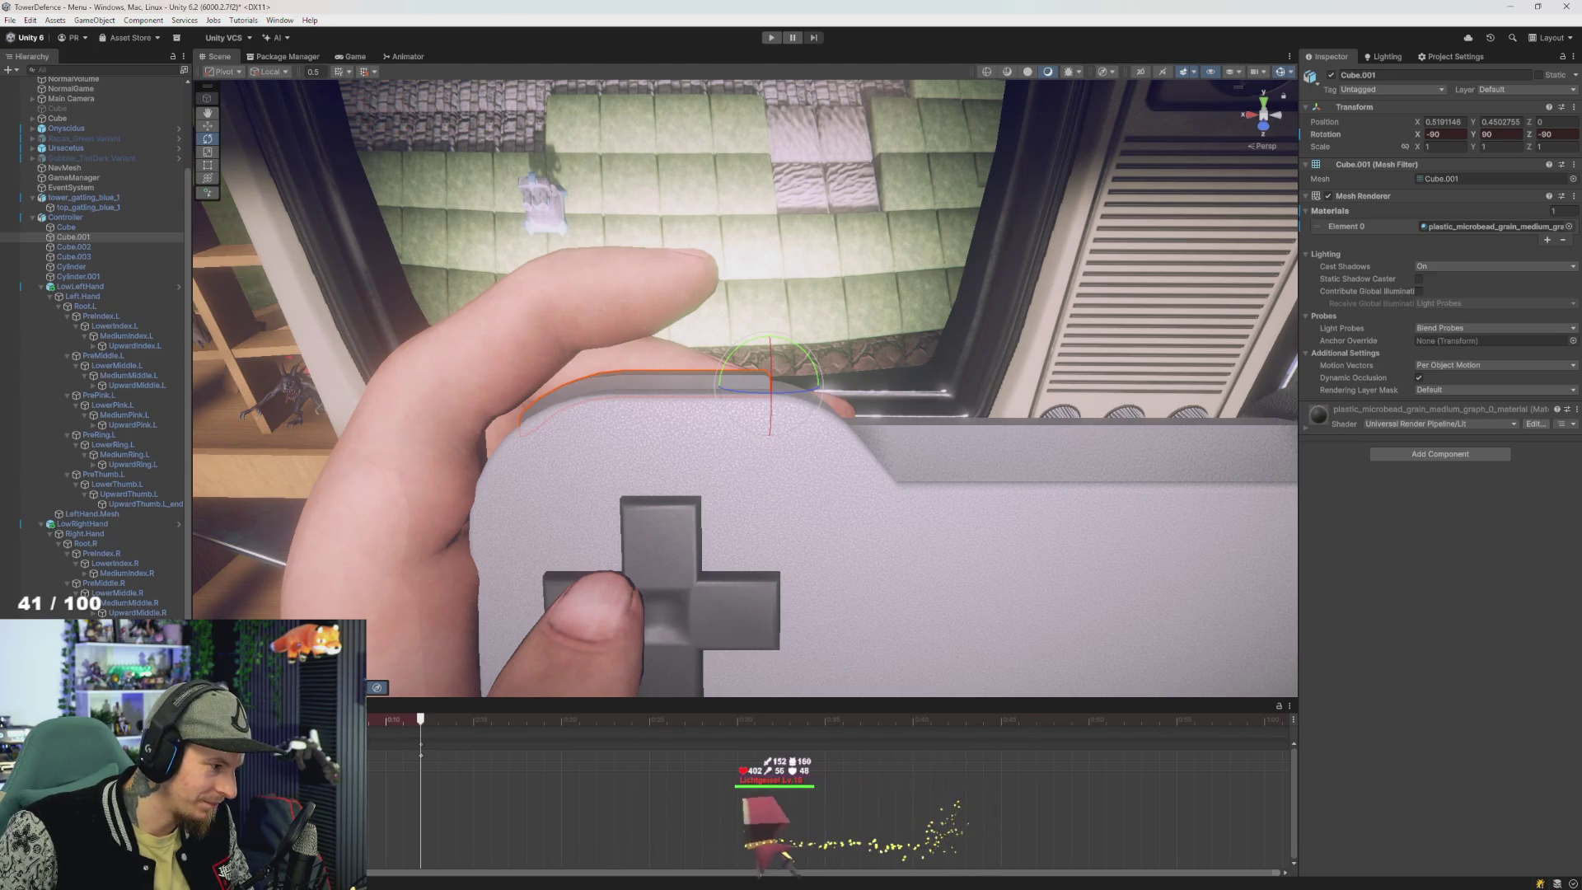
- Select Cube.002, Controller, then Cube.001, and scrub the timeline back and forth to watch the tilt
left_click(660, 535)
left_click(458, 743)
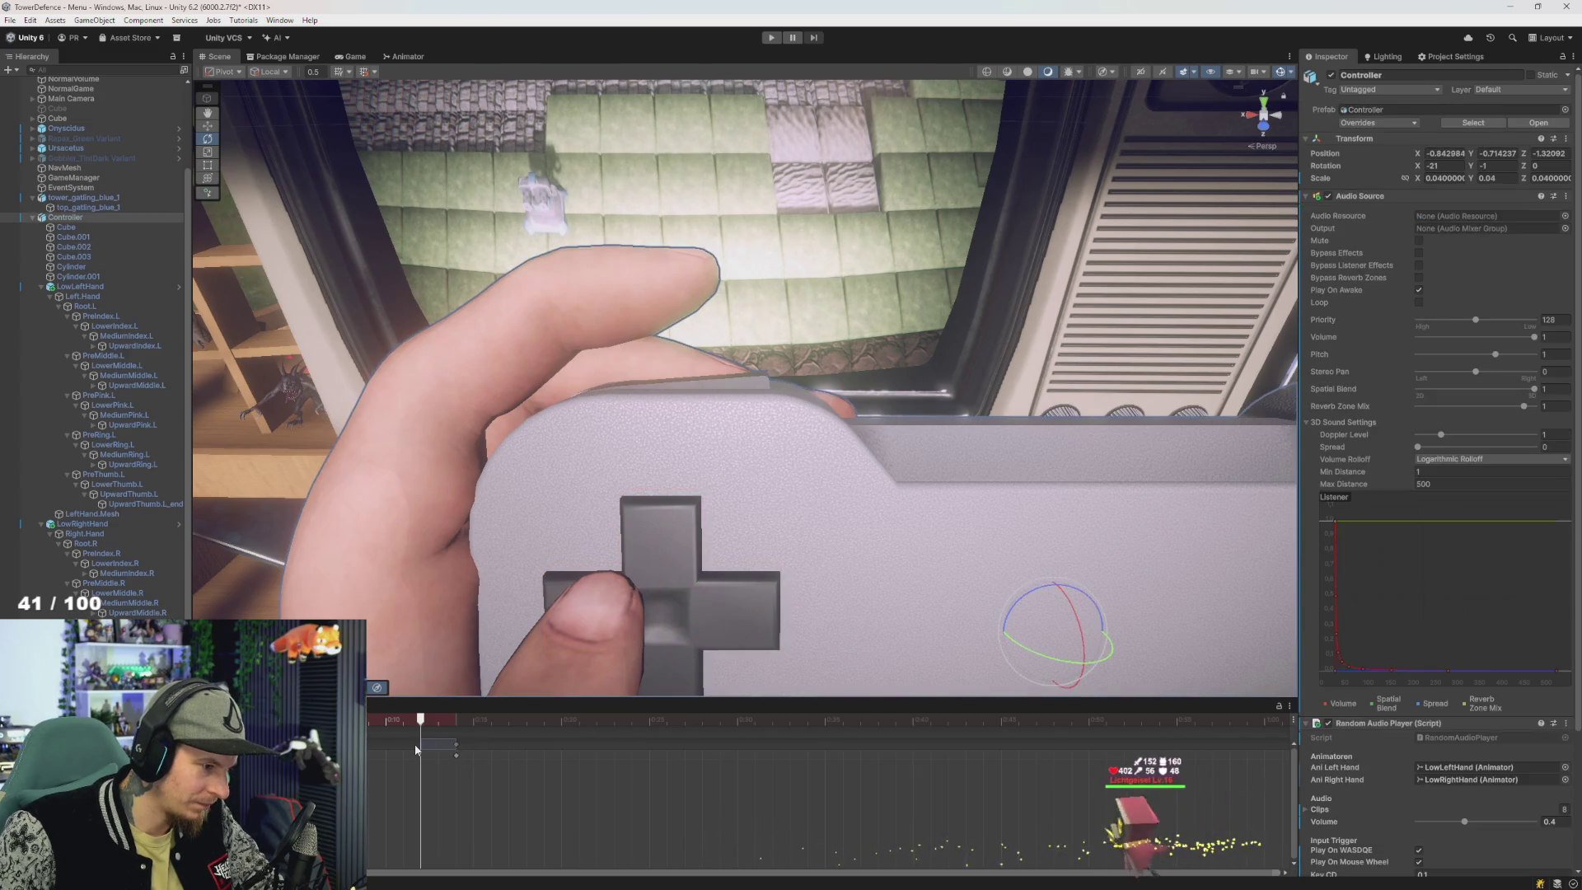
left_click(423, 745)
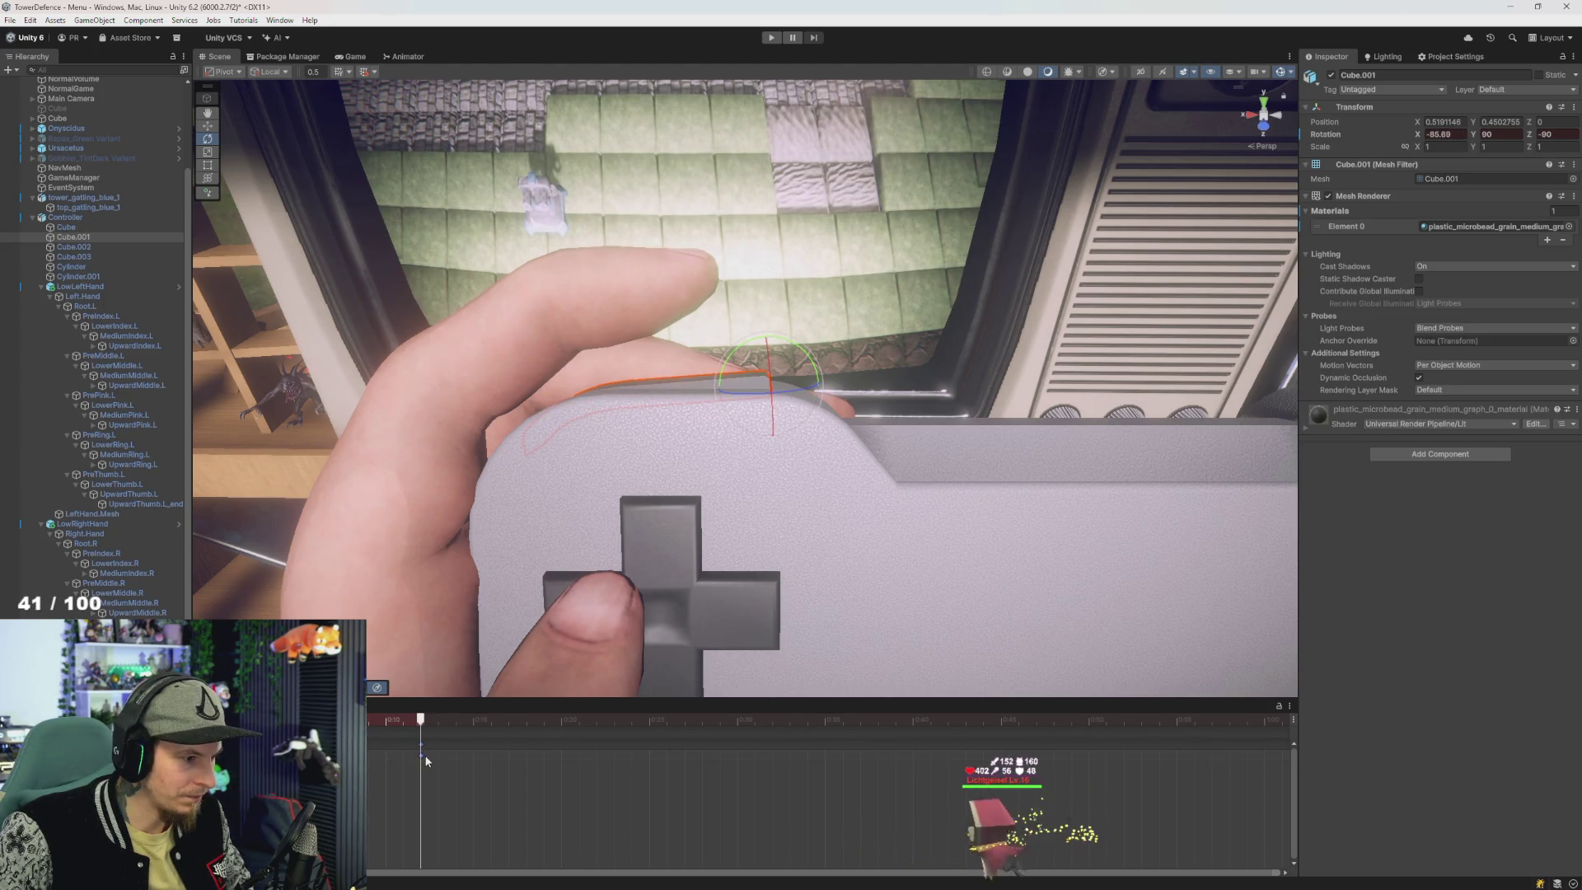
left_click_drag(420, 719, 368, 719)
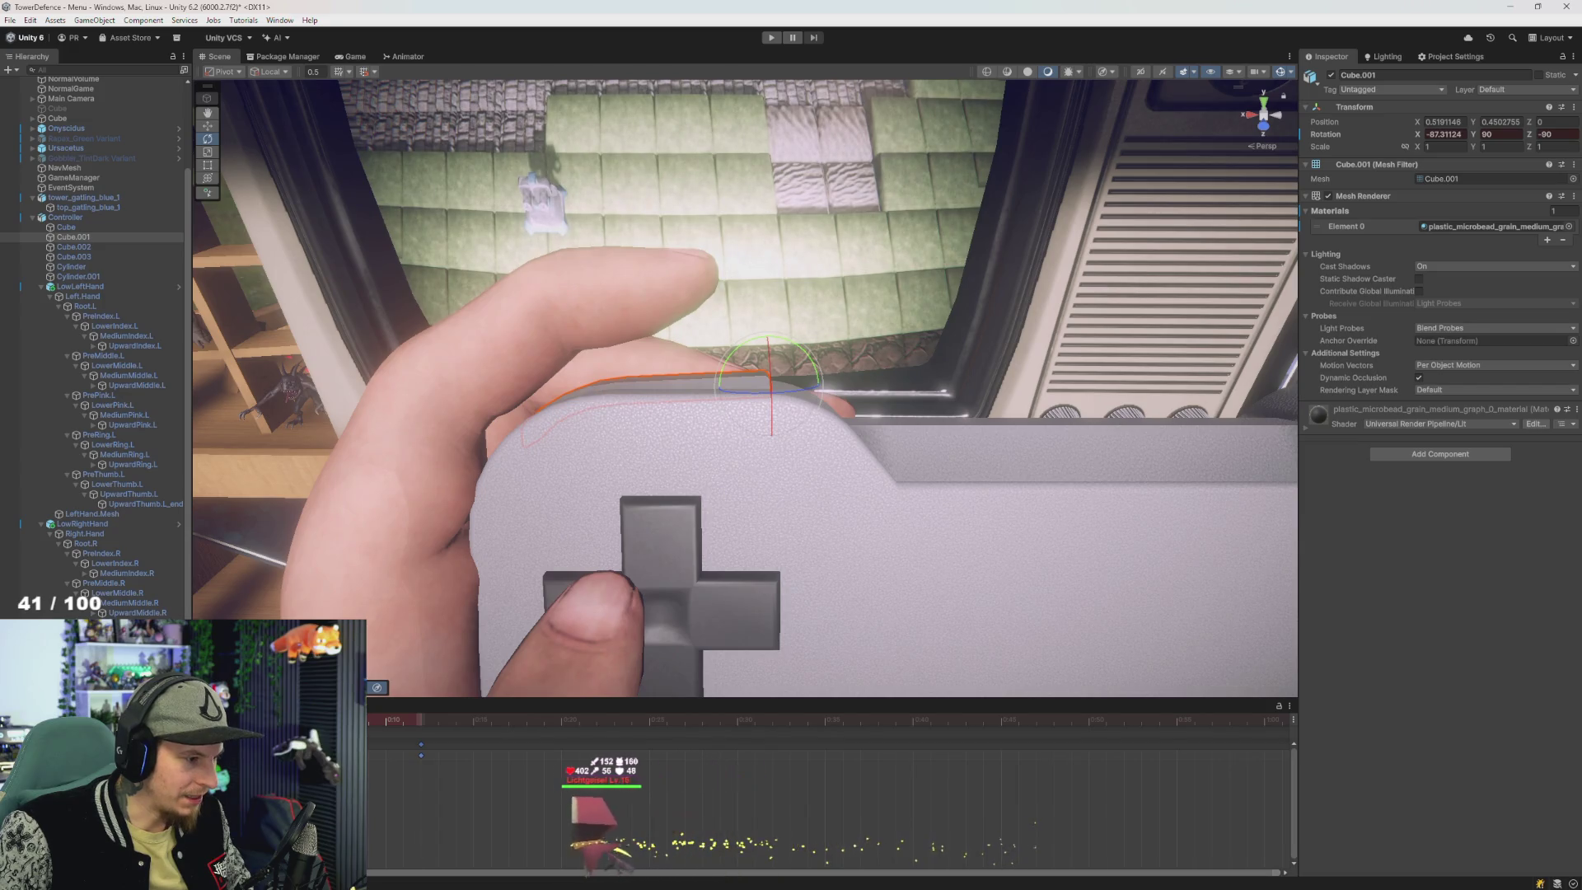
left_click_drag(368, 719, 416, 749)
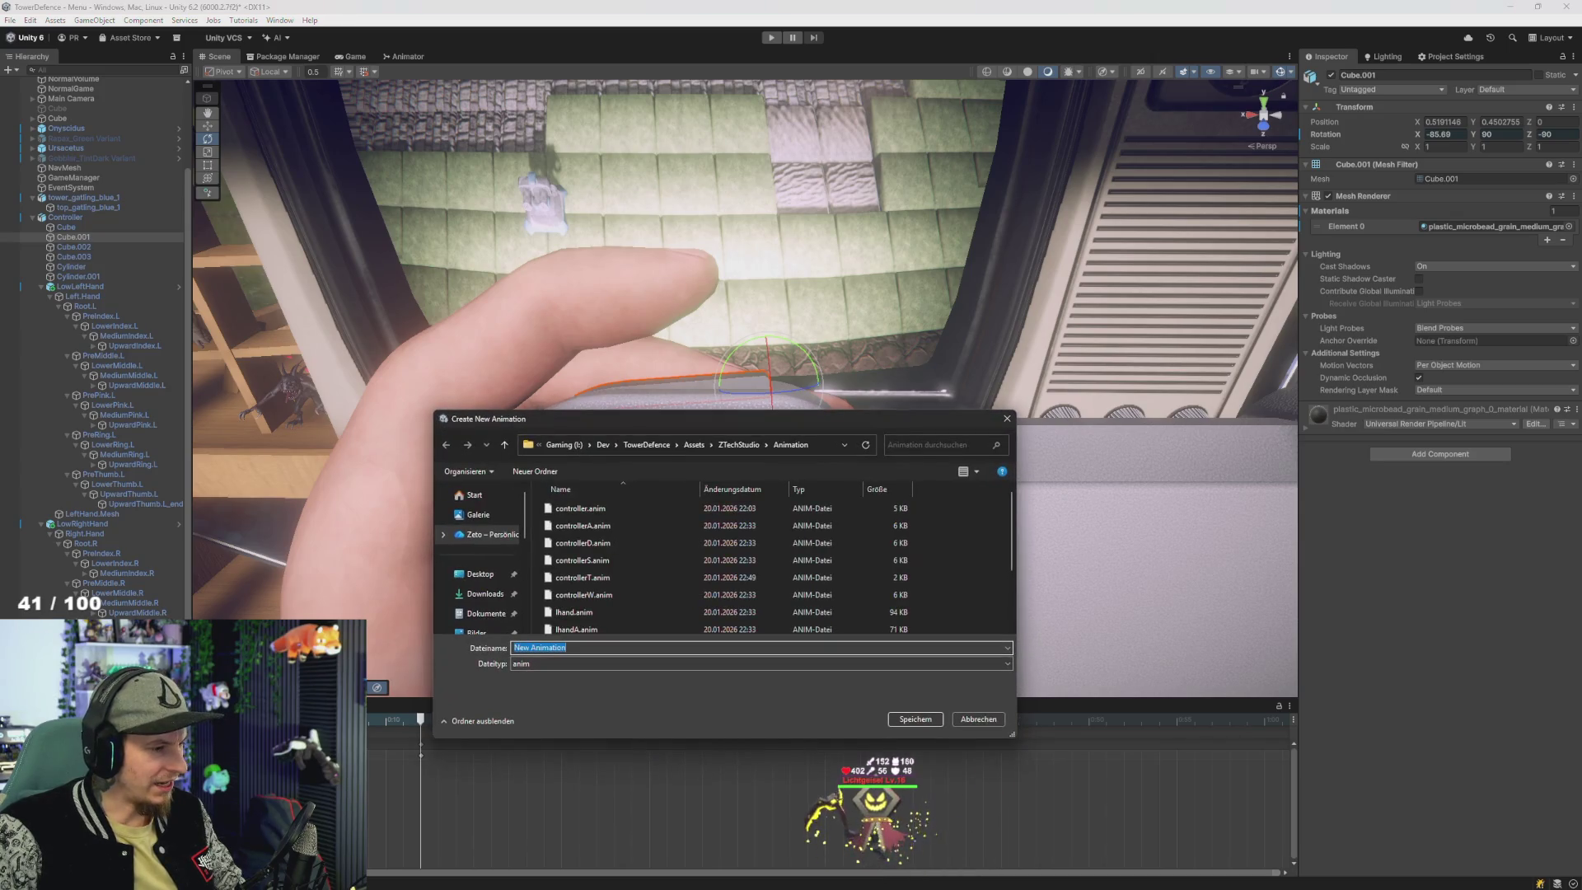
- Name the new clip ControllerZ and save it to the Animation folder
type("Controller")
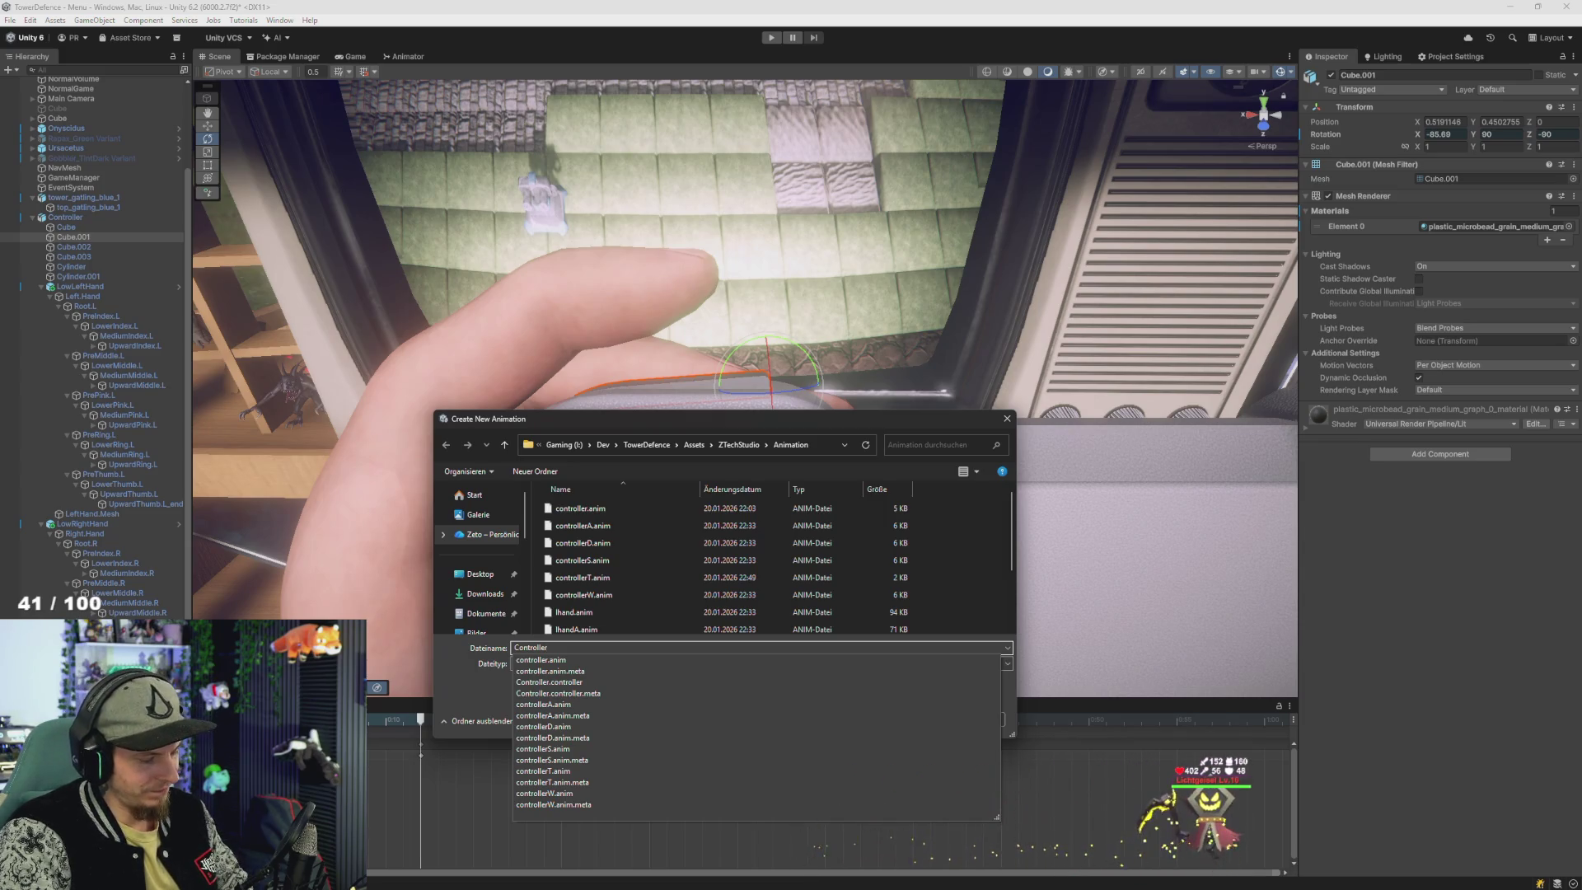
type("Z")
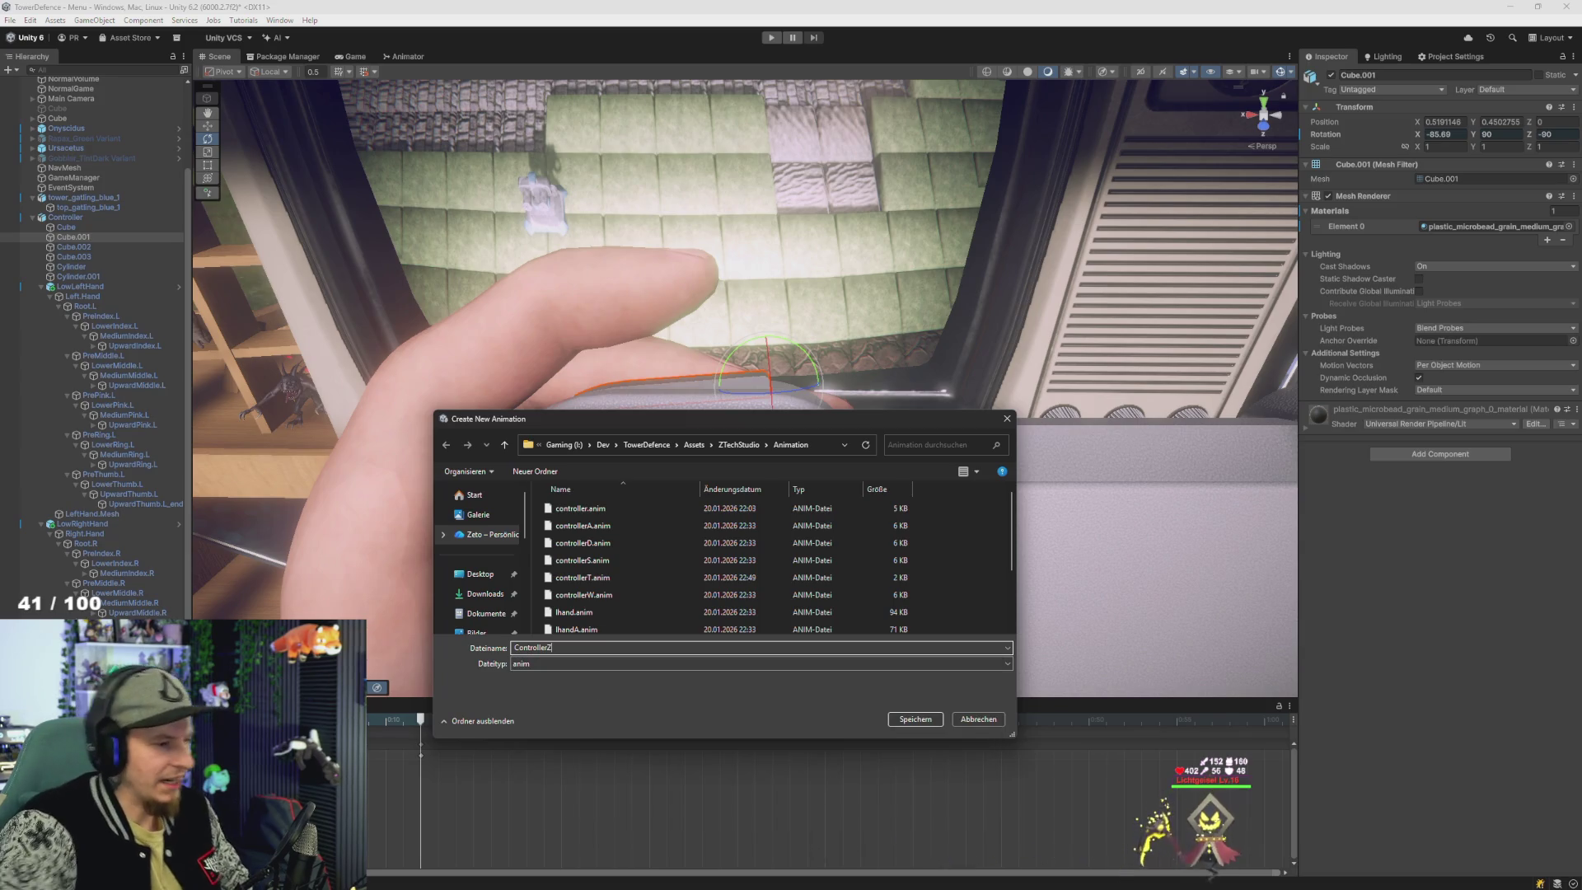
left_click(910, 721)
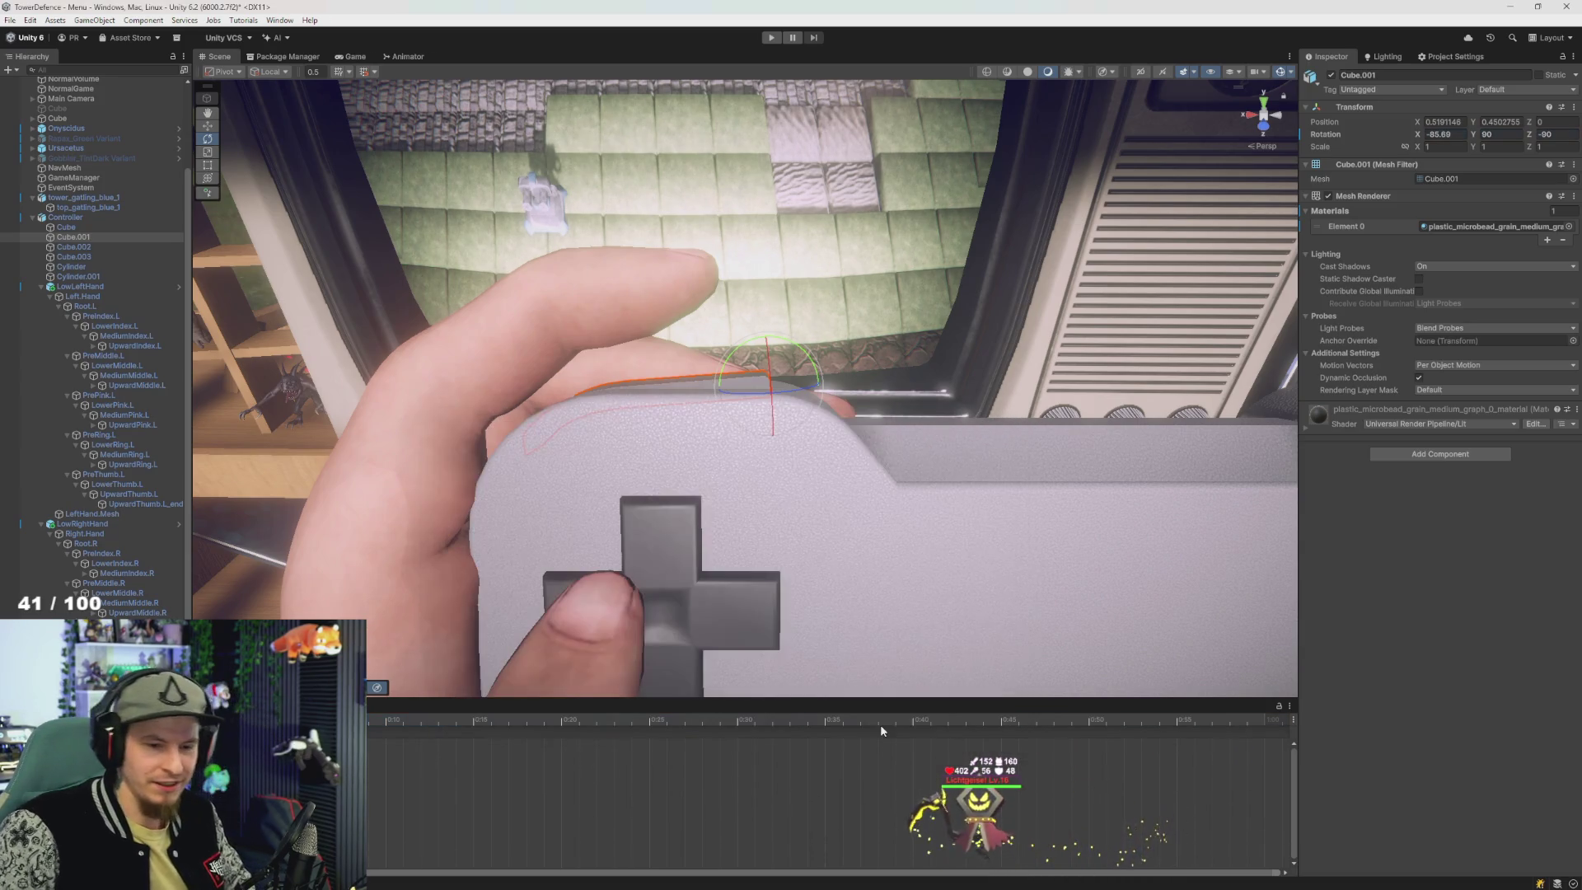
- Switch to the Rotate tool, select Cube.003 and enter -90 for its X rotation
scroll(877, 564, "down", 3)
scroll(909, 553, "down", 2)
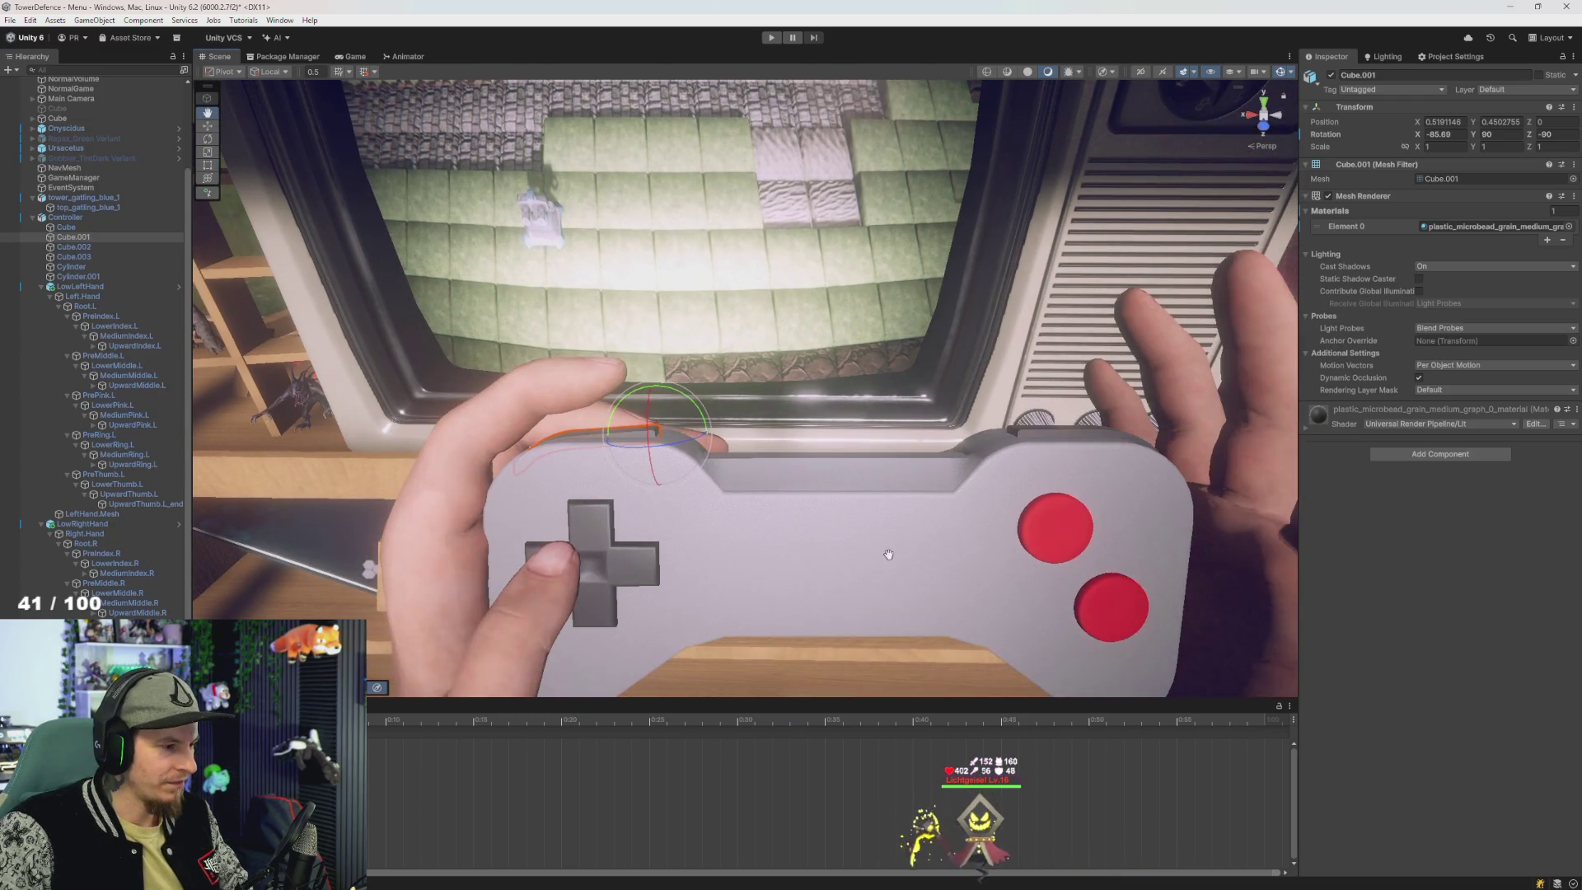
mouse_move(909, 553)
left_mouse_down()
mouse_move(630, 563)
mouse_move(669, 490)
left_mouse_up()
key("e")
left_click(419, 521)
left_click(644, 466)
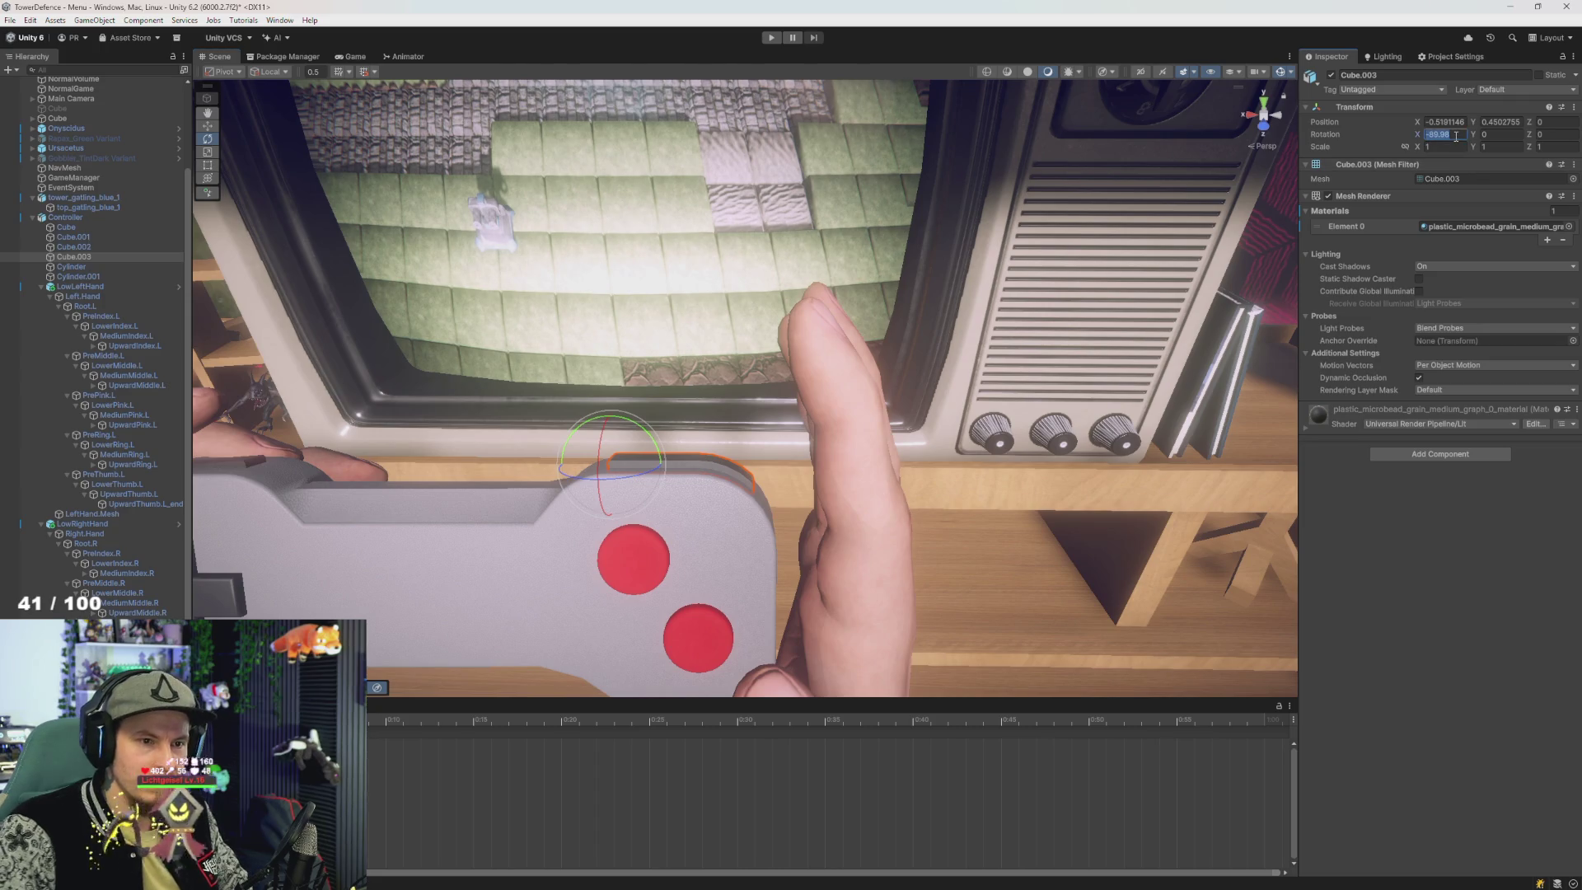
type("-90")
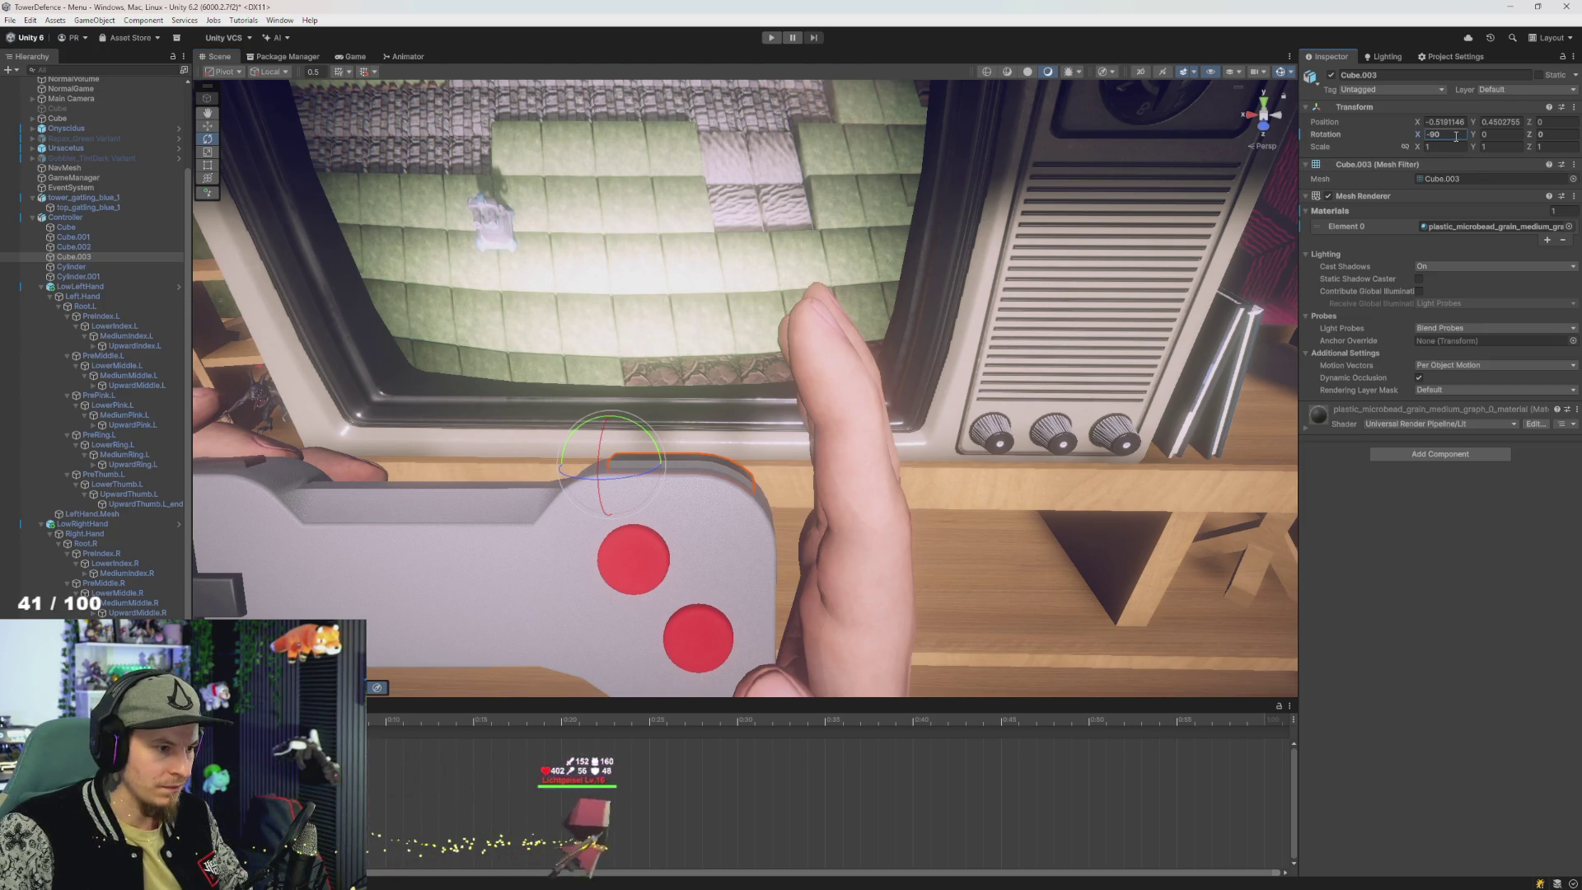
mouse_move(956, 395)
left_mouse_down()
mouse_move(857, 384)
mouse_move(663, 554)
left_mouse_up()
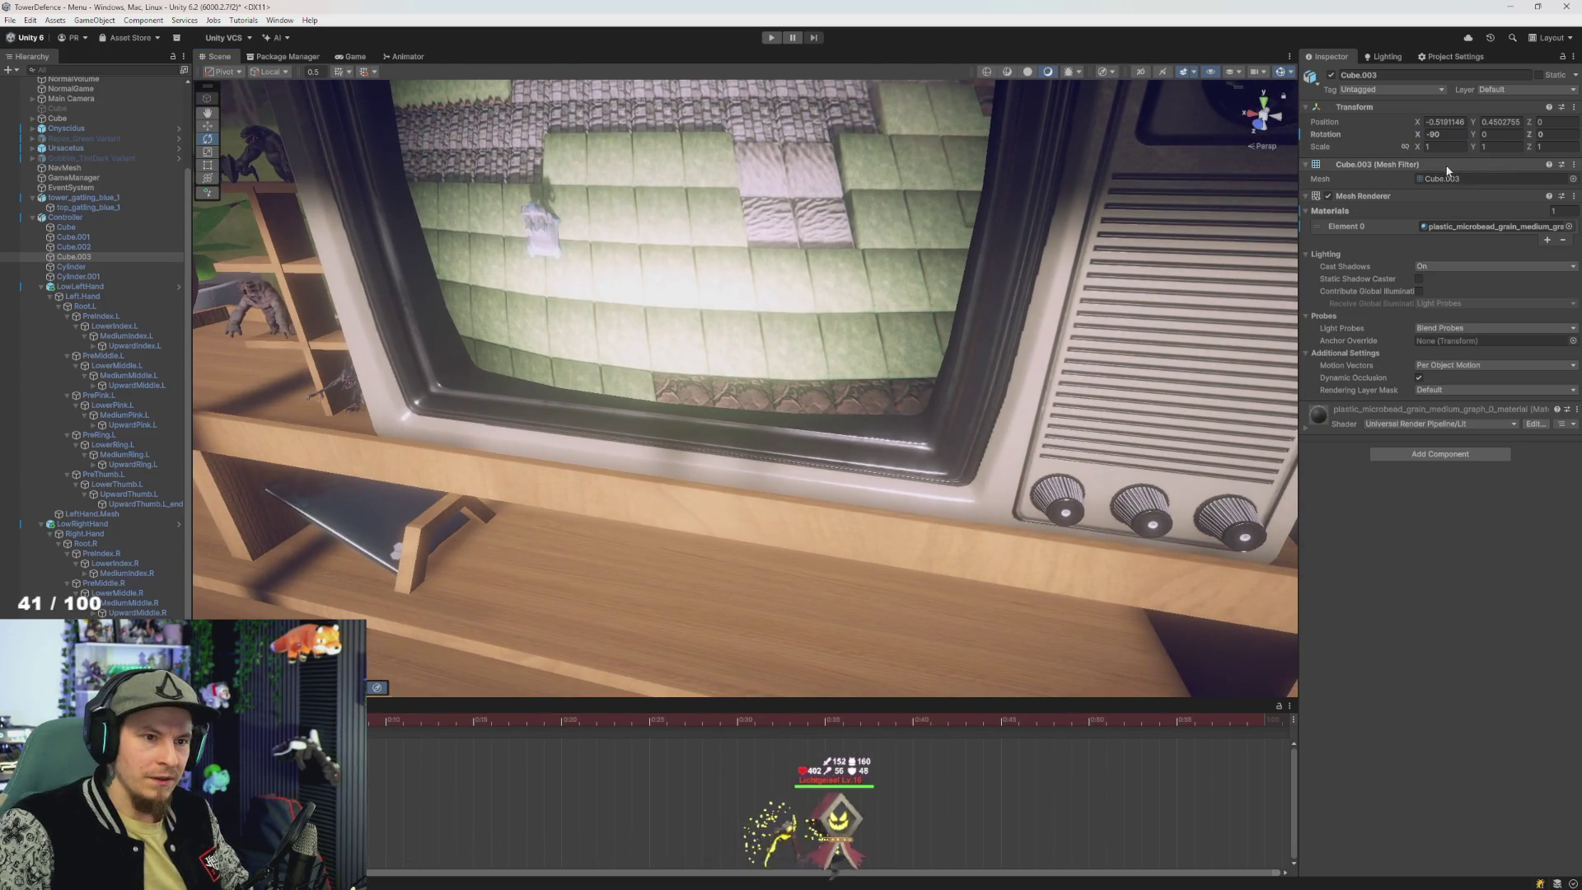
left_click(1444, 134)
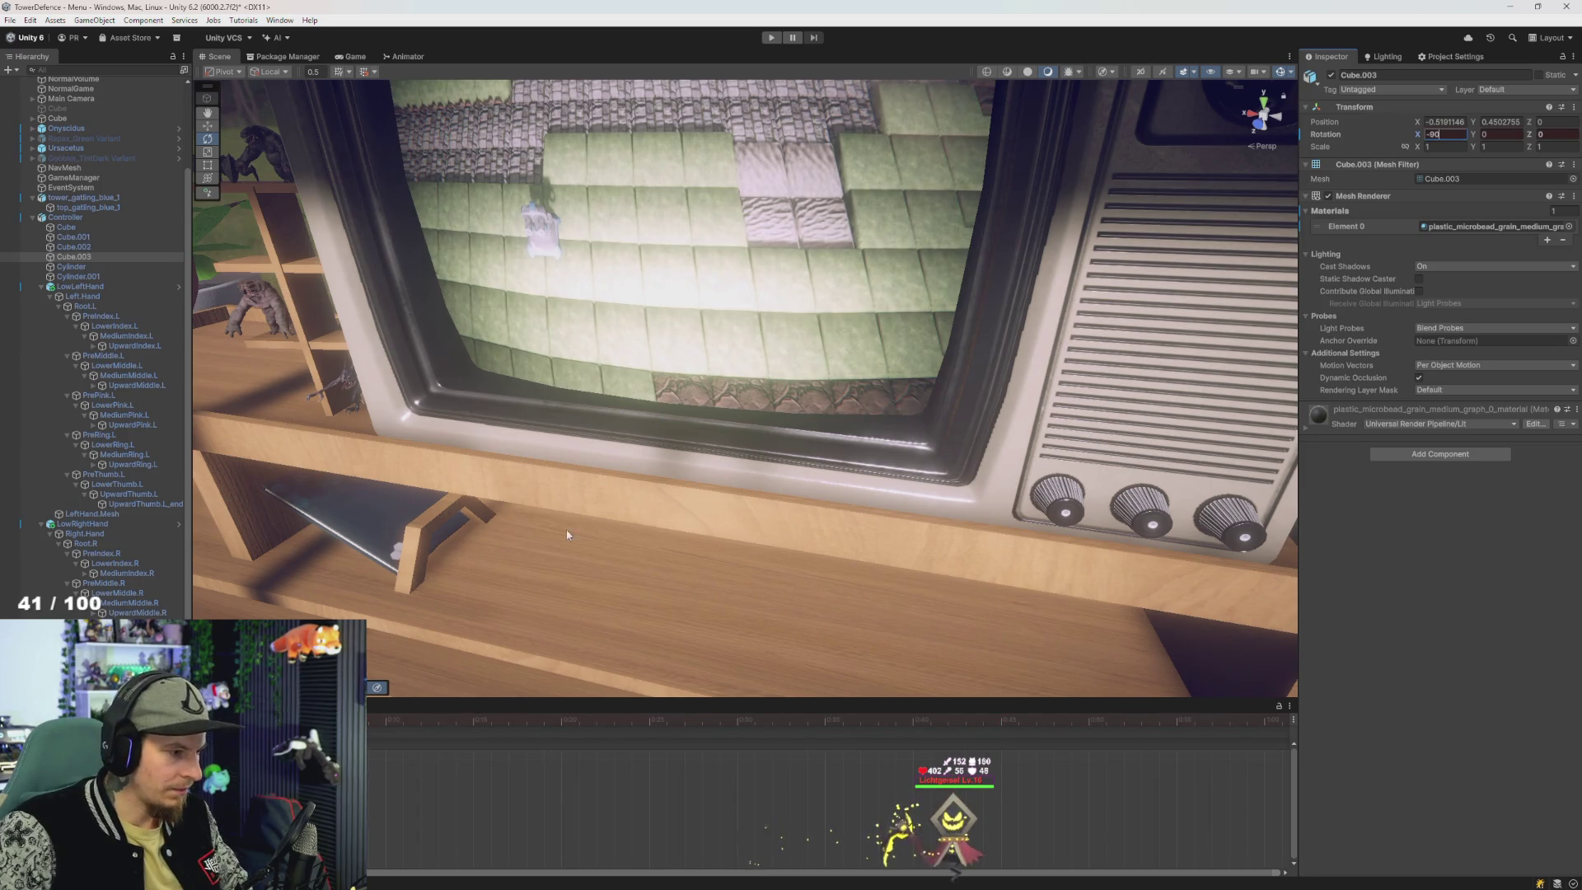
- Move to the keyframe, rotate Cube.003 freely and set its X rotation to -85.69
mouse_move(617, 719)
left_mouse_down()
mouse_move(459, 750)
mouse_move(427, 774)
left_mouse_up()
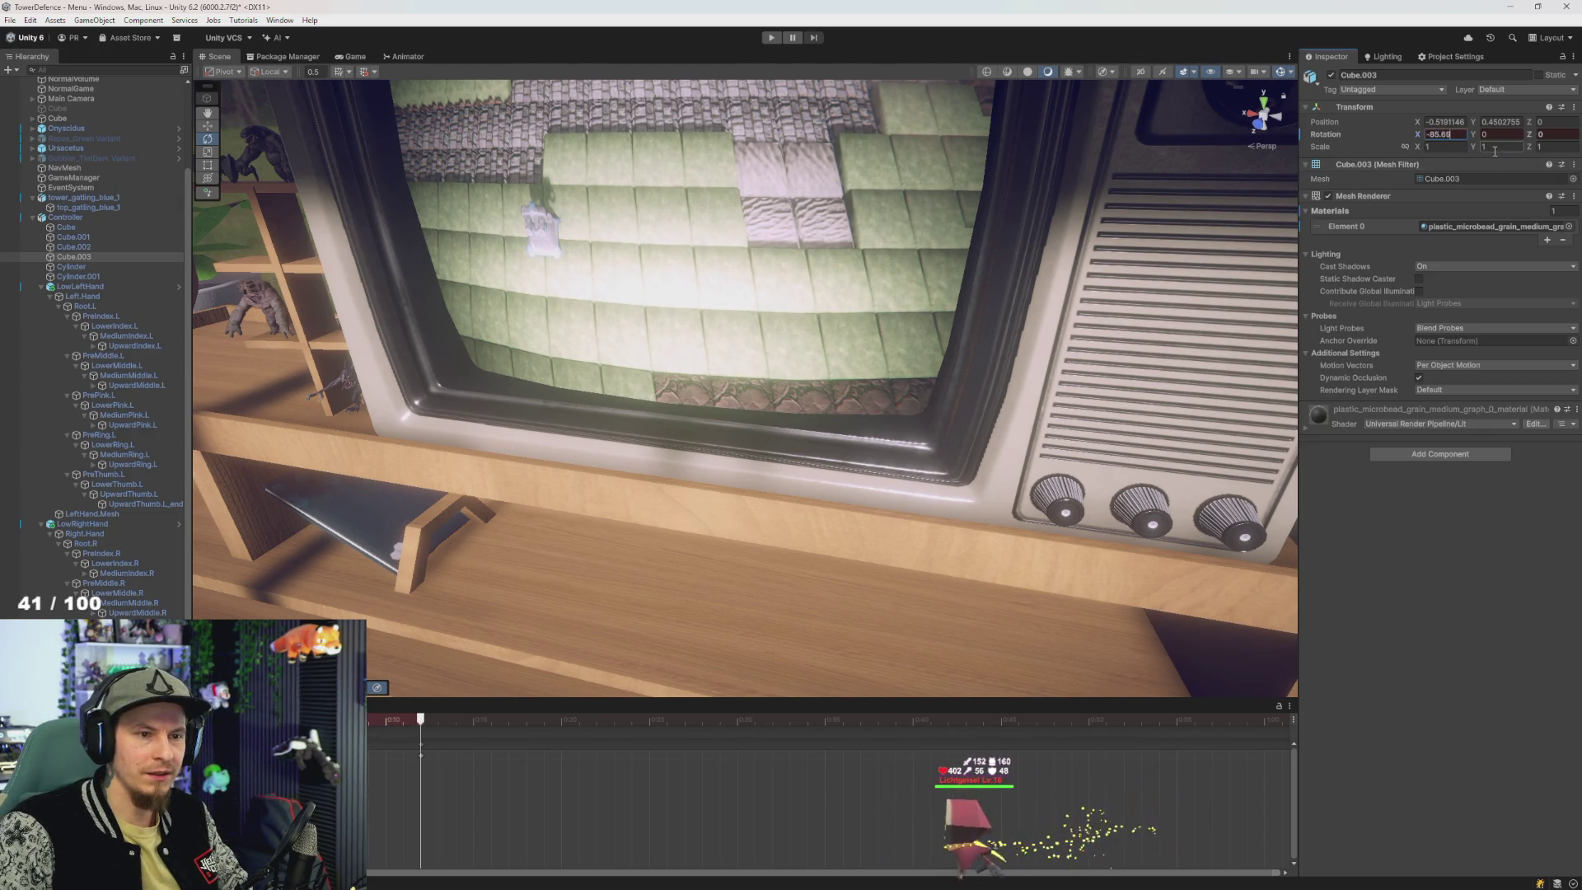
mouse_move(509, 447)
left_mouse_down()
mouse_move(530, 437)
mouse_move(528, 537)
mouse_move(428, 692)
mouse_move(436, 728)
left_mouse_up()
scroll(530, 437, "down", 3)
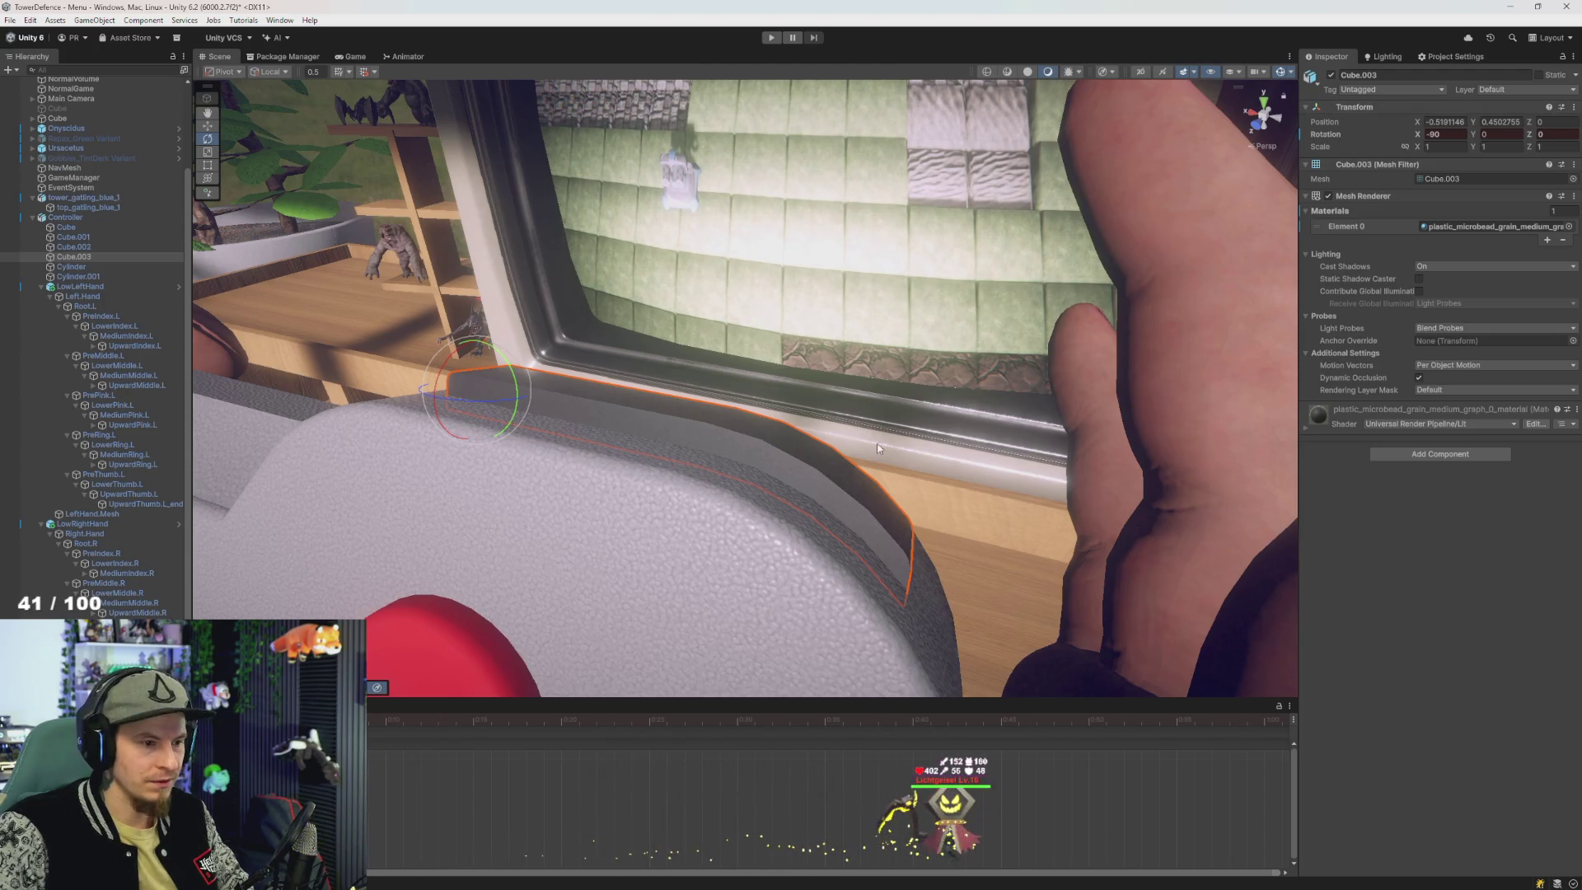
left_click_drag(474, 350, 511, 375)
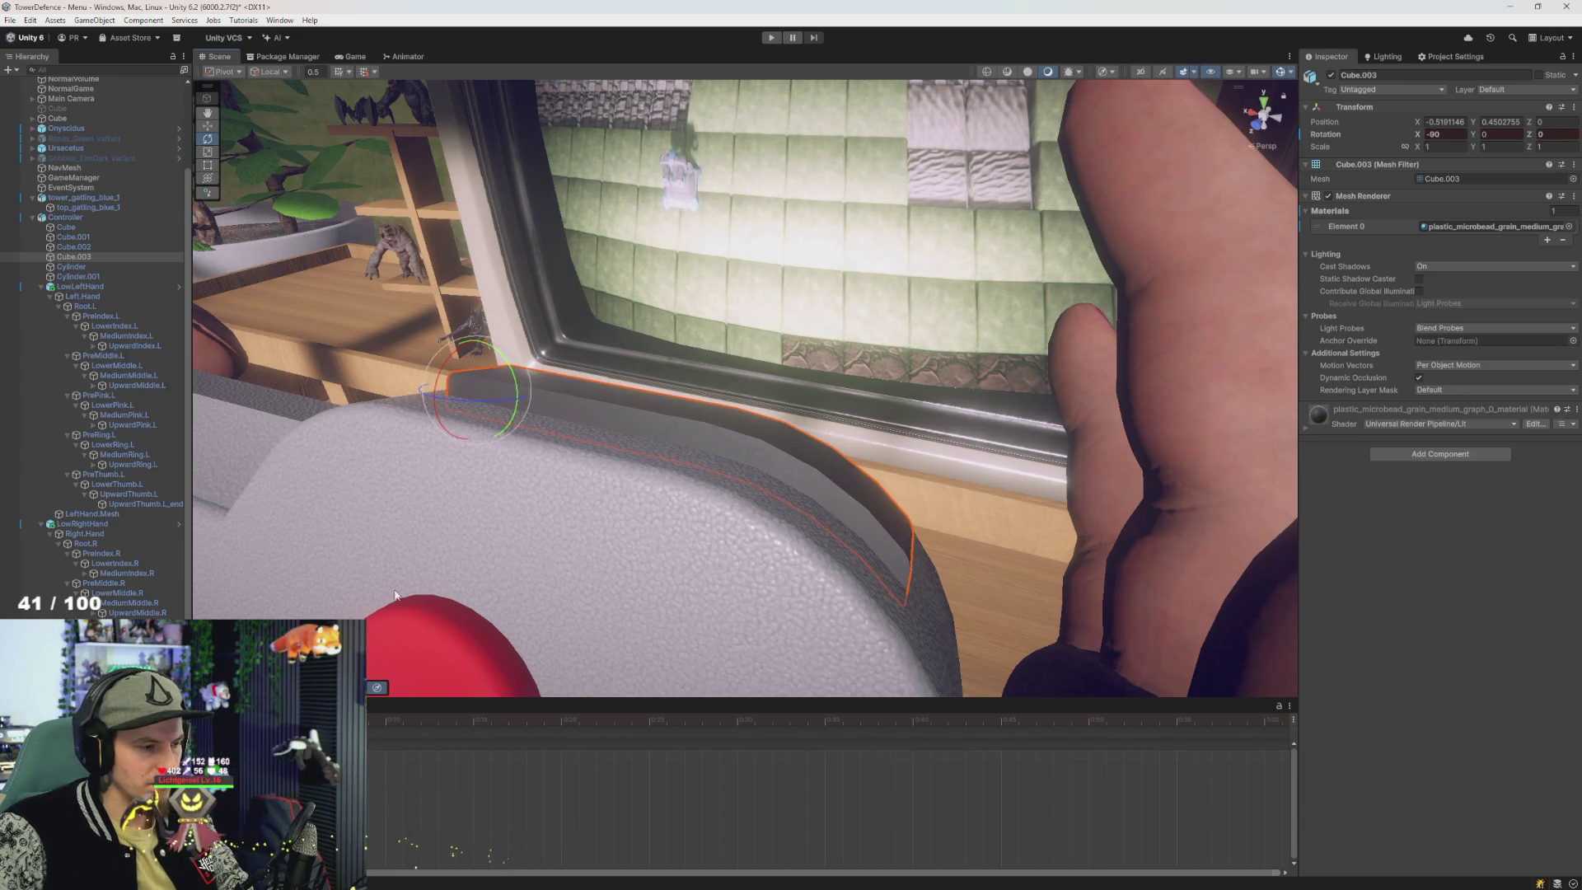
left_click_drag(398, 737, 422, 725)
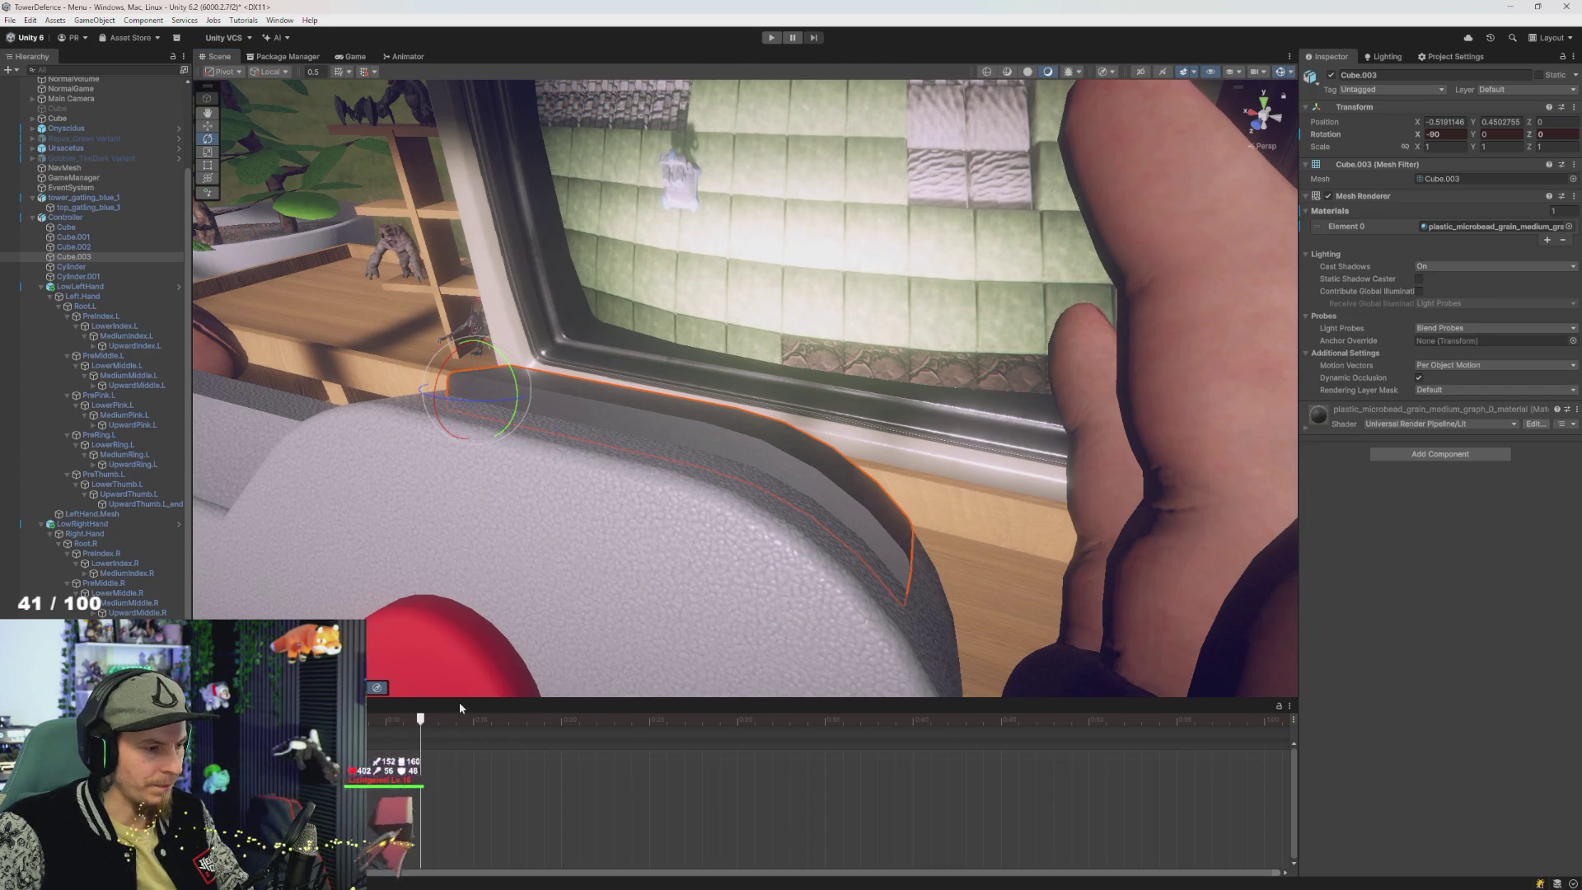
left_click_drag(512, 387, 516, 389)
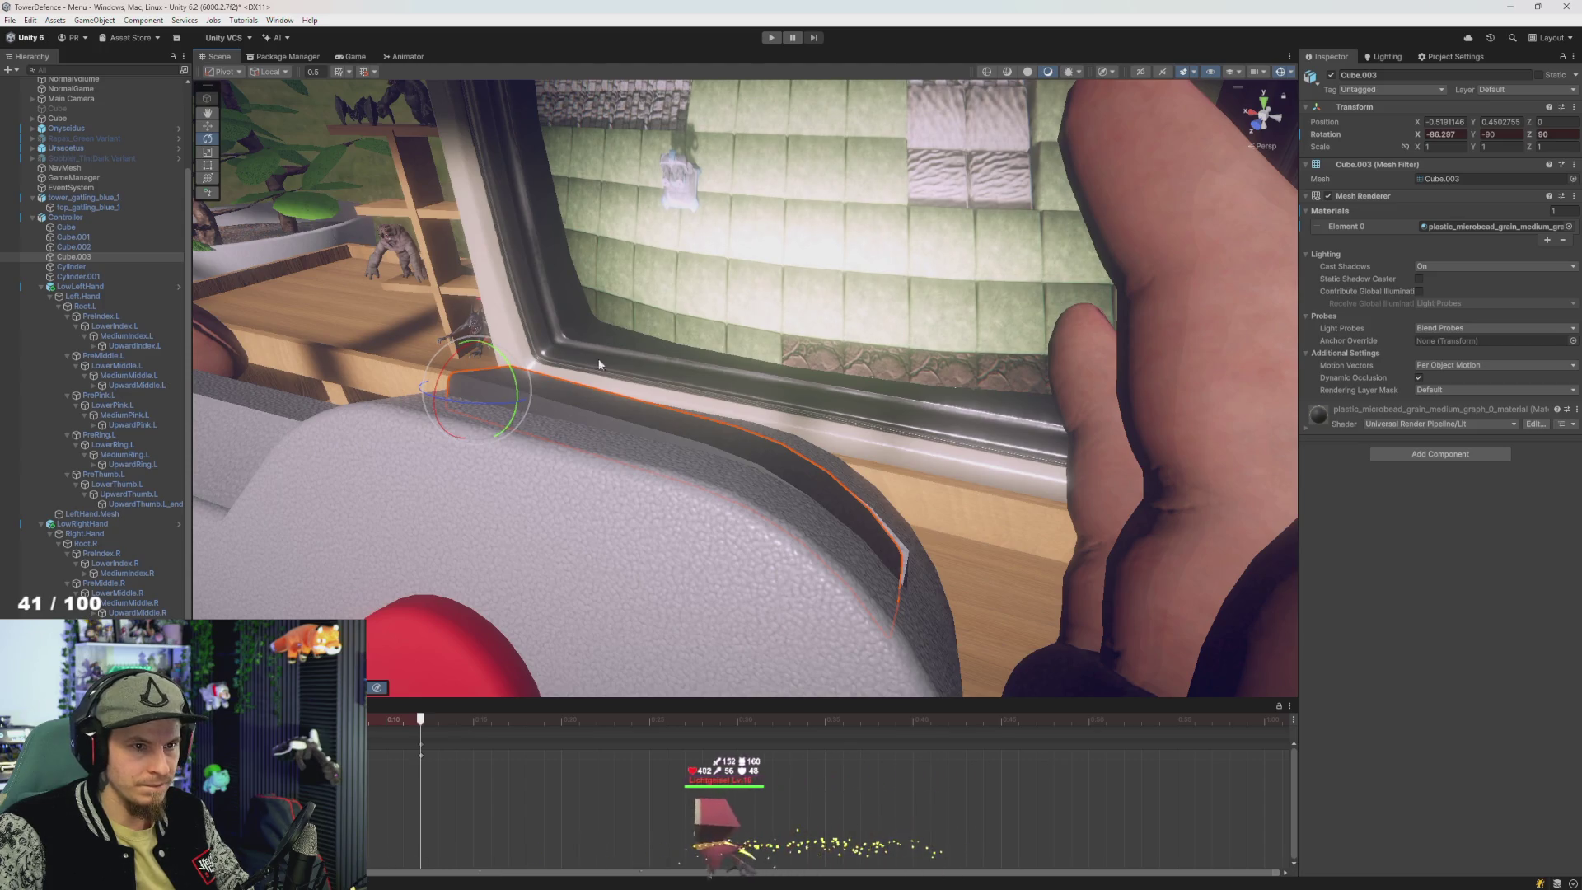
left_click(1445, 134)
type("-85.69")
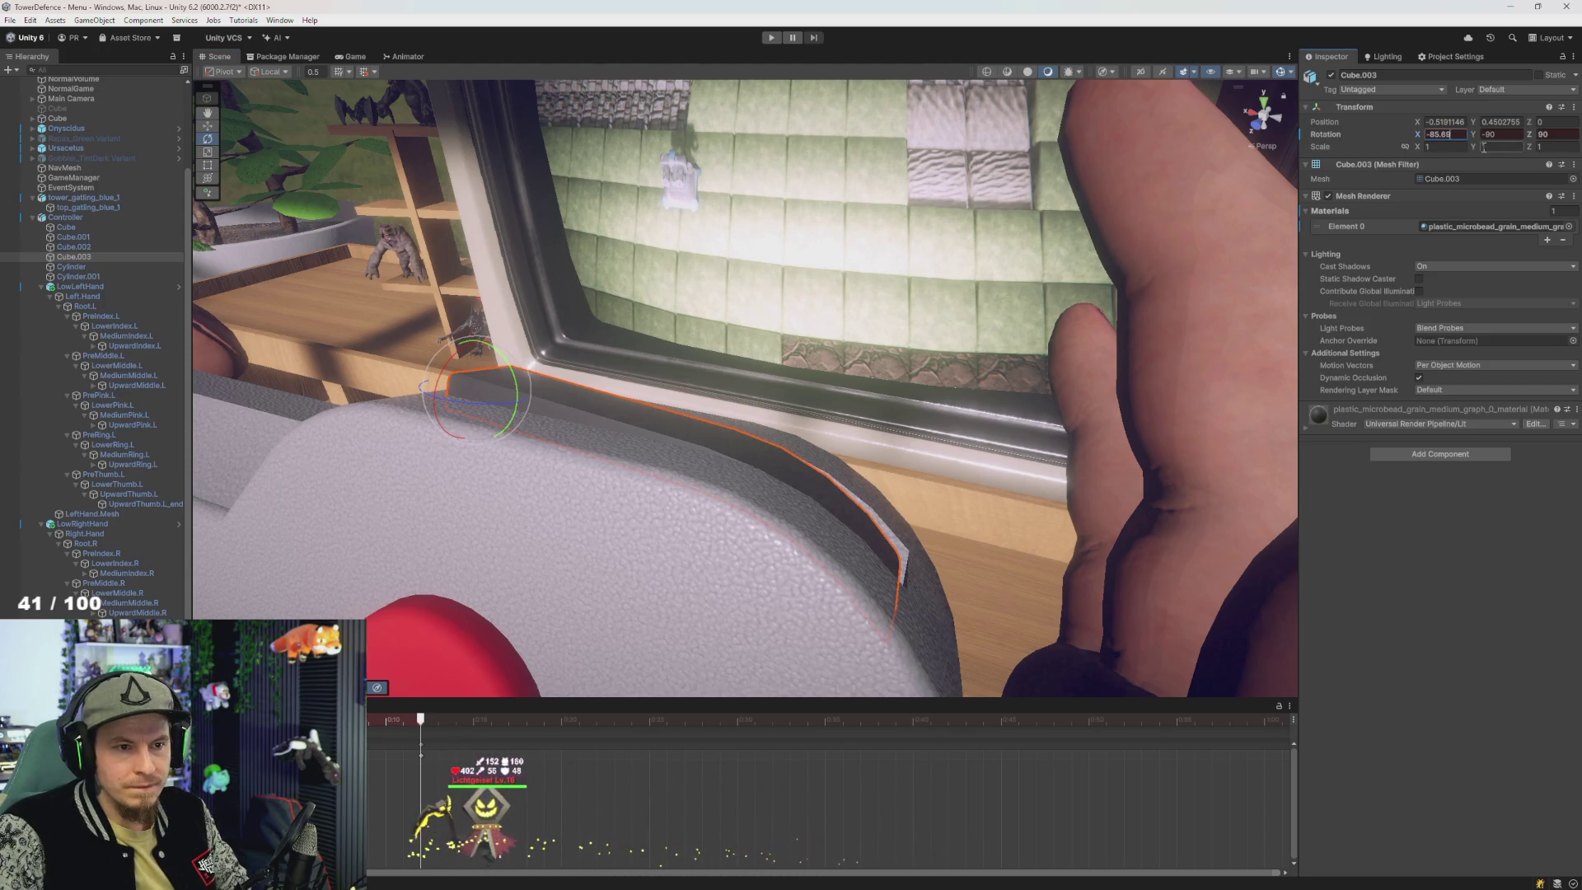
left_click_drag(525, 437, 454, 545)
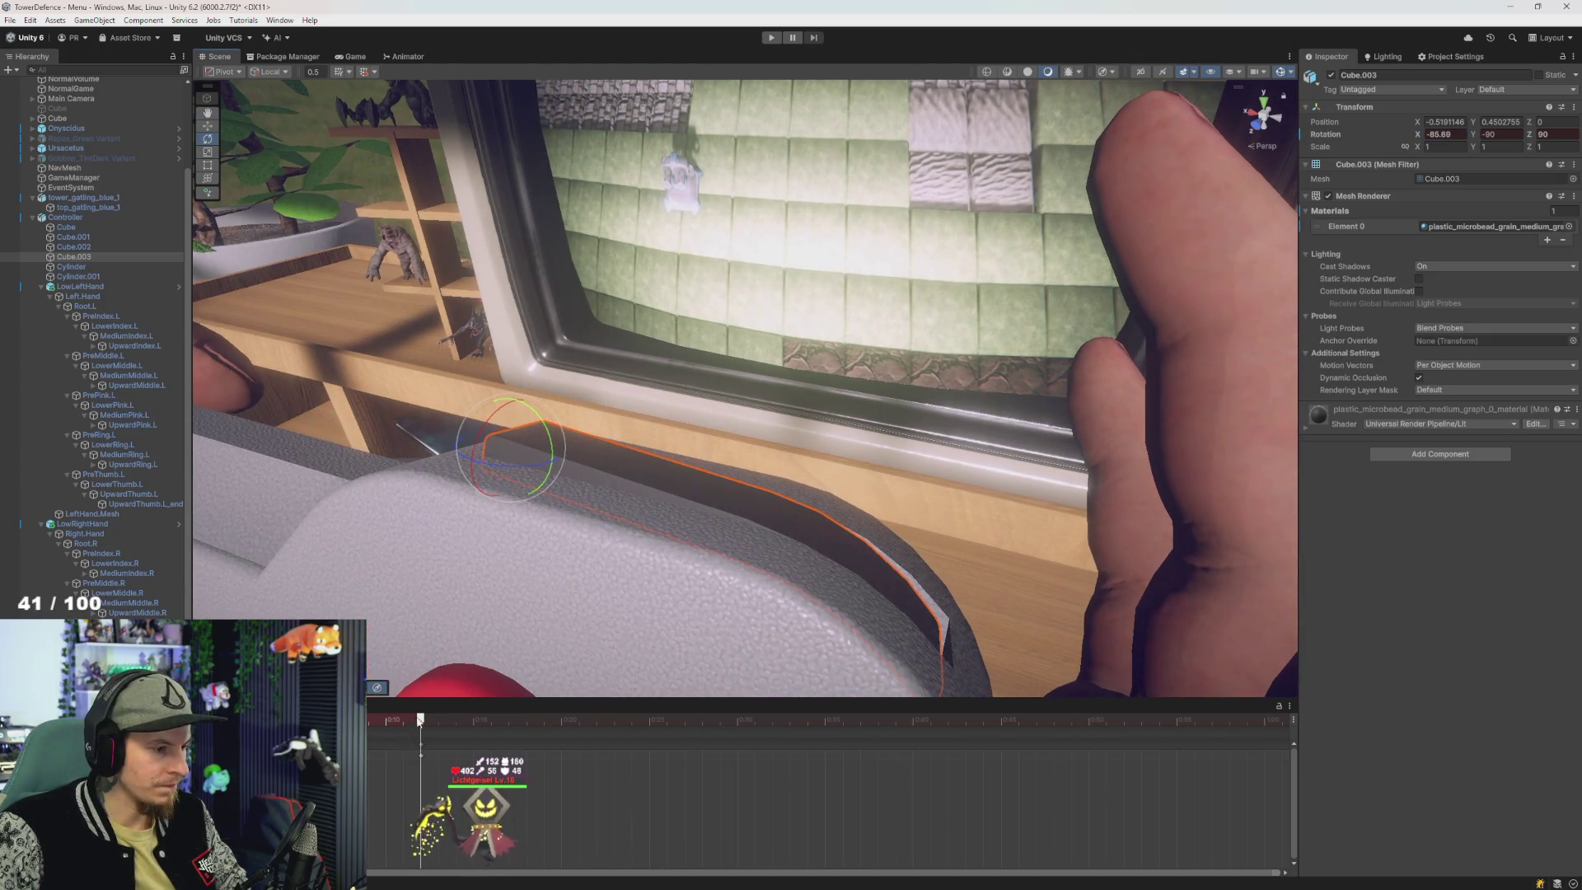
left_click_drag(417, 722, 421, 722)
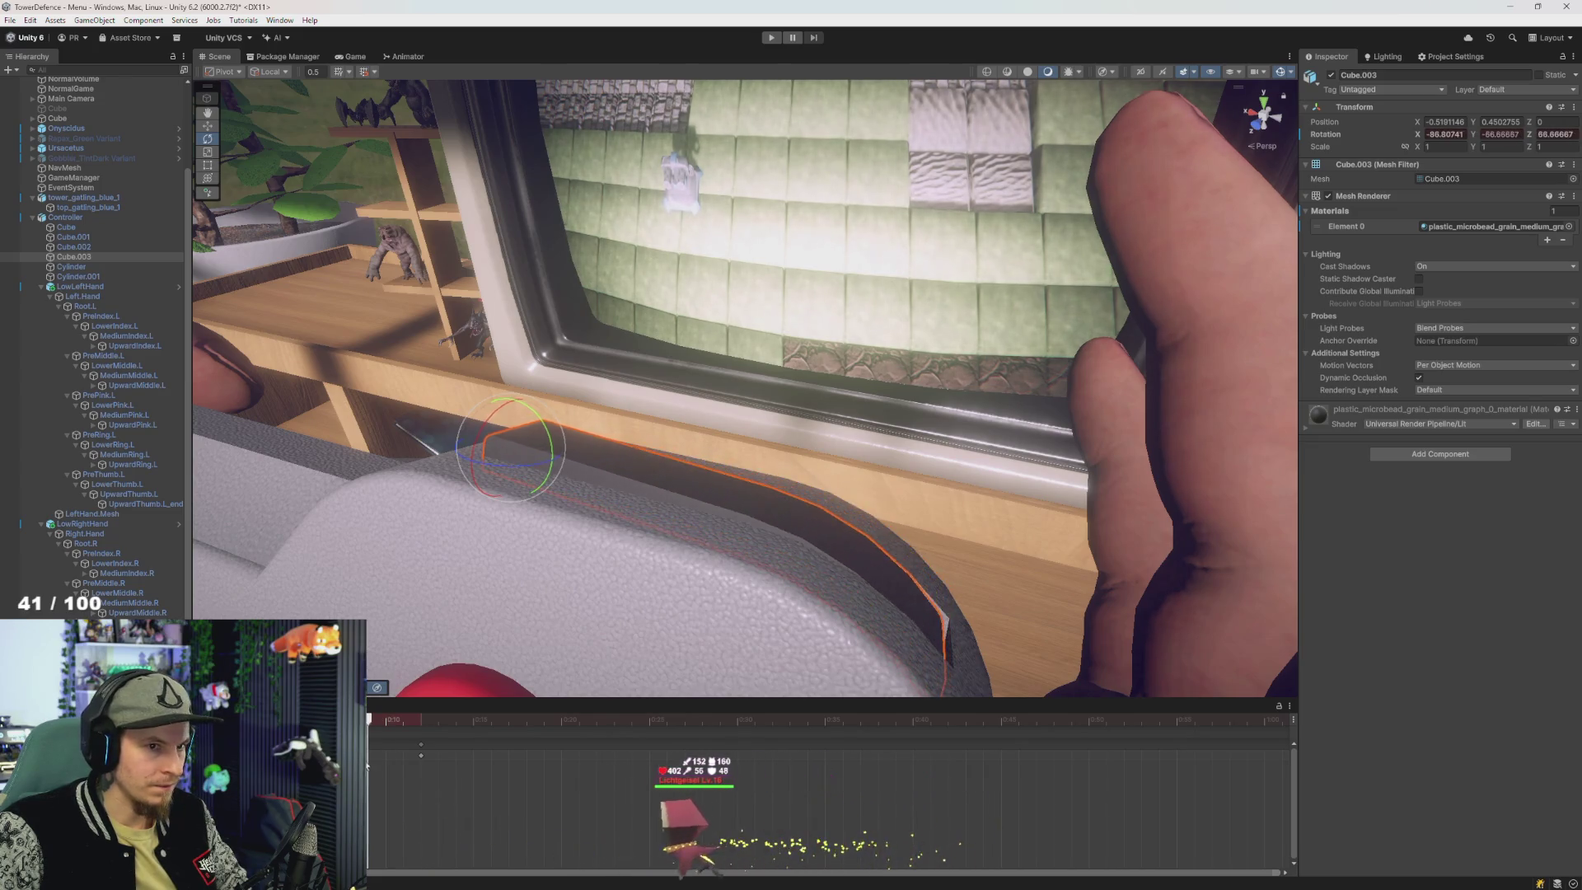
- Compare start and keyframe poses, then set Cube.003 to Y -90, Z 90, X about -86.48
left_click(421, 745)
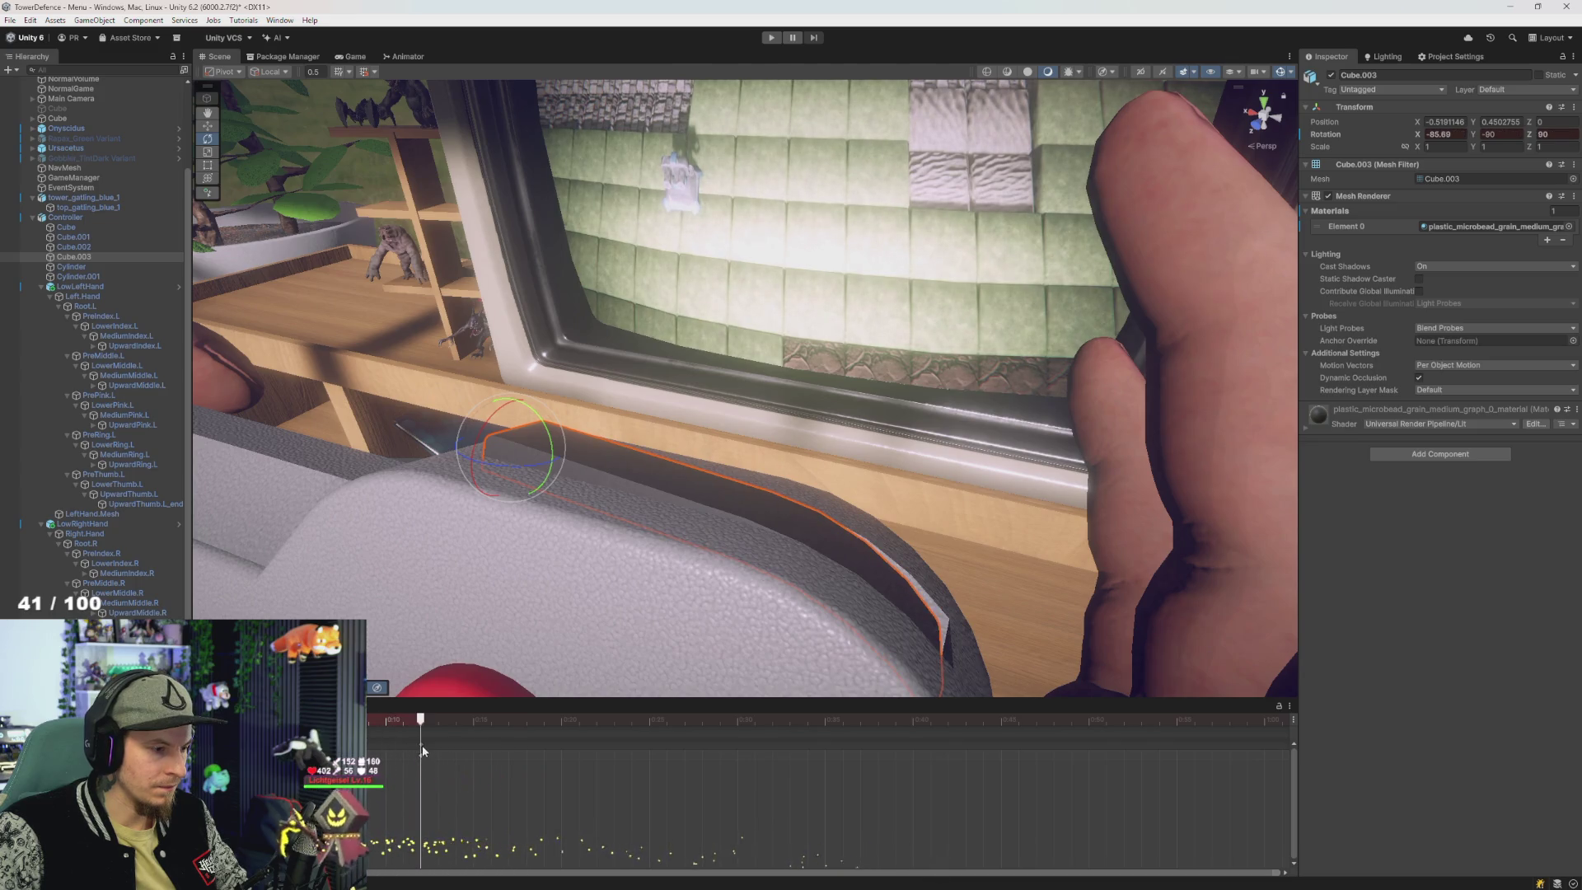
left_click(379, 720)
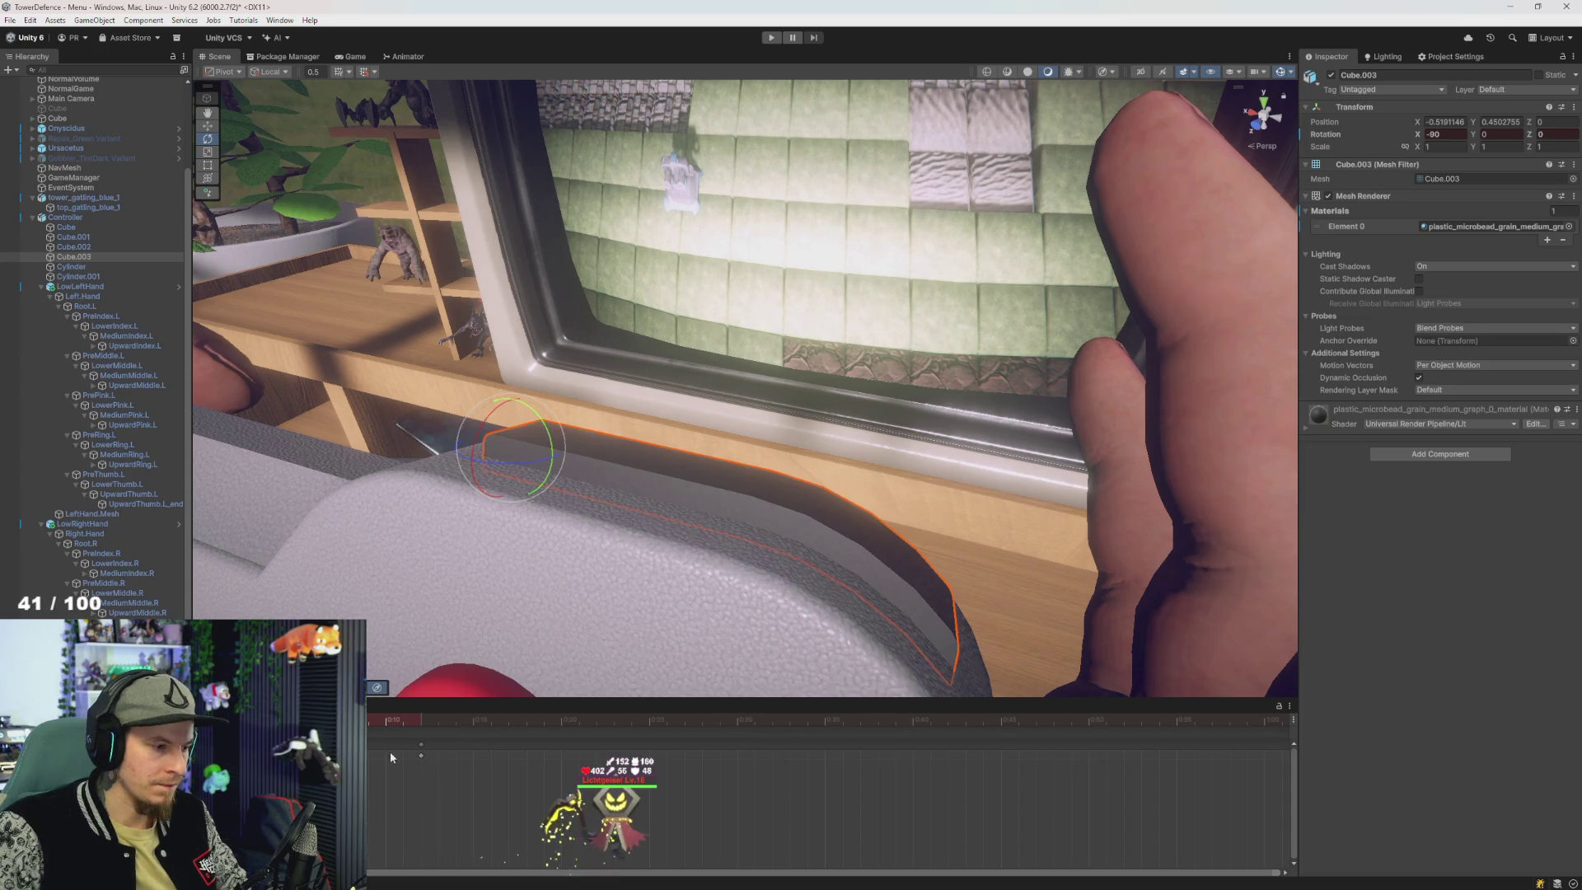
left_click(421, 744)
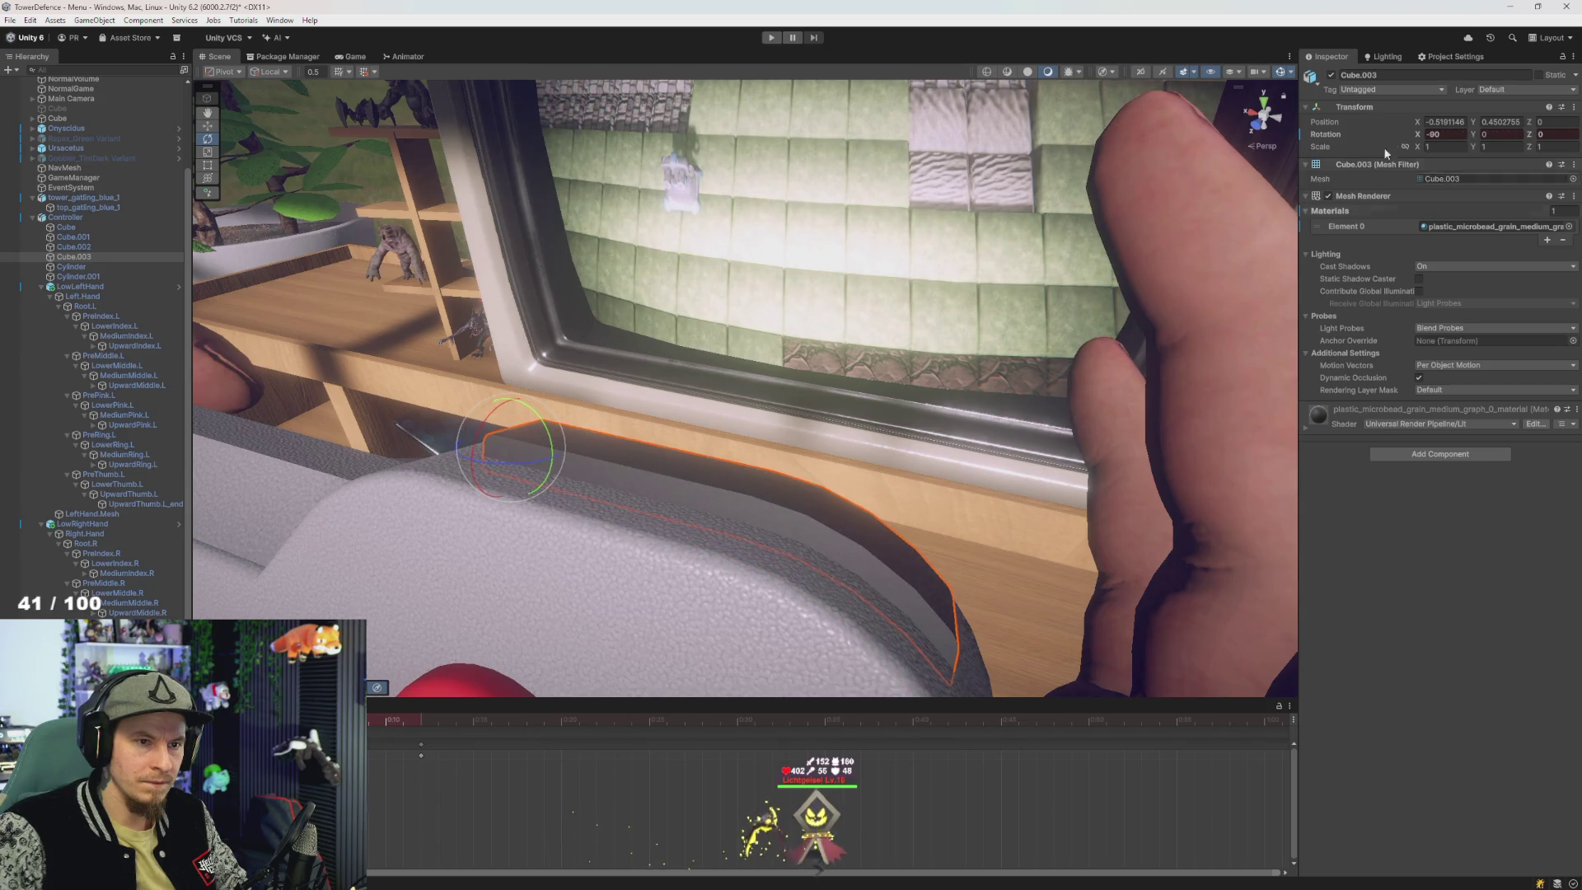
type("-90")
key("Tab")
type("90")
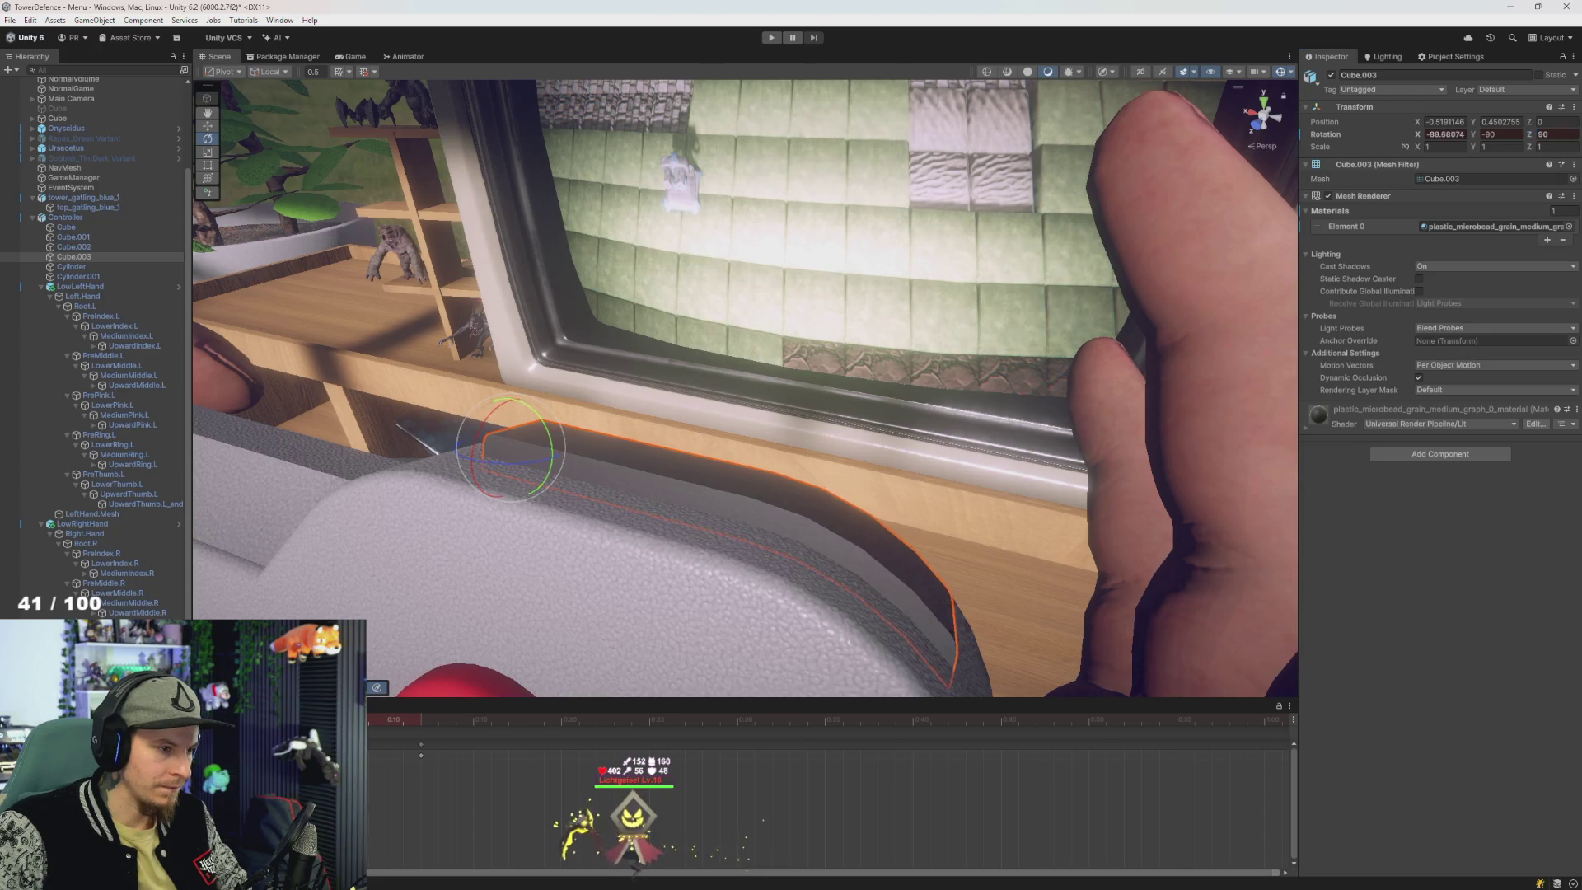
left_click(1443, 133)
type("-80")
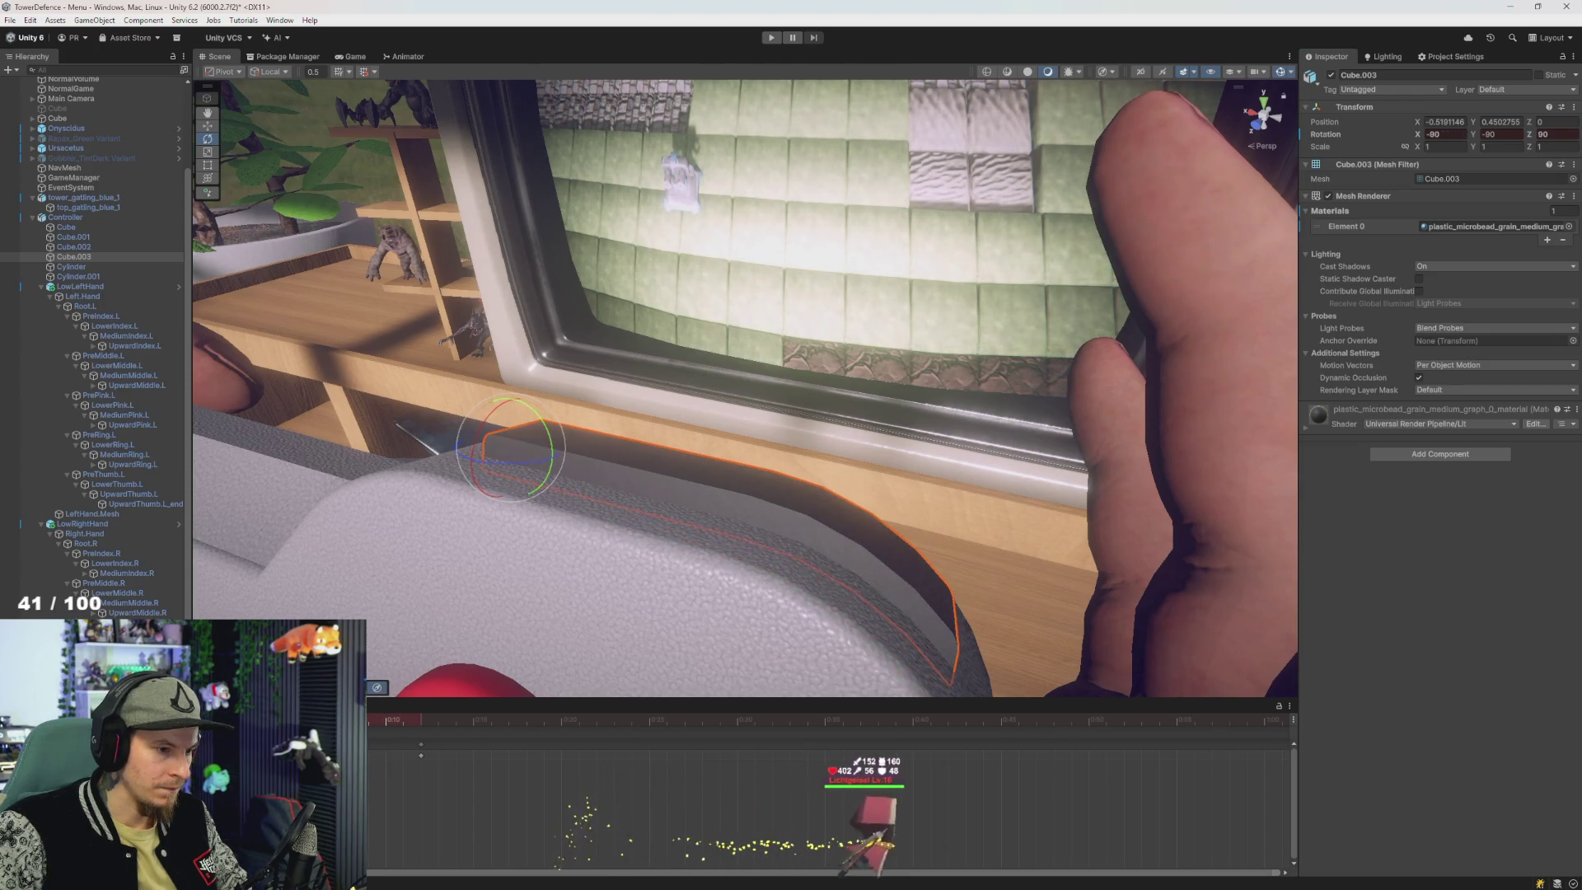
left_click_drag(1417, 134, 1420, 133)
type("-90")
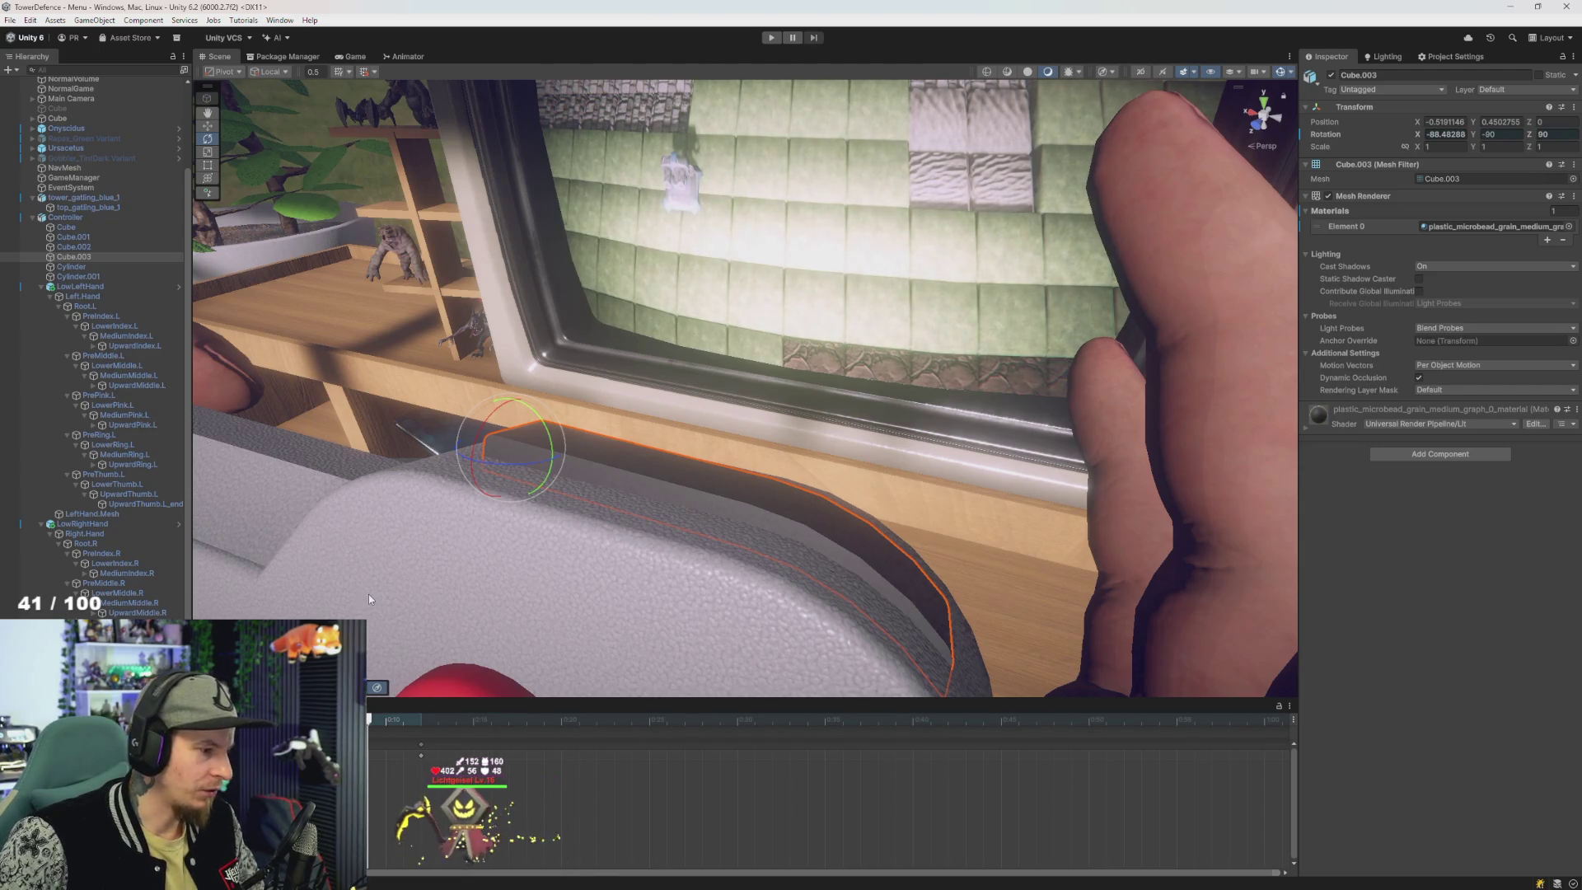
scroll(368, 594, "down", 5)
scroll(383, 590, "down", 5)
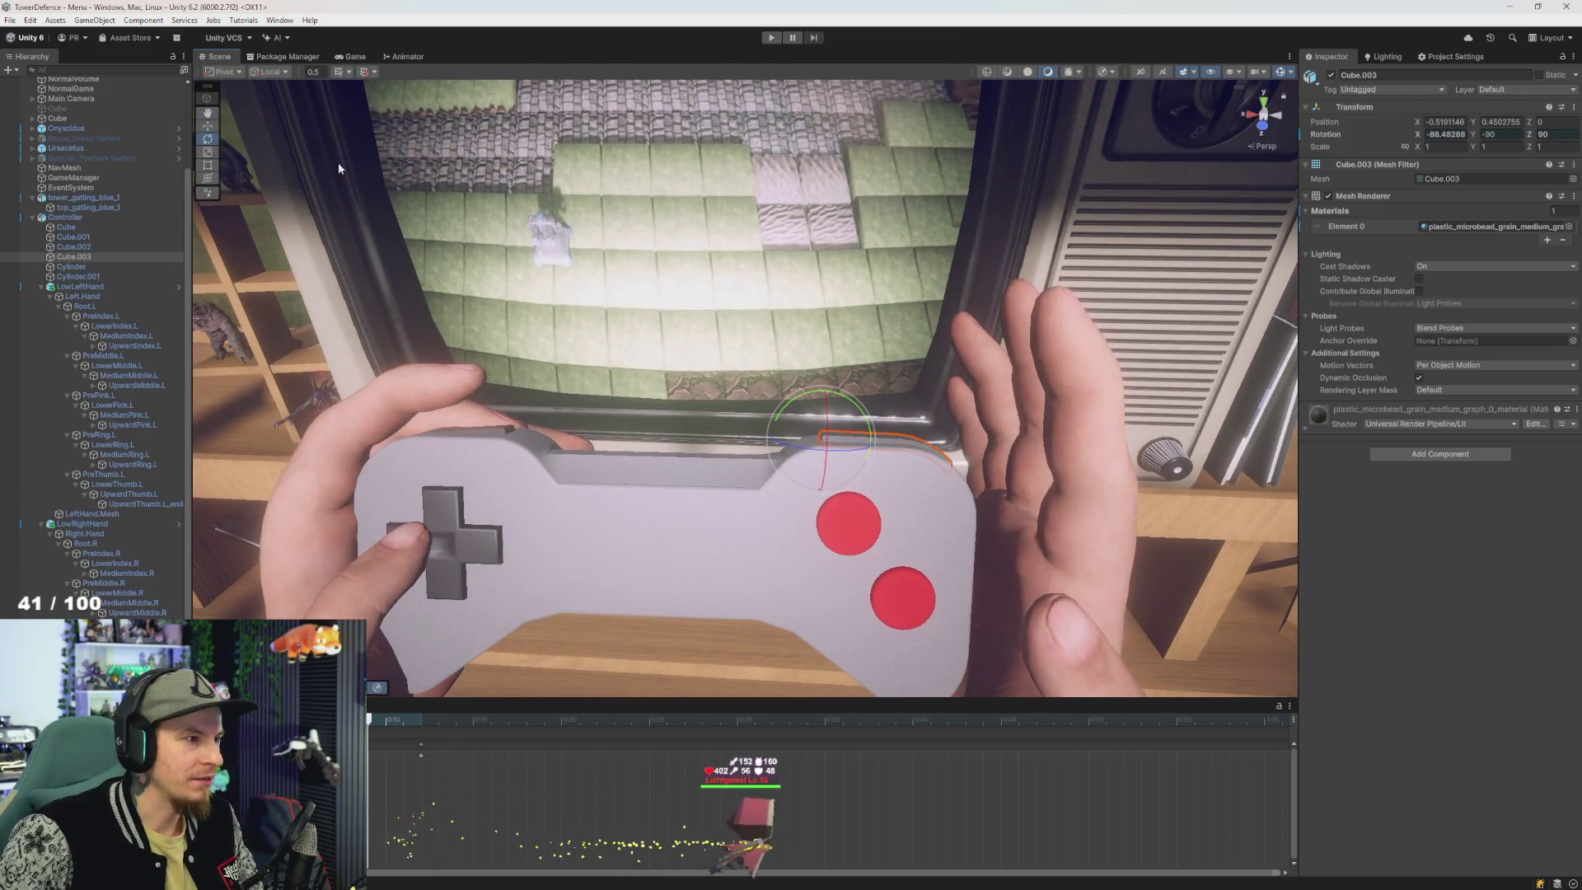
- Select Controller, show its Animator graph and box-select the controllerT and ControllerZ states
left_click(103, 217)
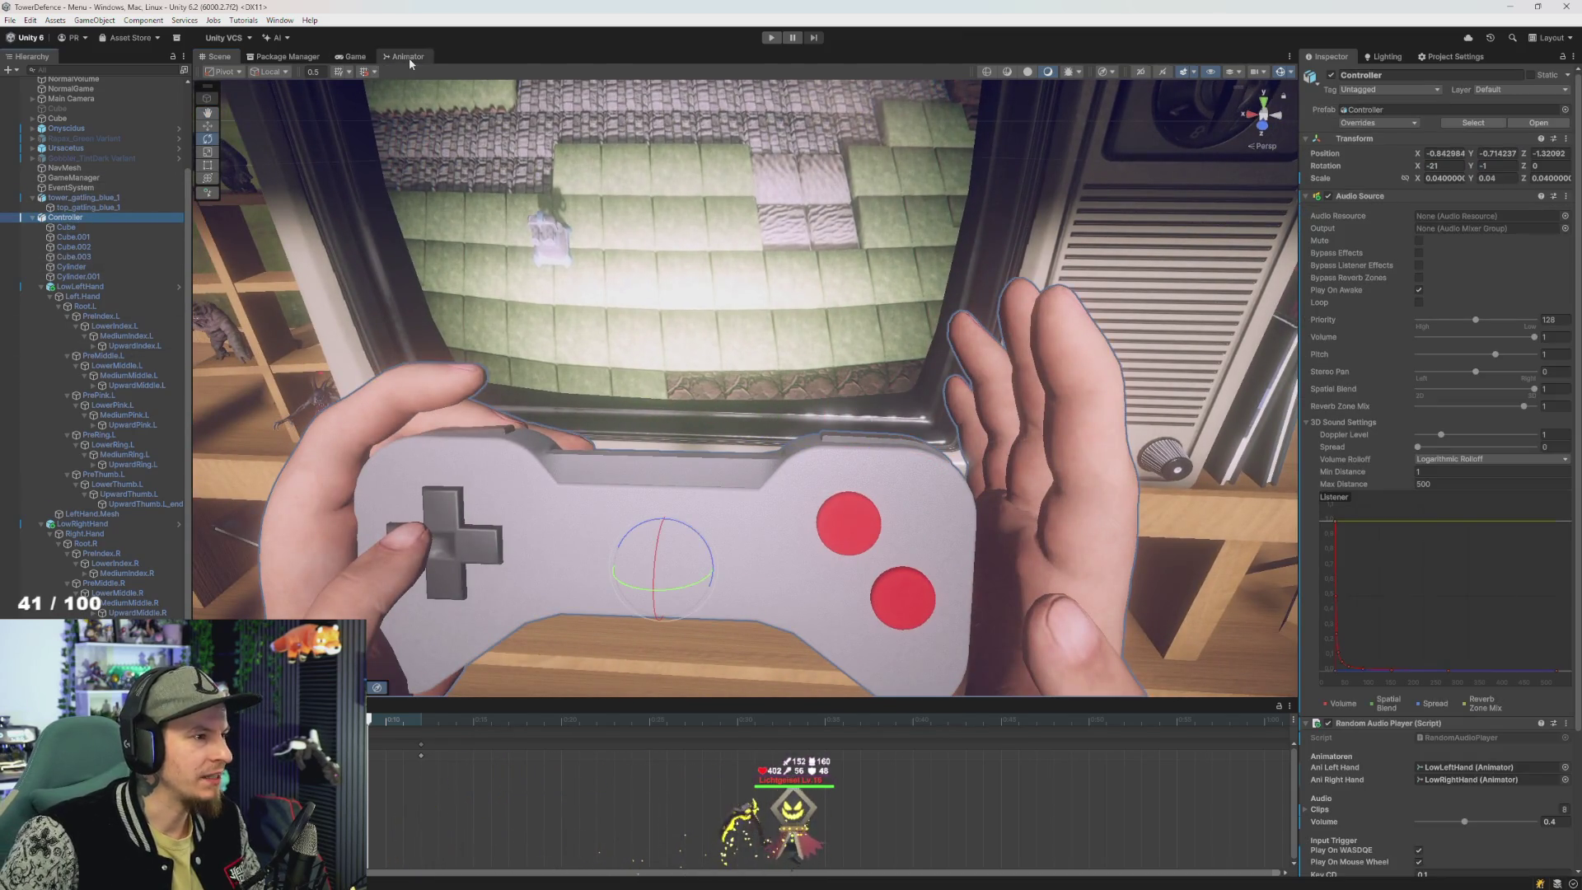
left_click(409, 58)
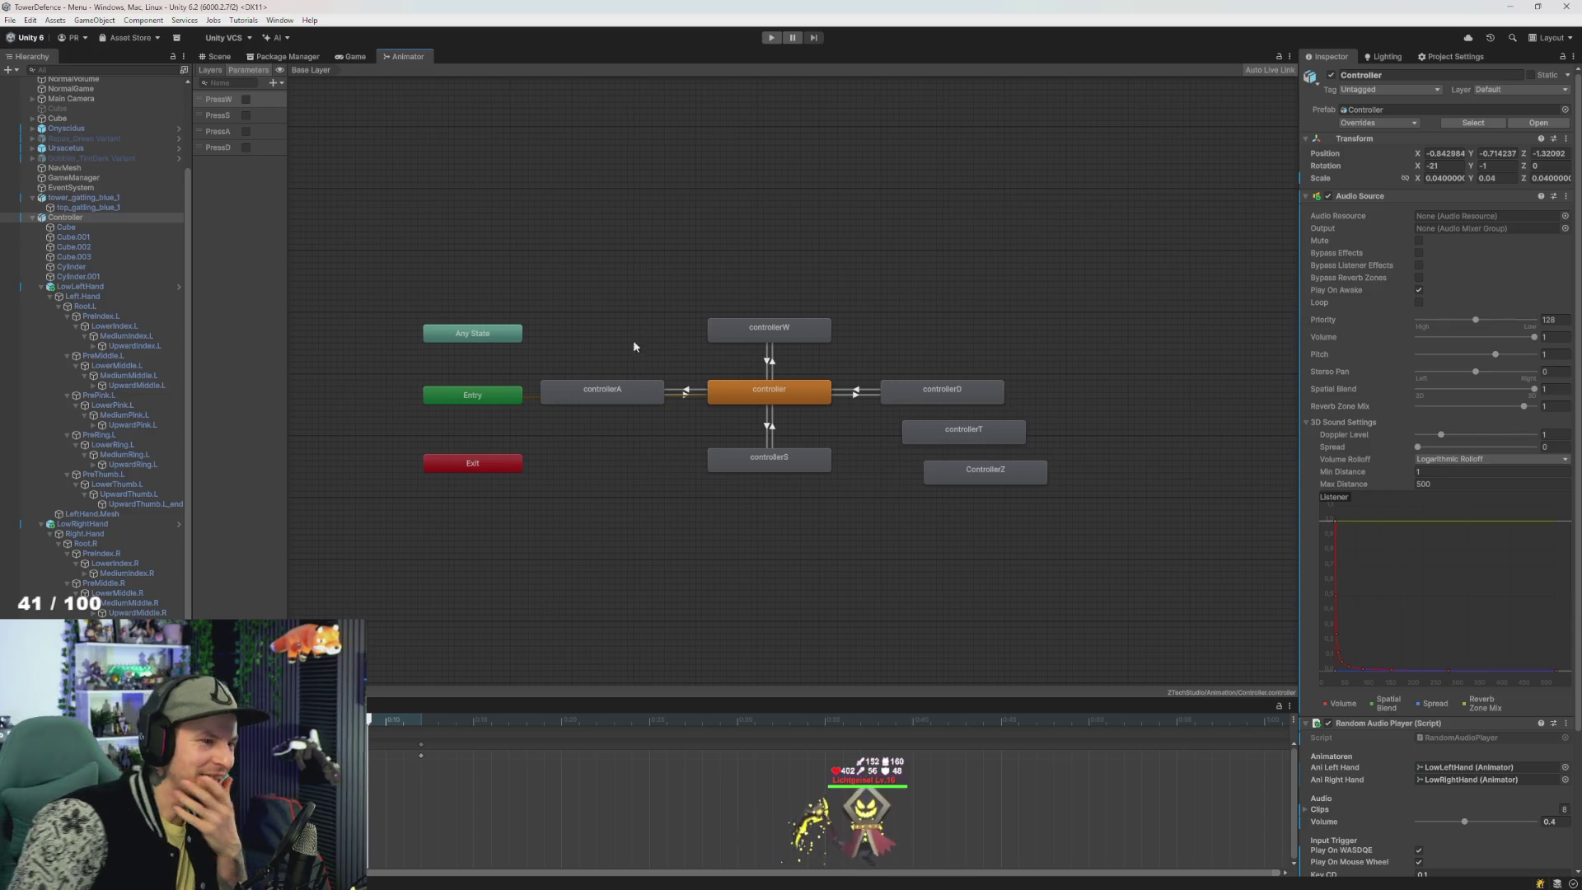
left_click_drag(956, 459, 997, 488)
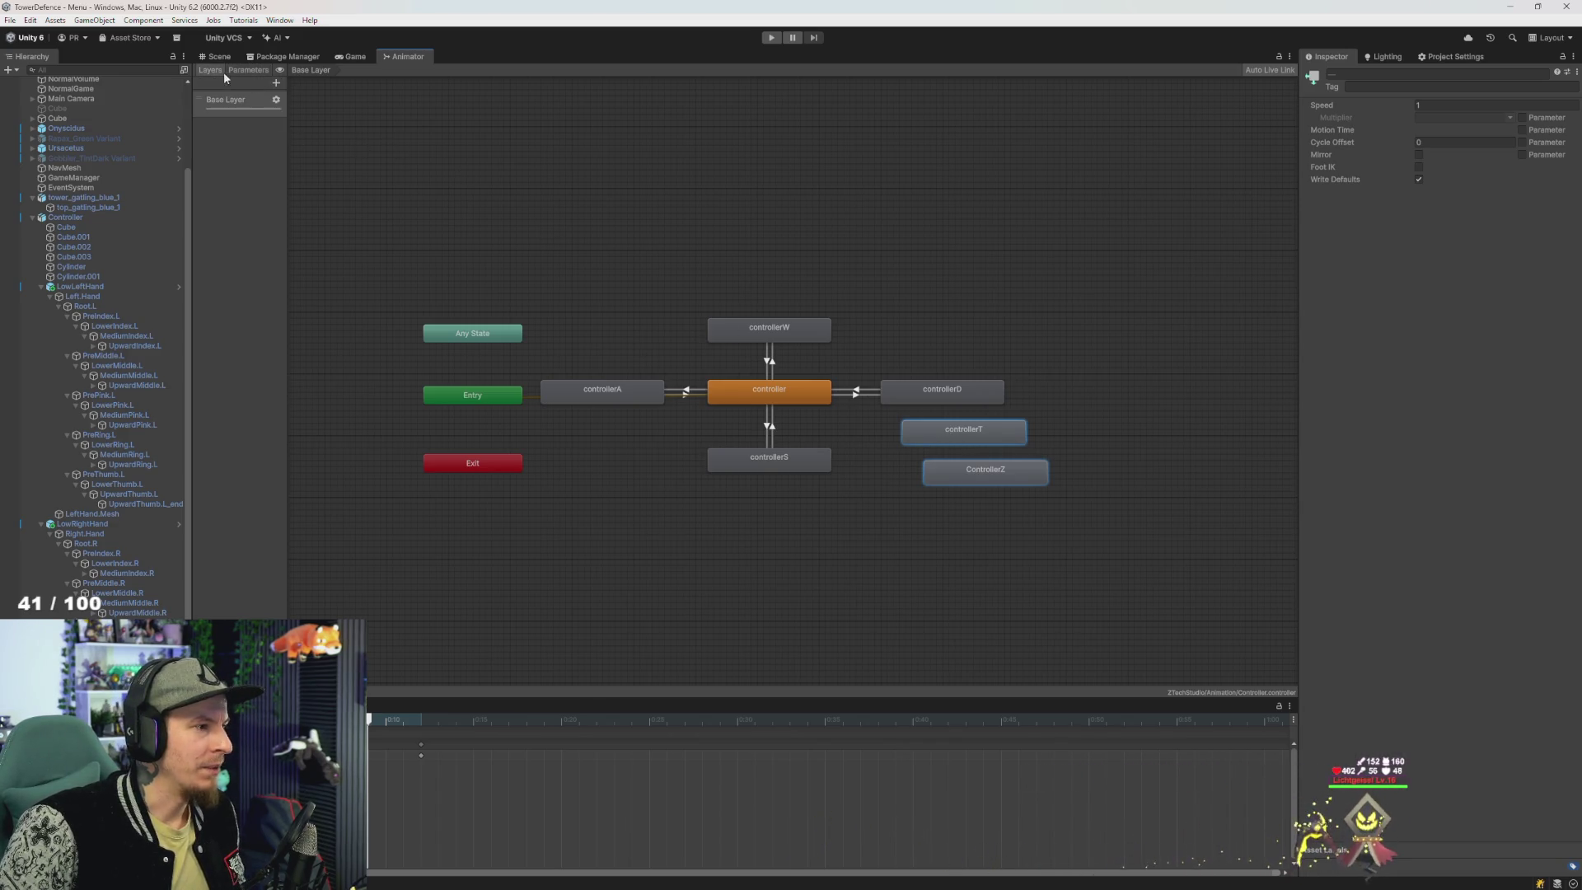
- Add a layer named TopKeys and paste the copied controllerT and ControllerZ states into it
left_click(277, 83)
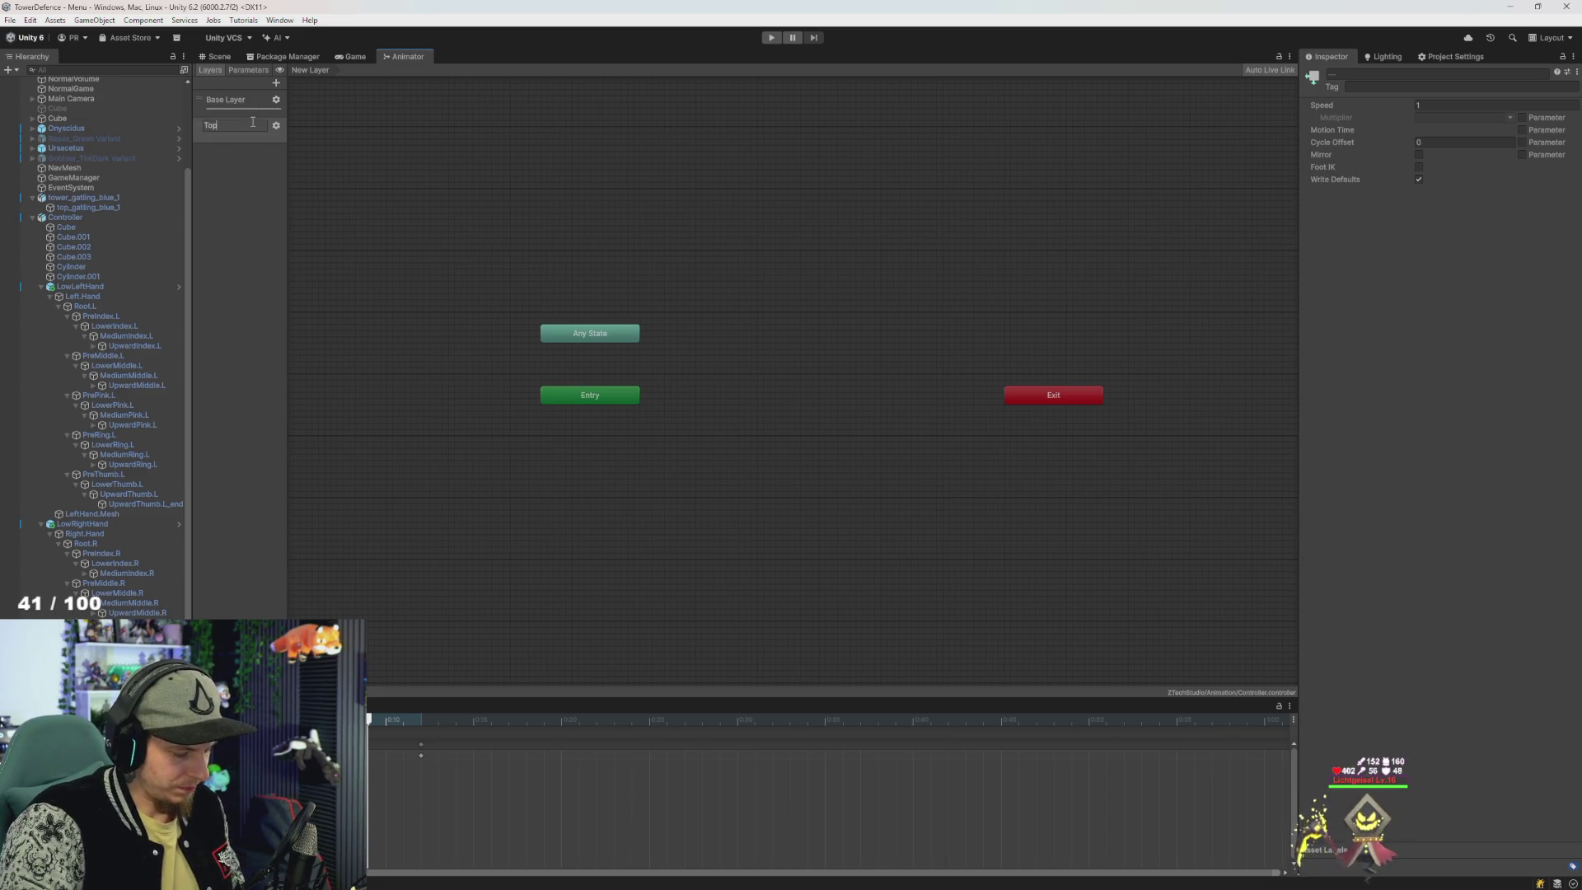
type("Keys")
key("Return")
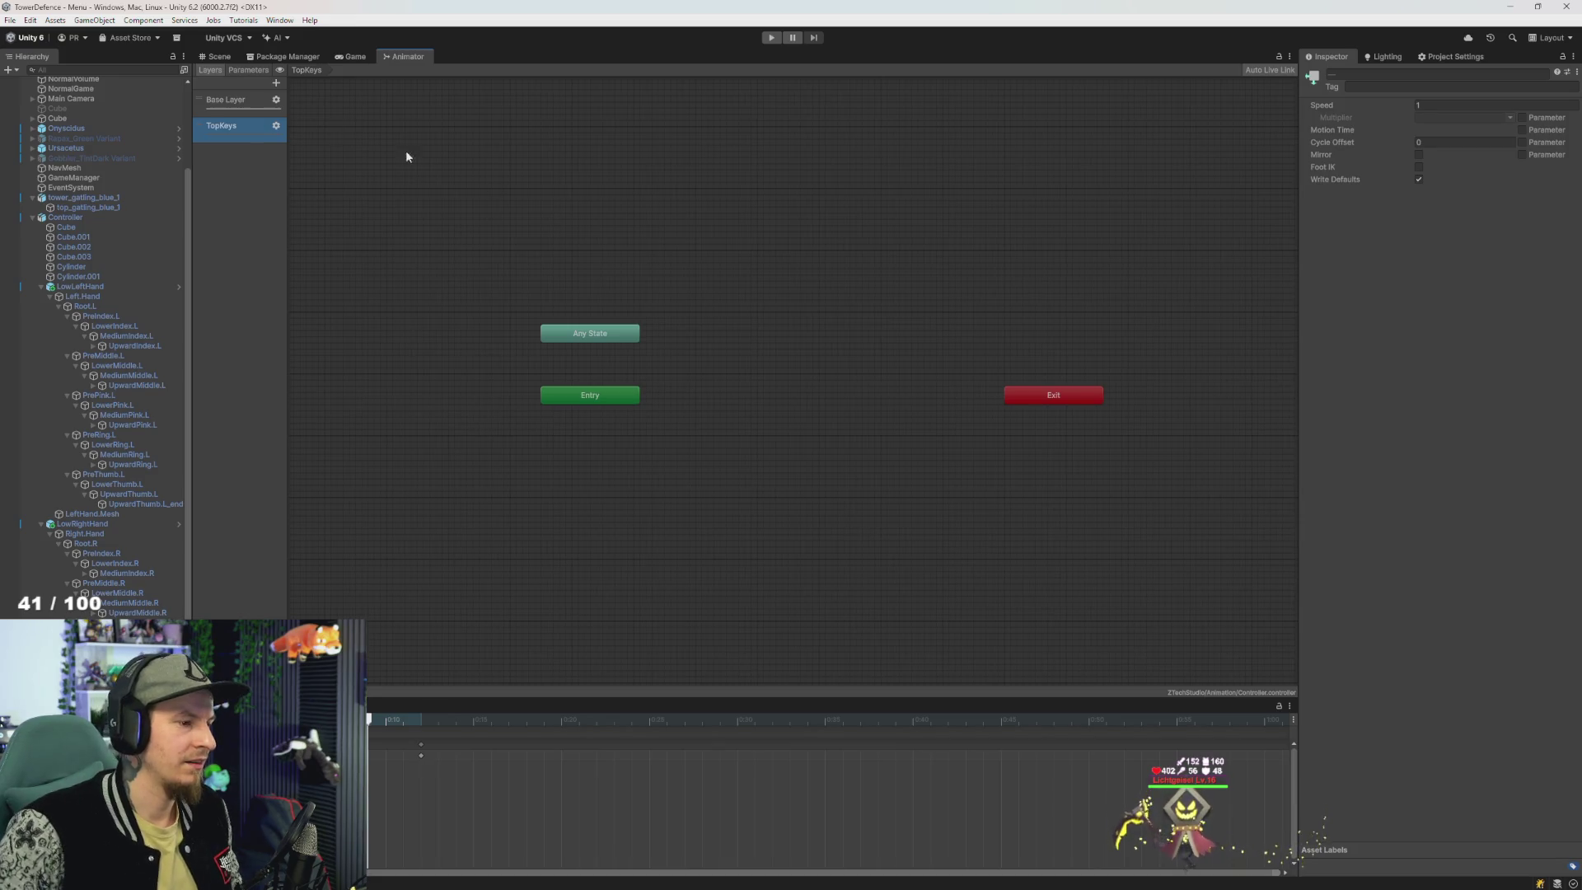
key("ctrl+v")
left_click_drag(825, 384, 741, 359)
left_click(239, 105)
left_click(716, 395)
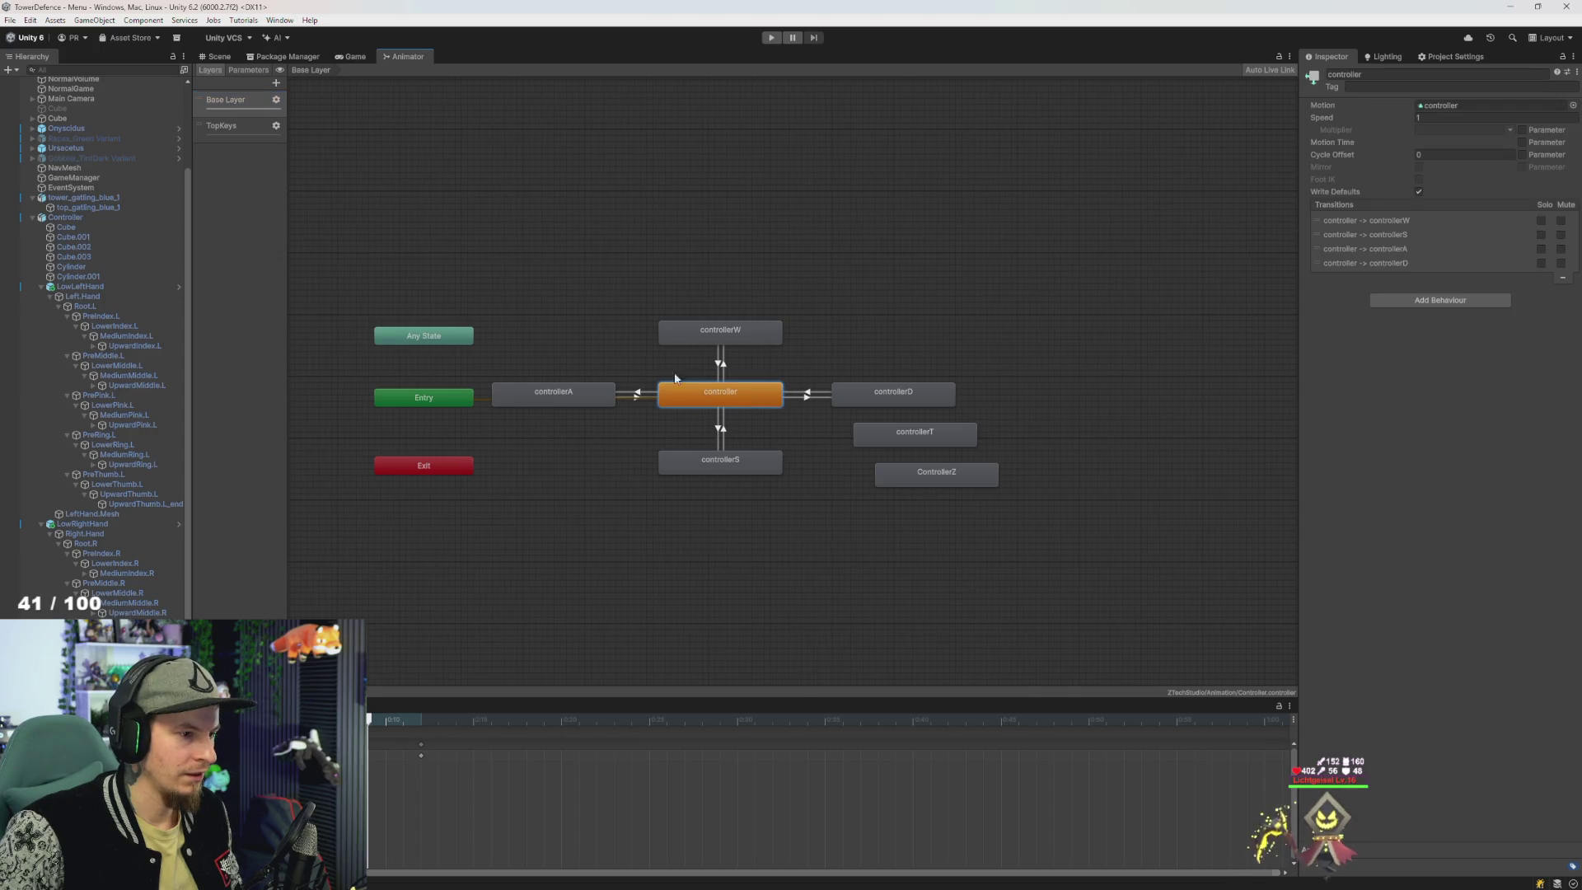
- Copy the controller state into TopKeys and make it the layer's default state
key("ctrl+c")
left_click(235, 126)
key("ctrl+v")
left_click_drag(667, 316, 743, 305)
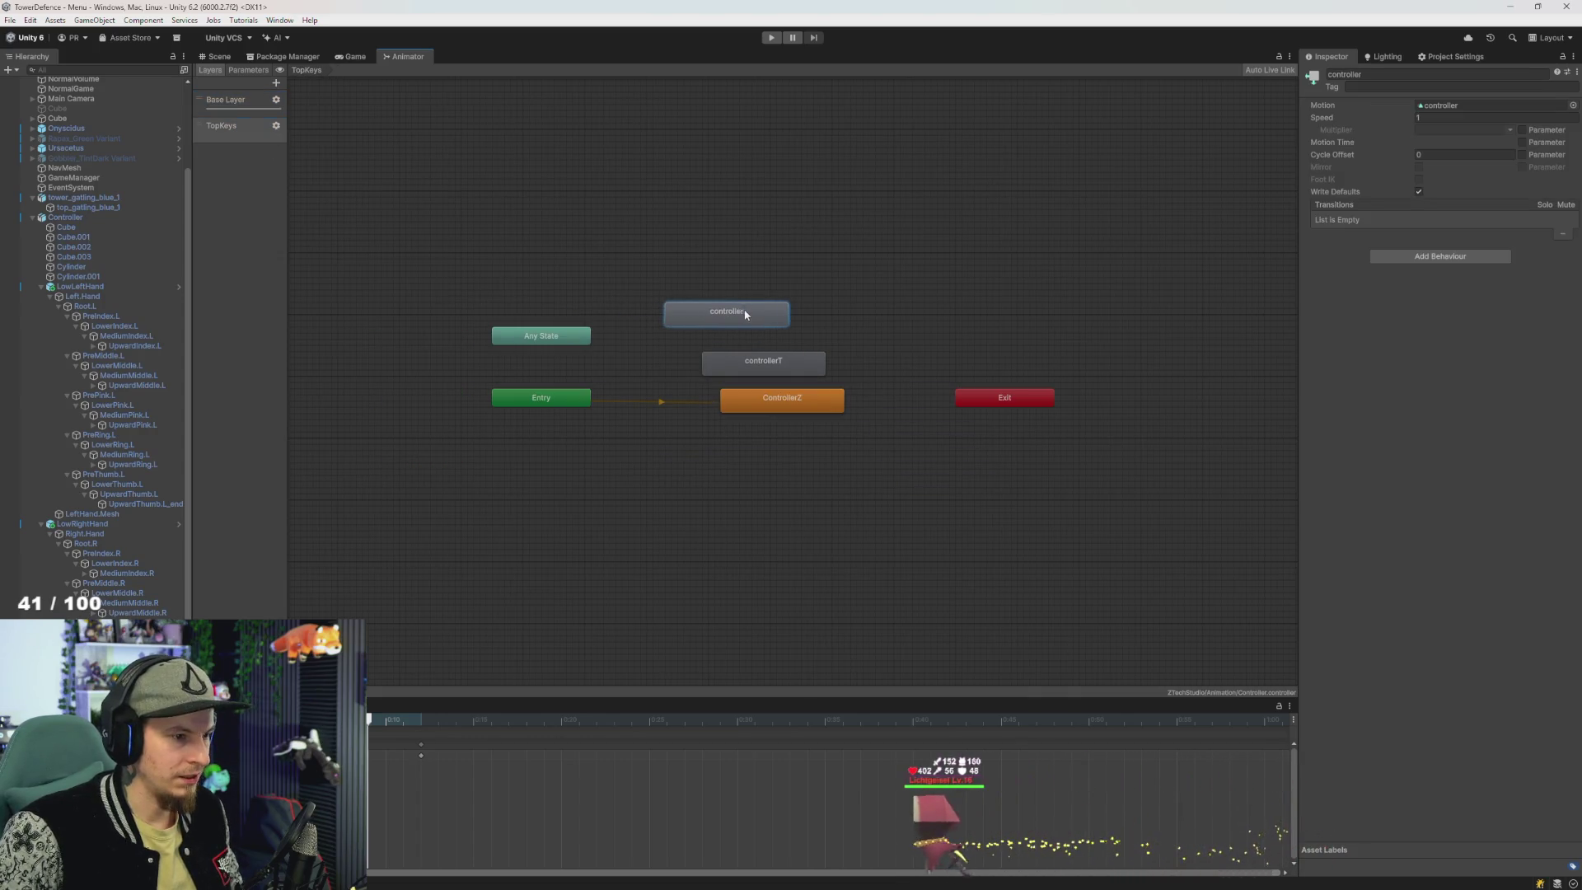
right_click(733, 305)
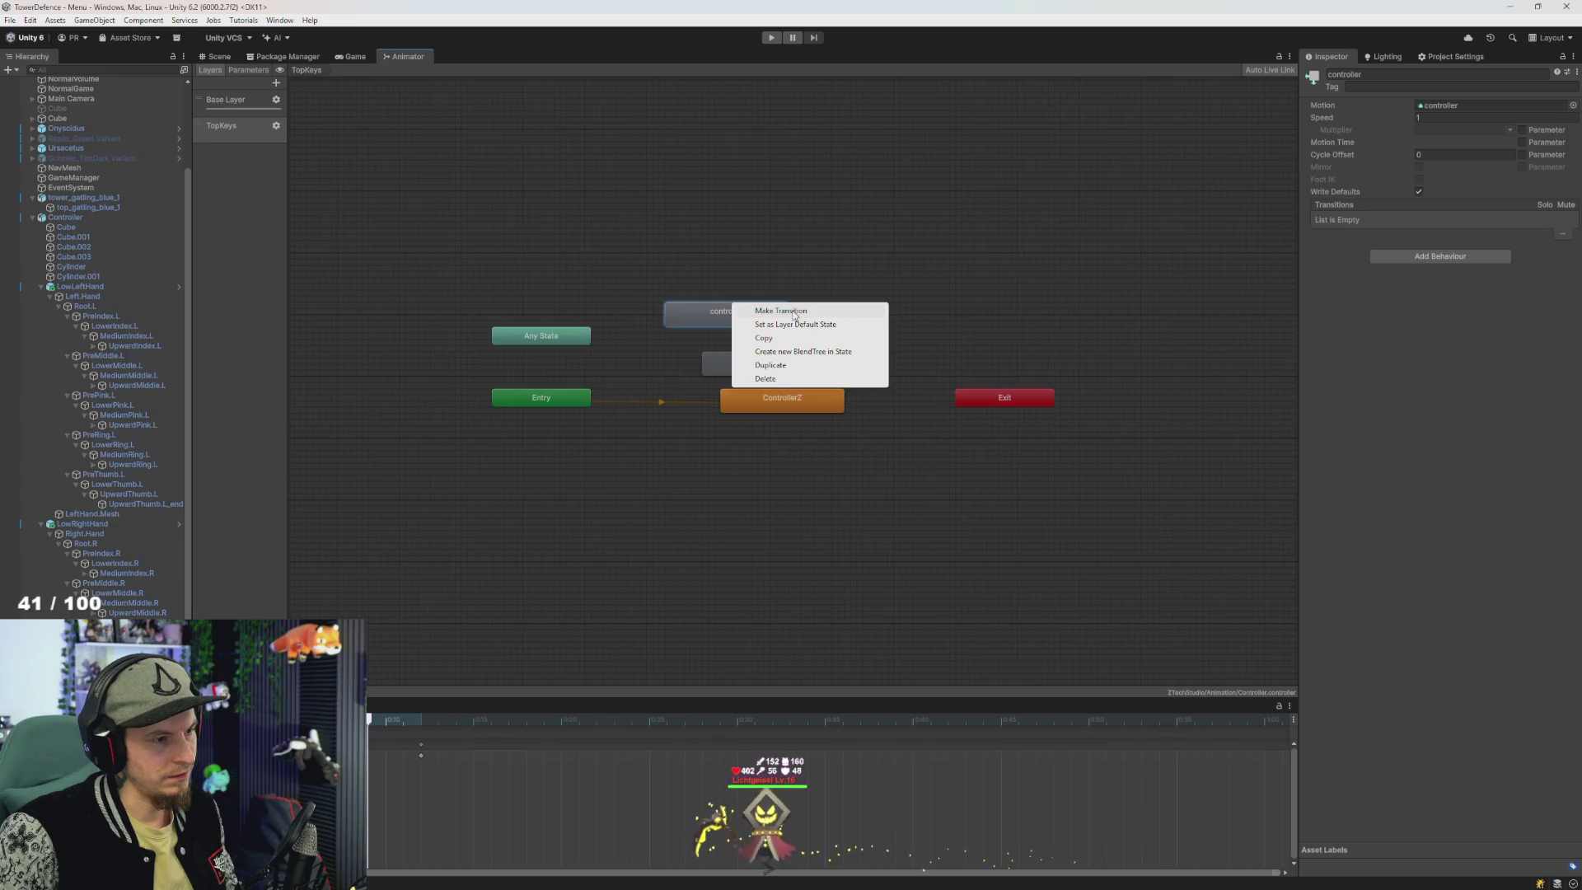
left_click(791, 326)
- Arrange controllerT and ControllerZ above controller, with controller level with Entry and Exit moved right
mouse_move(761, 368)
left_mouse_down()
mouse_move(717, 257)
mouse_move(676, 255)
left_mouse_up()
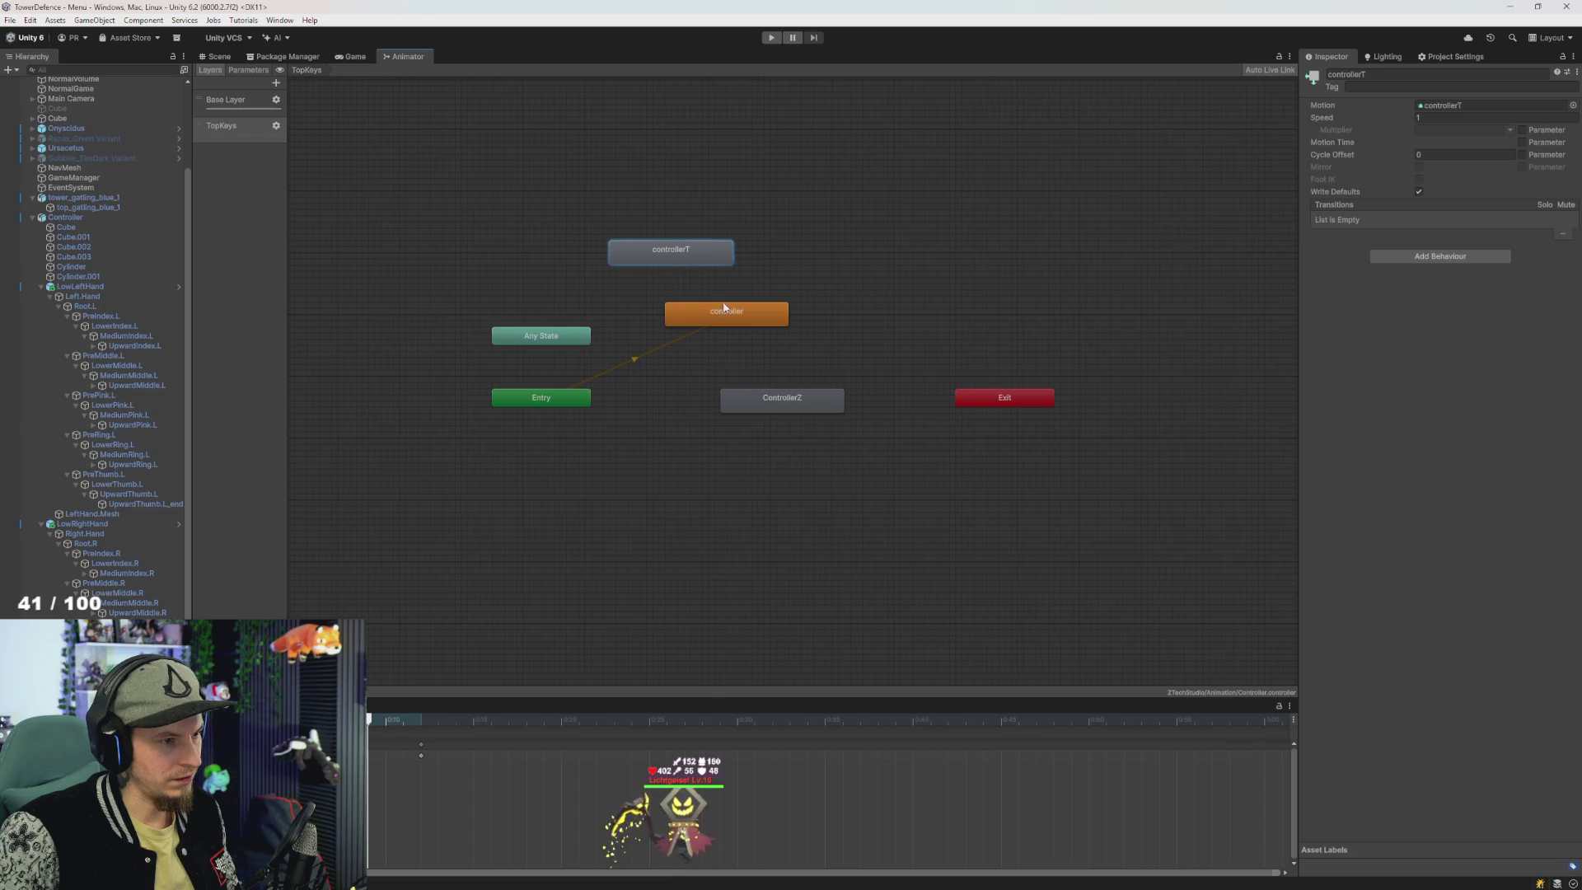
left_click_drag(801, 402, 850, 346)
mouse_move(733, 330)
left_mouse_down()
mouse_move(797, 363)
mouse_move(784, 356)
mouse_move(788, 404)
mouse_move(873, 402)
left_mouse_up()
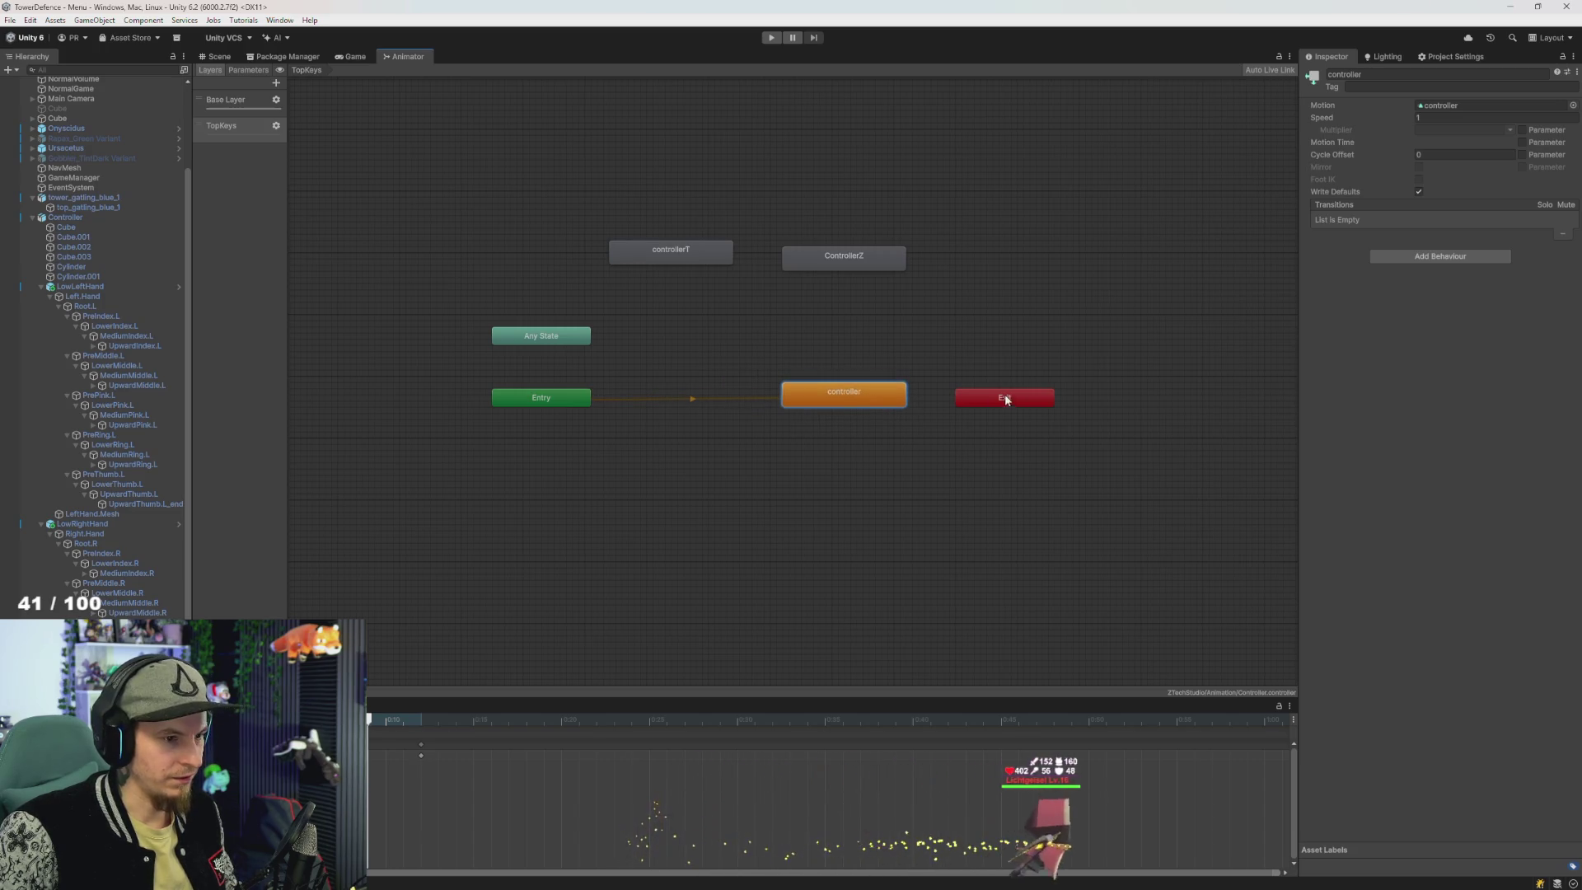
left_click_drag(1006, 399, 1163, 400)
mouse_move(688, 215)
left_mouse_down()
mouse_move(842, 263)
mouse_move(965, 345)
mouse_move(978, 332)
left_mouse_up()
left_click(846, 312)
mouse_move(845, 313)
left_mouse_down()
mouse_move(755, 319)
mouse_move(805, 332)
mouse_move(766, 323)
left_mouse_up()
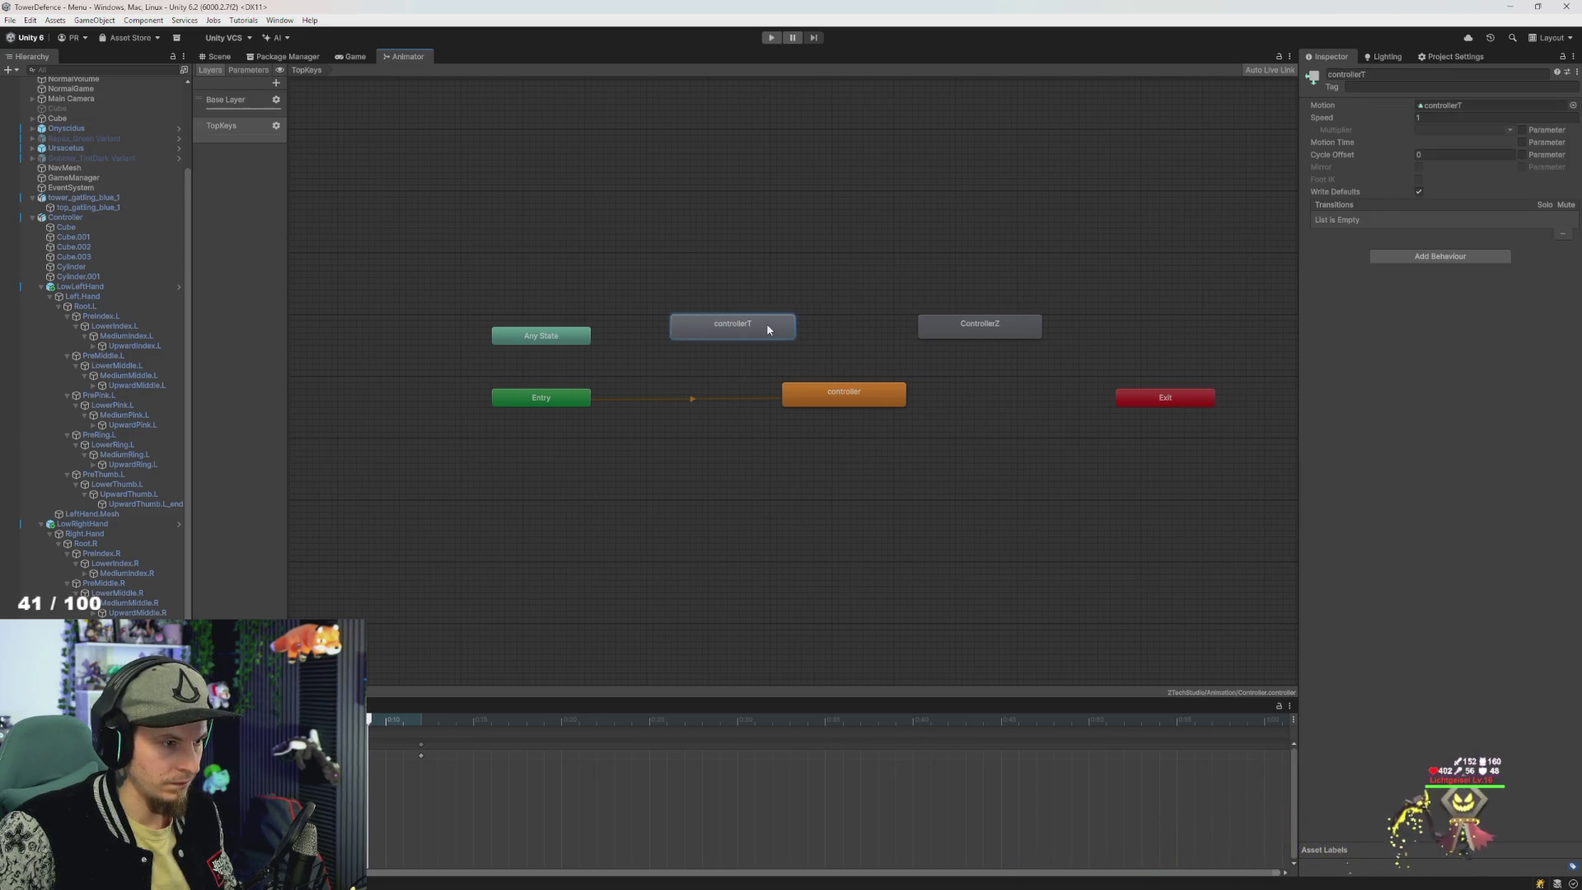
left_click(952, 328)
left_click_drag(936, 327, 930, 322)
- Add transitions from controllerT and ControllerZ to controller and from controller back to each
right_click(784, 326)
left_click(832, 333)
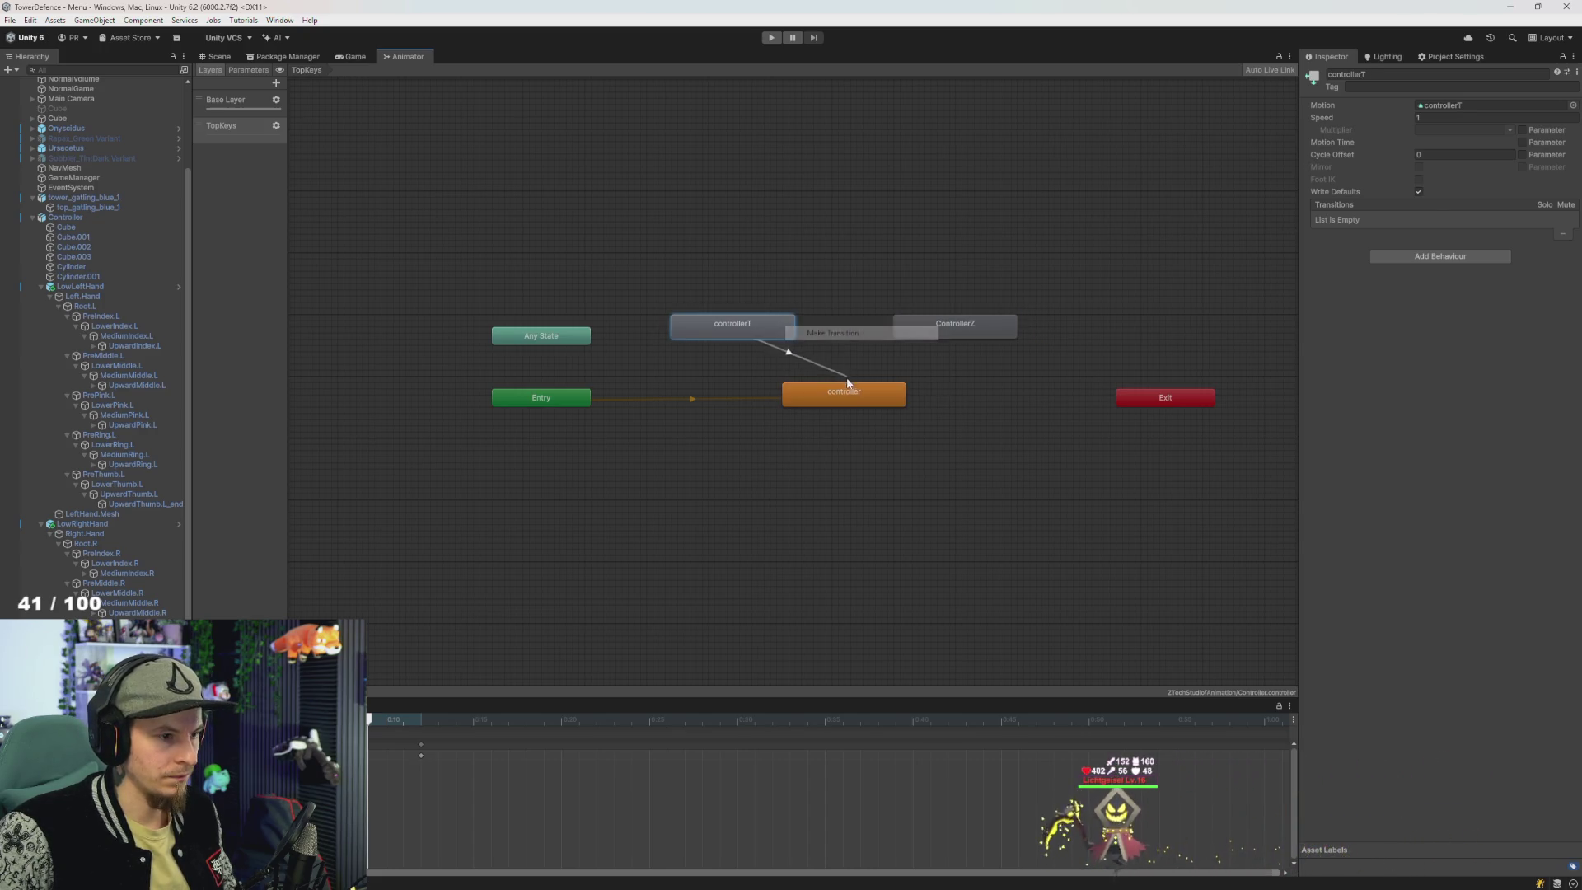
left_click(843, 394)
right_click(848, 397)
left_click(873, 402)
left_click(733, 326)
right_click(939, 330)
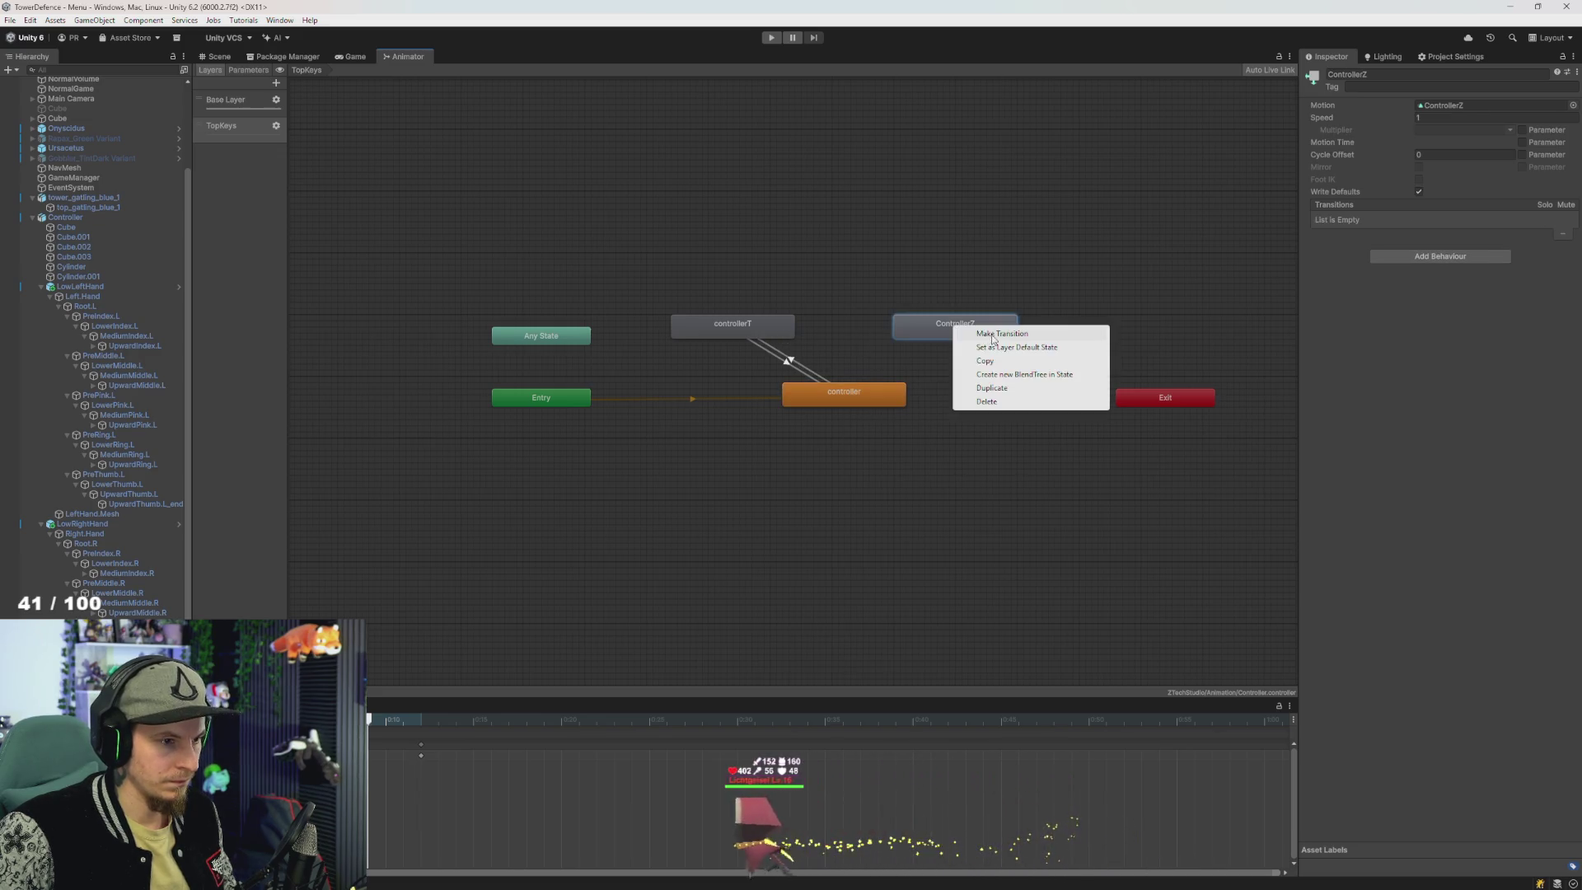
left_click(980, 338)
left_click(844, 394)
right_click(875, 397)
left_click(927, 405)
left_click(966, 324)
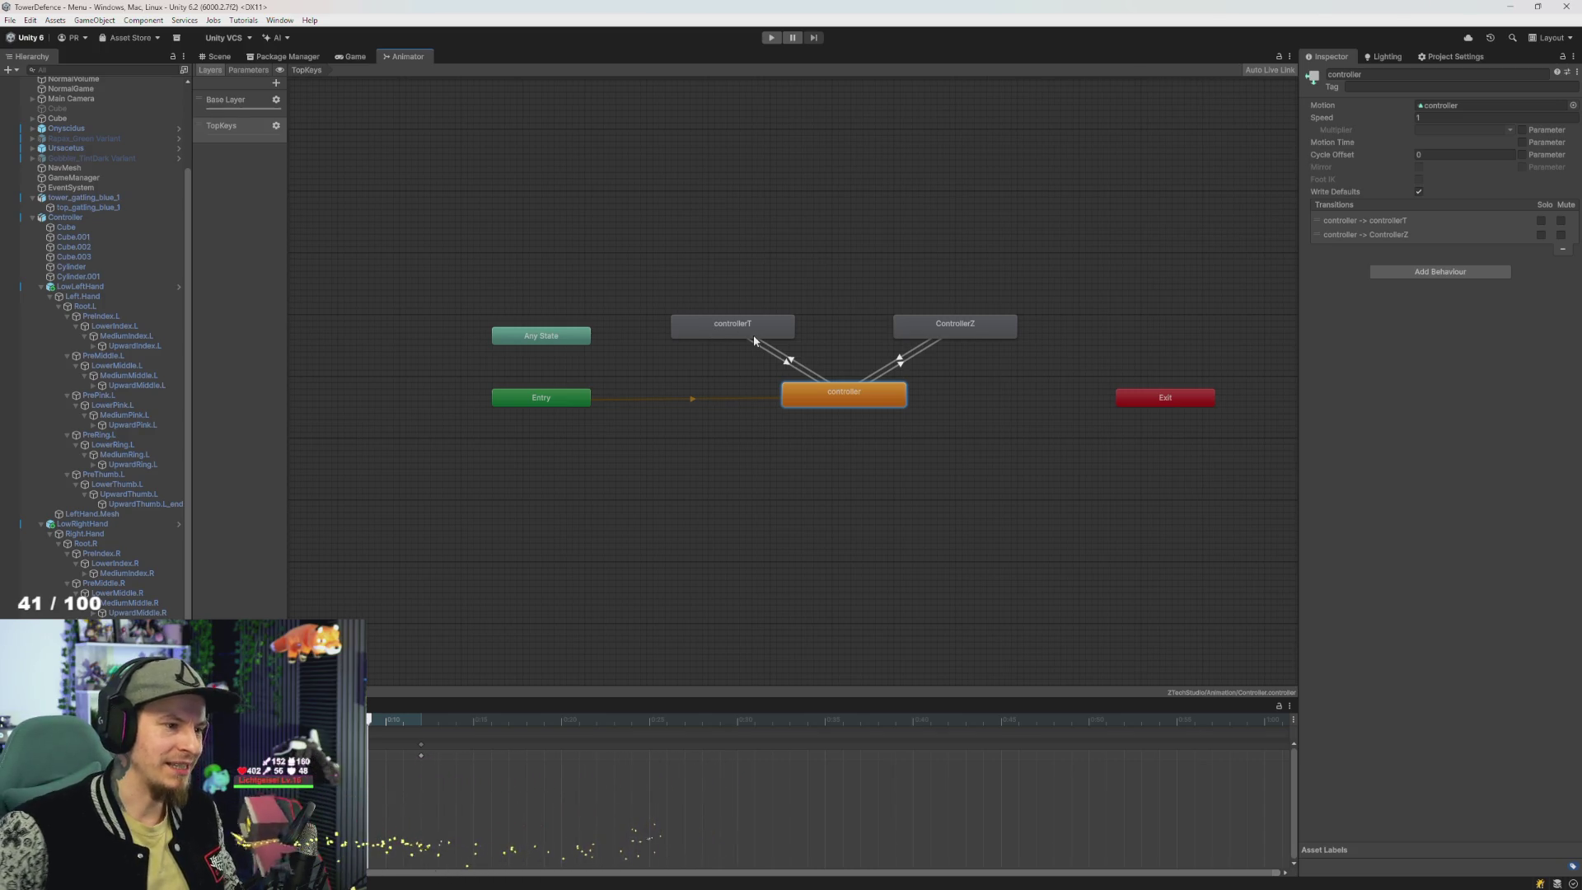
scroll(875, 344, "up", 3)
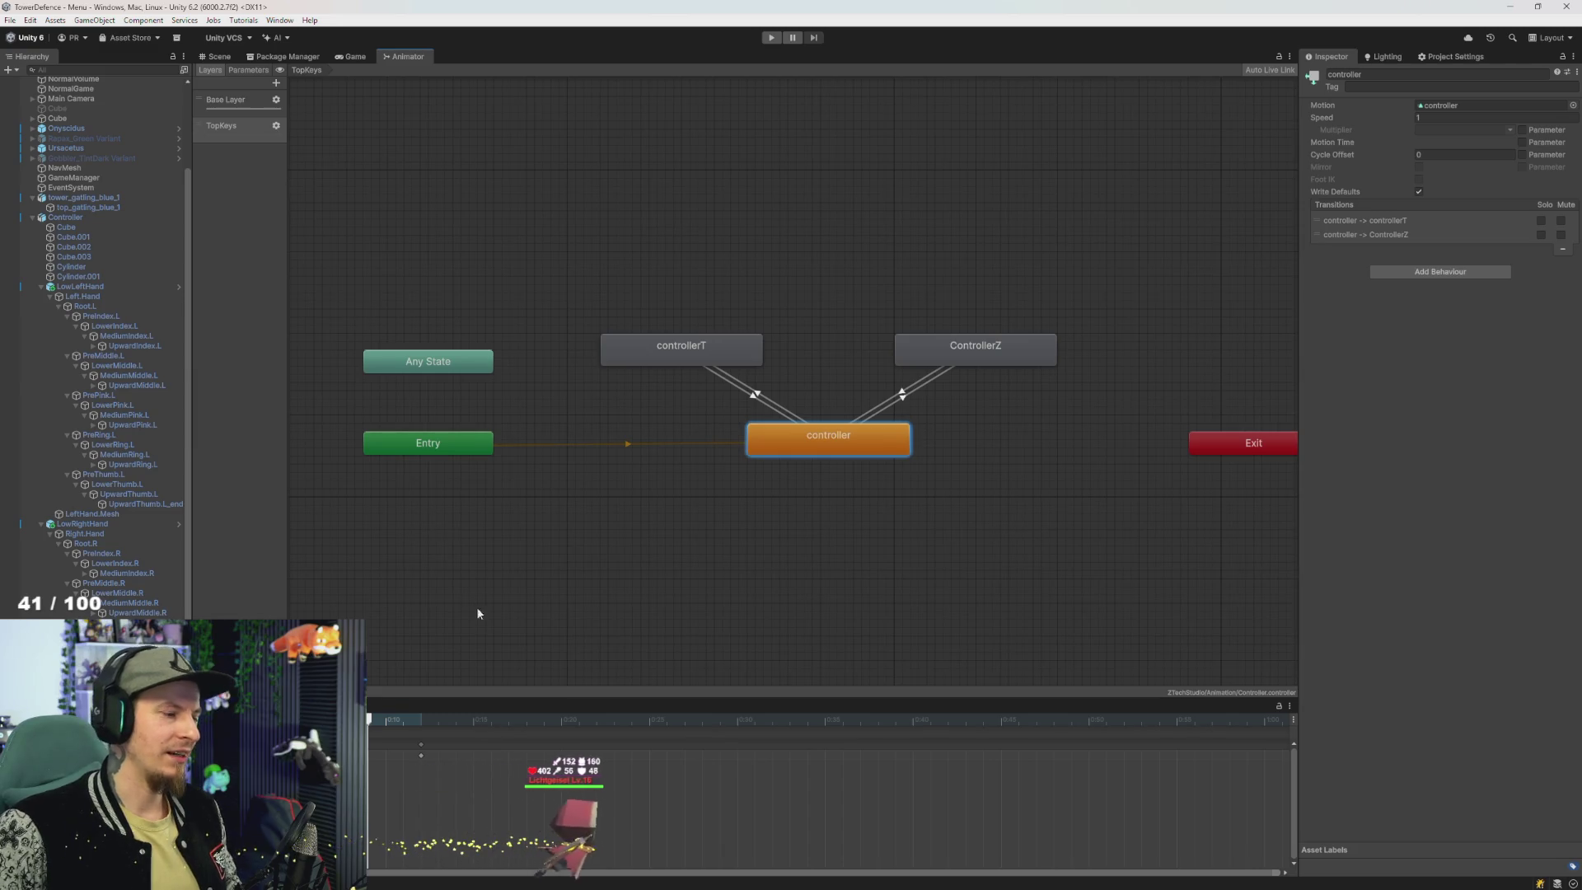
left_click(276, 125)
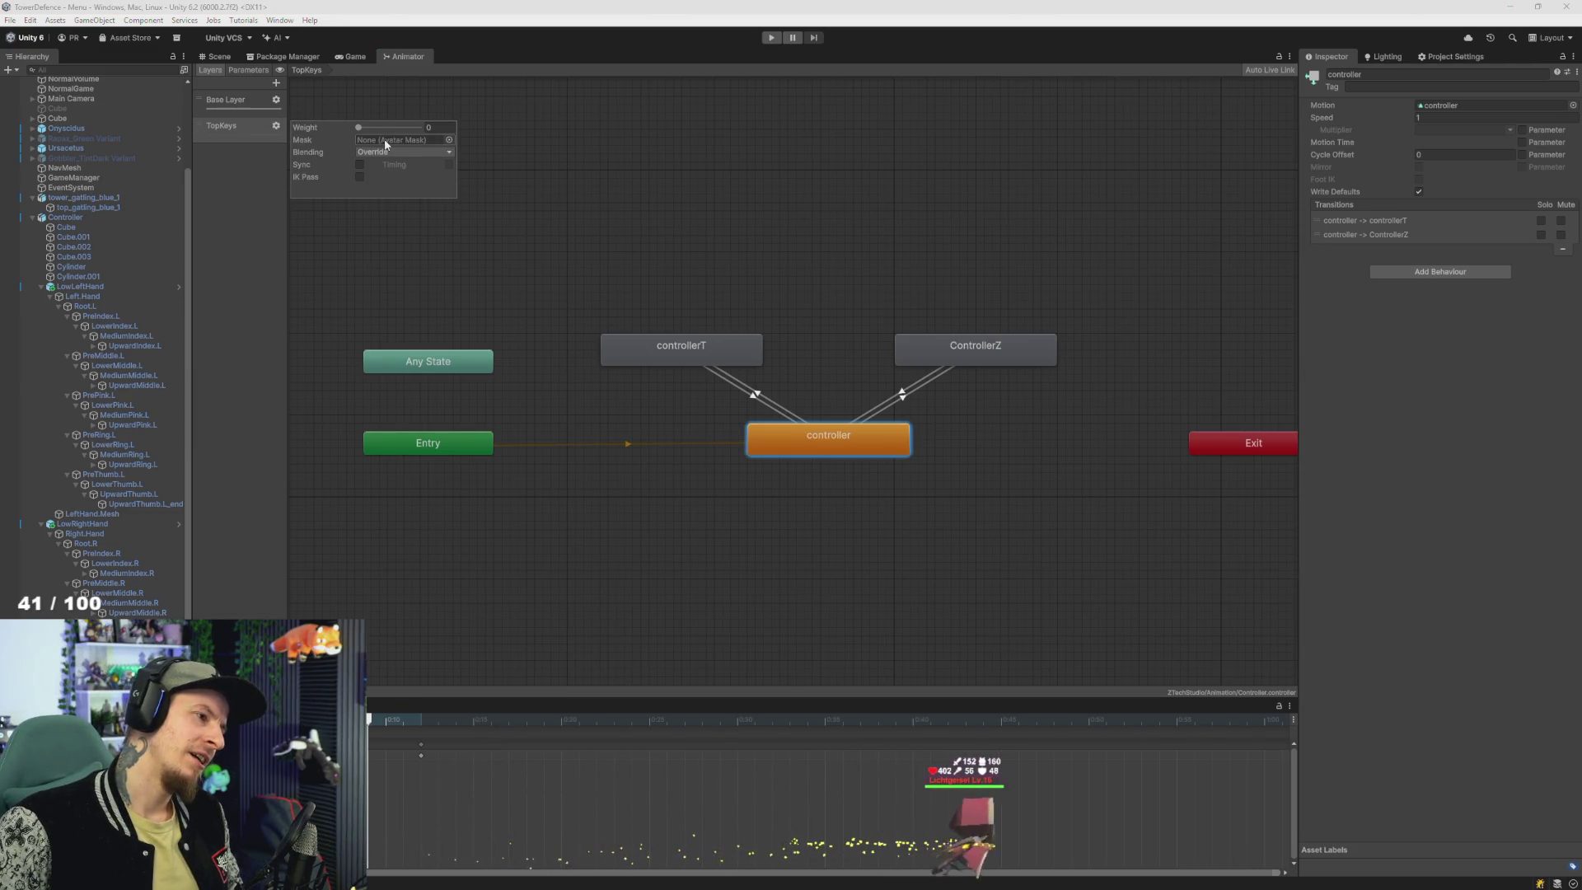
- Raise the TopKeys layer weight from 0 to 1, keeping the avatar mask at None
left_click(448, 141)
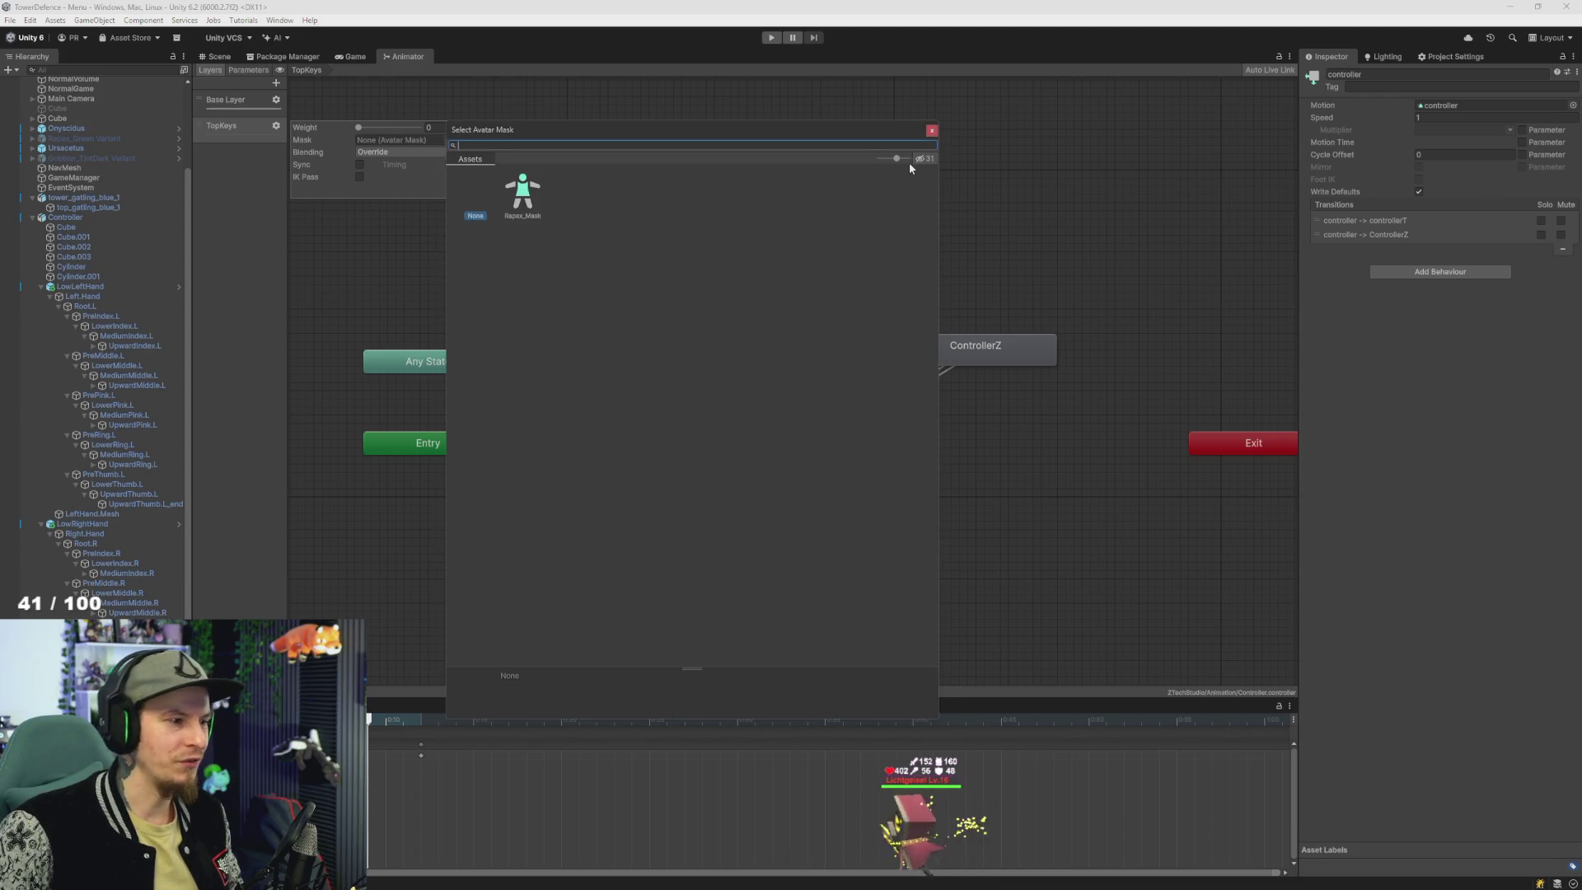
key("Escape")
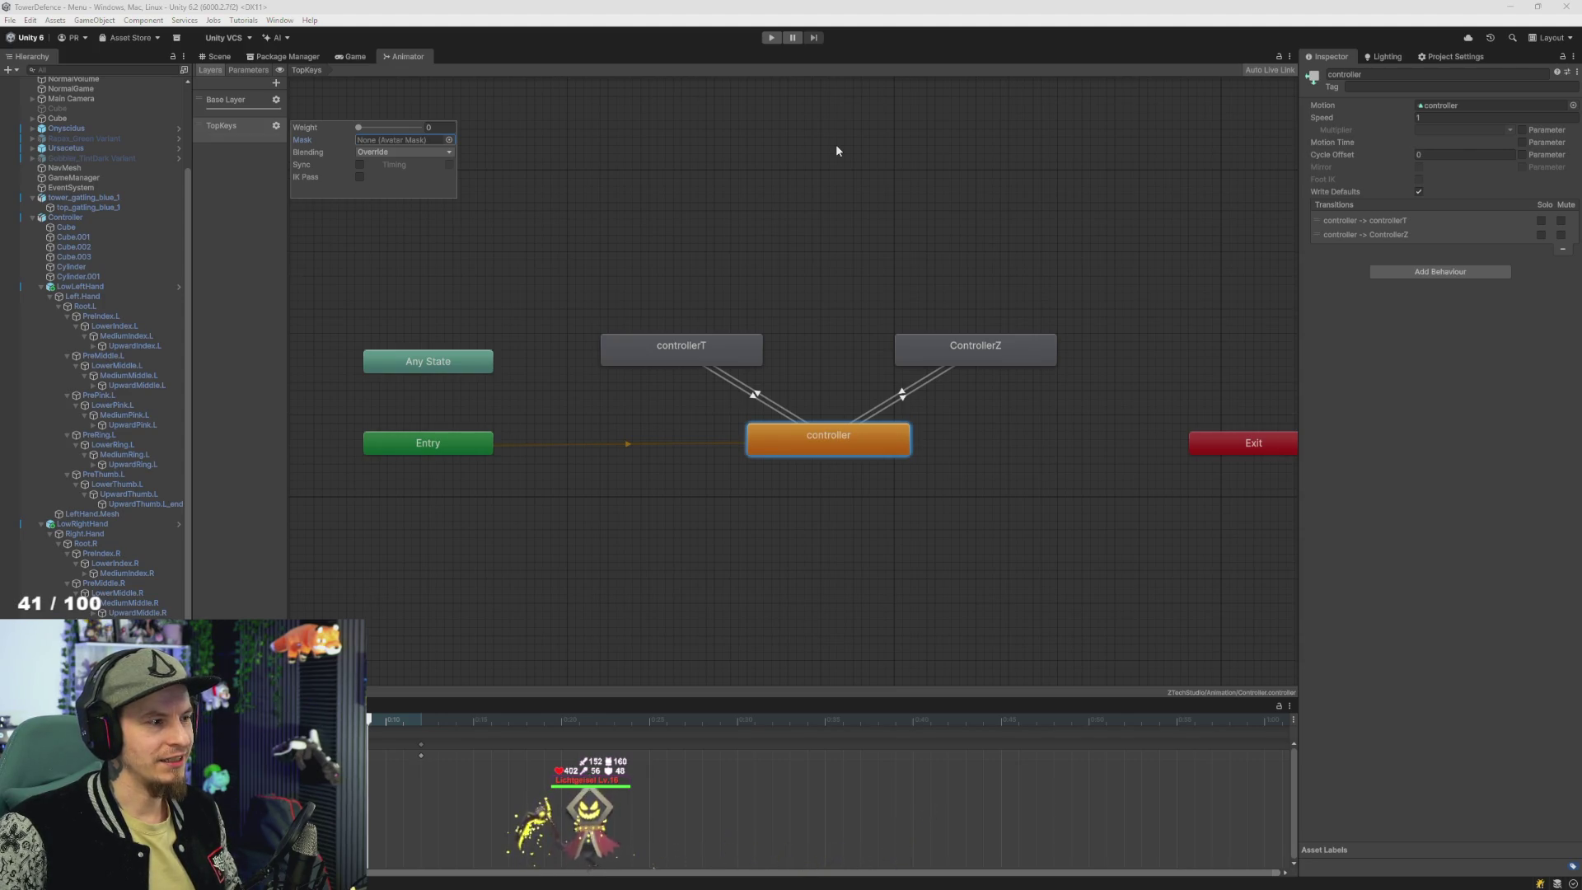
left_click(678, 176)
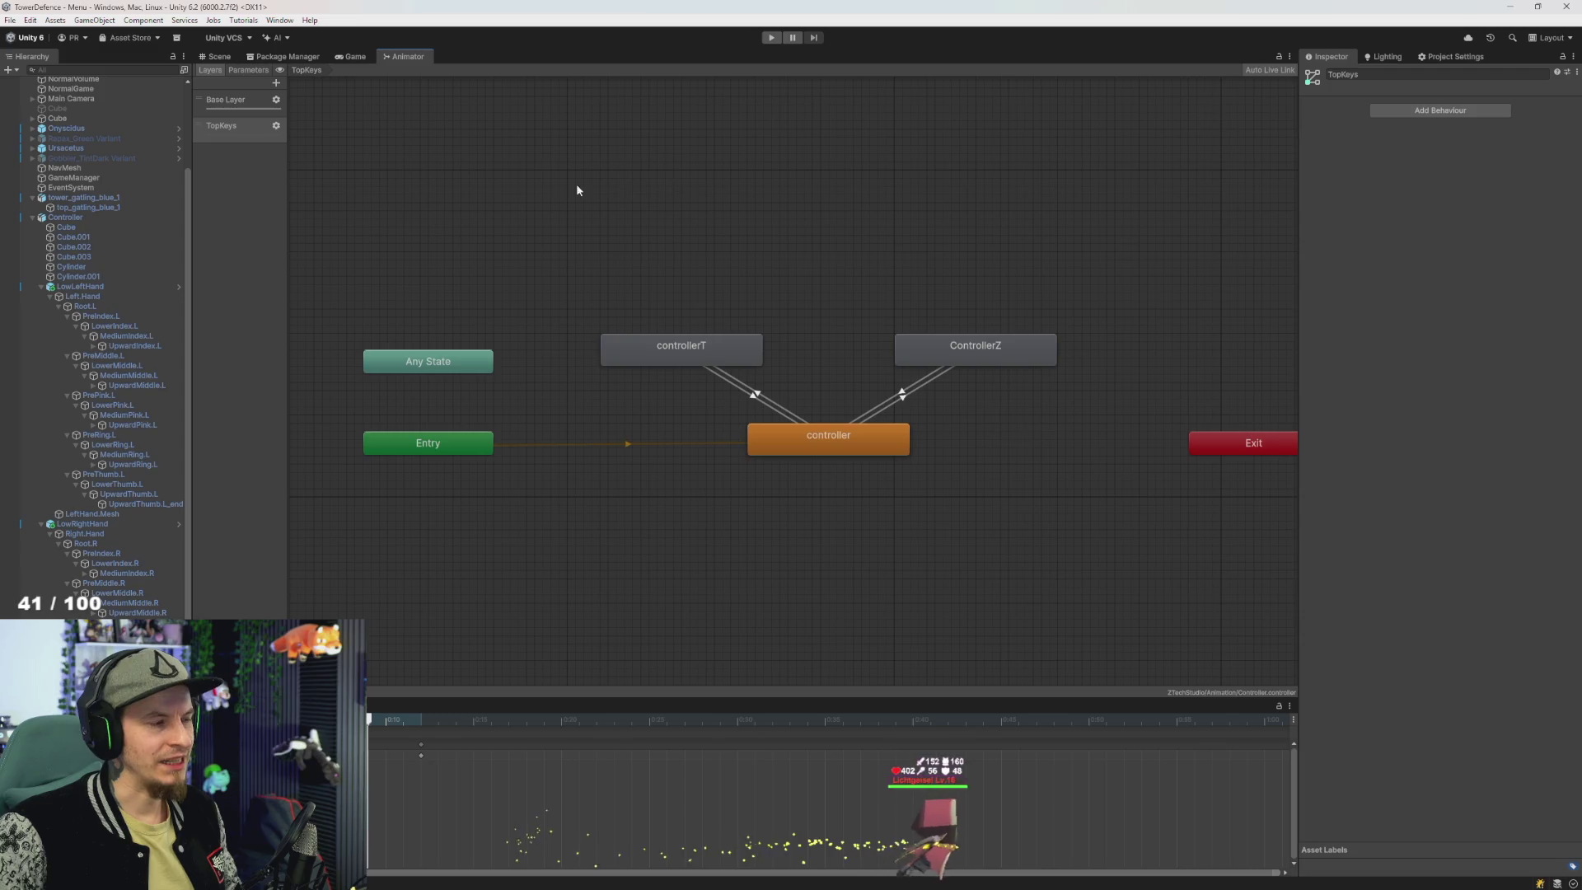
left_click(276, 126)
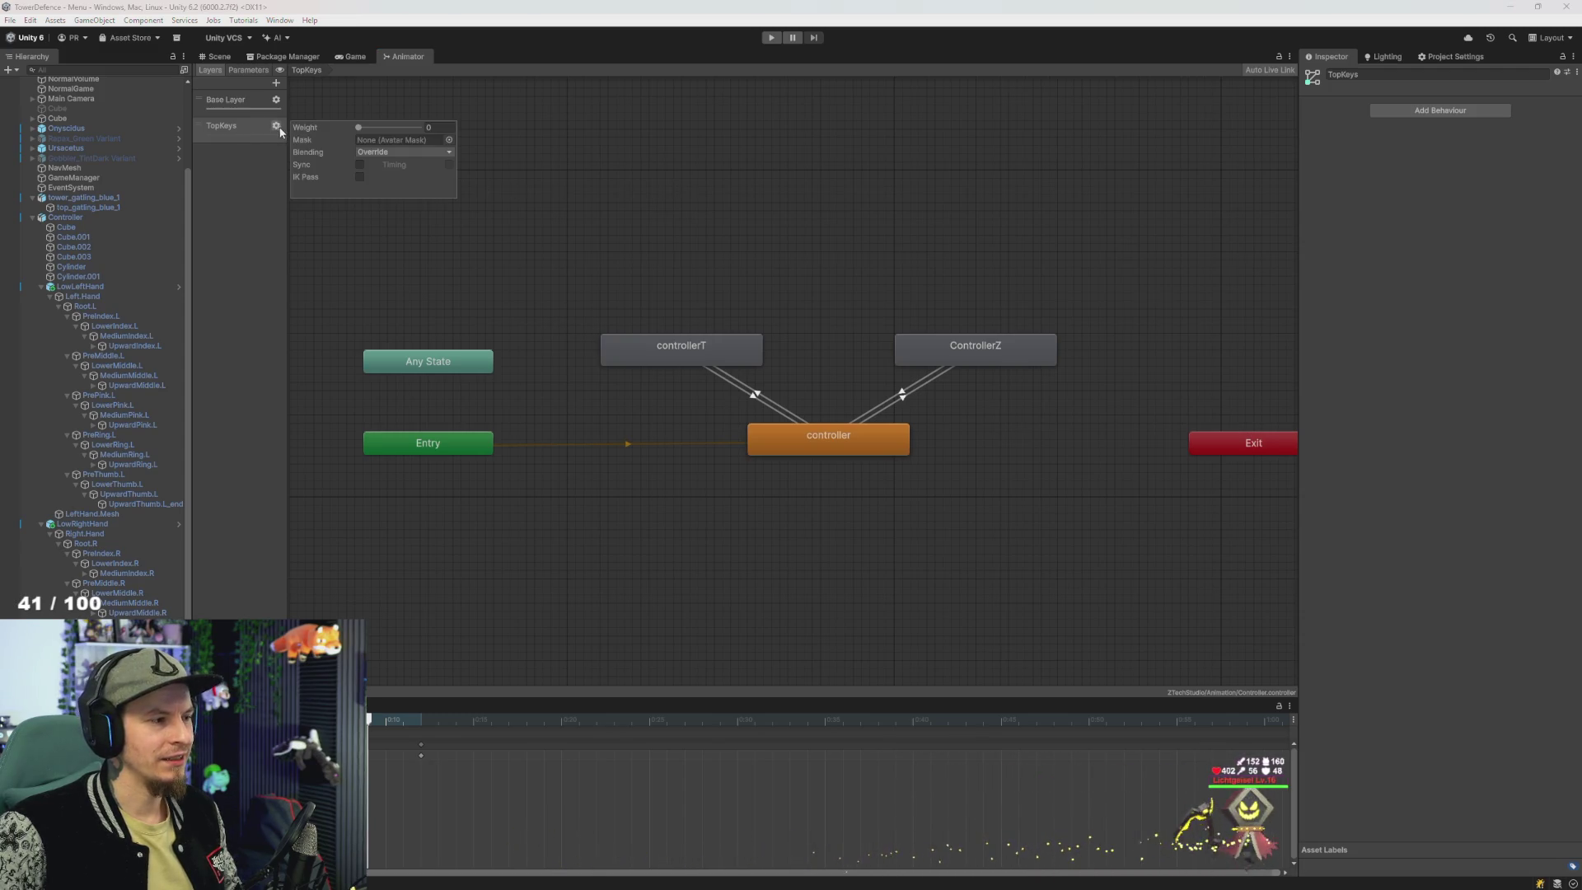
left_click_drag(356, 128, 437, 130)
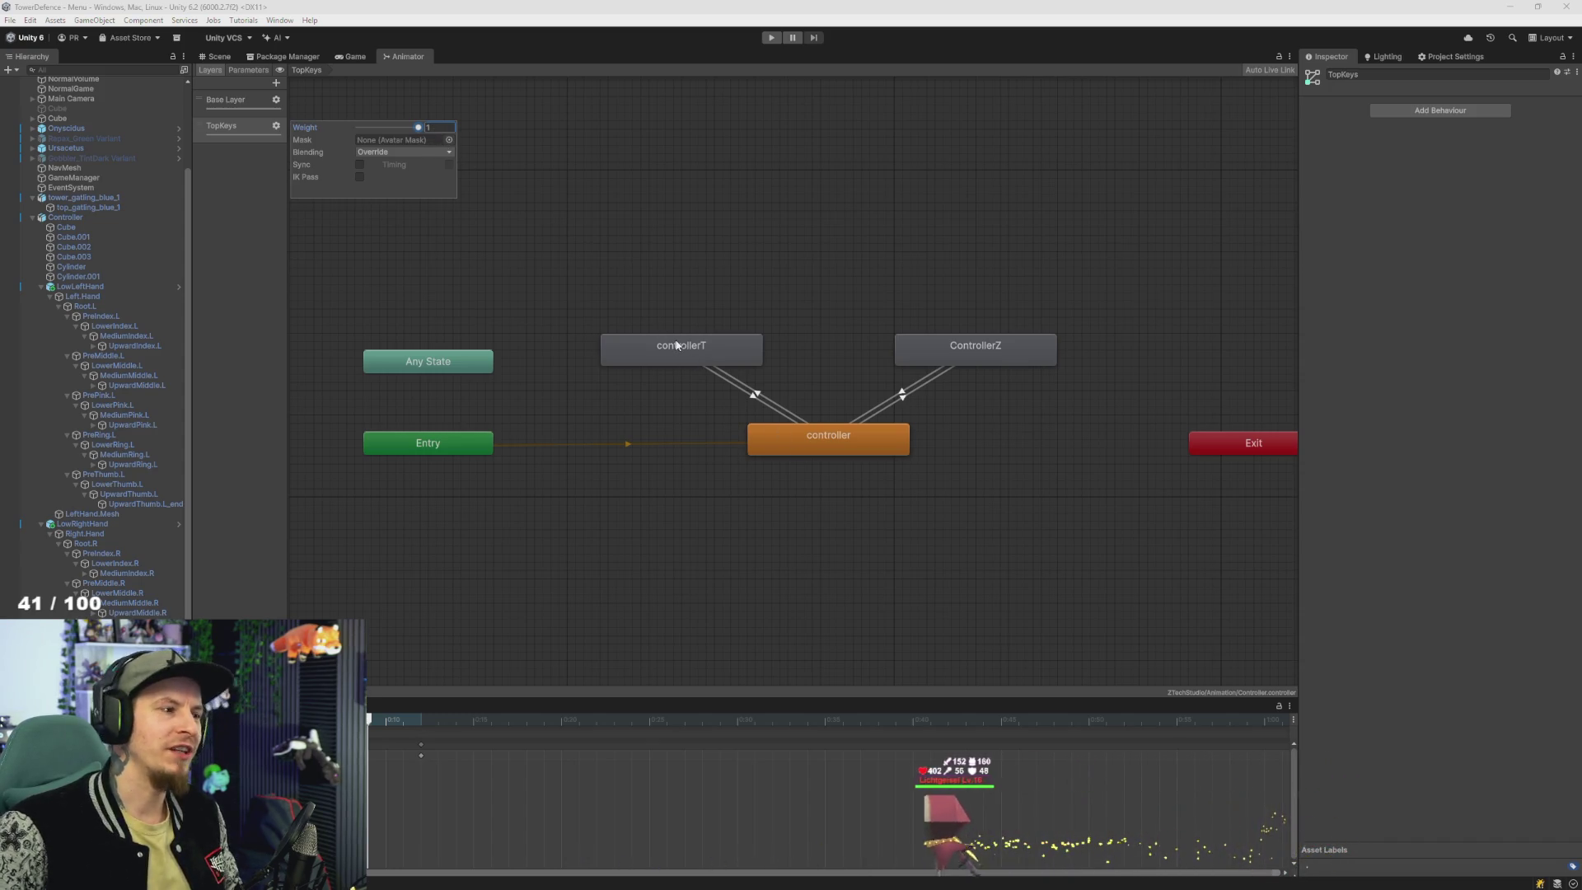
key("Escape")
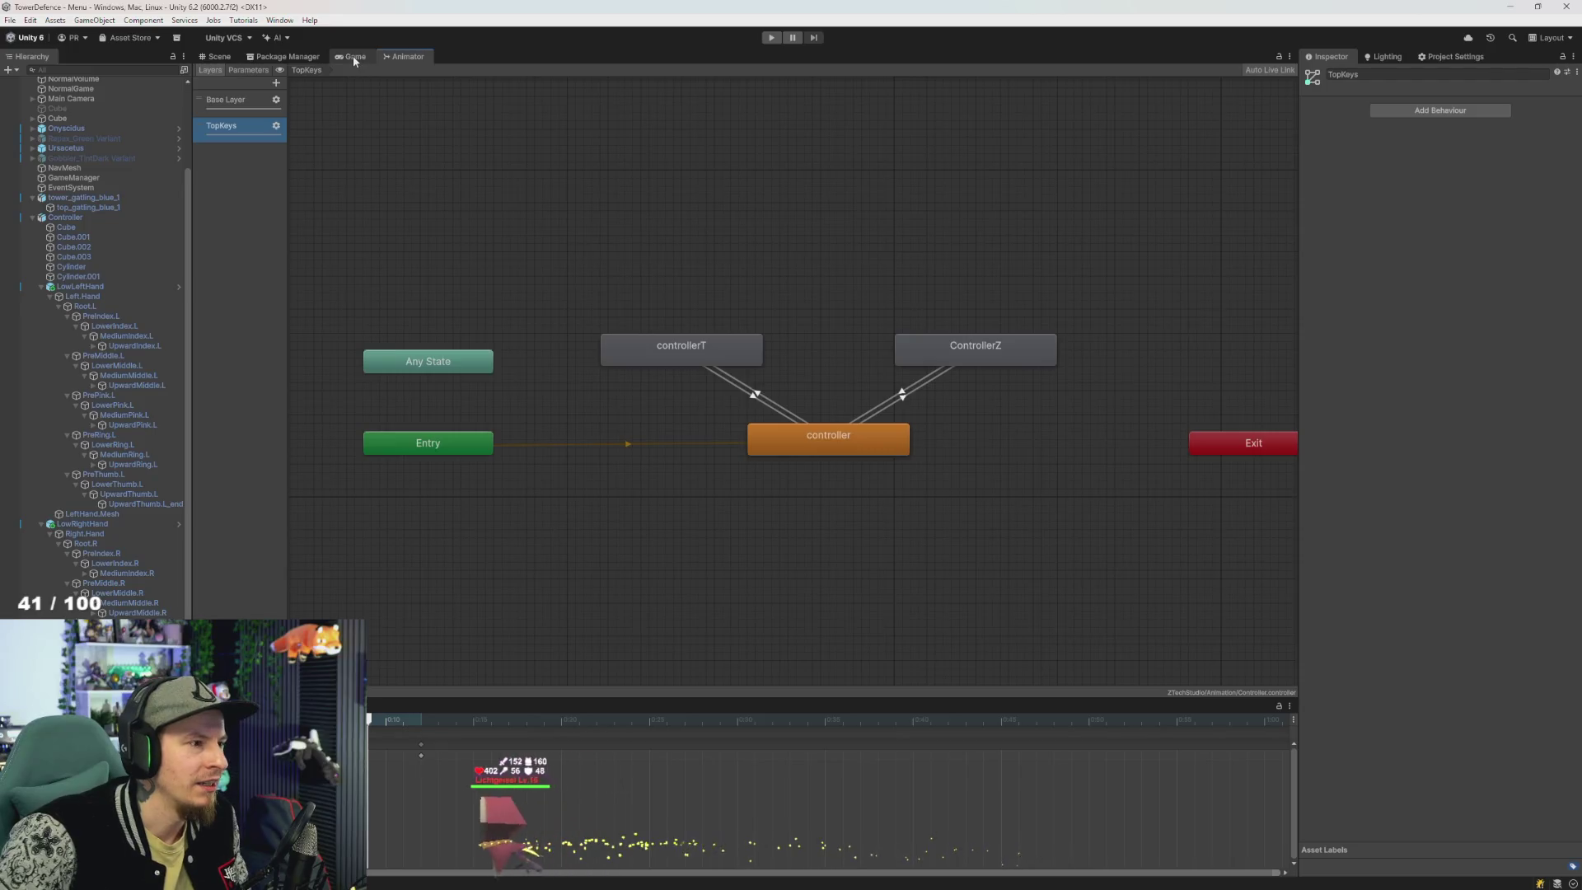
- Add two bool parameters, PressT and PressZ, to the animator's parameter list
left_click(248, 69)
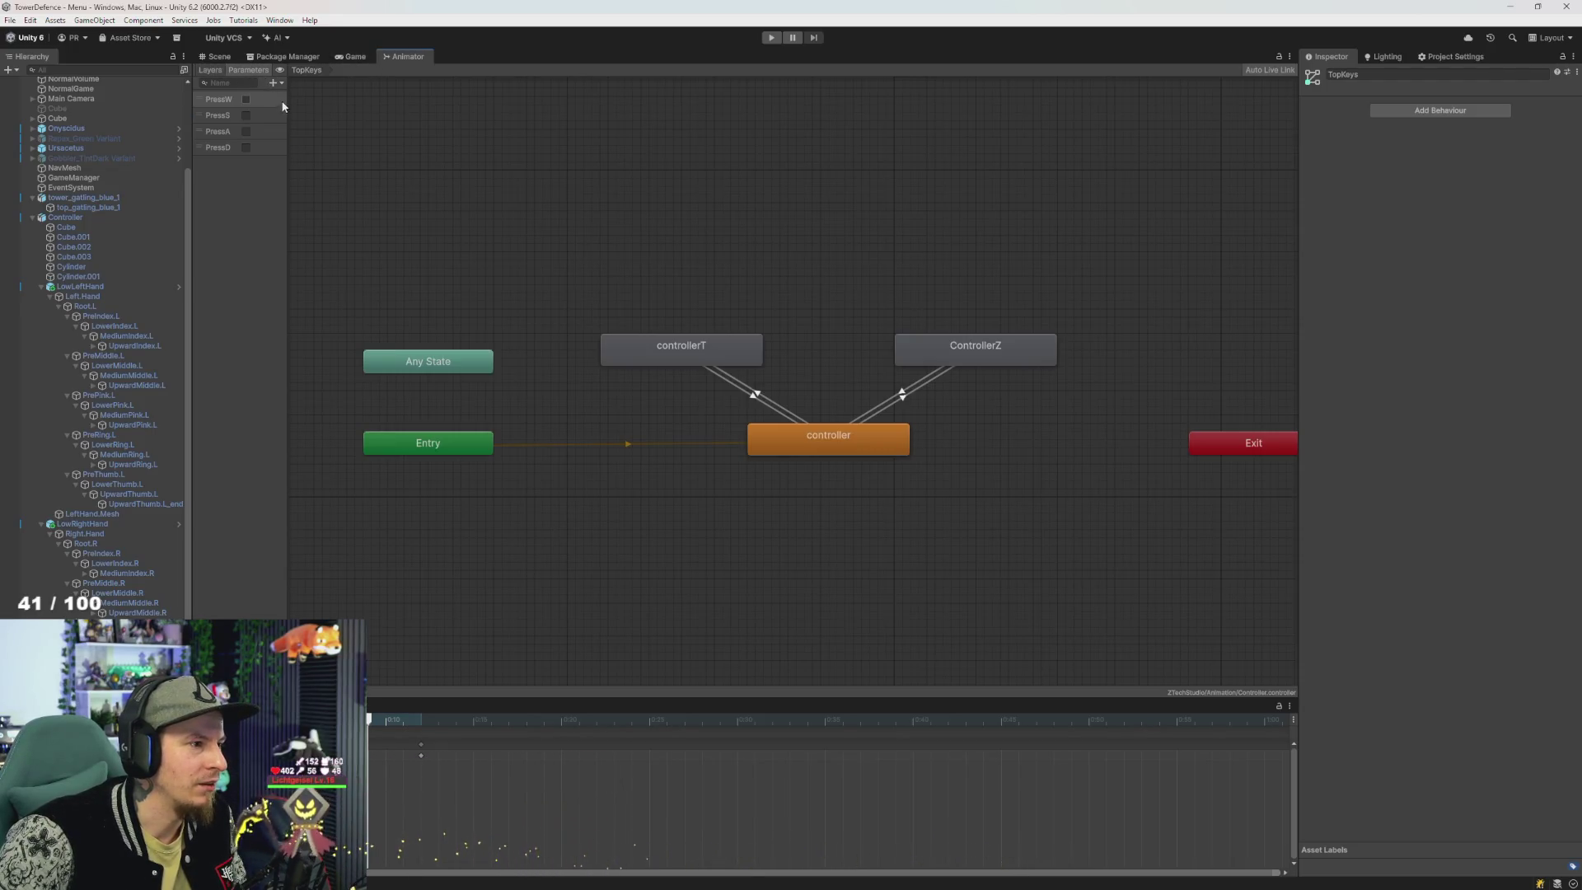
left_click(275, 82)
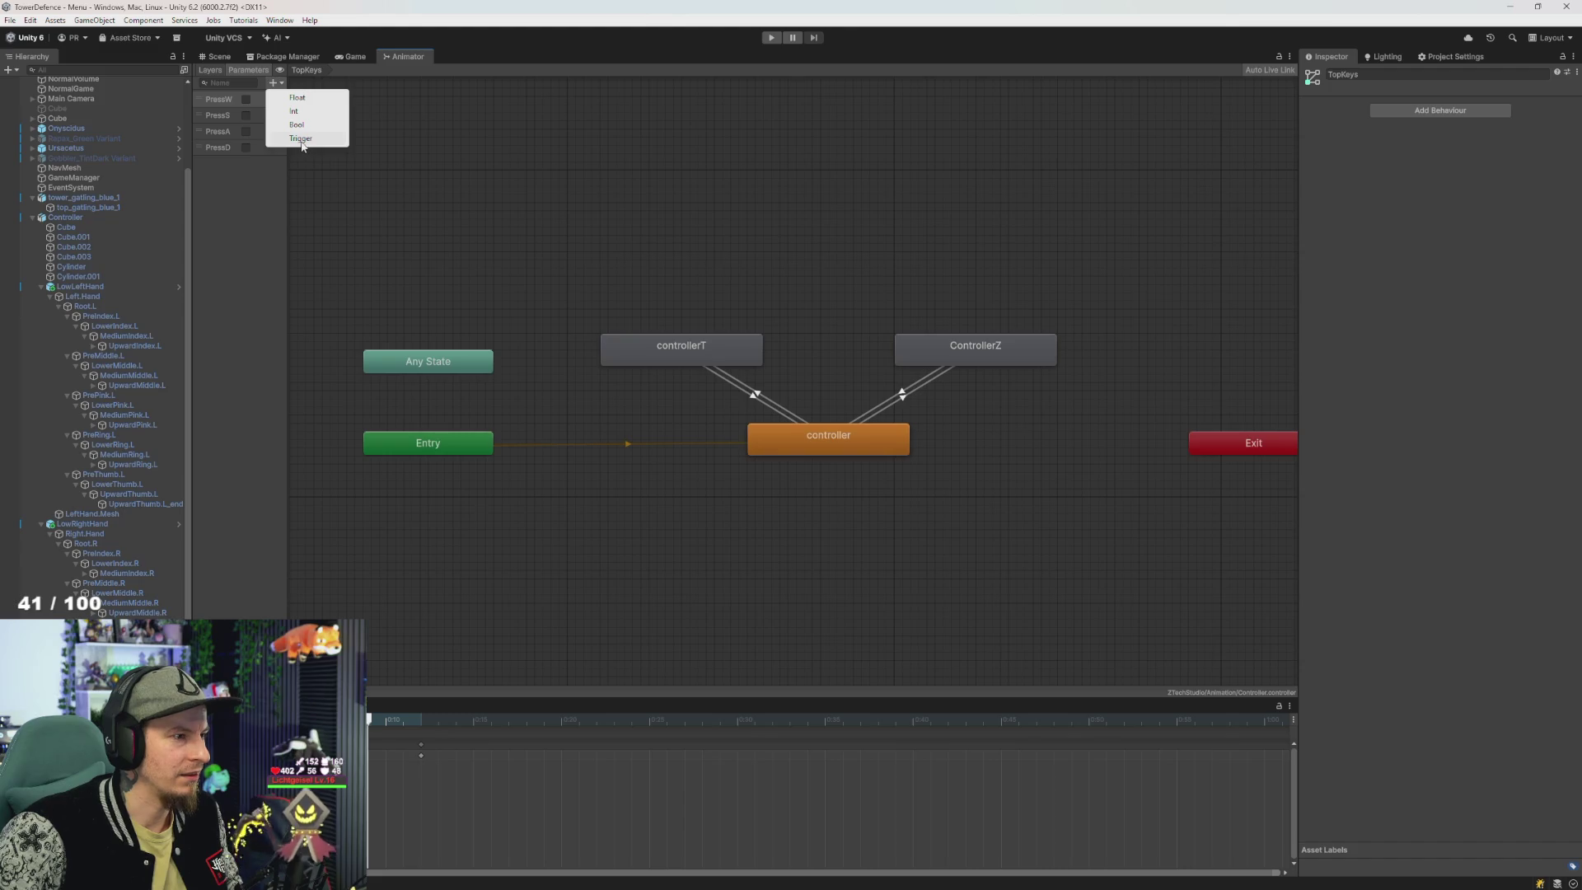
left_click(301, 139)
type("PressT")
key("Return")
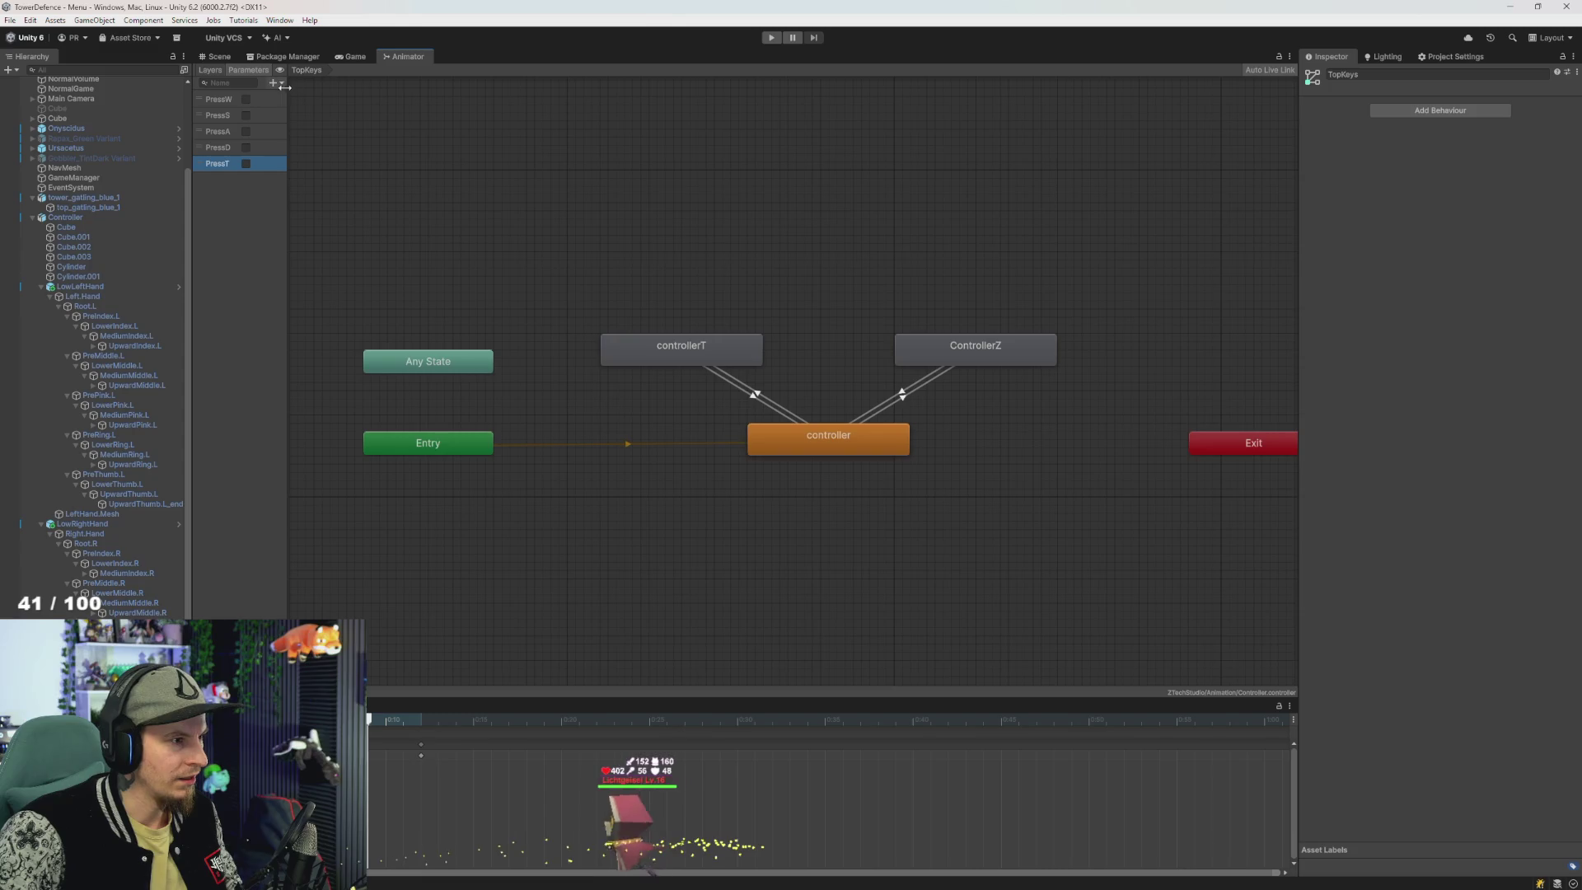
left_click(274, 82)
left_click(305, 125)
type("PressZ")
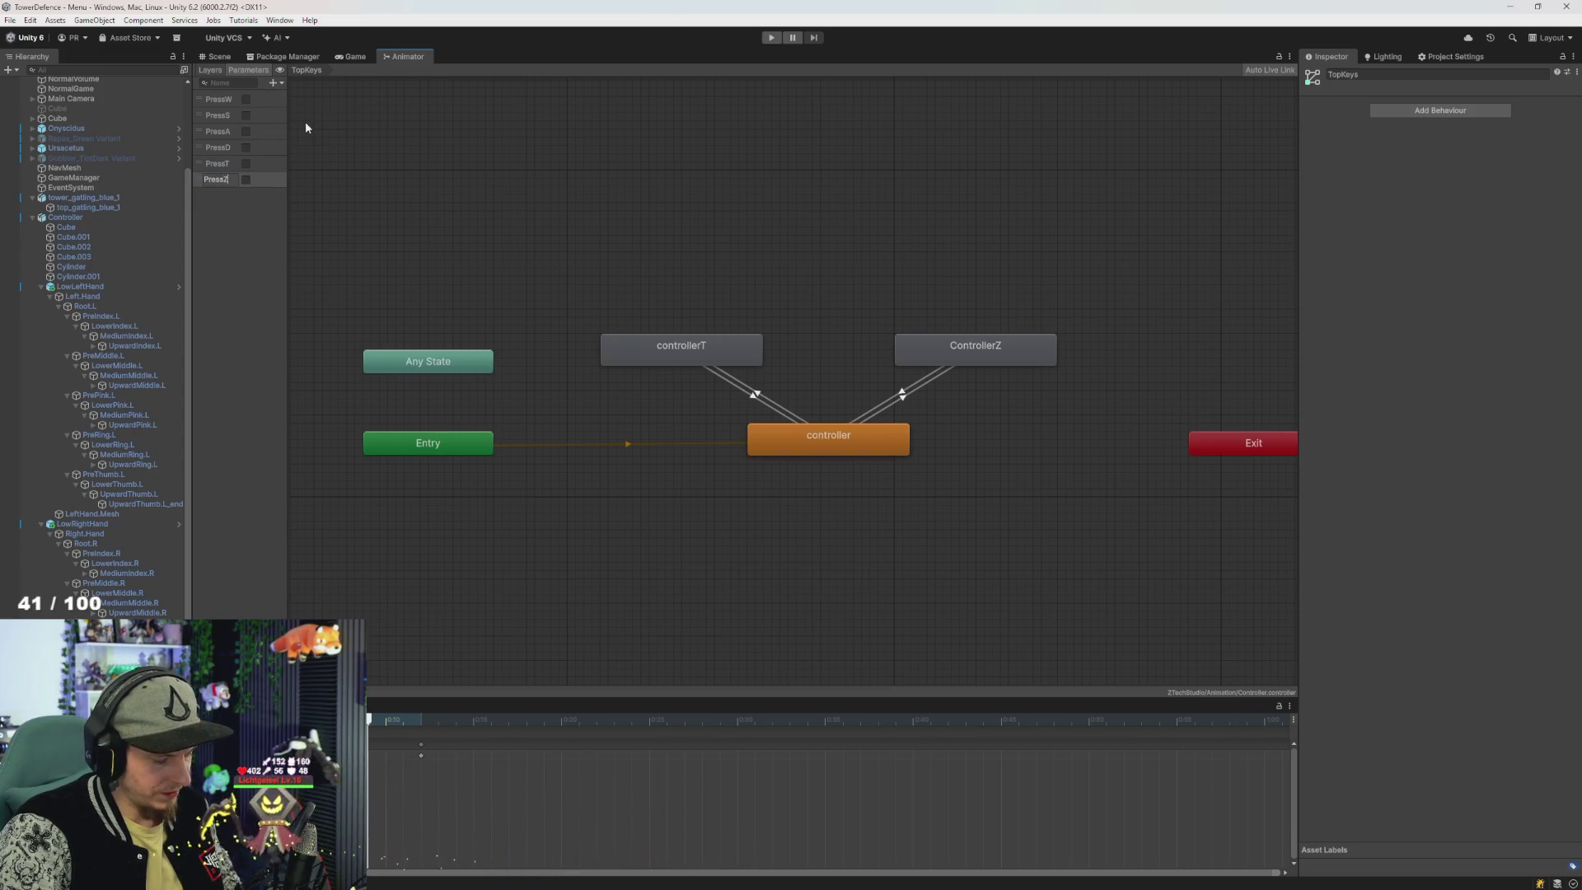
key("Return")
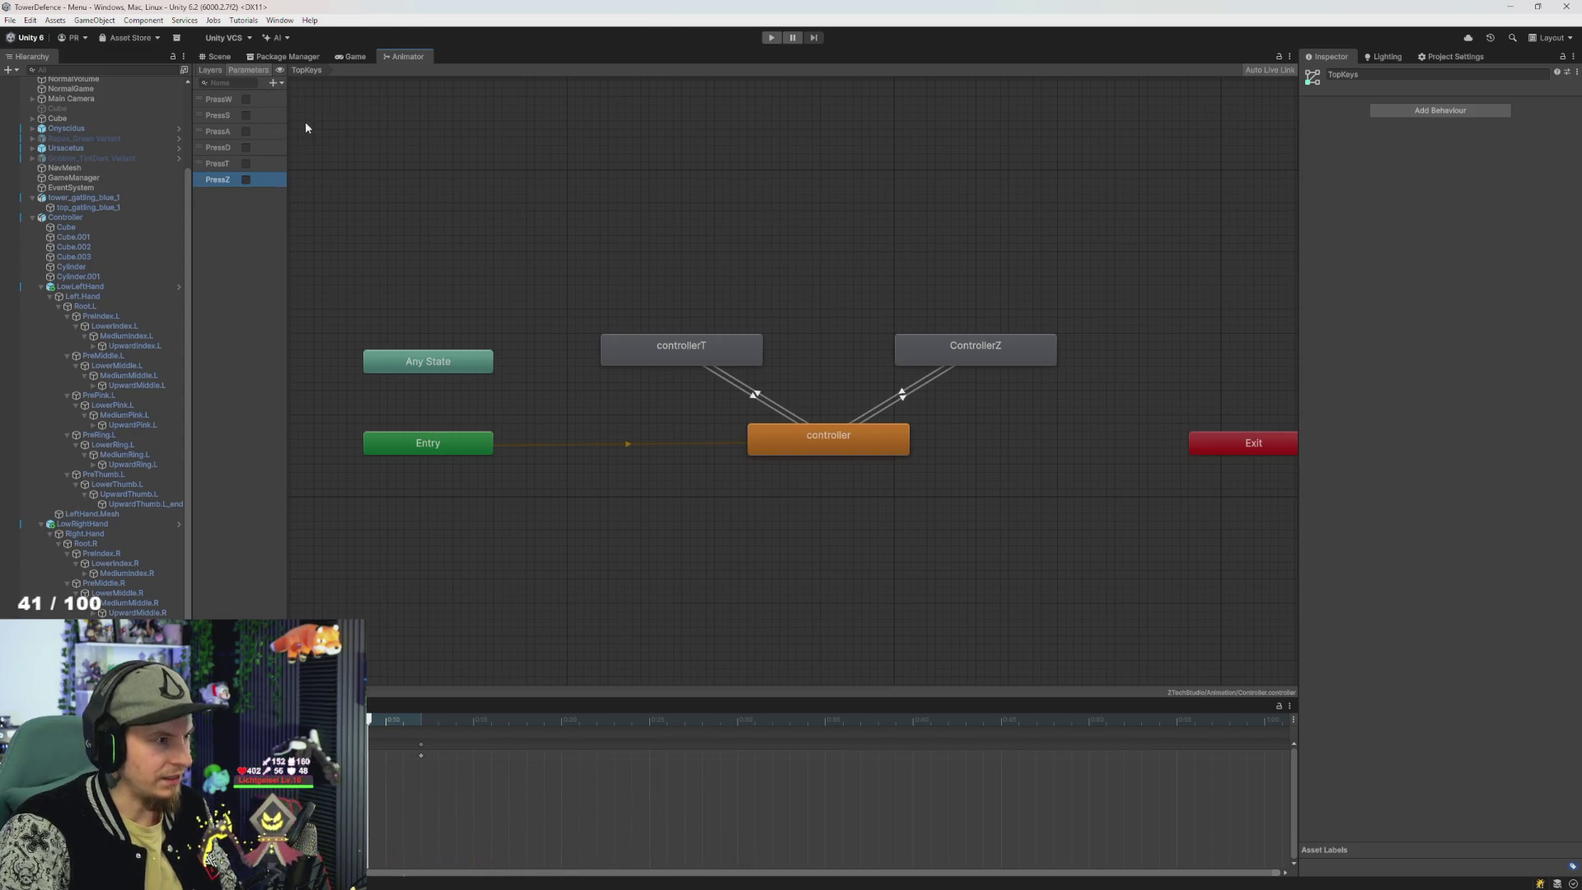
left_click(752, 399)
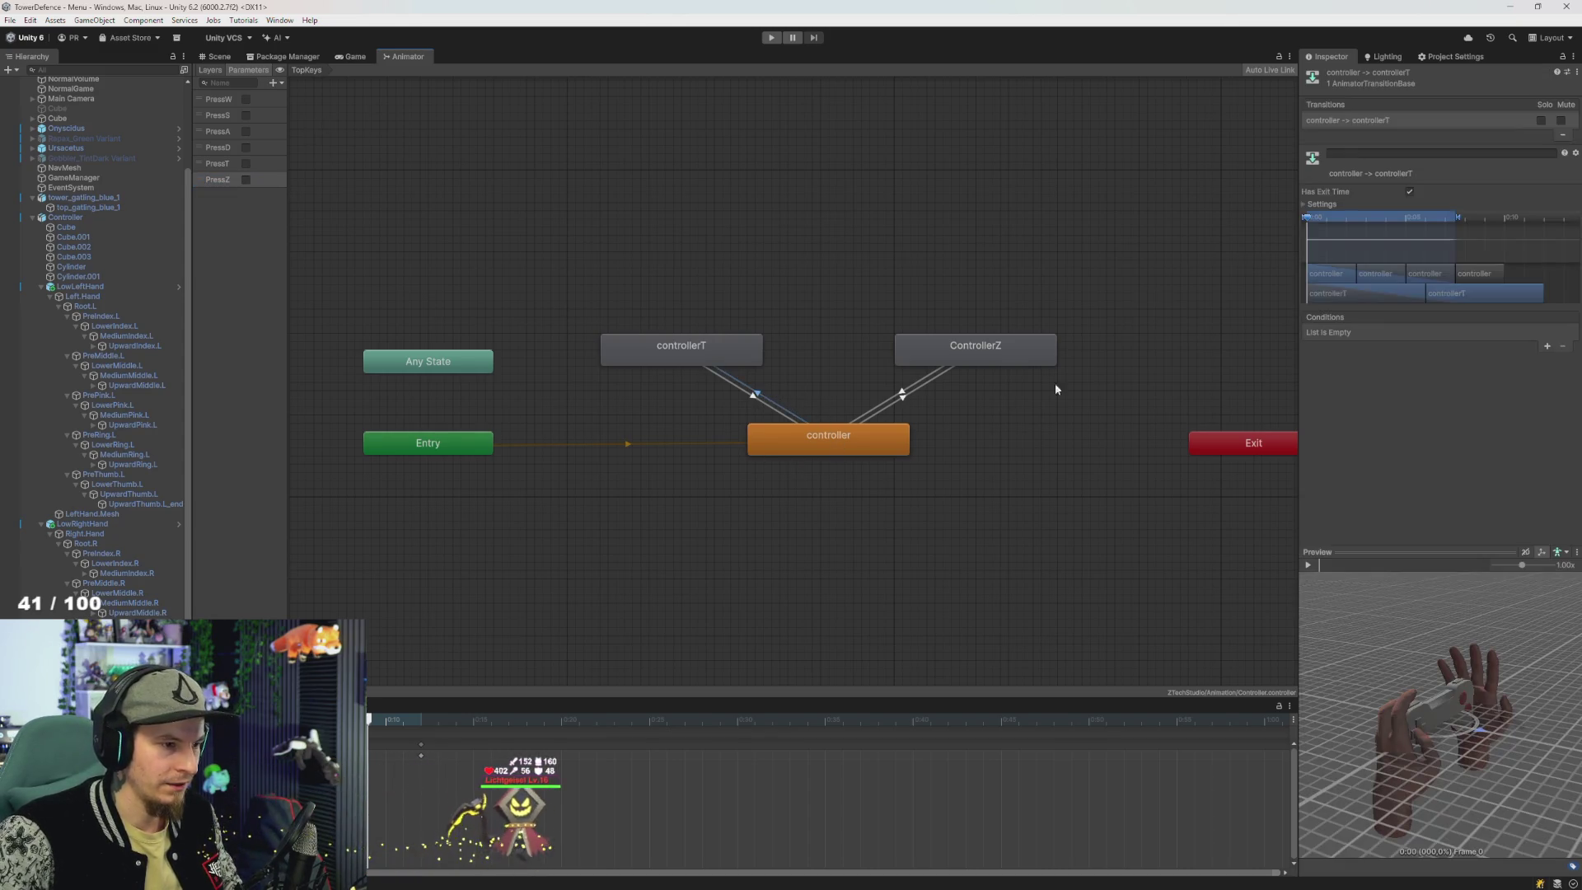
- Turn off Has Exit Time on the controller-to-controllerT and controller-to-ControllerZ transitions
left_click(1409, 191)
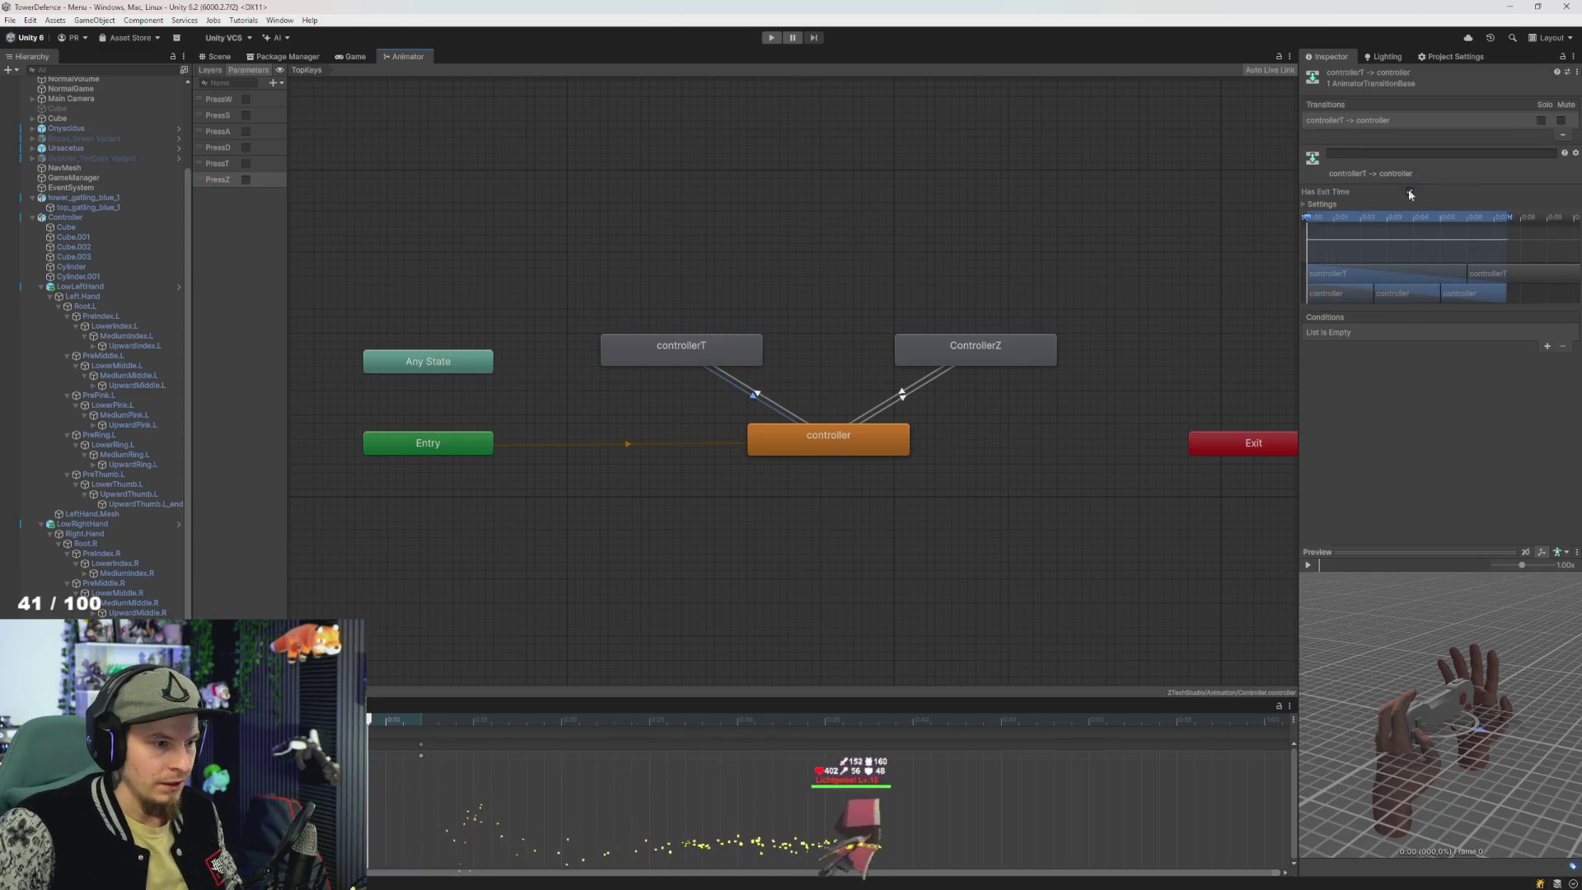
left_click(937, 371)
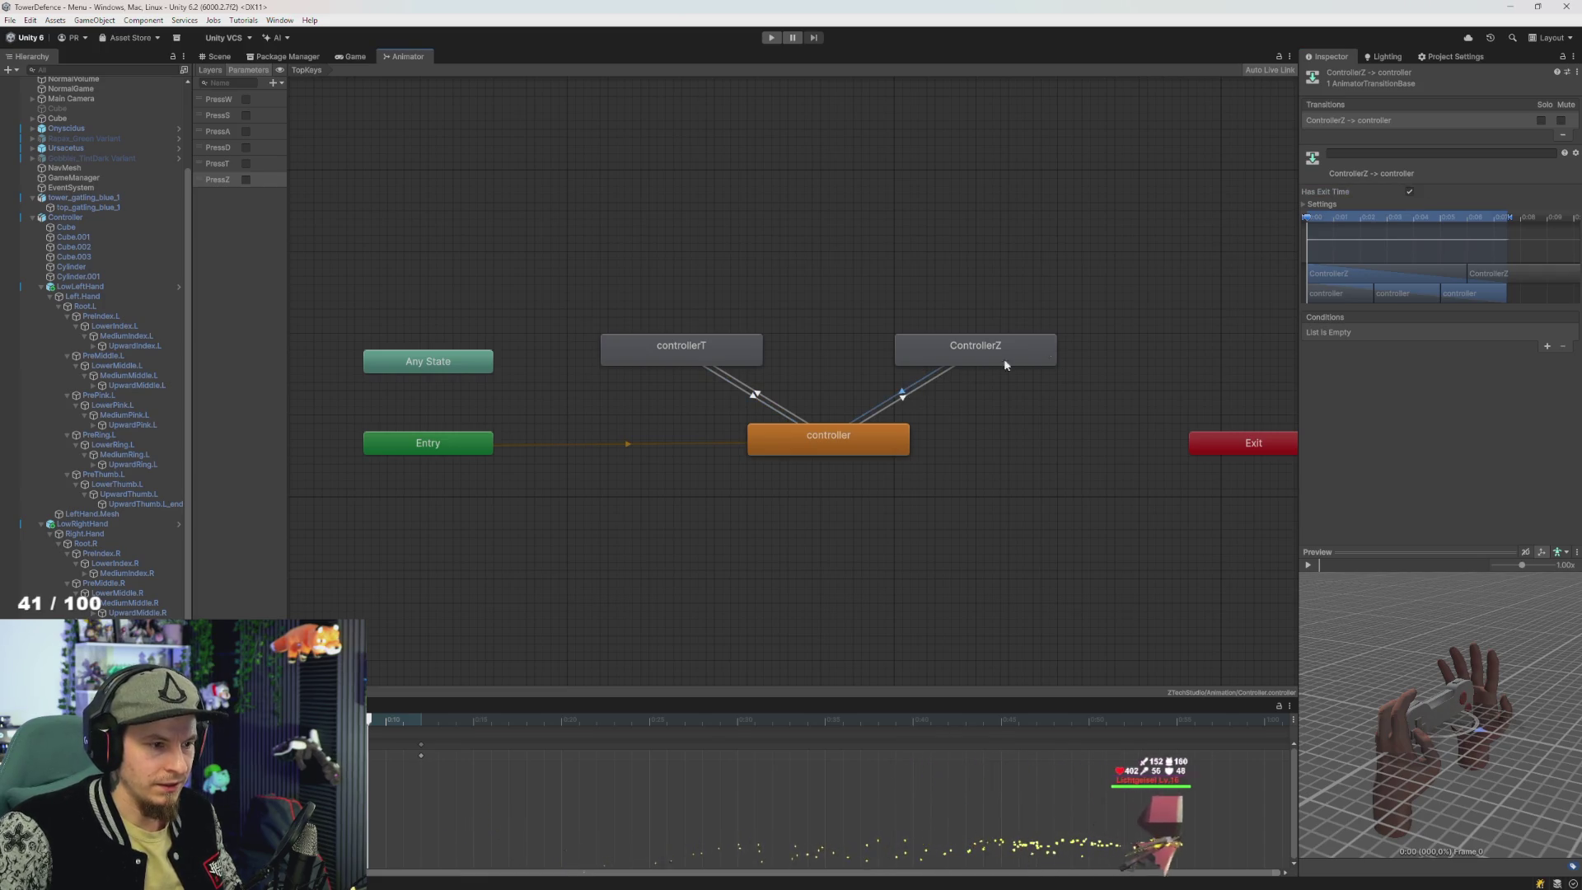
left_click(890, 392)
left_click(1409, 191)
- Require PressT true from controller to controllerT, and PressT false going back
left_click(762, 396)
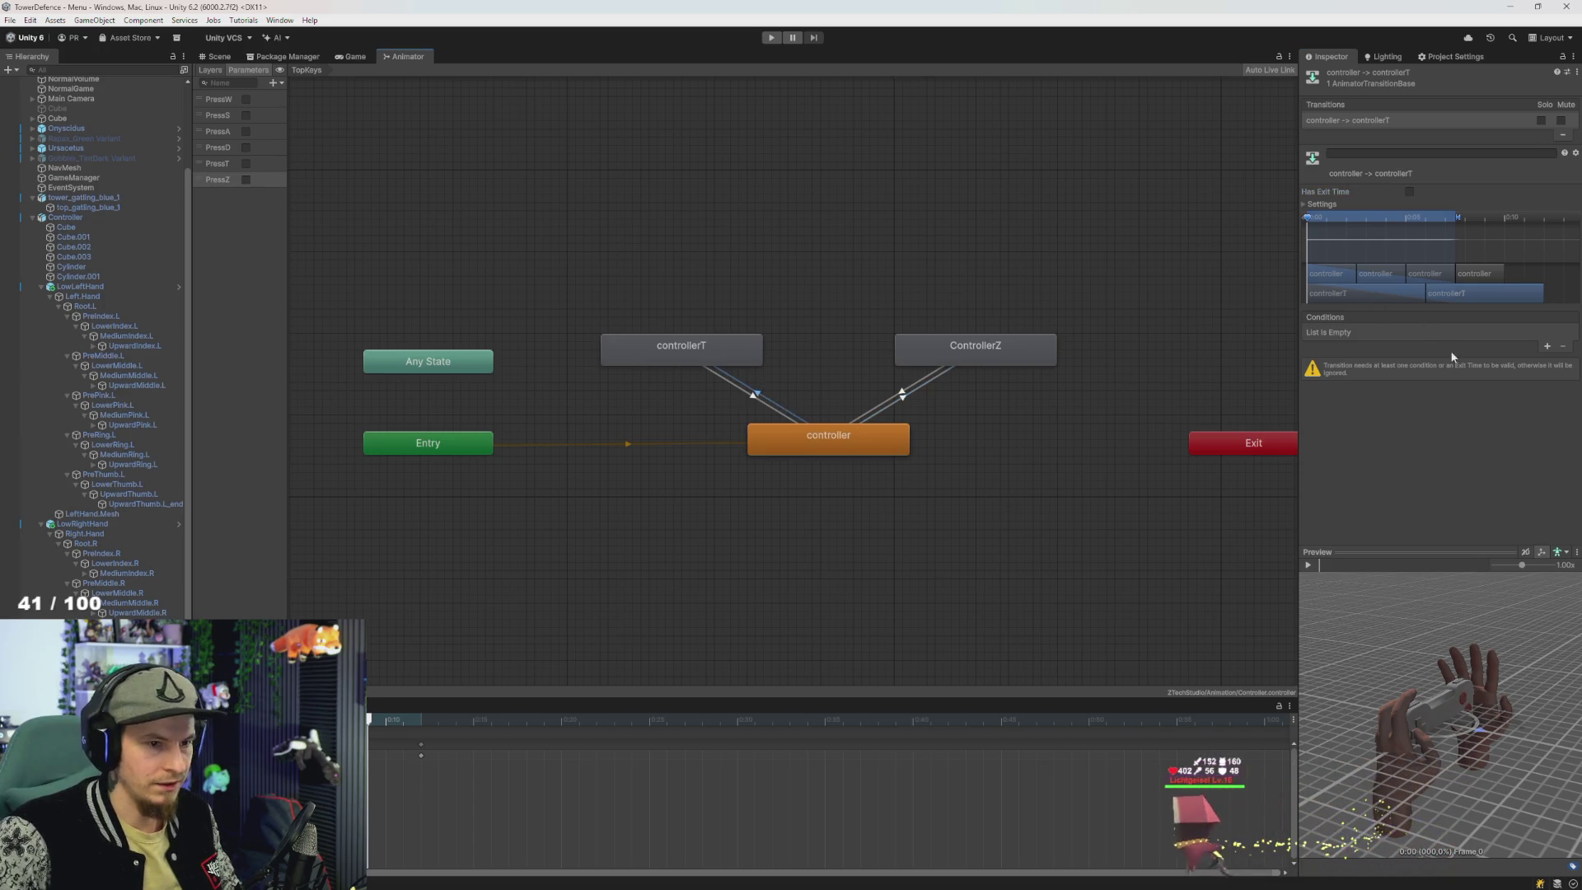
left_click(1546, 346)
left_click(1372, 332)
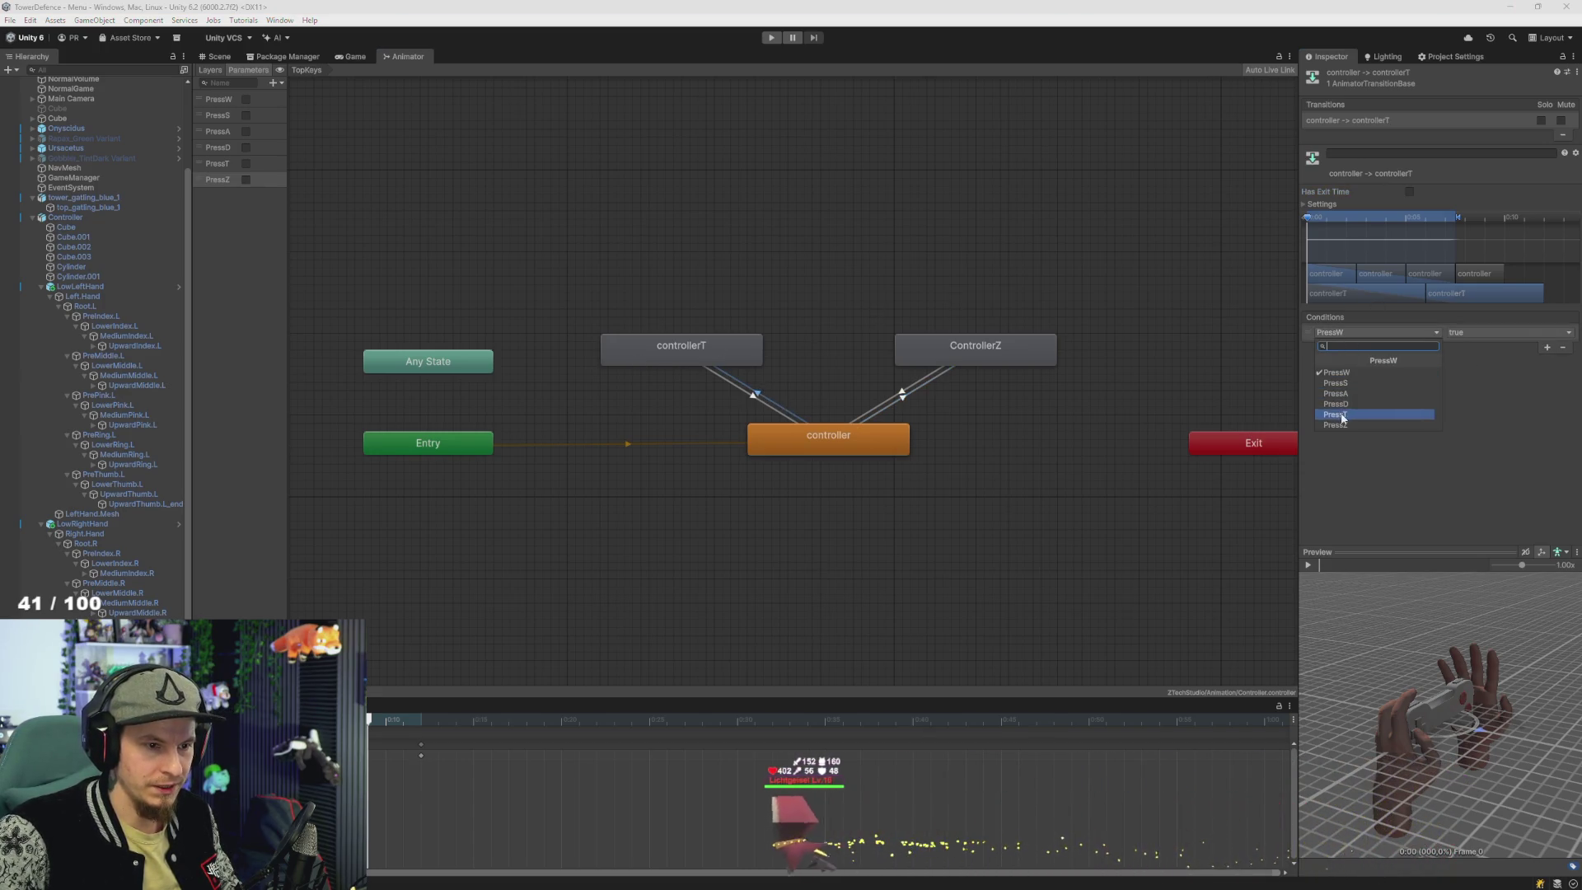
left_click(1334, 414)
left_click(762, 402)
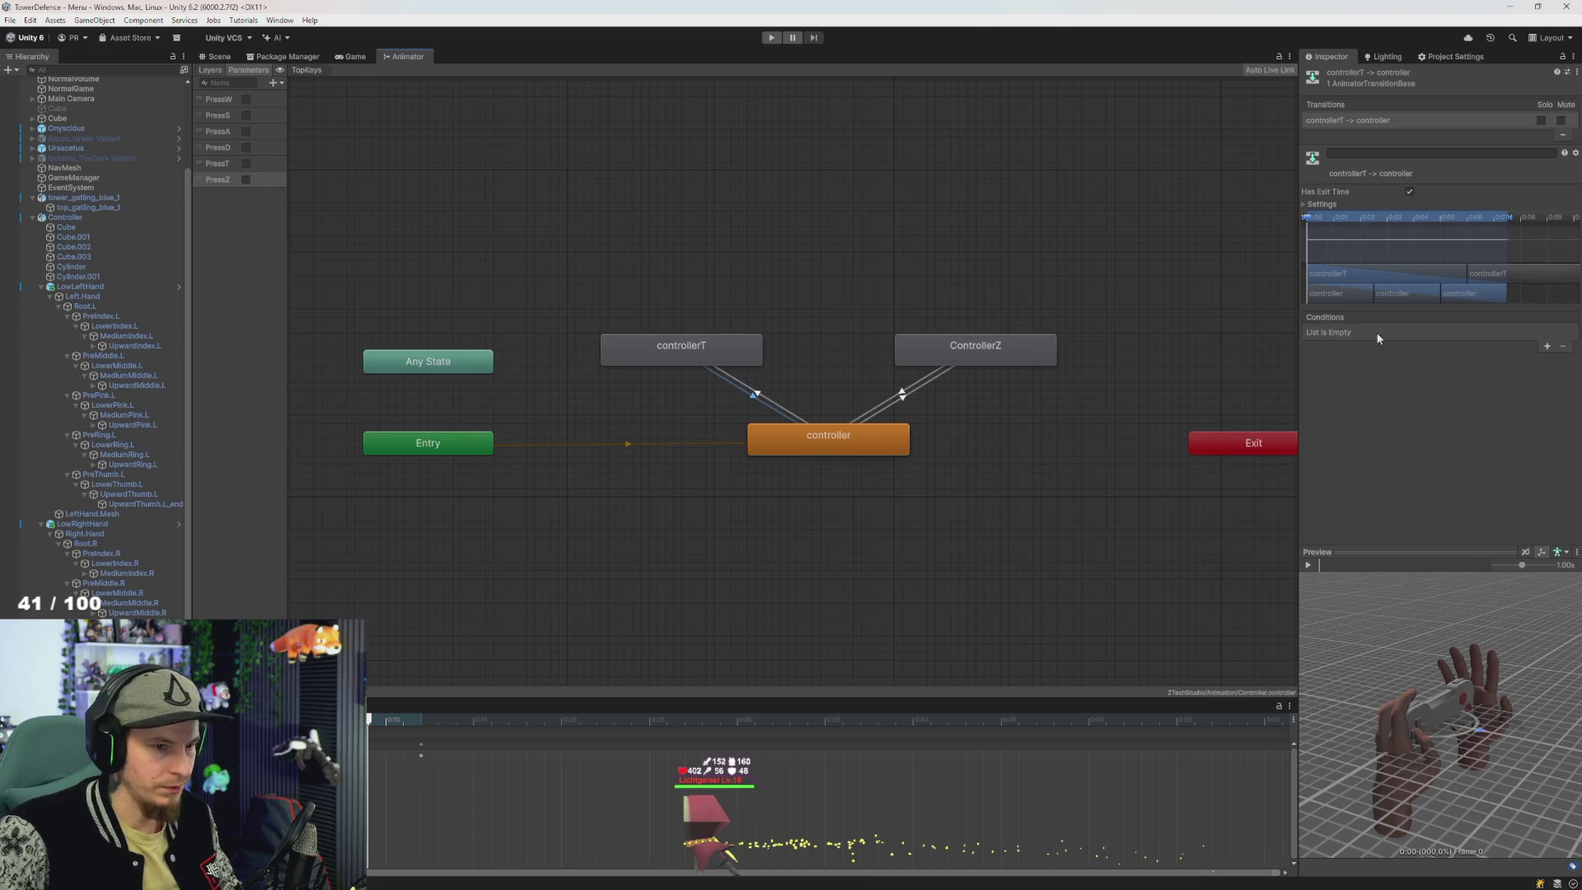
left_click(1546, 346)
left_click(1337, 333)
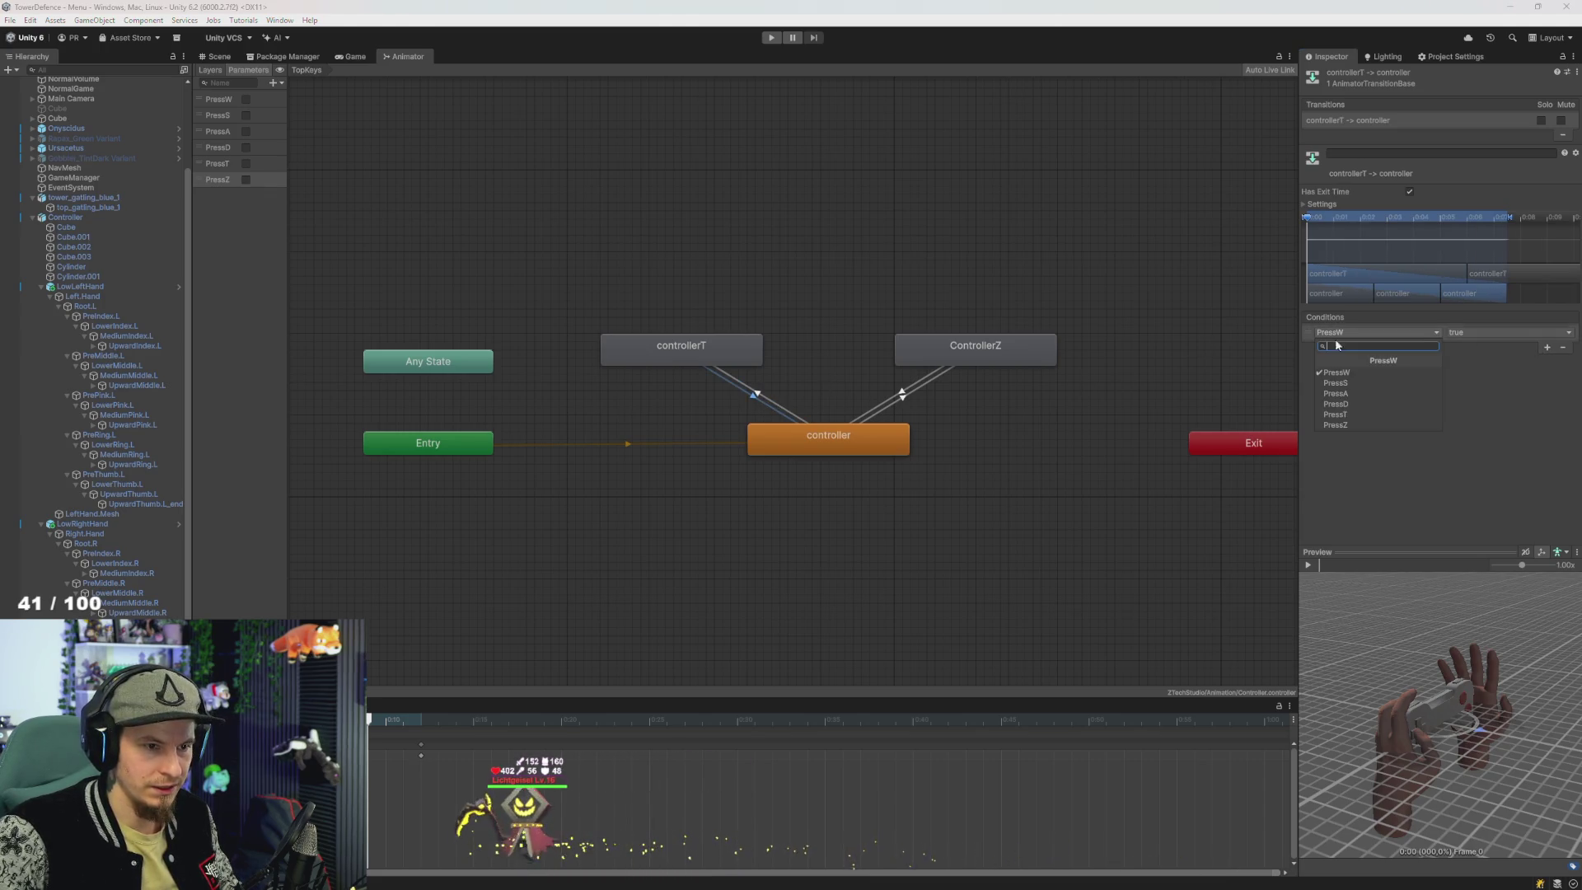
left_click(1334, 414)
left_click(1483, 332)
left_click(1483, 360)
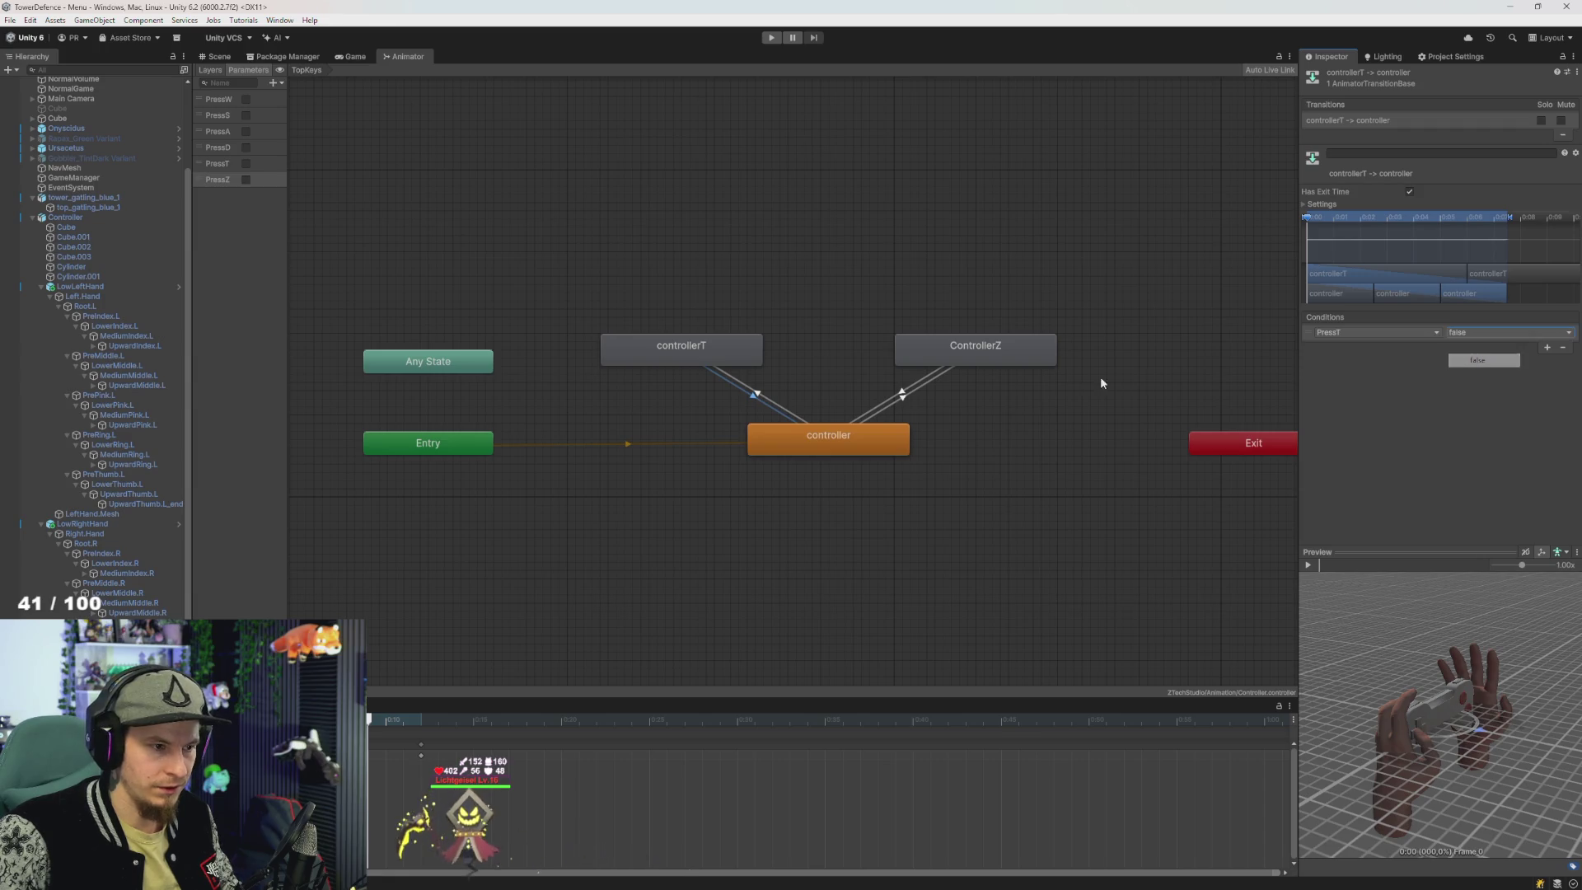
- Require PressZ true from controller to ControllerZ, and PressZ false on the return
left_click(903, 395)
left_click(1546, 346)
left_click(1346, 333)
left_click(1348, 412)
left_click(1497, 333)
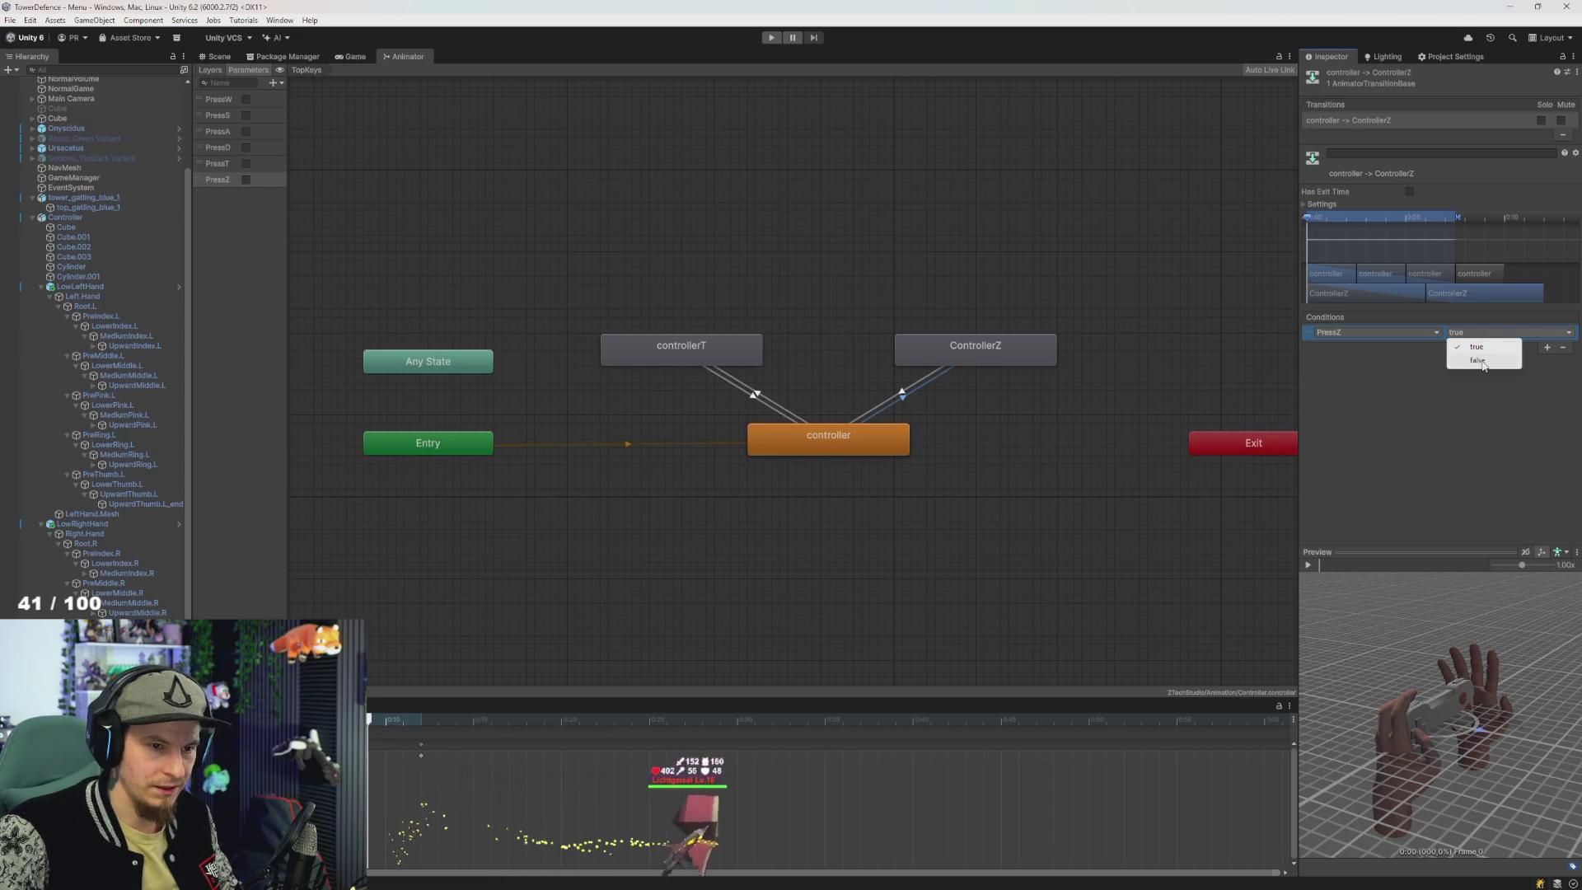
left_click(924, 397)
left_click(1546, 347)
left_click(1346, 334)
left_click(1336, 424)
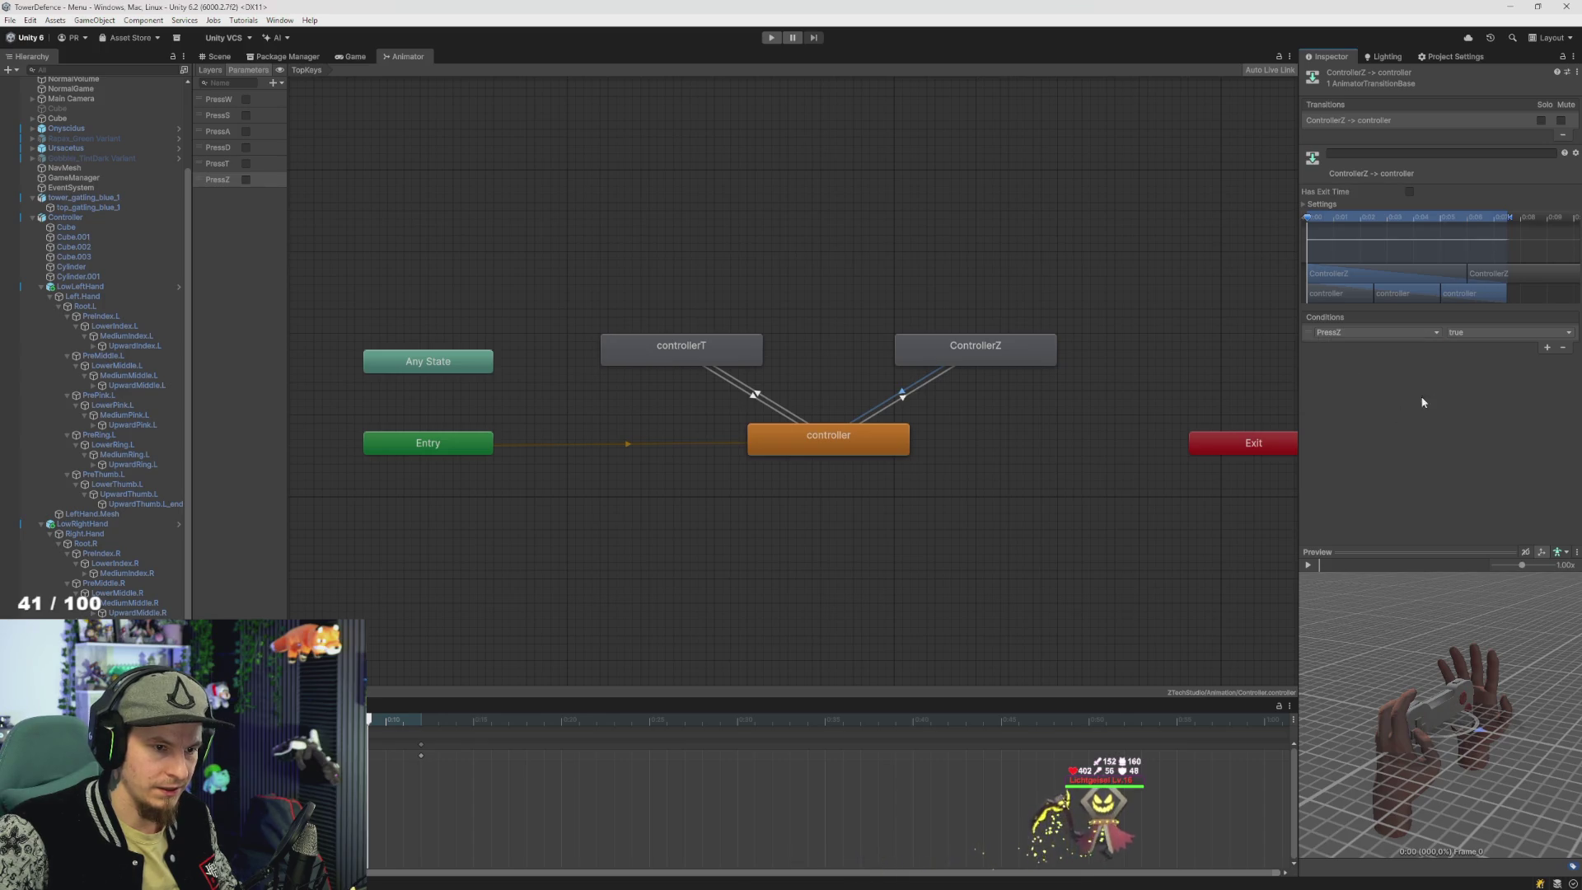
left_click(1482, 332)
left_click(1483, 360)
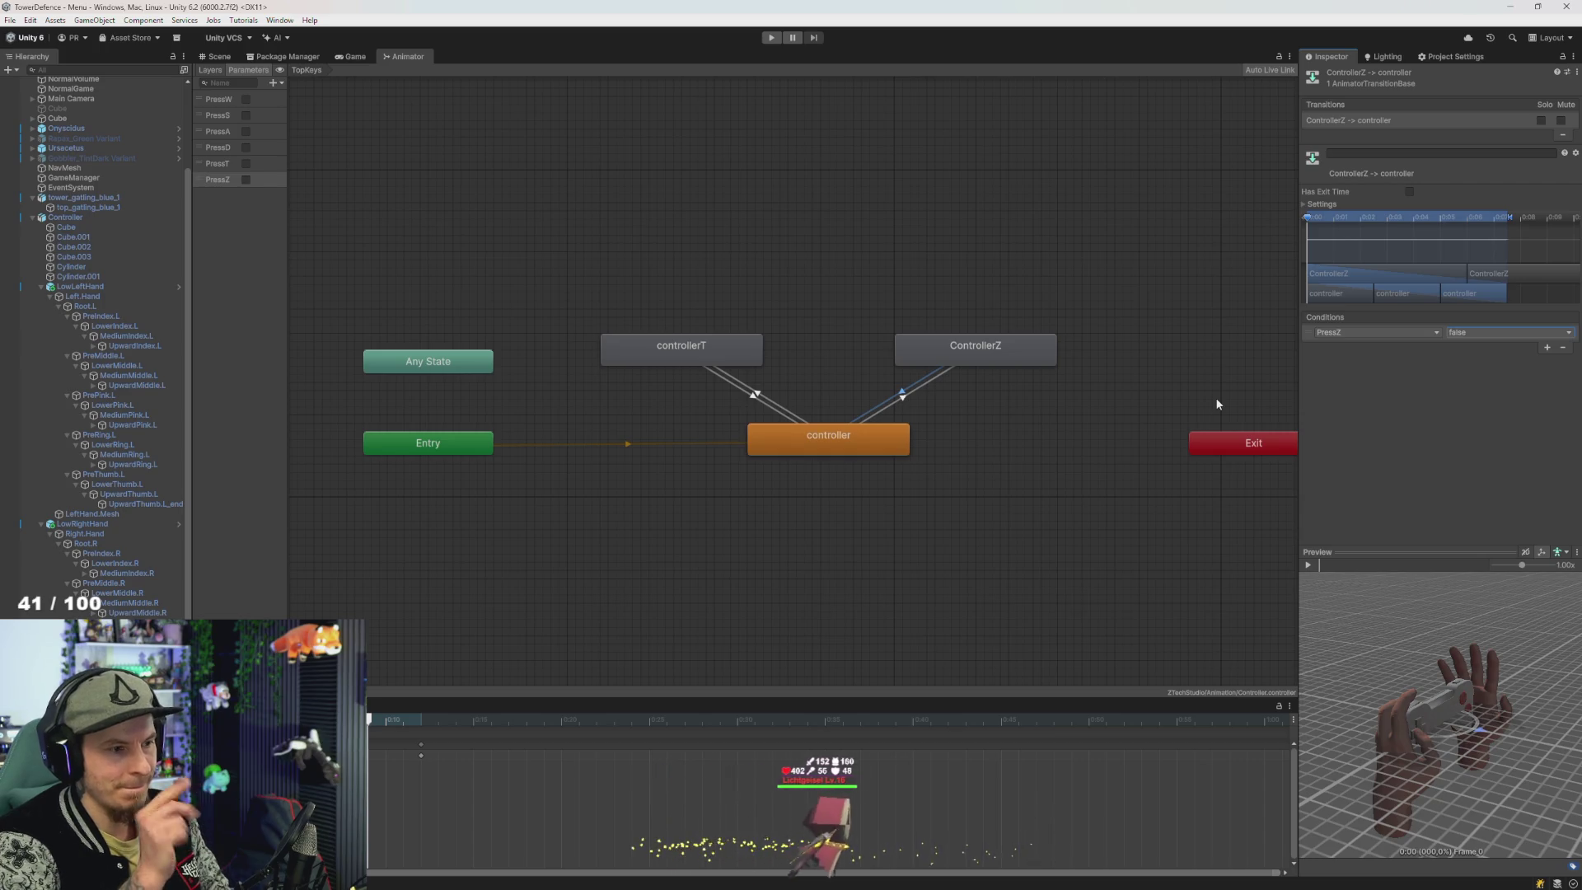
left_click(990, 350)
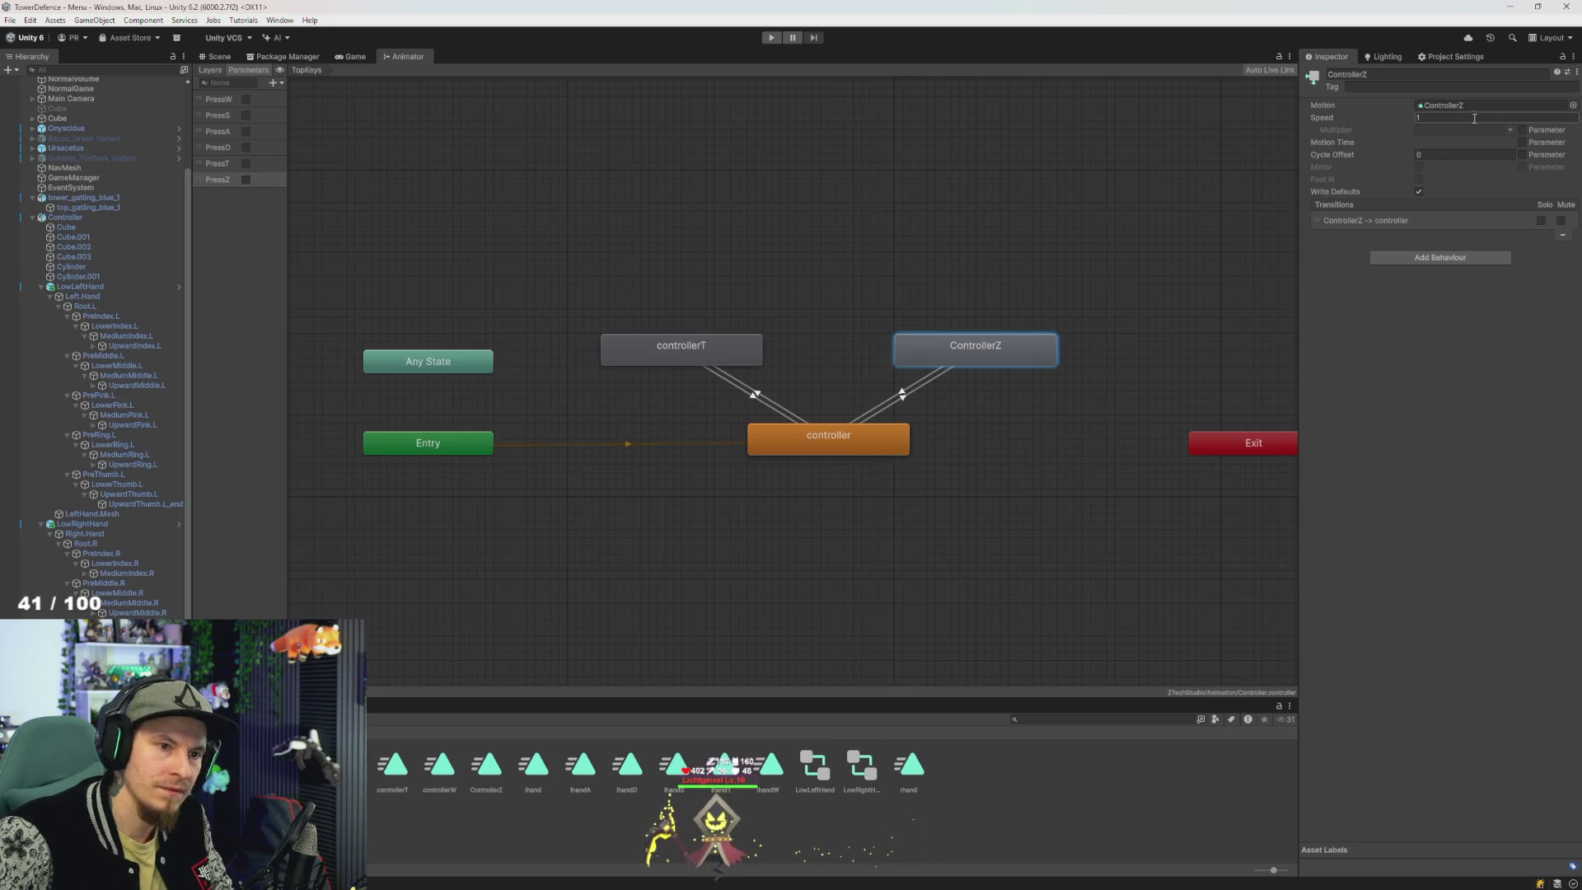
- Check the ControllerZ and controllerT clips, then inspect the lhandT animation clip
left_click(497, 776)
left_click(392, 766, "ctrl")
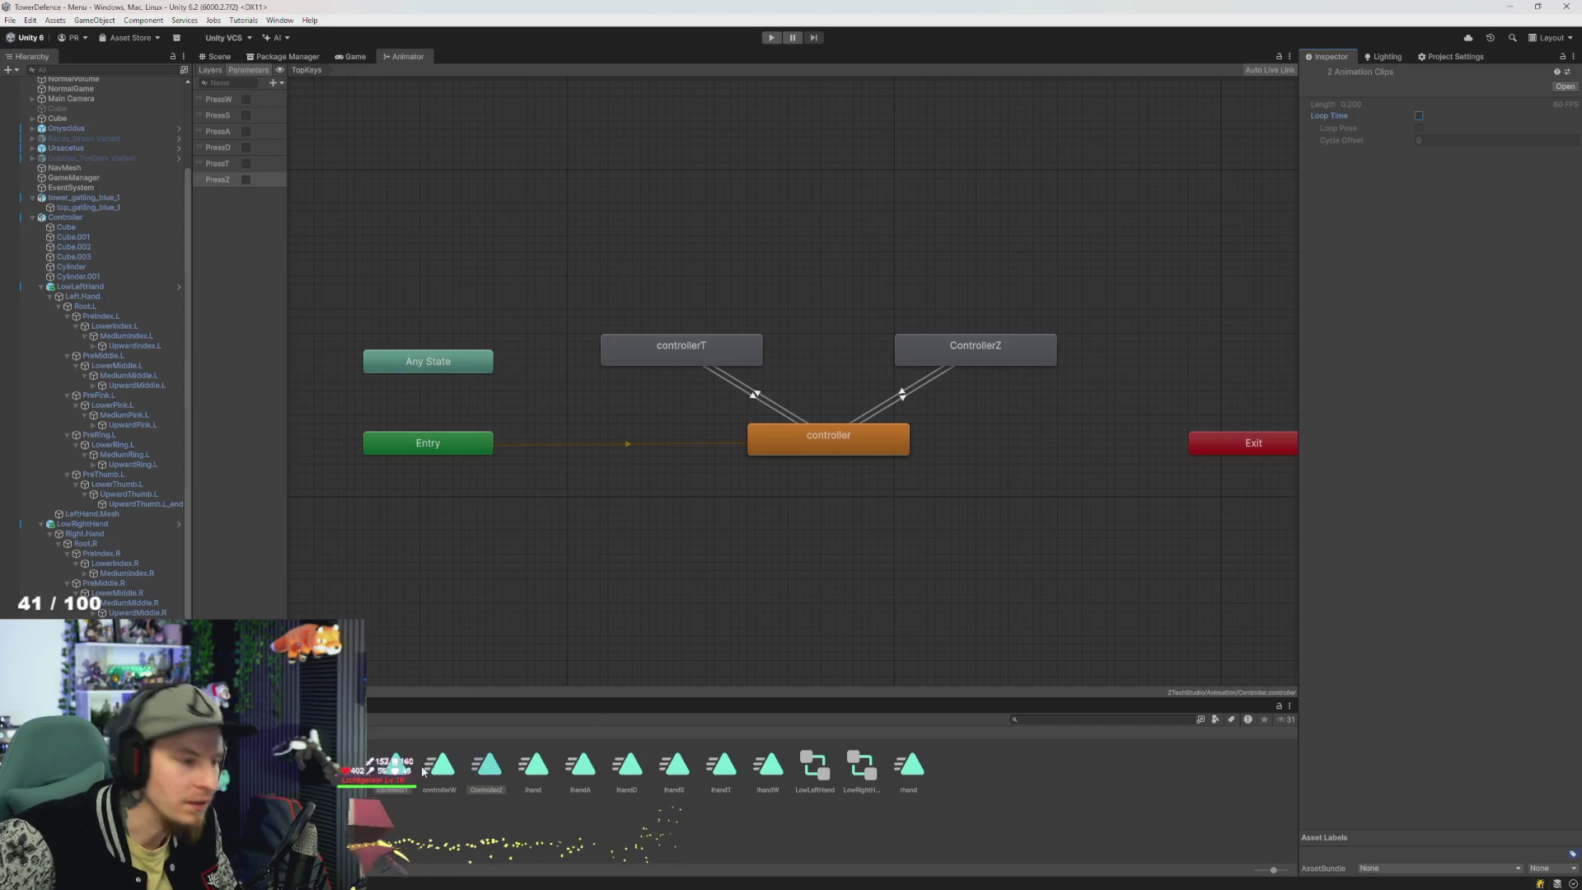
left_click(700, 824)
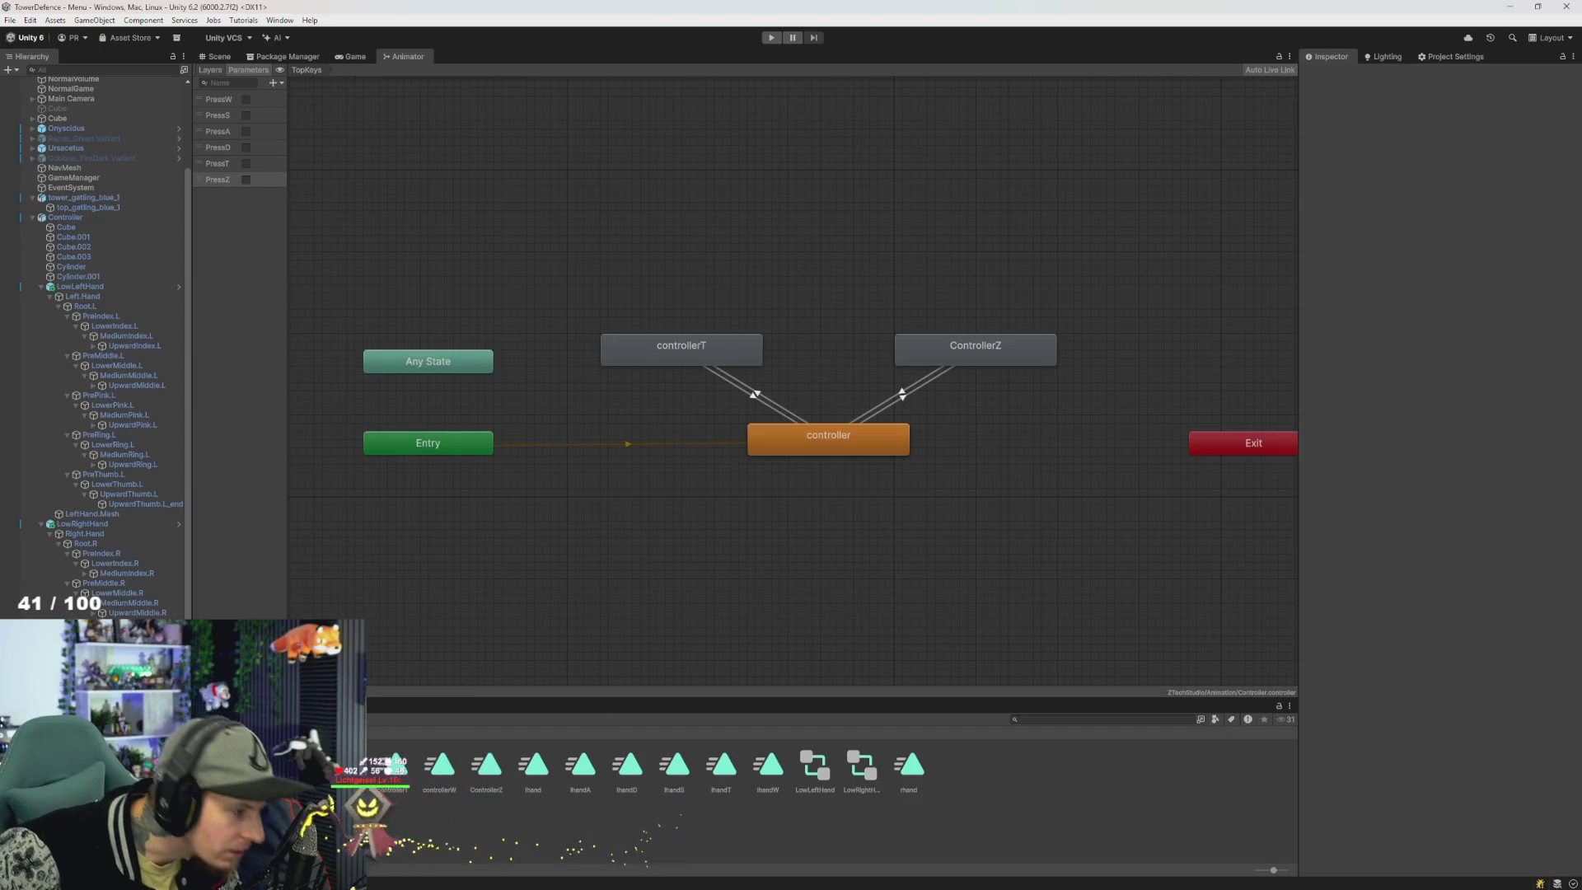
left_click(721, 766)
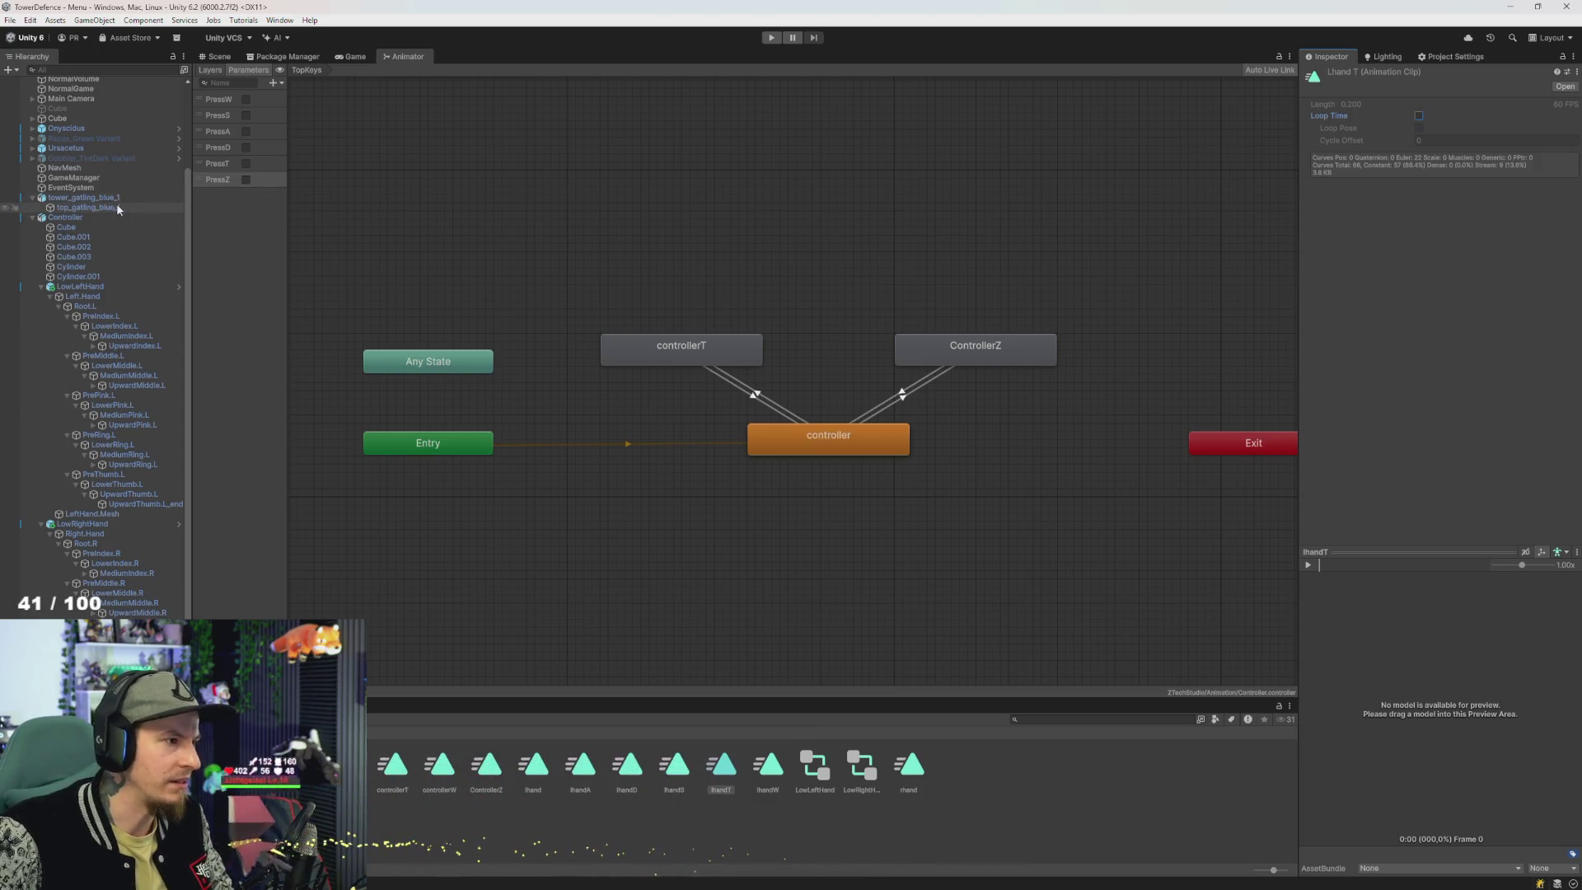
- In the LowLeftHand graph, move the lhandT state lower
left_click(86, 287)
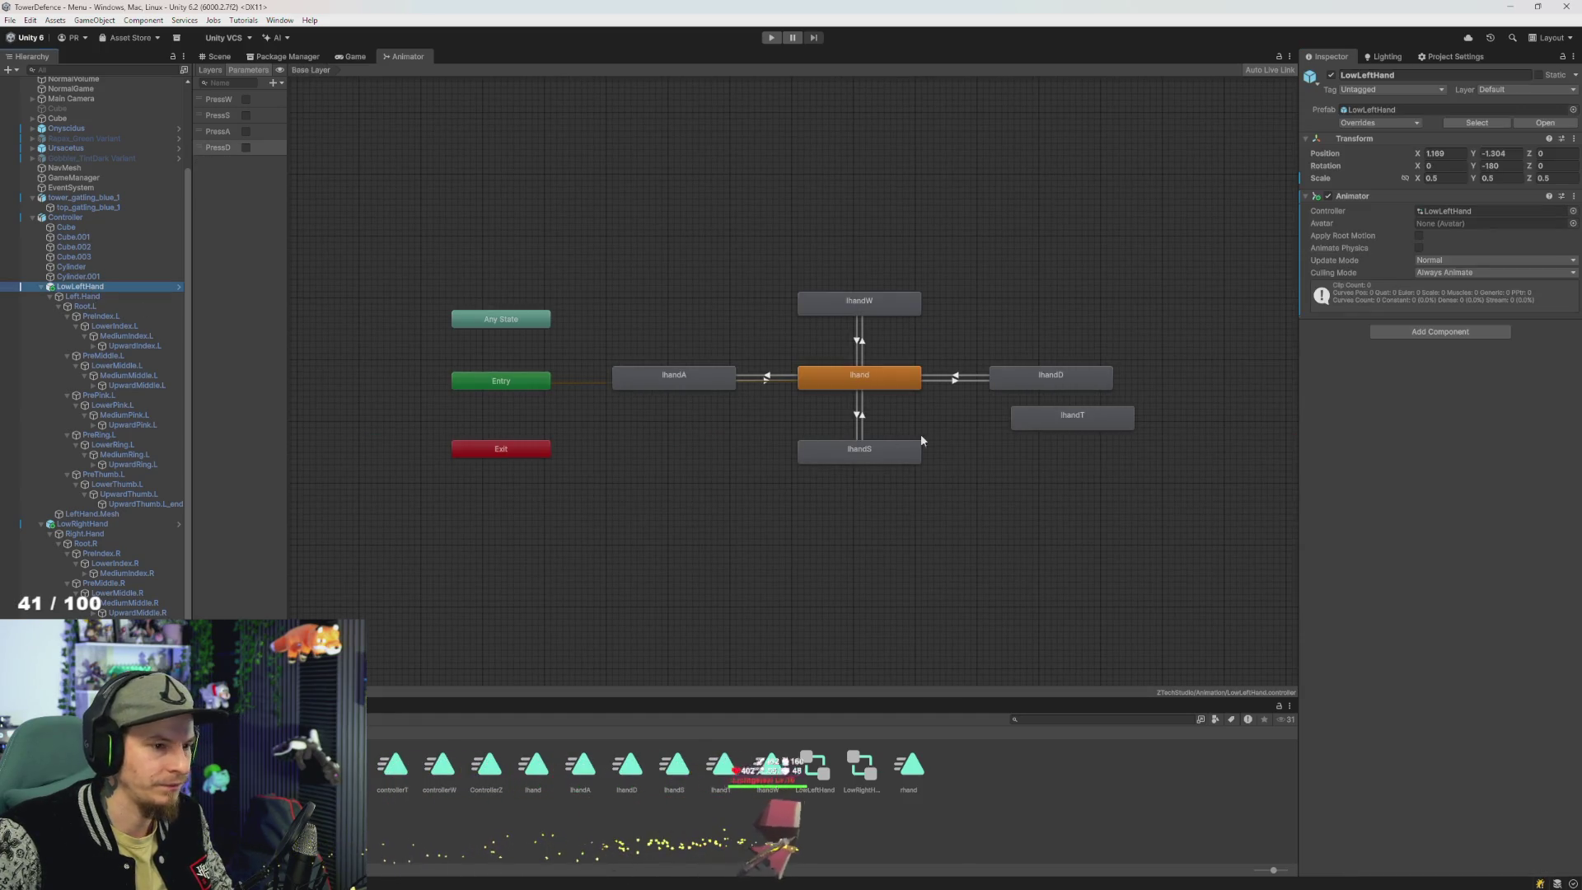
left_click(1075, 416)
left_click_drag(1077, 441, 1040, 528)
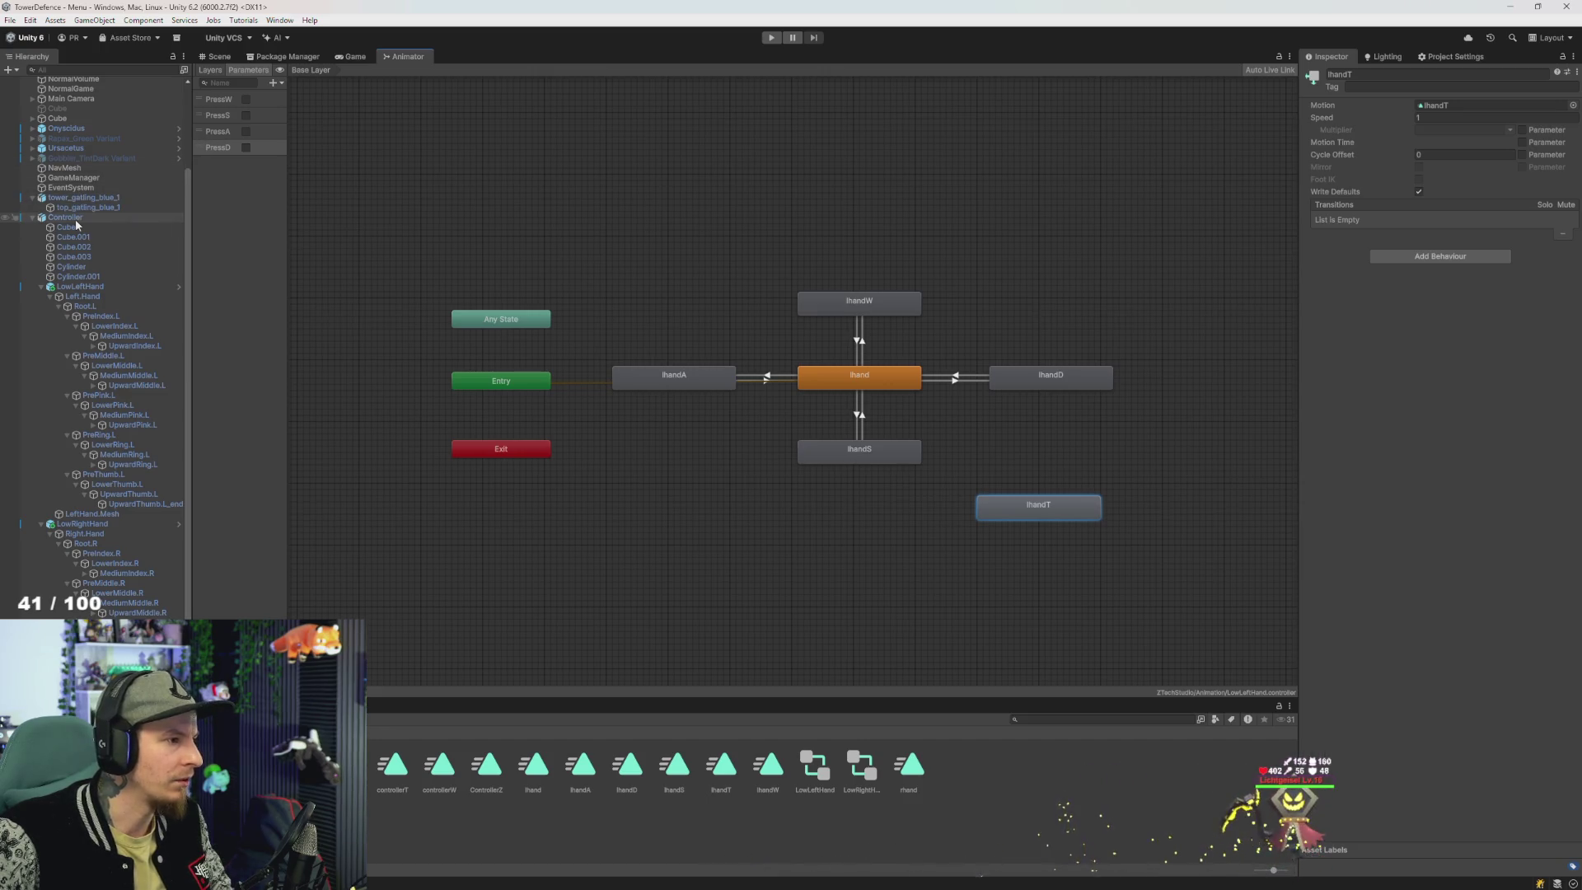
- Delete the controllerT and ControllerZ states from the Controller animator
left_click(66, 217)
left_click(1006, 407)
key("Delete")
left_click(1031, 436)
key("Delete")
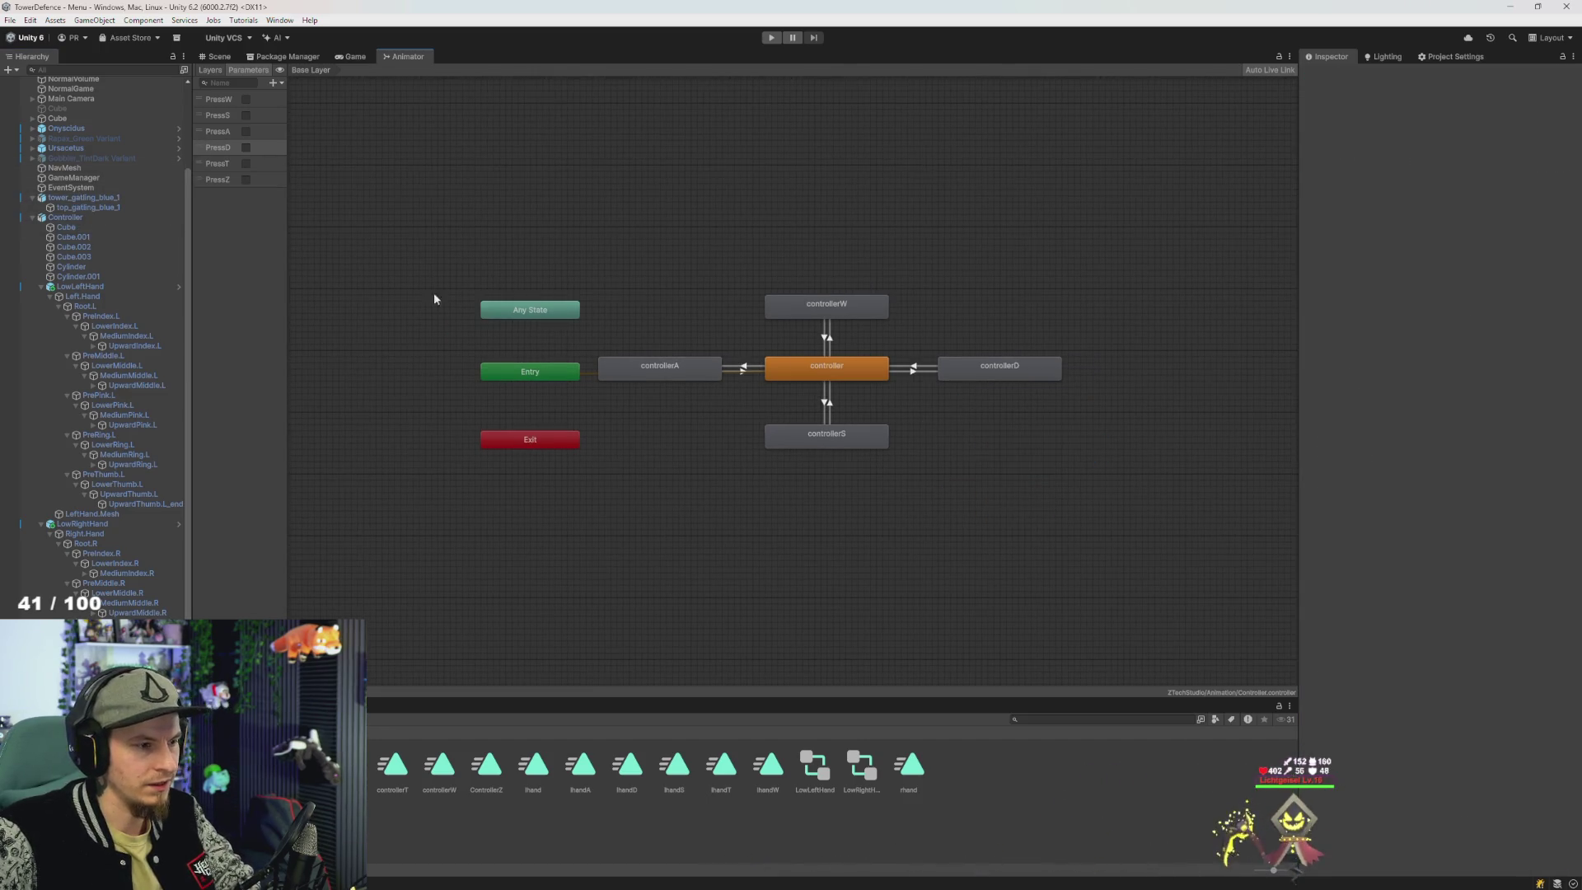
- Return to the LowLeftHand animator and add a new layer
left_click(78, 286)
left_click(1042, 477)
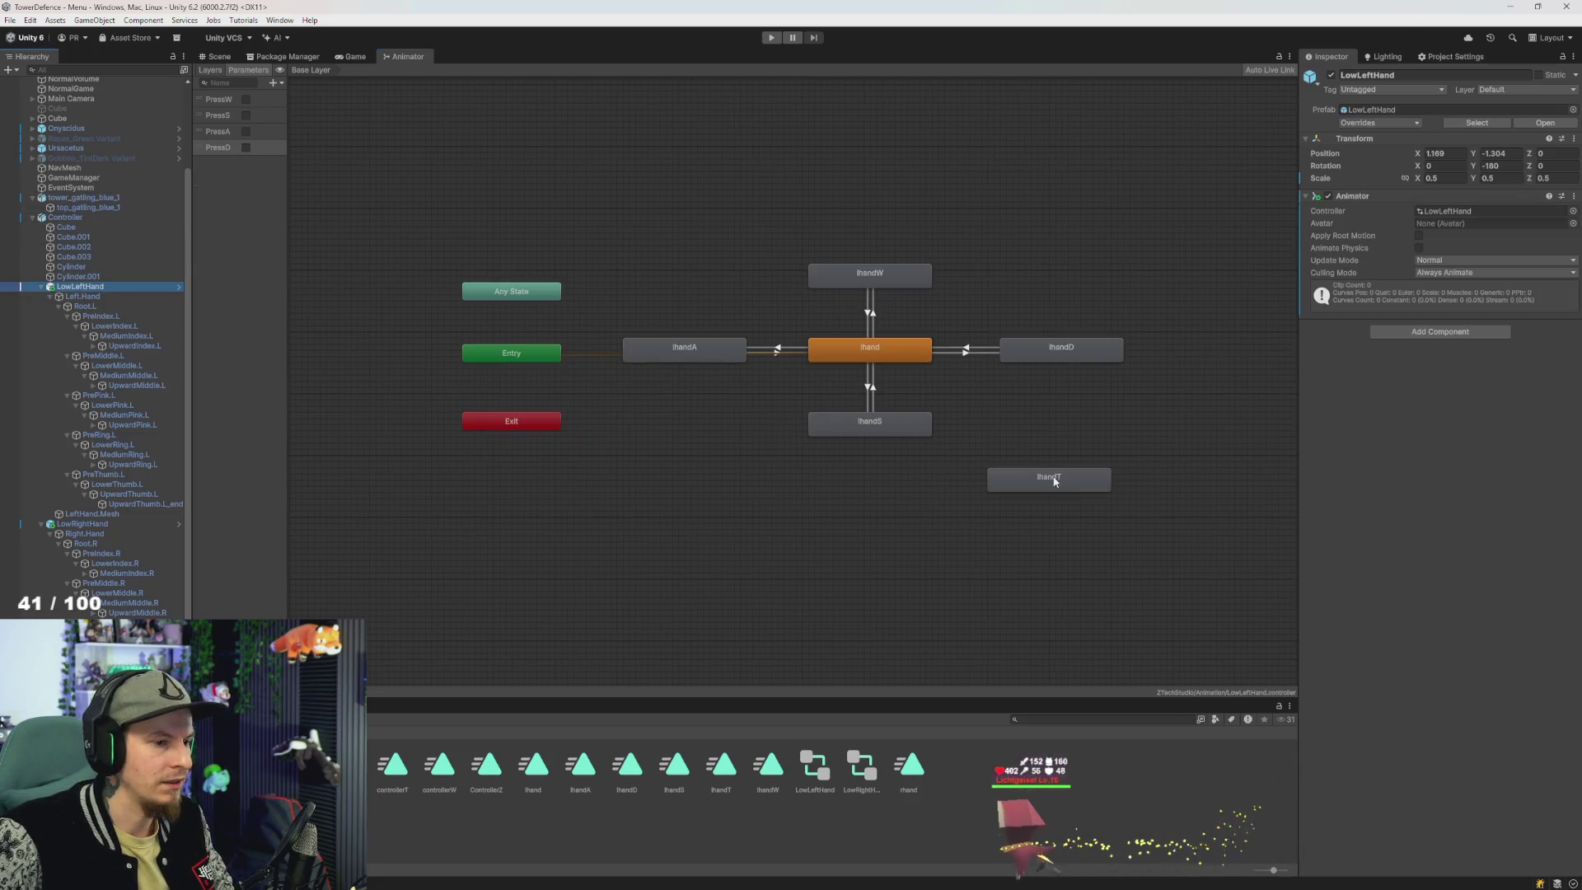
left_click(210, 70)
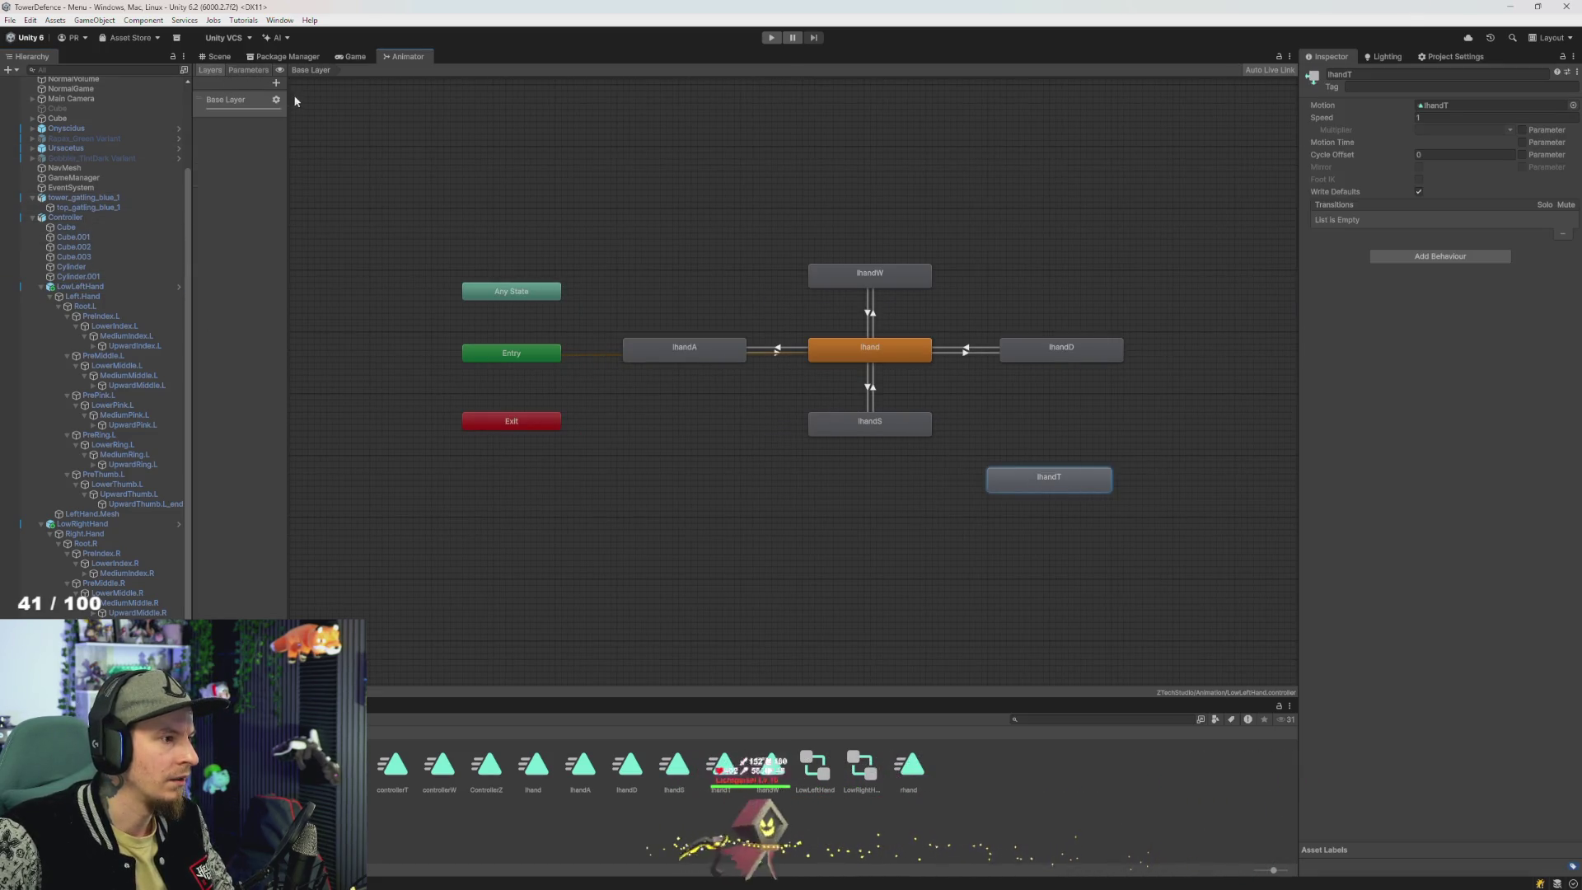
left_click(276, 83)
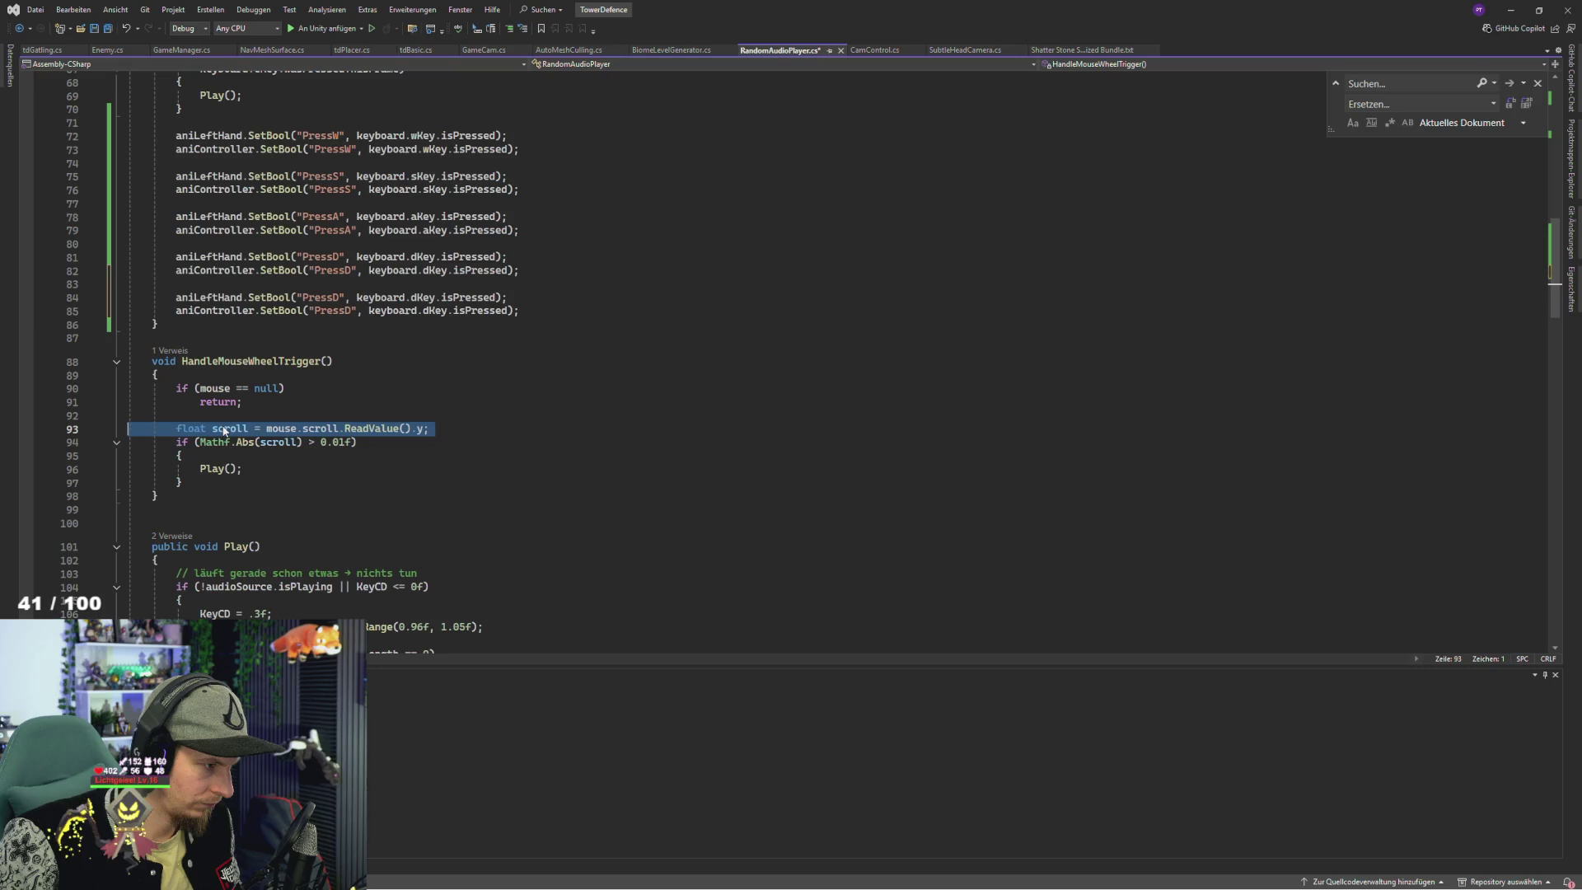
- Replace the D key check on line 84 with mouse.scroll.ReadValue().y and save the script
left_click(224, 430)
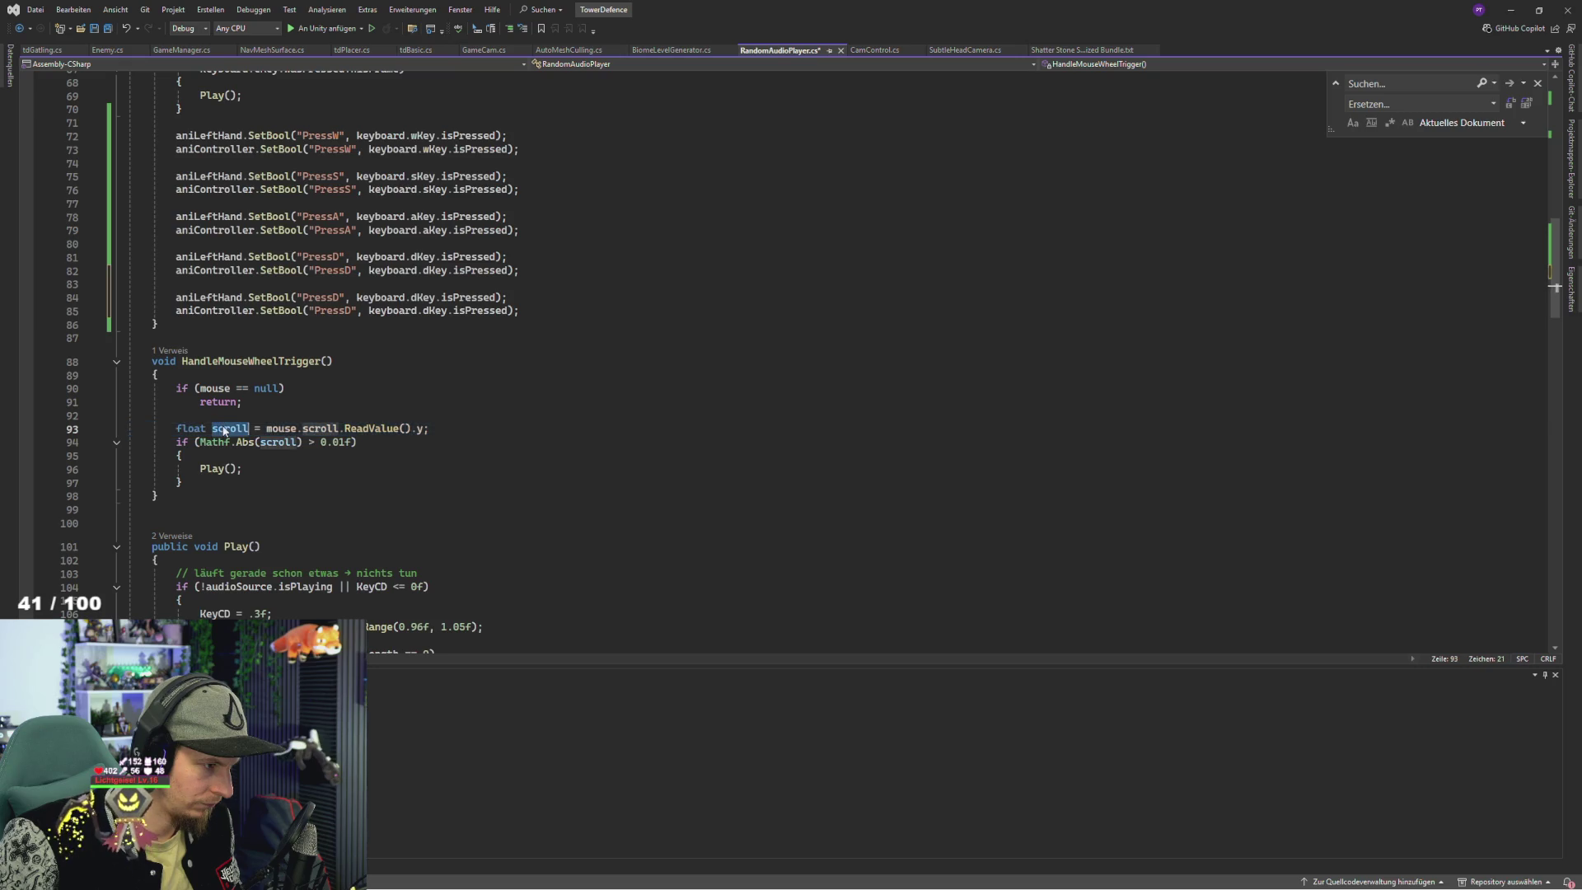
triple_click(224, 430)
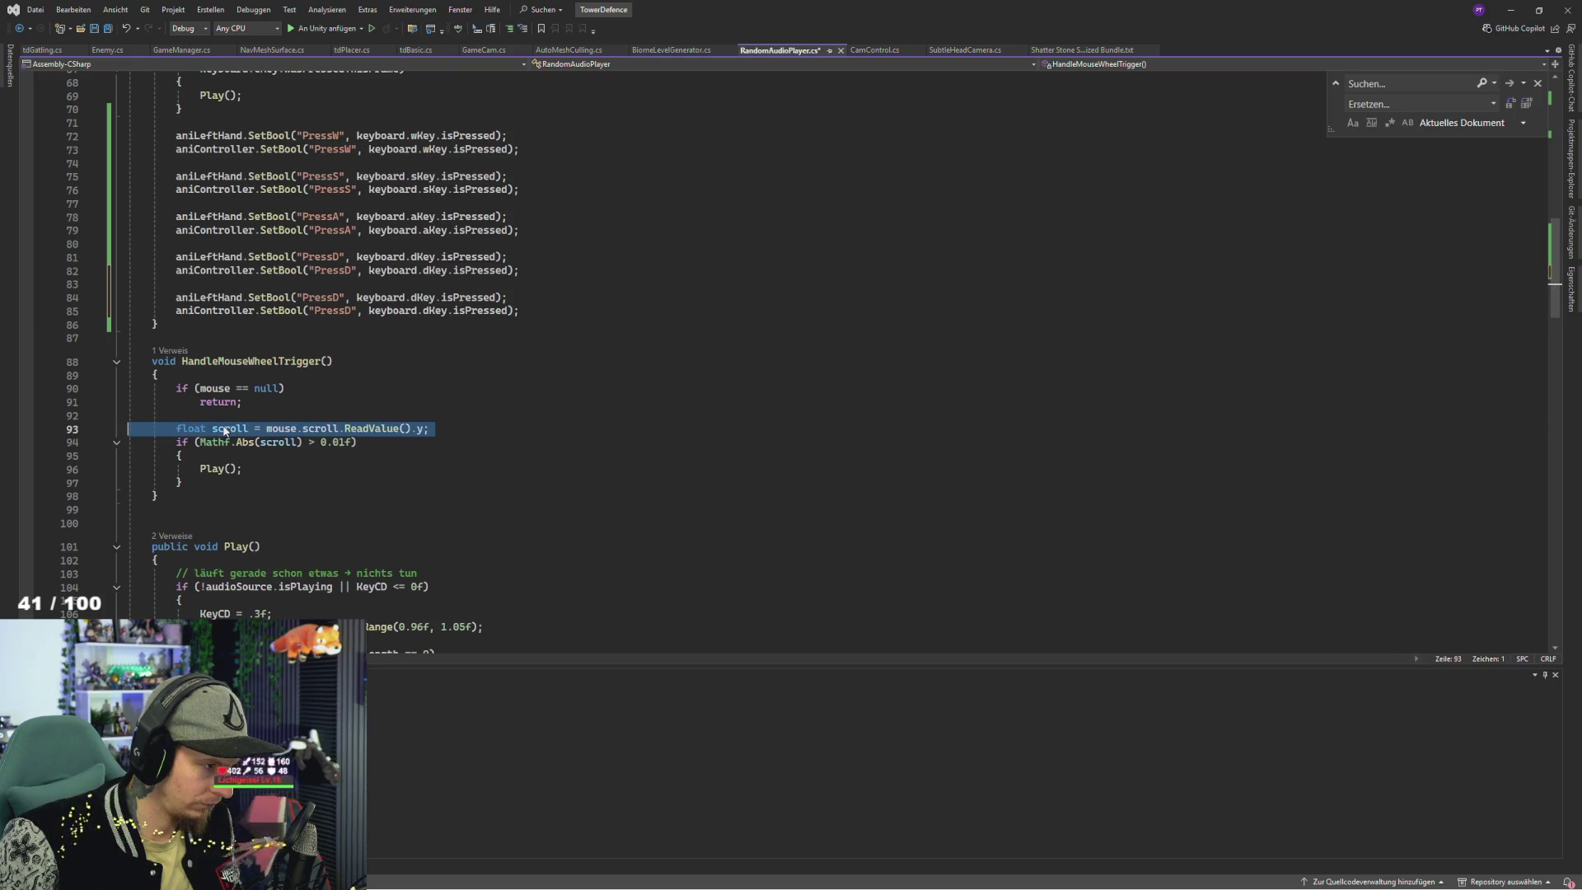
left_click(224, 430)
left_click(292, 402)
left_click_drag(266, 429, 424, 429)
key("ctrl+c")
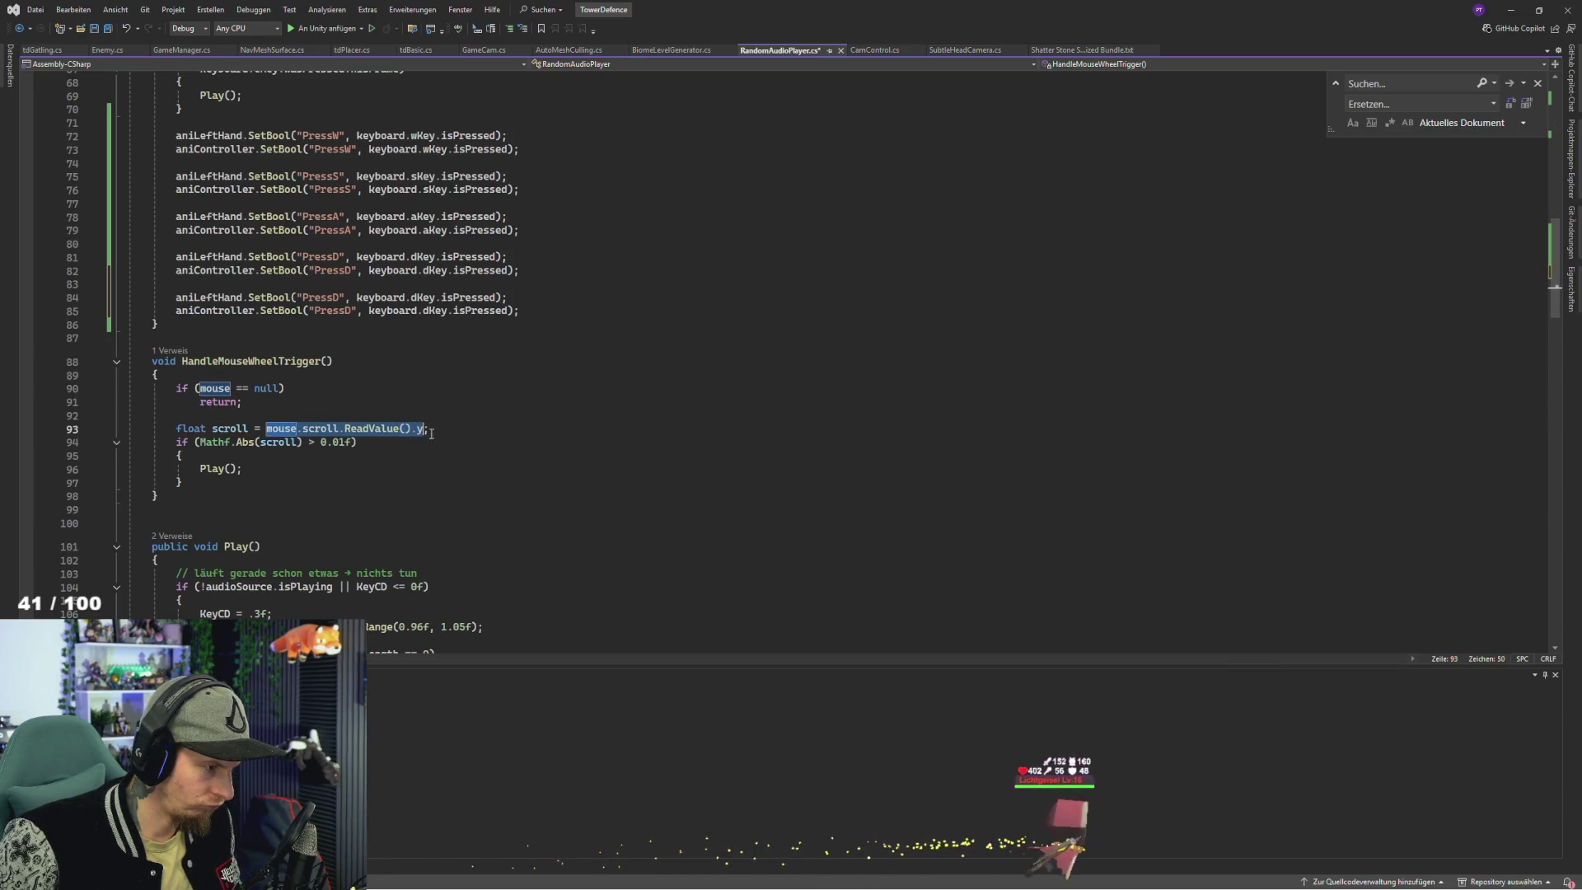
scroll(404, 381, "up", 5)
scroll(403, 382, "up", 9)
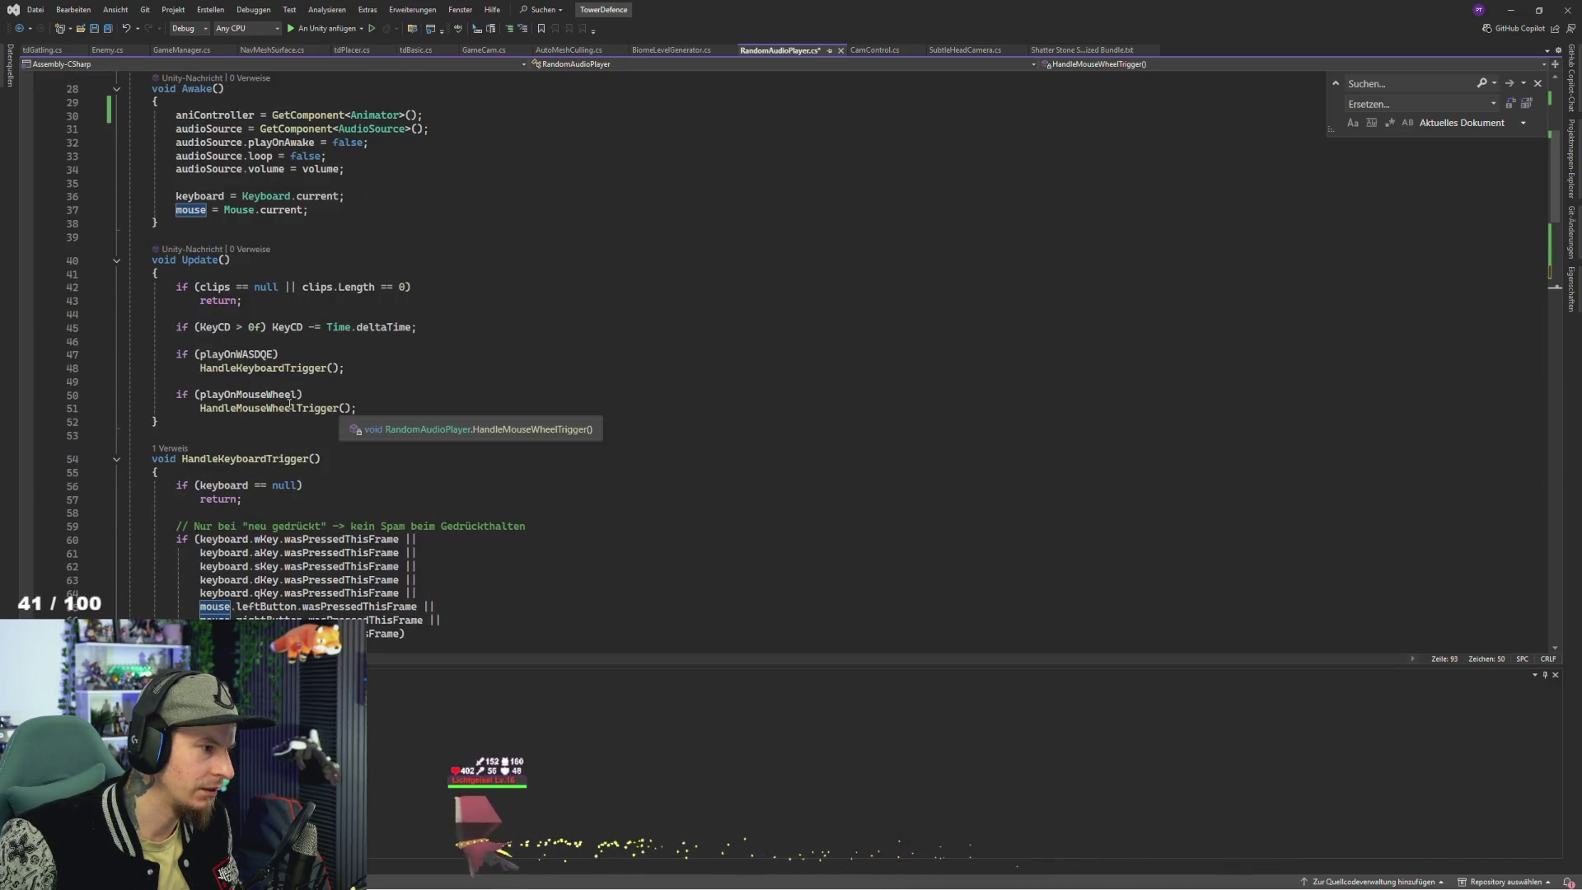
scroll(360, 378, "down", 13)
scroll(361, 379, "up", 3)
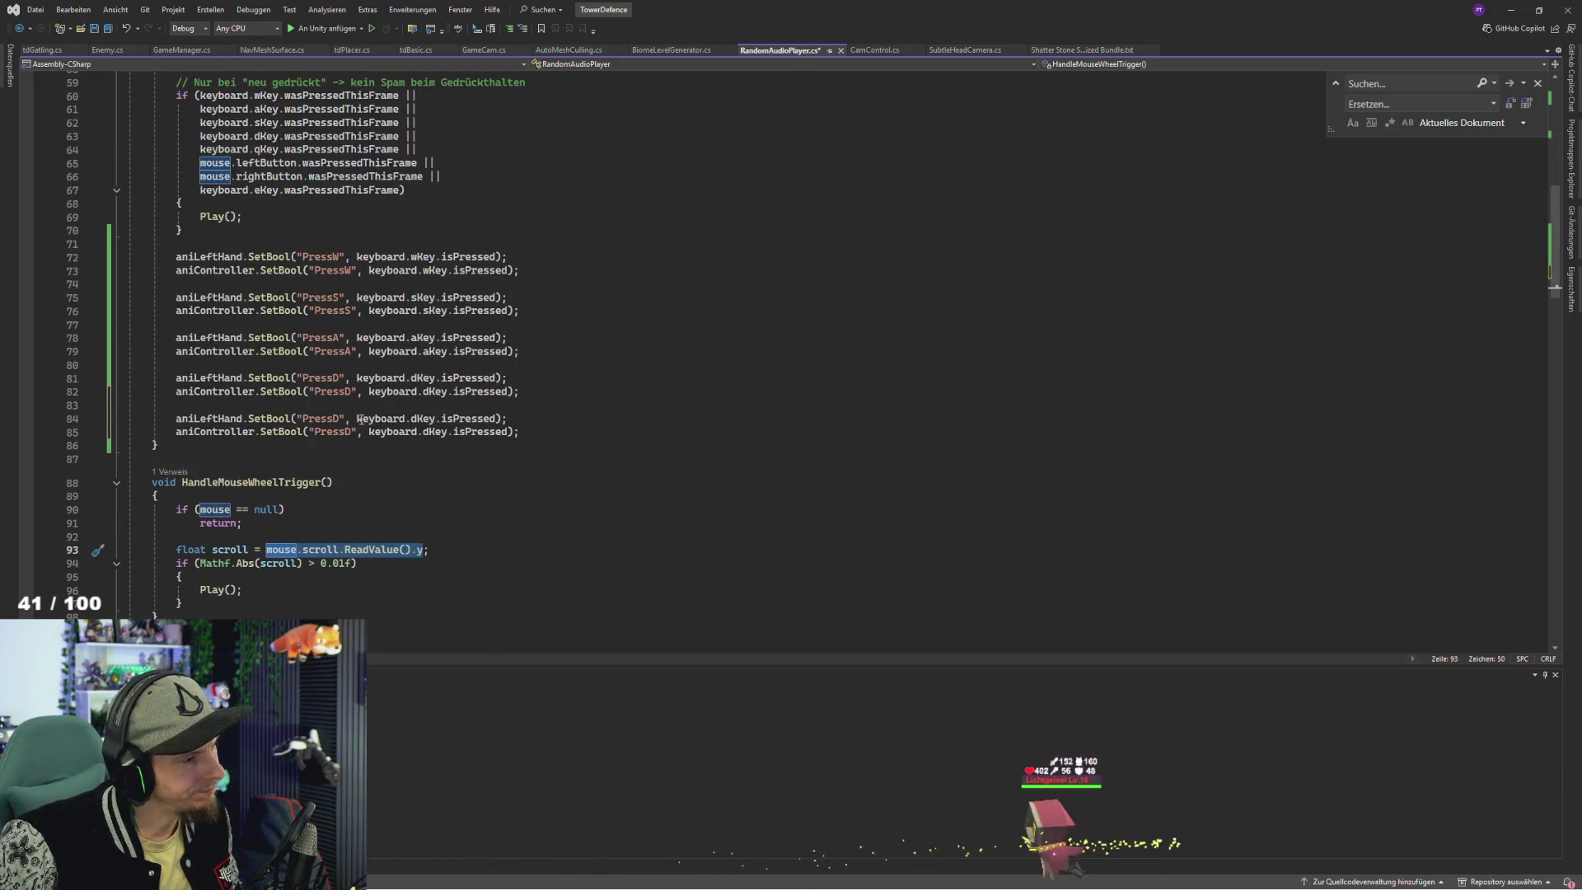
left_click_drag(356, 418, 501, 418)
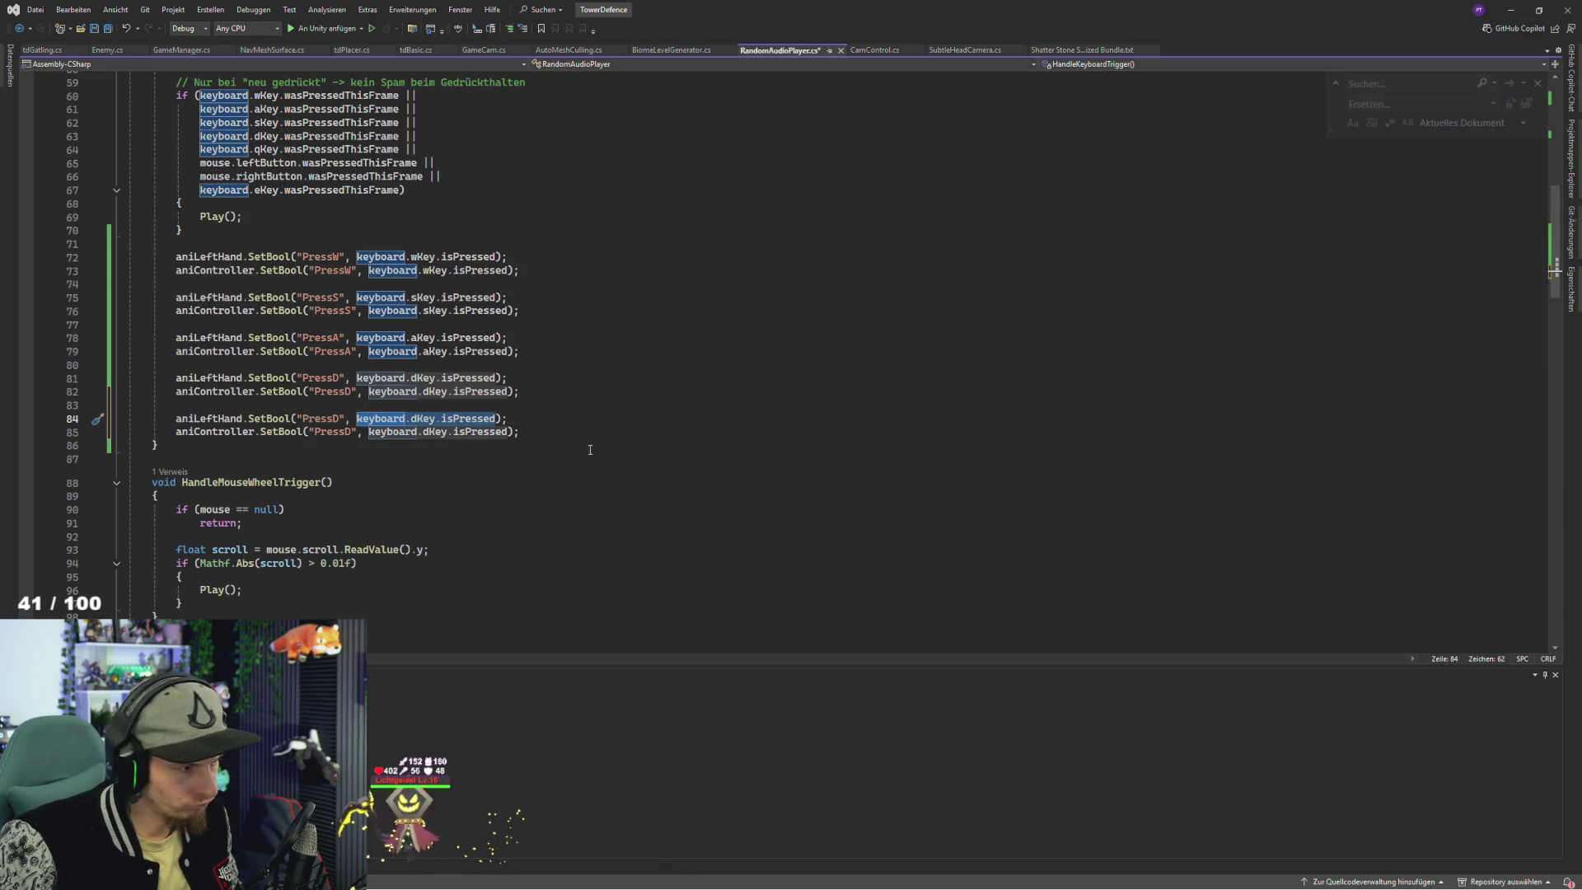
key("ctrl+v")
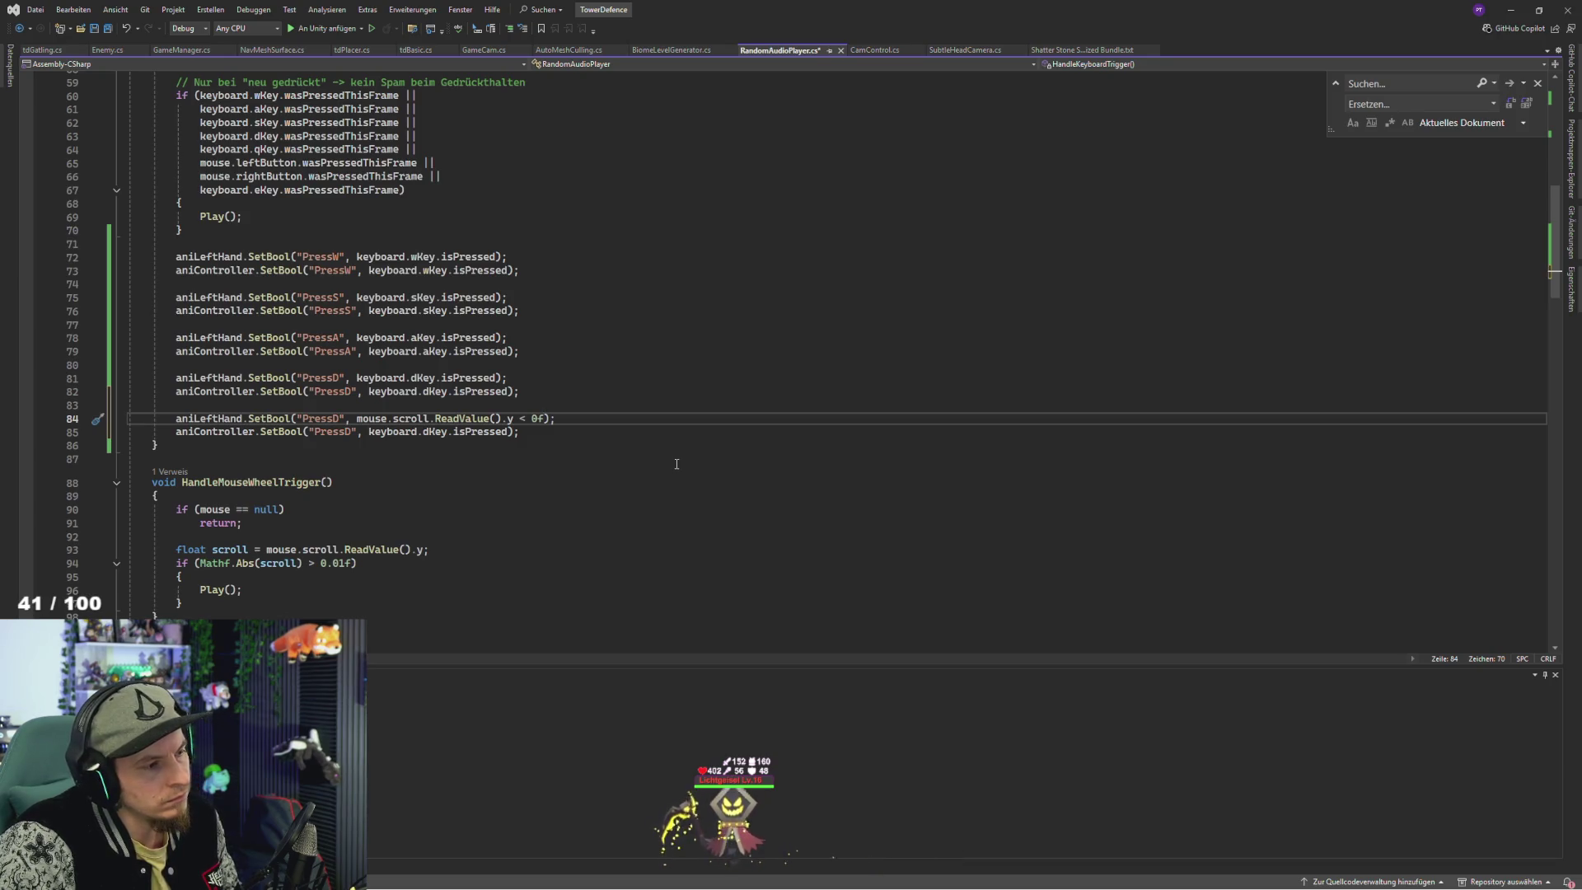
key("ctrl+s")
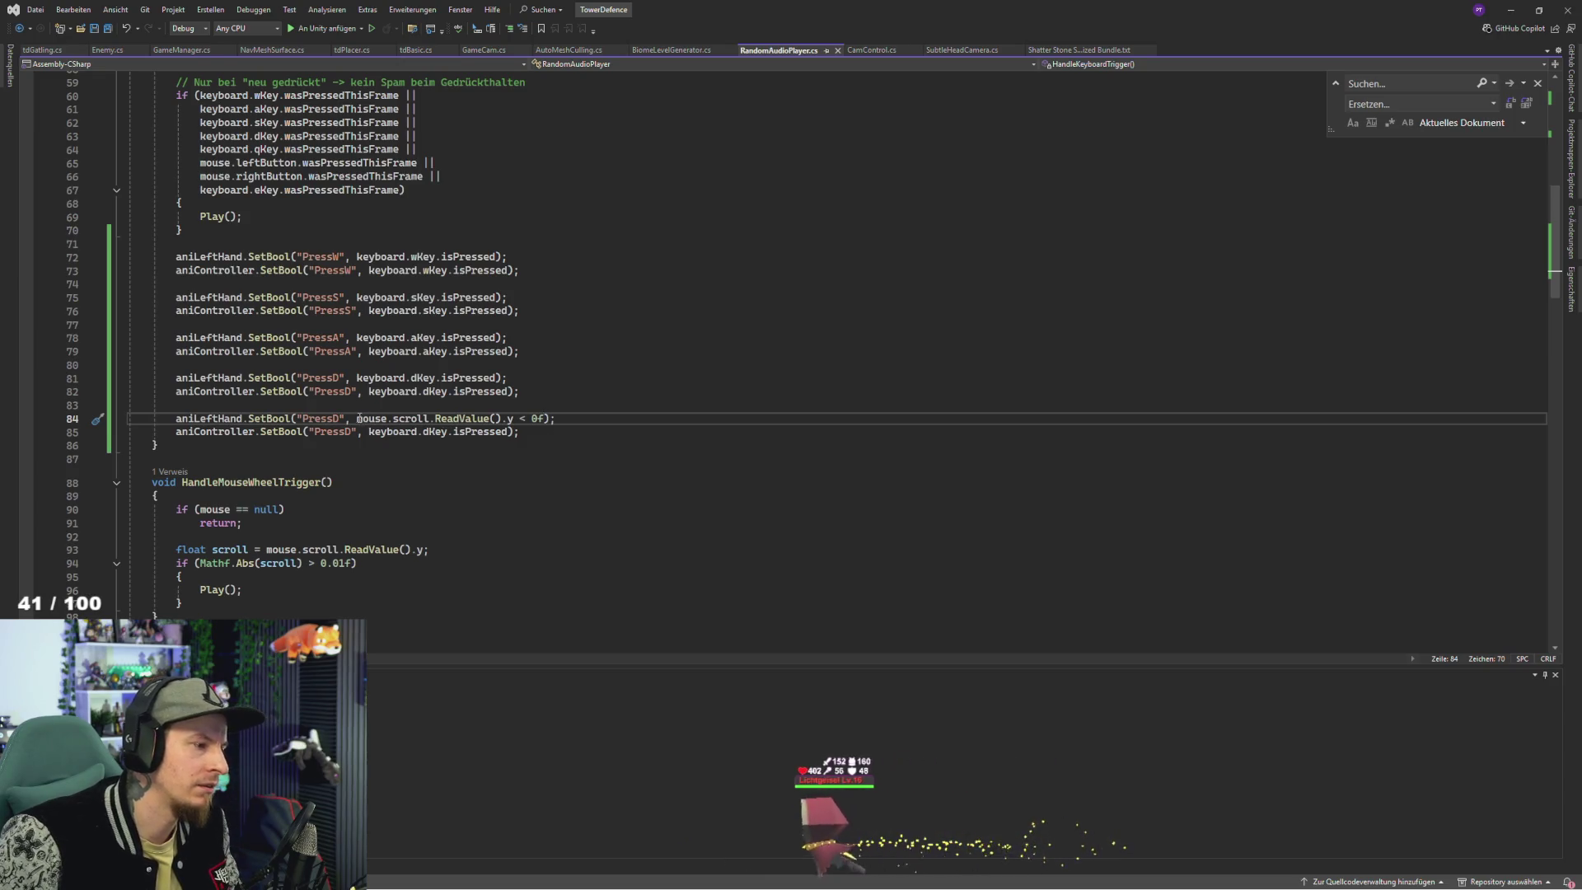
- Put the scroll-down condition over the D key check on line 85, then return to Unity
left_click_drag(357, 419, 543, 419)
key("ctrl+c")
left_click_drag(368, 432, 478, 442)
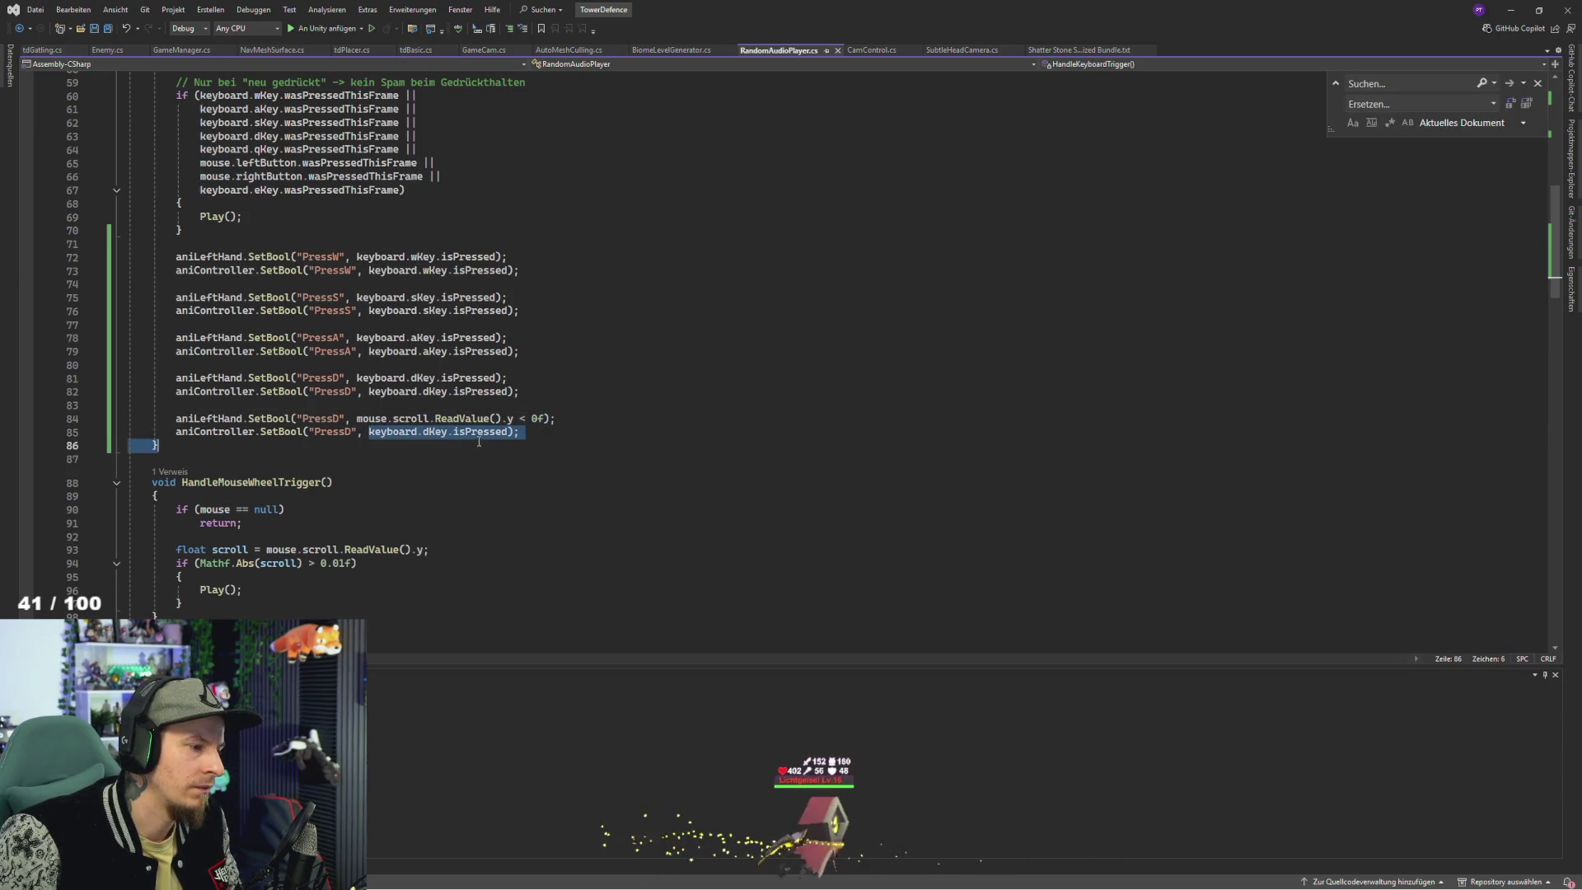
key("ctrl+v")
key("alt+Tab")
key("alt+Tab")
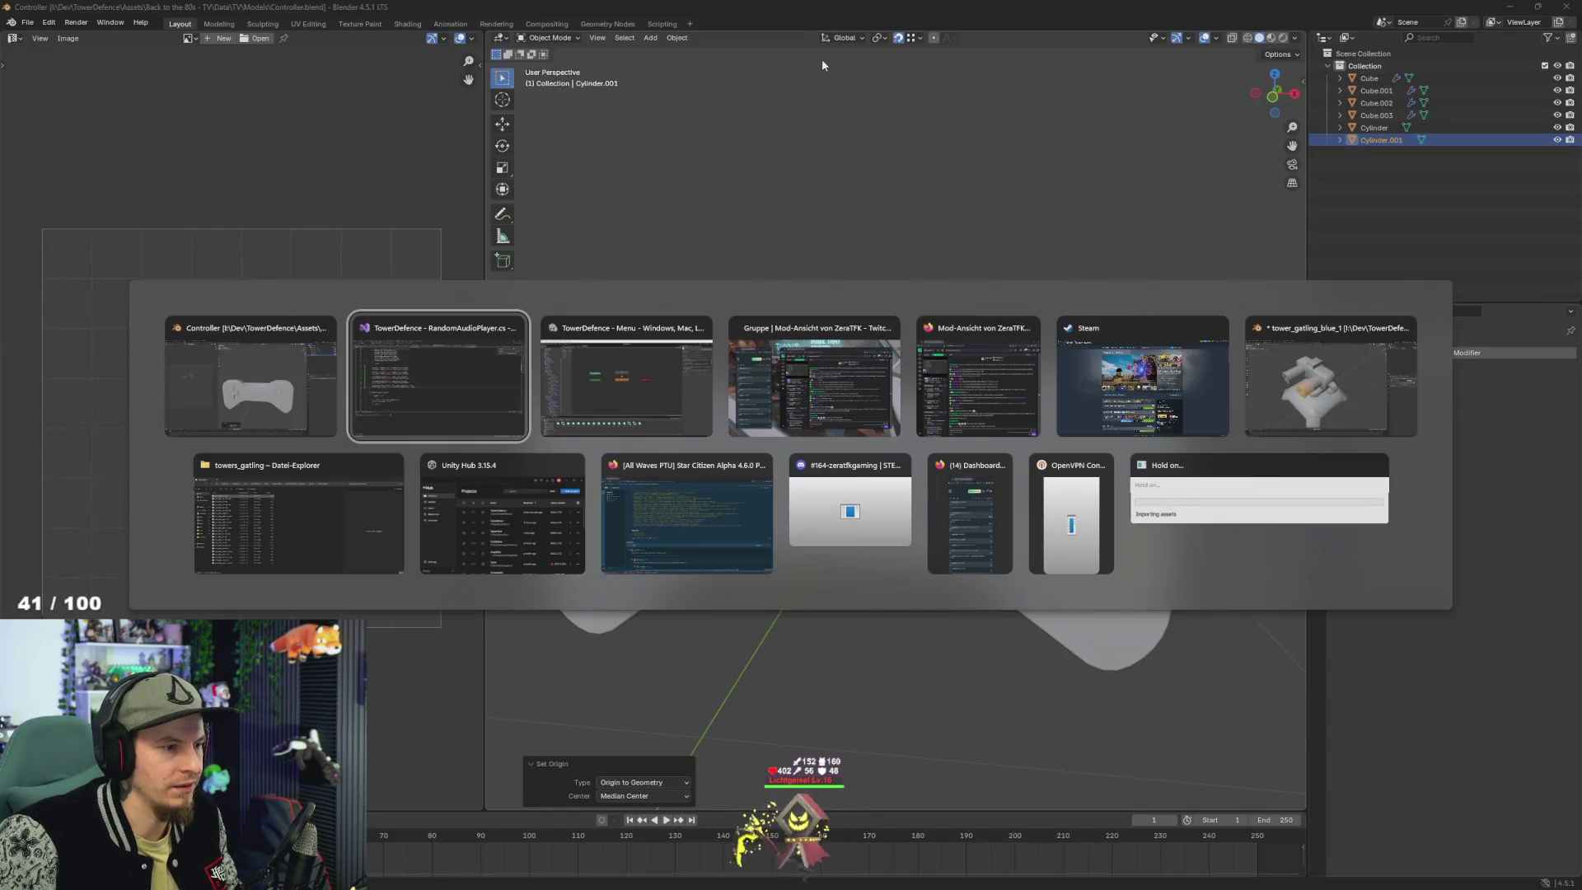
key("Escape")
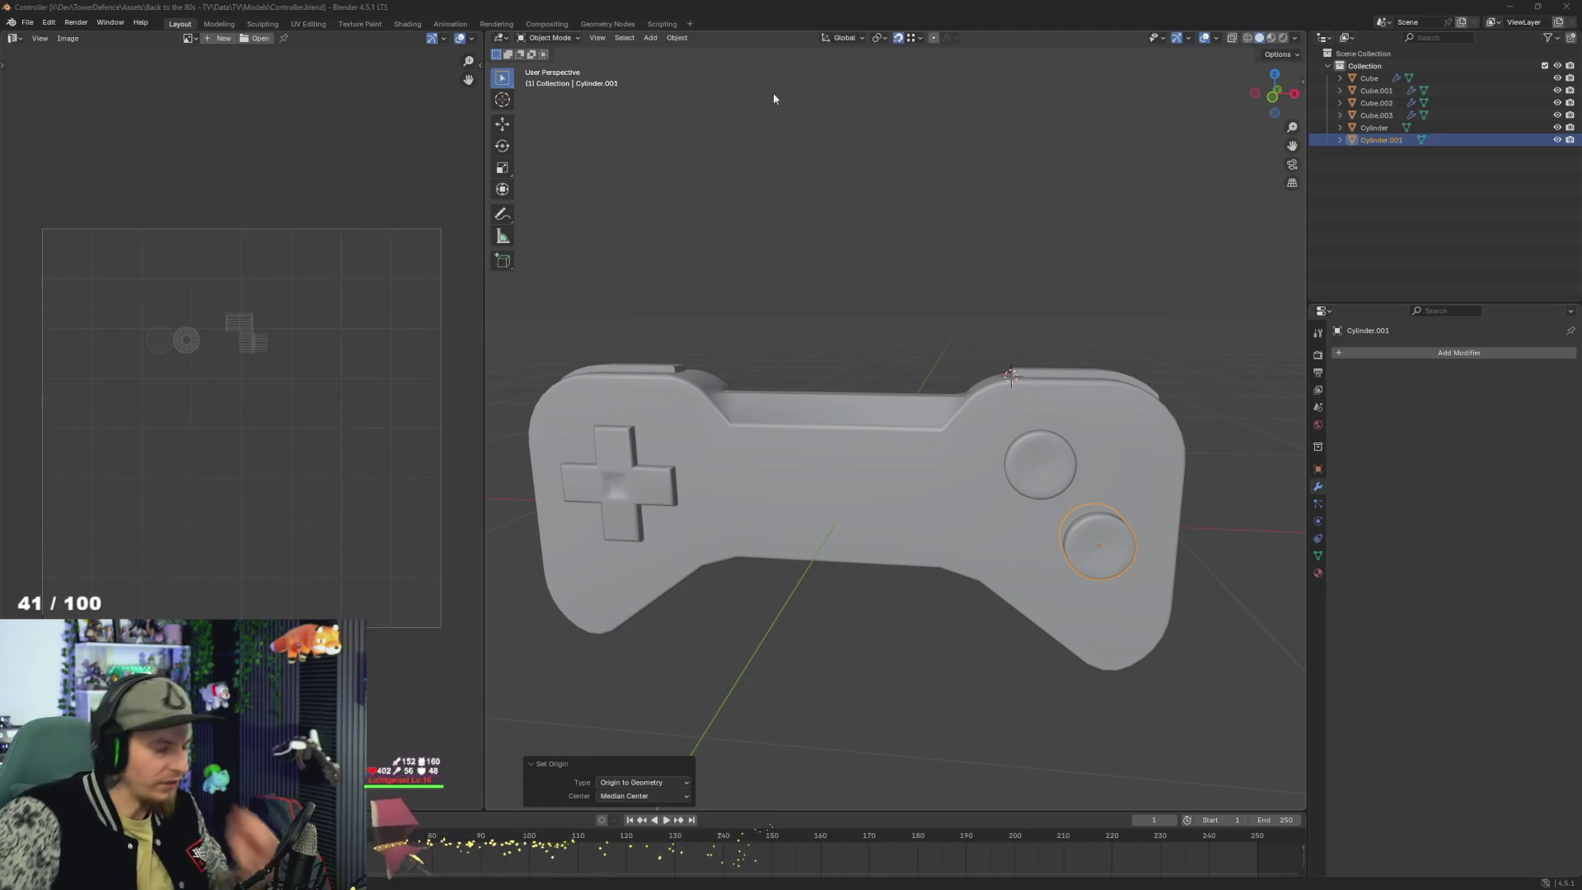
key("alt+Tab")
key("alt+Tab")
left_click(268, 409)
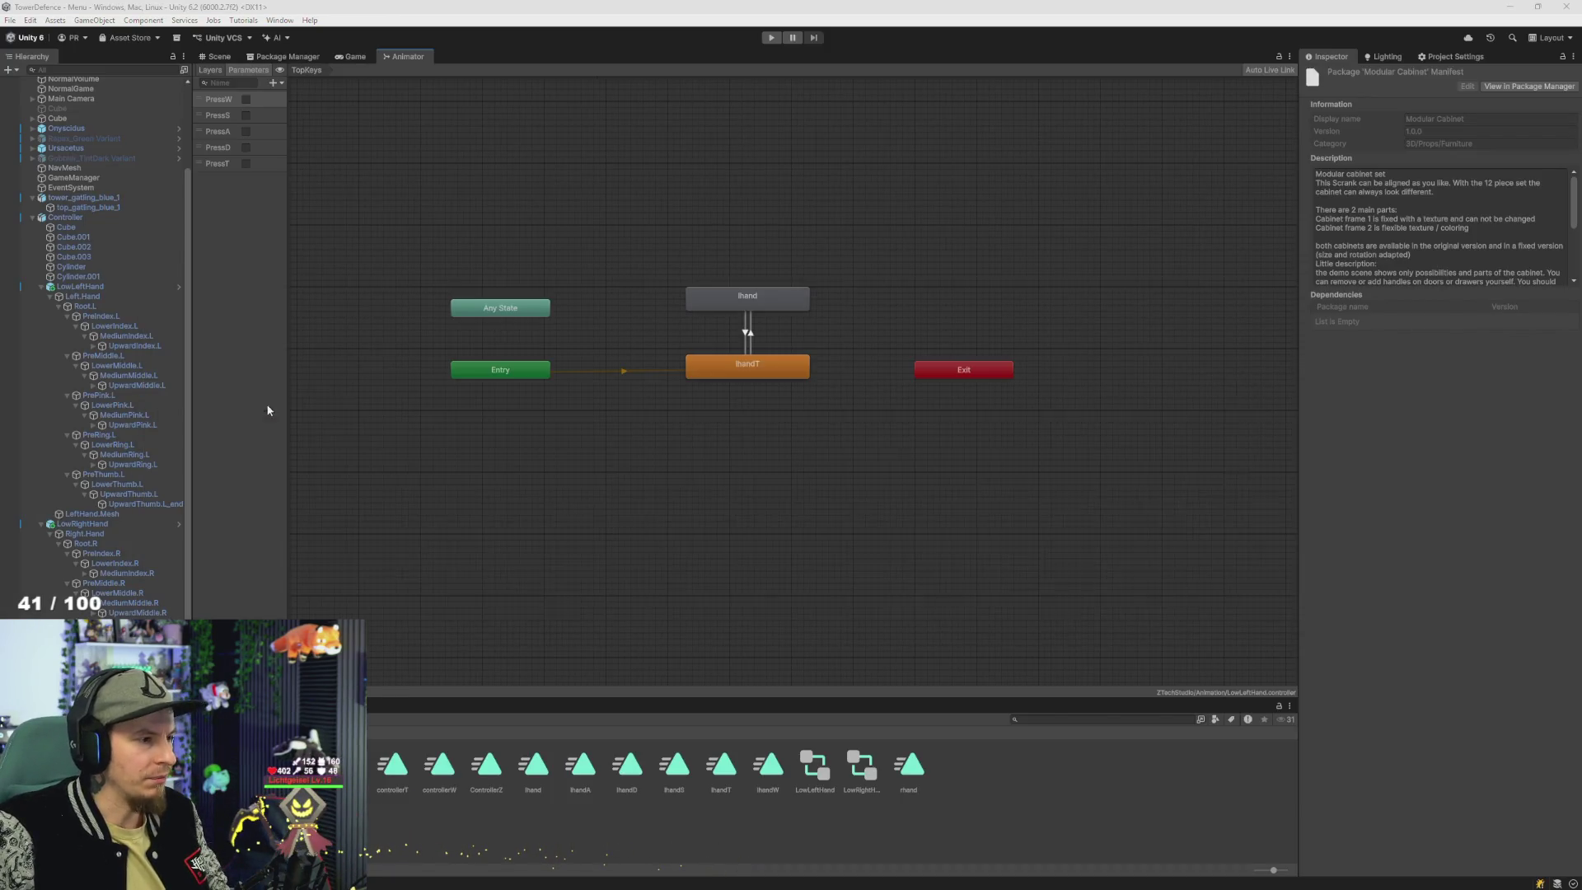
- Enter Play mode to test the hands holding the controller before the TV
left_click(772, 38)
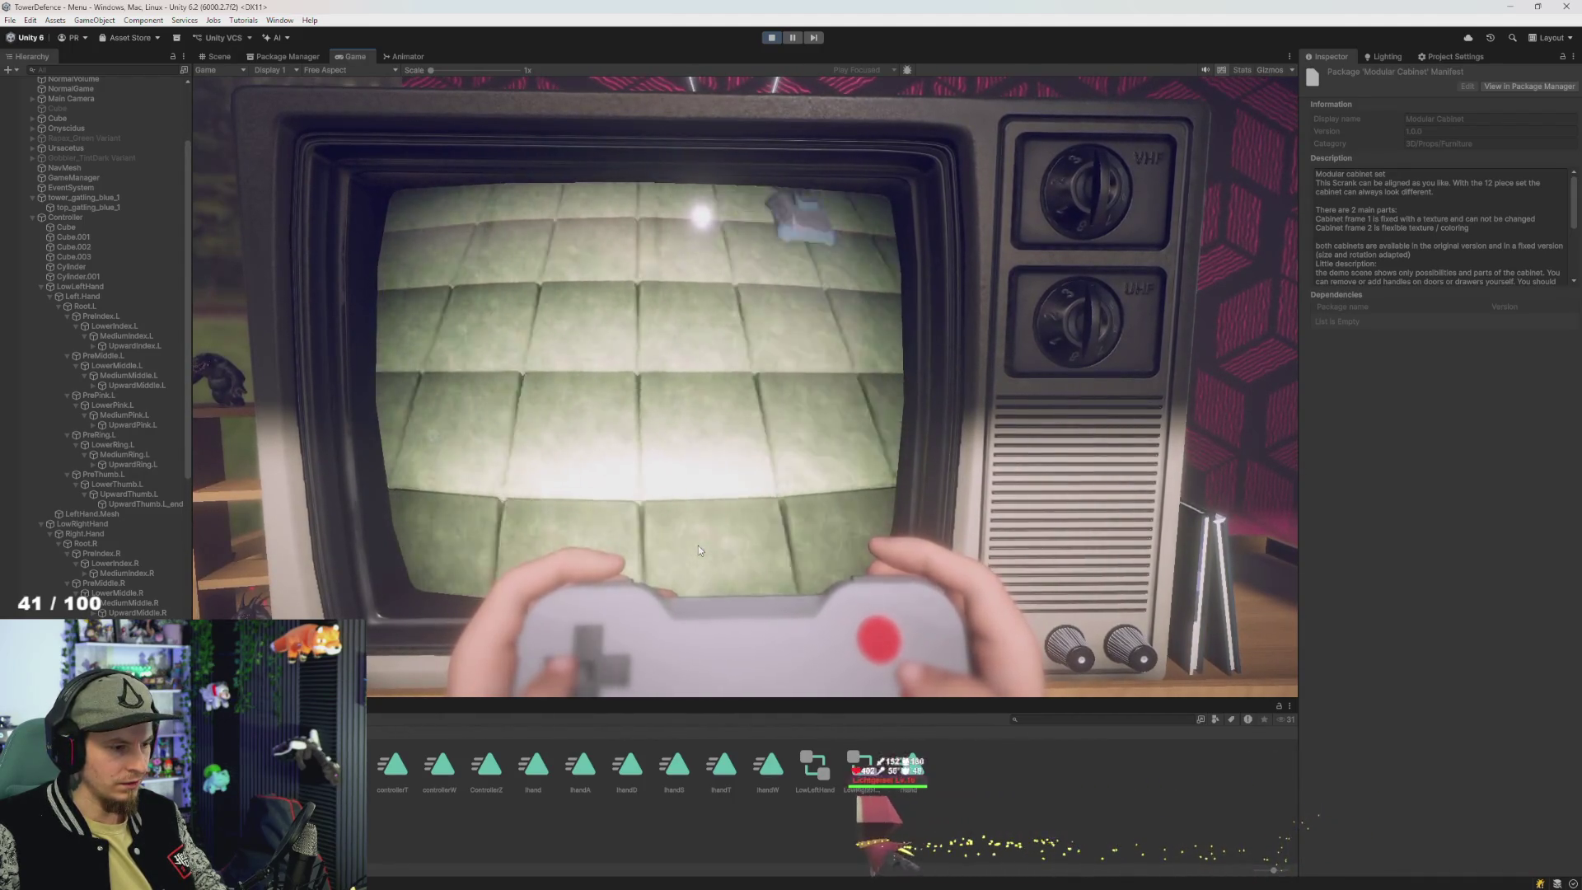
- Stop Play mode and show LowRightHand's Animator graph with its rhand state
key("ctrl+p")
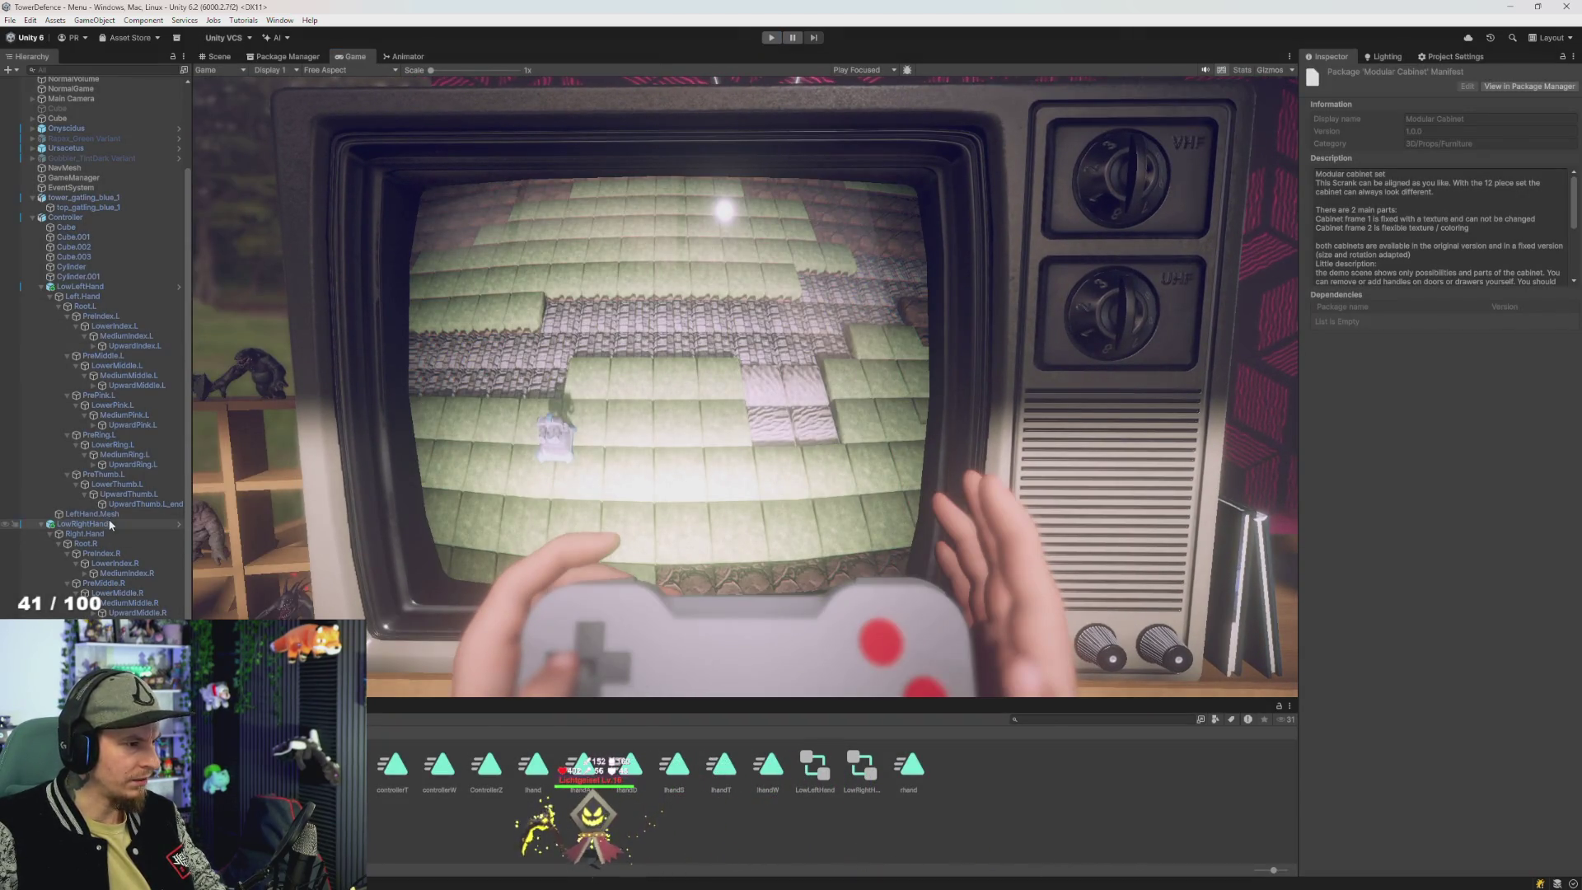
left_click(110, 526)
left_click(408, 56)
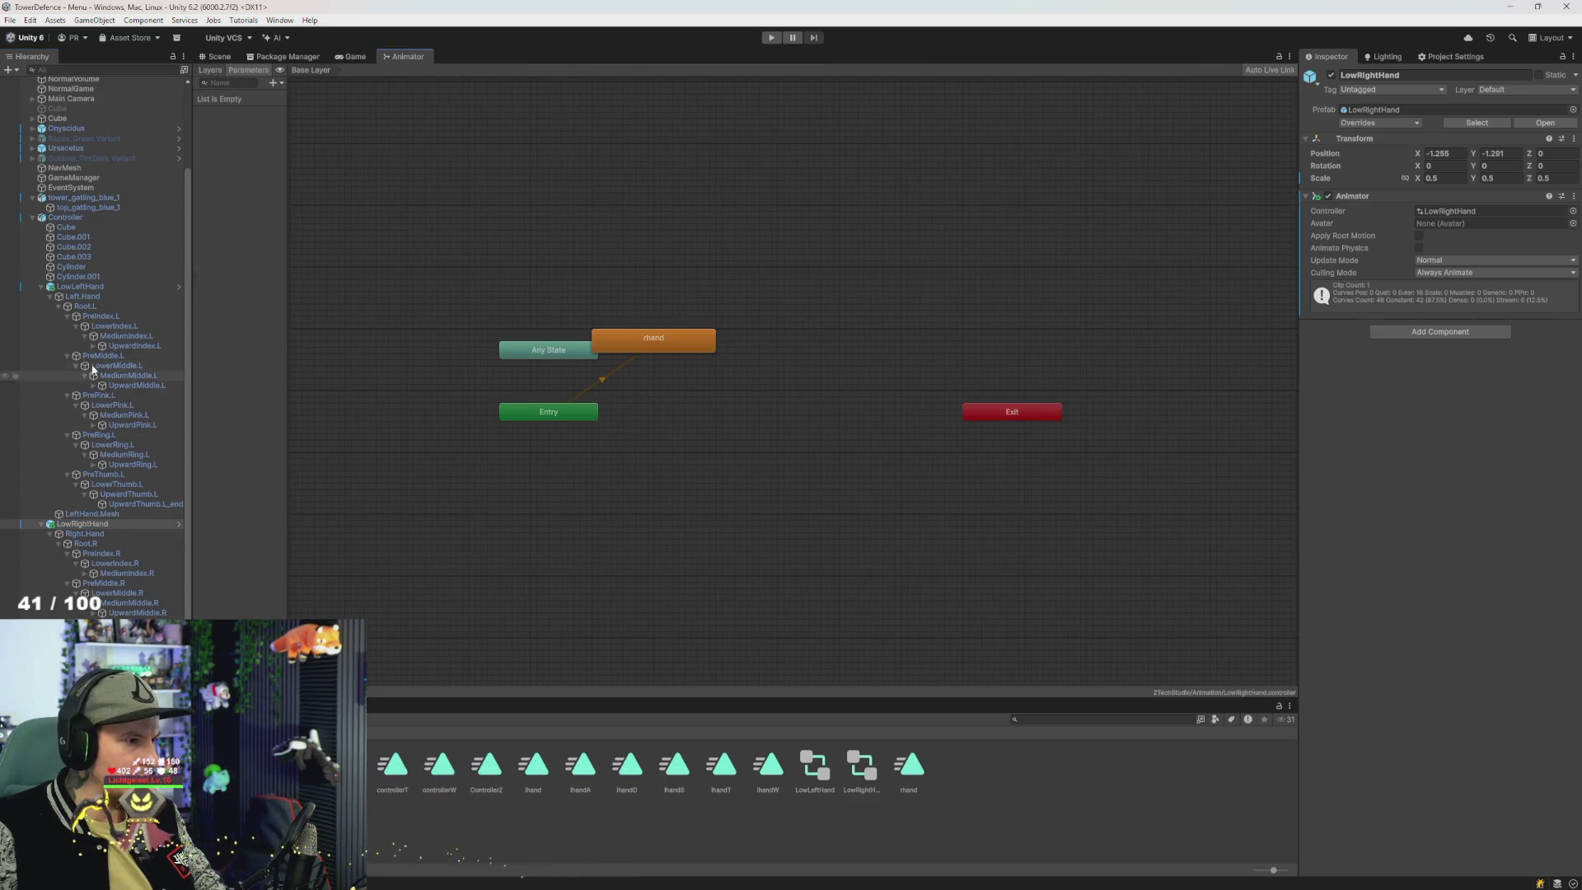
- Select LowLeftHand and open its TopKeys animator layer
left_click(86, 287)
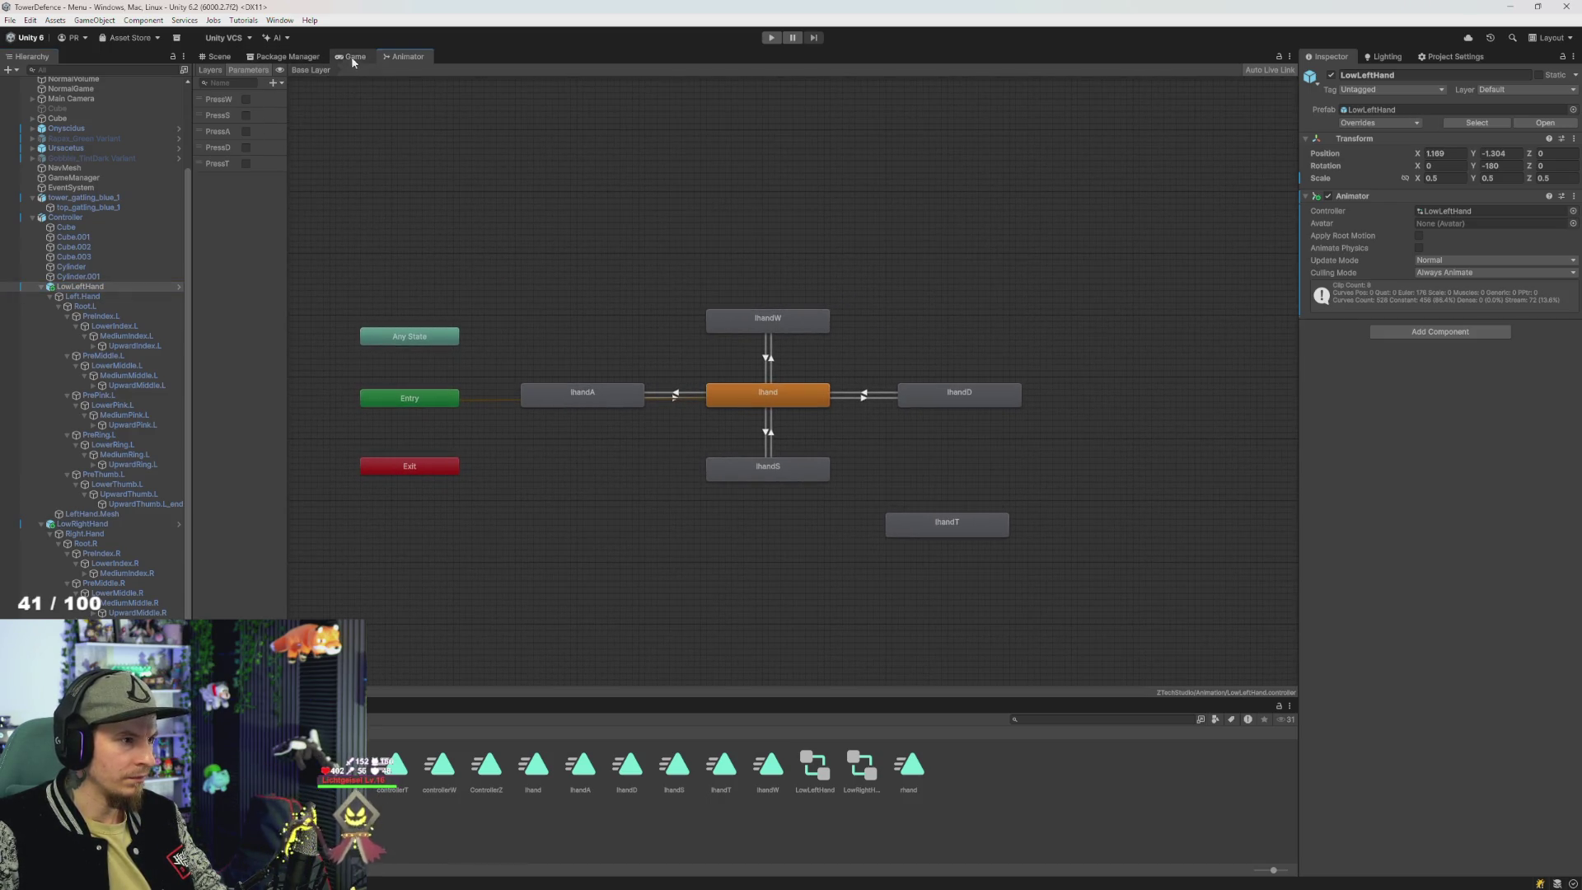
left_click(210, 70)
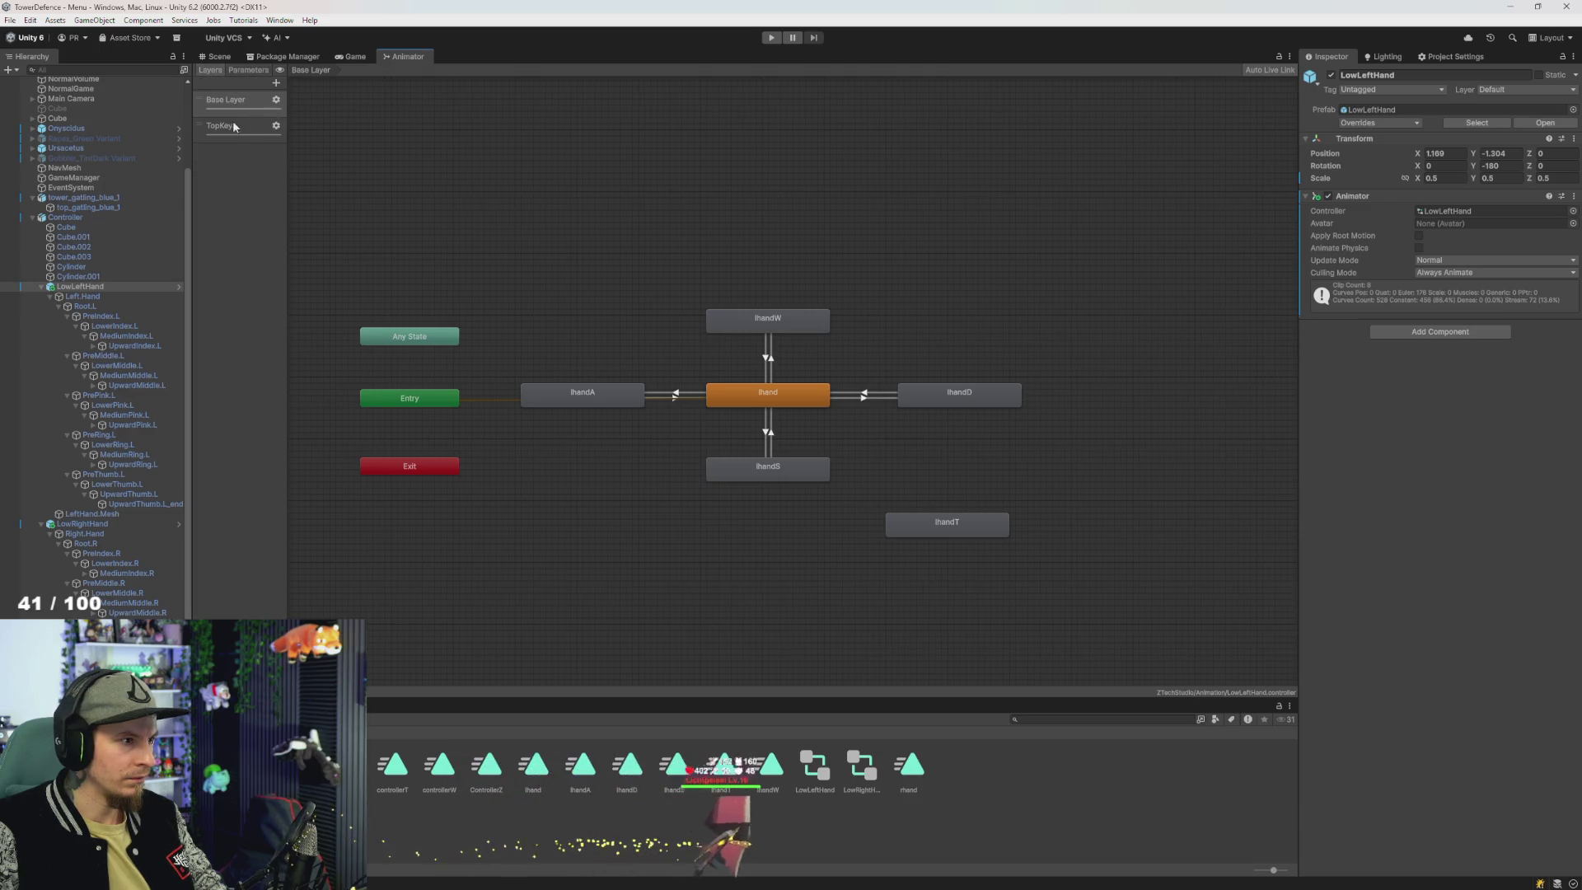
left_click(235, 126)
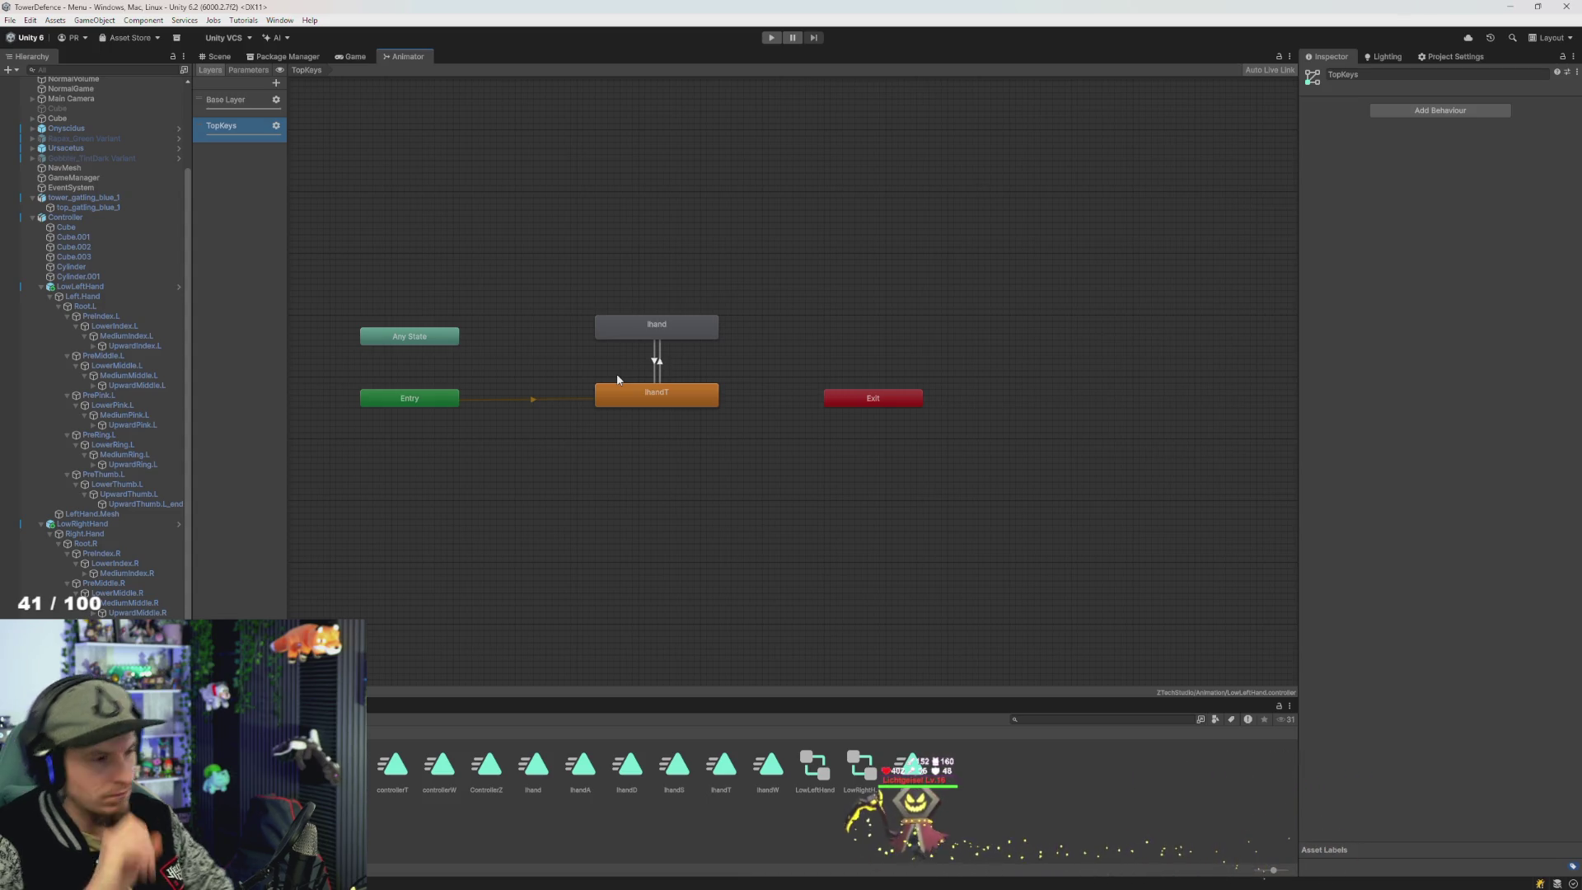
- Delete the lhandT state and make a transition from Any State to lhand
left_click(681, 404)
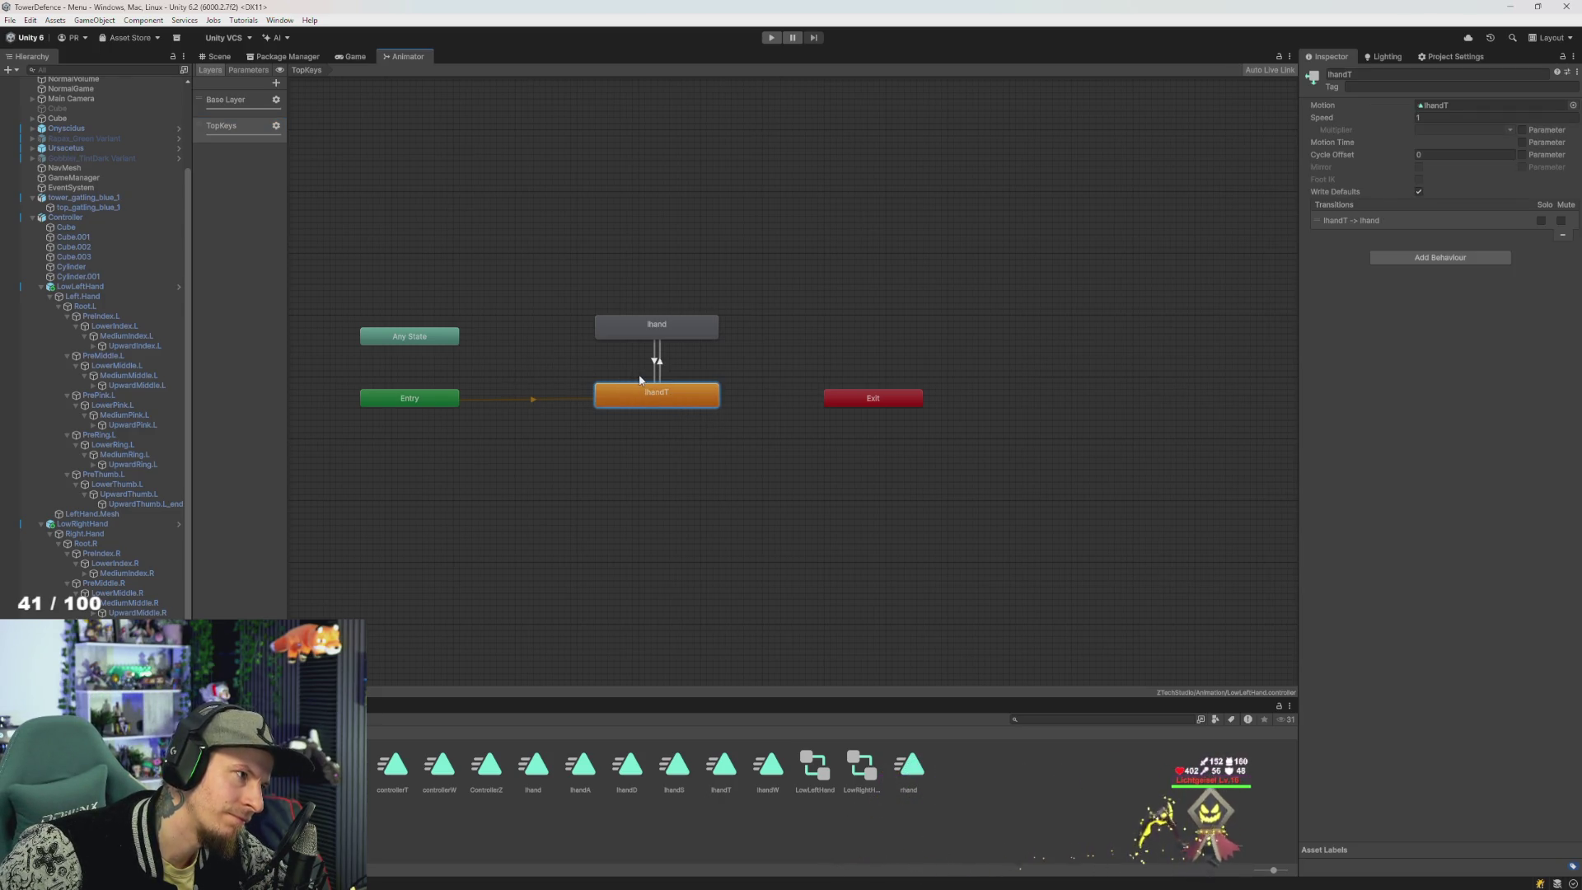
key("Delete")
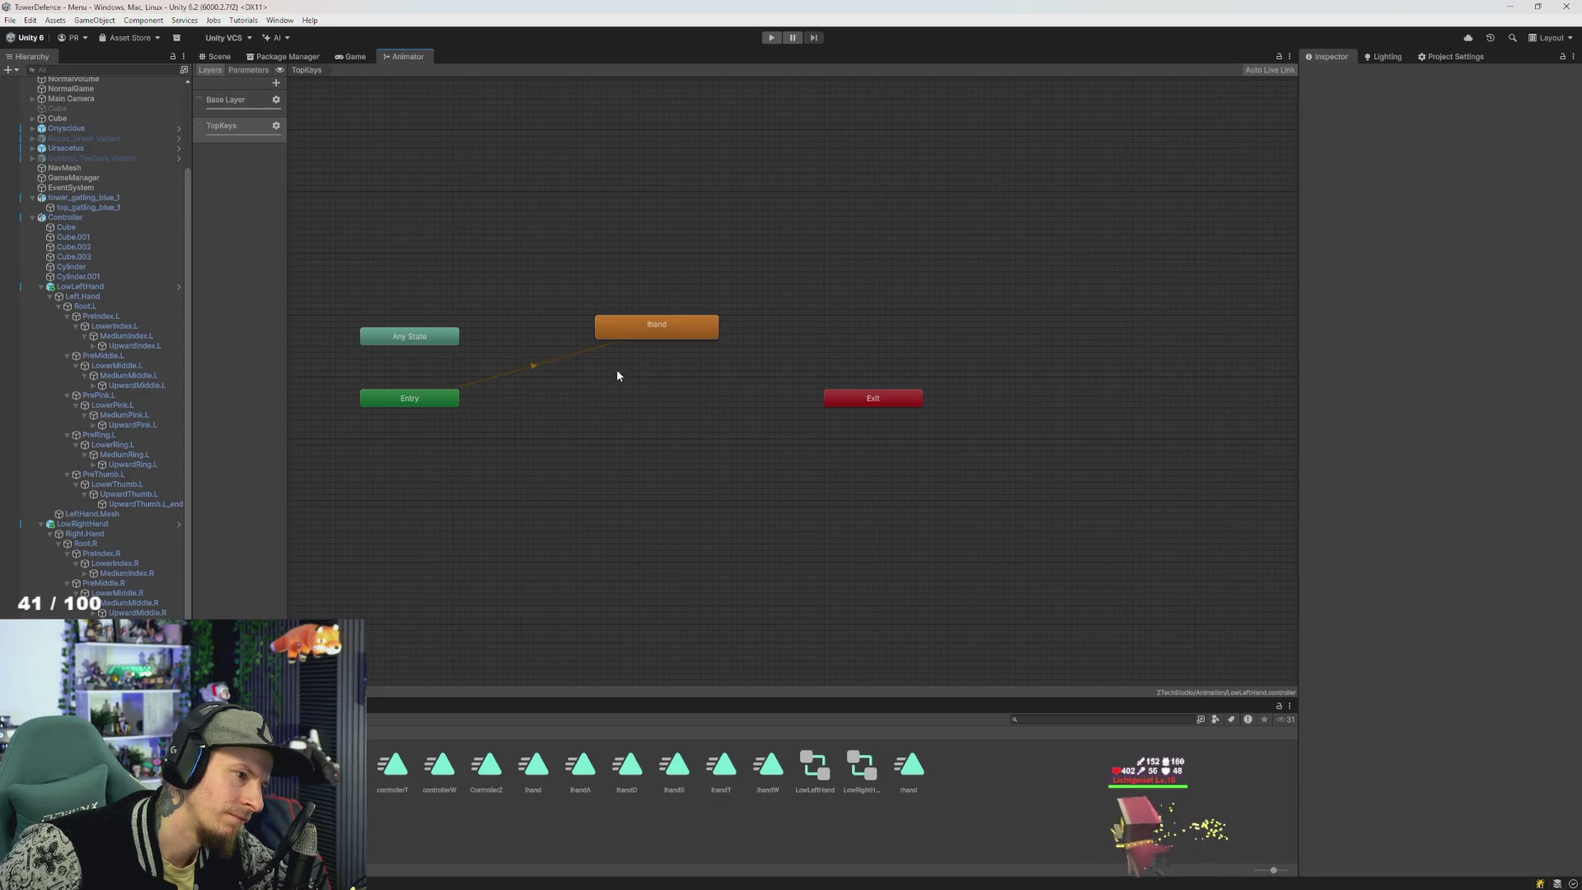
right_click(429, 336)
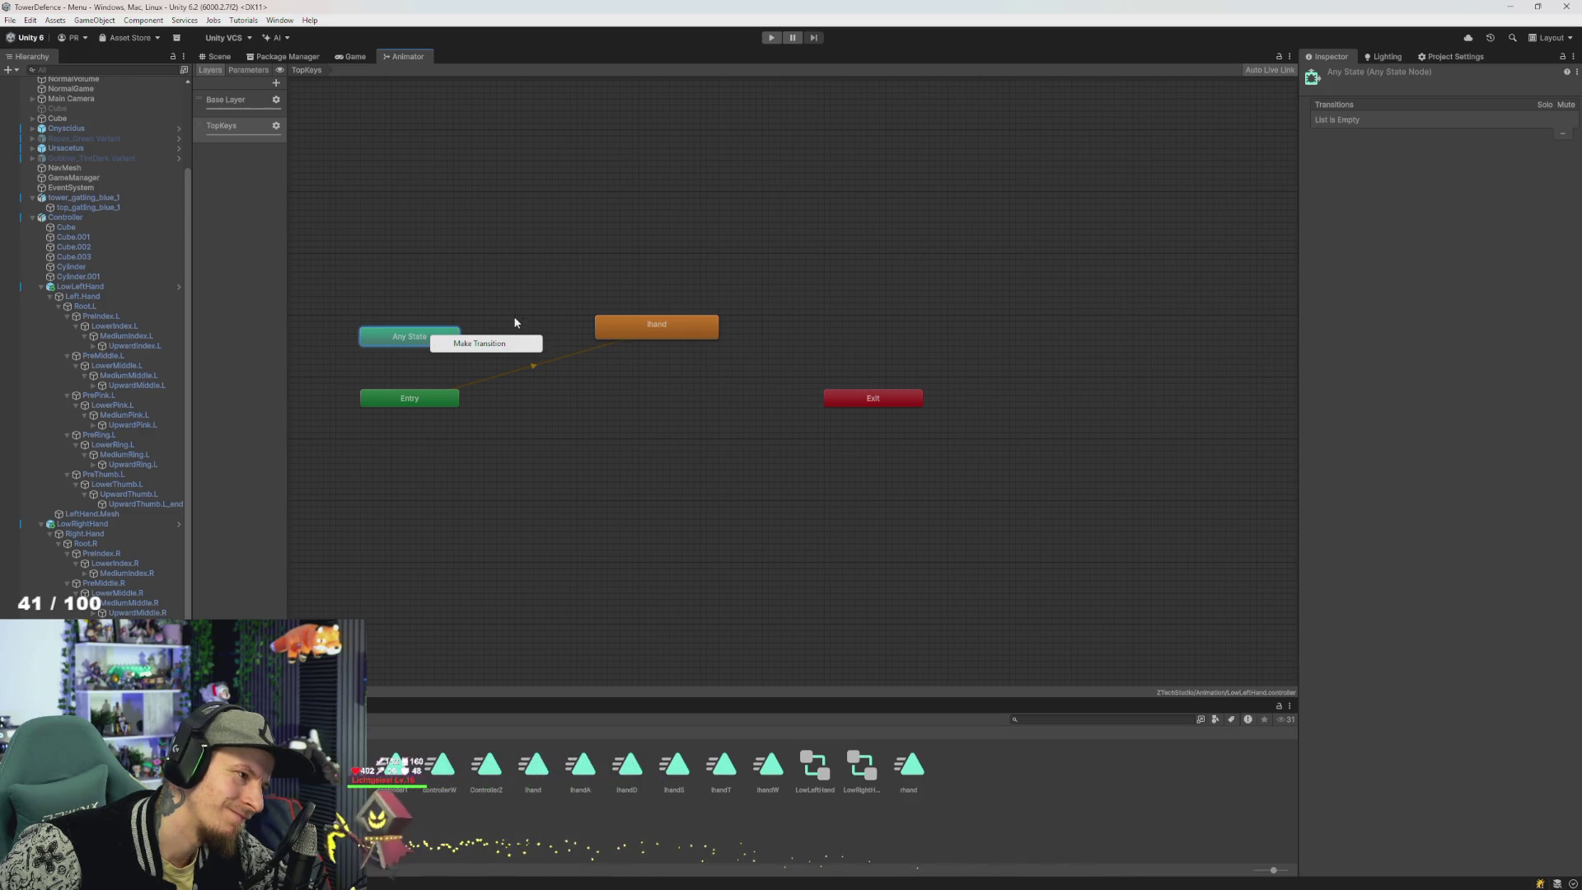
left_click(515, 321)
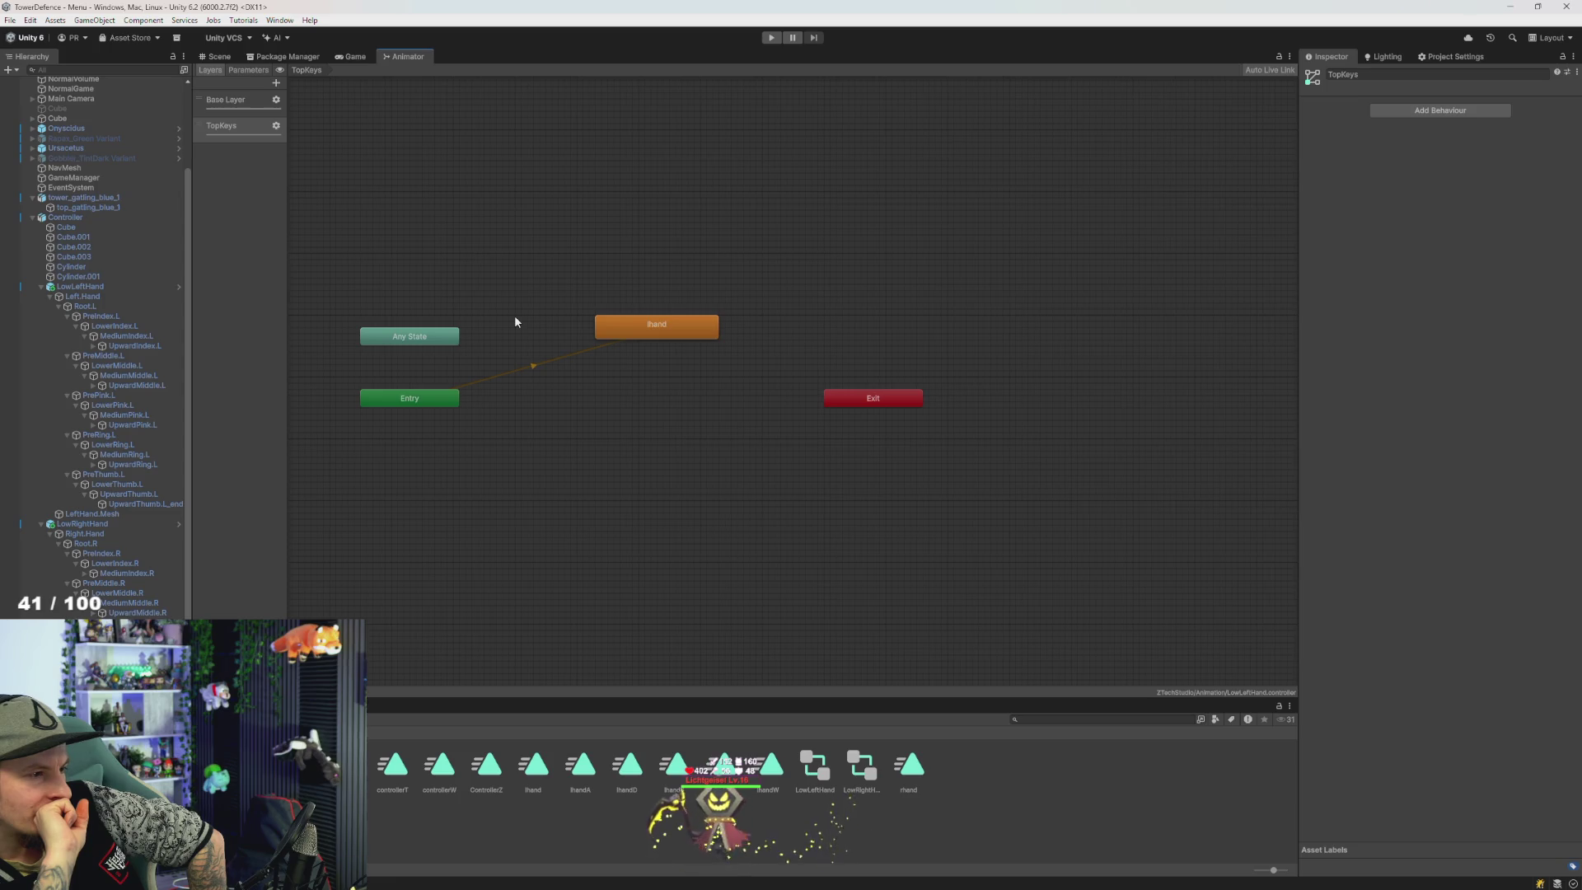
right_click(438, 336)
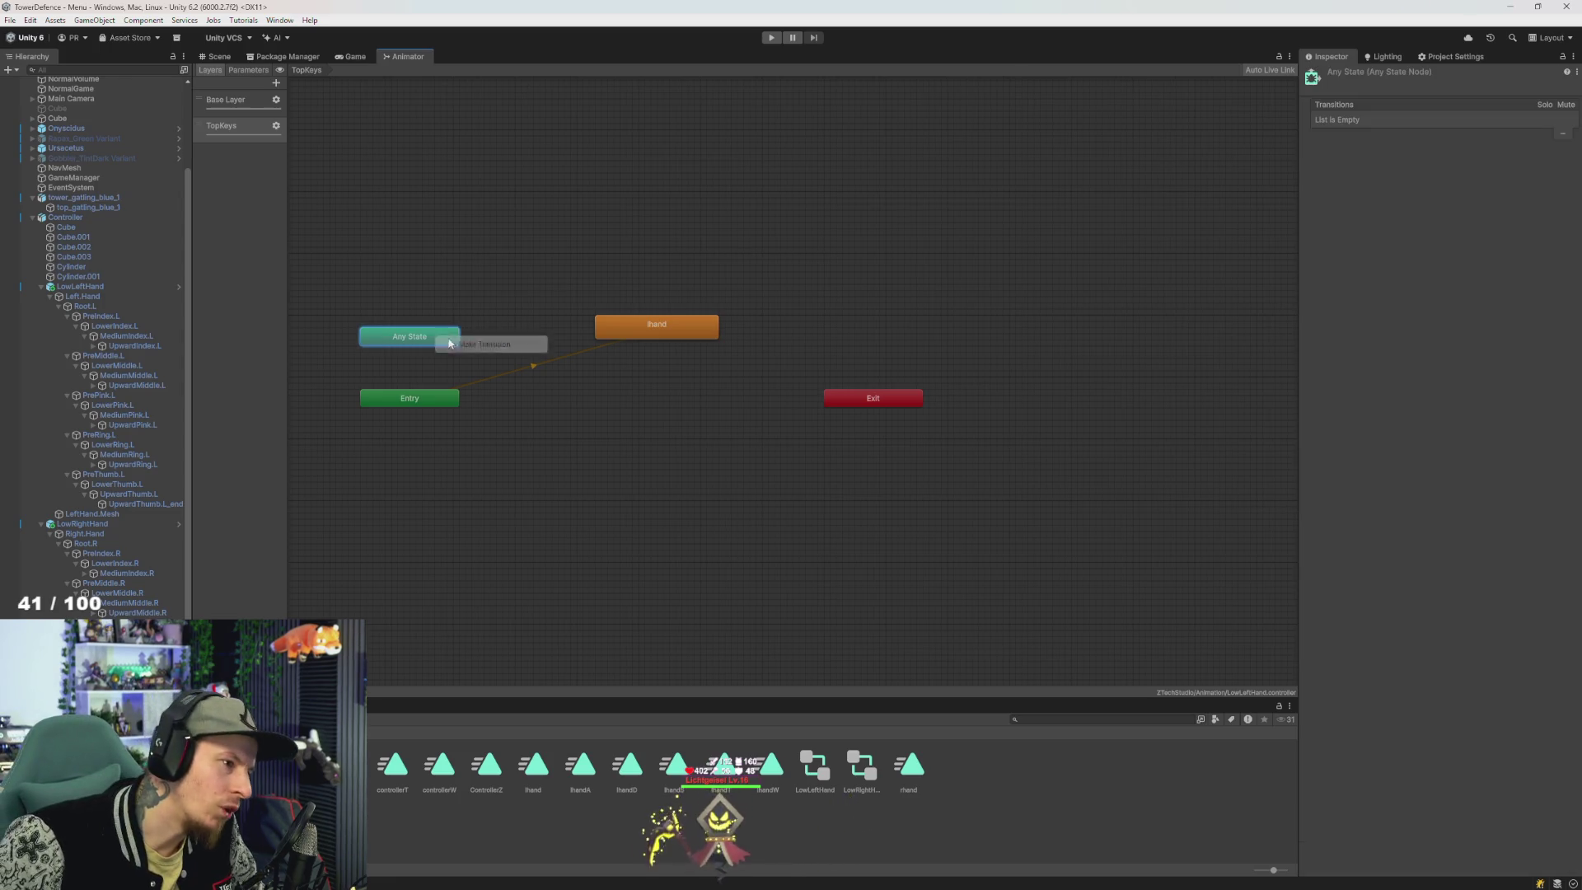
left_click(484, 344)
left_click(620, 338)
- Add a transition from the lhand state to Exit
right_click(691, 327)
left_click(733, 335)
left_click(675, 359)
right_click(690, 335)
left_click(710, 345)
left_click(863, 395)
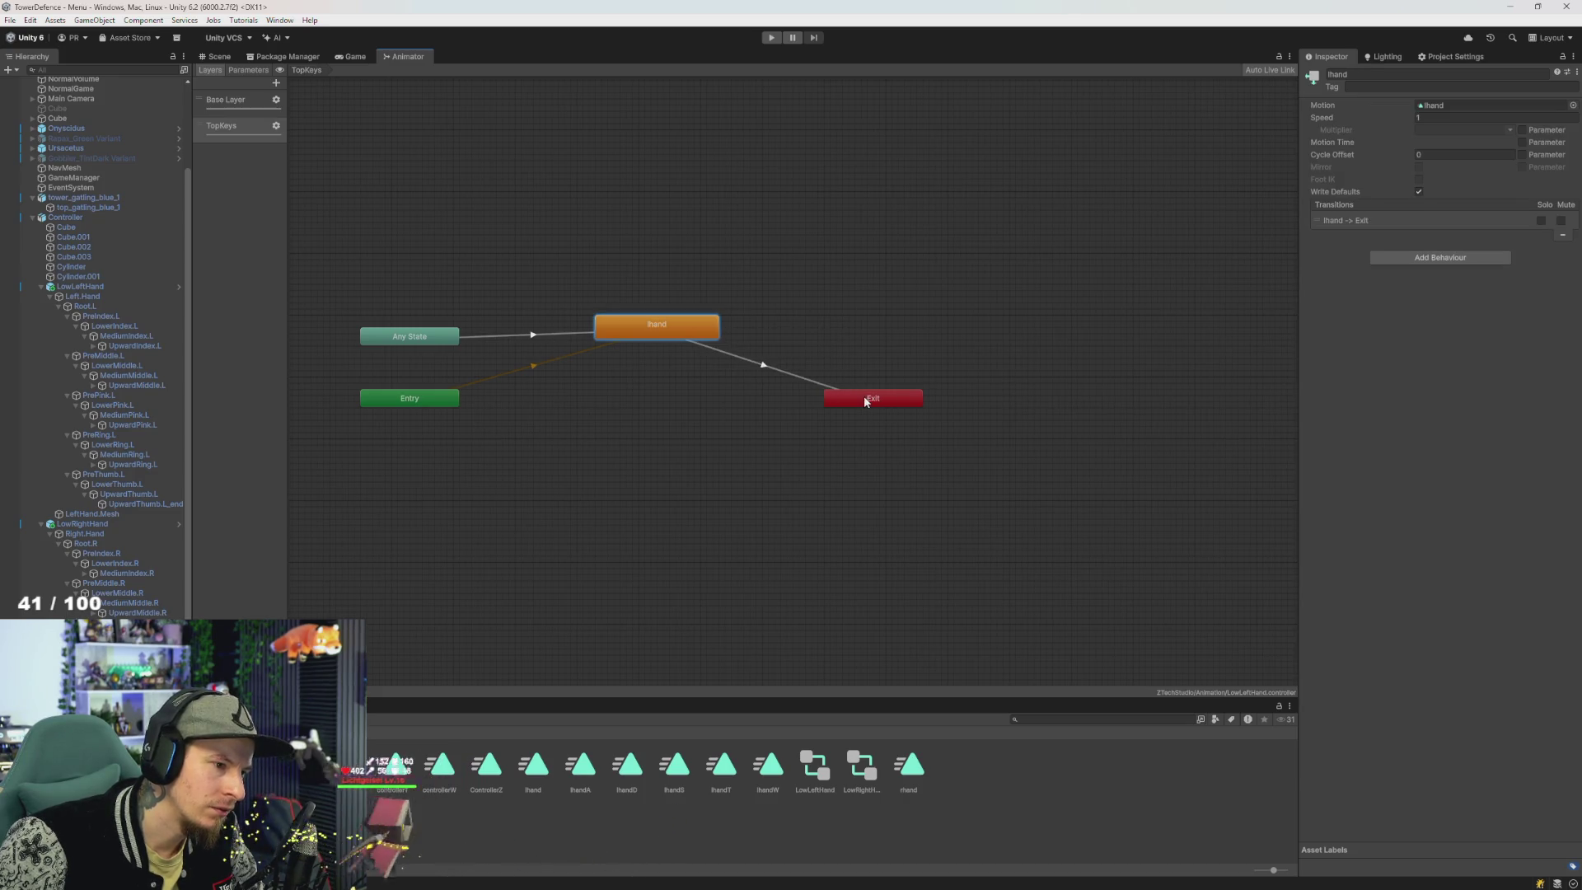
left_click(567, 356)
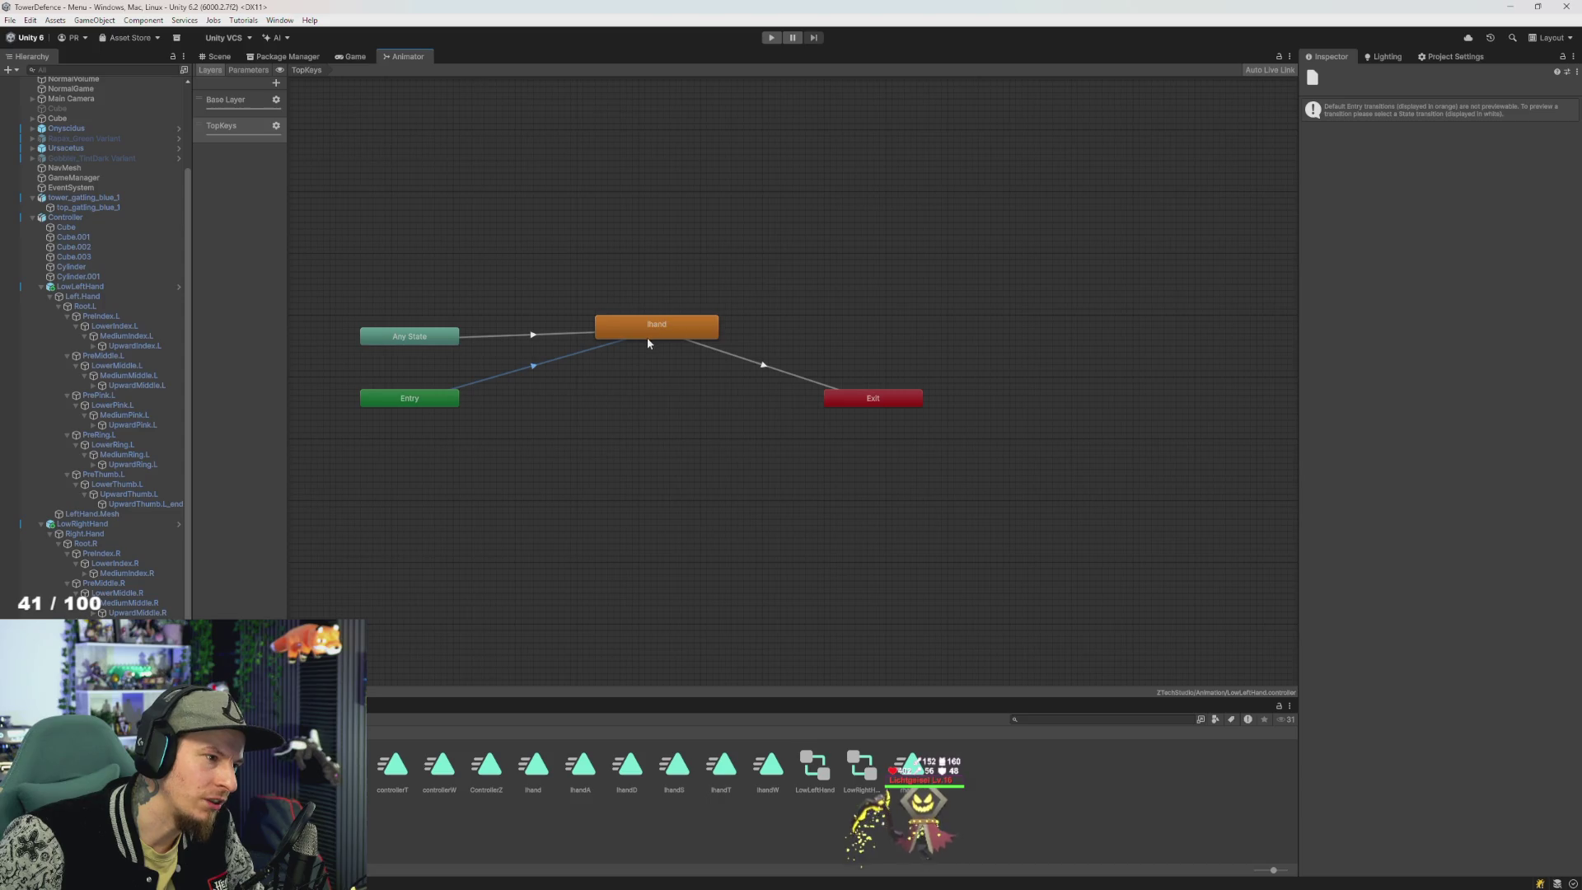
left_click(587, 381)
- Create an empty New State below lhand and set it as the layer default state
right_click(645, 382)
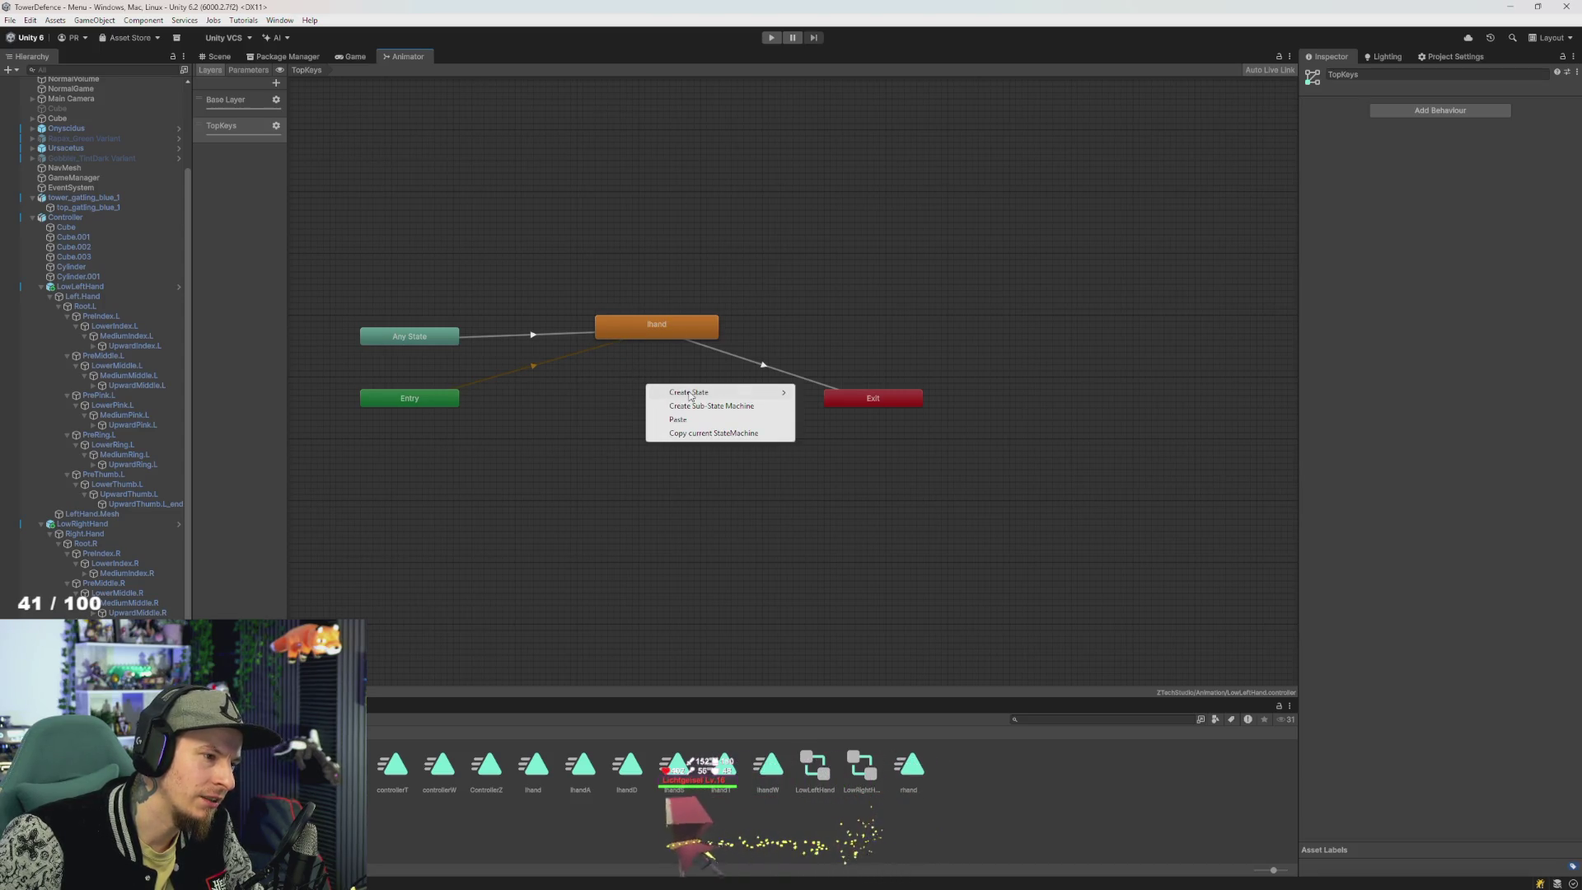
mouse_move(745, 395)
left_click(830, 393)
left_click_drag(733, 384, 673, 402)
right_click(667, 412)
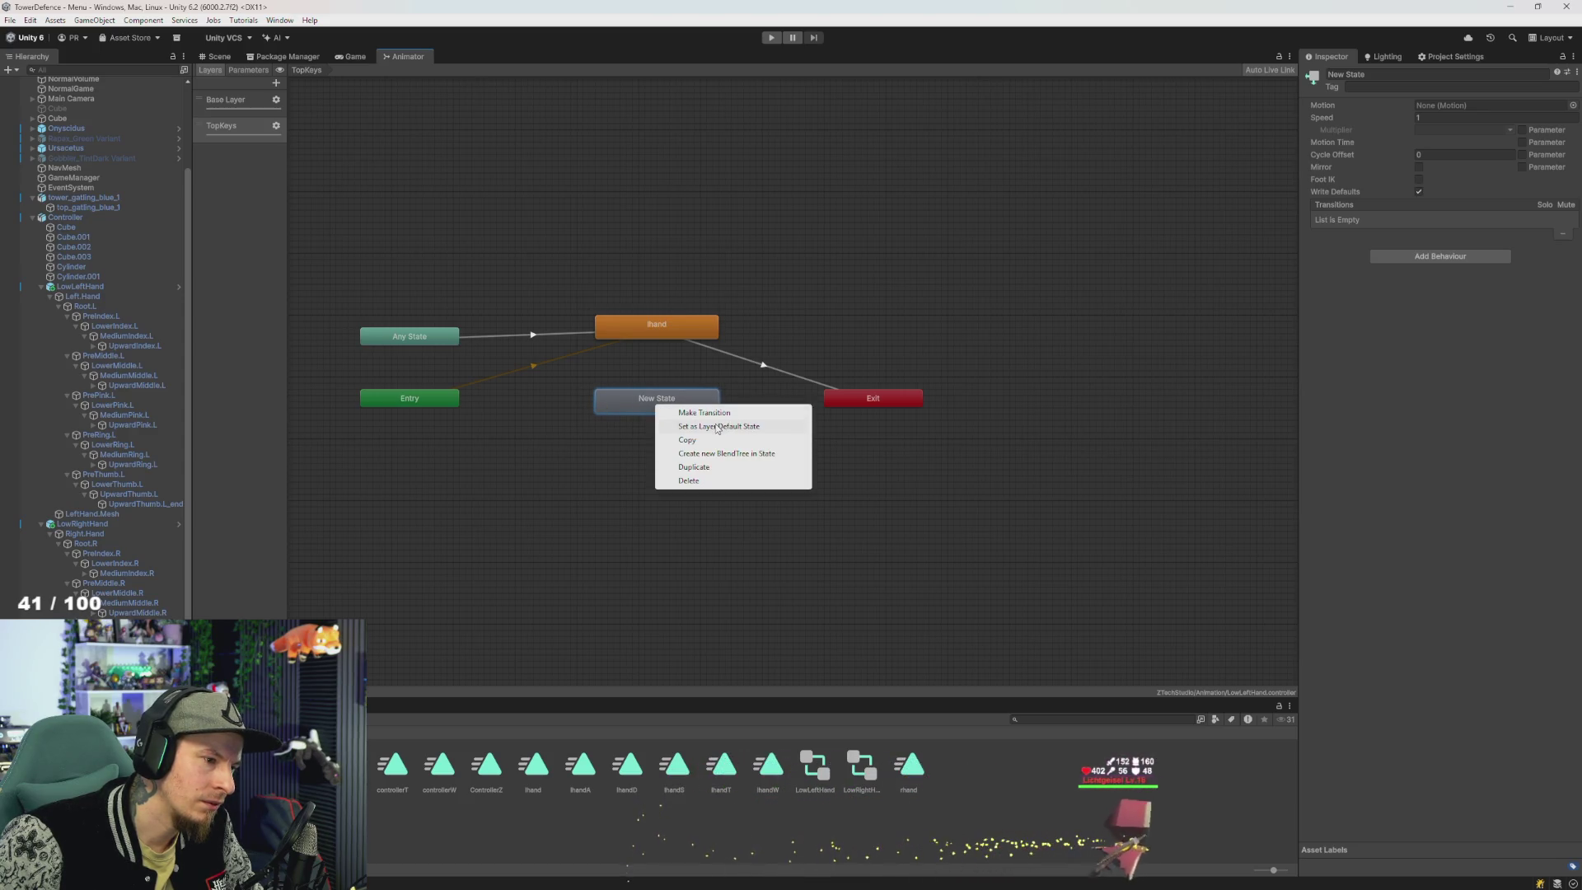
left_click(716, 427)
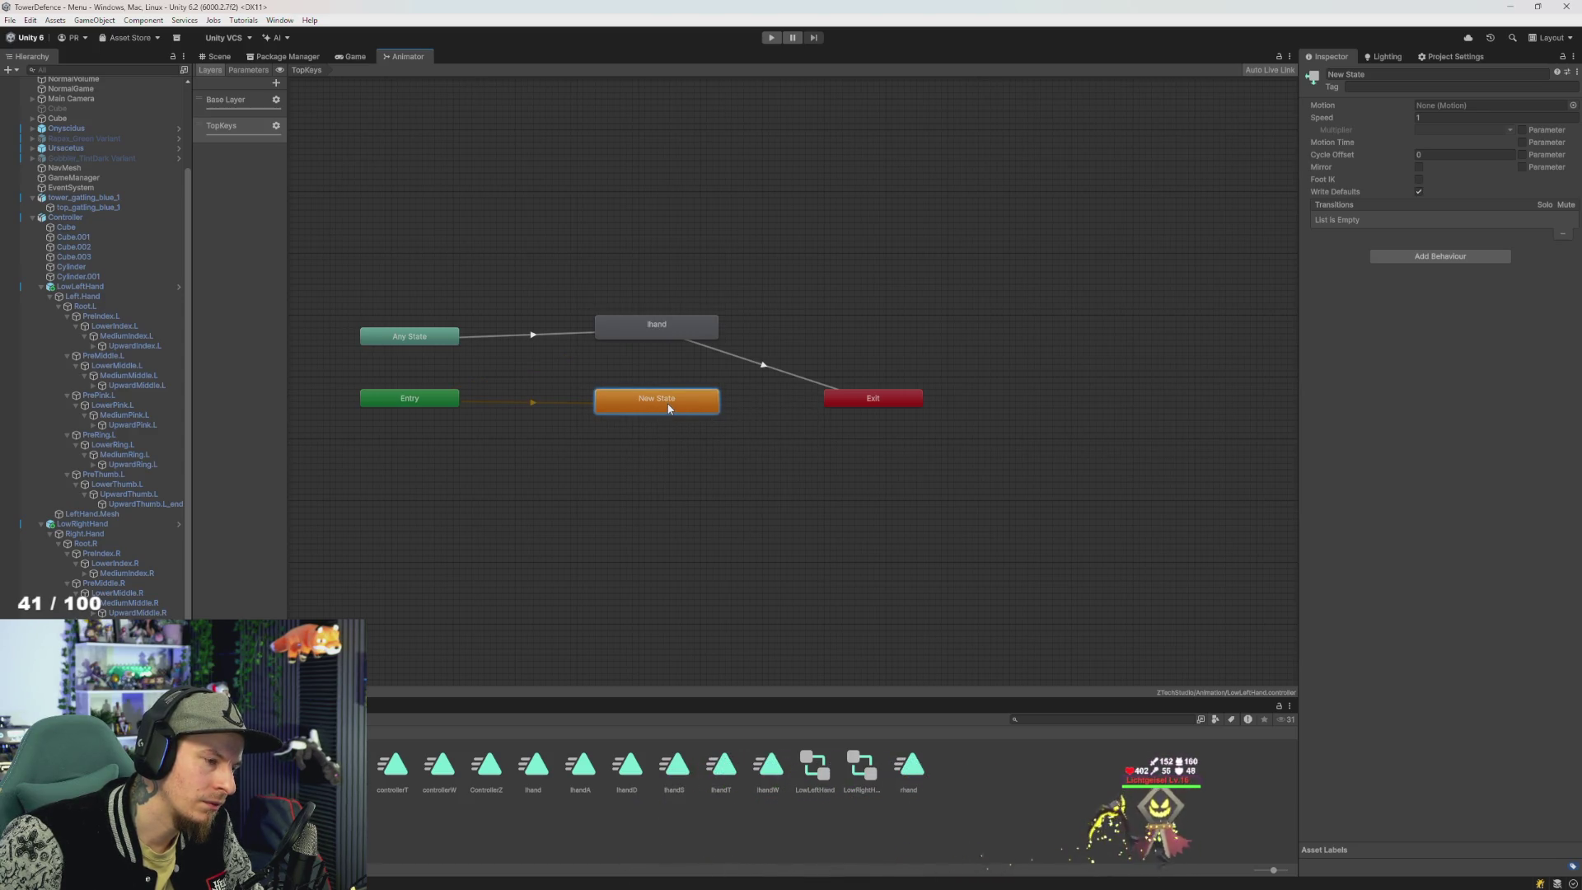
left_click_drag(668, 409, 667, 401)
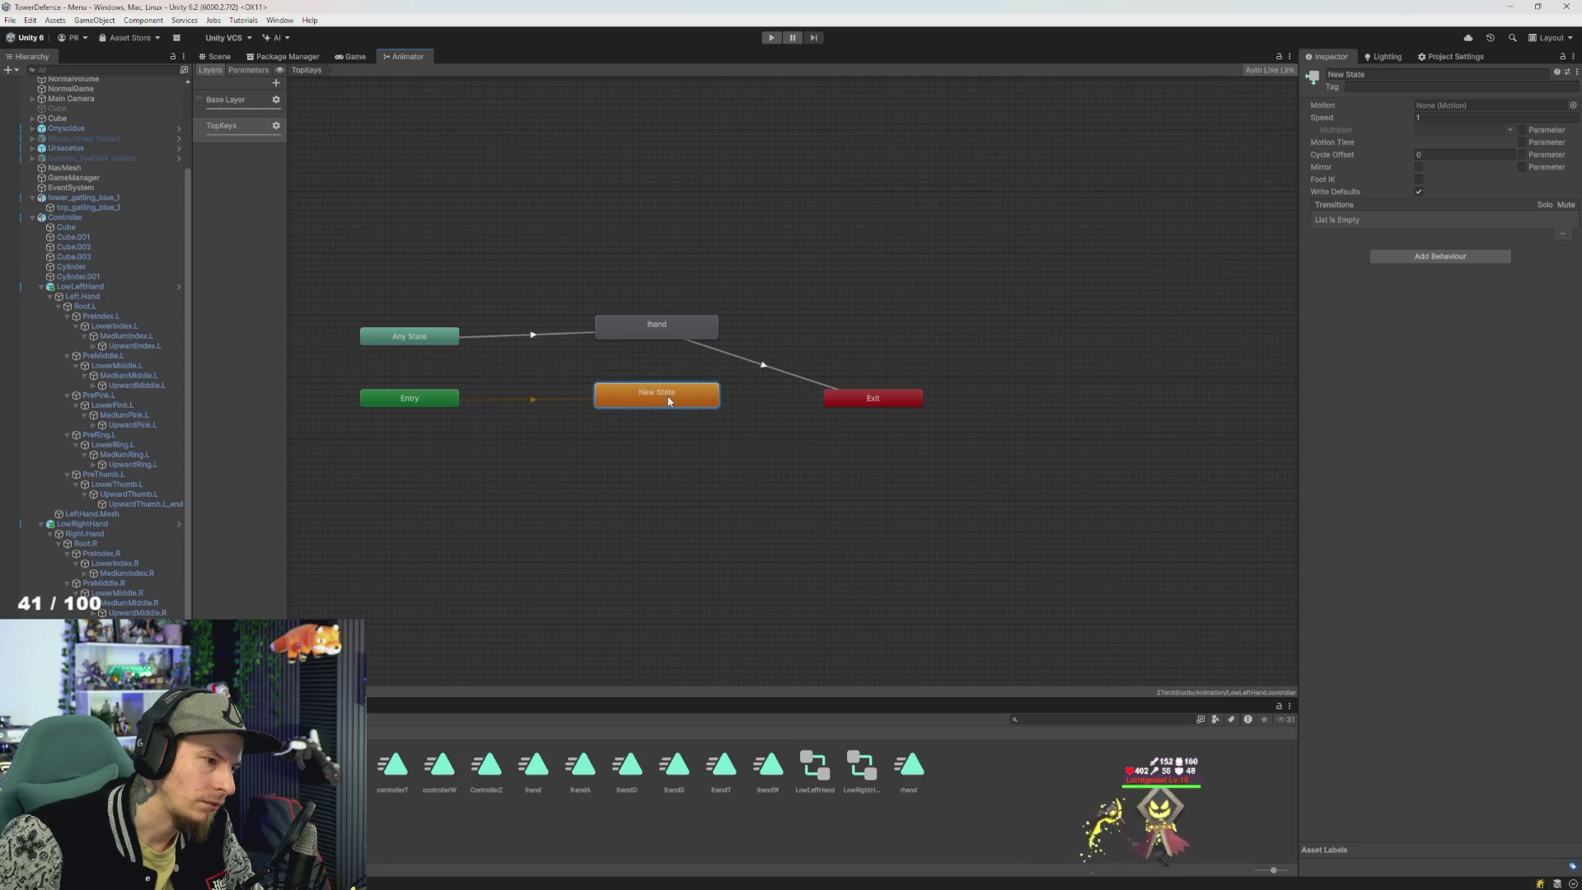
left_click(780, 419)
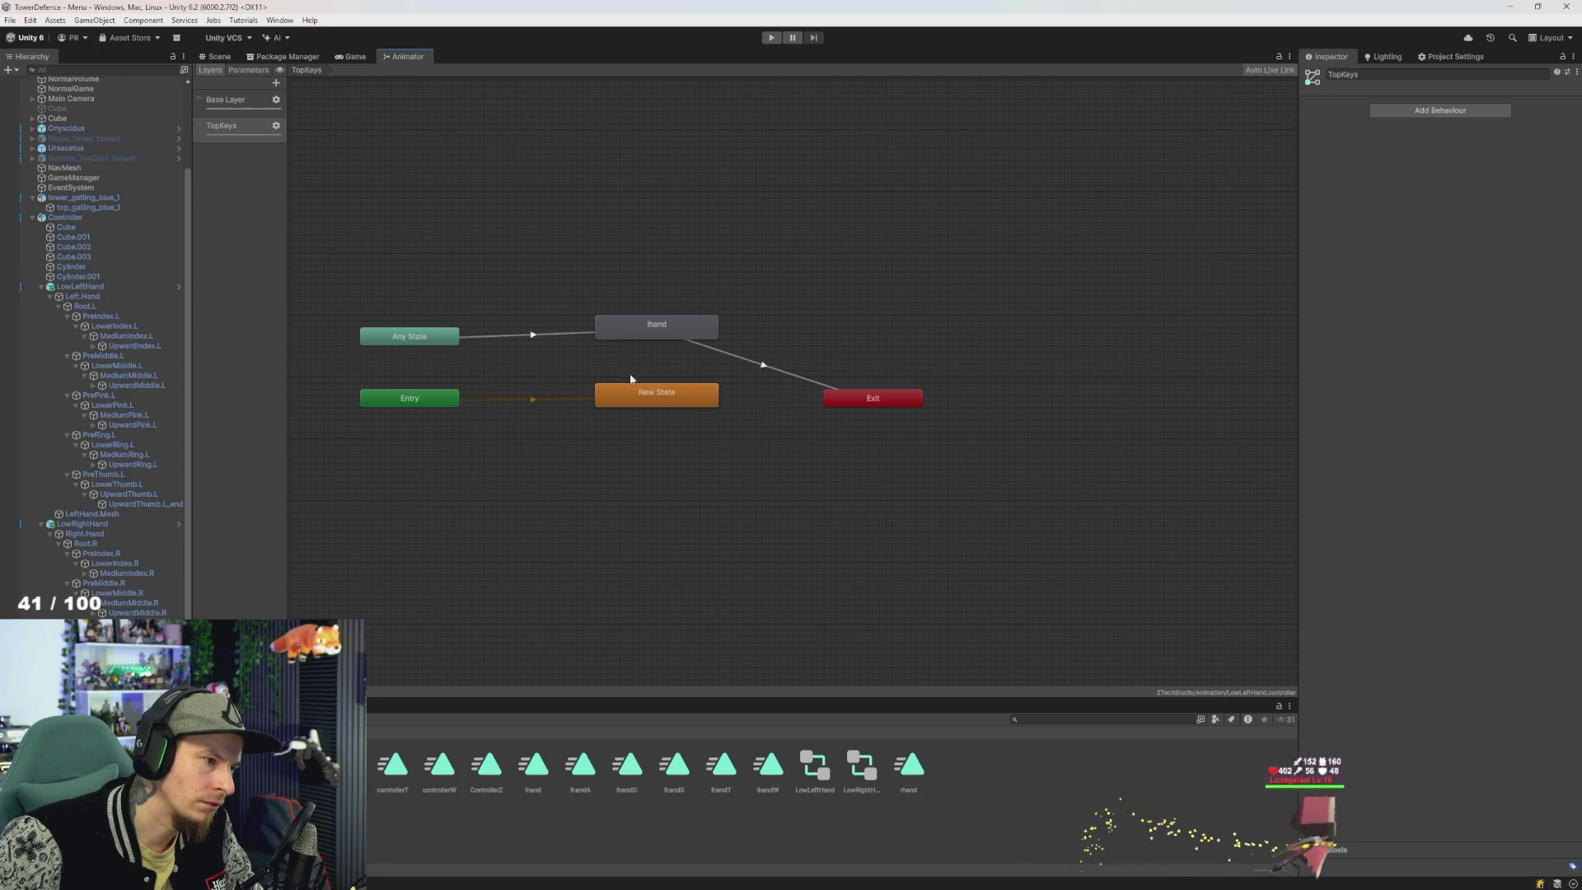
- Give the Any State to lhand transition a PressW condition
left_click(532, 336)
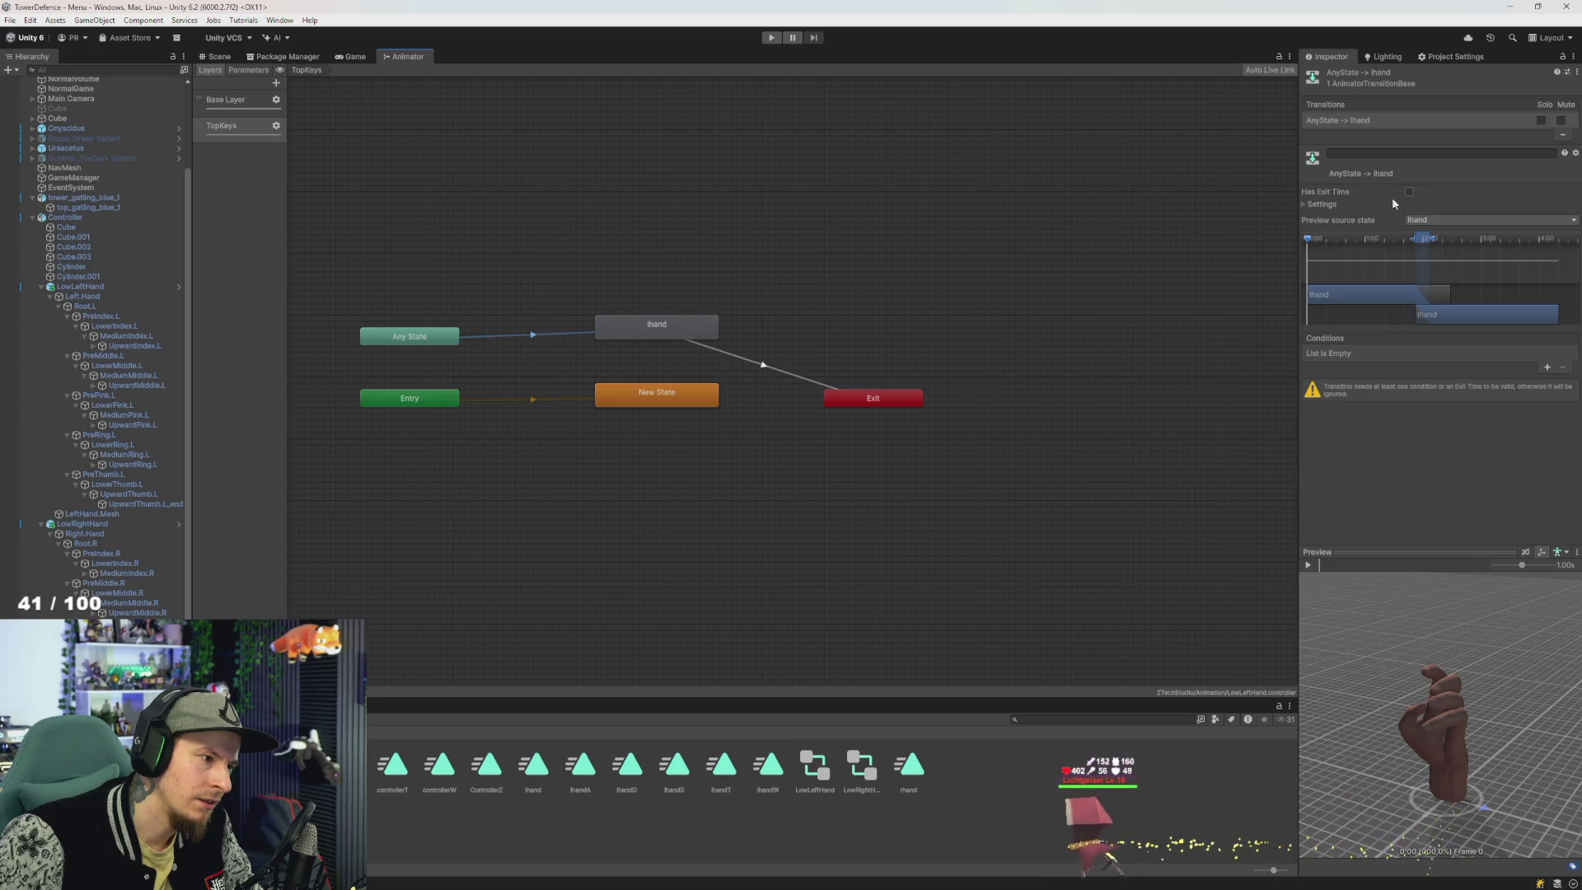
left_click(763, 364)
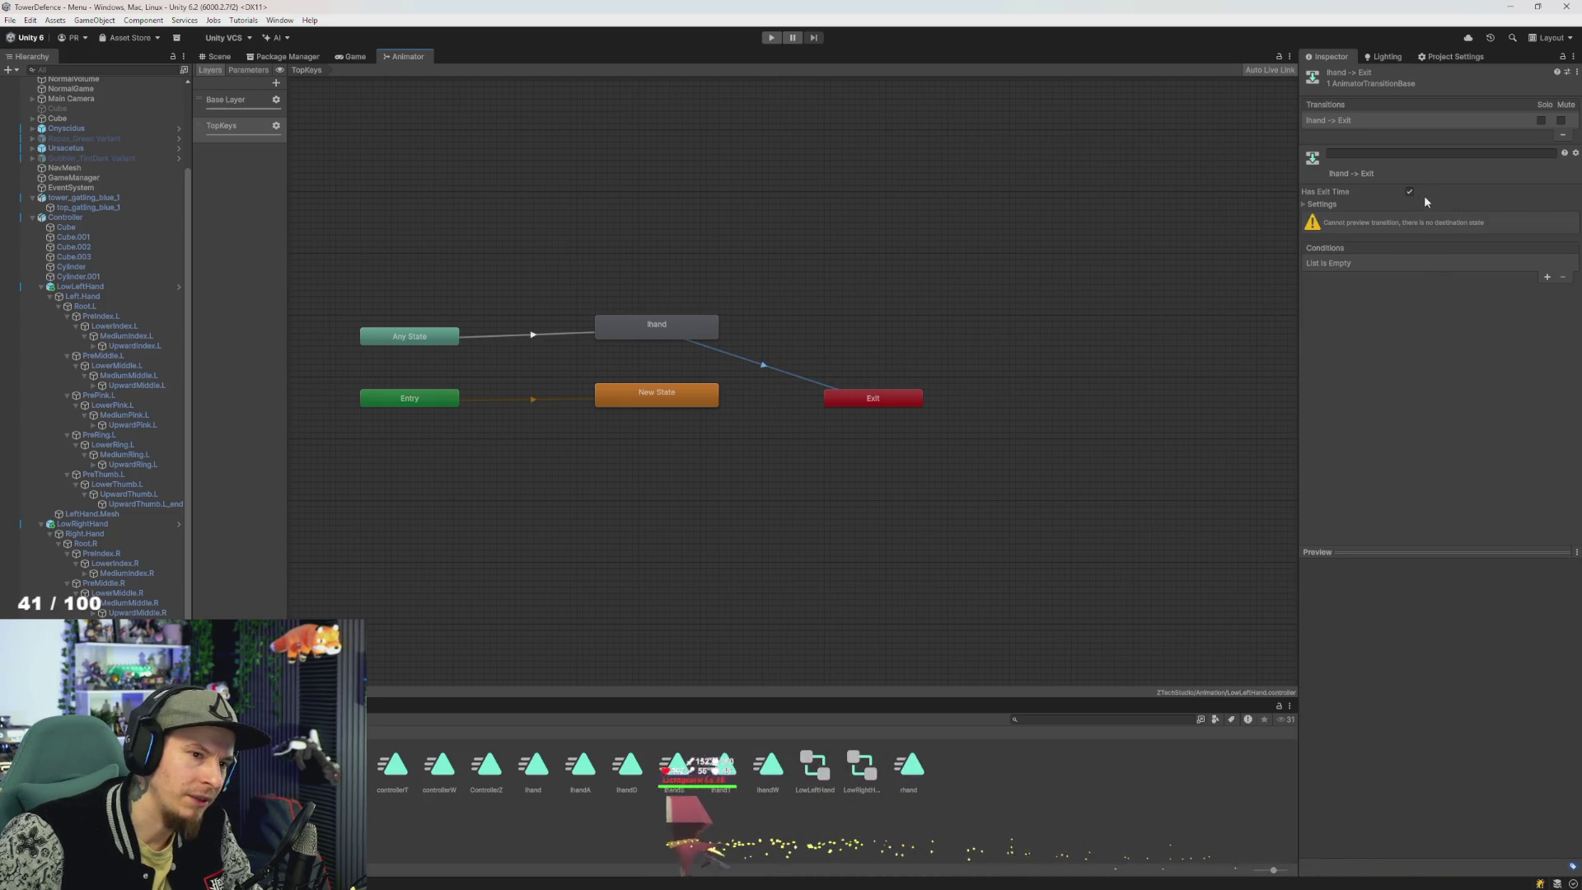
left_click_drag(663, 334, 661, 340)
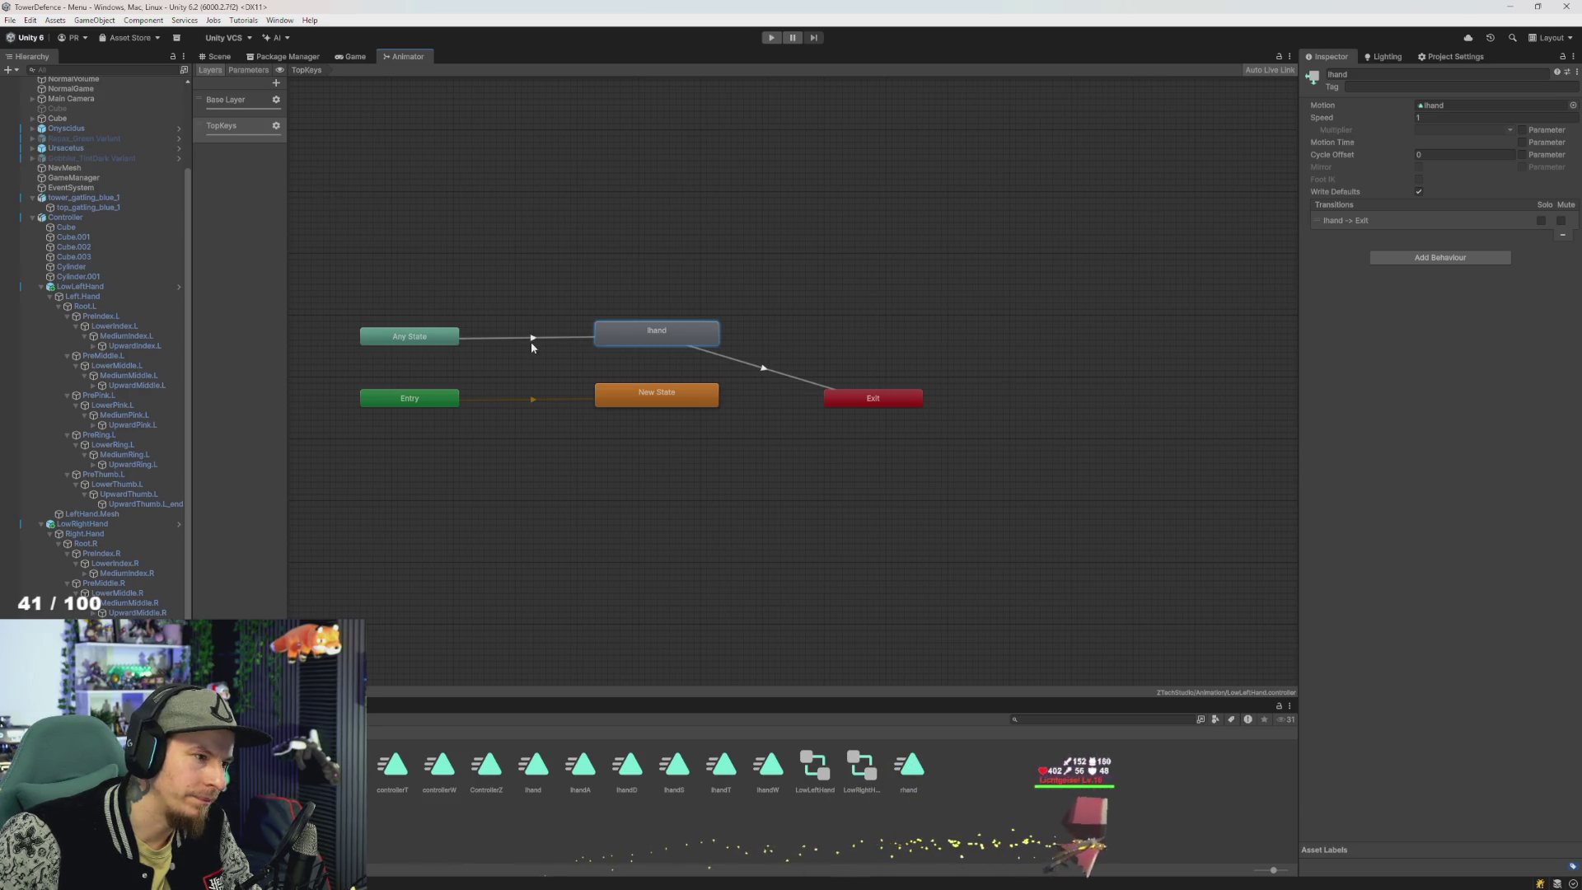
left_click(532, 338)
left_click(1547, 368)
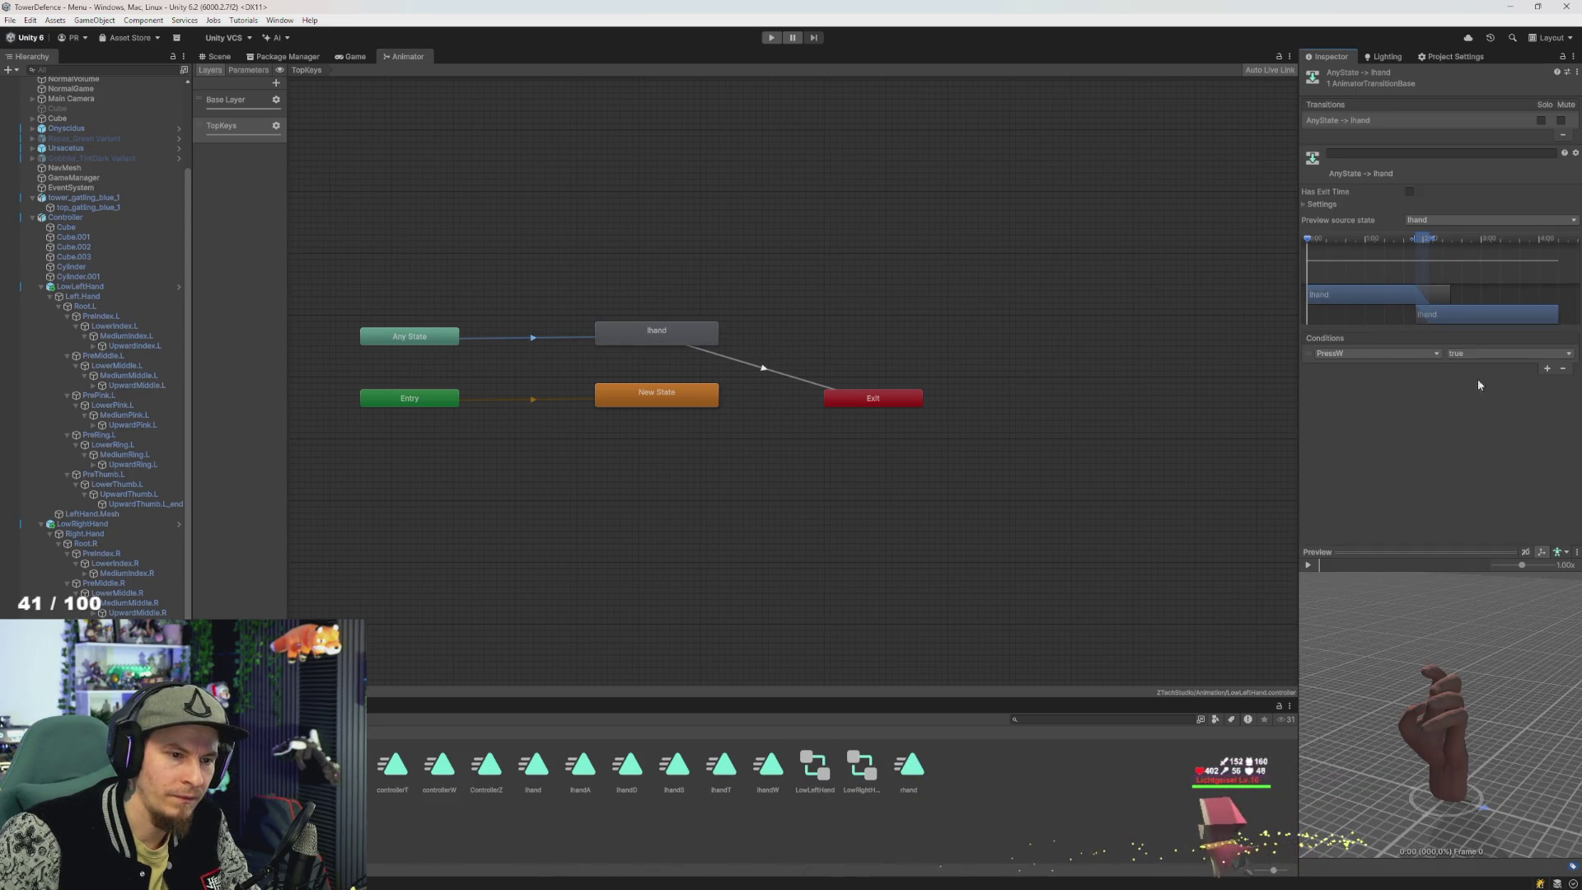
left_click(1373, 354)
left_click(939, 301)
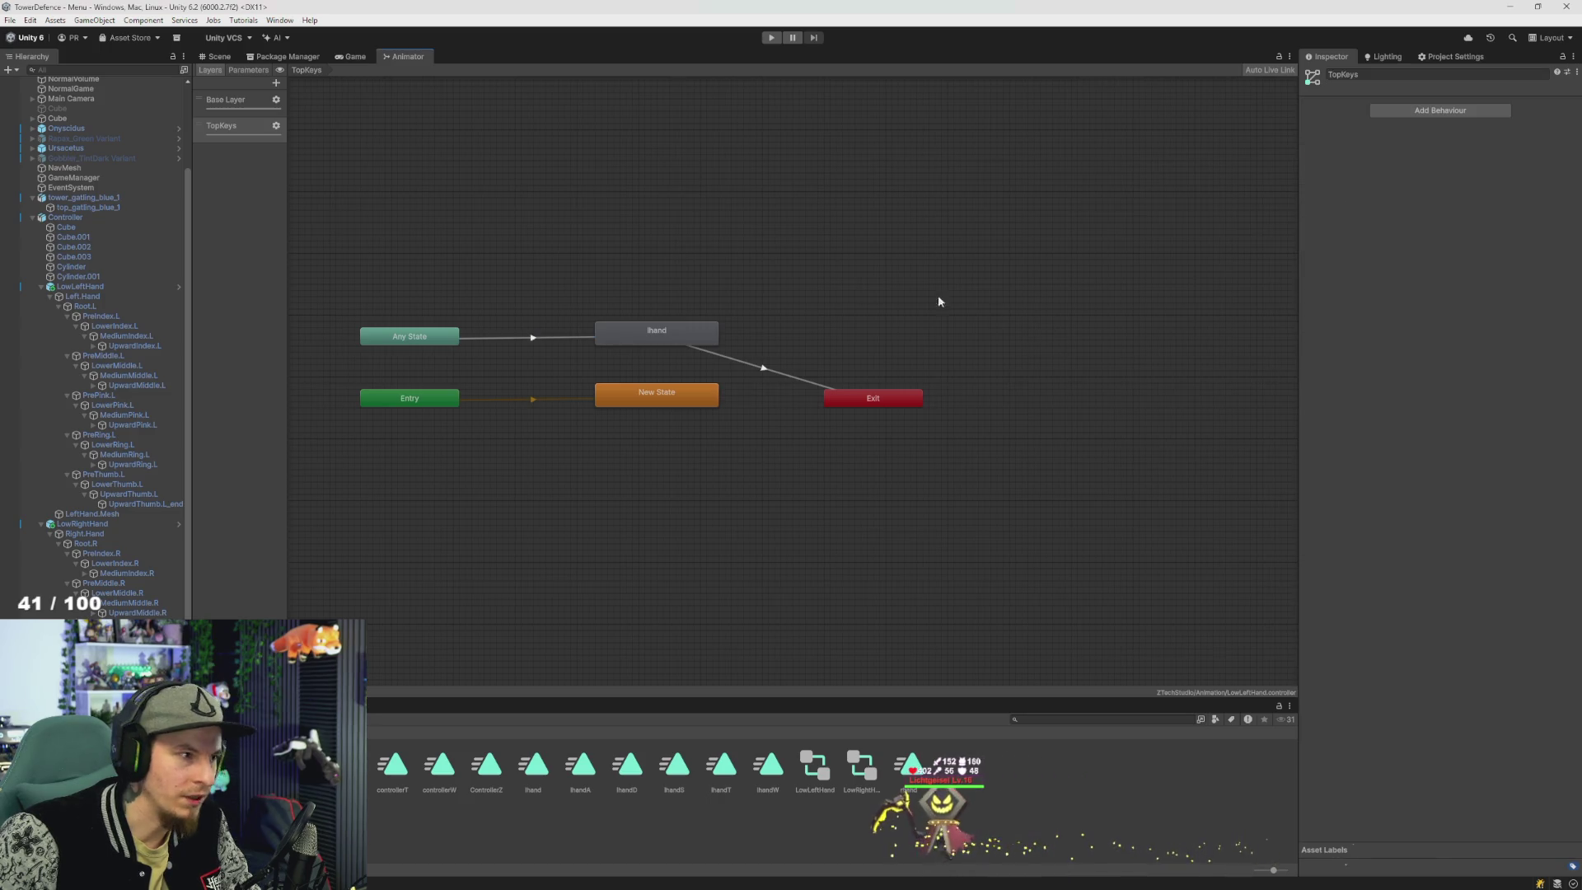
- Delete the PressT bool parameter and add a new trigger parameter named PressT
left_click(250, 71)
left_click(227, 166)
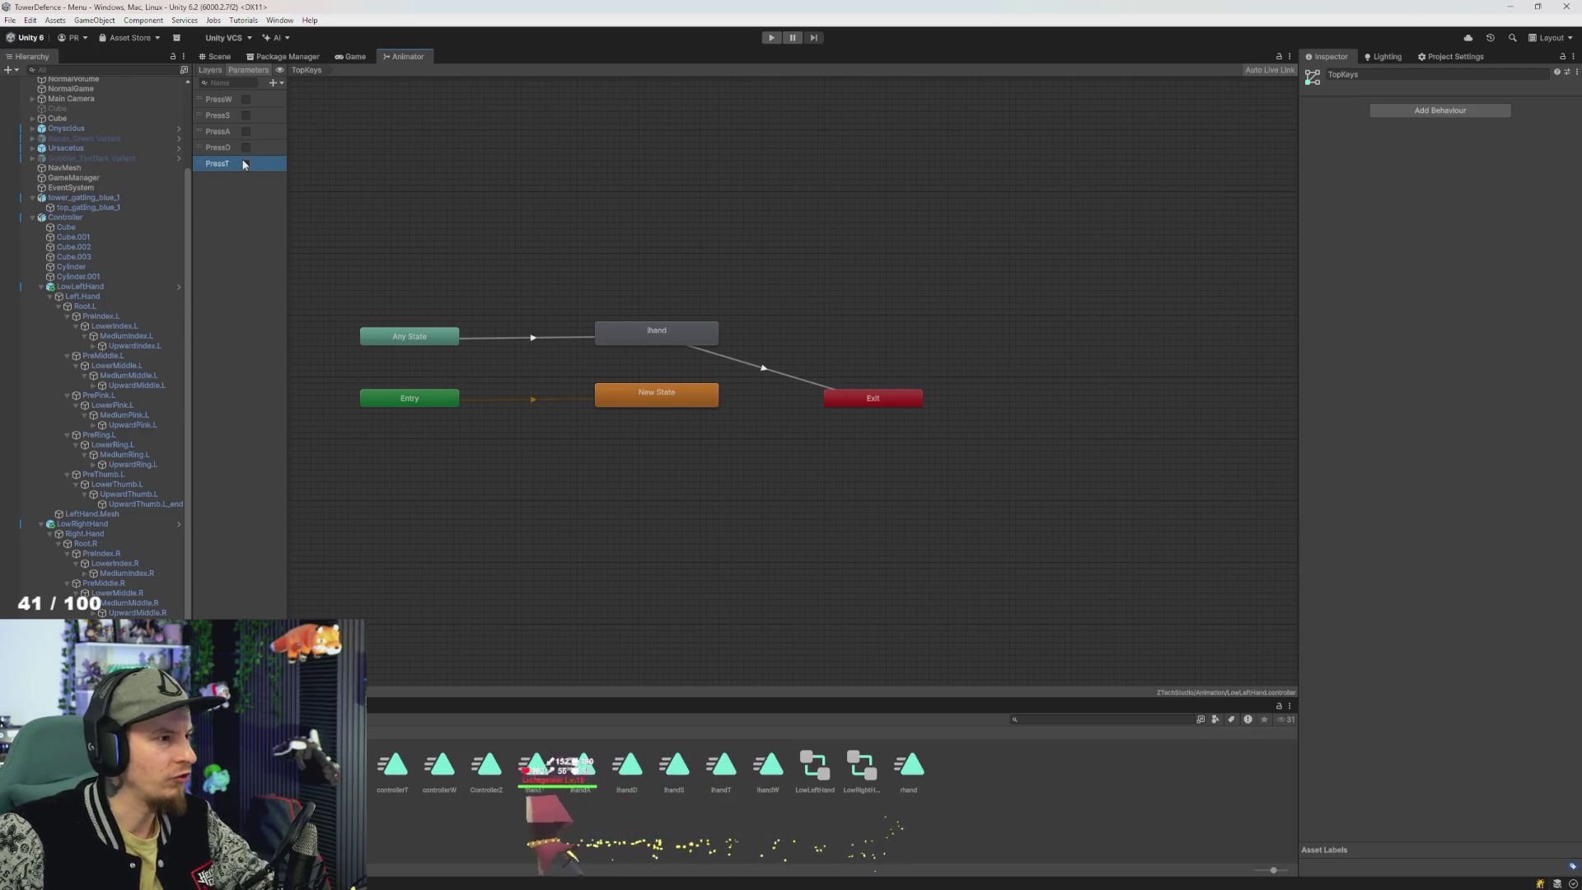
key("Delete")
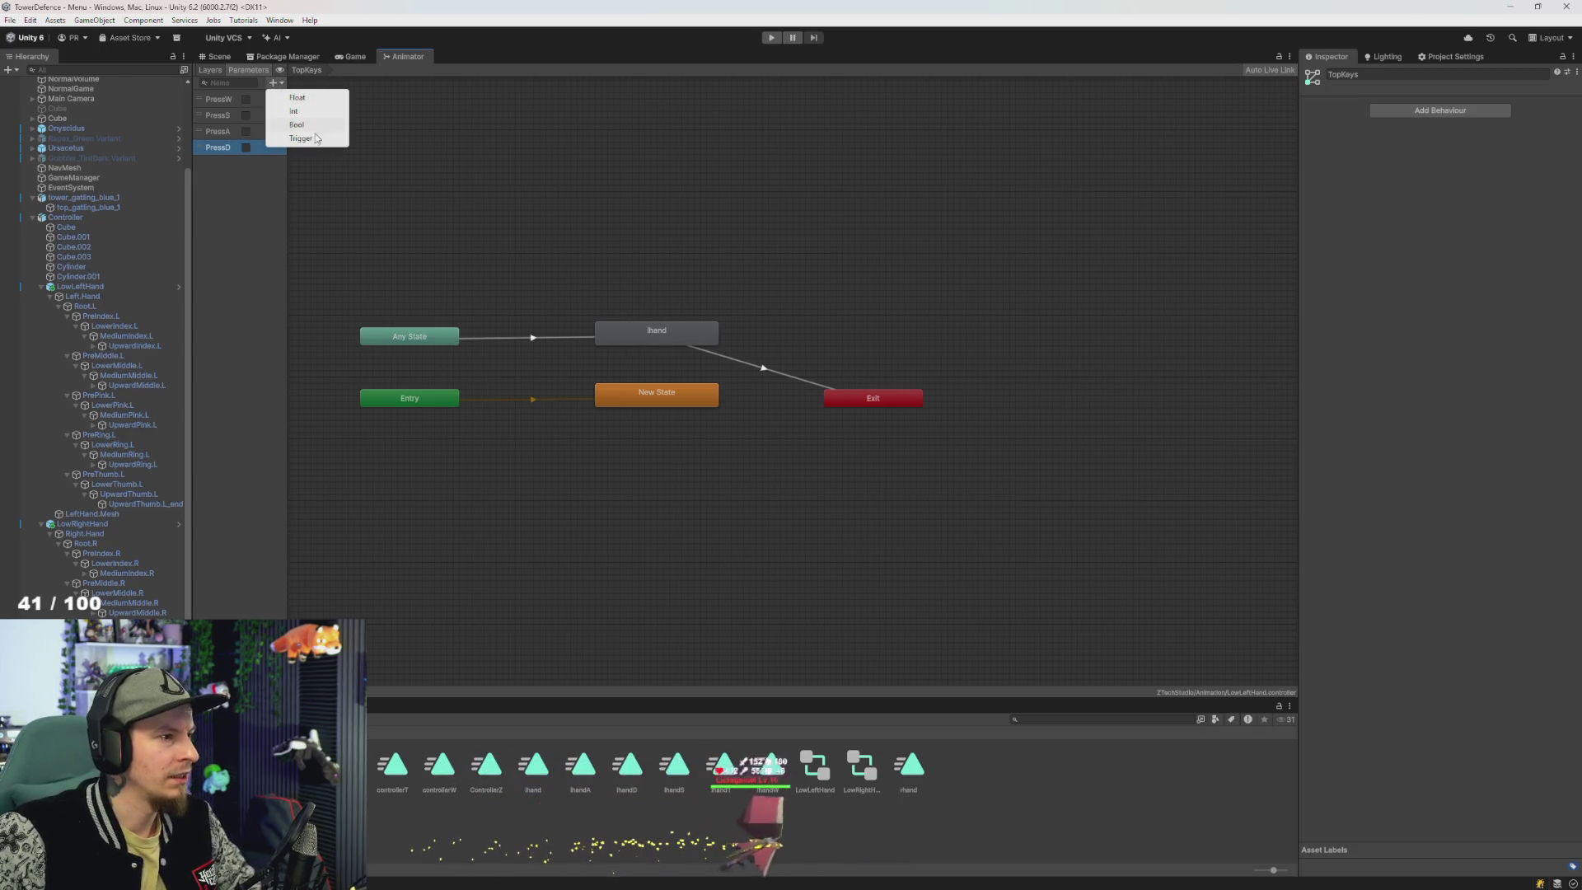
left_click(301, 139)
type("Pre")
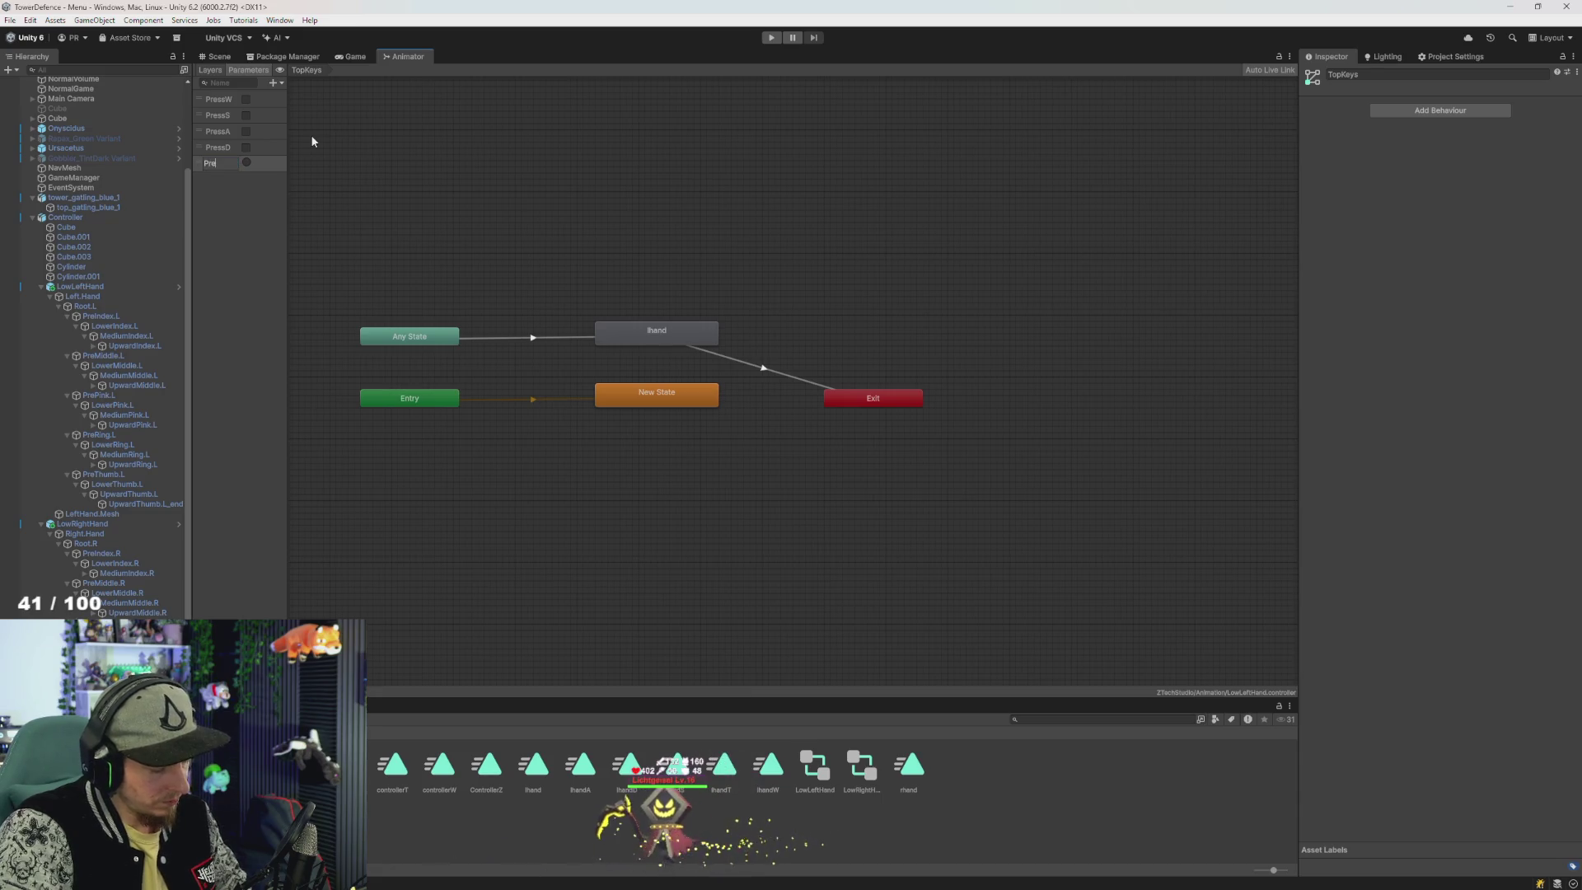
type("ssT")
key("Return")
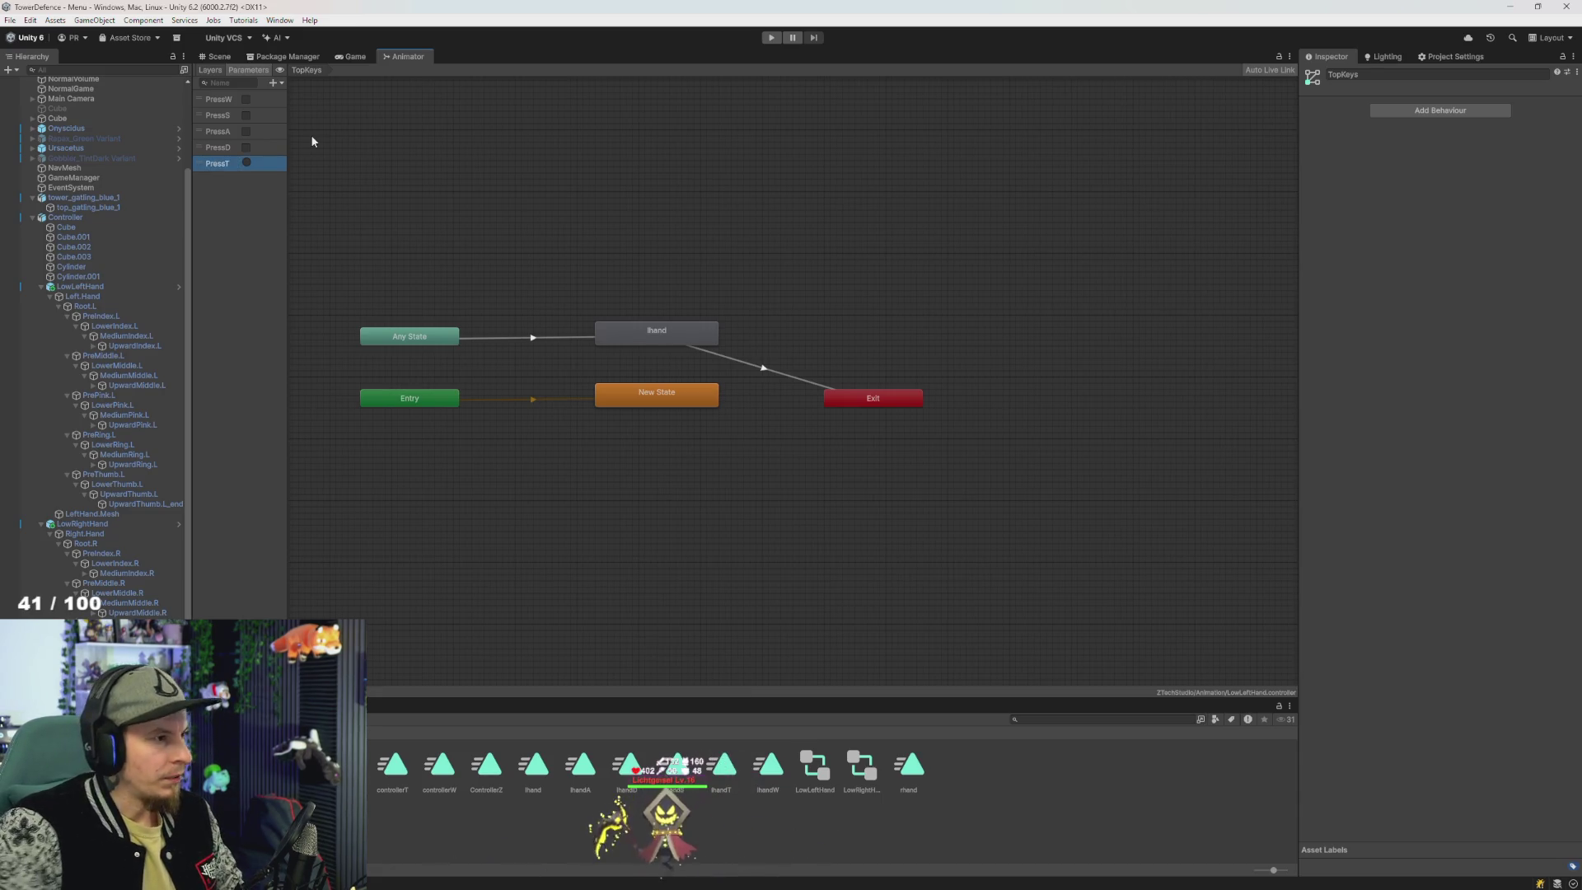
- Inspect the TopKeys lhand-to-Exit transition and the lhand state
left_click(766, 372)
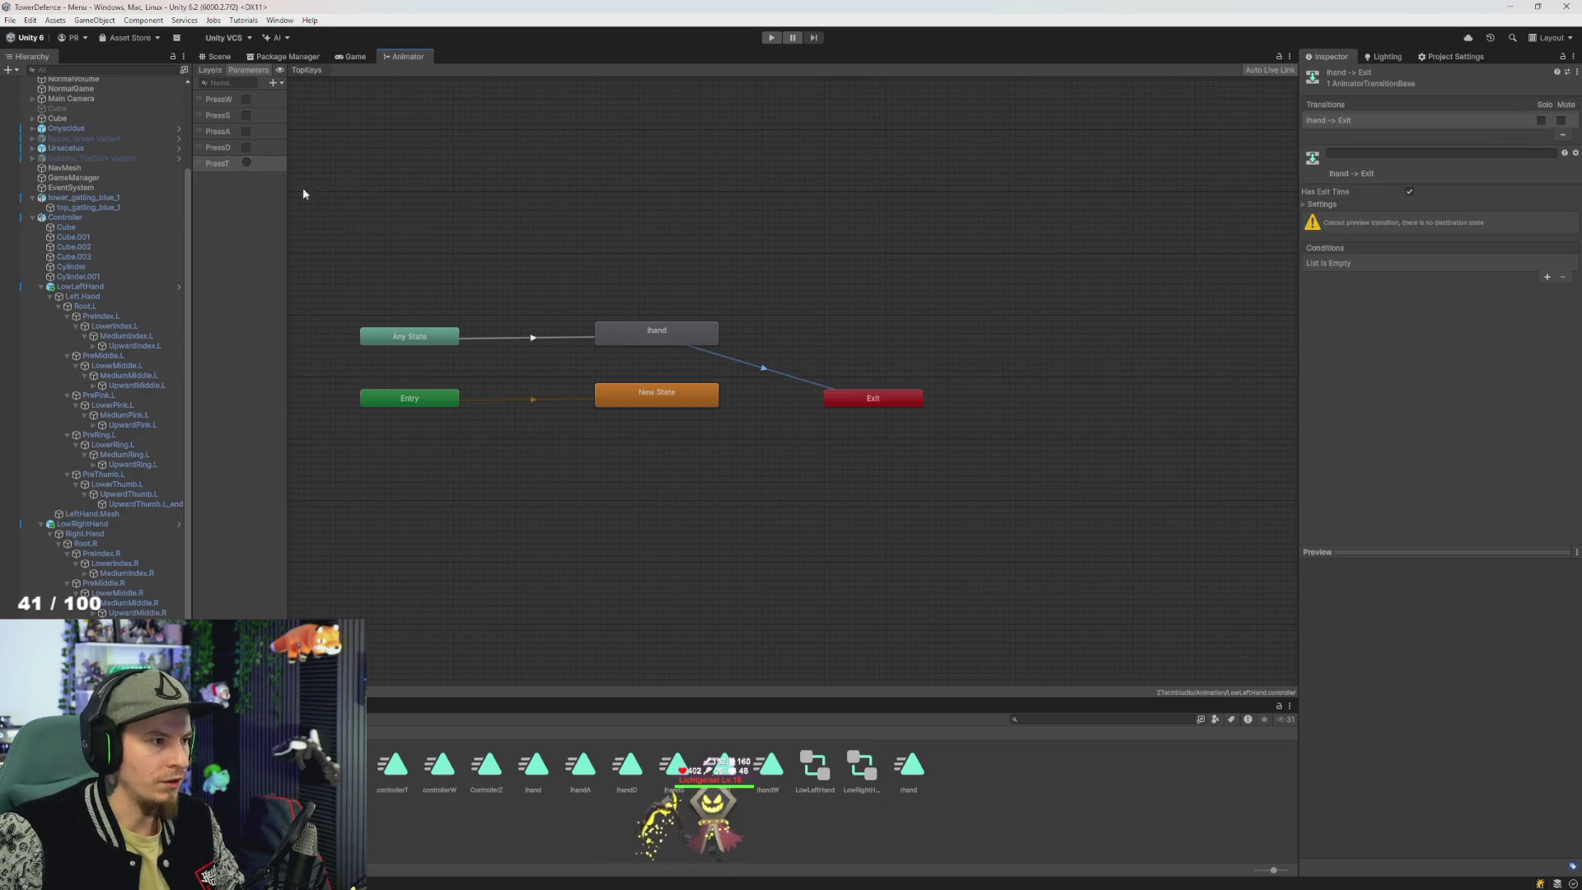
key("alt+Tab")
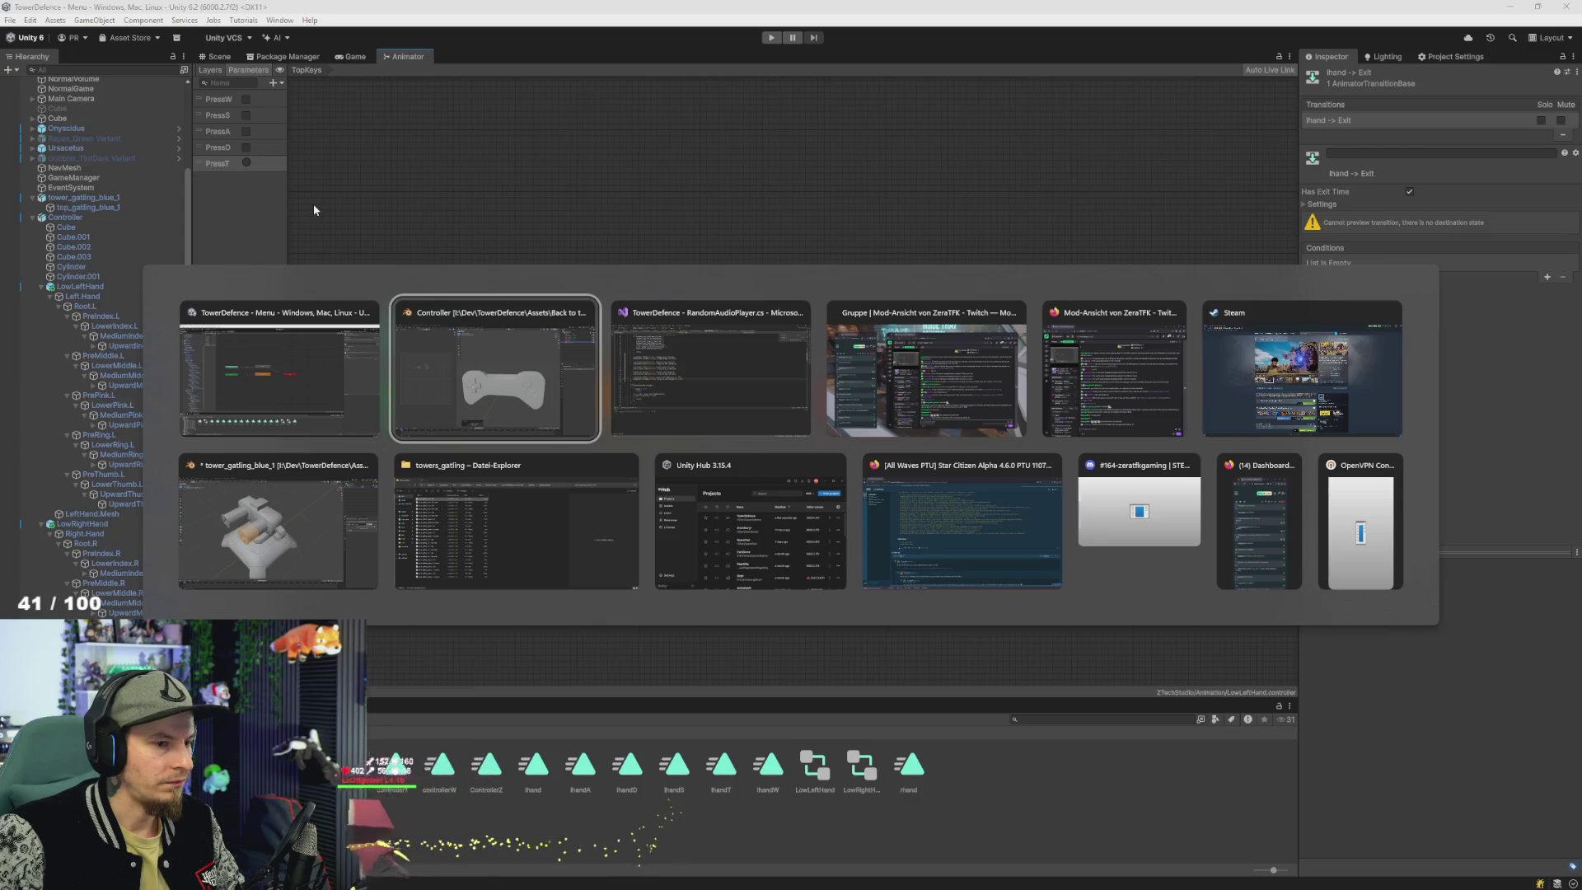
key("alt+Tab")
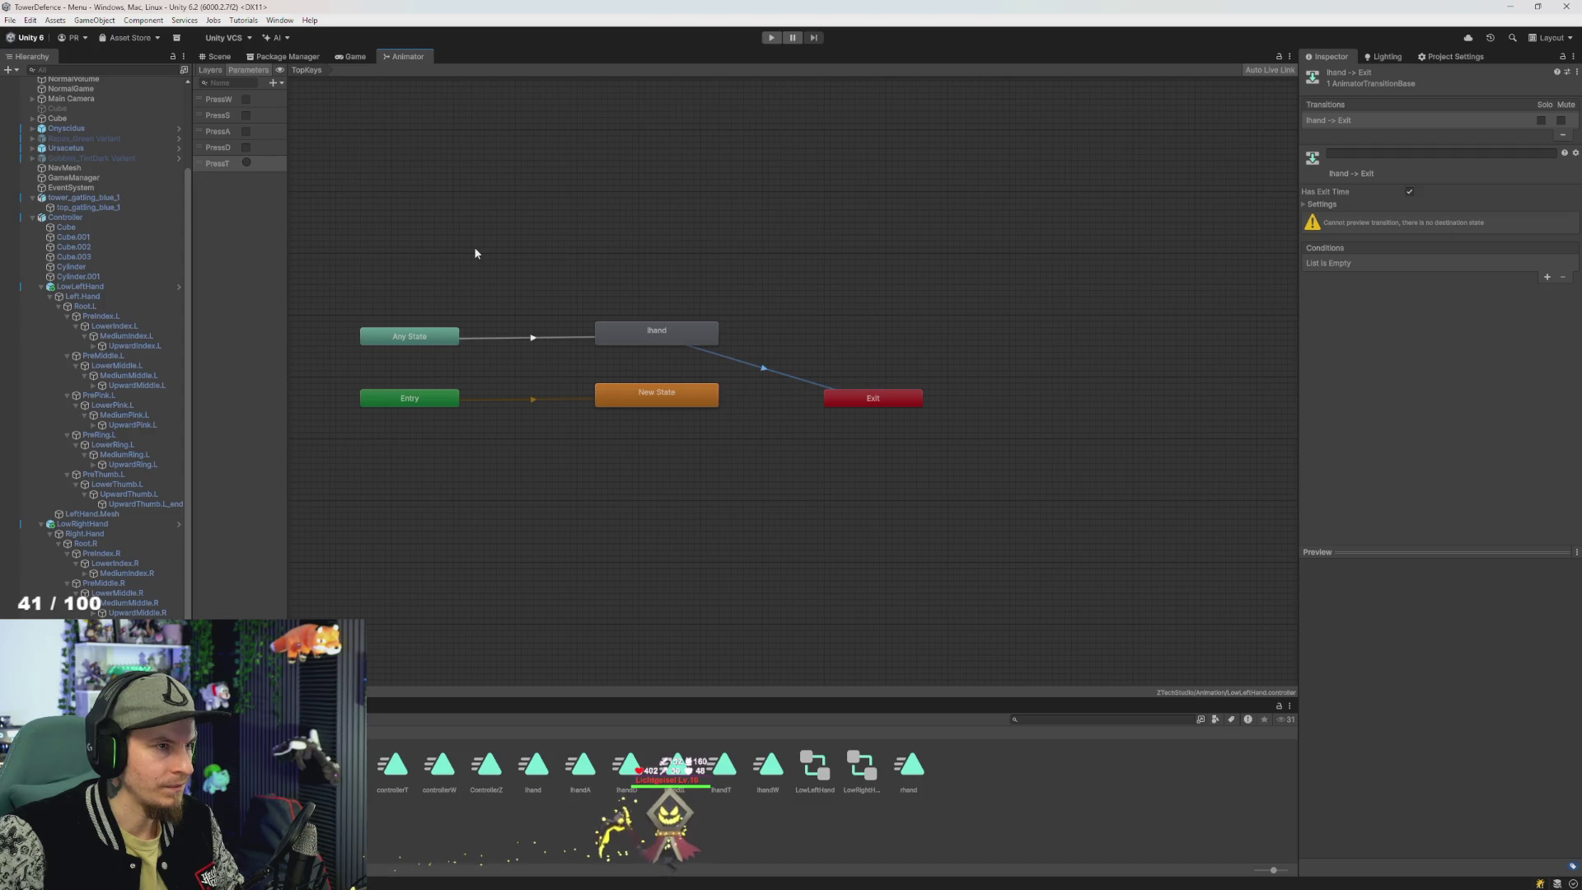
left_click(690, 335)
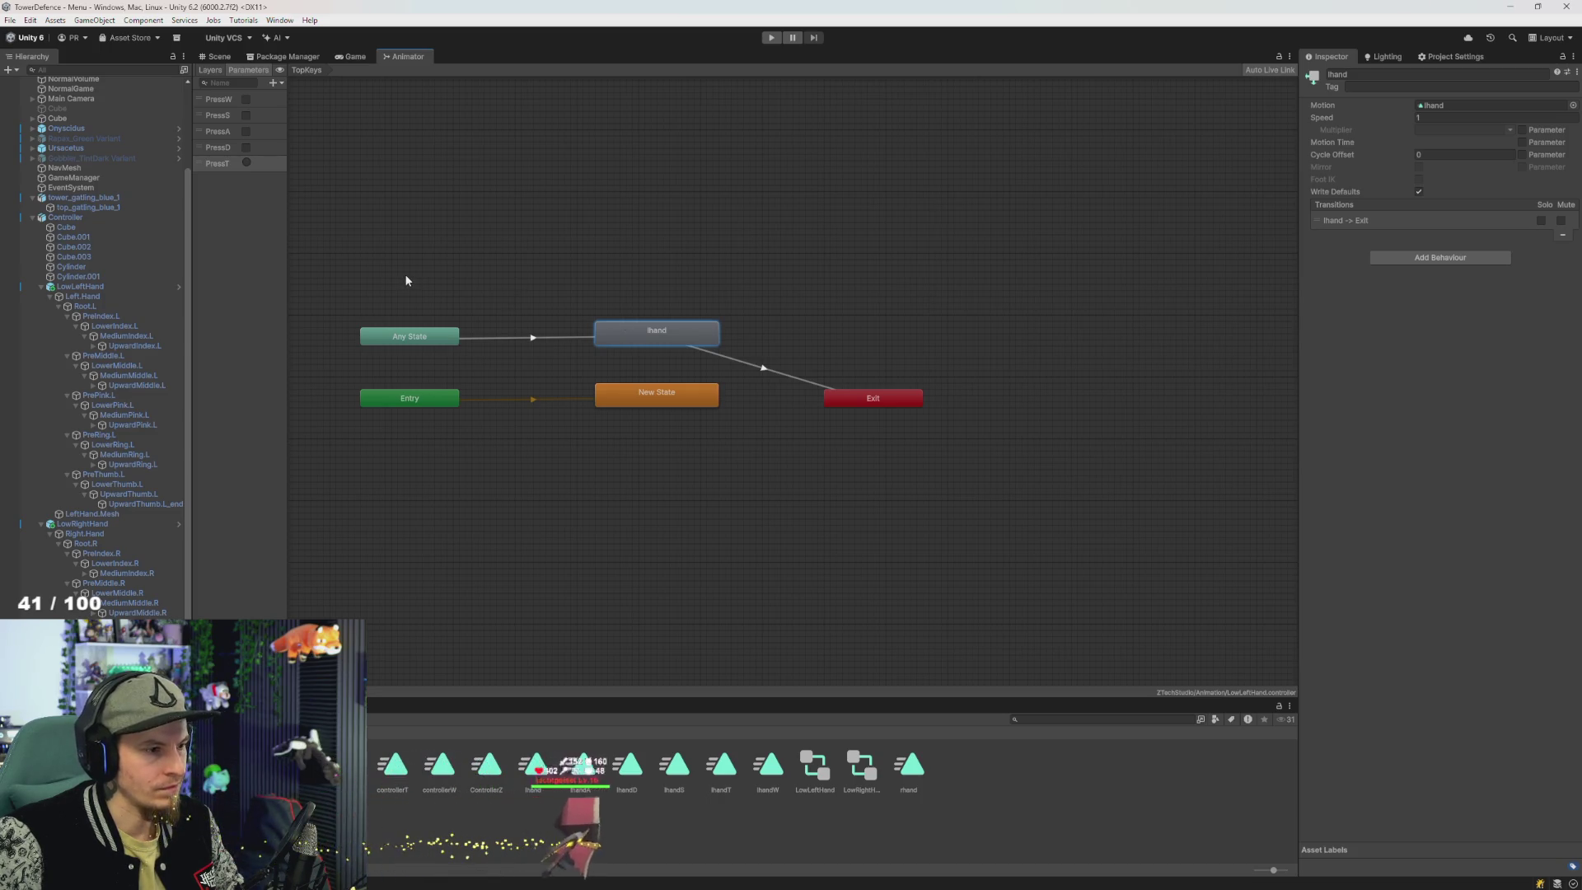
- Delete the Any State to lhand transition, then undo back to before New State existed
left_click(657, 397)
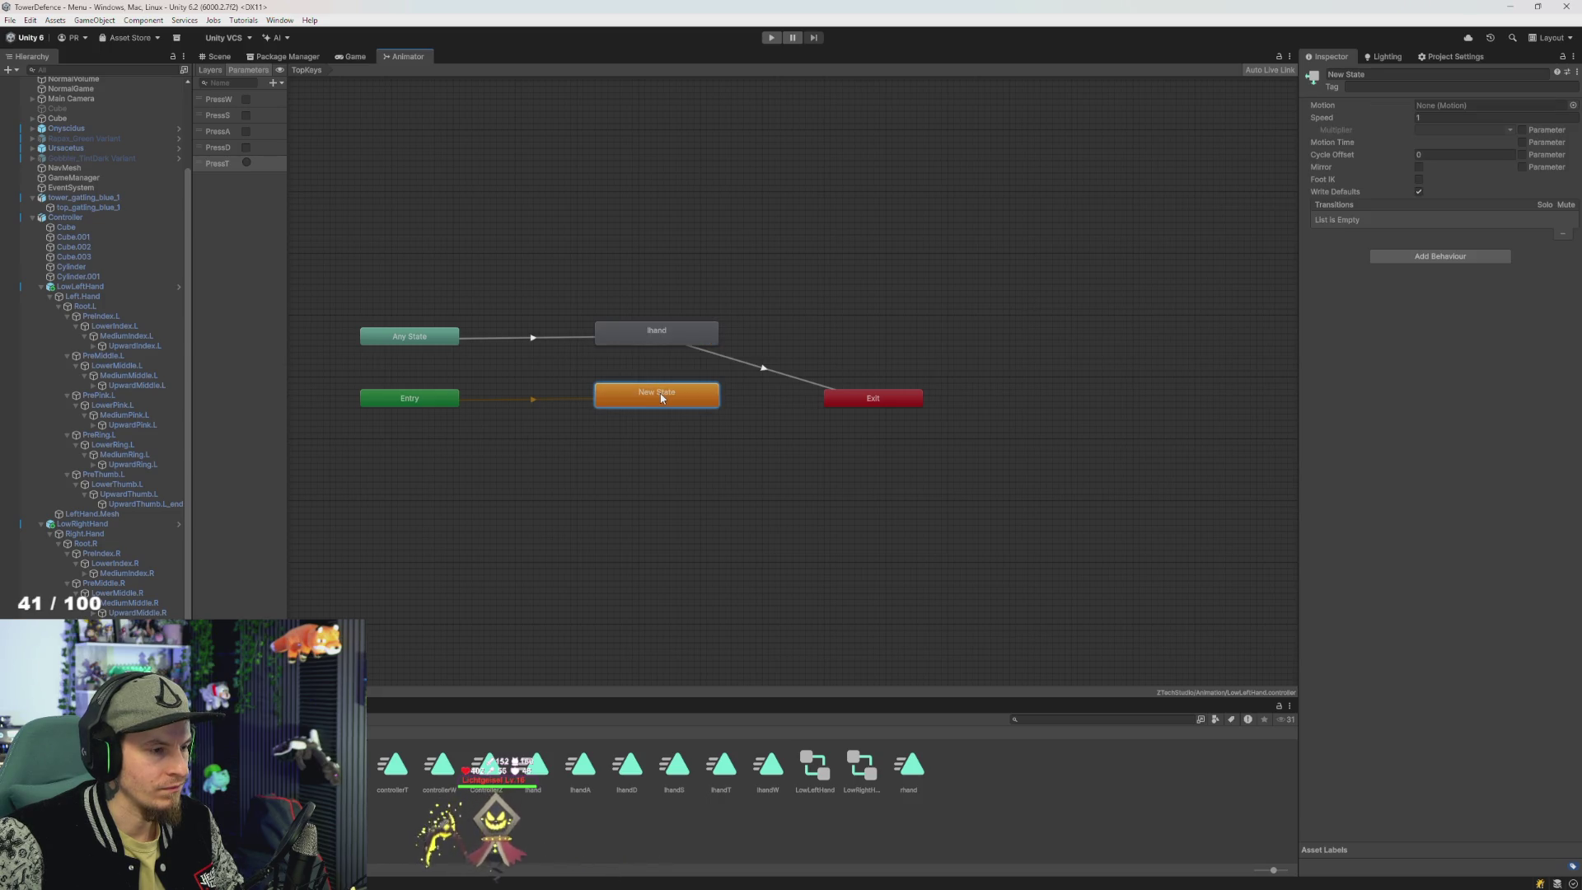
left_click(512, 338)
key("Delete")
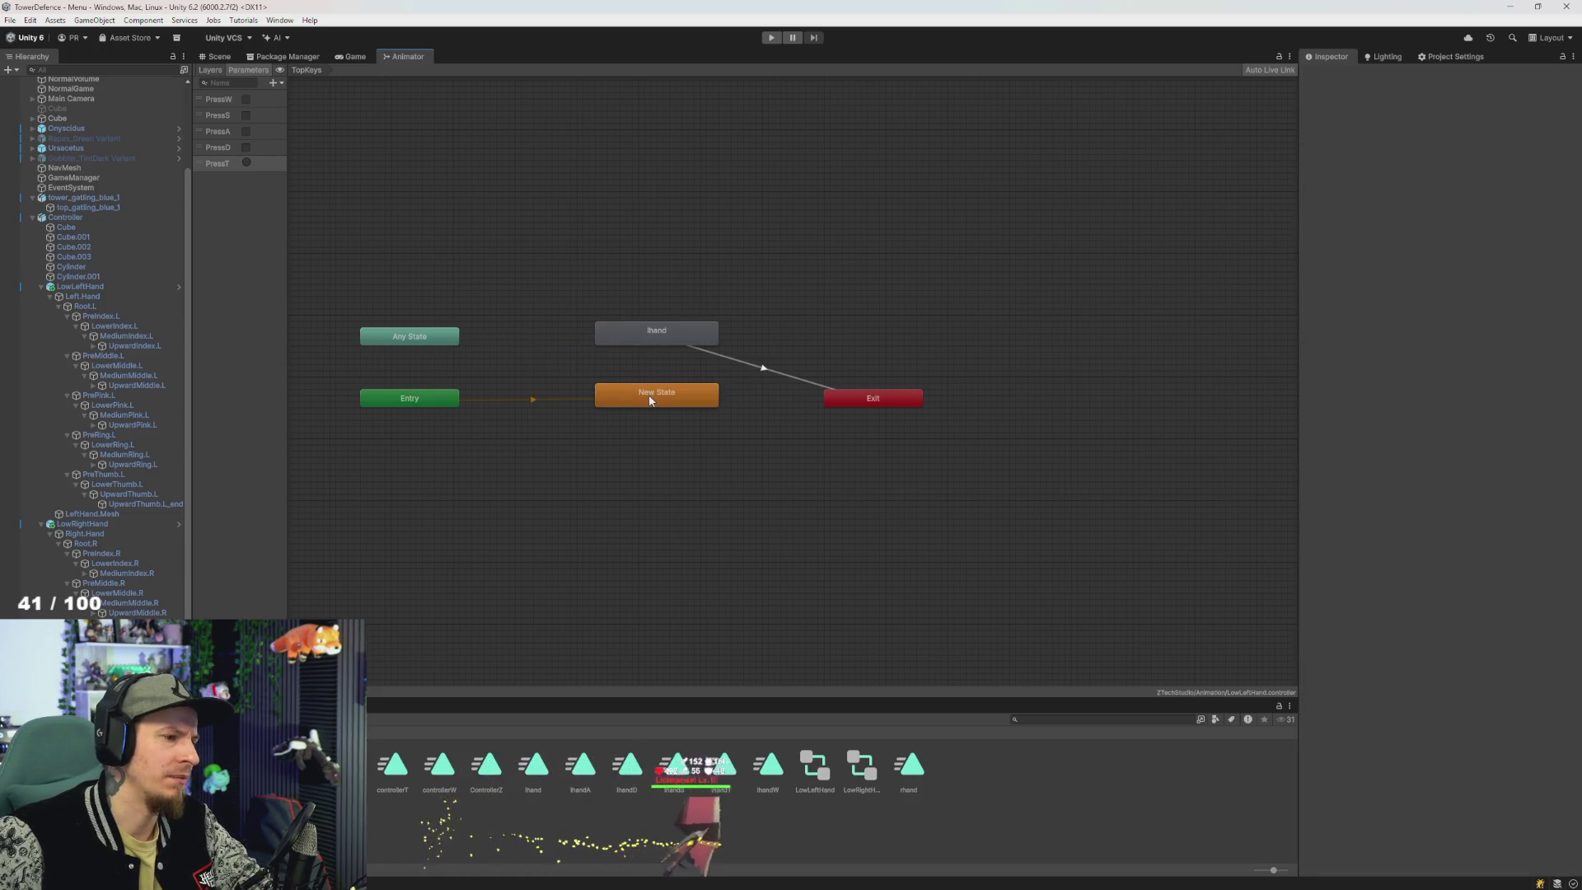
key("ctrl+z")
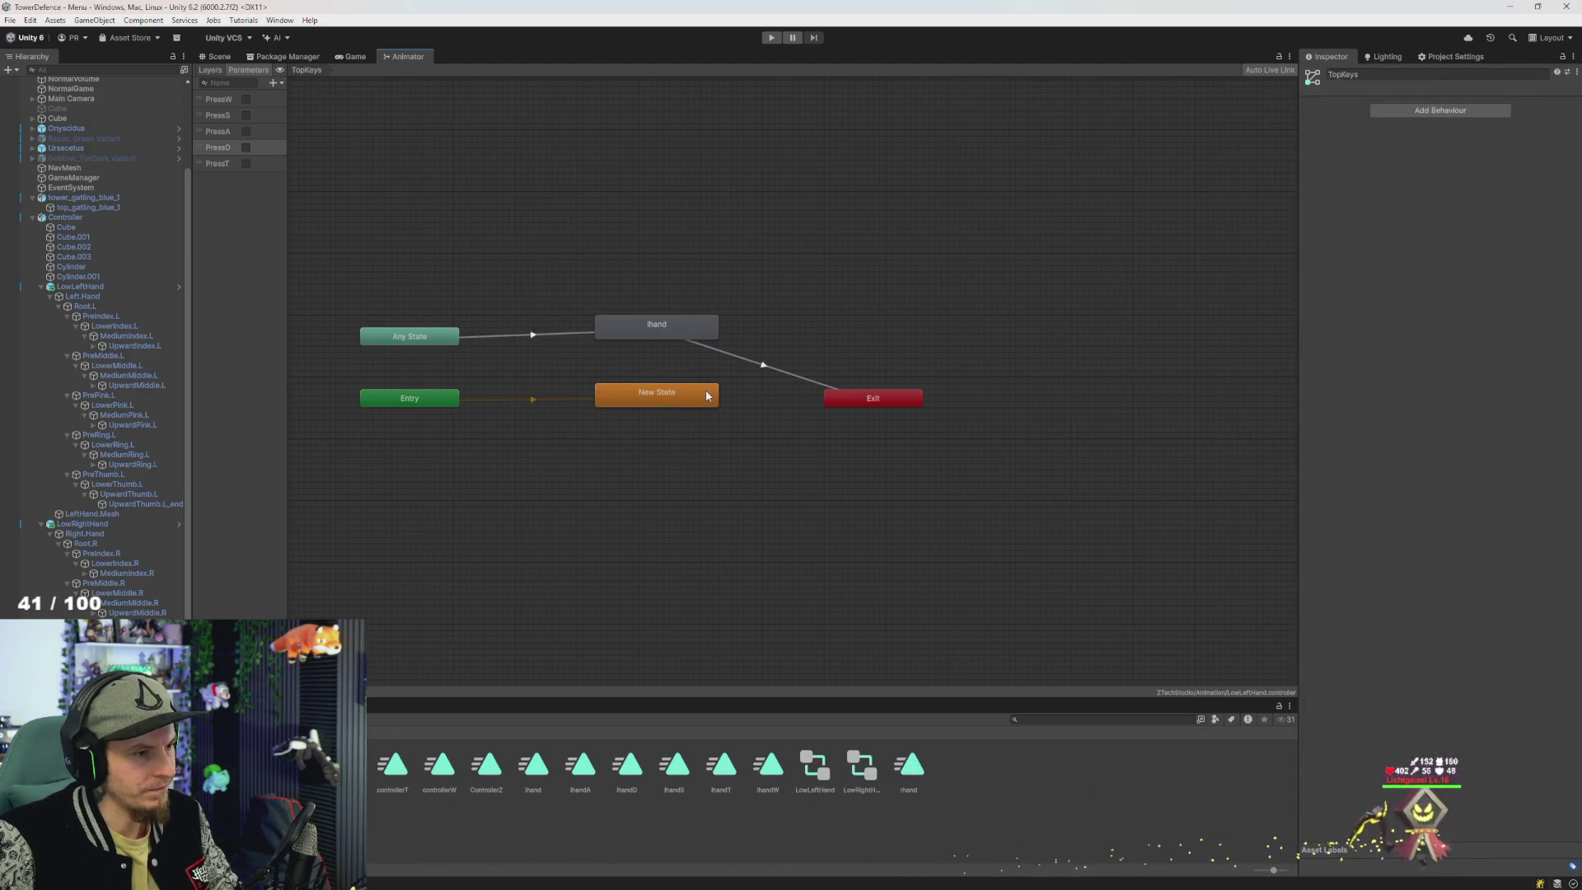
key("ctrl+z")
key("ctrl+z")
key("ctrl+z")
key("ctrl+z")
key("ctrl+z")
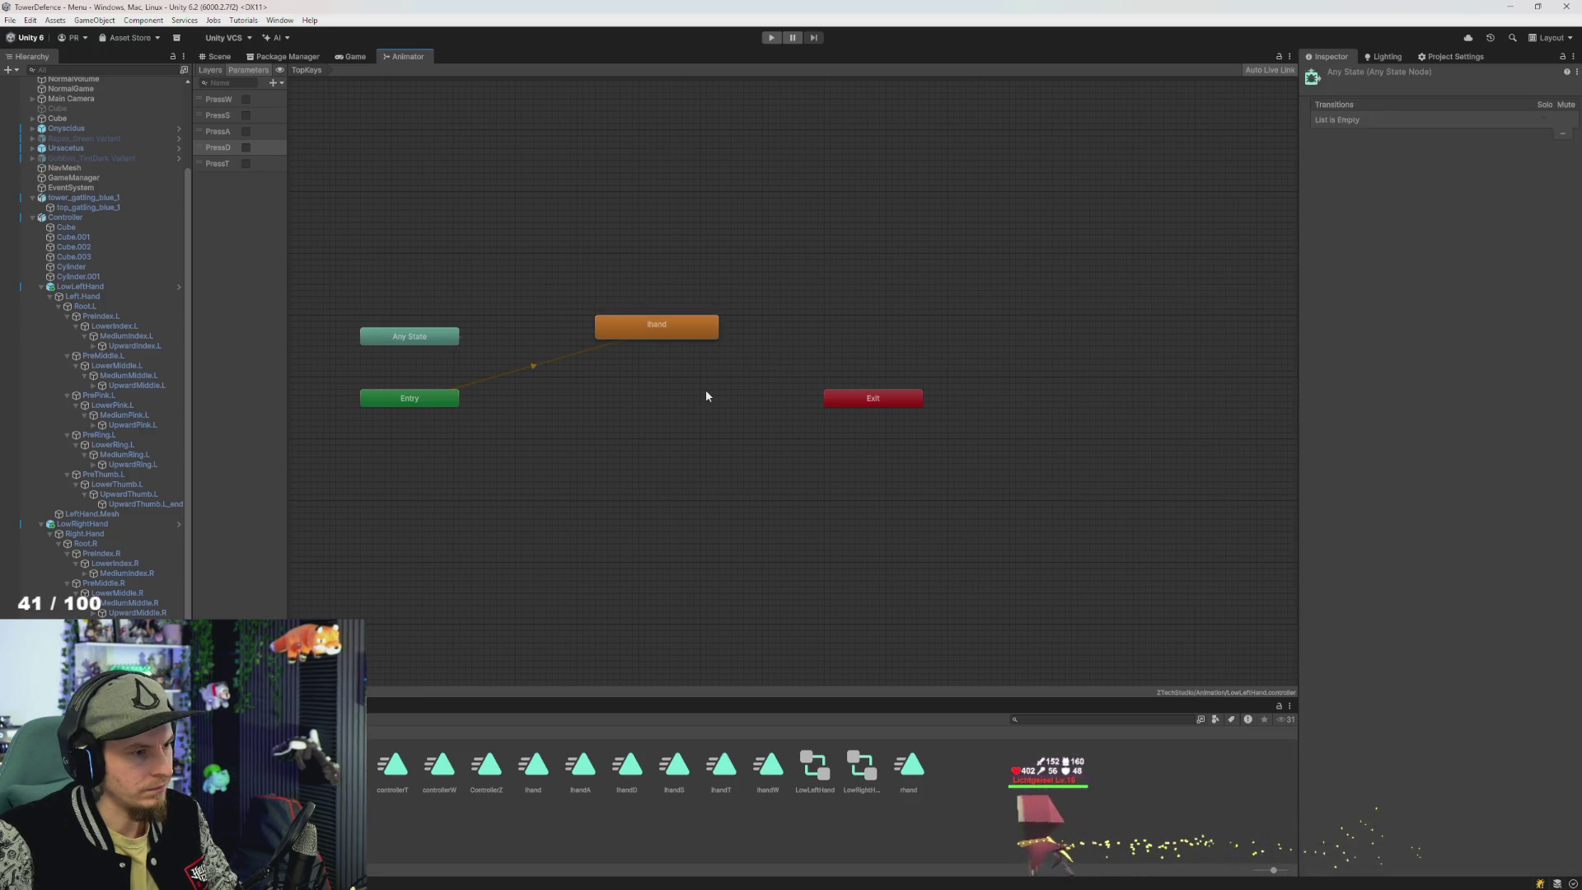
- Rename the lhandT state to Empty, verify its PressT transition to lhand, and start Play
left_click(680, 399)
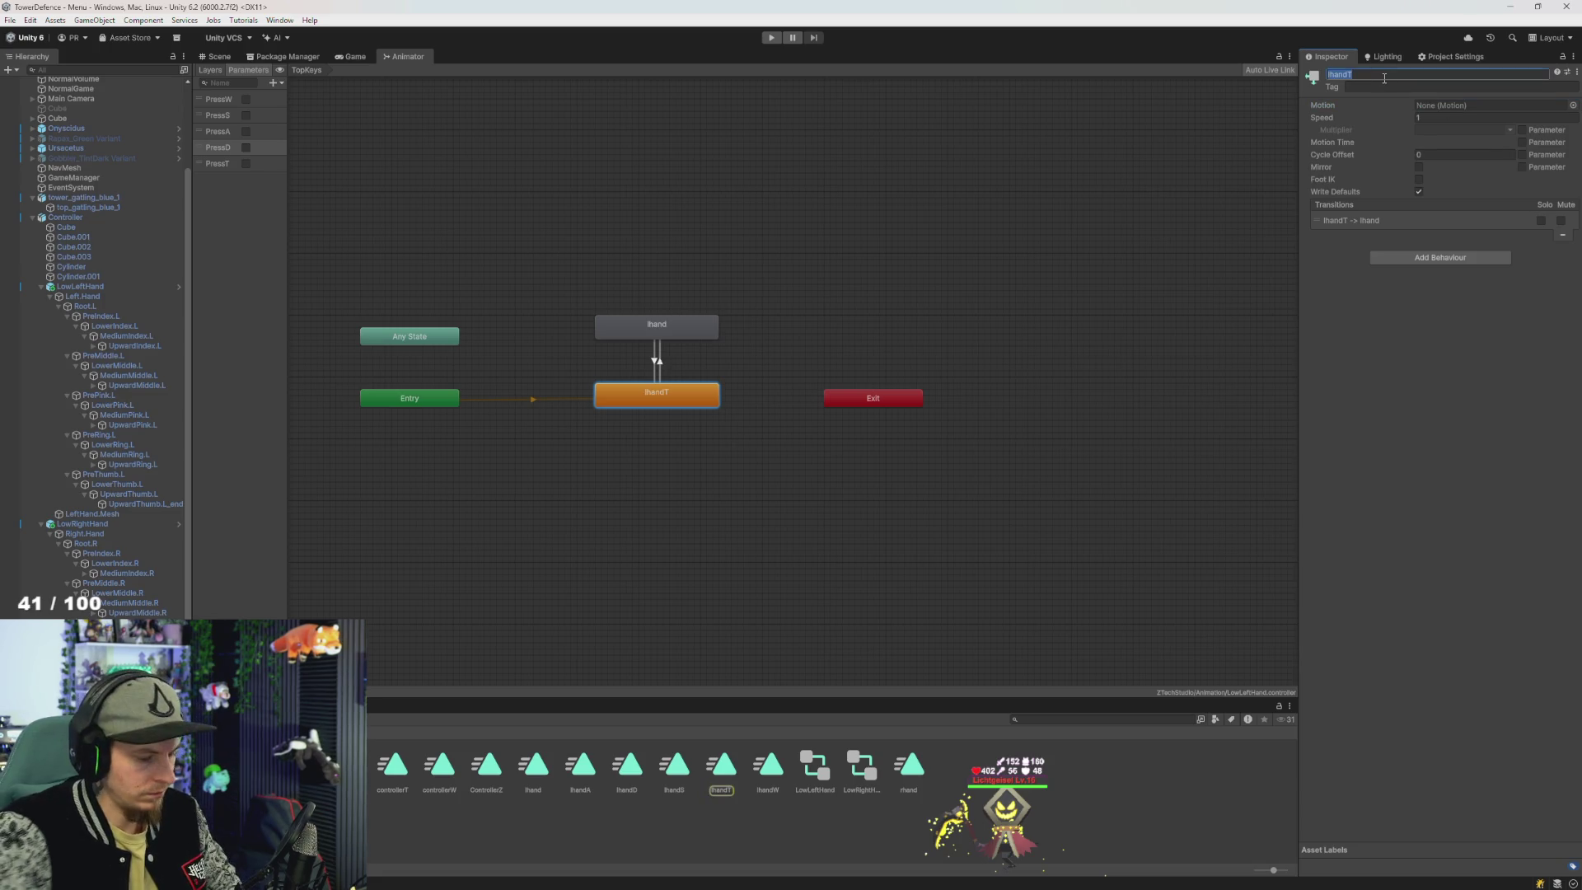
type("Empty")
key("Return")
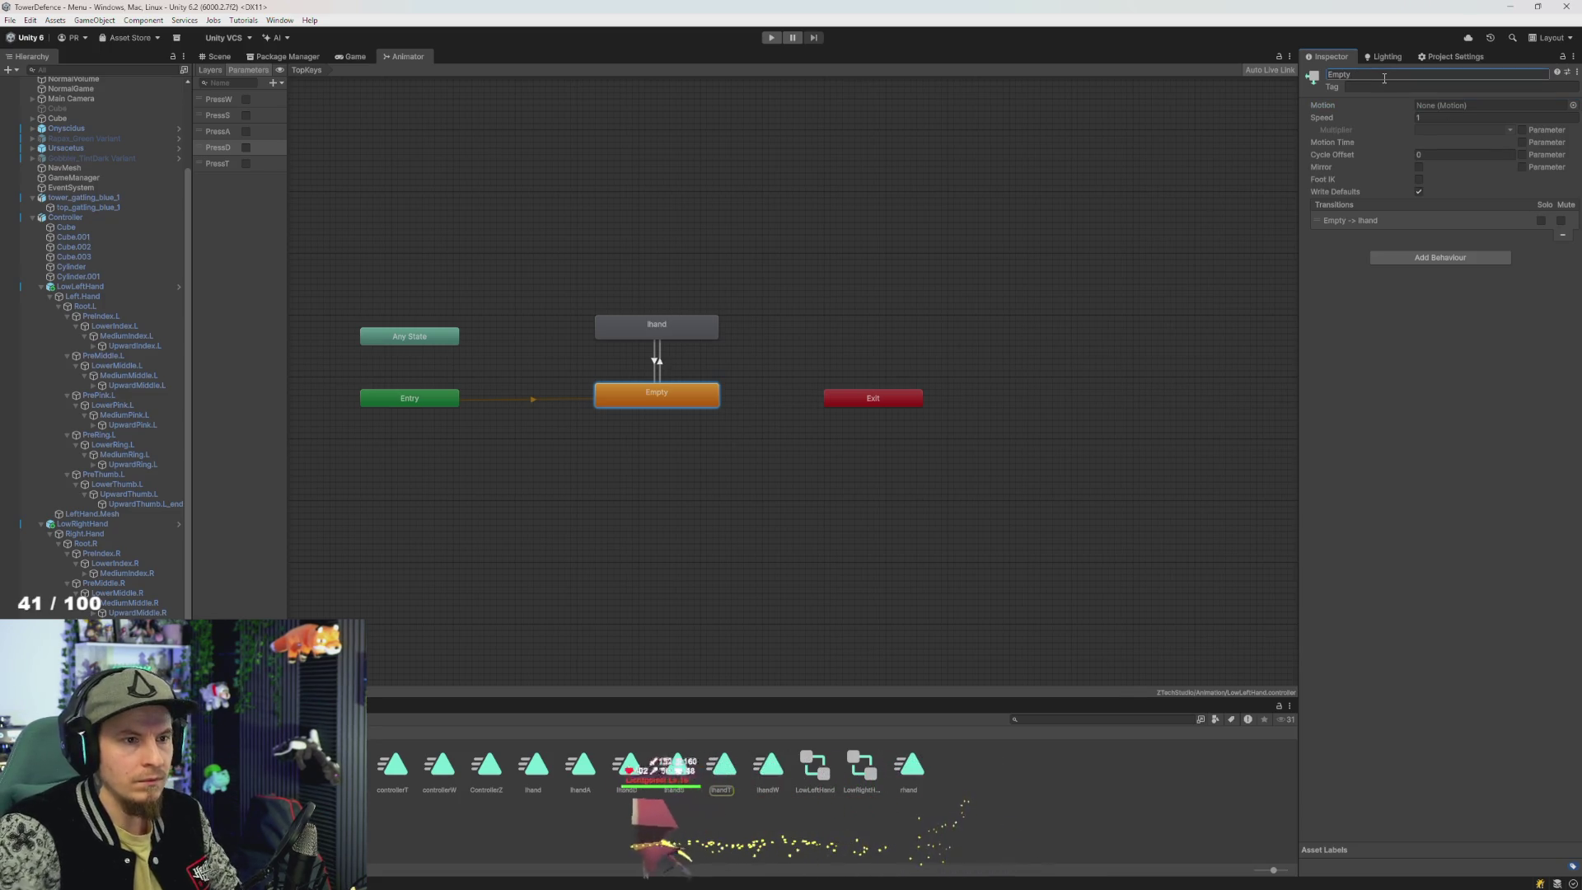
left_click(660, 362)
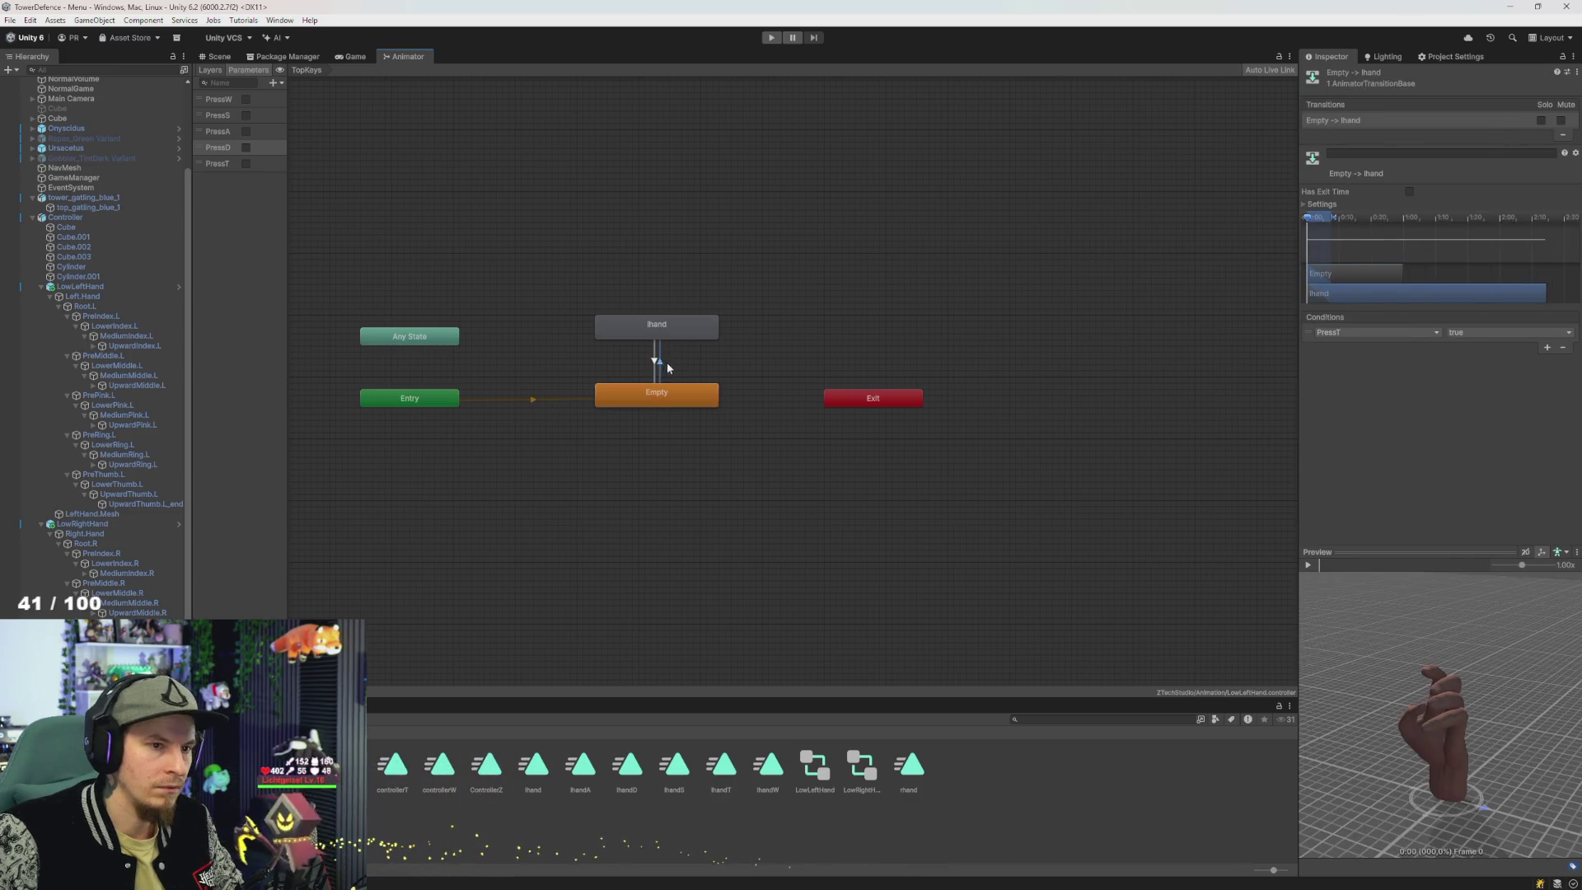
left_click(772, 38)
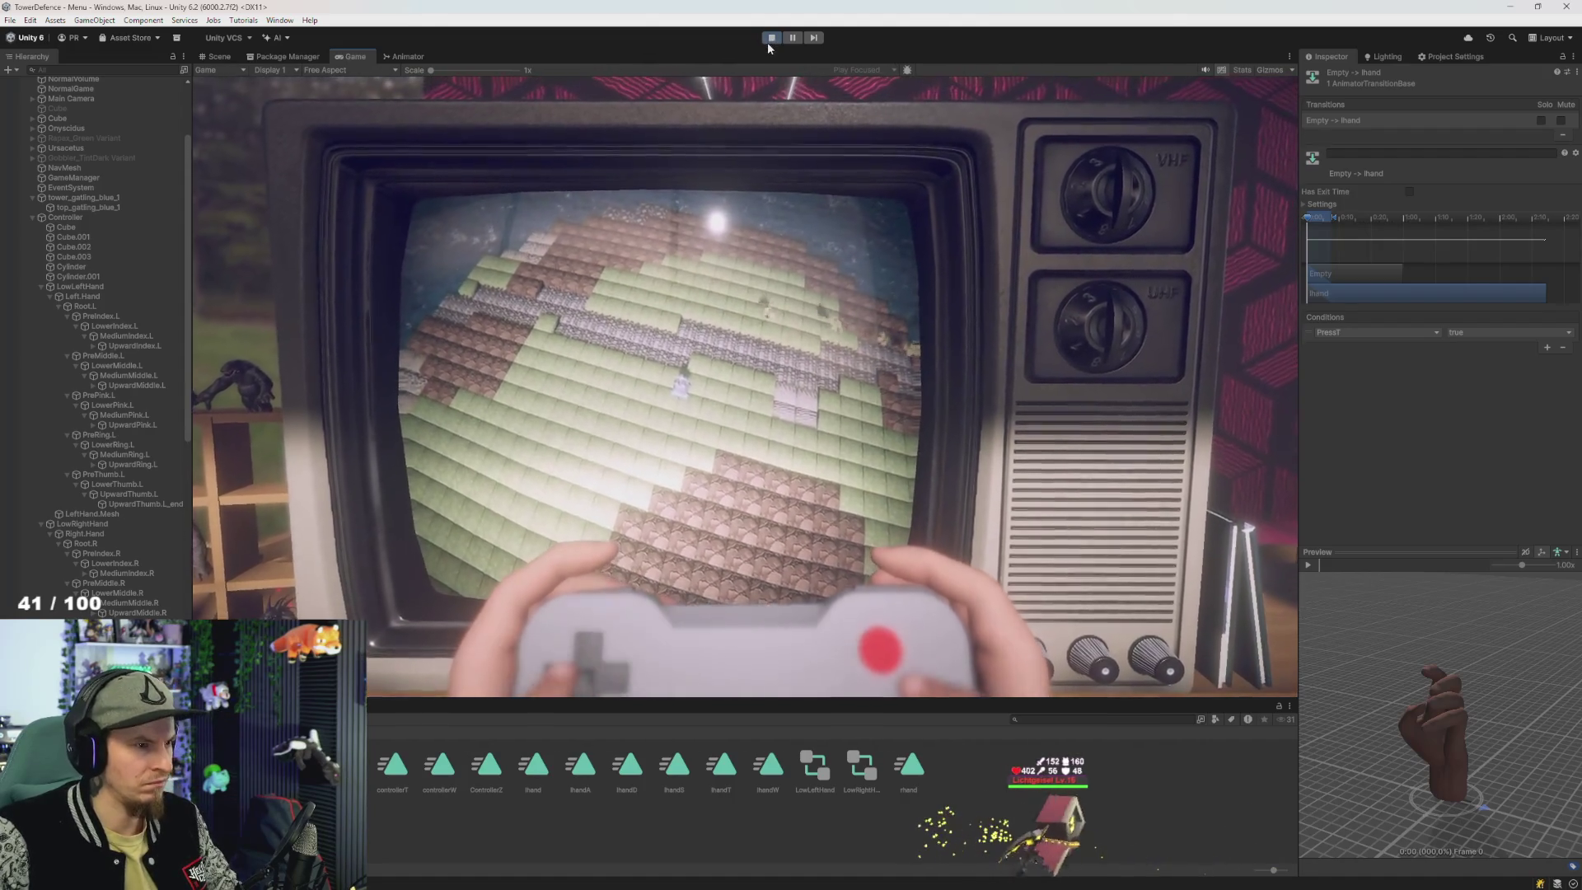
- Change "PressD" to "PressT" in aniLeftHand.SetBool on line 84 of RandomAudioPlayer.cs
key("alt+Tab")
key("alt+Tab")
key("alt+Tab")
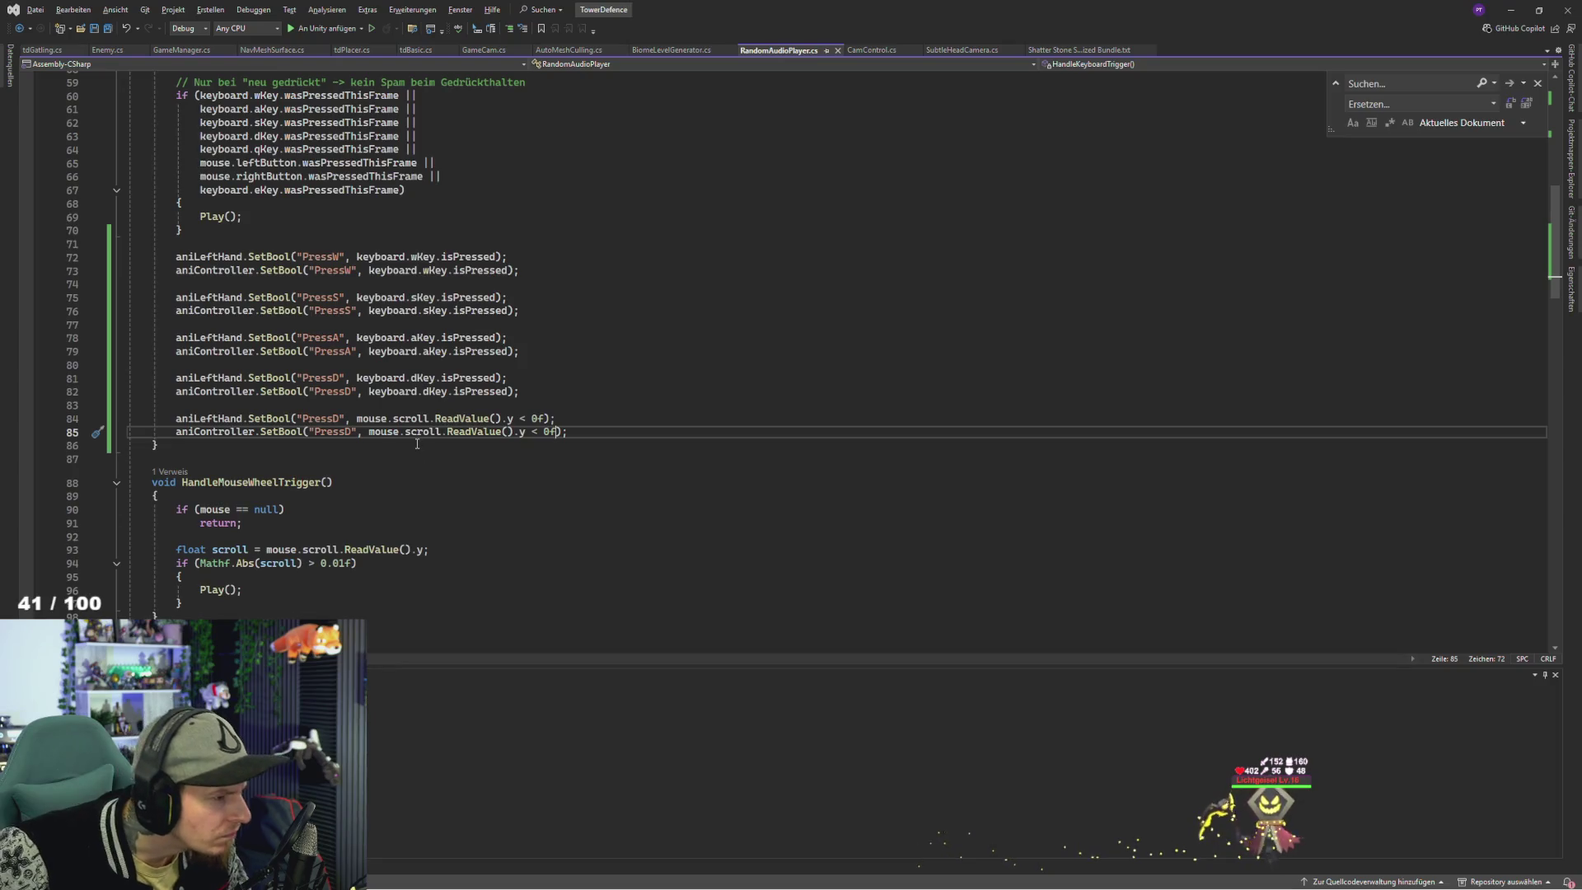
left_click(218, 418)
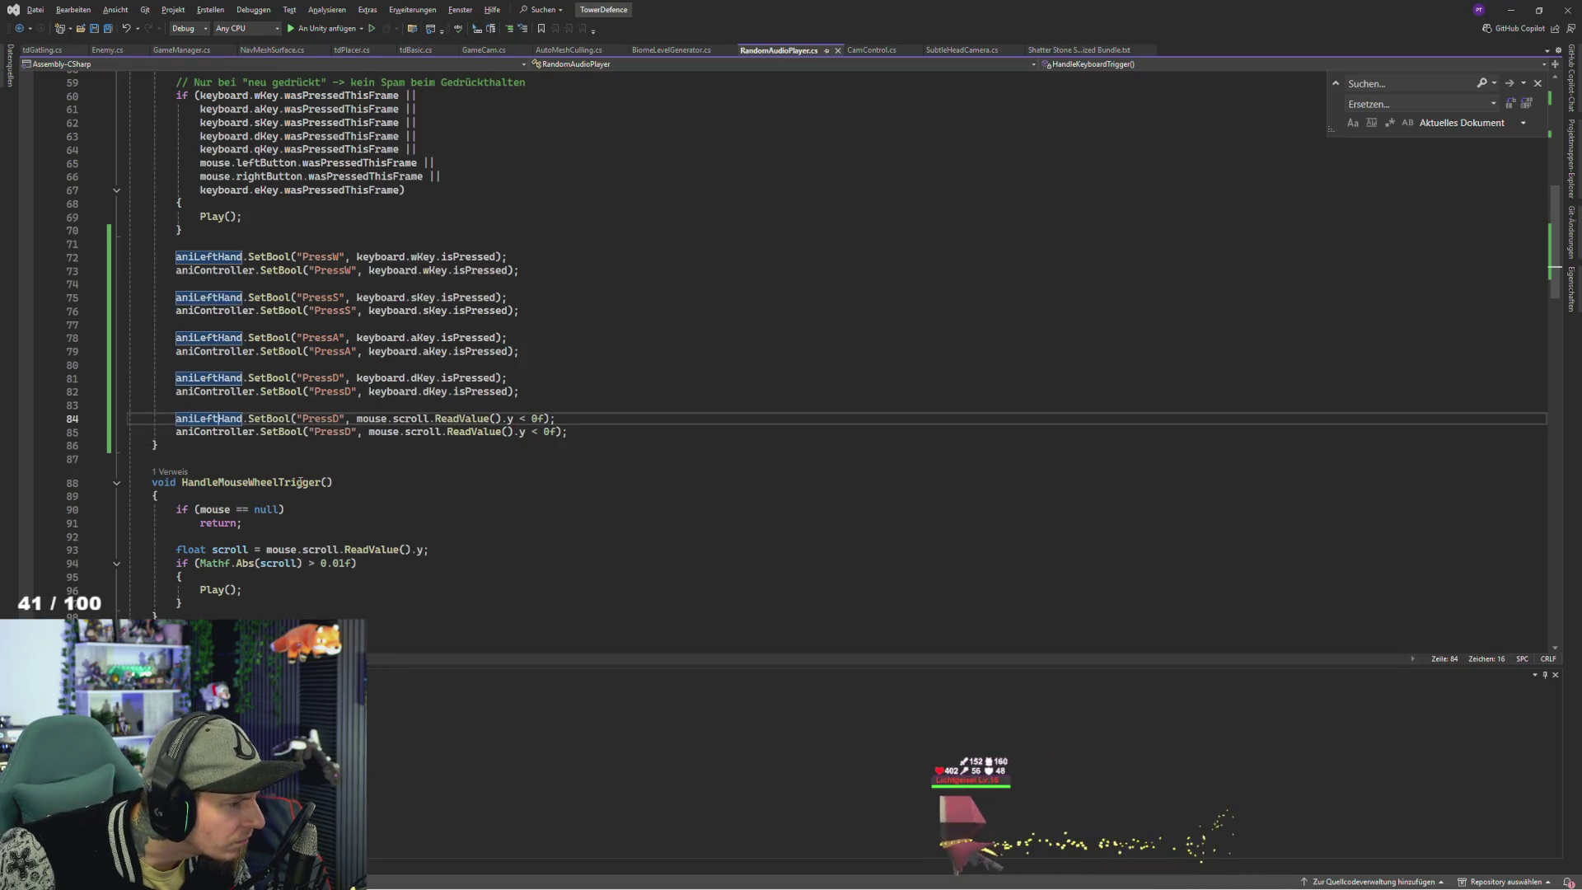
left_click(338, 419)
key("BackSpace")
type("T")
key("Down")
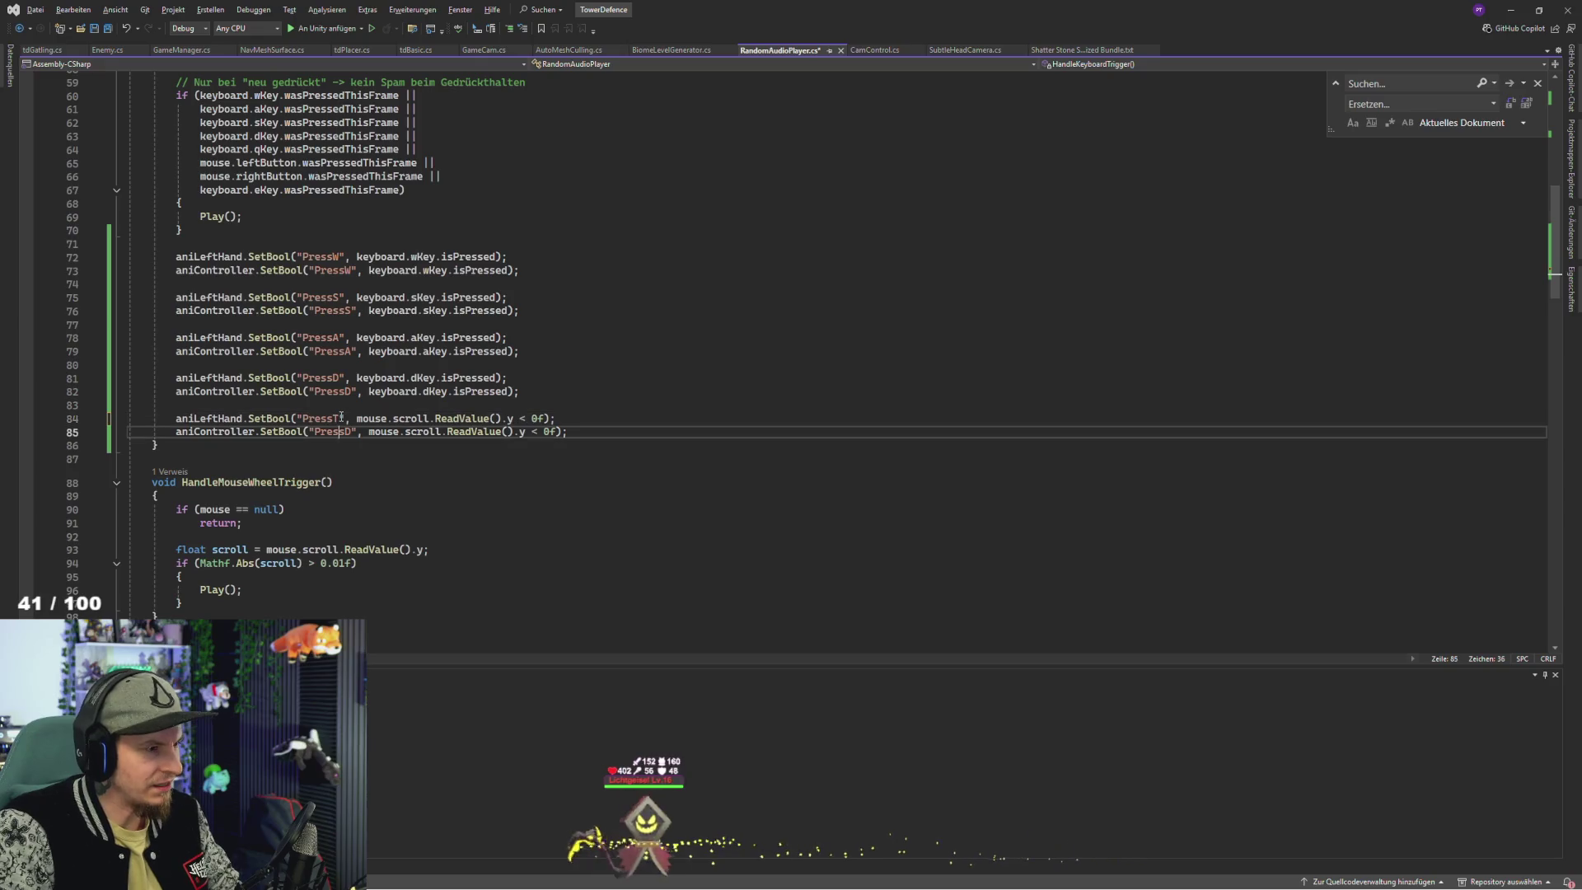
- Switch between the Blender gamepad window and the code editor, ending back in Unity
key("alt+Tab")
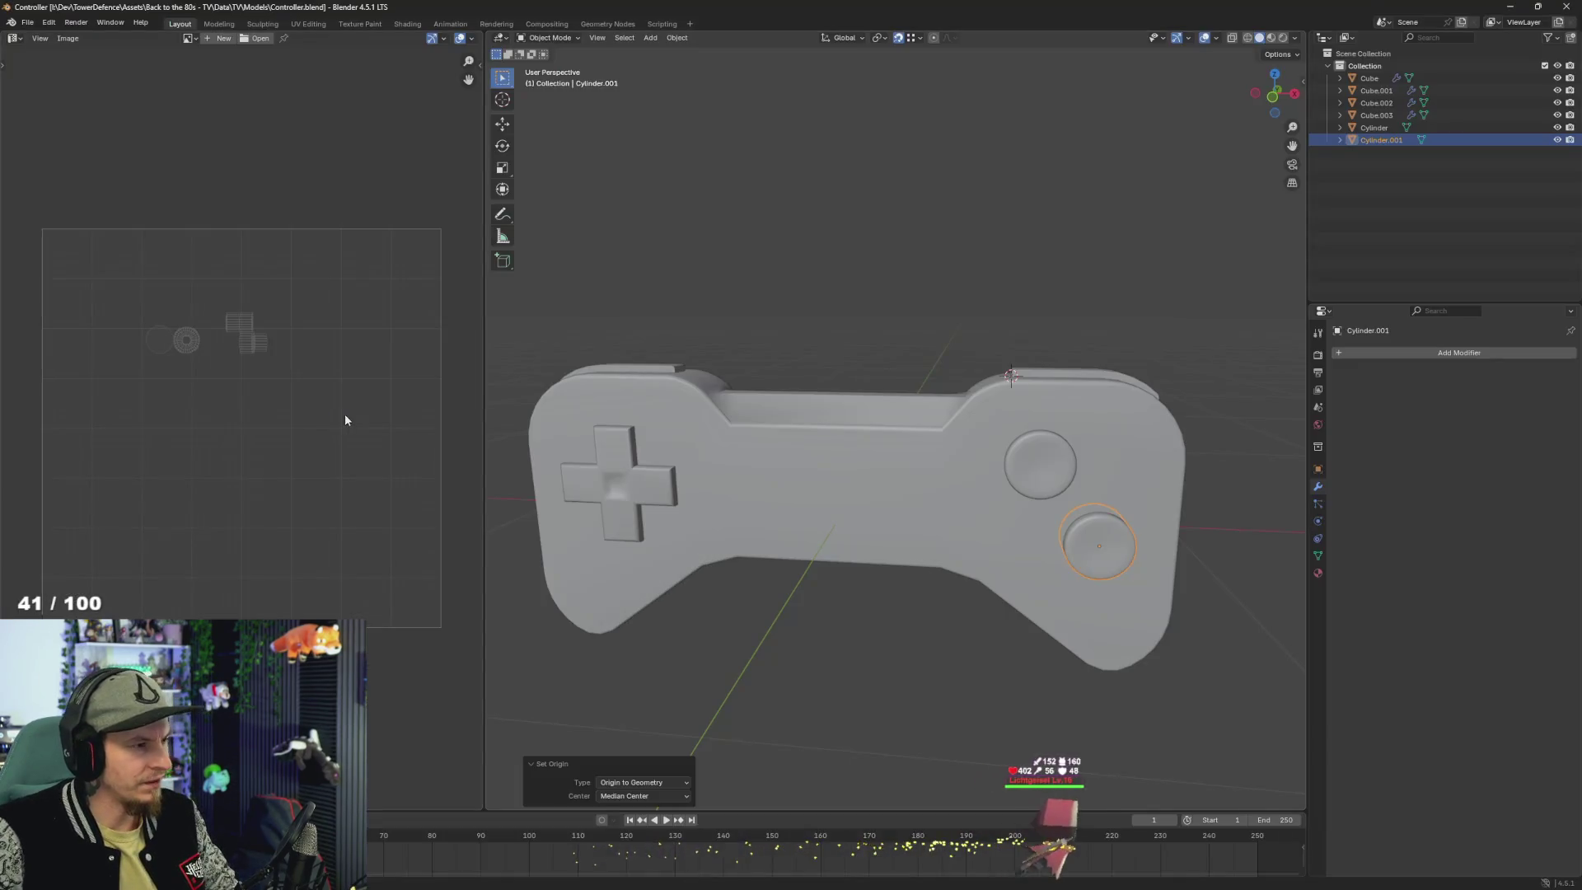
key("alt+Tab")
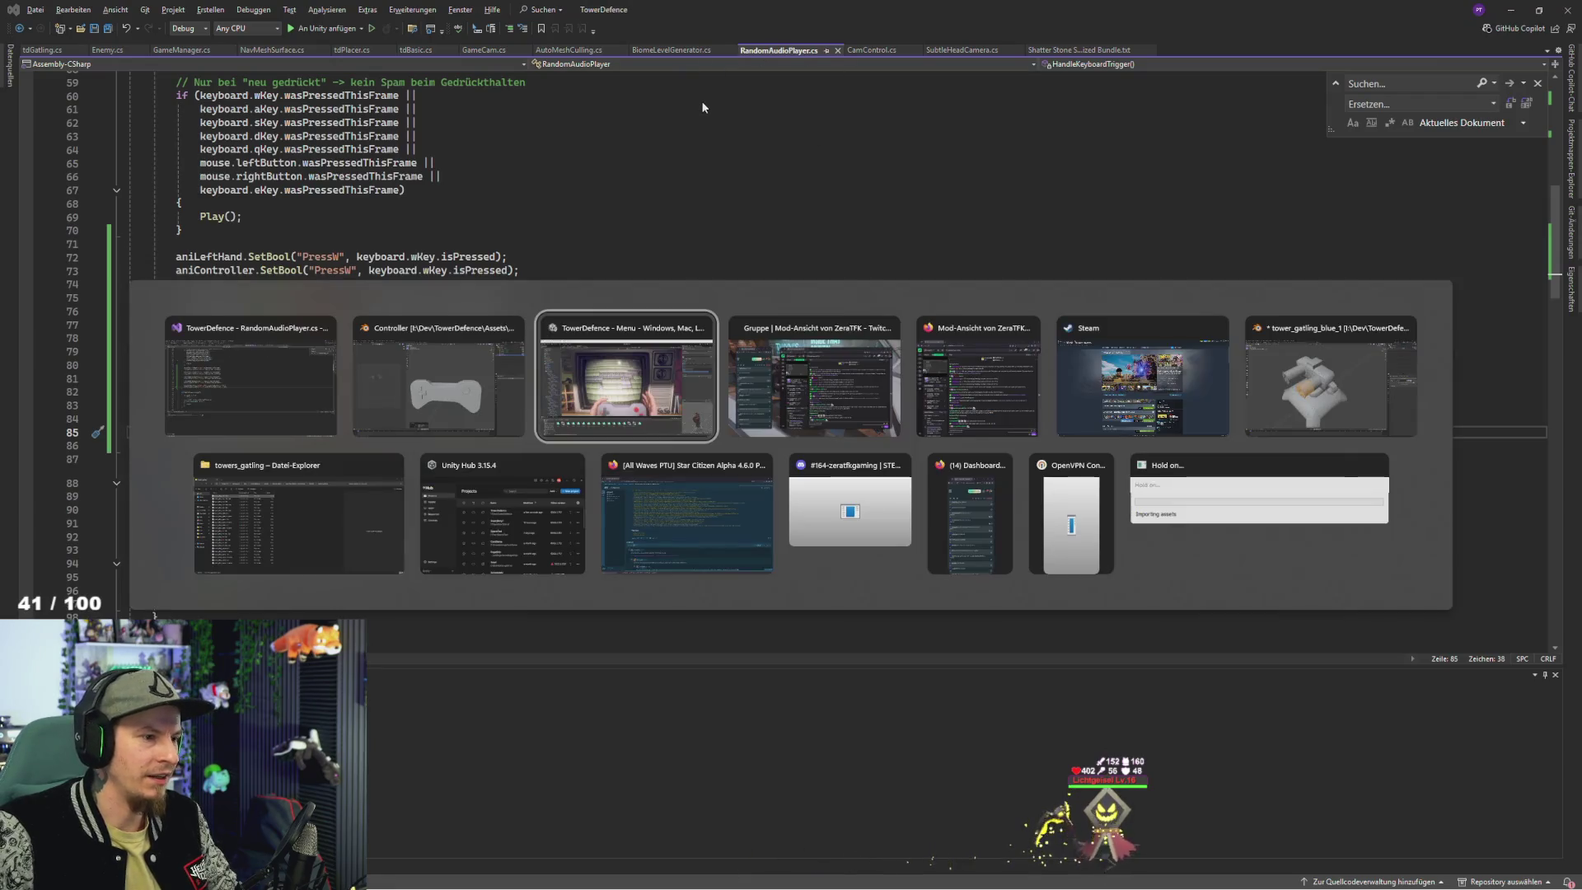
key("alt+Tab")
key("Tab")
left_click(354, 363)
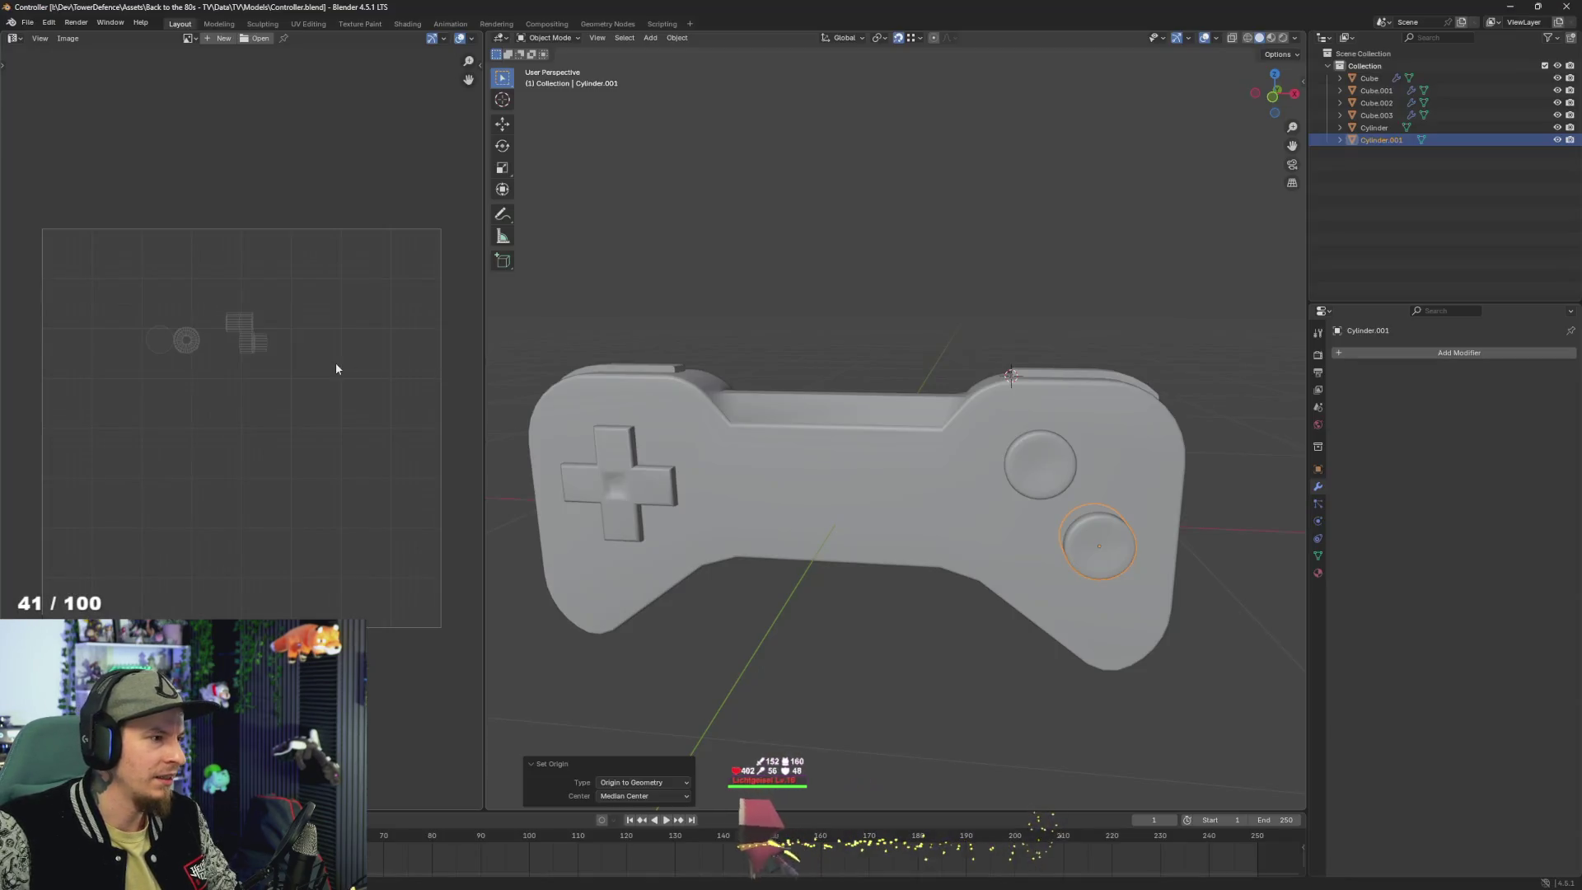
key("alt+Tab")
key("Tab")
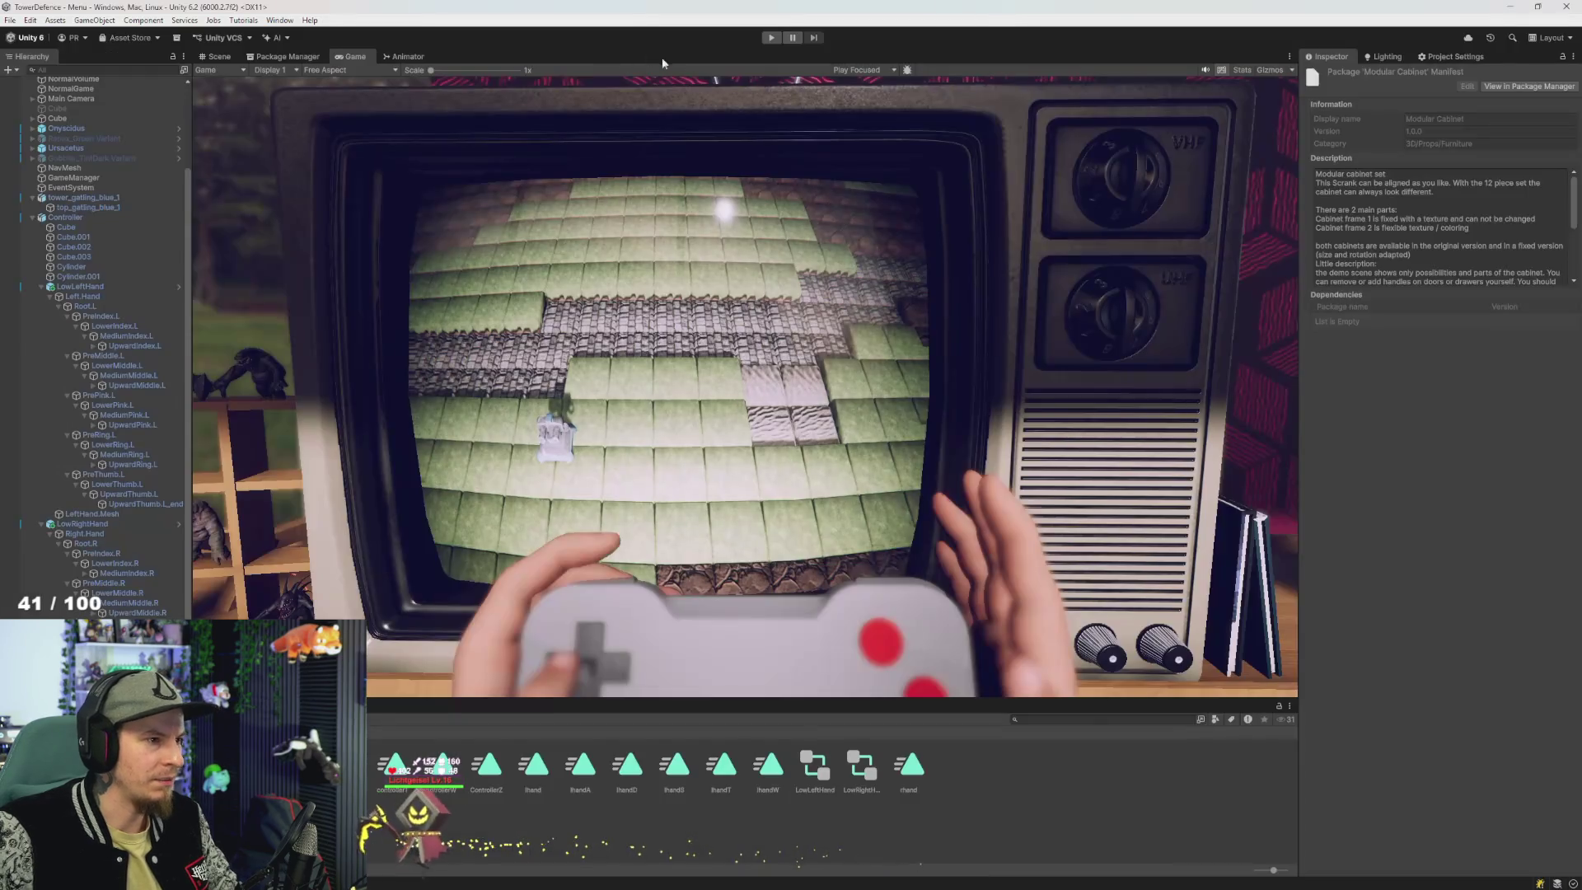
left_click(779, 37)
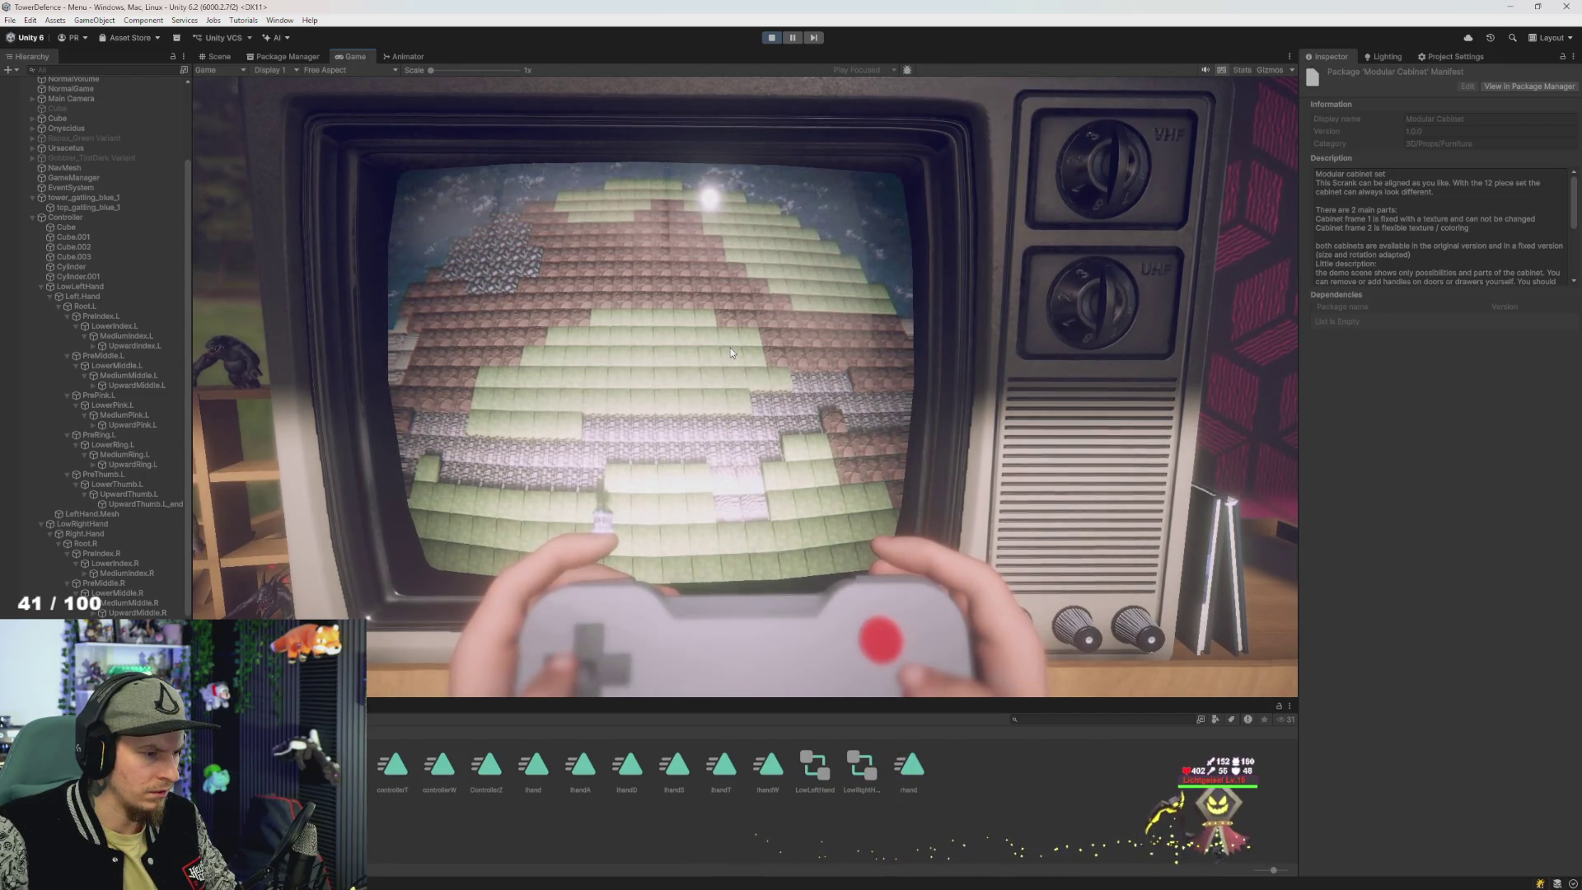
left_click(772, 38)
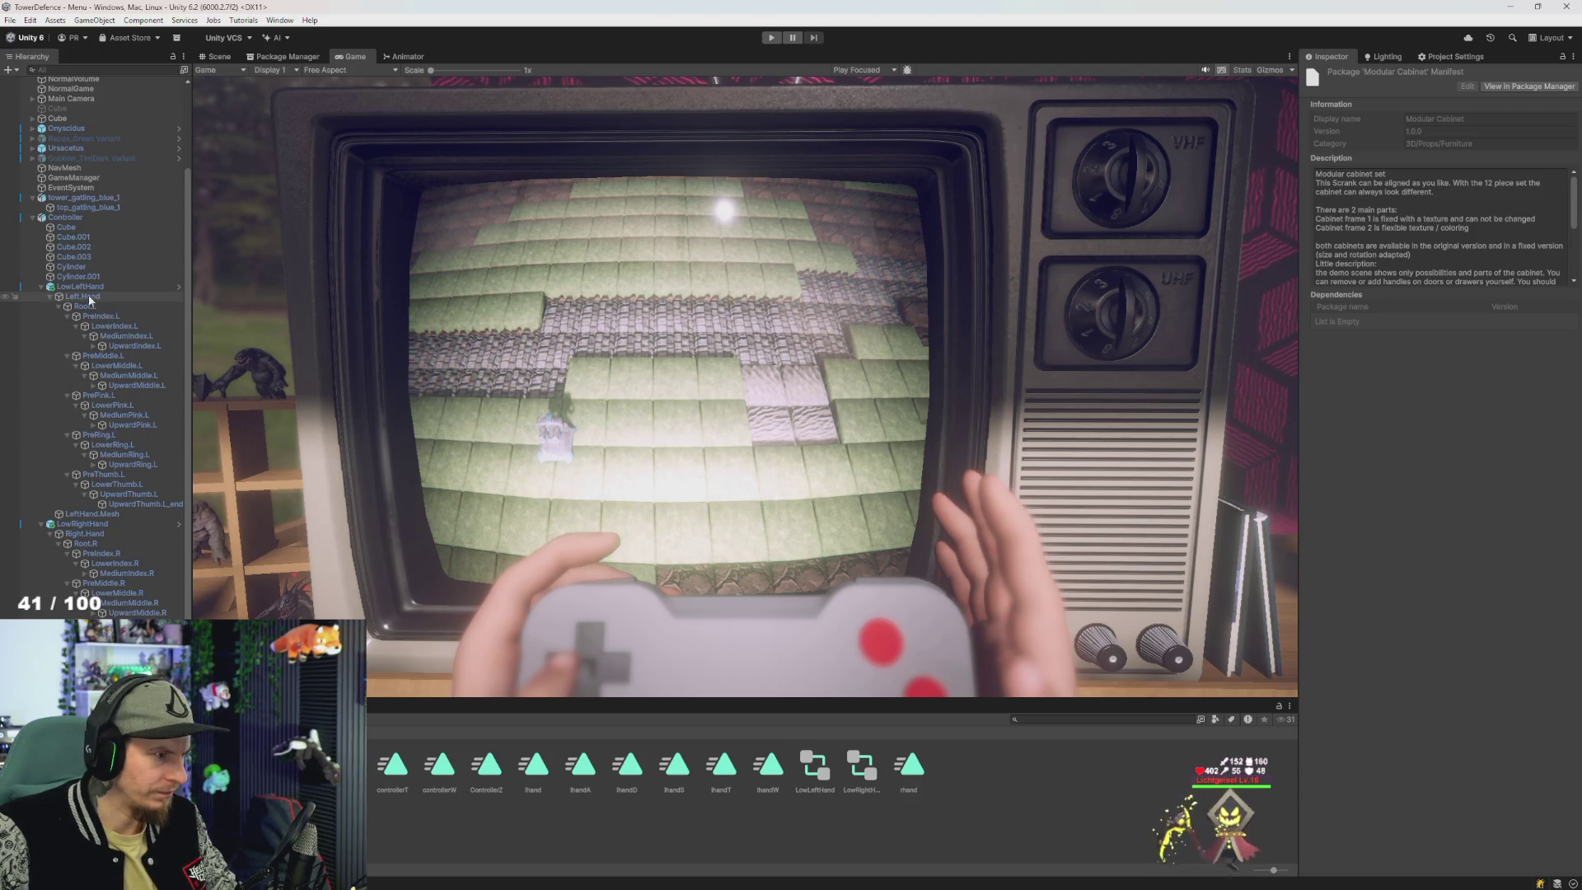
- Select Cube.001 in the Scene view and set its Rotation X to -90
left_click(219, 57)
left_click(483, 432)
left_click(485, 434)
left_click(490, 436)
left_click(1456, 134)
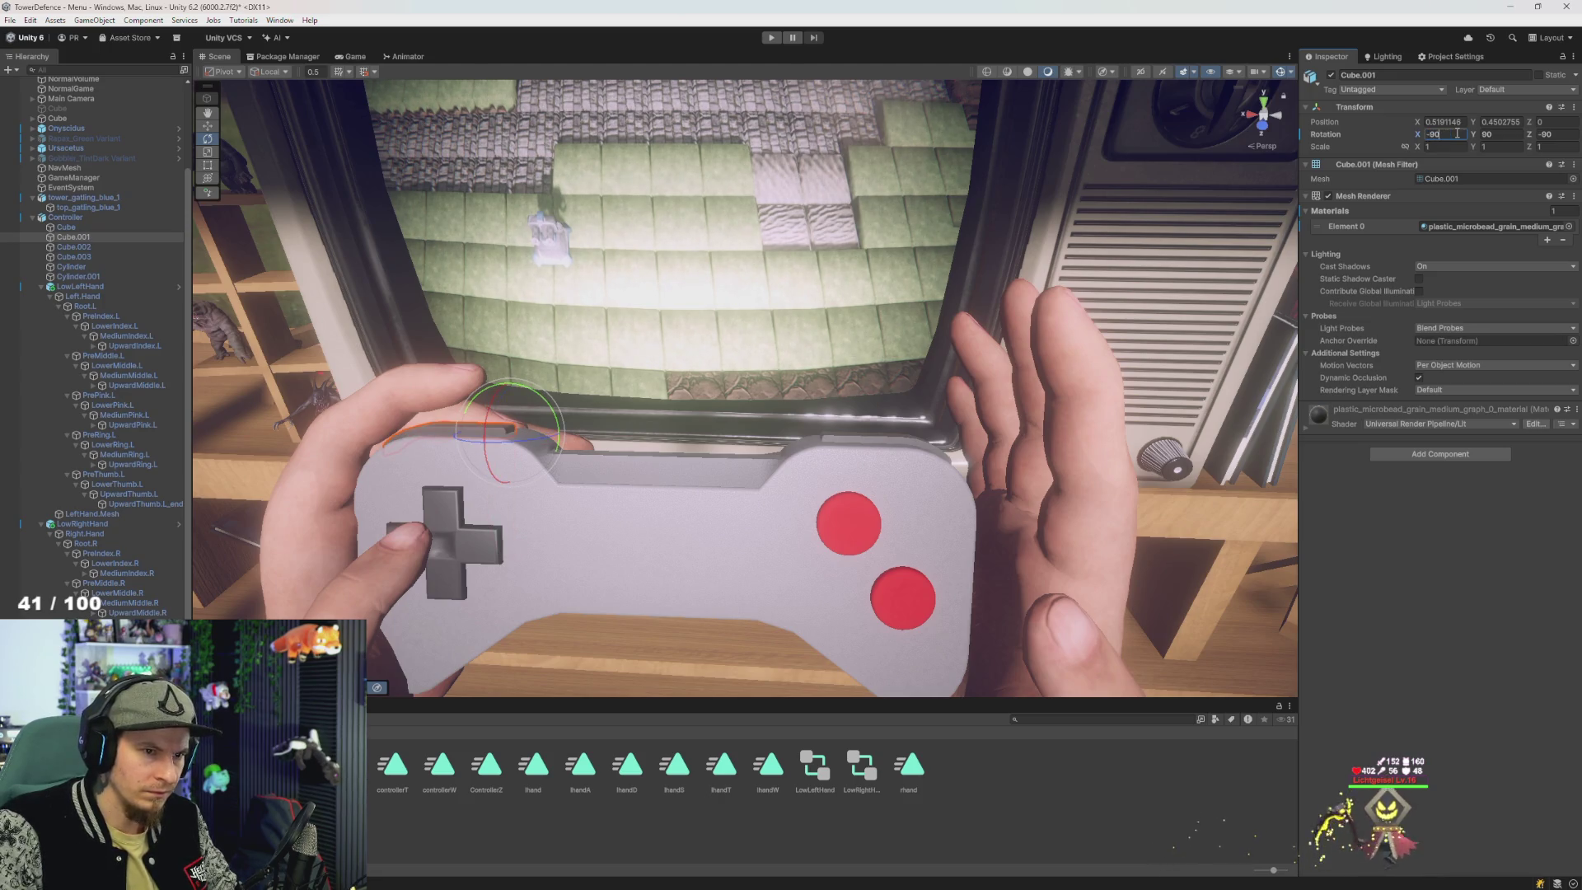
left_click_drag(871, 167, 876, 145)
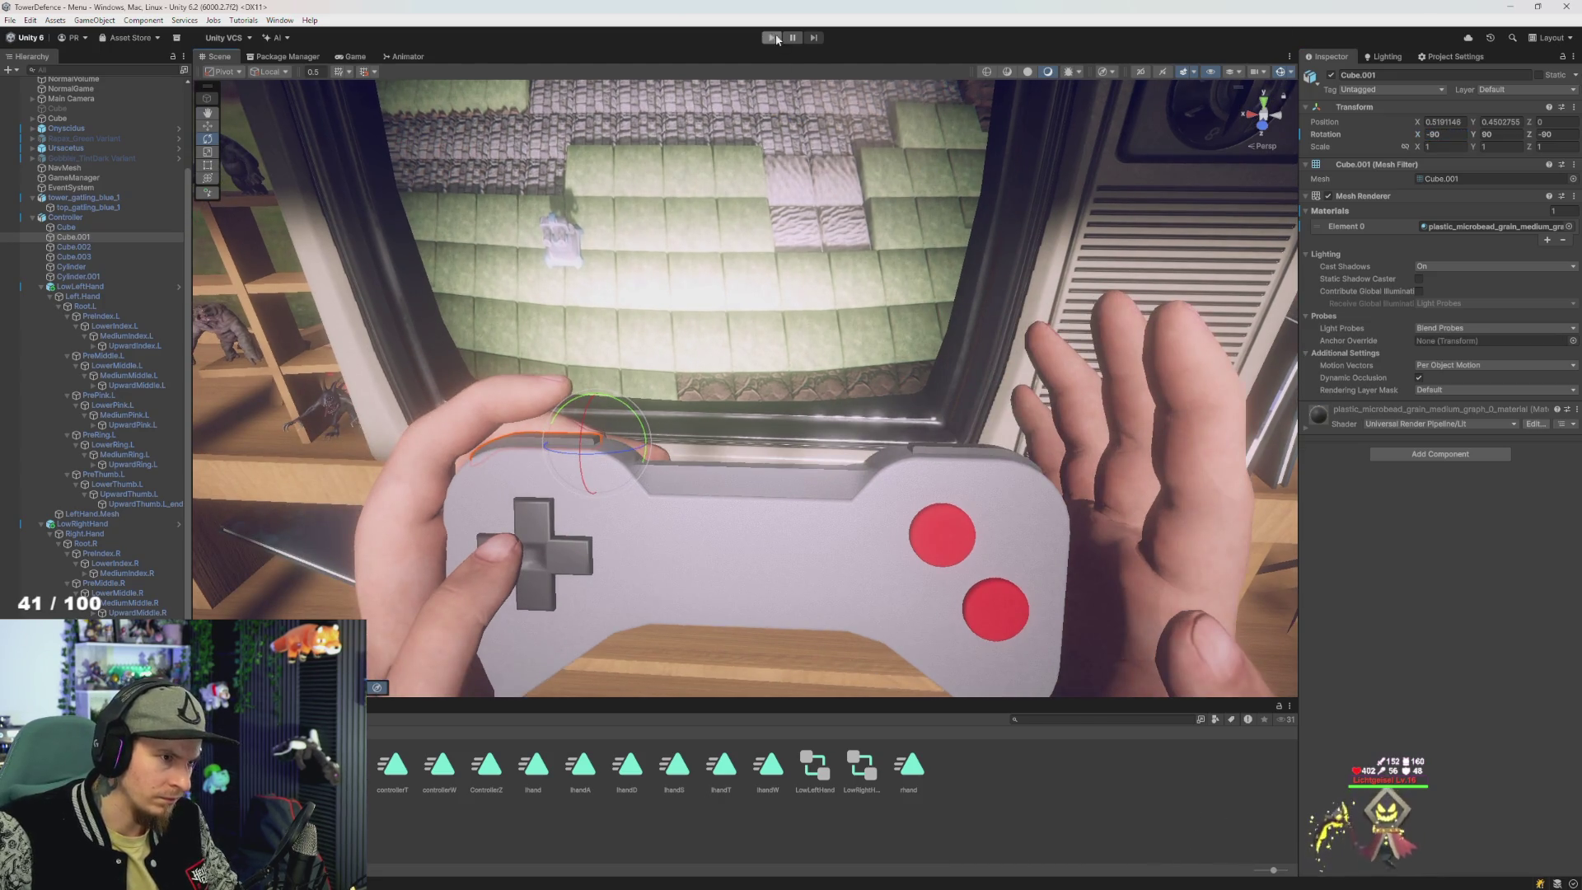
- Play-test the rotated part, then show the Controller object's animator graph
left_click(772, 38)
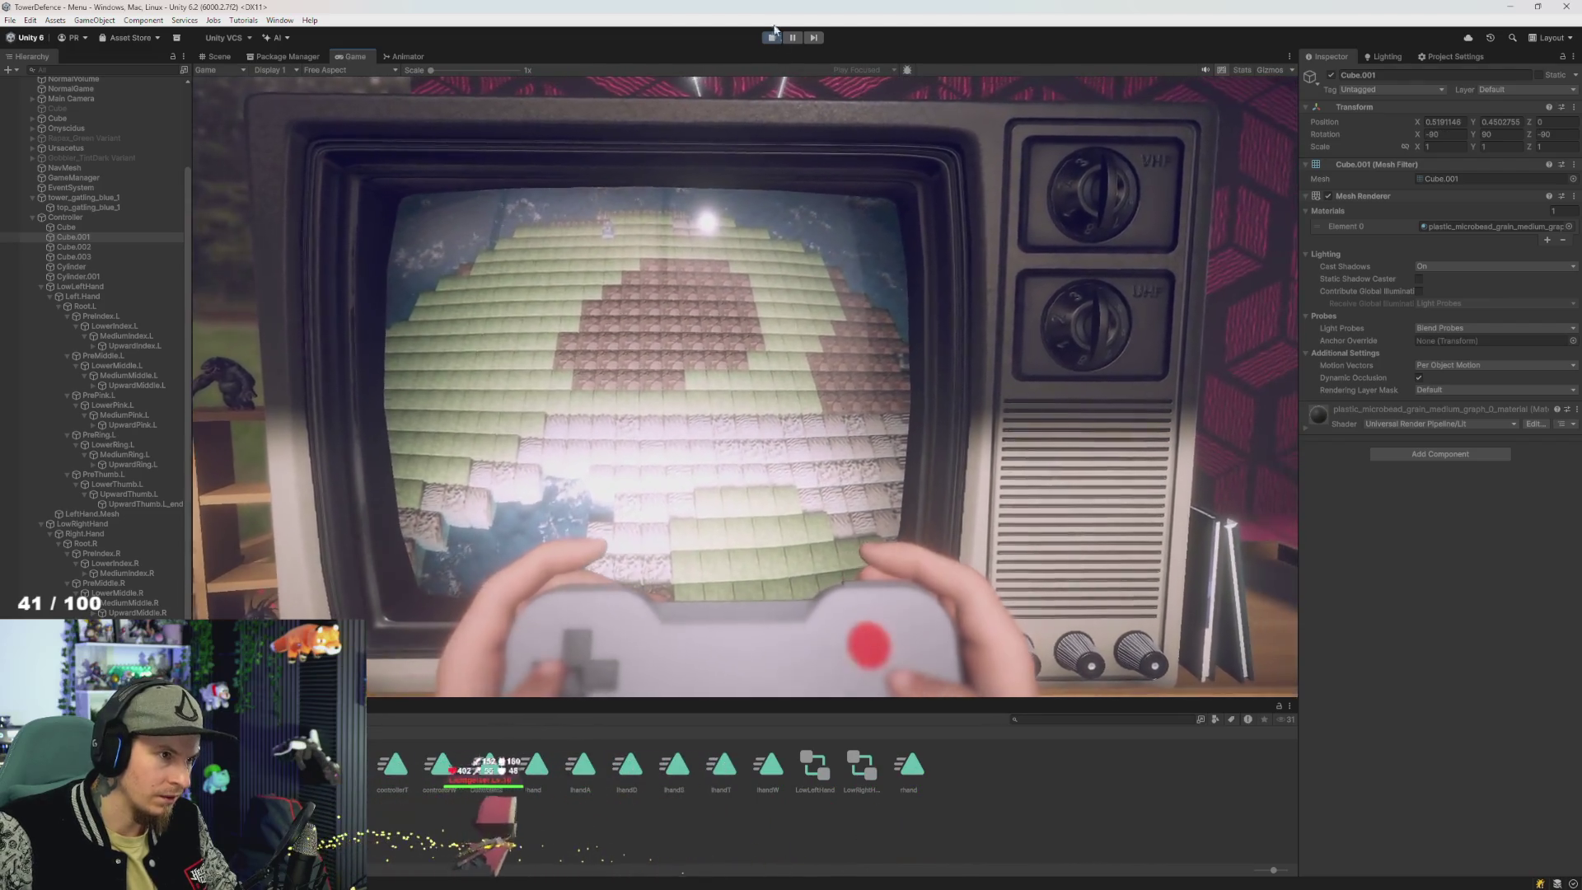
left_click(772, 37)
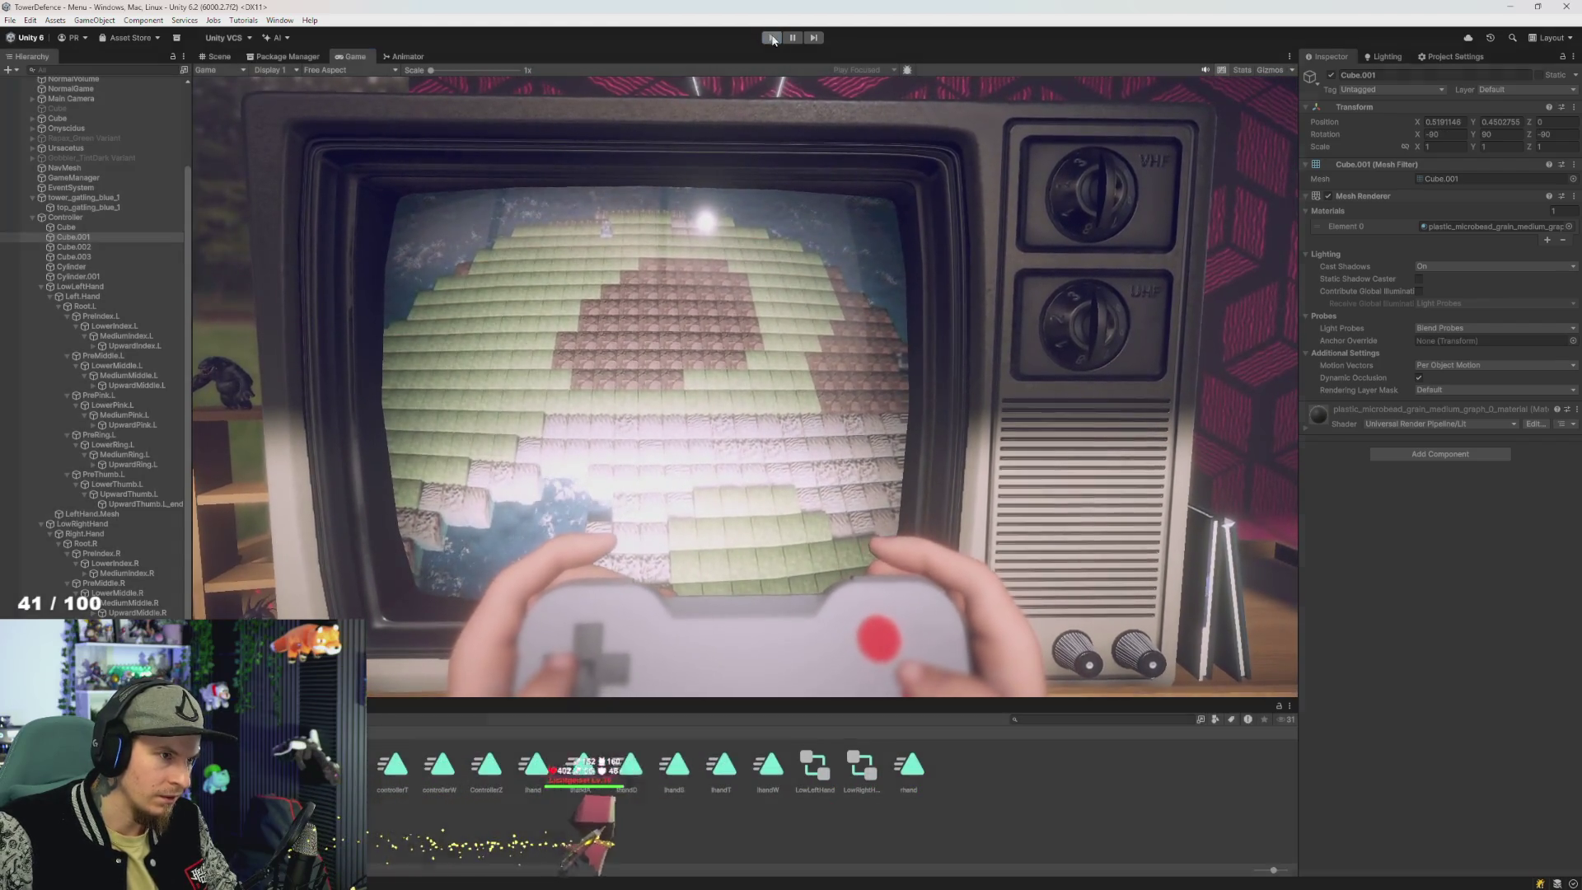
key("alt+Tab")
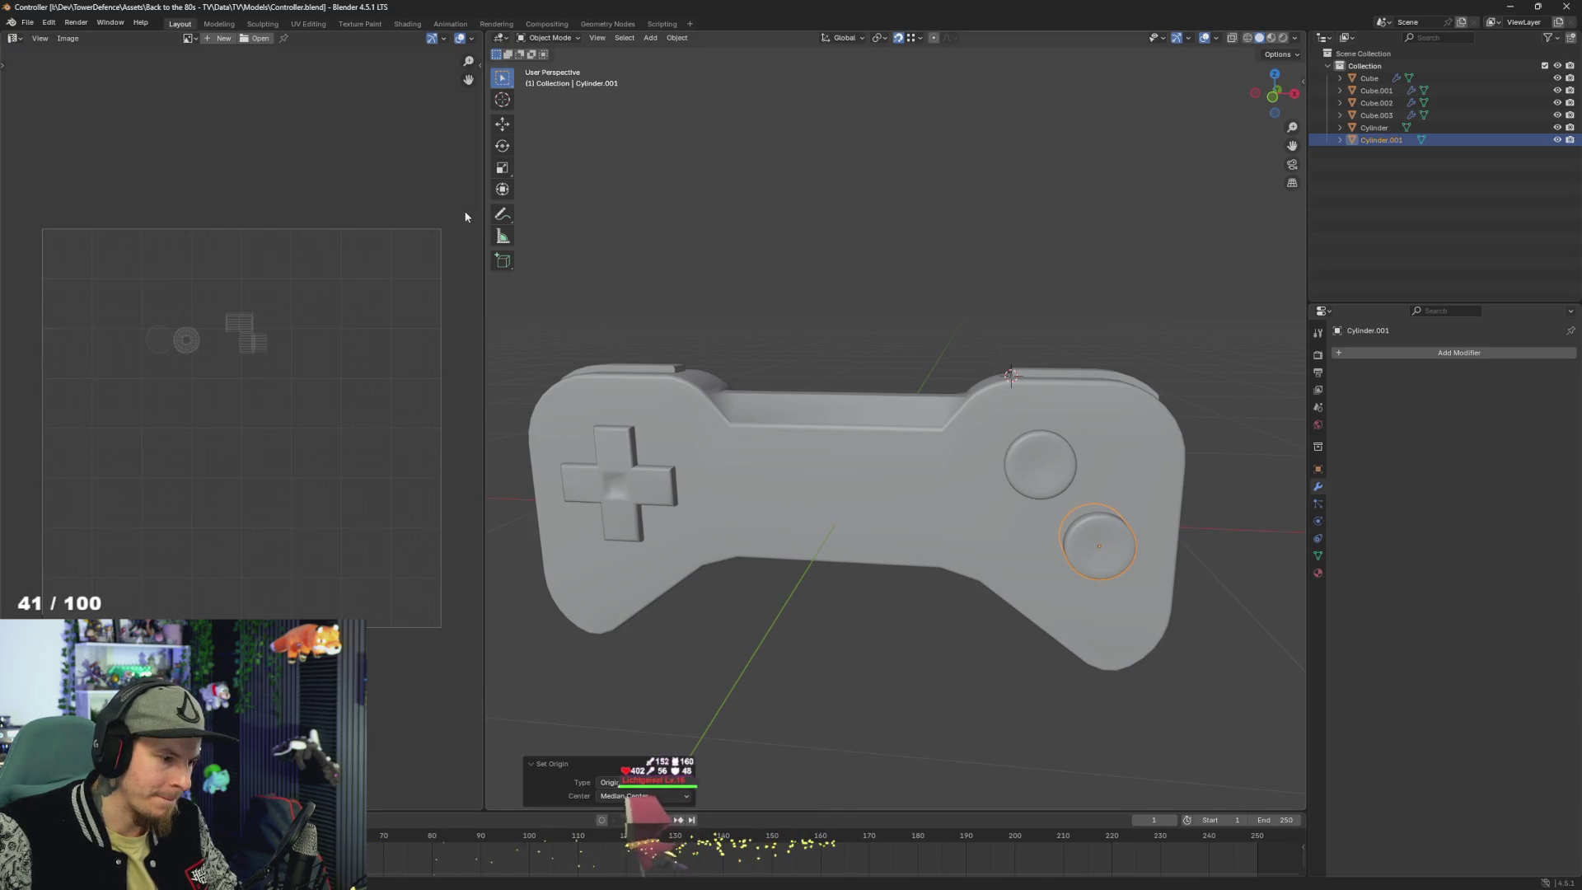
key("alt+Tab")
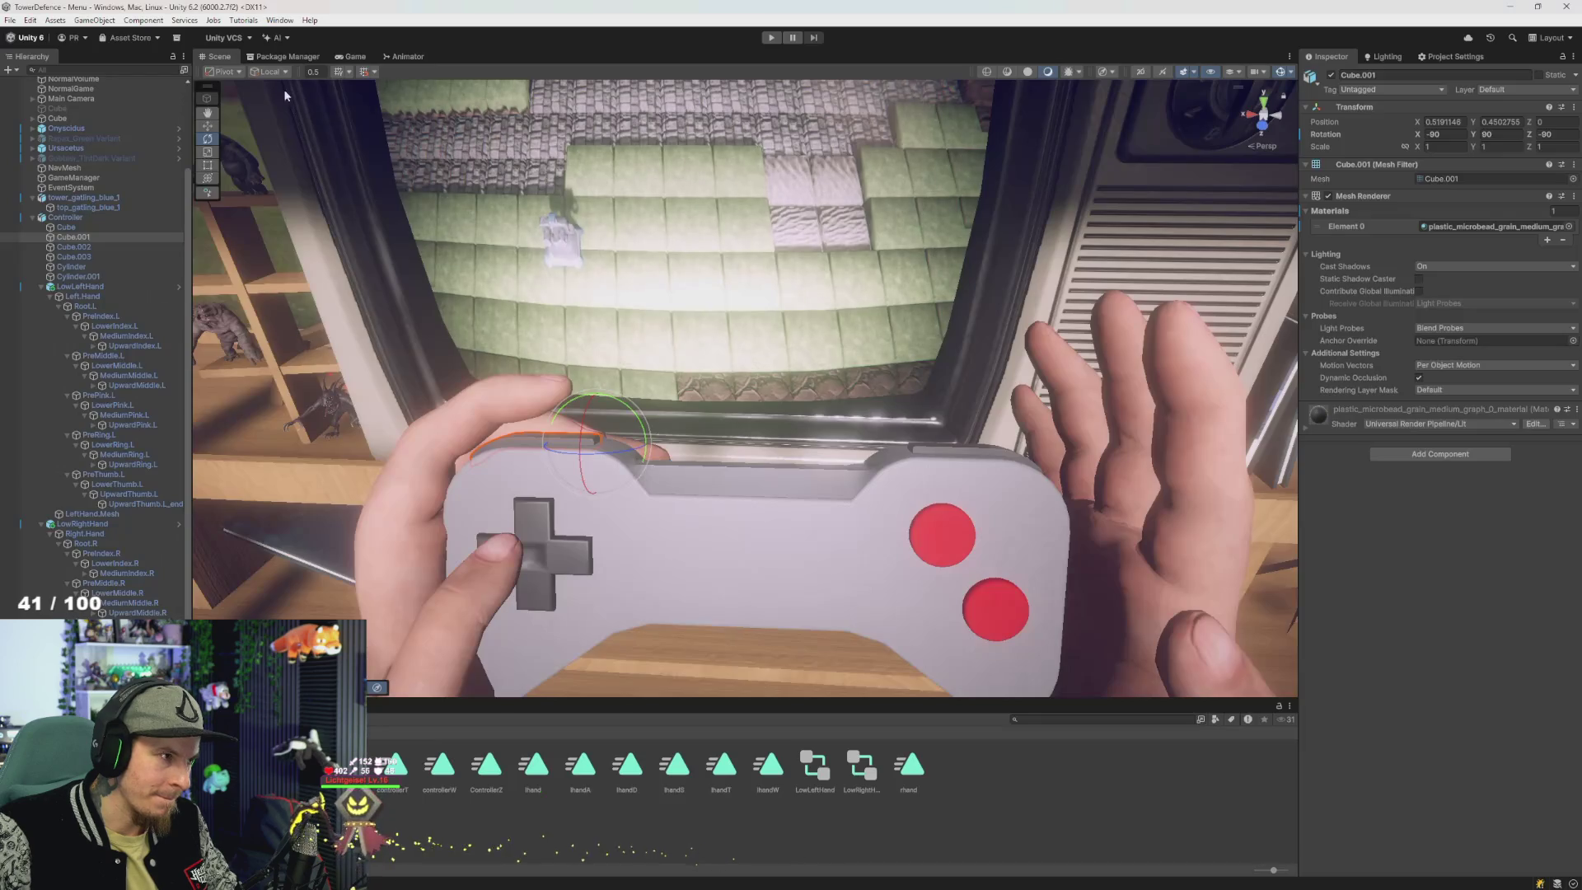
left_click(66, 218)
left_click(404, 56)
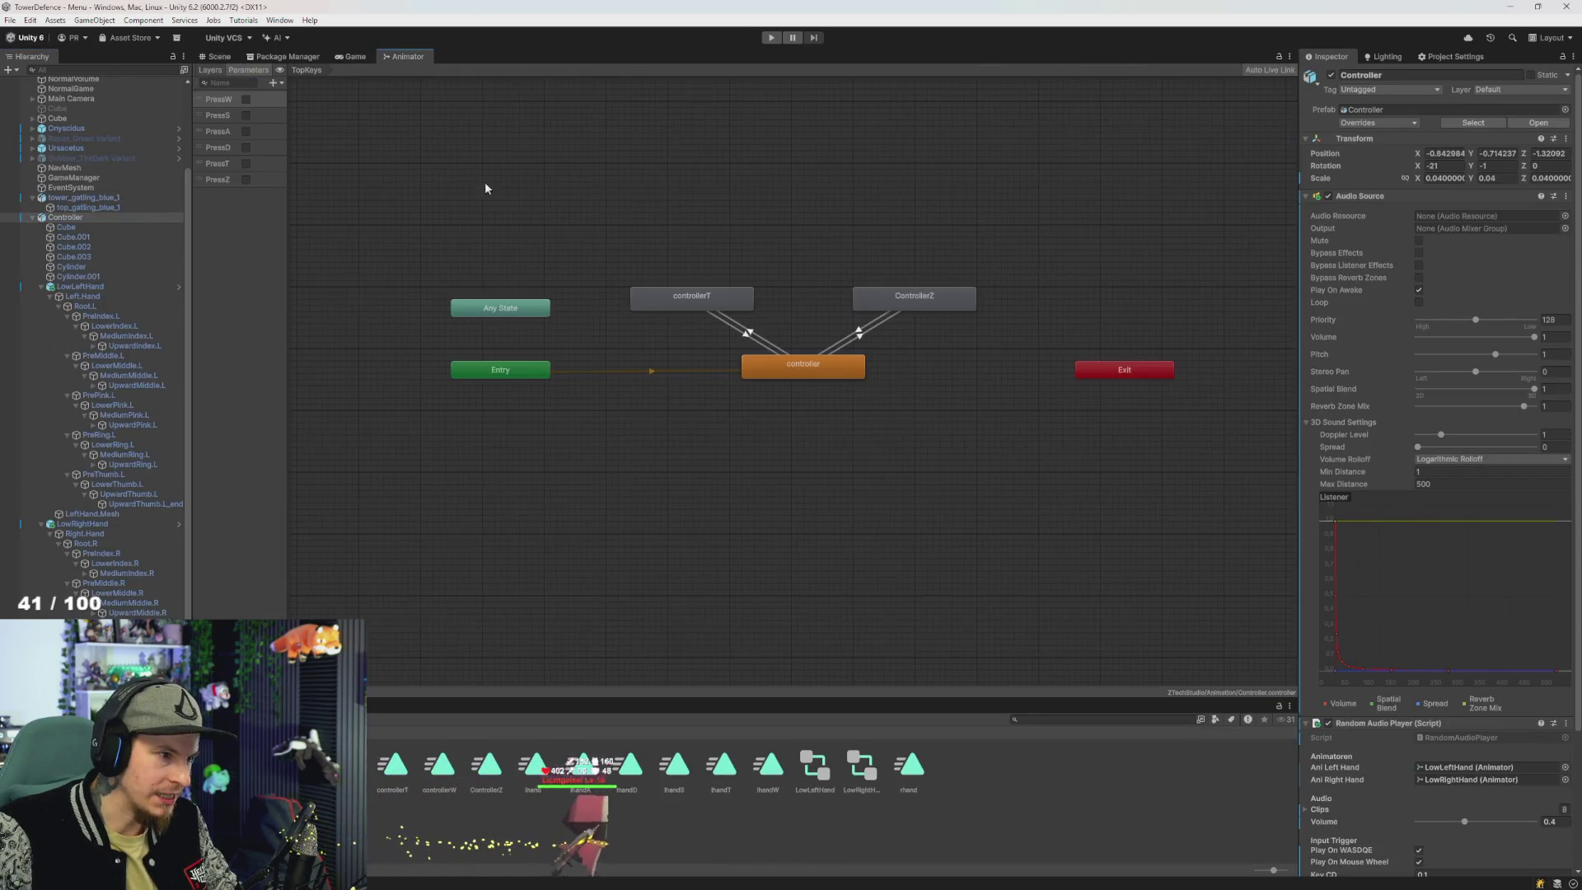
- Rename the Controller animator's controller state to Empty, return to Scene, and select LowLeftHand
left_click(813, 371)
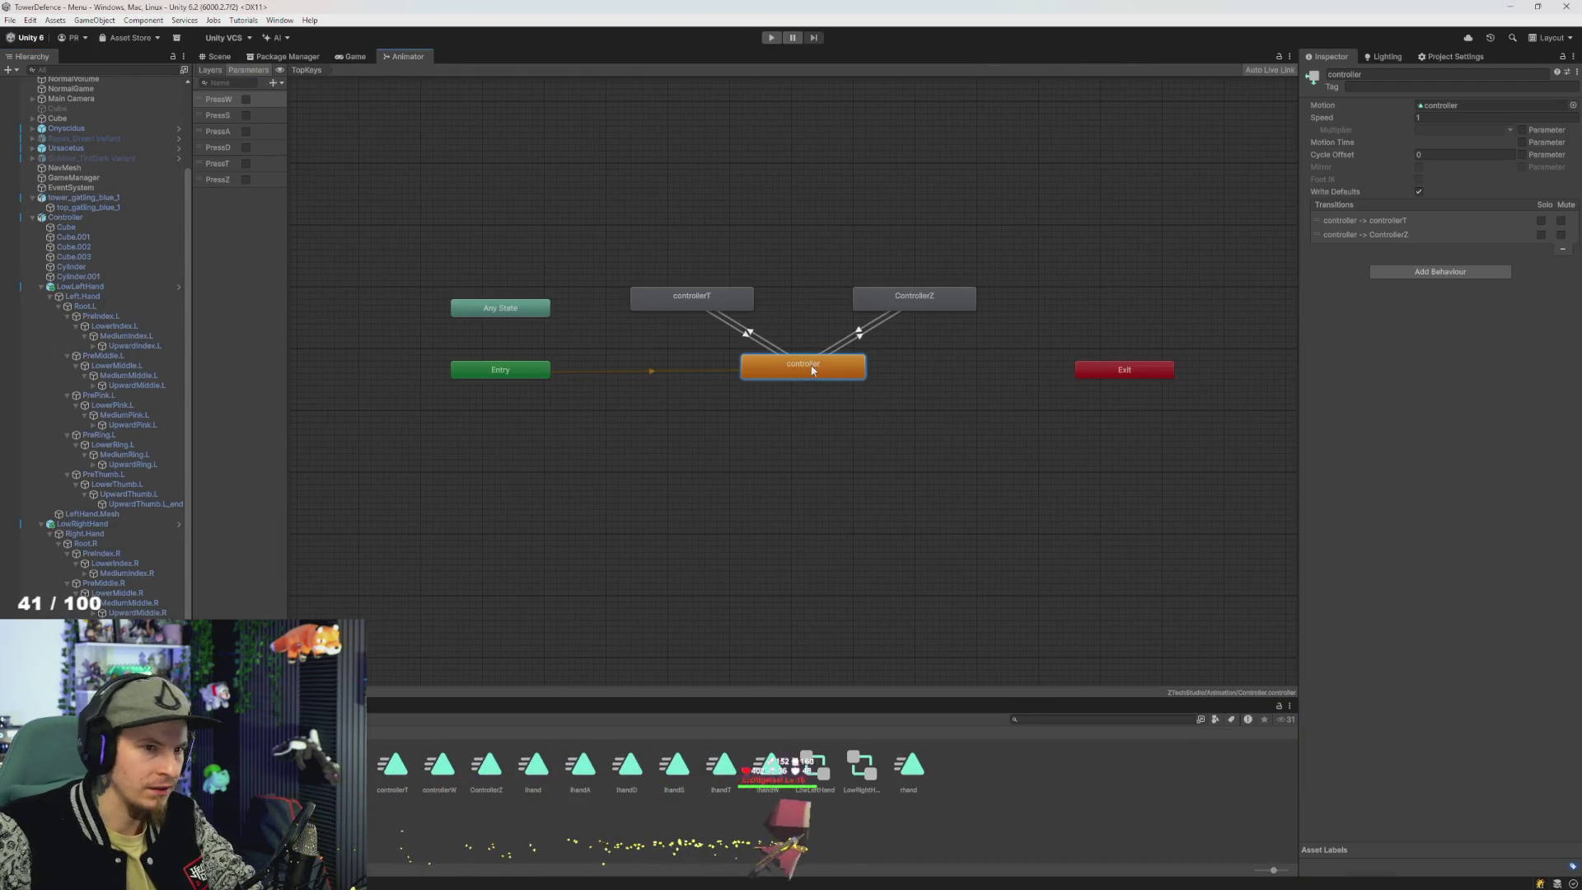
left_click(1400, 73)
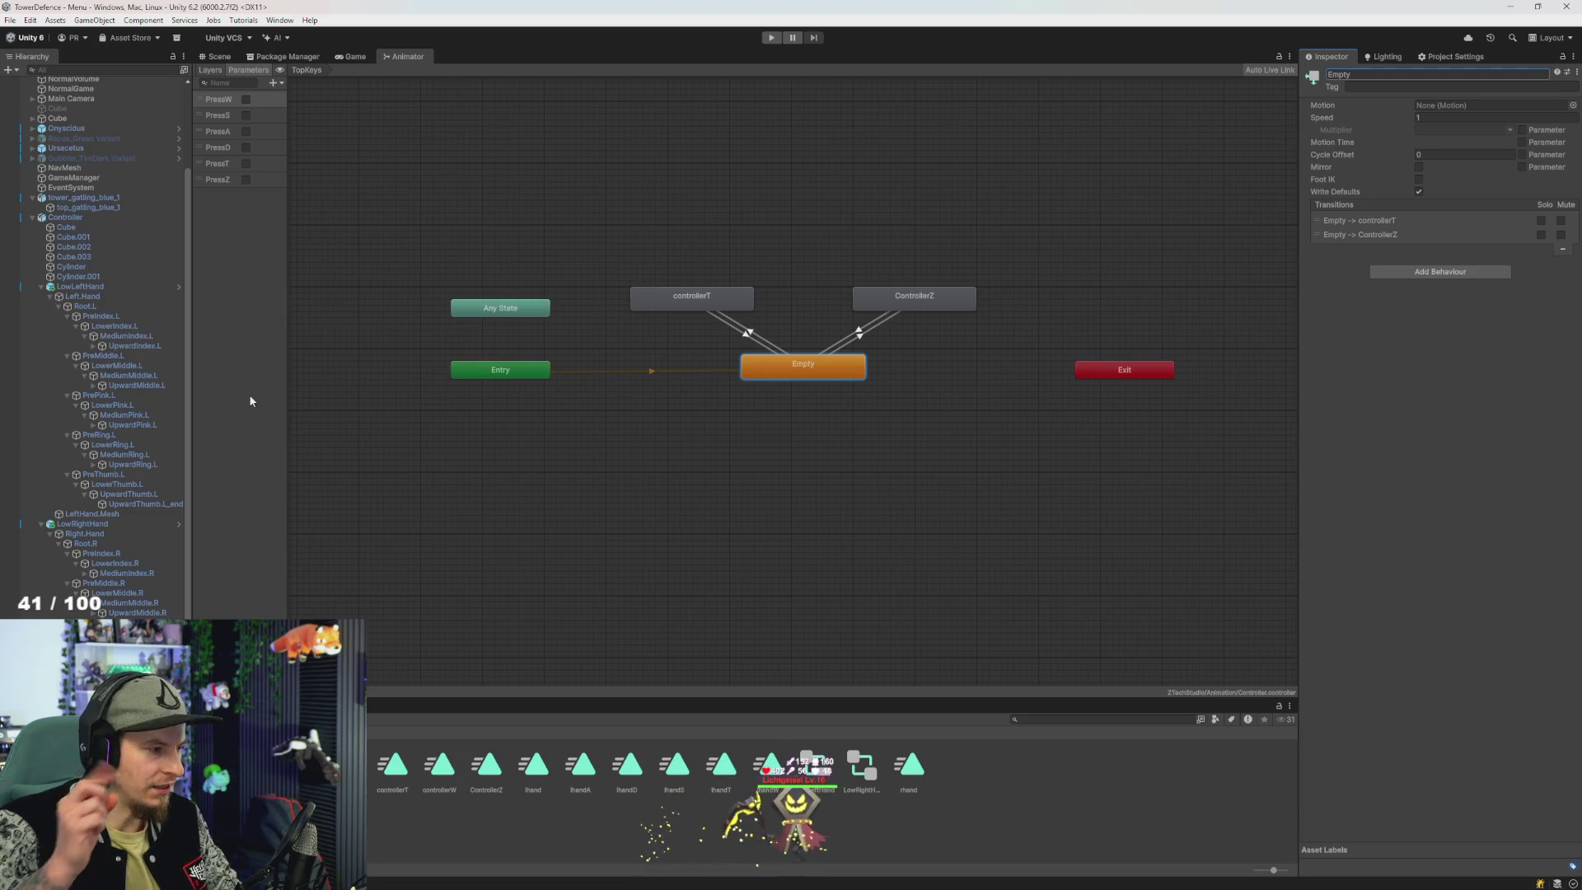
key("alt+Tab")
key("alt+Tab")
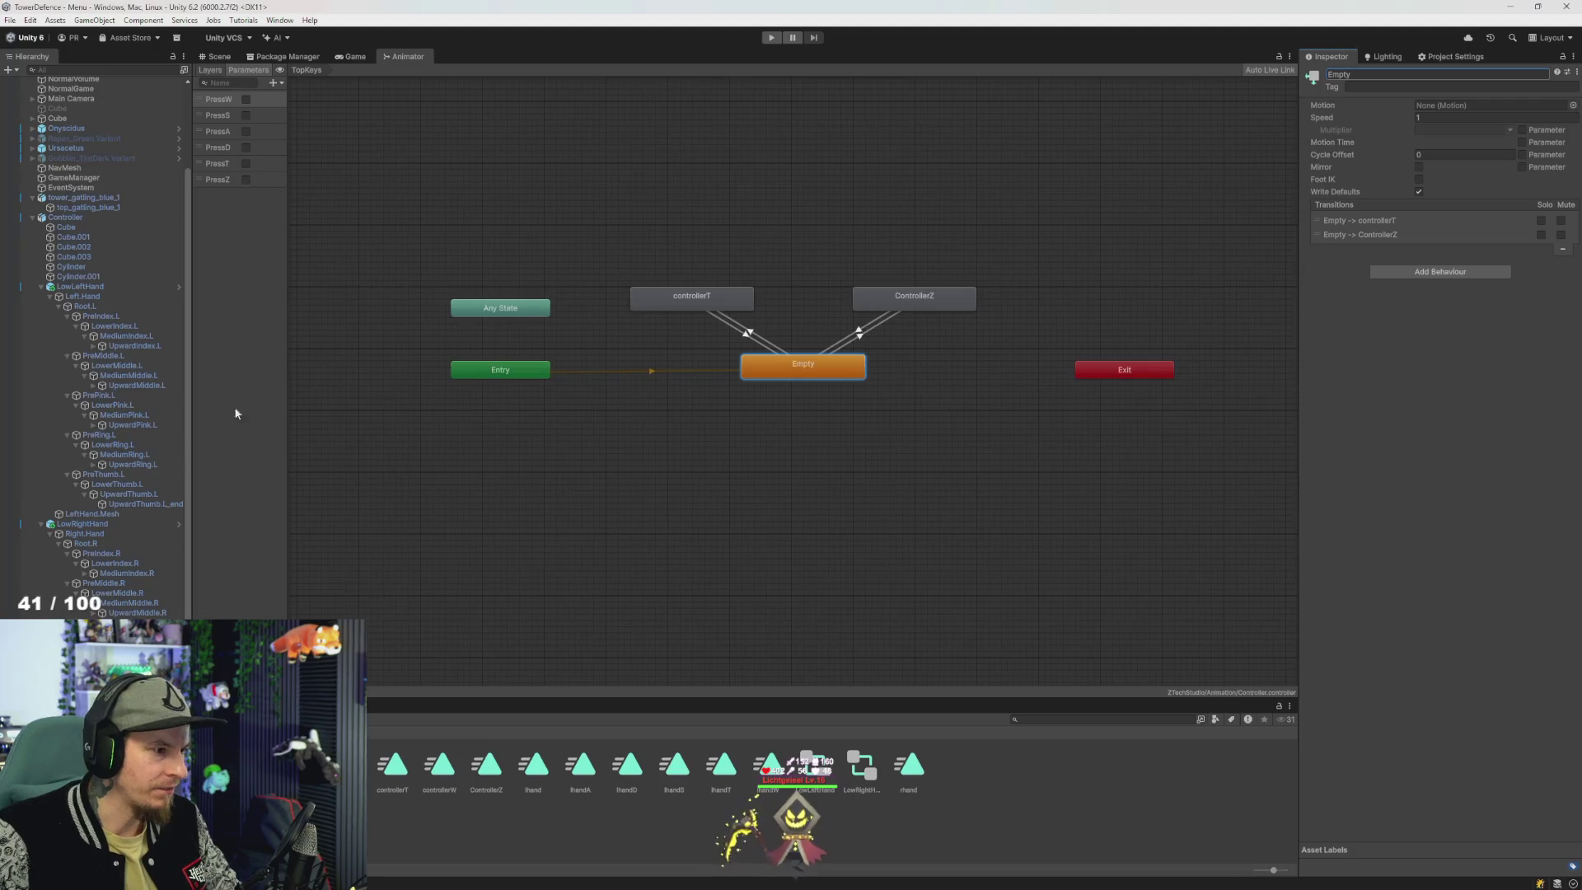
left_click(214, 57)
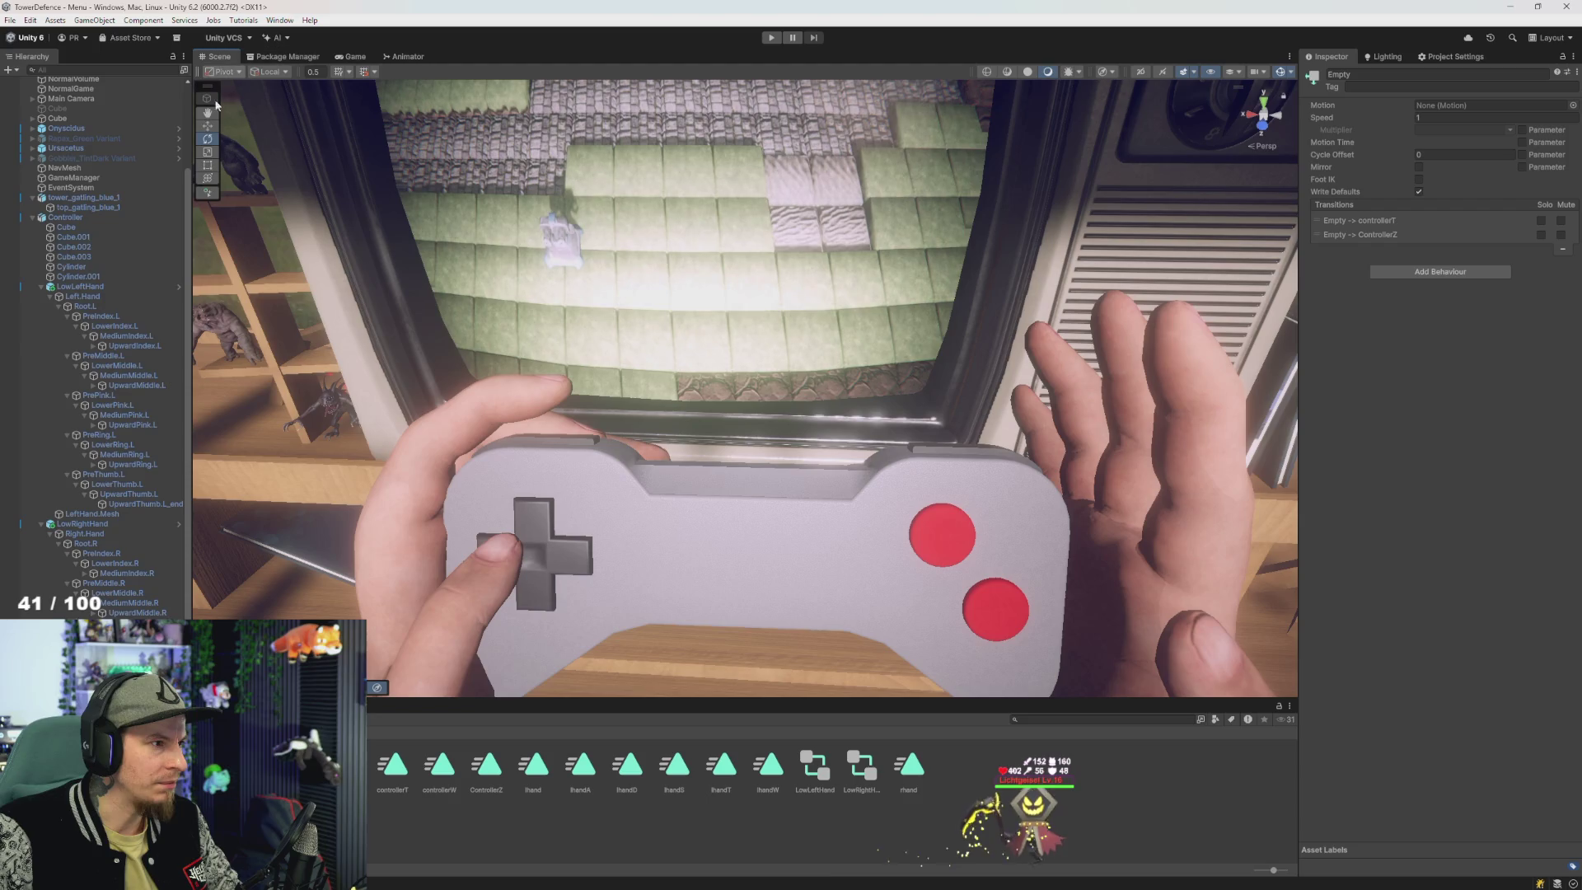
left_click(80, 286)
- Show LowLeftHand's Animator graph with its Empty and lhand states
left_click(346, 58)
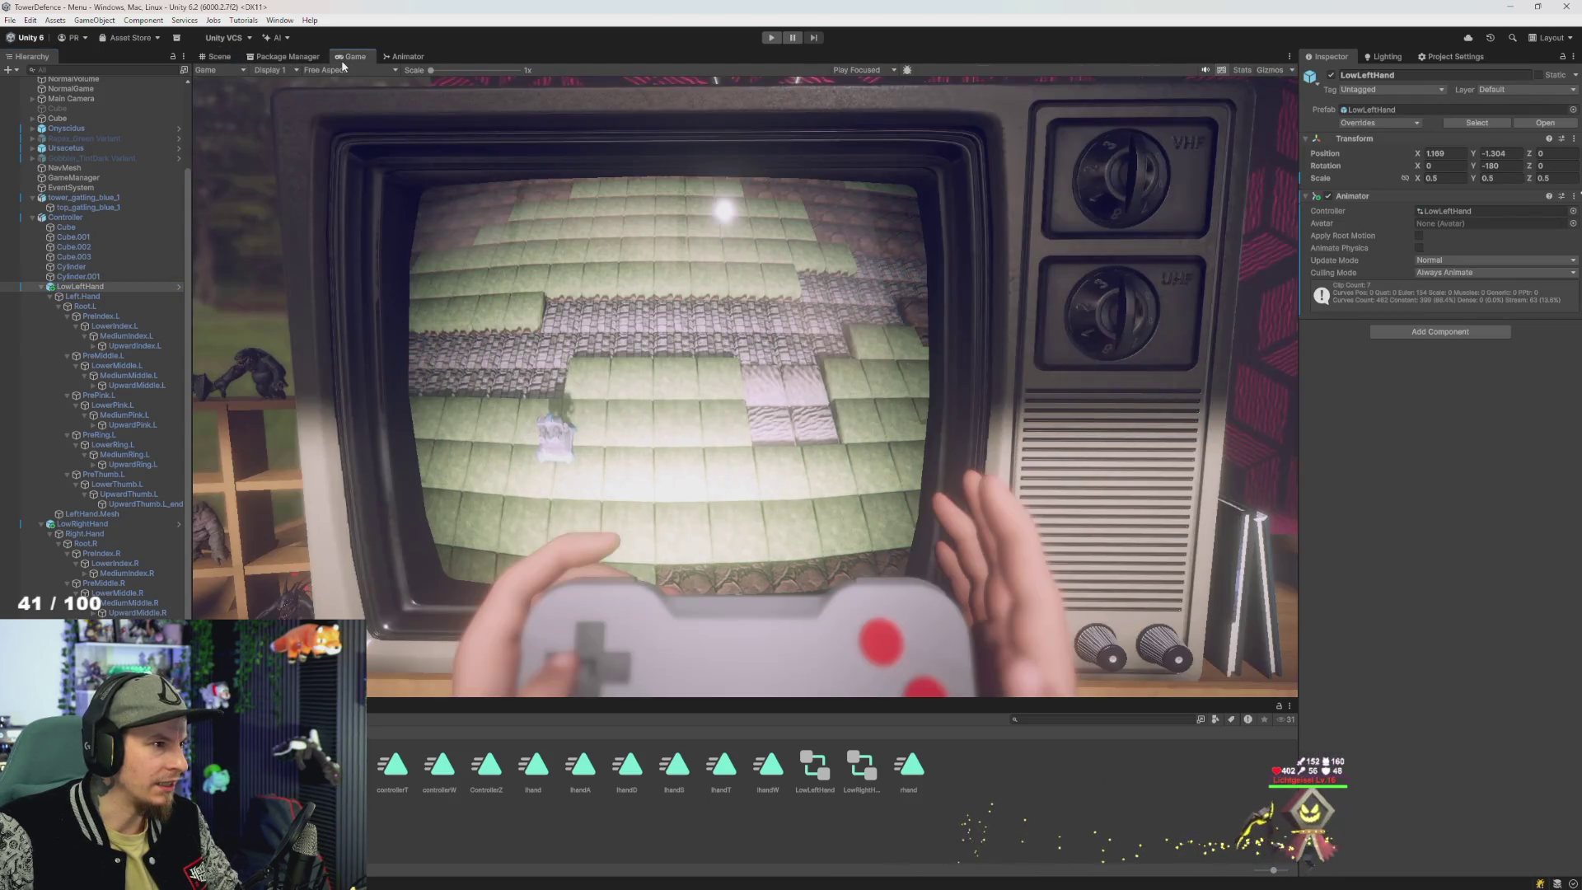
left_click(216, 56)
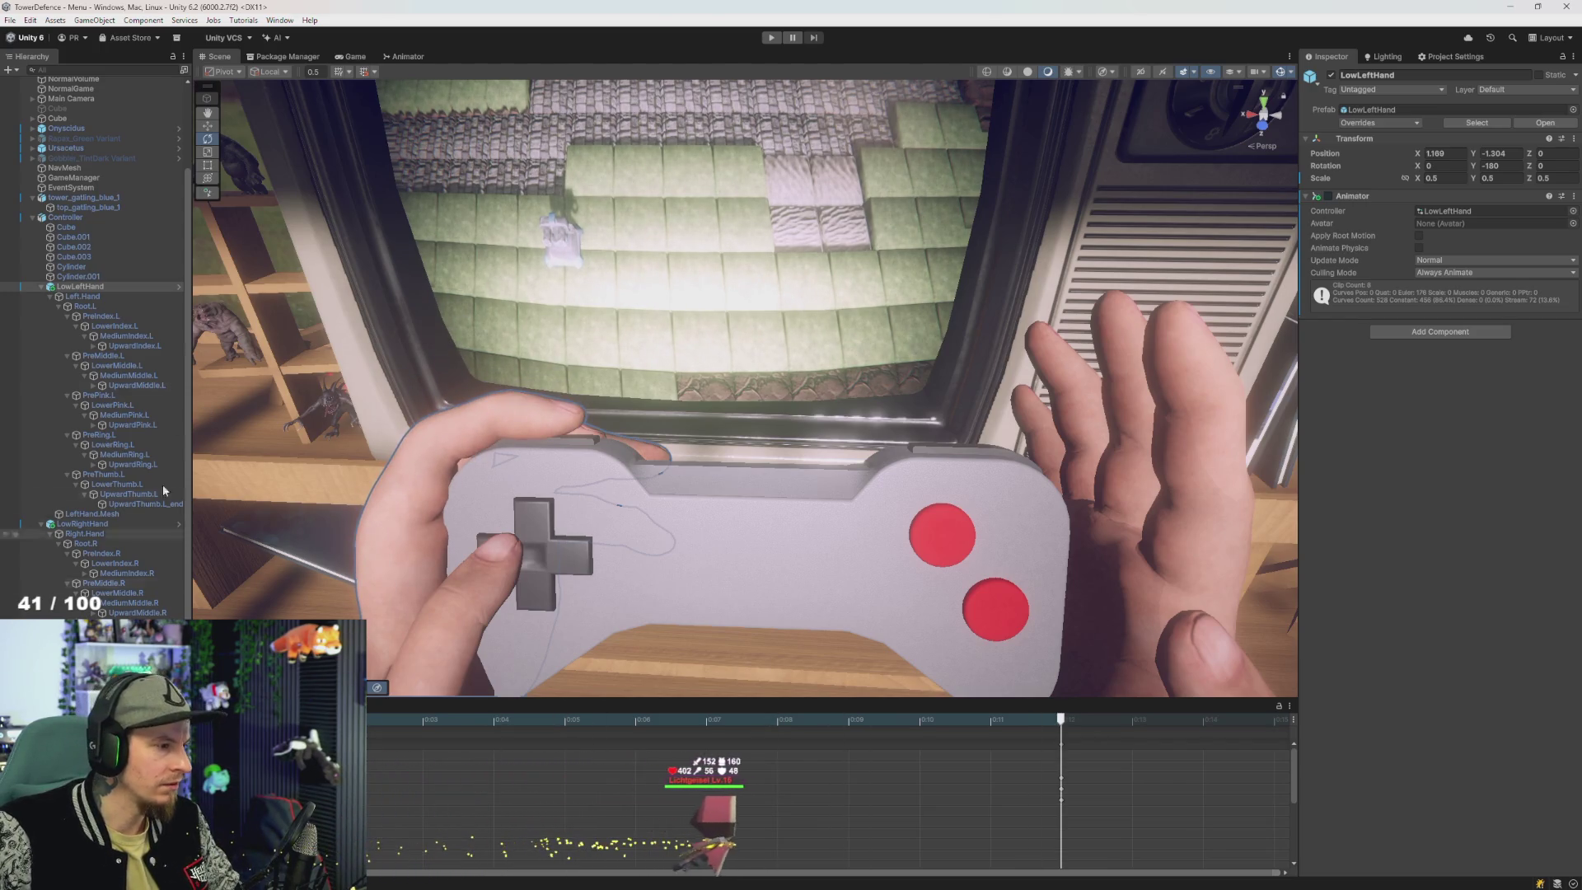
left_click(288, 56)
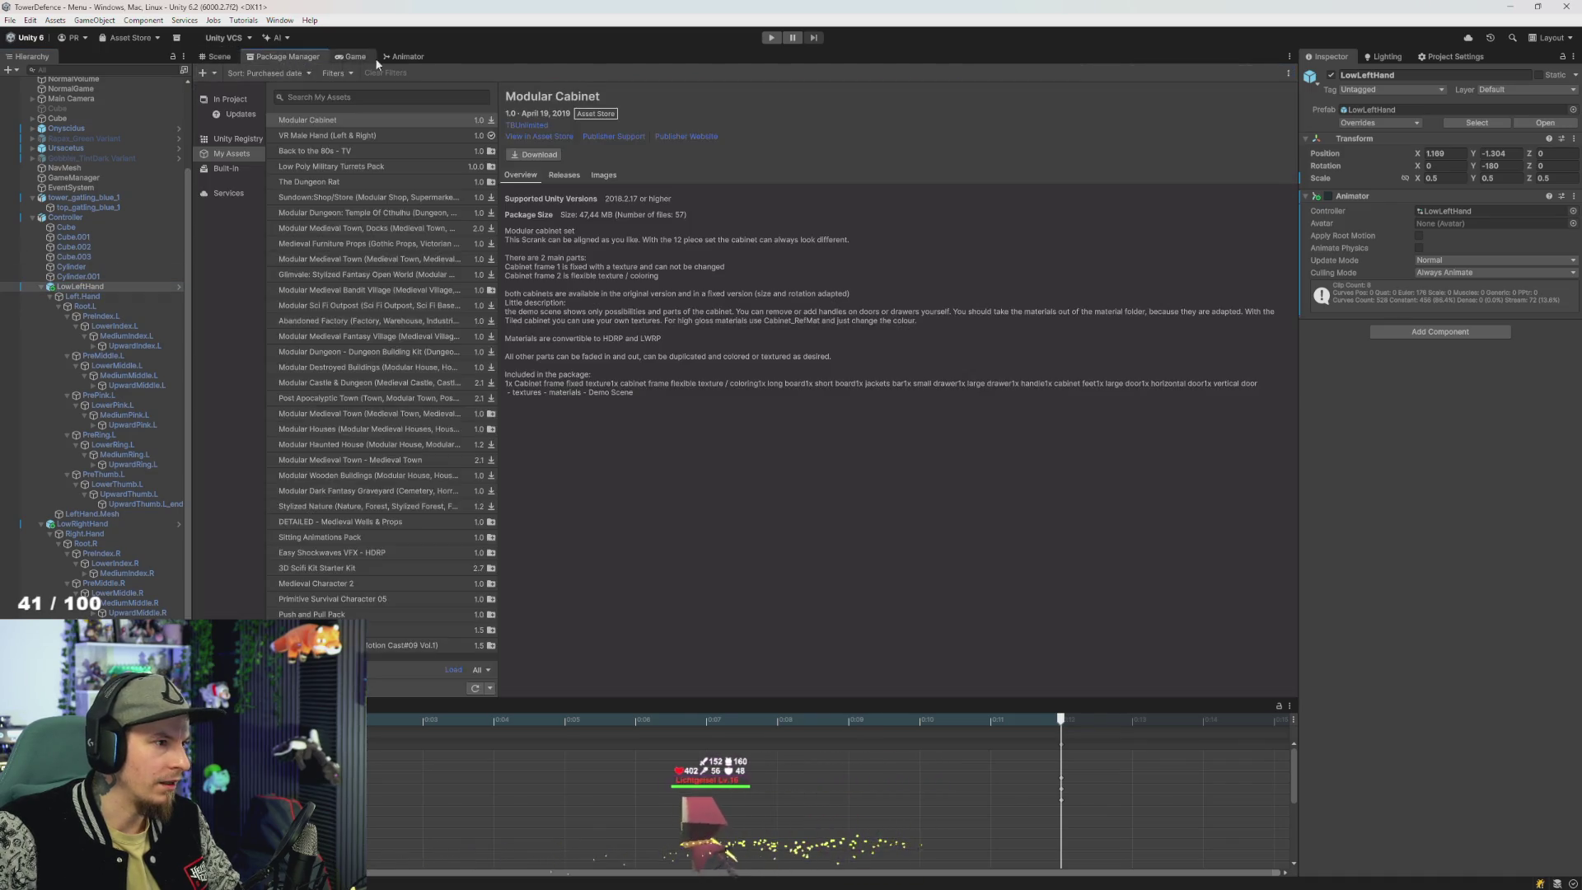
left_click(408, 56)
scroll(383, 231, "down", 5)
scroll(545, 347, "up", 5)
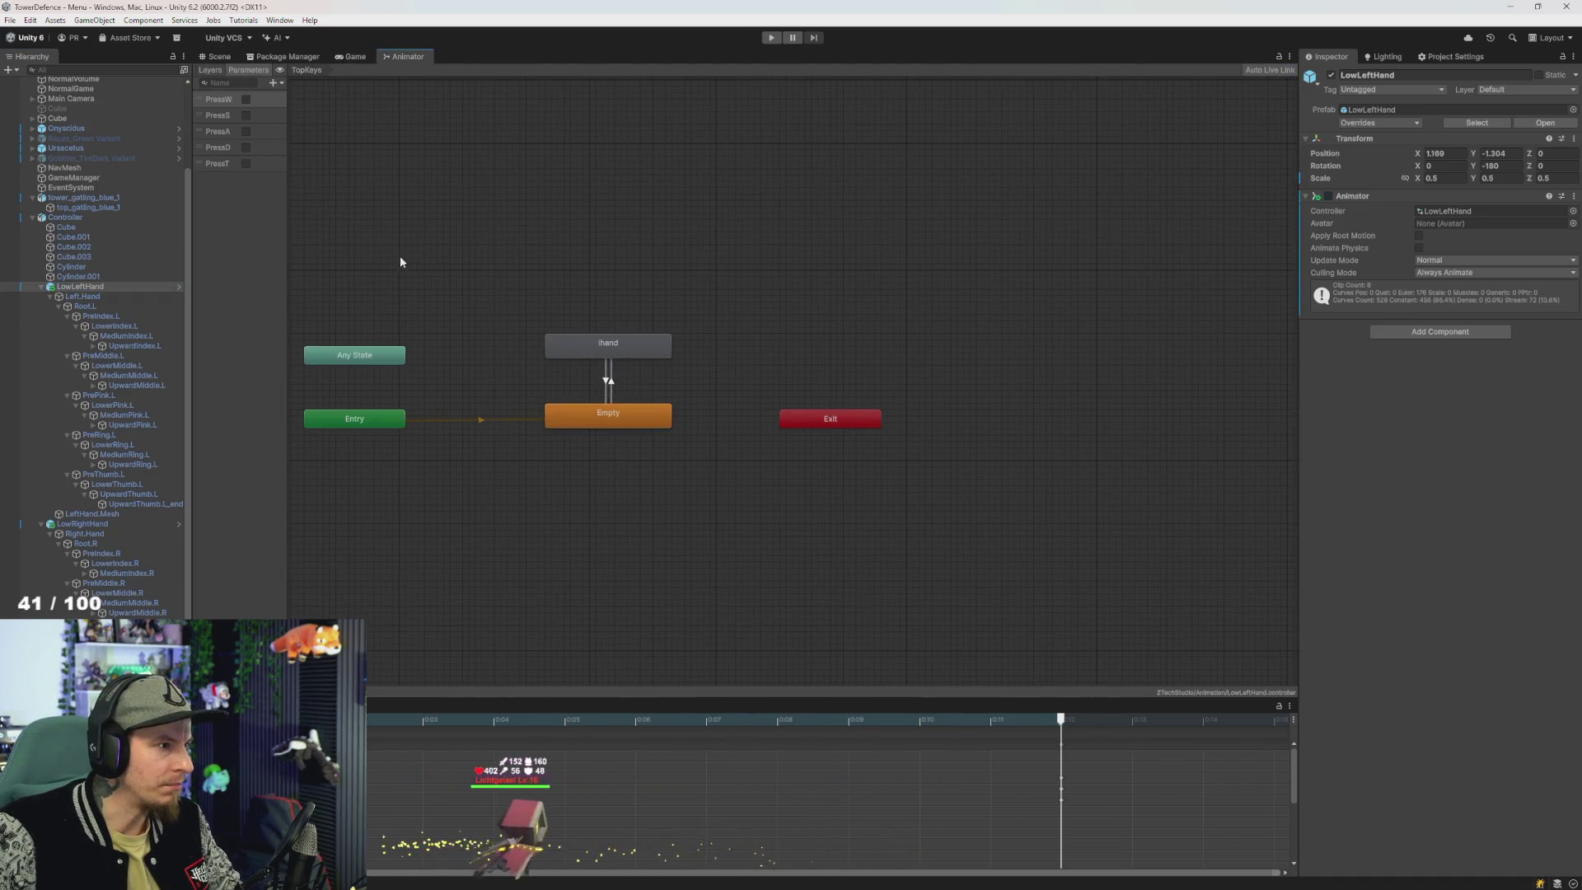
- Open the TopKeys layer and inspect the Empty-to-lhand transition and the lhand state
left_click(233, 169)
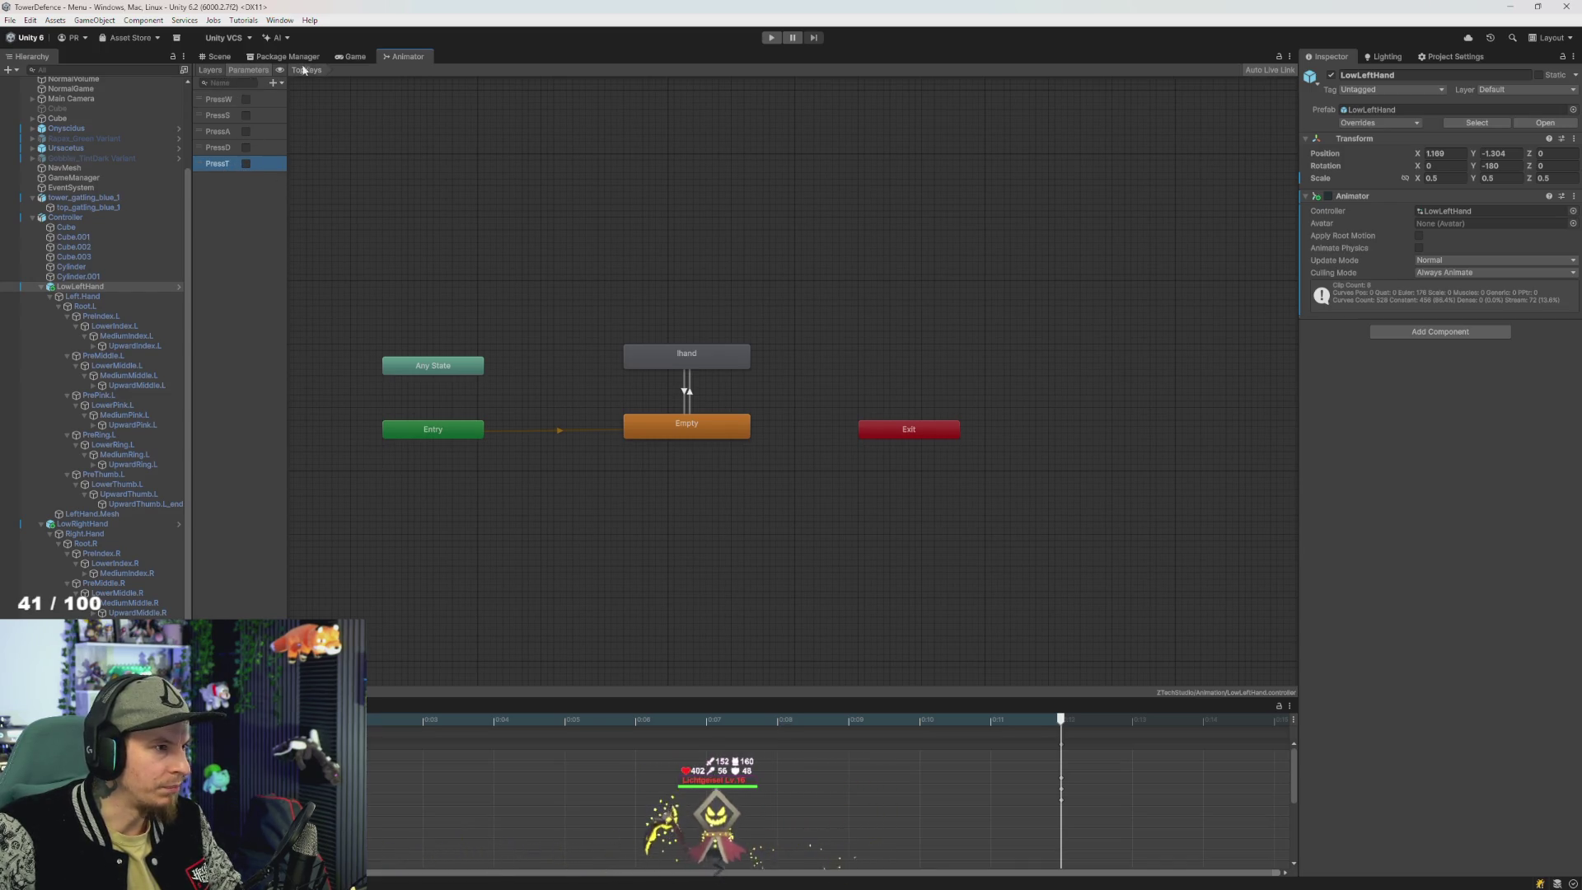
left_click(211, 70)
left_click(228, 127)
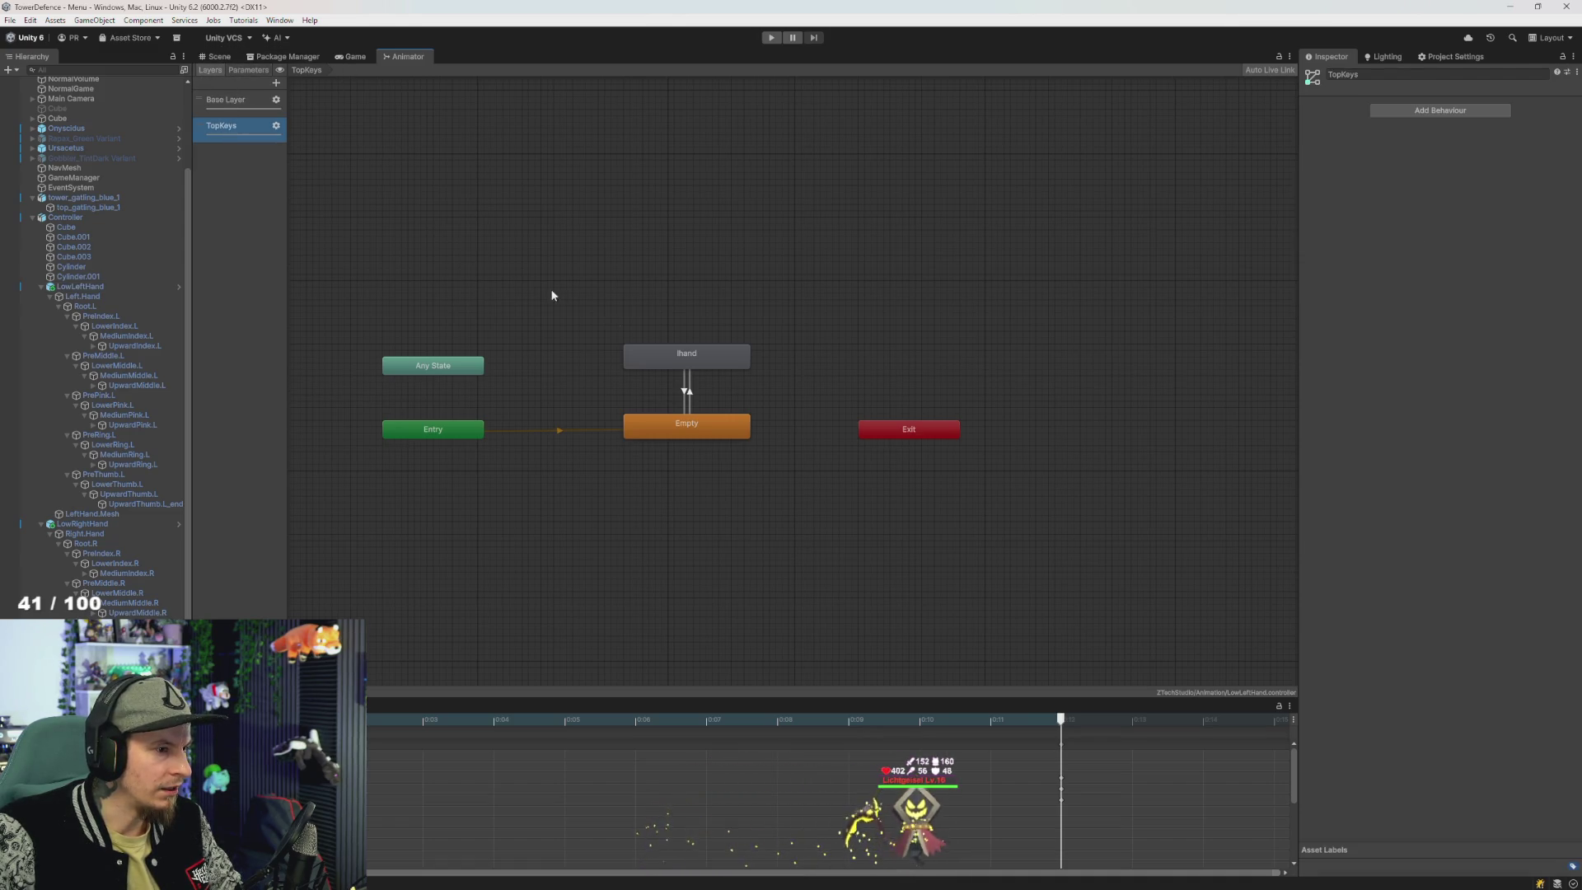
left_click(689, 391)
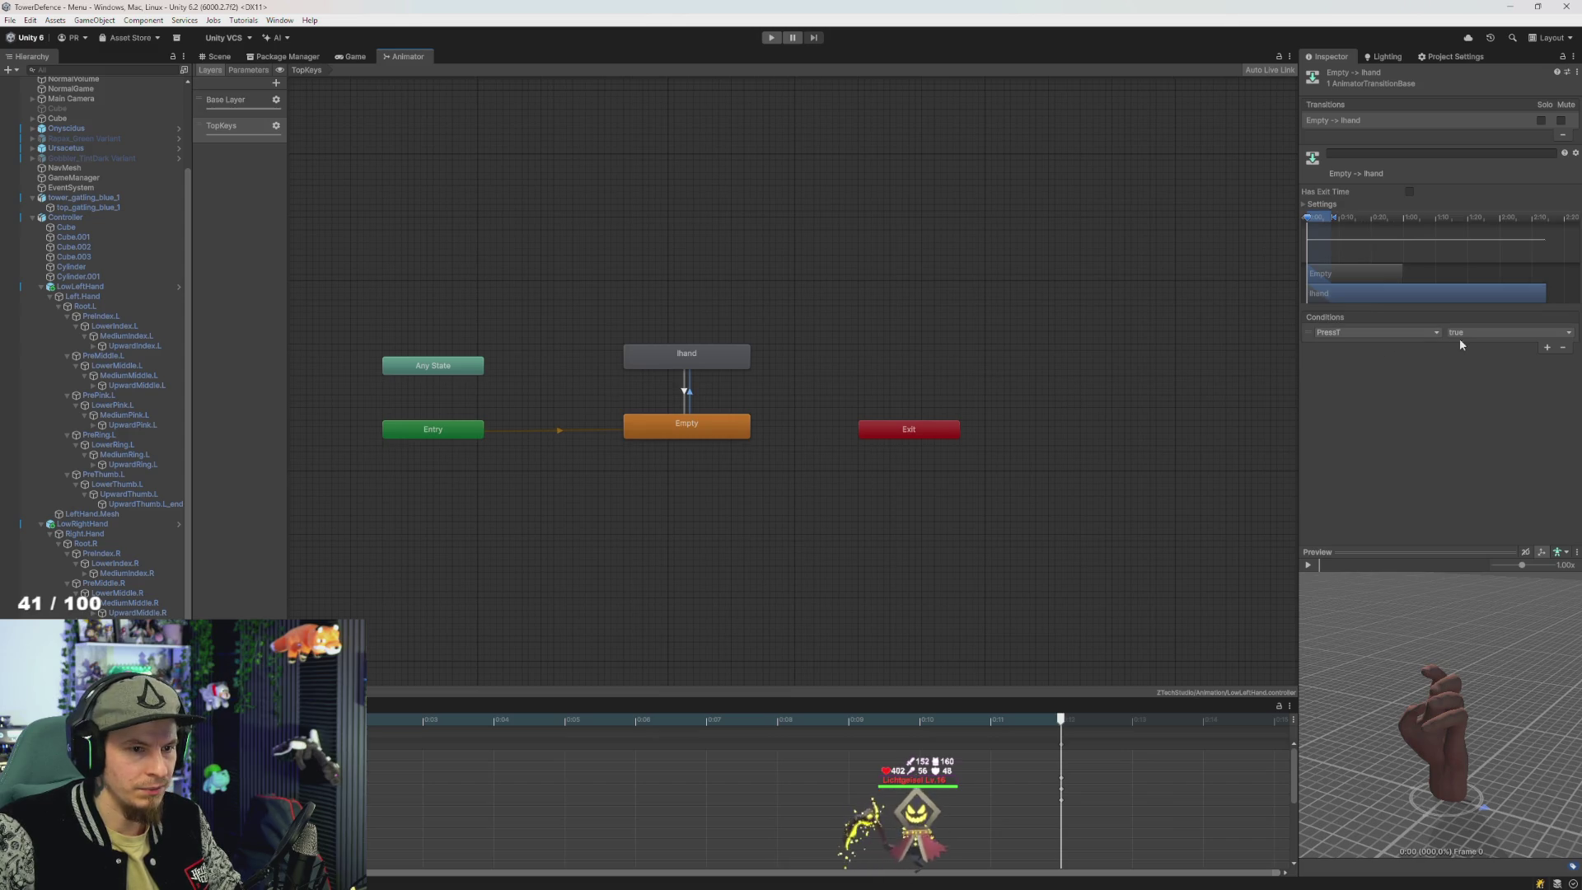
left_click(701, 365)
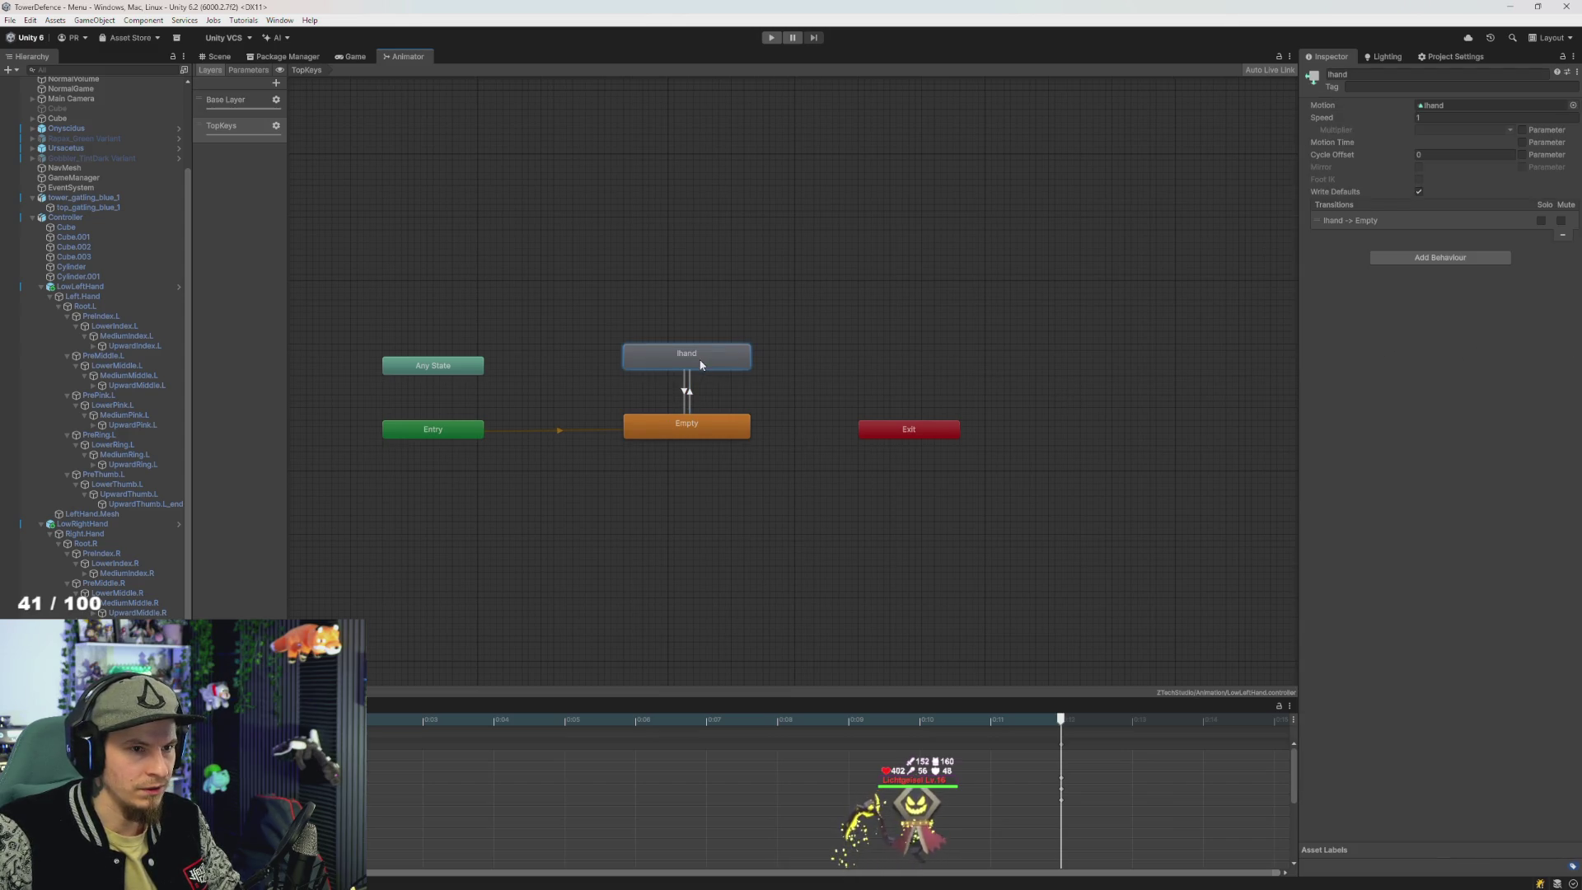
- Assign lhandT as the lhand state's Motion, then start a play test
left_click(1450, 105)
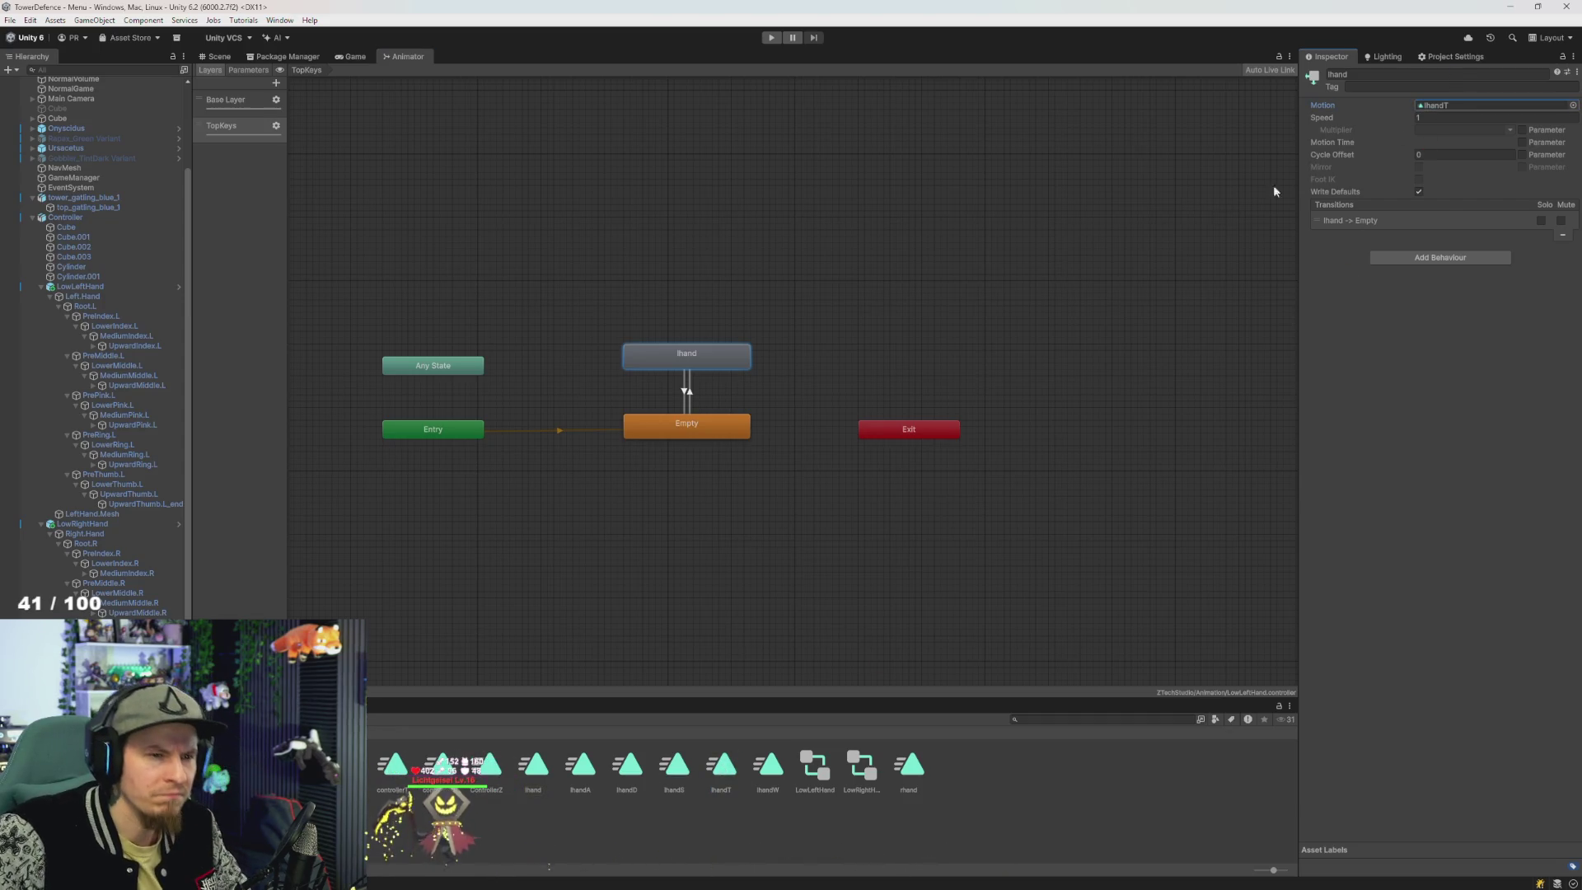
left_click(649, 424)
left_click(770, 38)
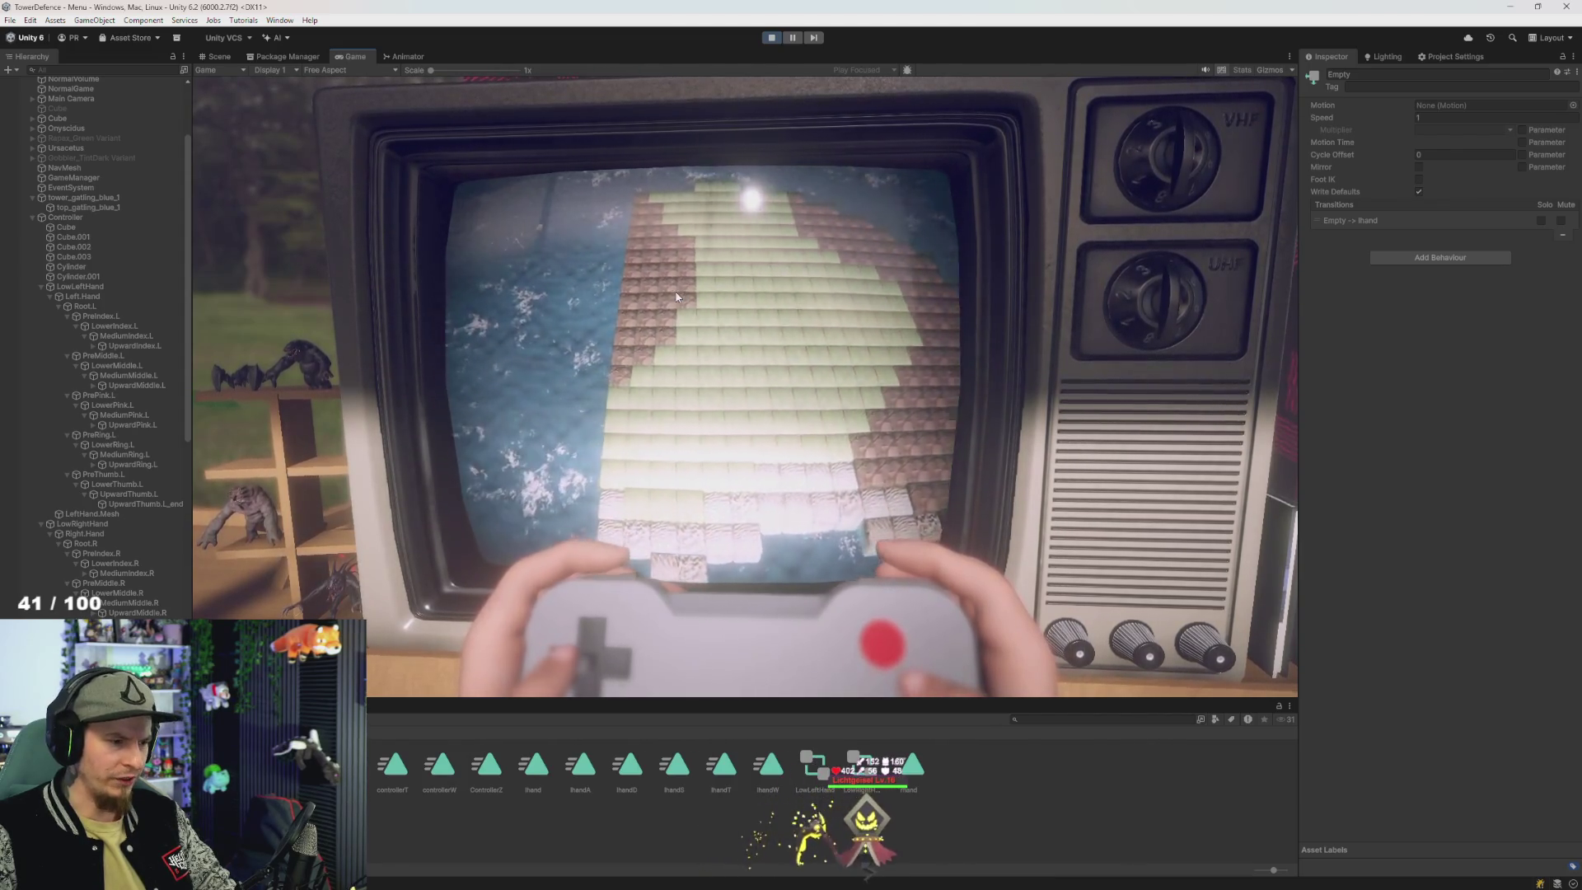
- Stop playing and check the PressT conditions on TopKeys' Empty-to-lhand and lhand-to-Empty transitions
left_click(771, 37)
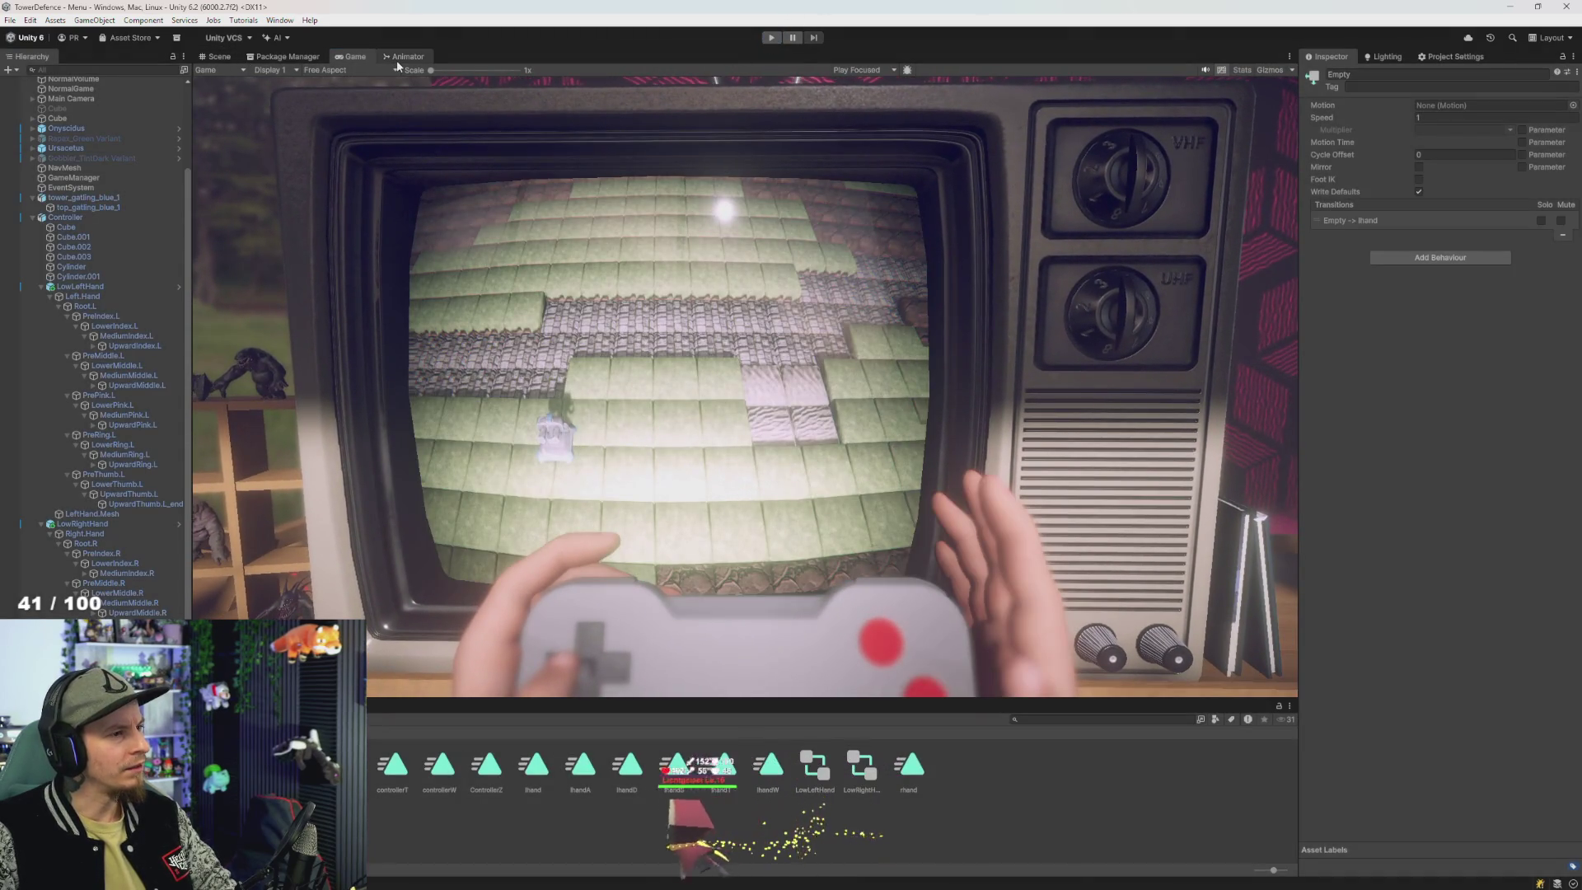
left_click(397, 60)
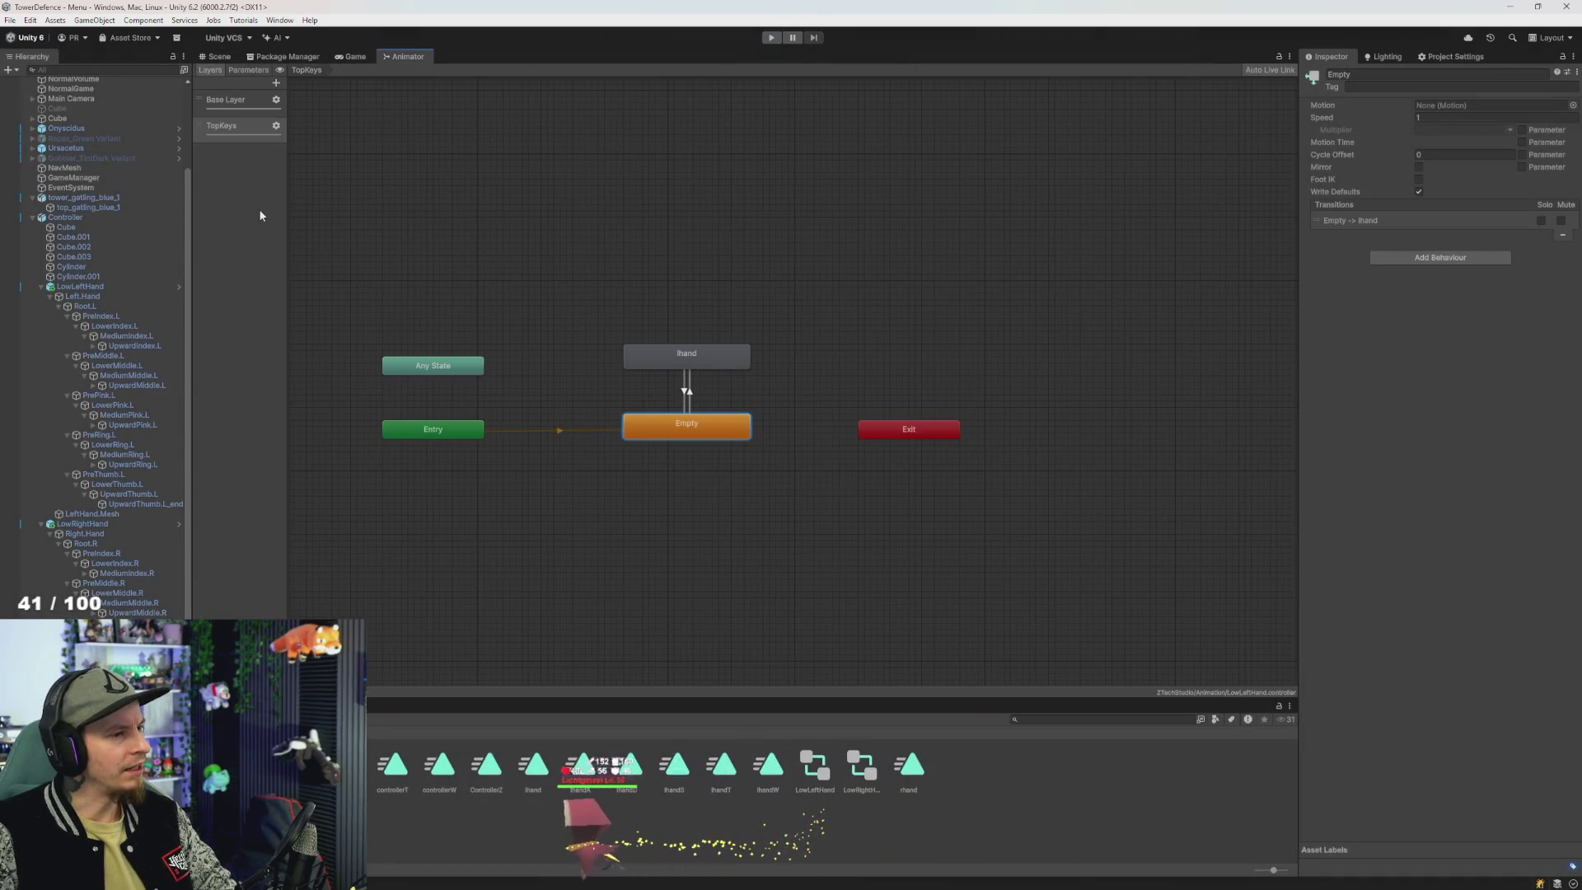
left_click(689, 354)
left_click(695, 430)
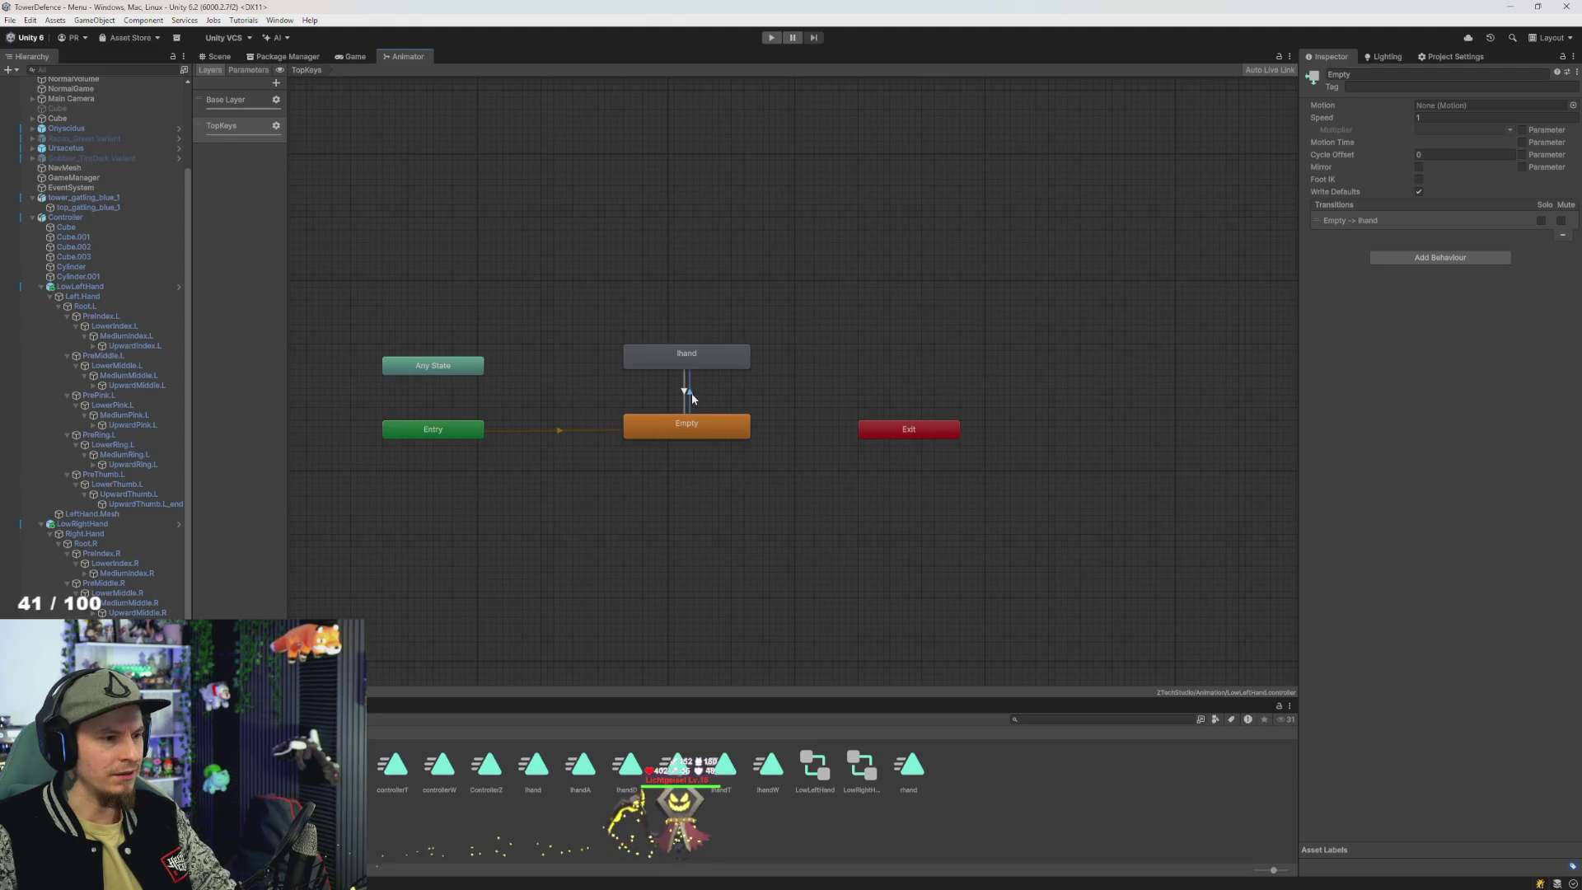
left_click(684, 395)
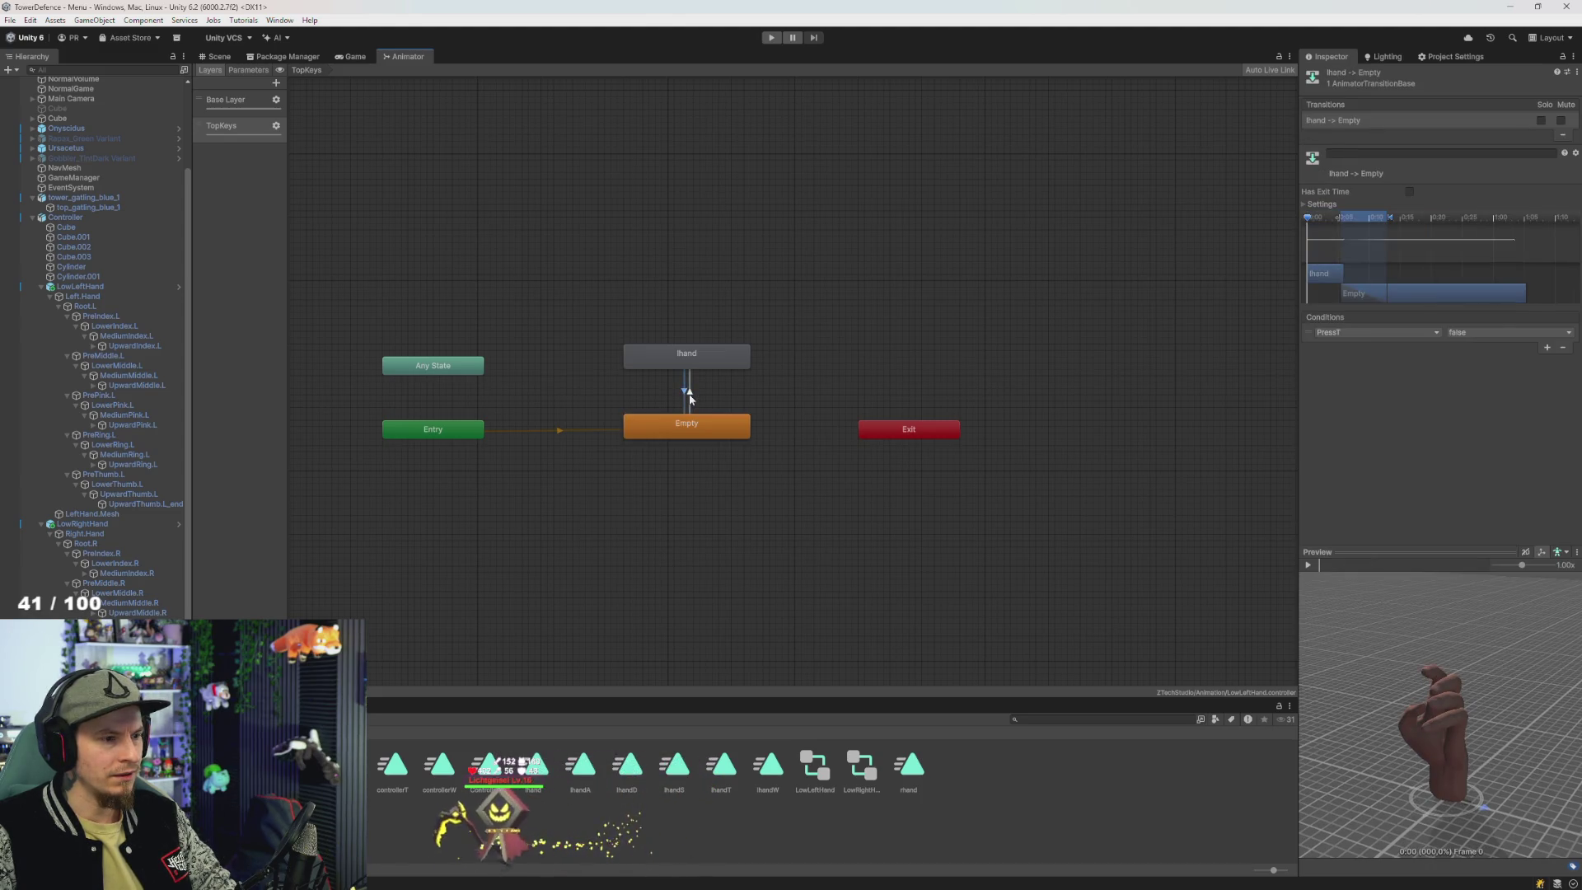
left_click(675, 397)
left_click(684, 395)
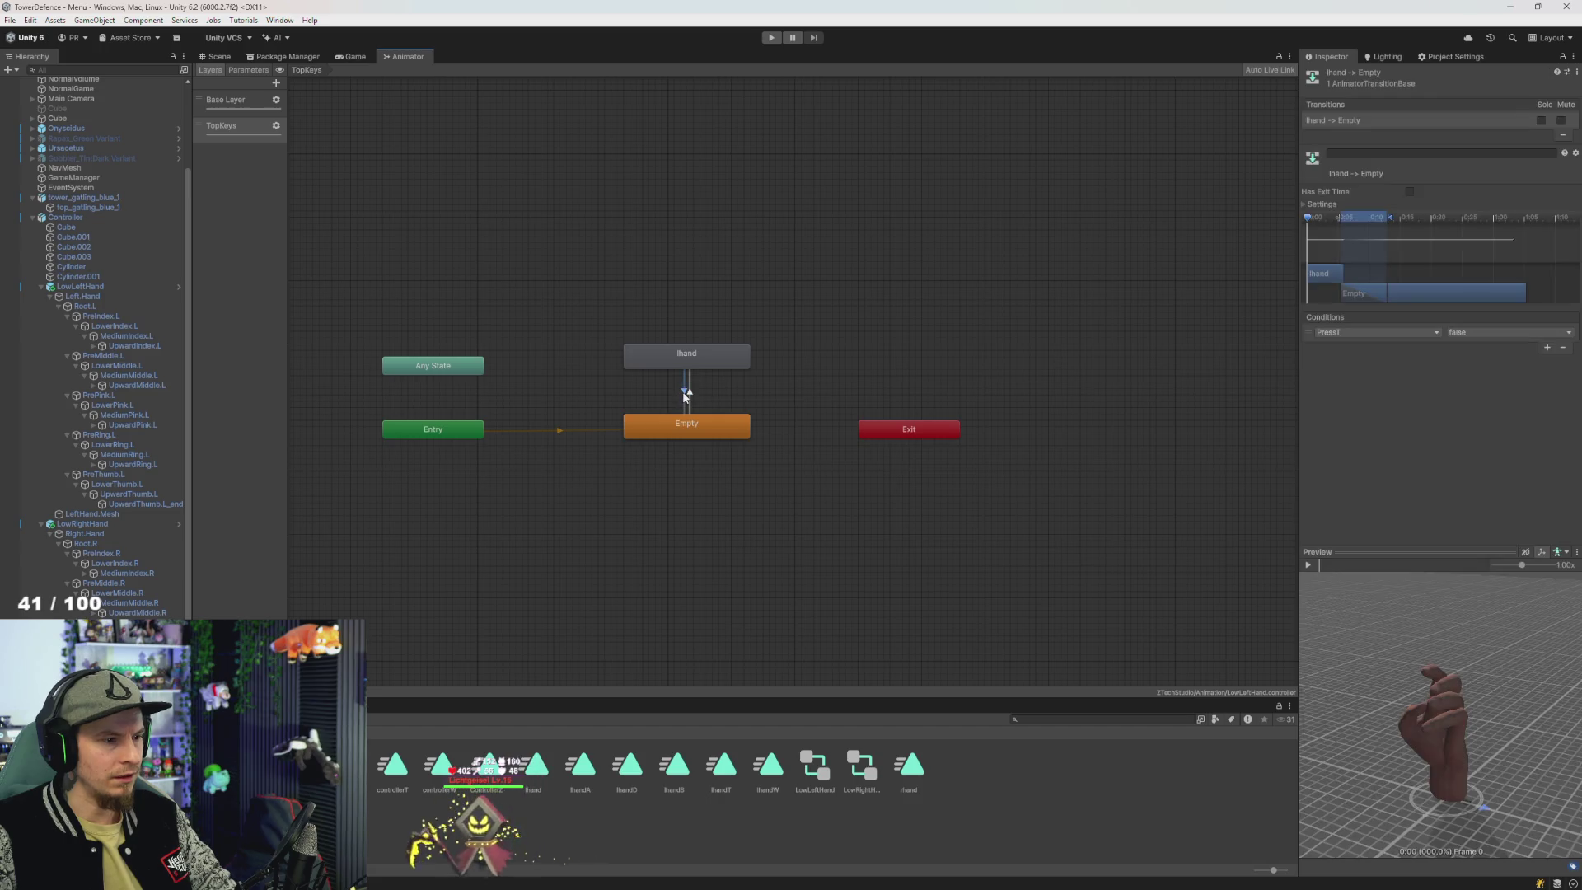
left_click(690, 393)
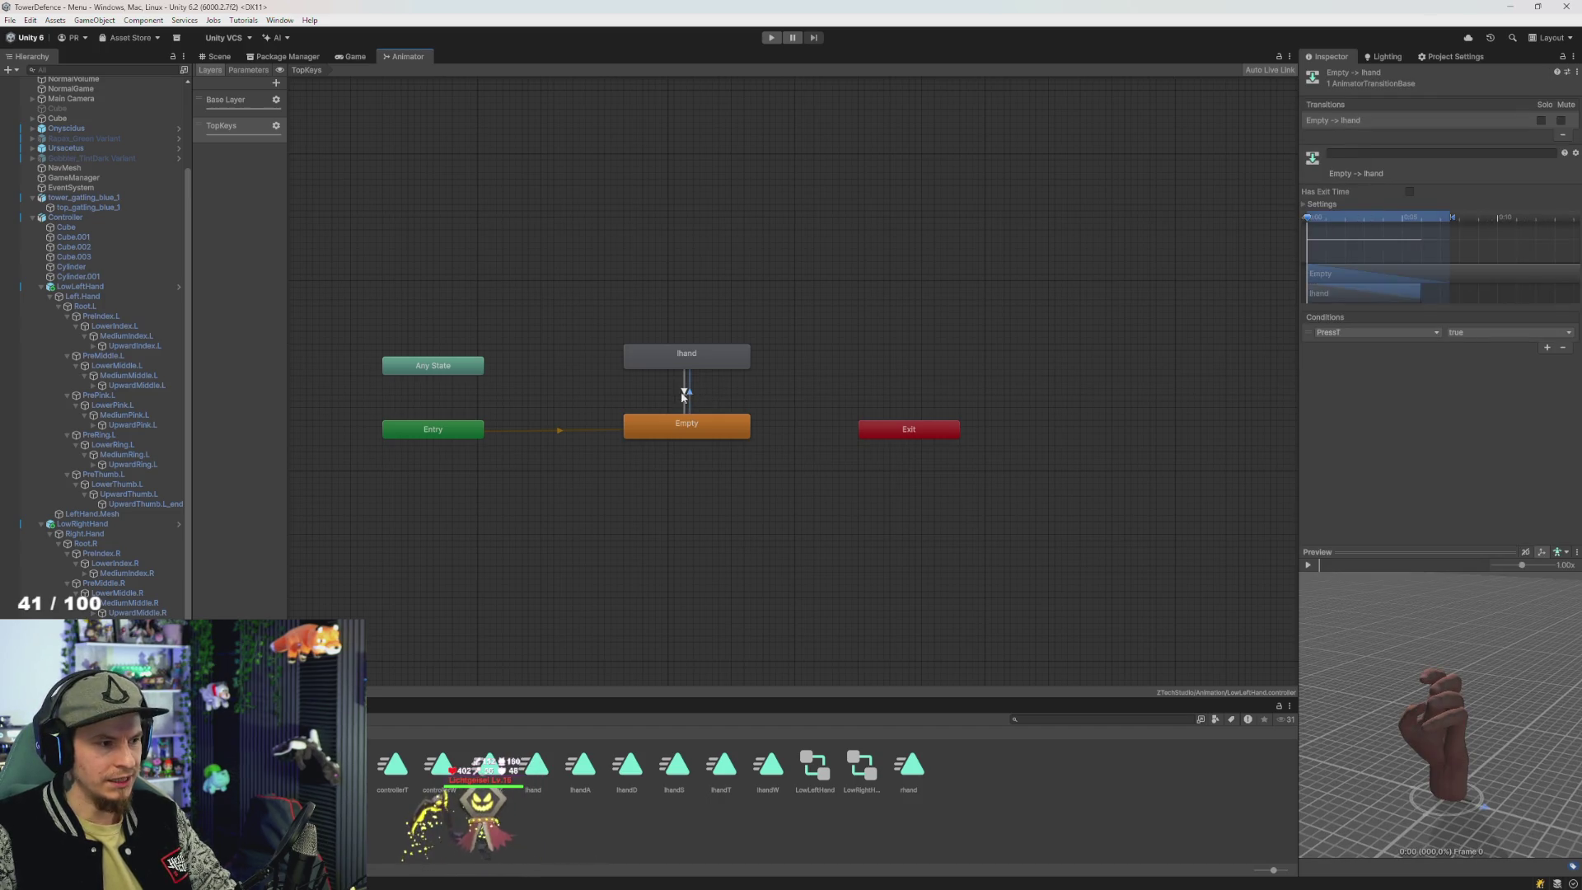
key("alt+Tab")
left_click(643, 404)
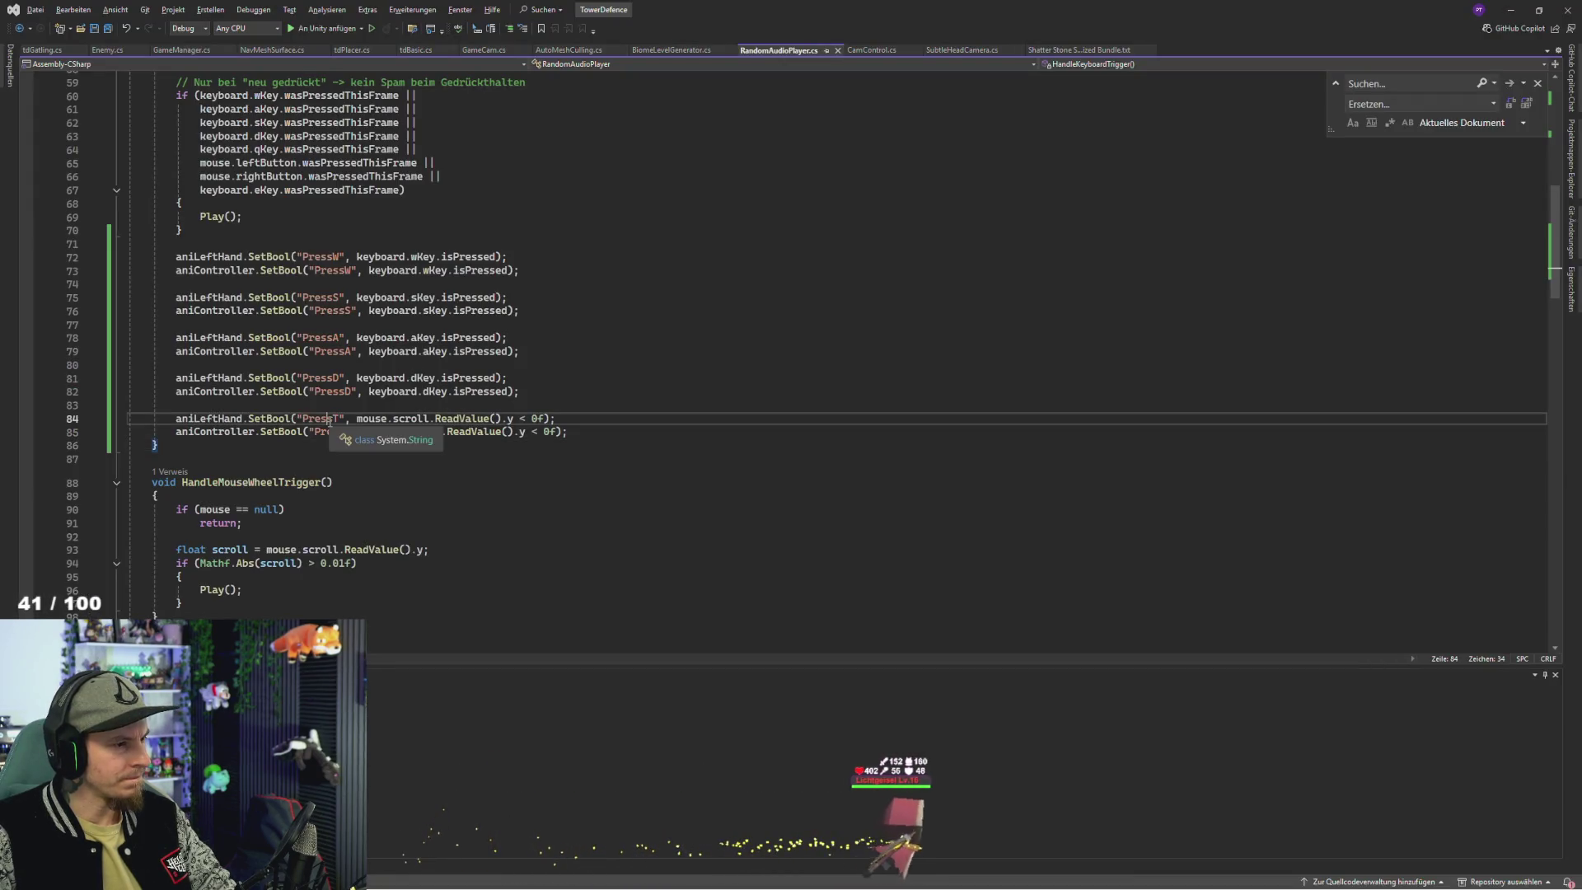
- Review the PressT SetBool calls for aniLeftHand and aniController on lines 84-85, then return to Unity
double_click(325, 432)
left_click(208, 419)
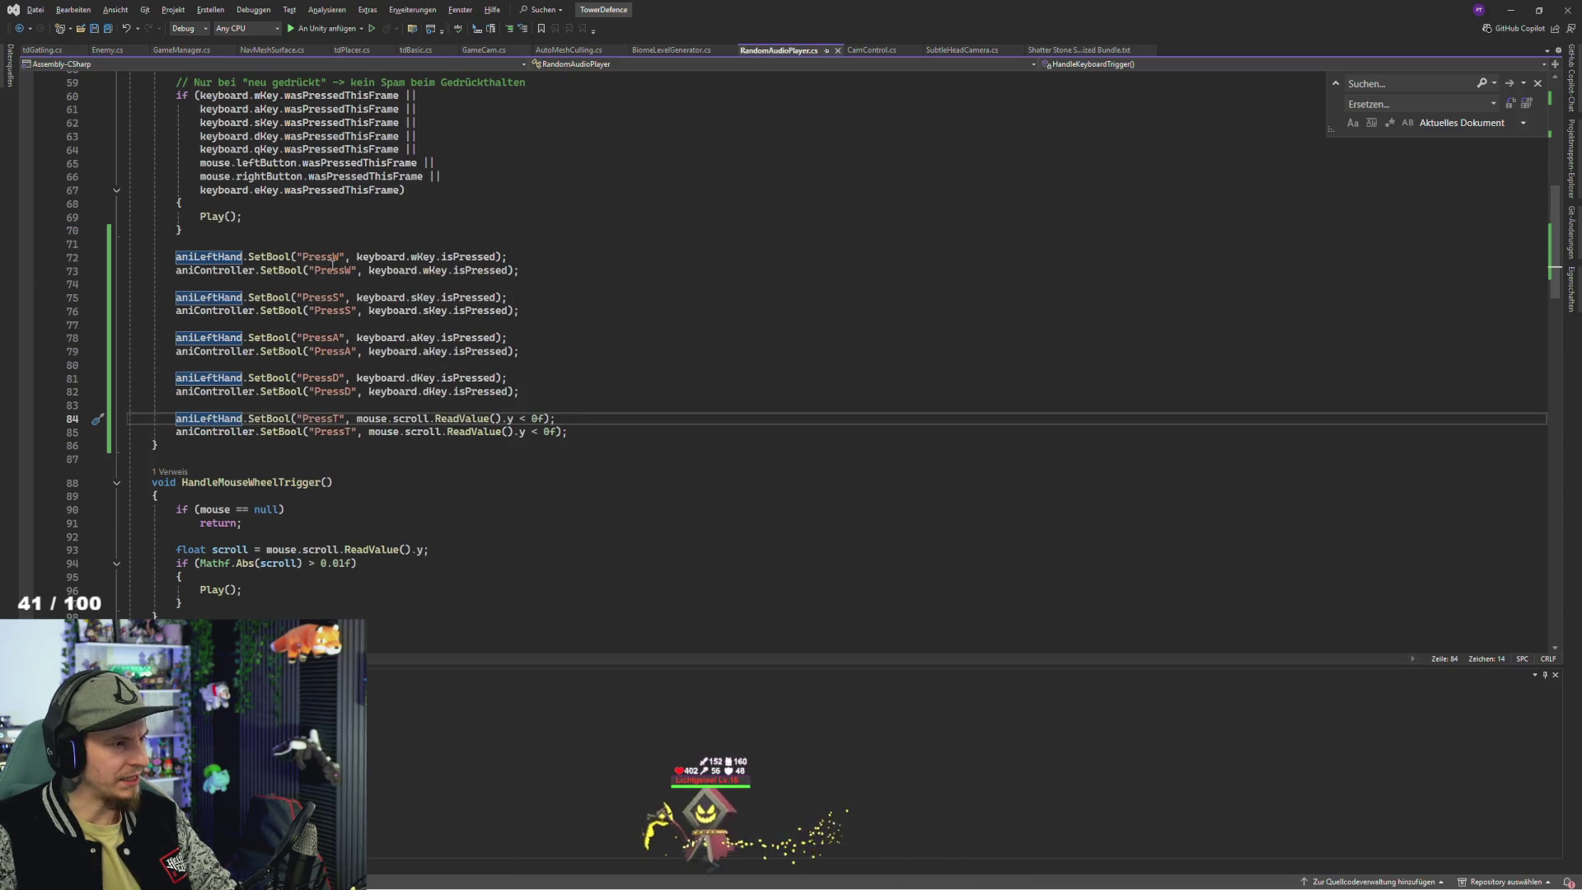
key("alt+Tab")
- In the left hand's Base Layer, drag Entry beside Exit and dock the Animator next to Game view
left_click(226, 100)
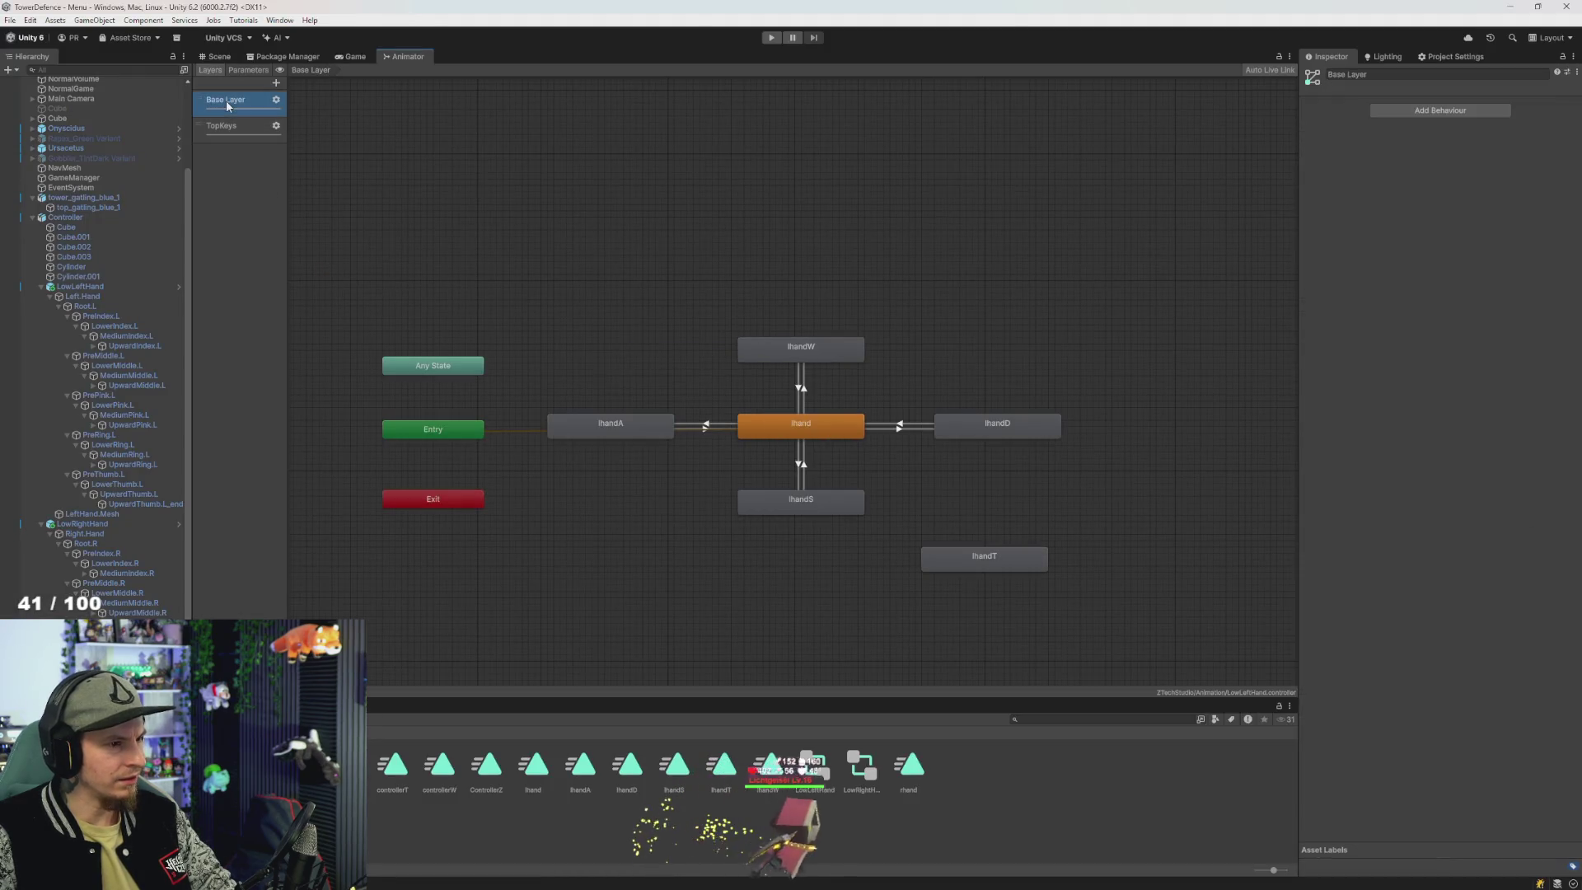
left_click_drag(559, 378, 508, 343)
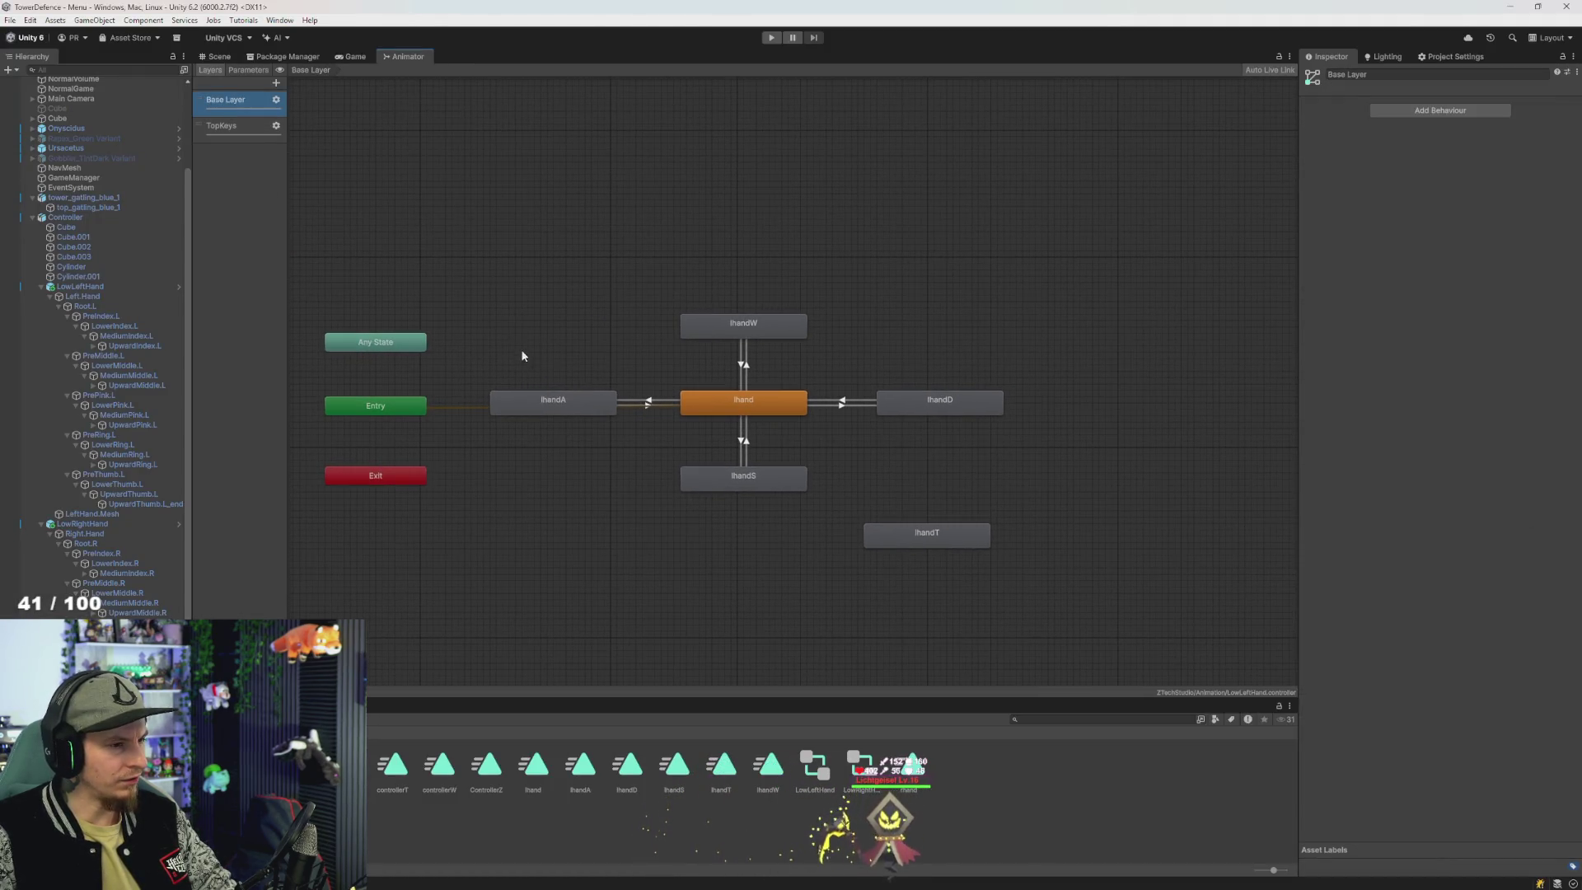
left_click(744, 365)
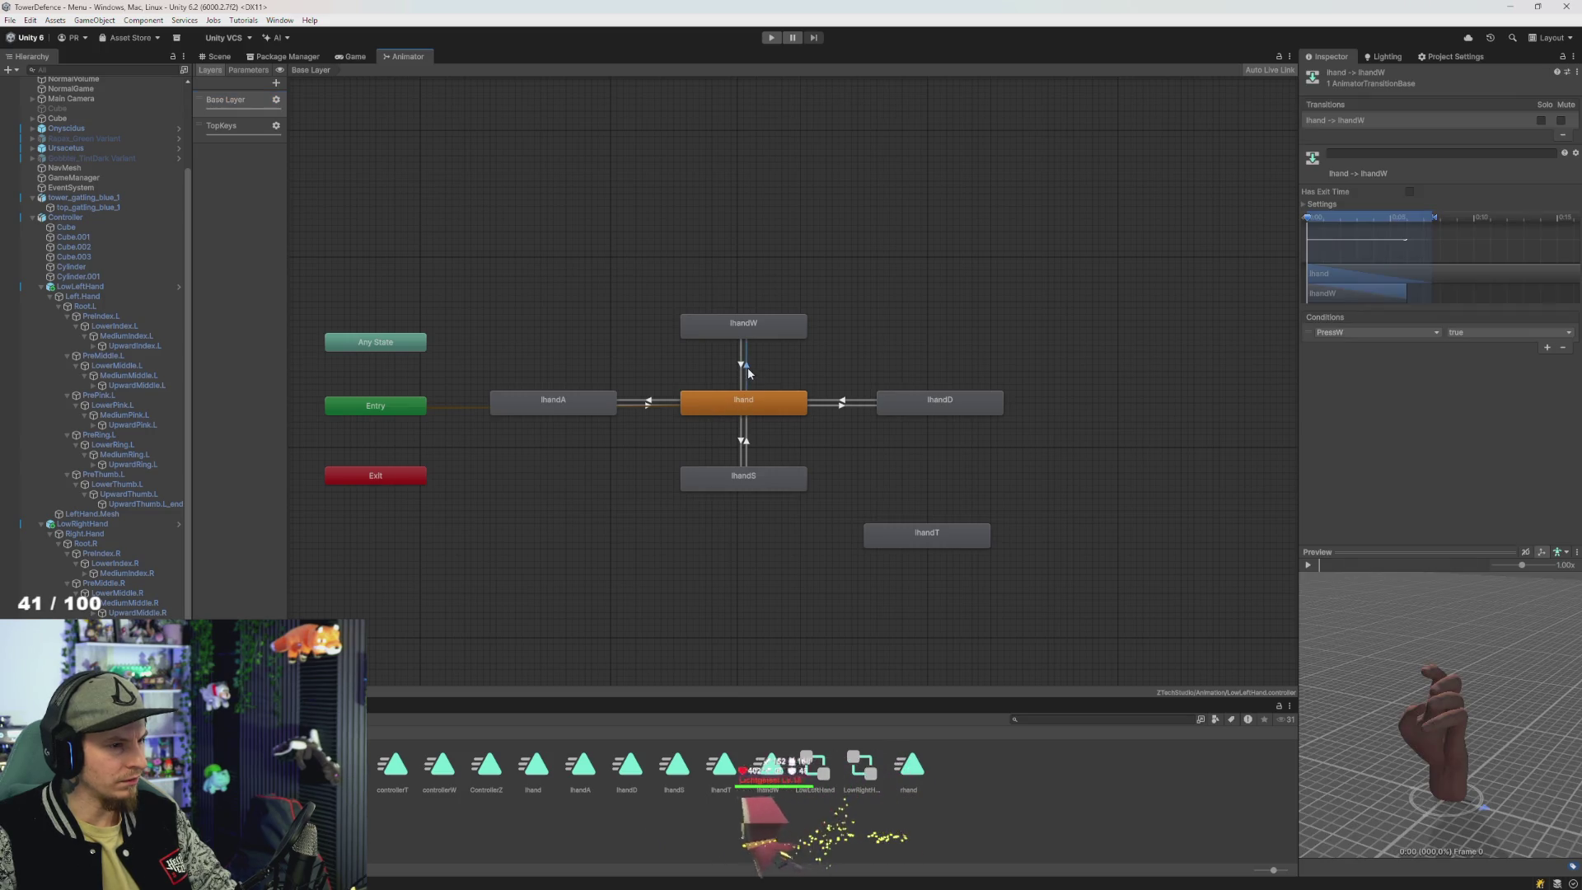
left_click(728, 364)
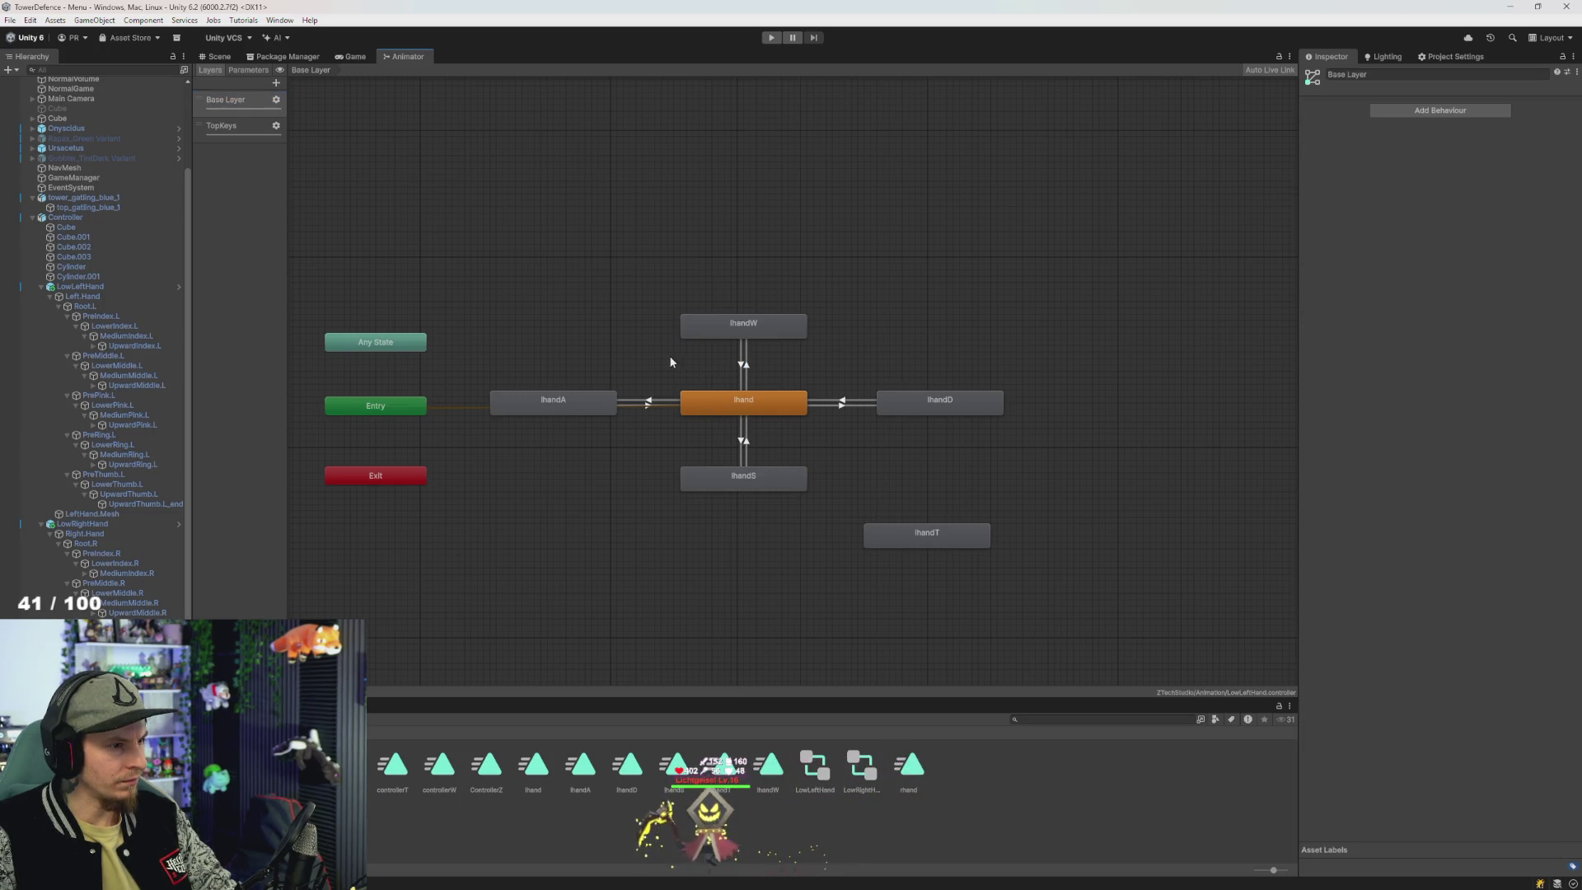
left_click_drag(499, 299, 924, 544)
mouse_move(417, 406)
left_mouse_down()
mouse_move(518, 488)
mouse_move(633, 491)
left_mouse_up()
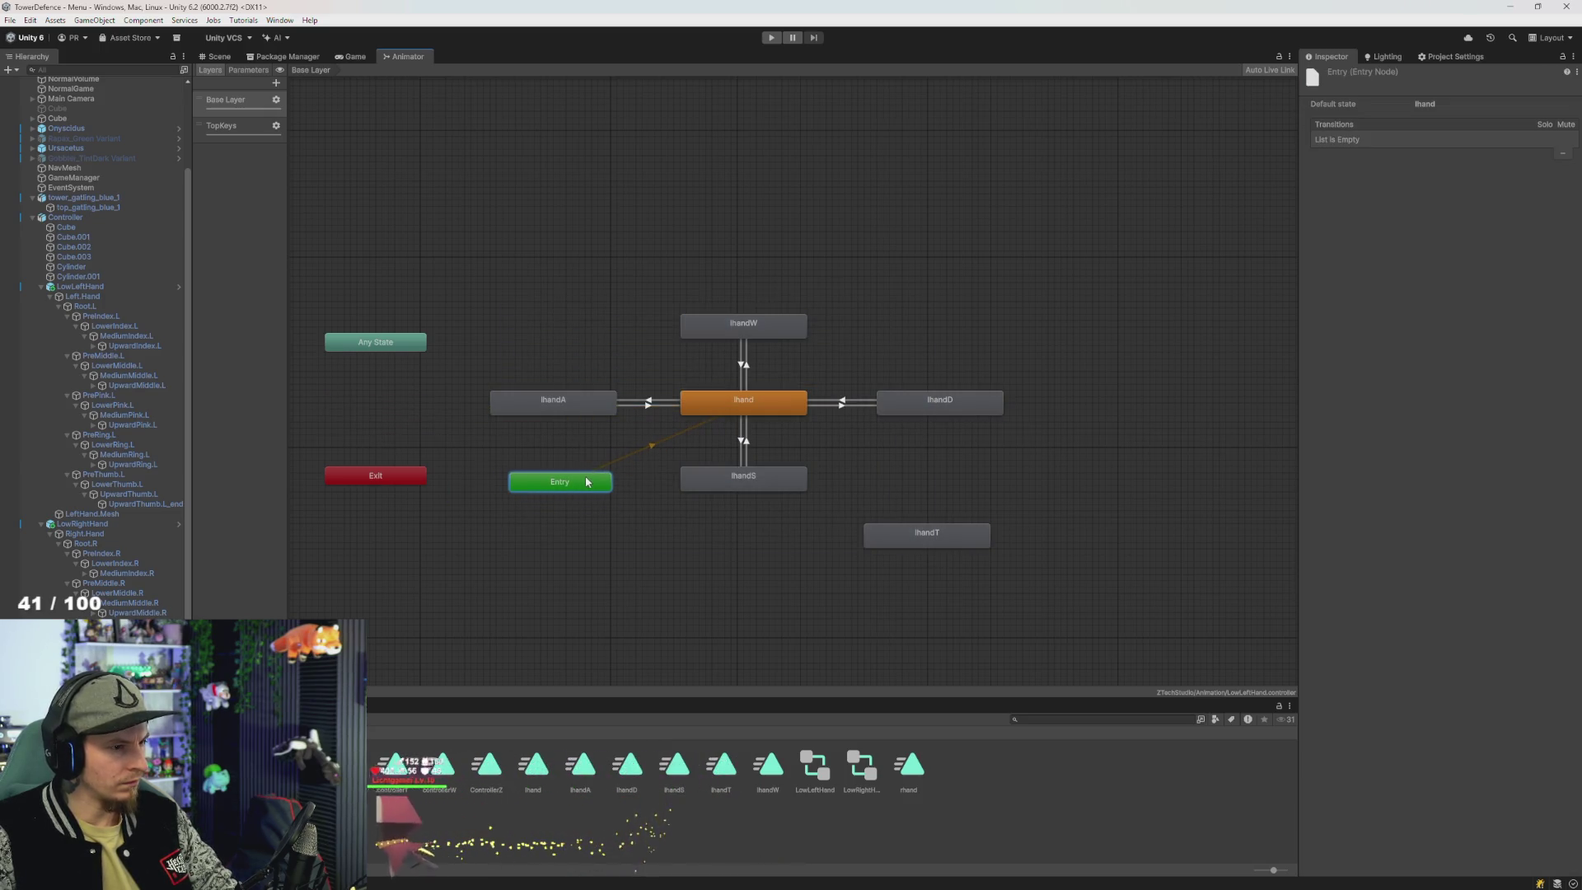
mouse_move(408, 56)
left_mouse_down()
mouse_move(706, 194)
mouse_move(1208, 335)
left_mouse_up()
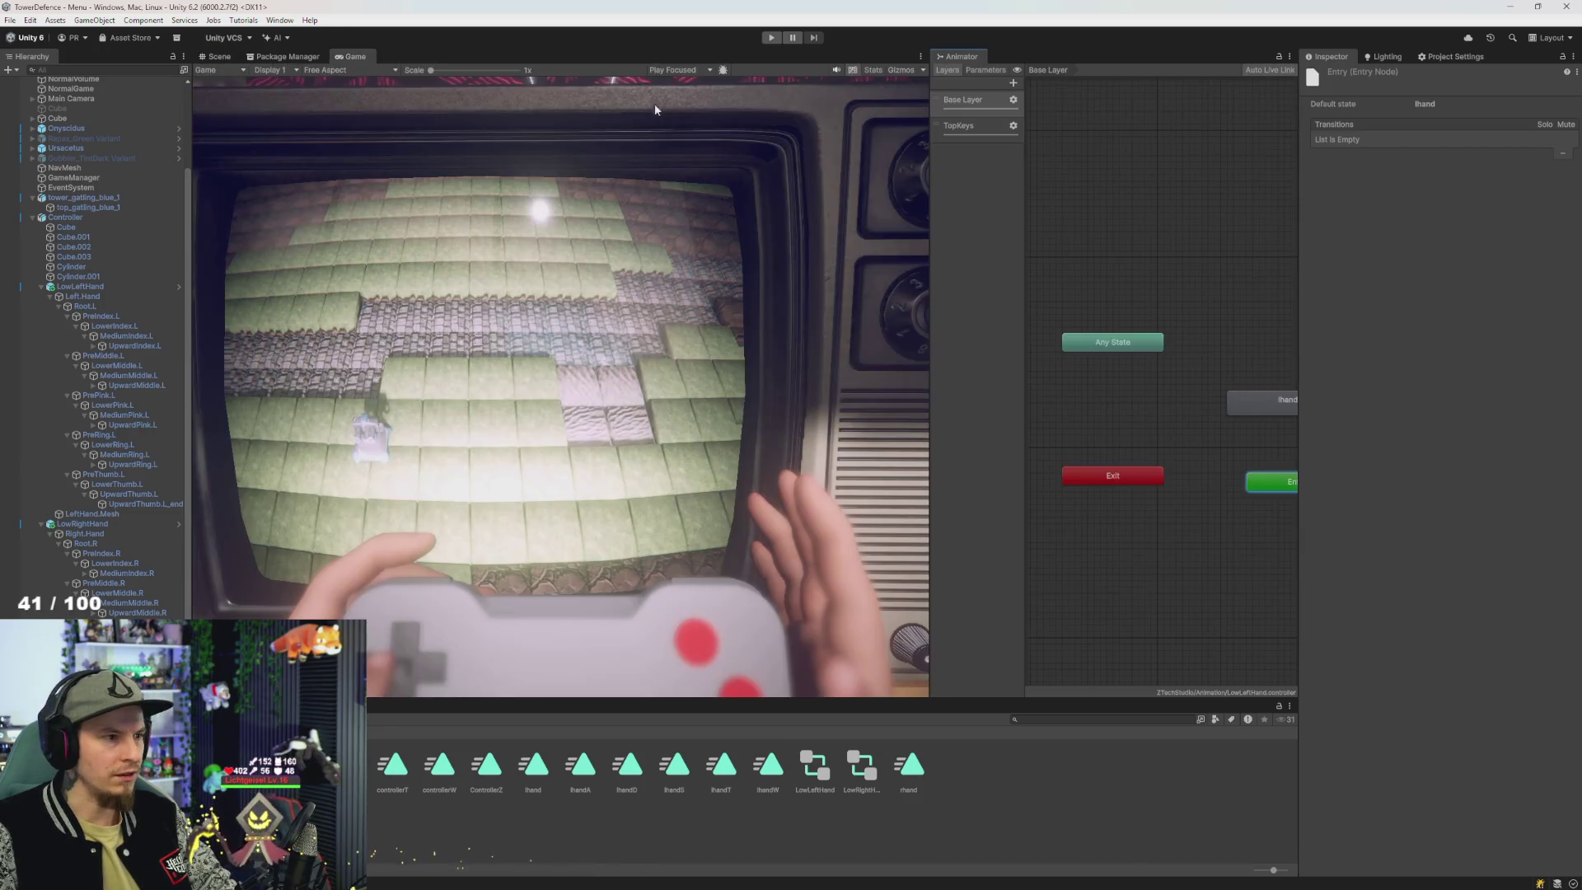
left_click(770, 39)
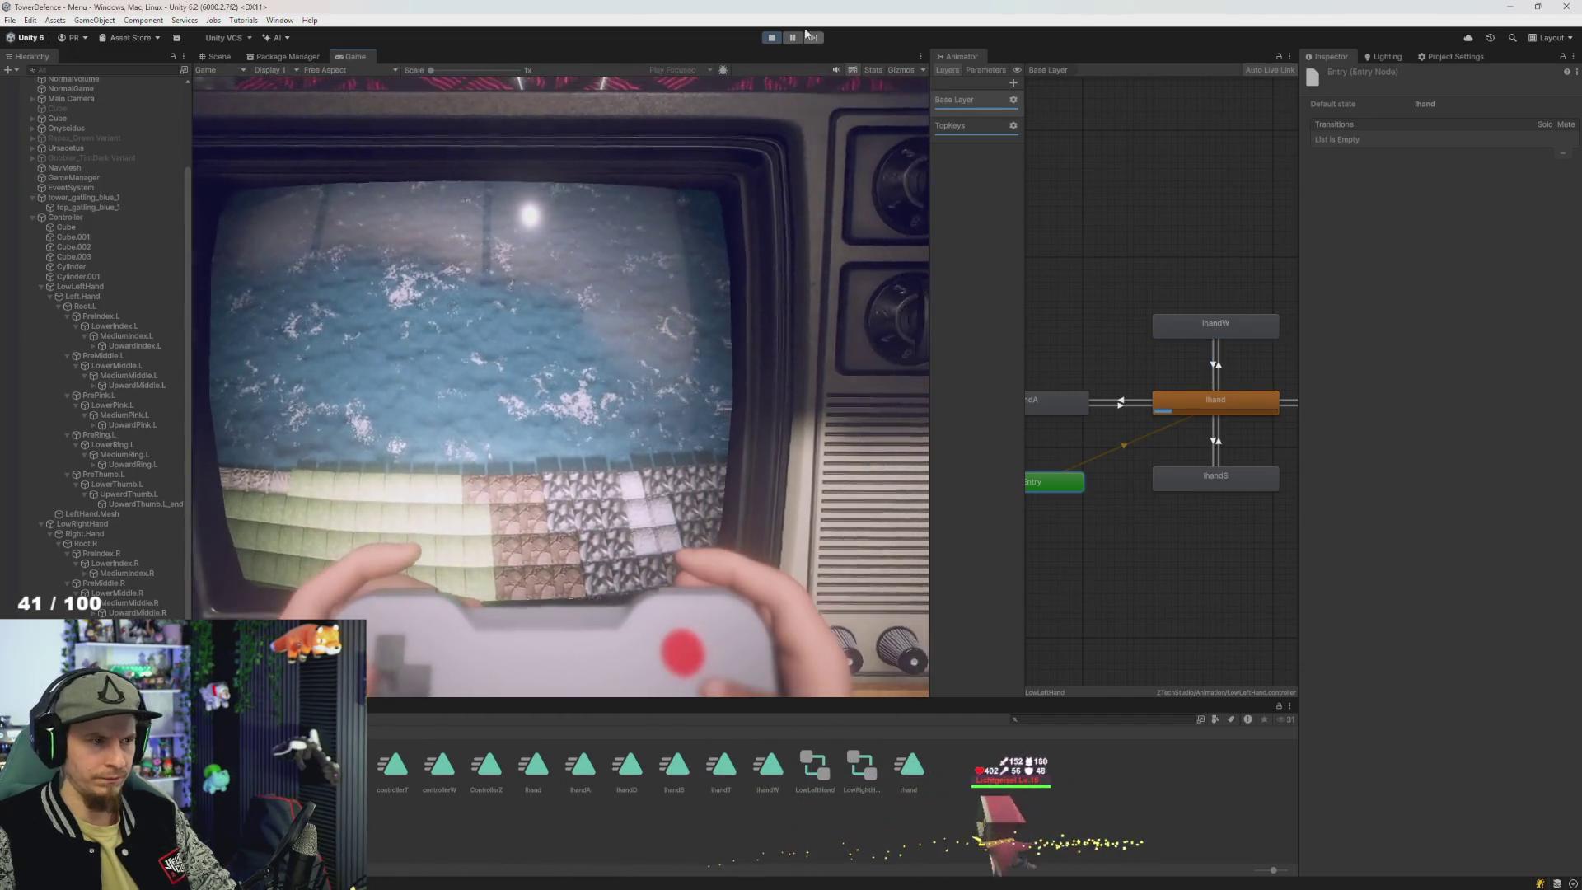
left_click(771, 37)
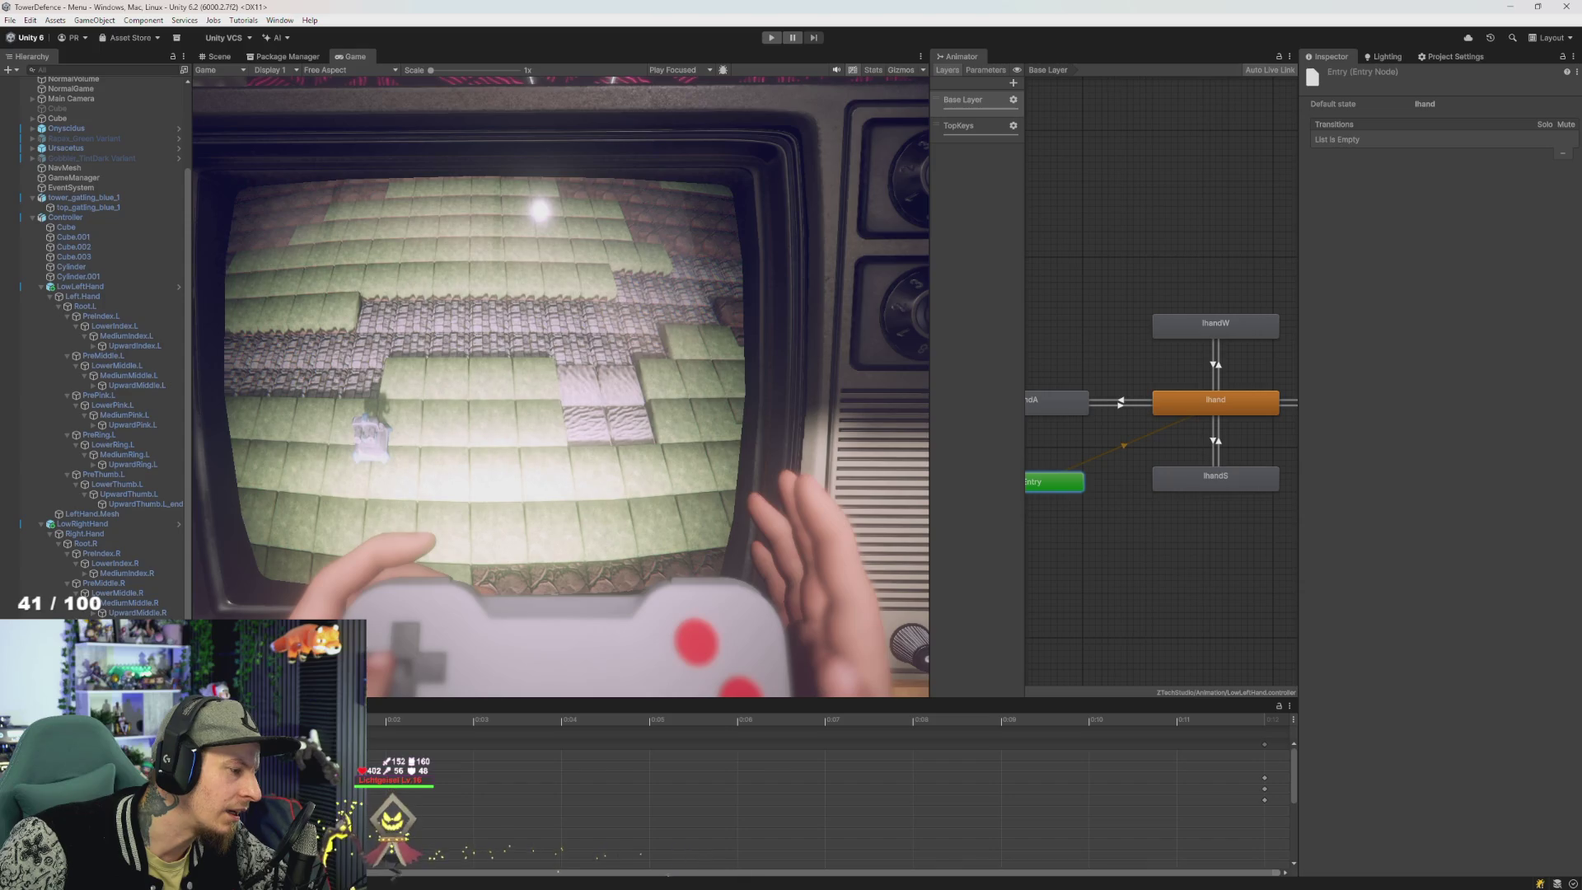
scroll(824, 791, "down", 1)
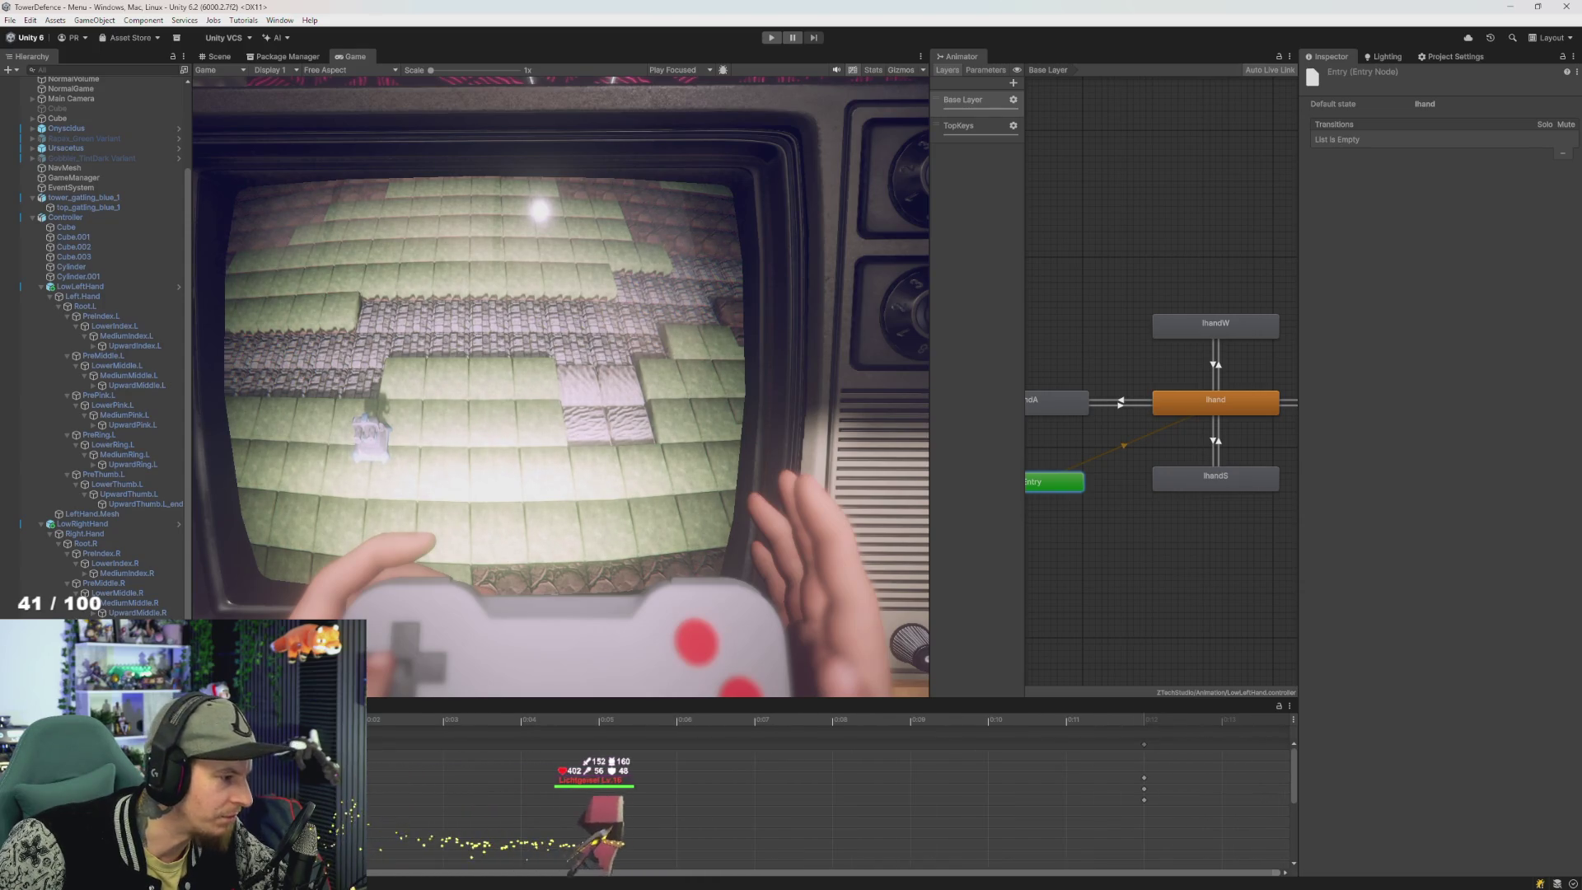
scroll(824, 791, "up", 1)
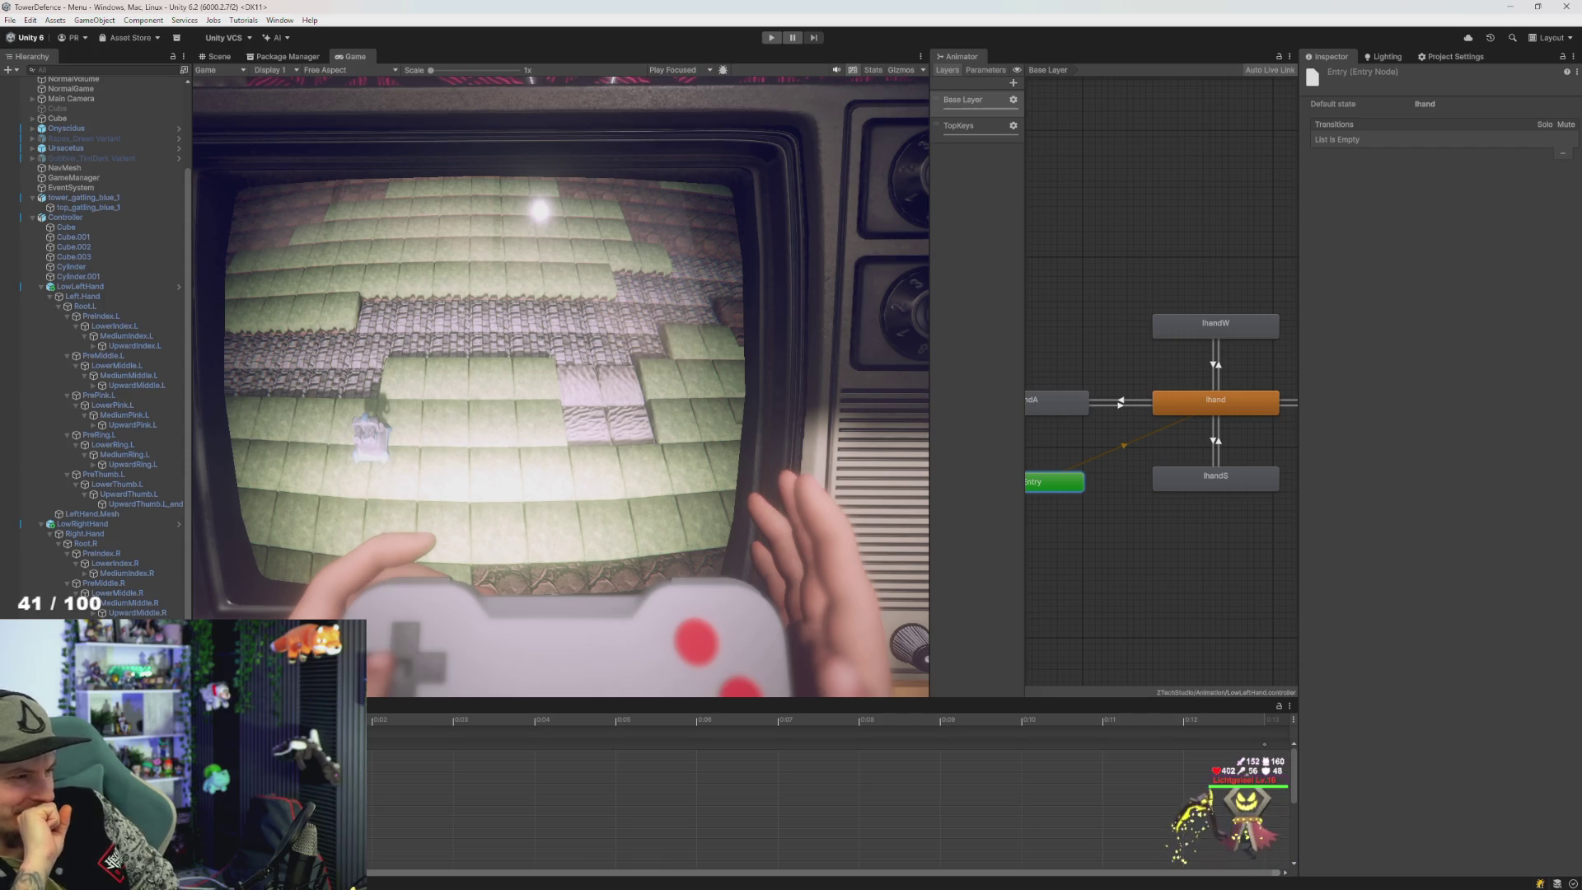
scroll(499, 779, "down", 2)
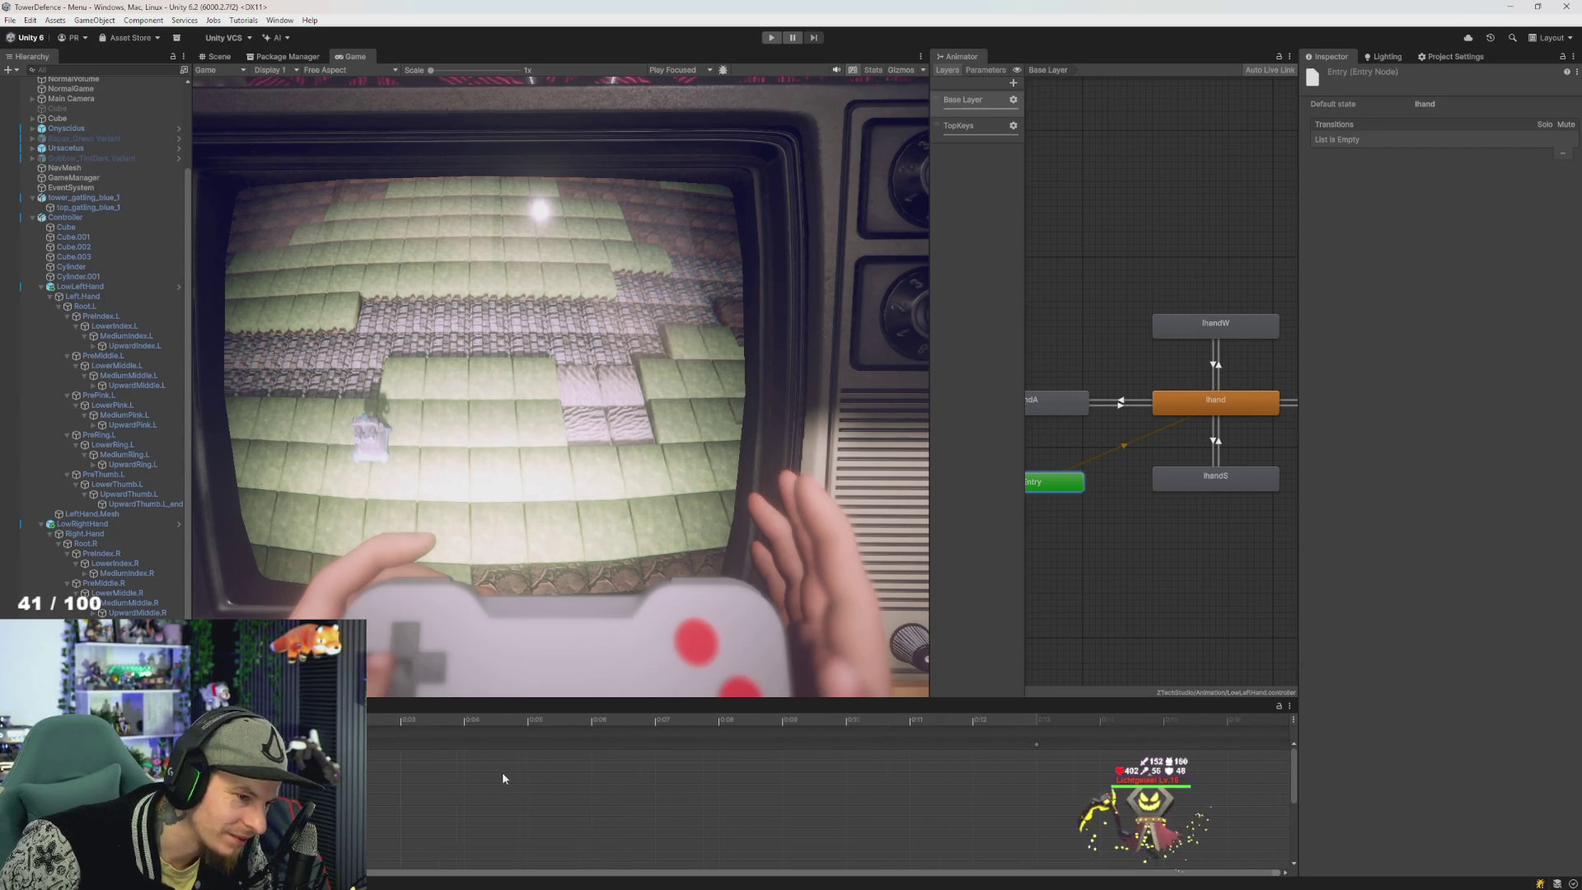
scroll(466, 804, "up", 2)
scroll(465, 805, "down", 2)
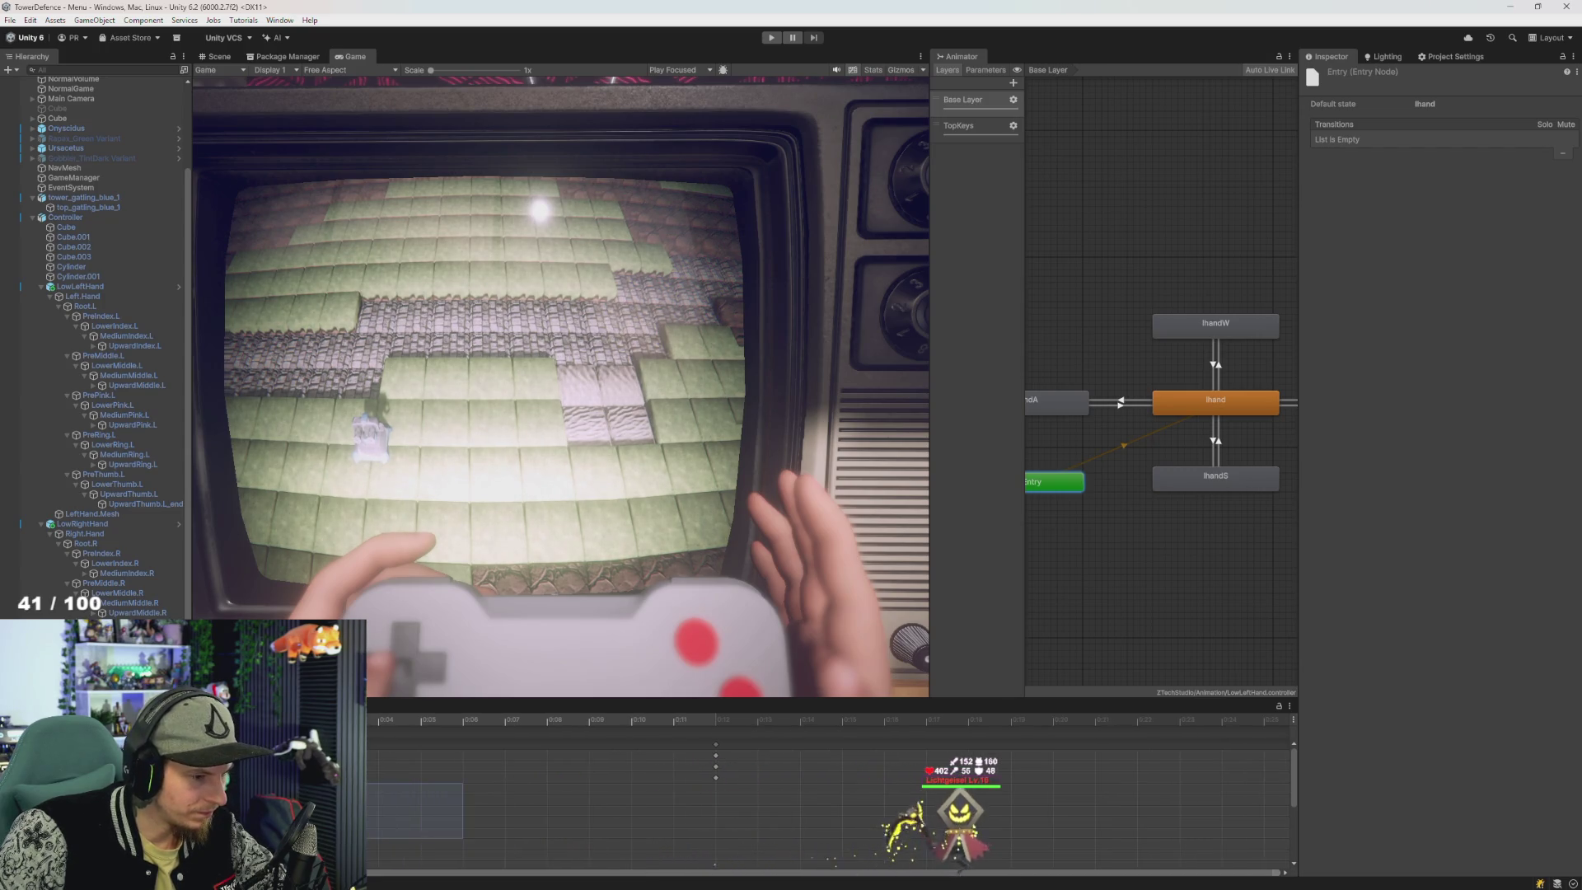
left_click_drag(465, 781, 366, 850)
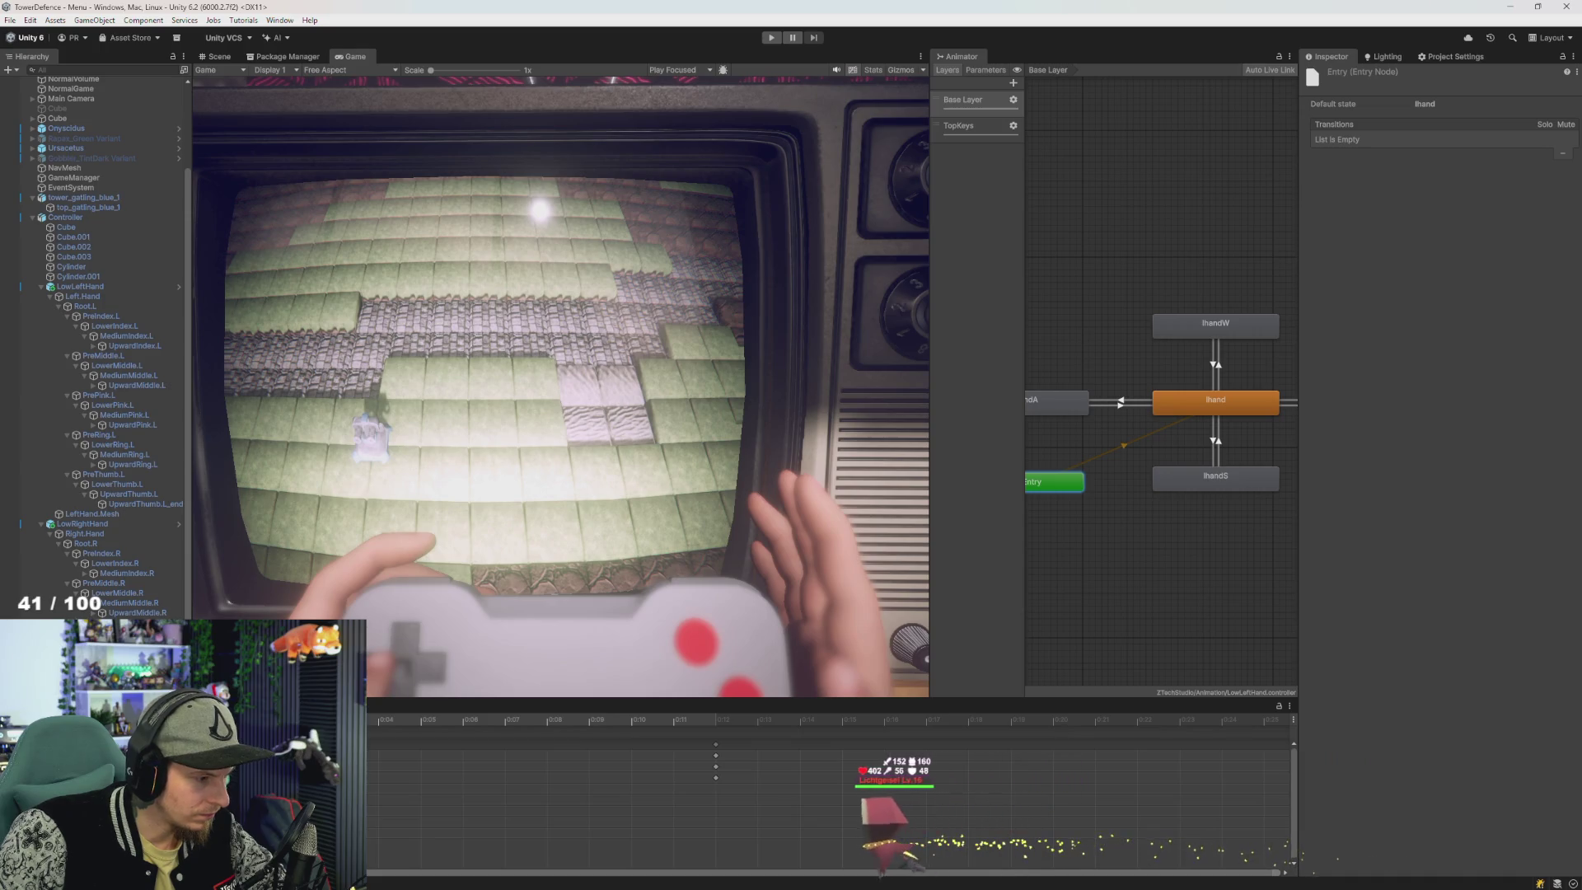
mouse_move(366, 781)
left_mouse_down()
mouse_move(590, 850)
mouse_move(366, 850)
left_mouse_up()
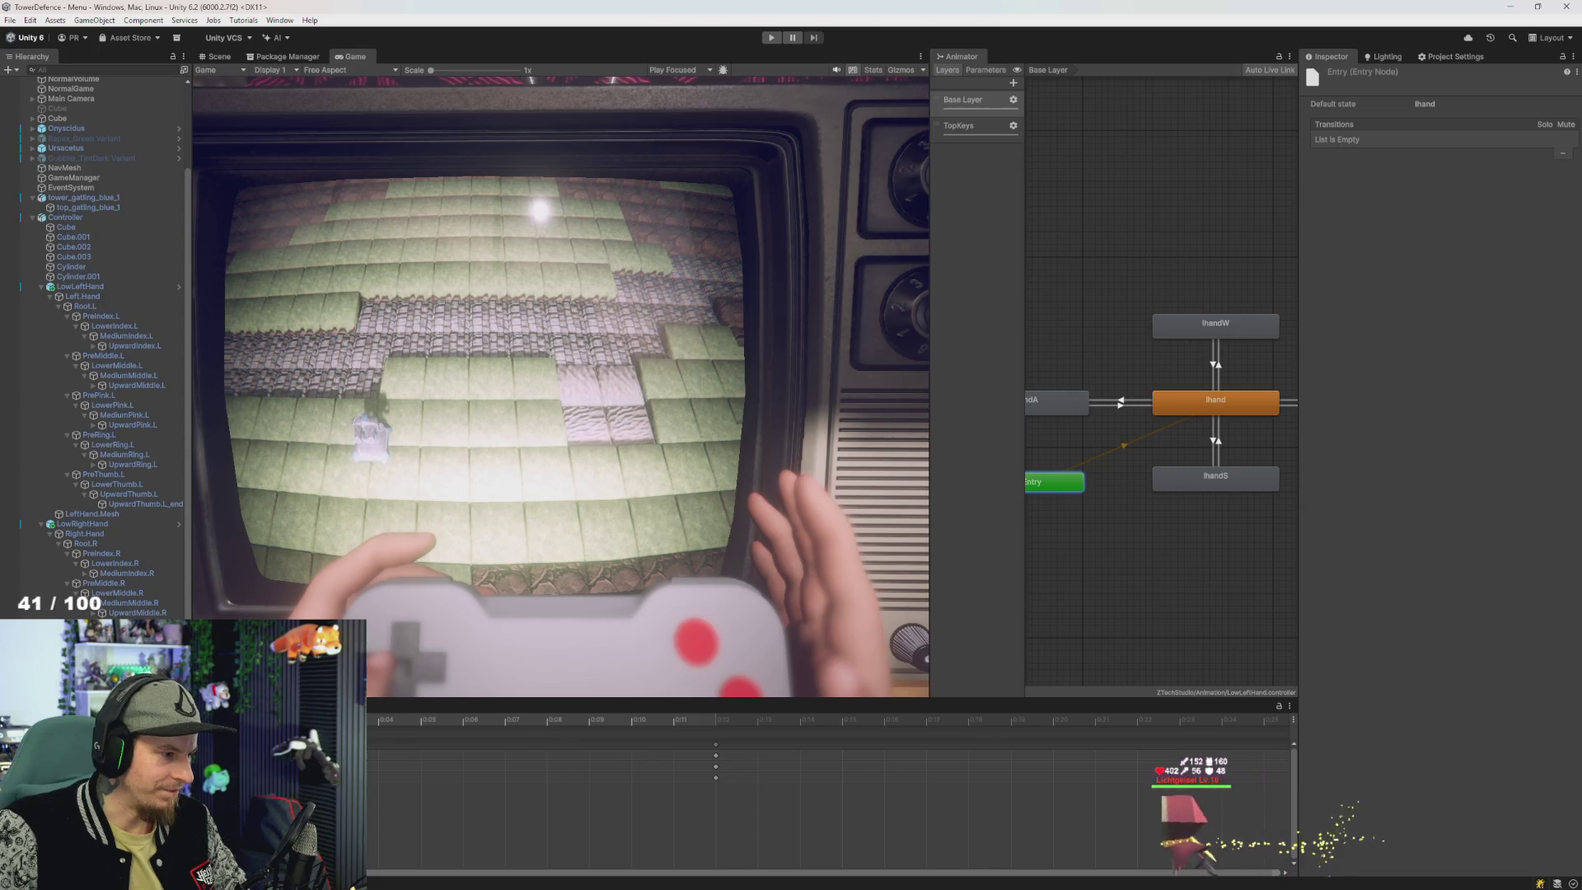
key("a")
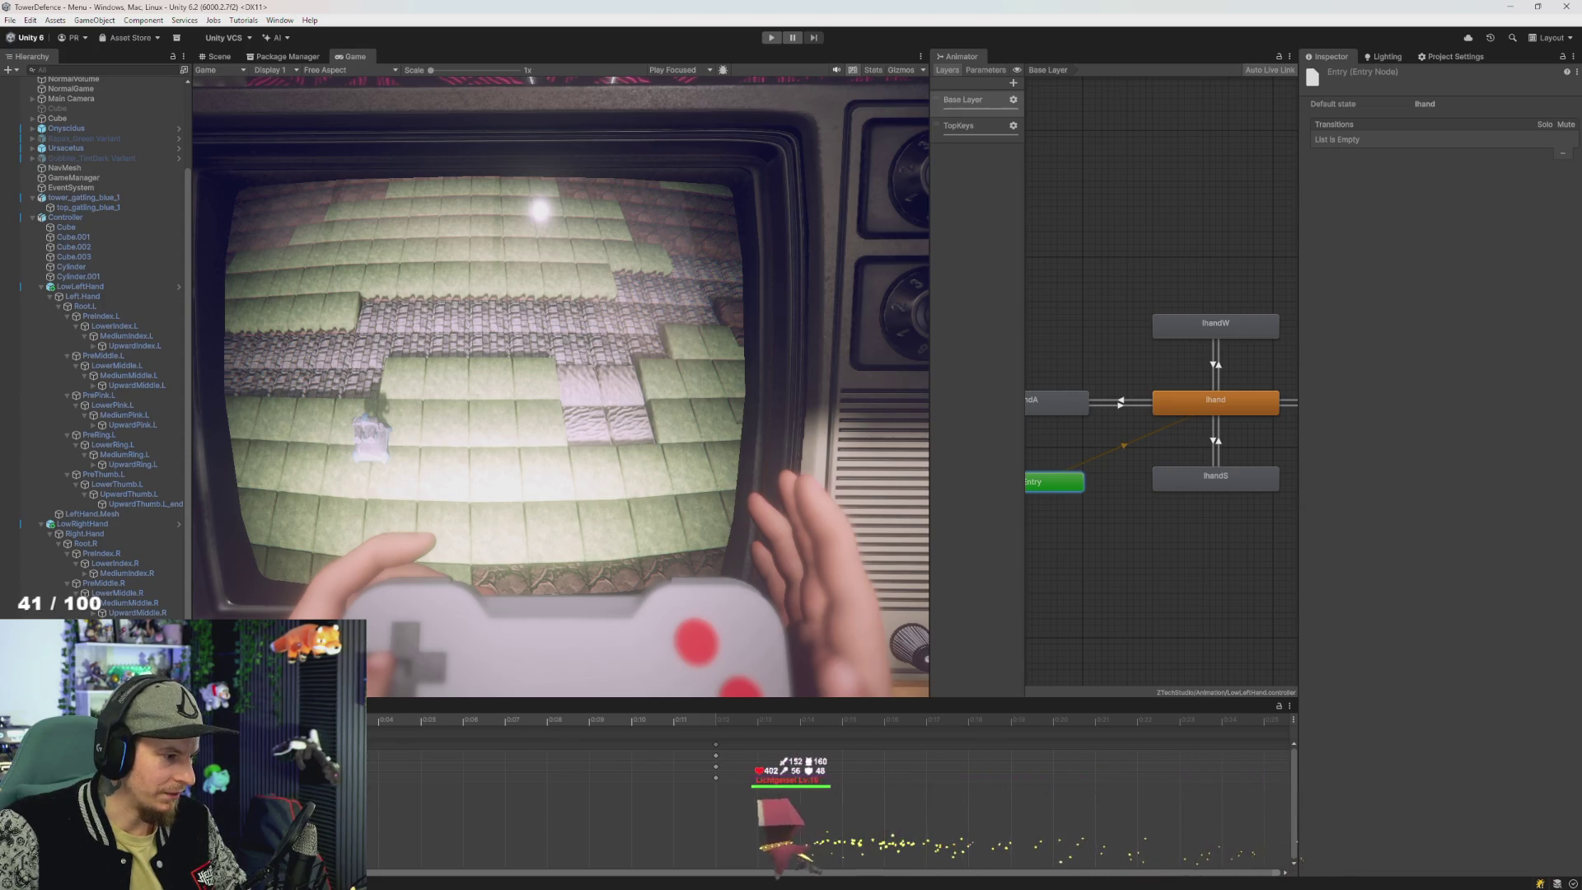
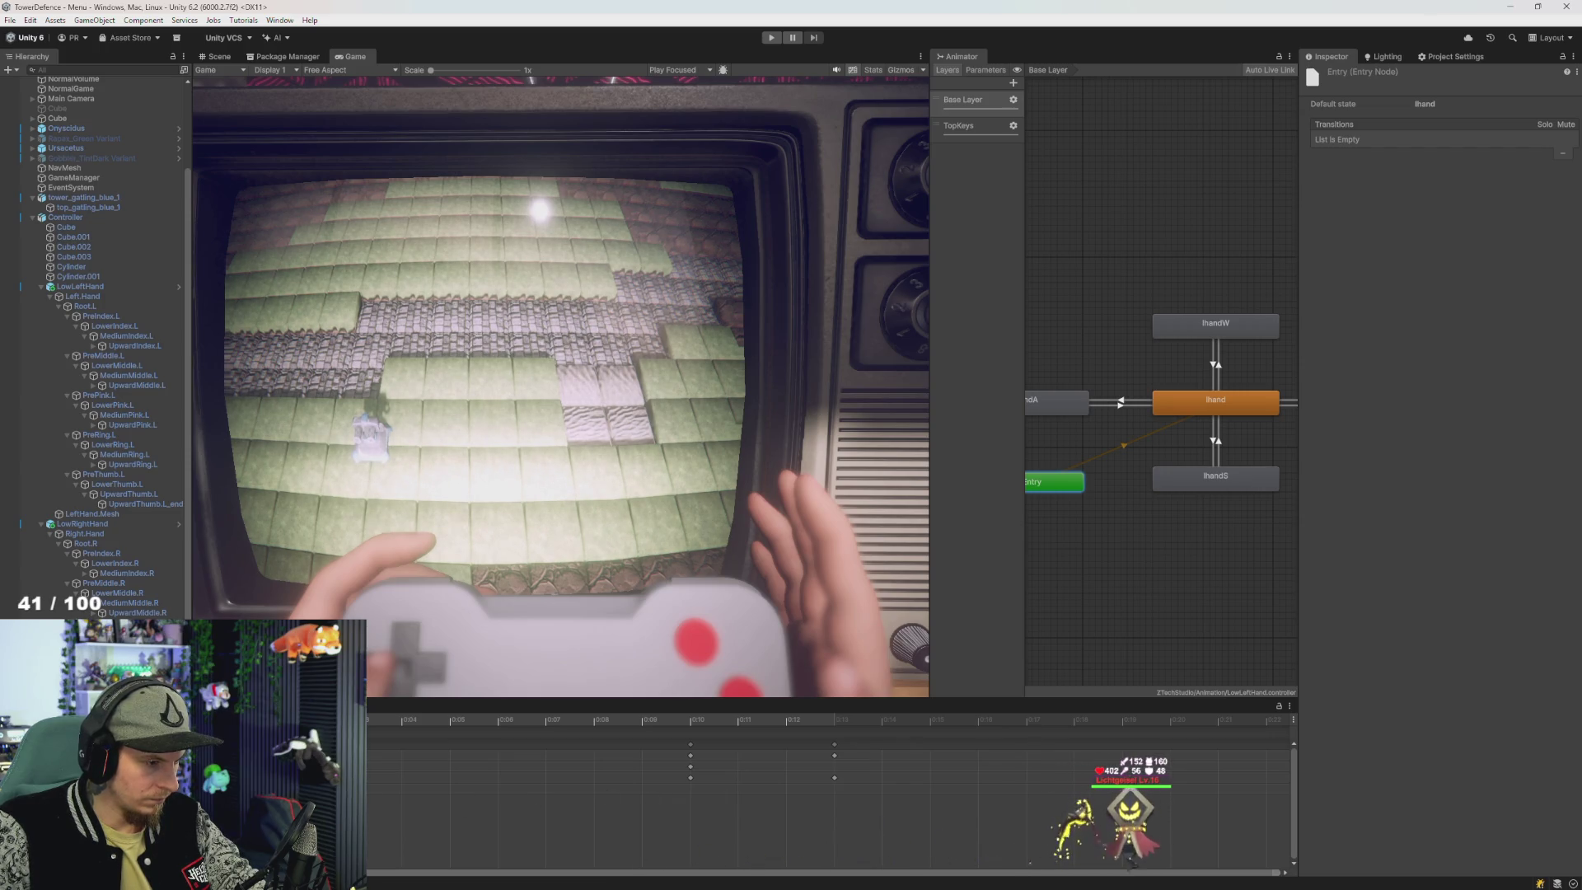
- Run the game and trigger the lhandW, lhandS, lhandA and lhandD press animations with W, S, A, D
scroll(823, 791, "up", 3)
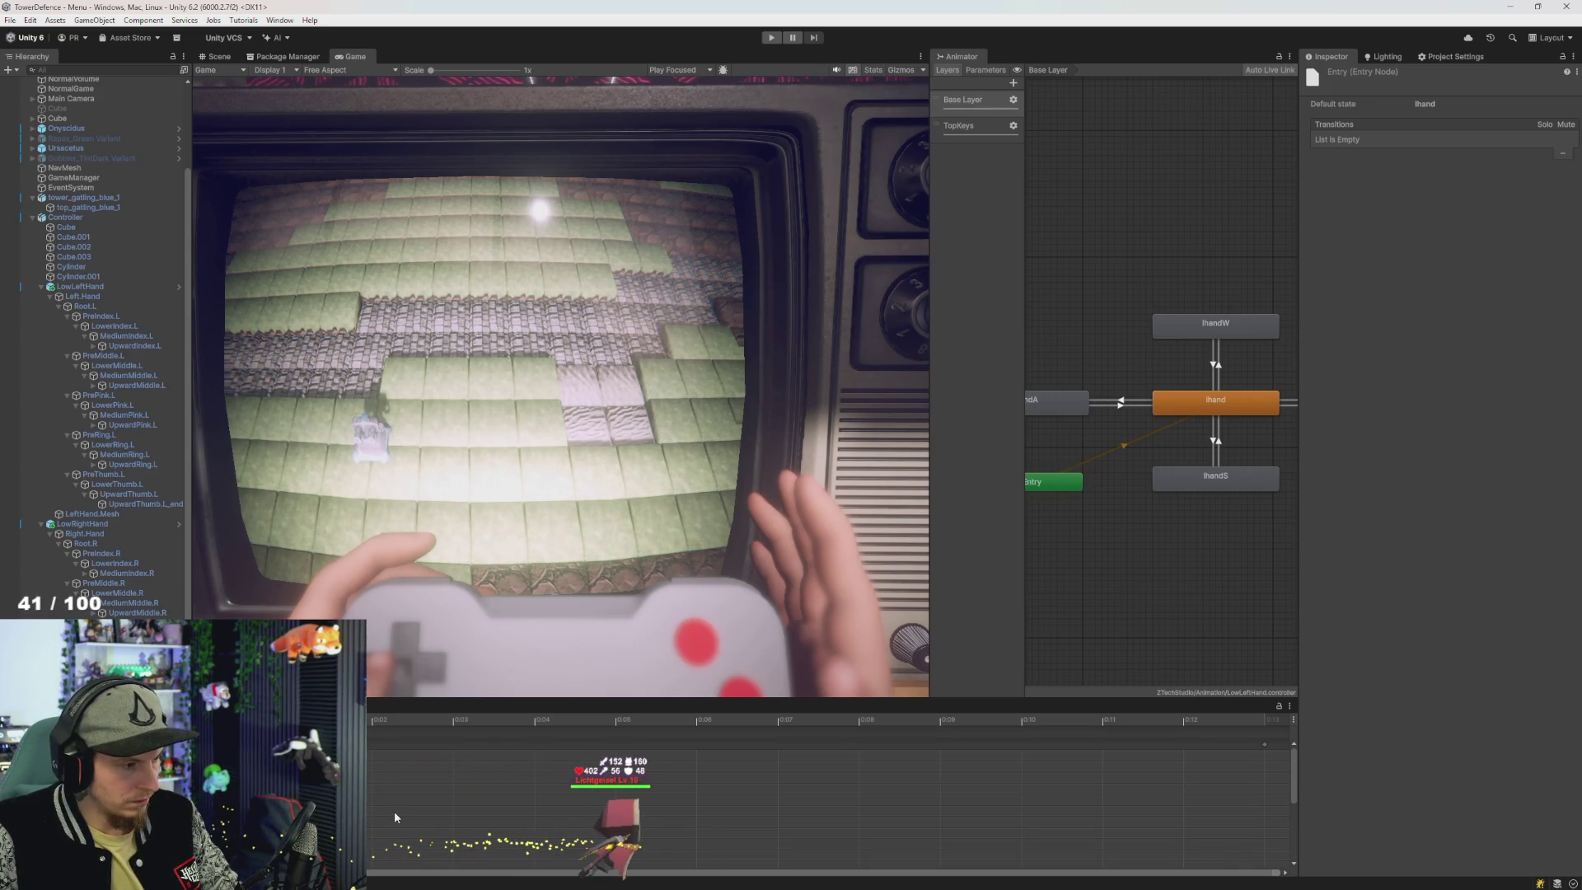
scroll(394, 811, "down", 3)
scroll(382, 823, "down", 3)
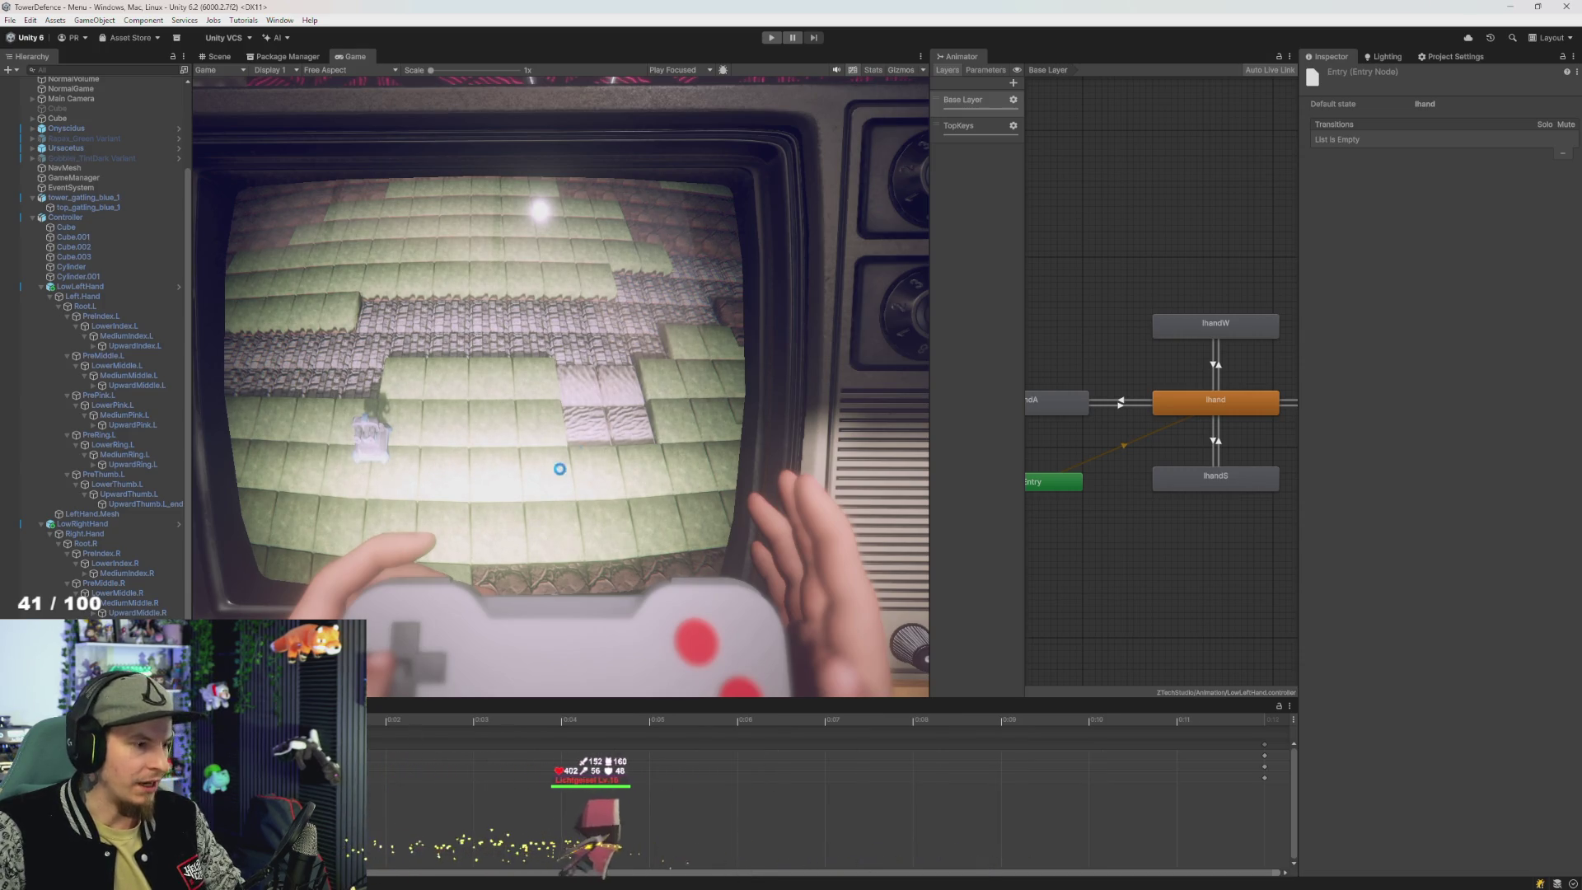
left_click(771, 42)
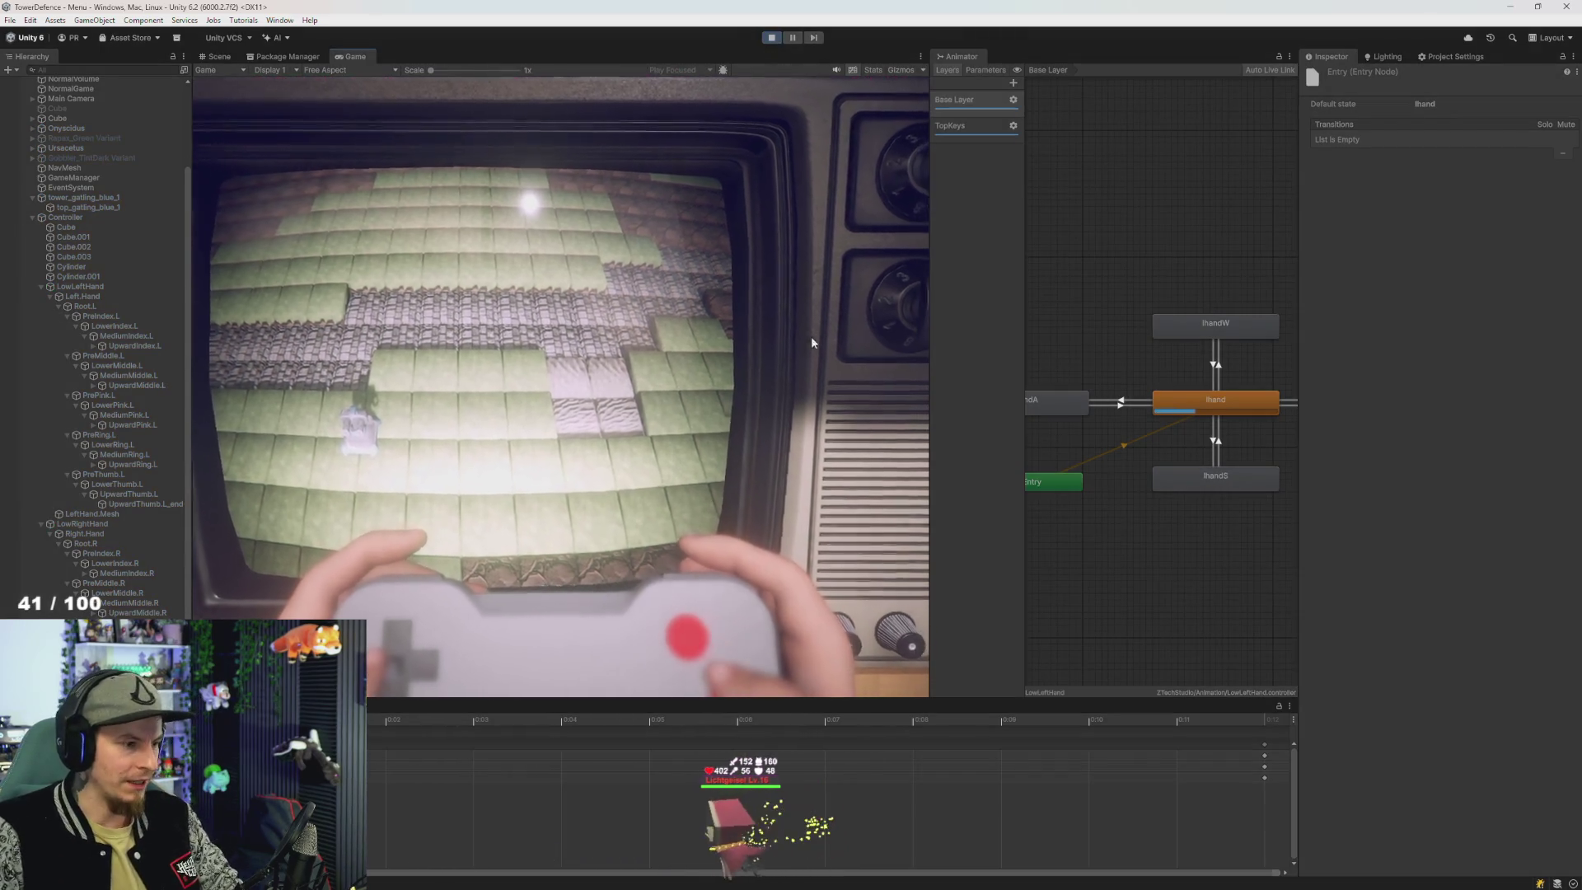
key("w")
key("s")
key("a")
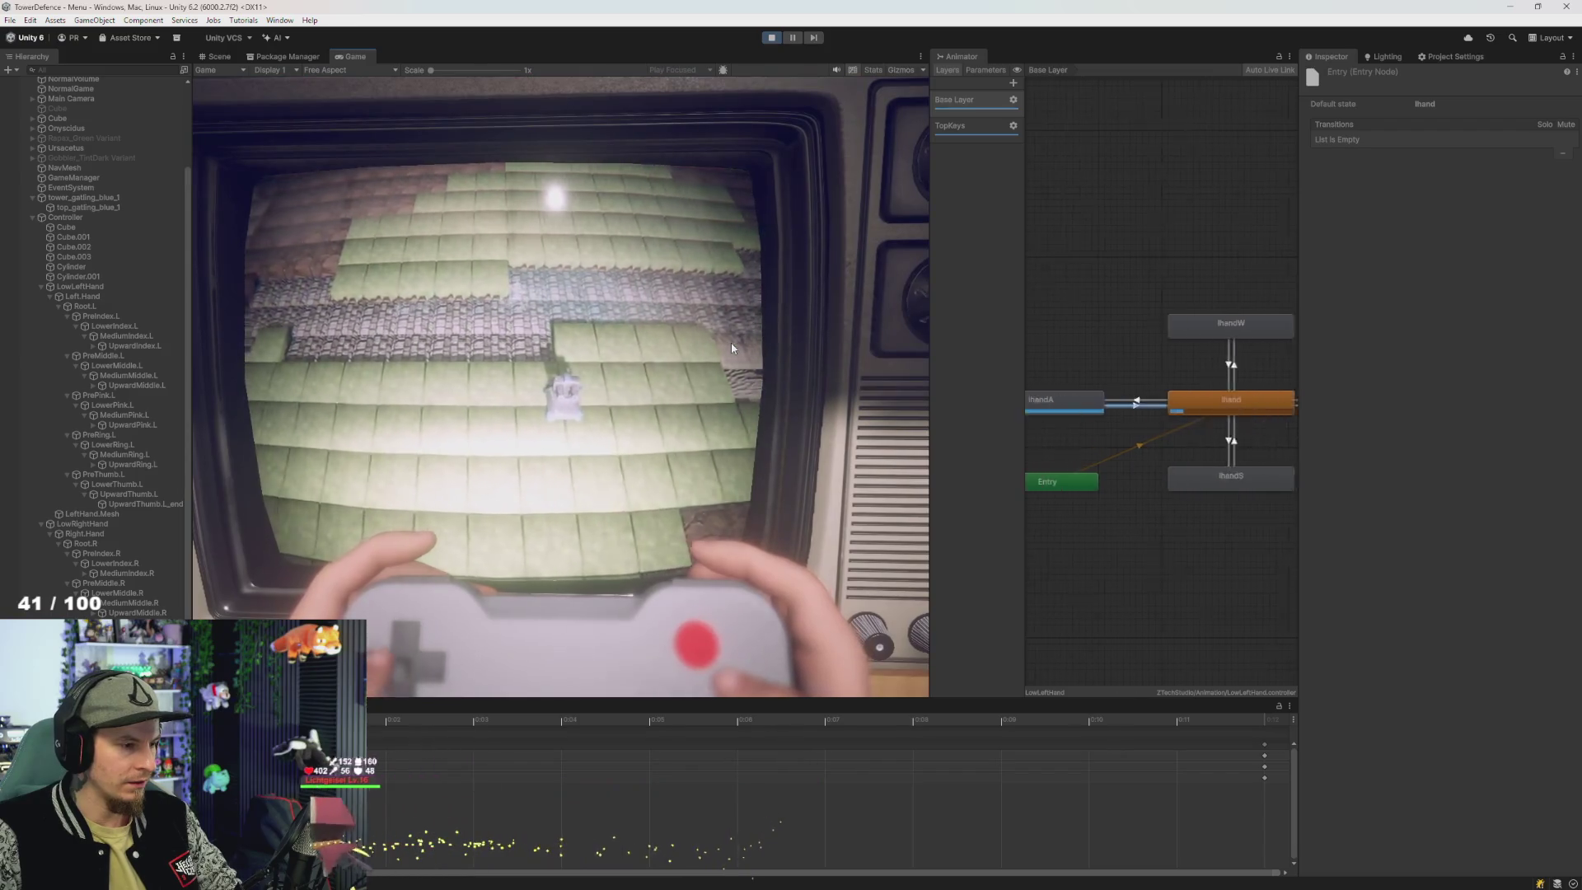
key("d")
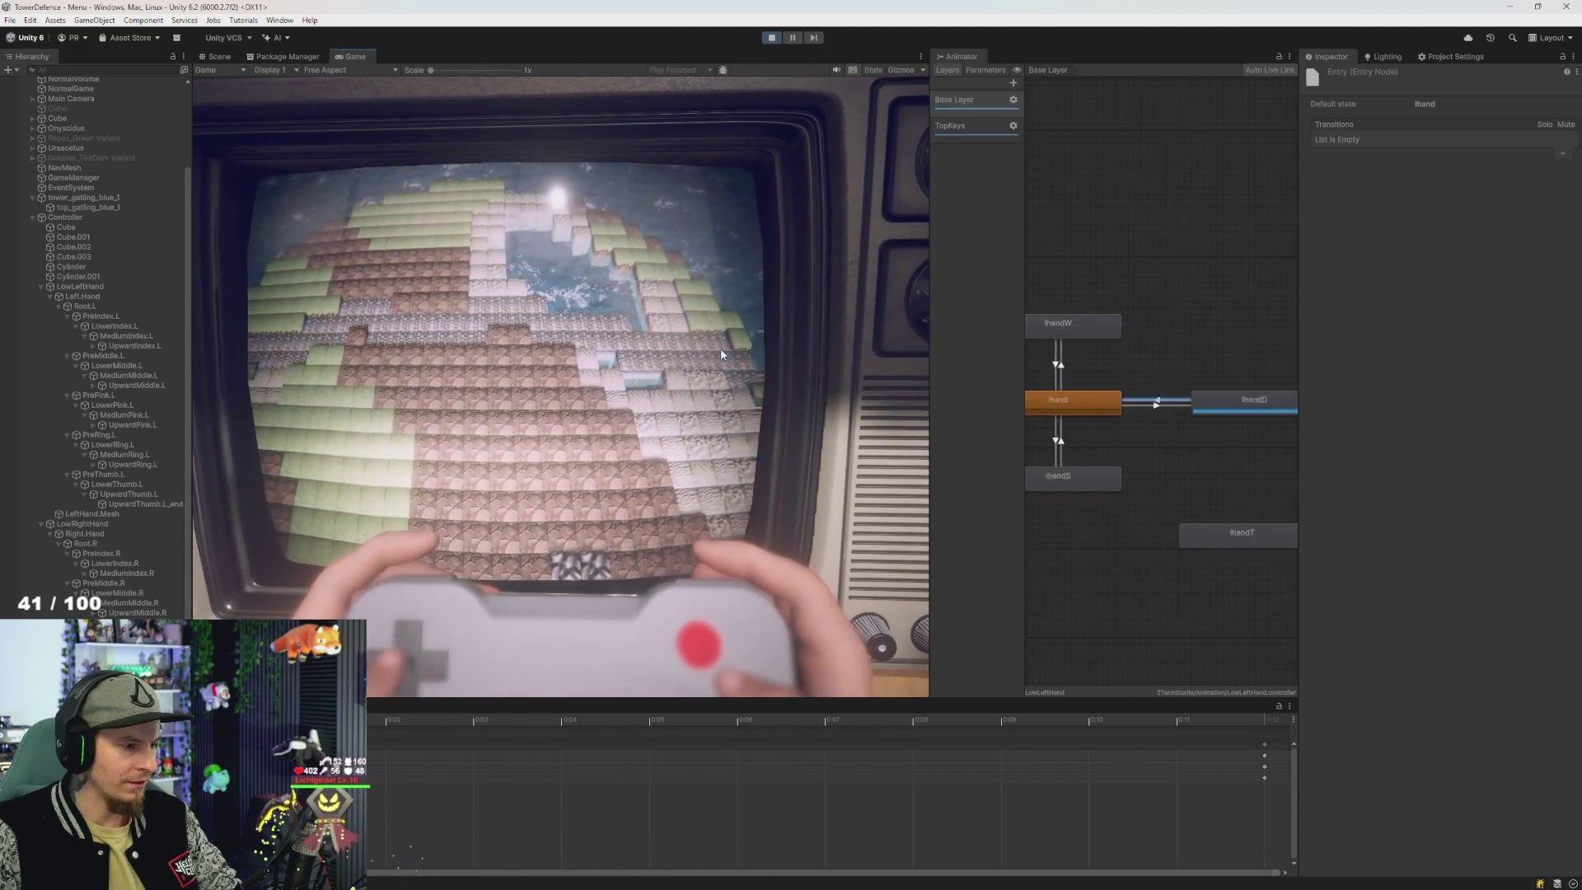
- Keep switching between the A, W, S, D hand animations, then stop the game and return to RandomAudioPlayer.cs
key("a")
key("w")
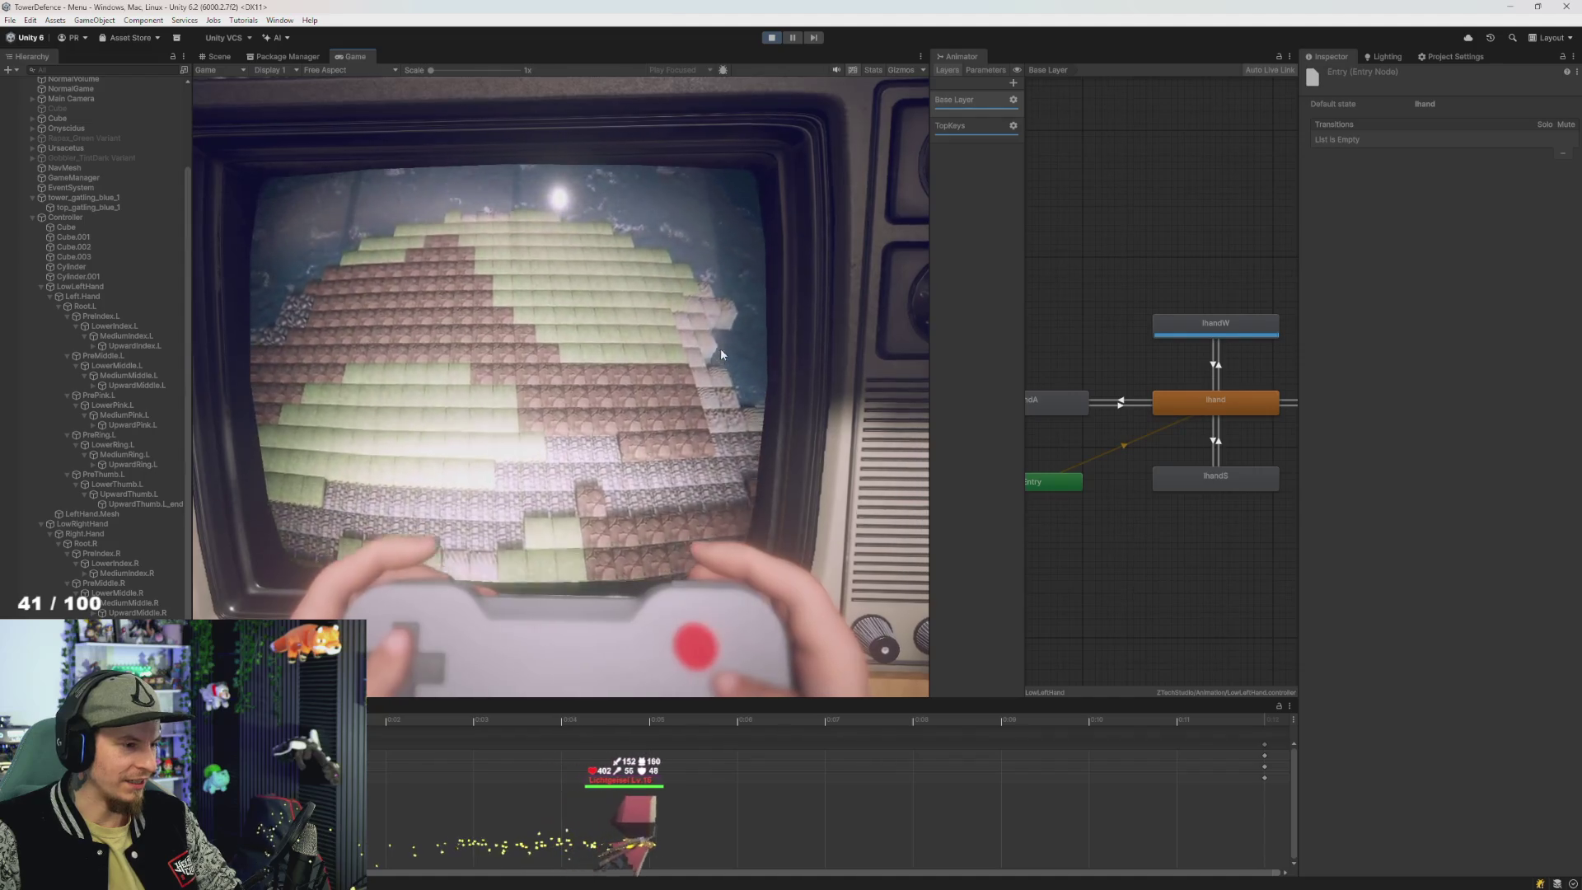
key("s")
key("w")
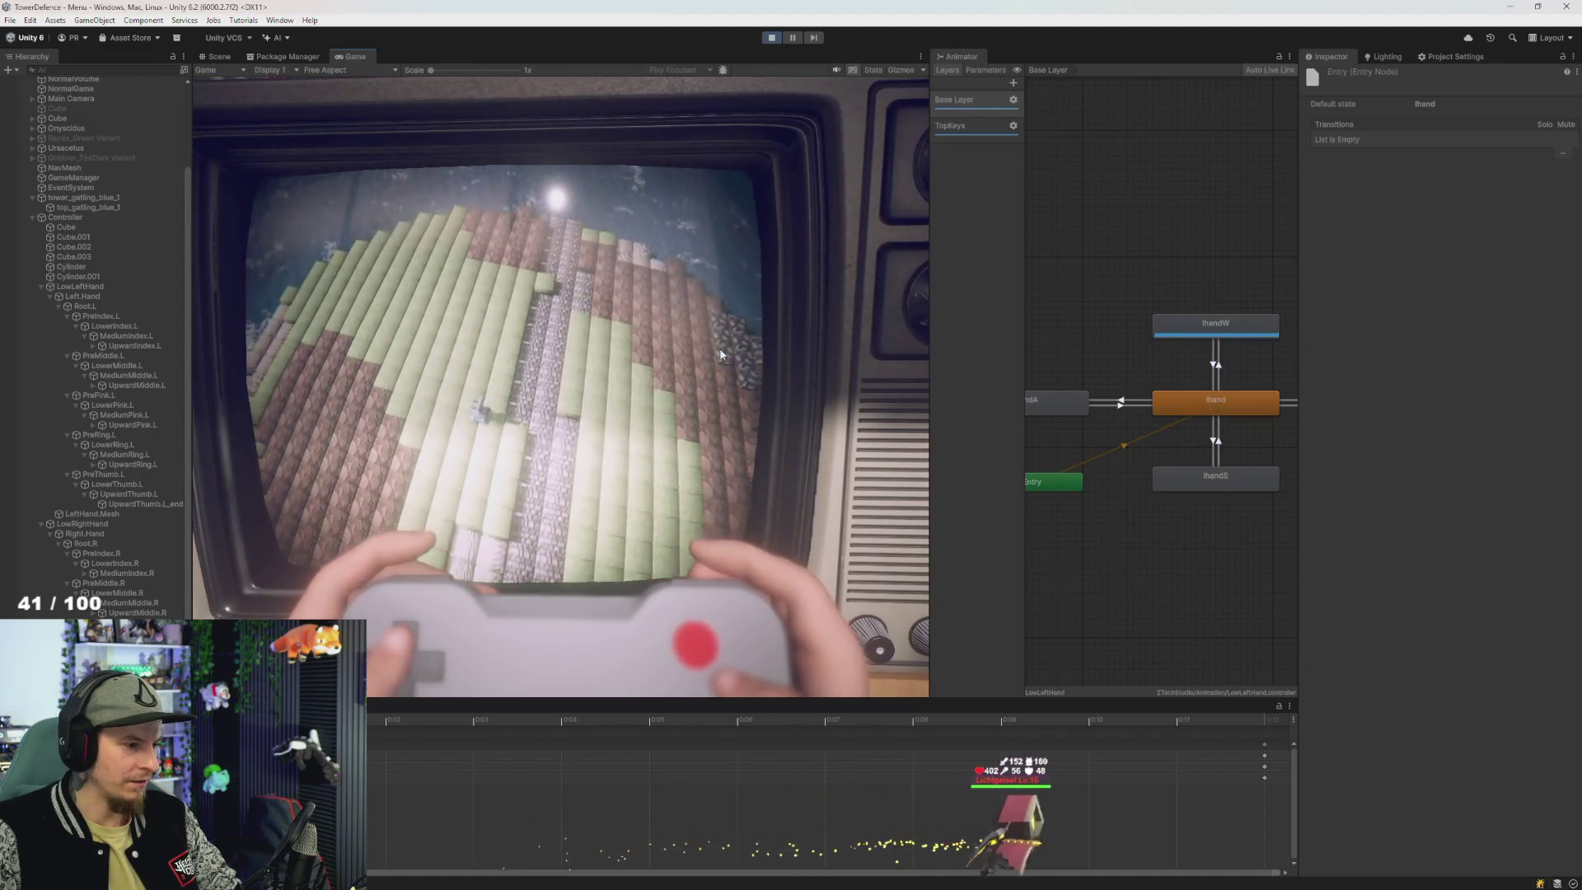
key("s")
key("w")
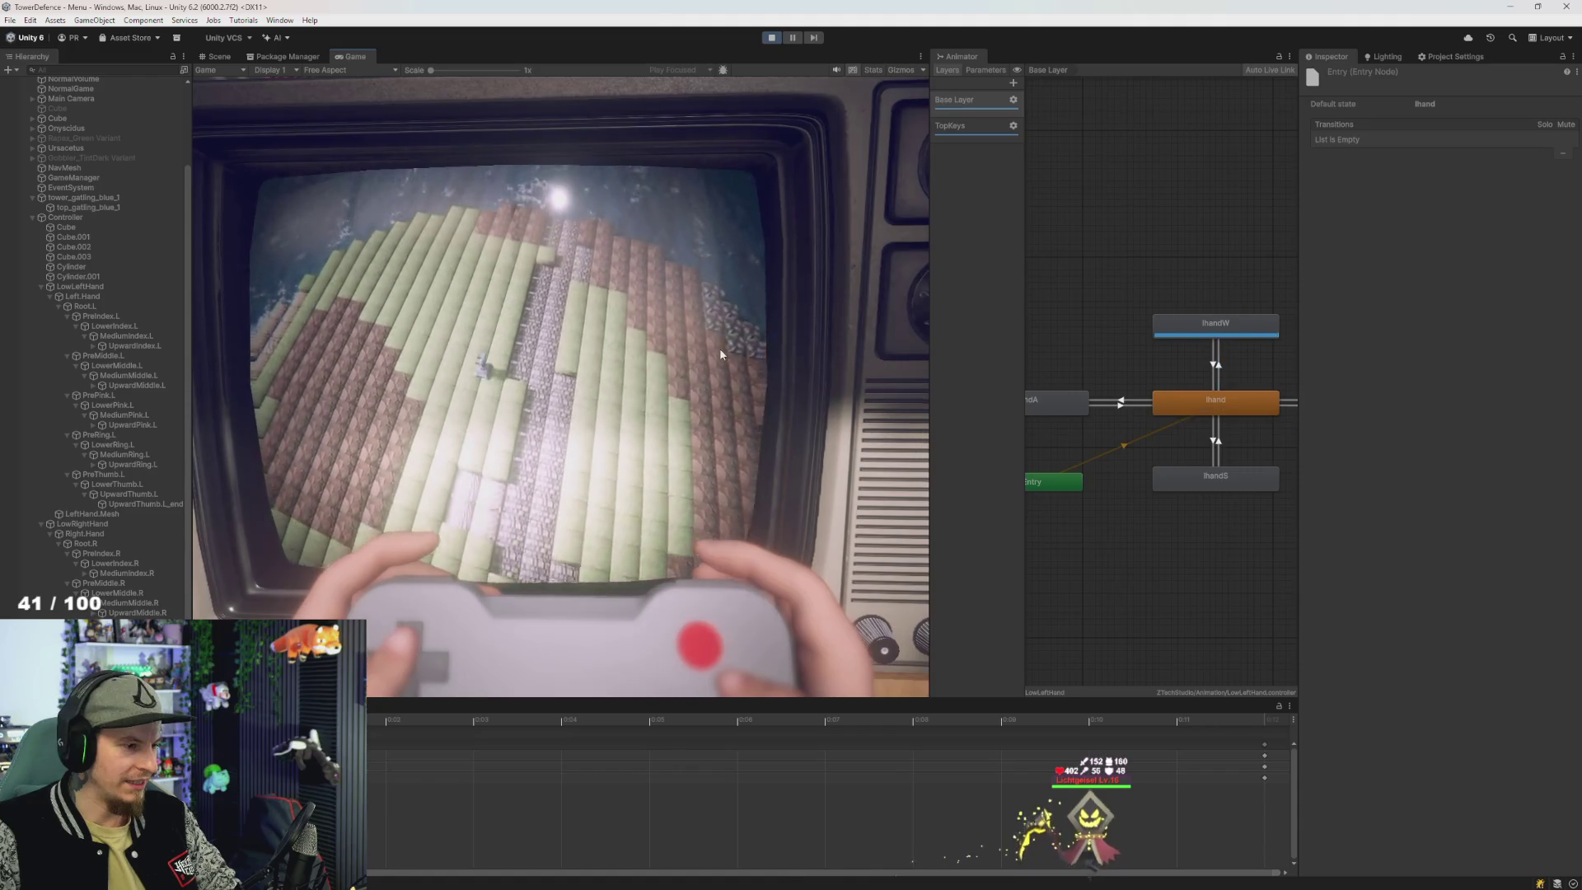
key("a")
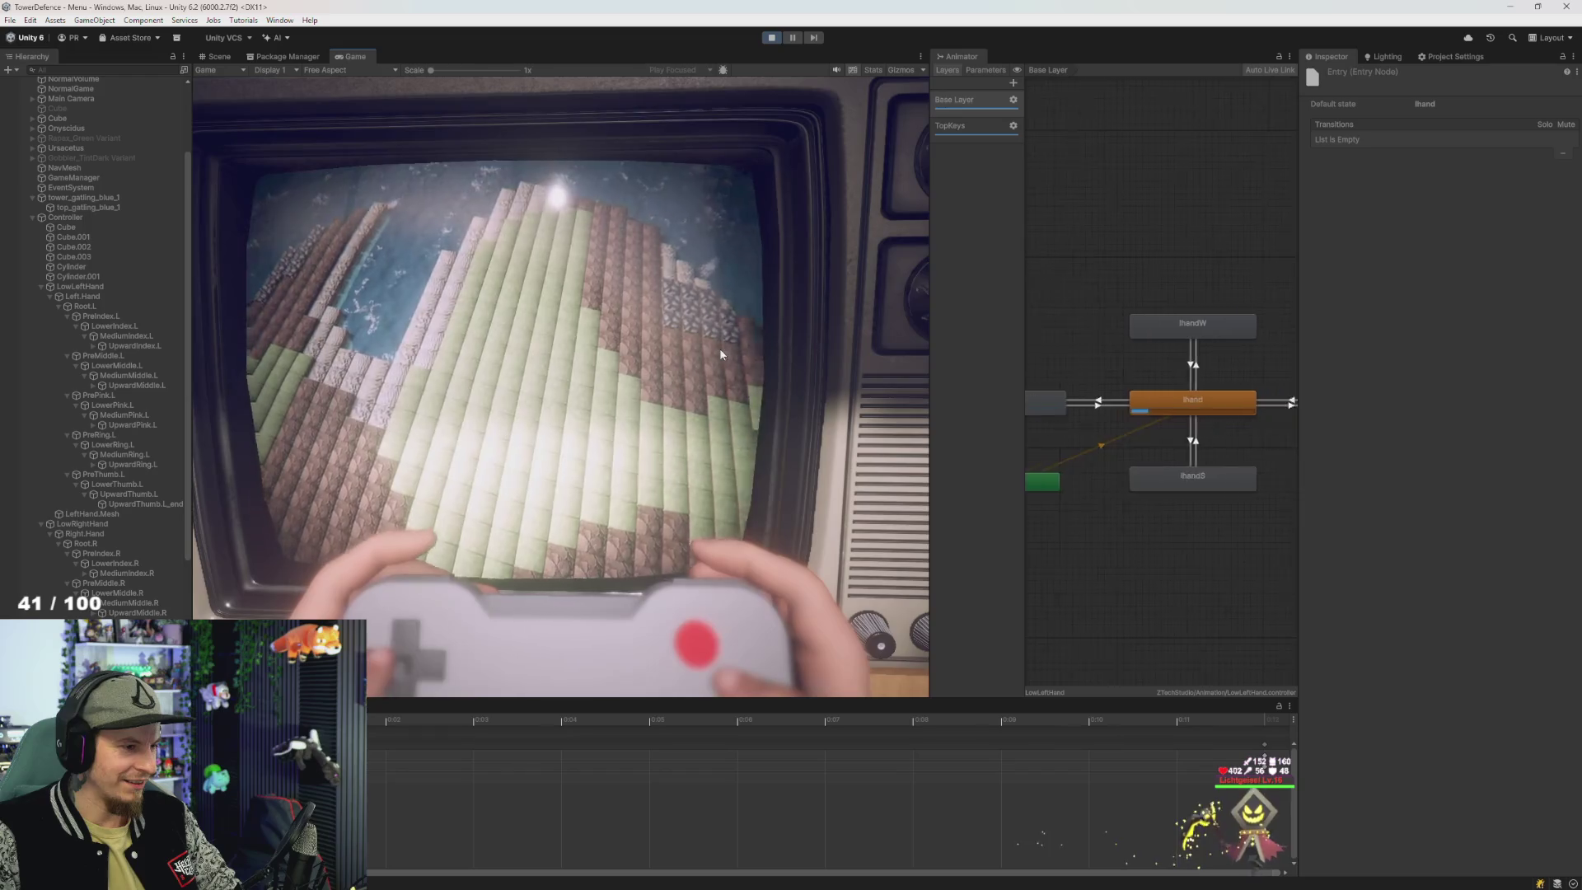
key("d")
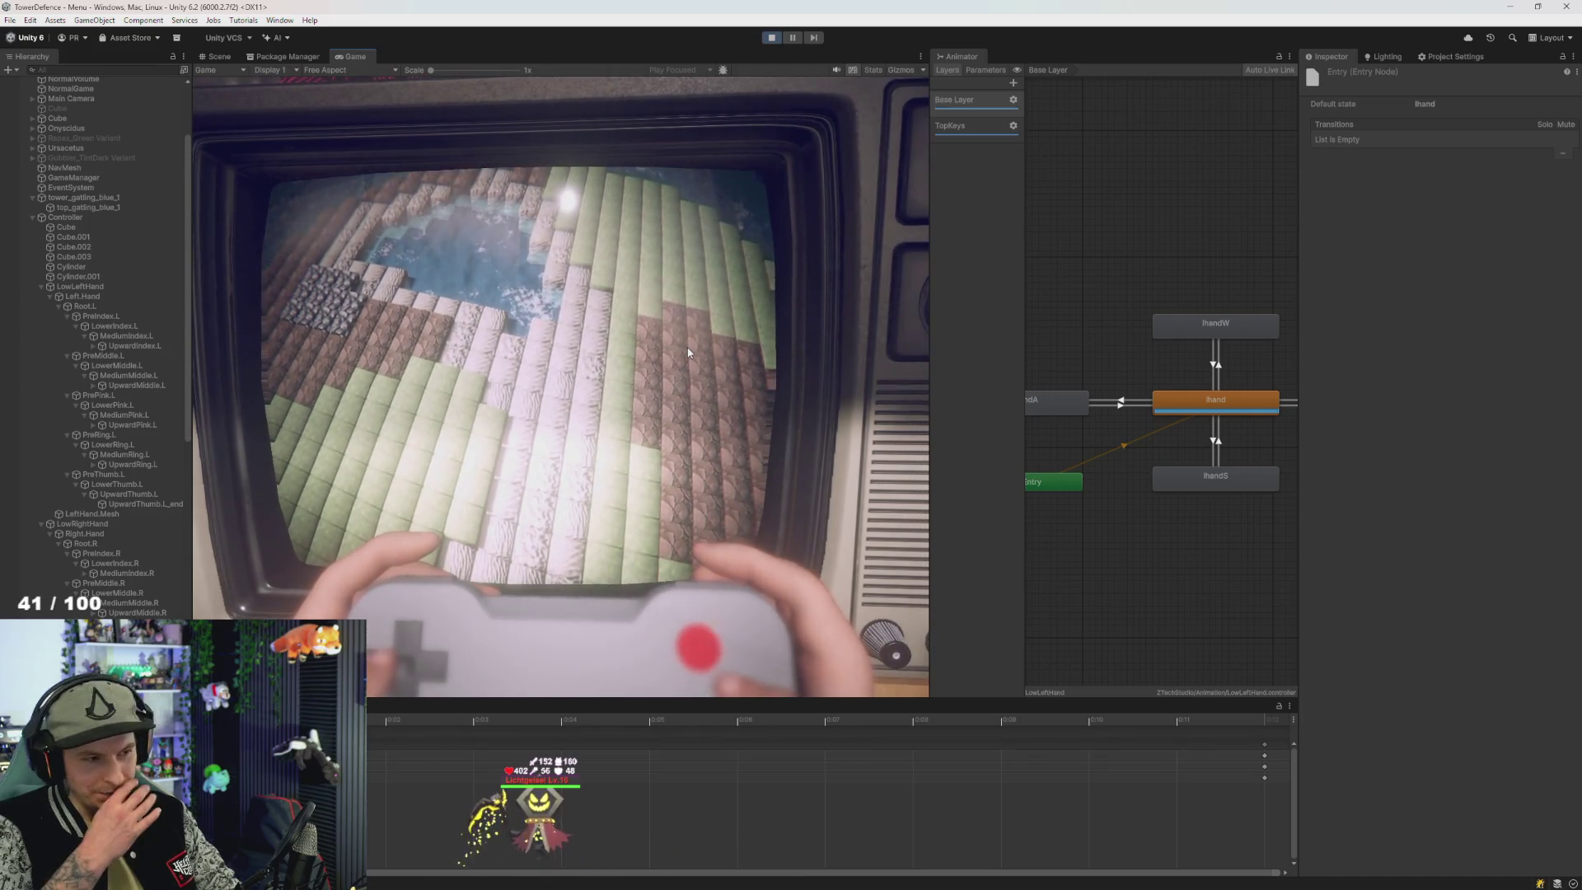
left_click(772, 39)
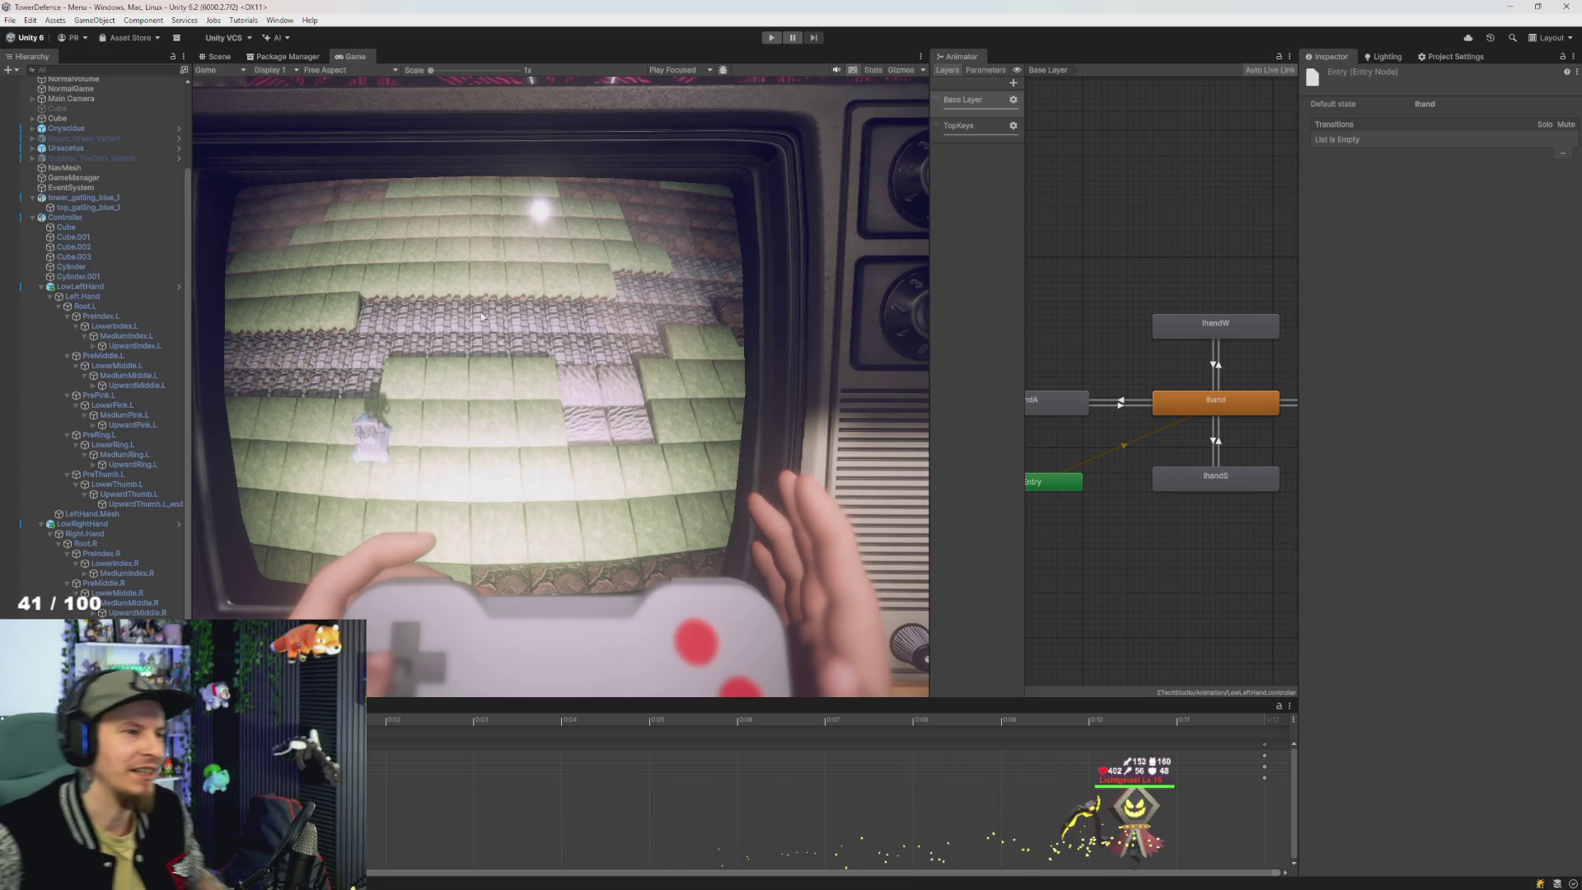
key("alt+Tab")
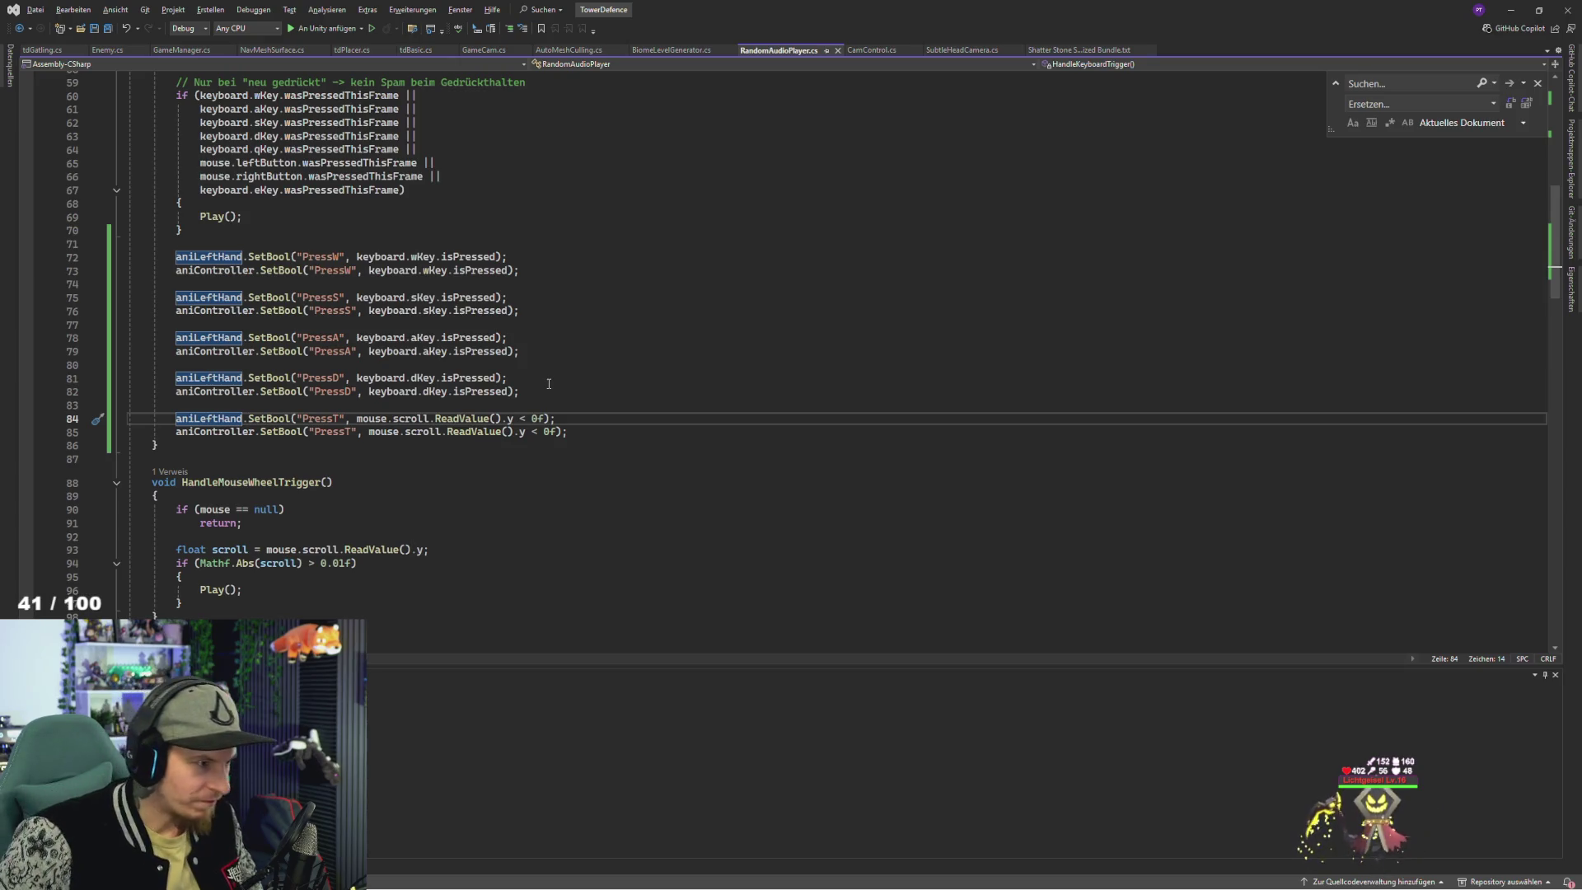
- Duplicate the two PressT lines below the originals and rename the copies to PressZ
left_click_drag(600, 435, 175, 418)
key("ctrl+c")
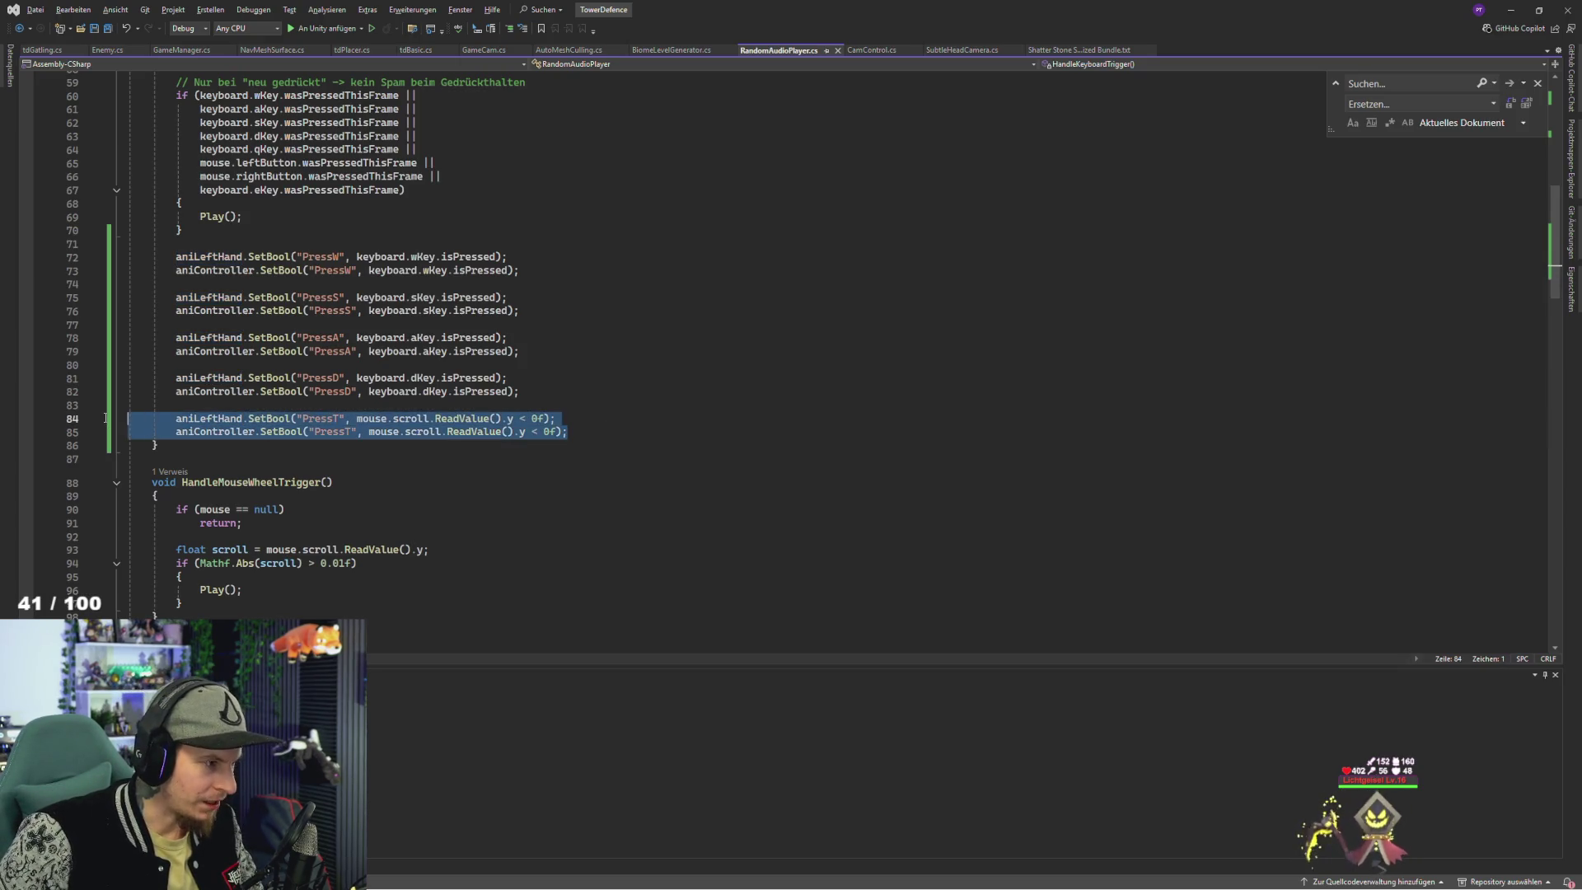
left_click(590, 433)
key("Return")
key("Return")
key("ctrl+v")
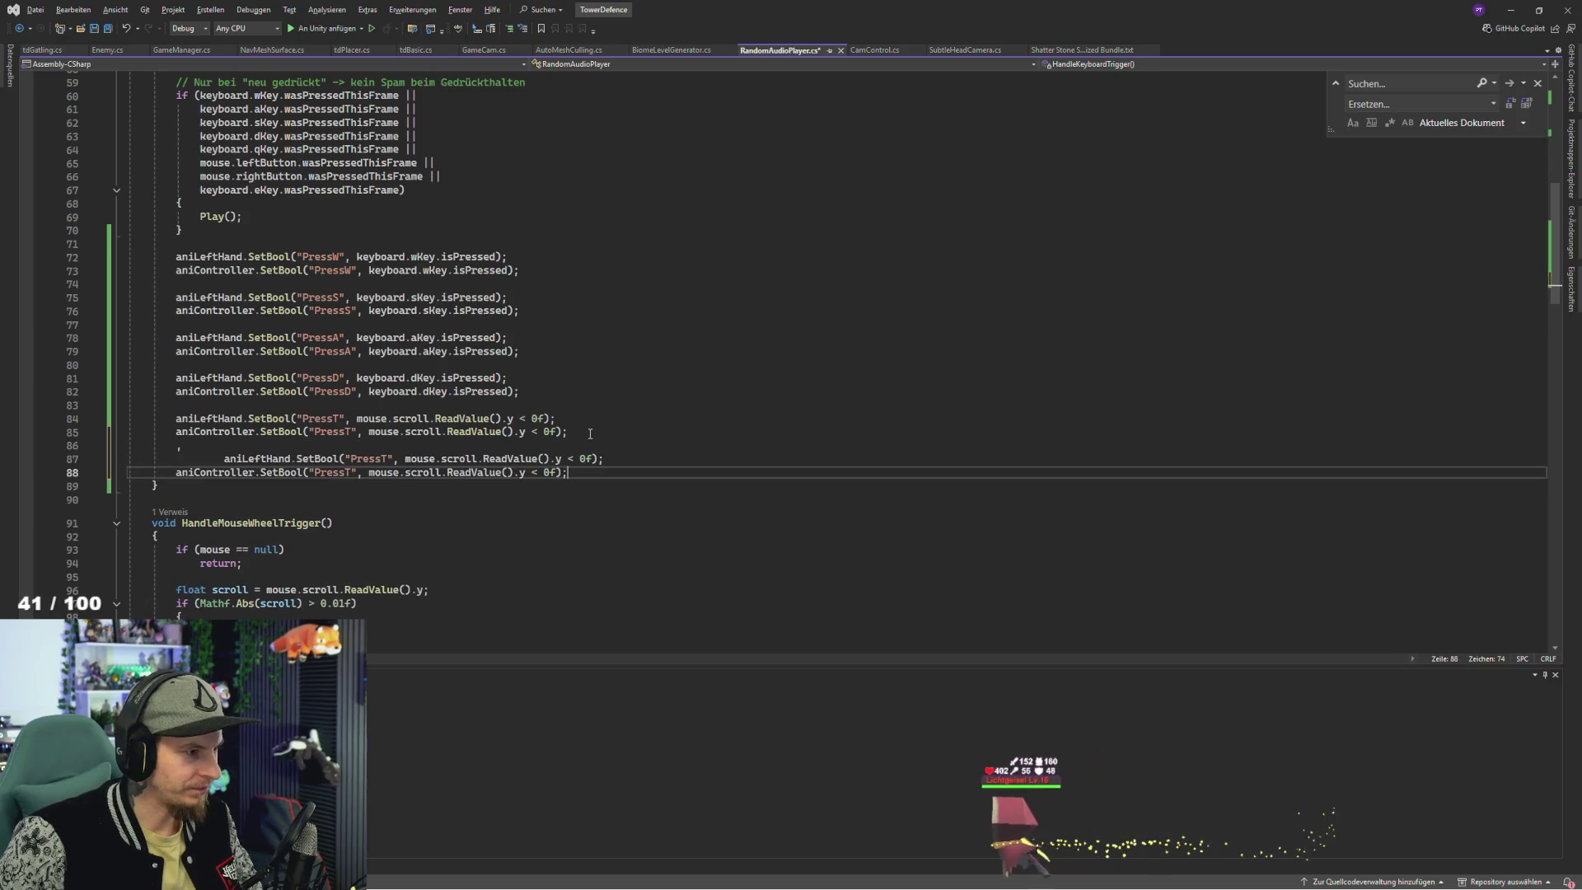
key("Up")
key("Up")
key("Down")
key("BackSpace")
key("BackSpace")
key("BackSpace")
key("BackSpace")
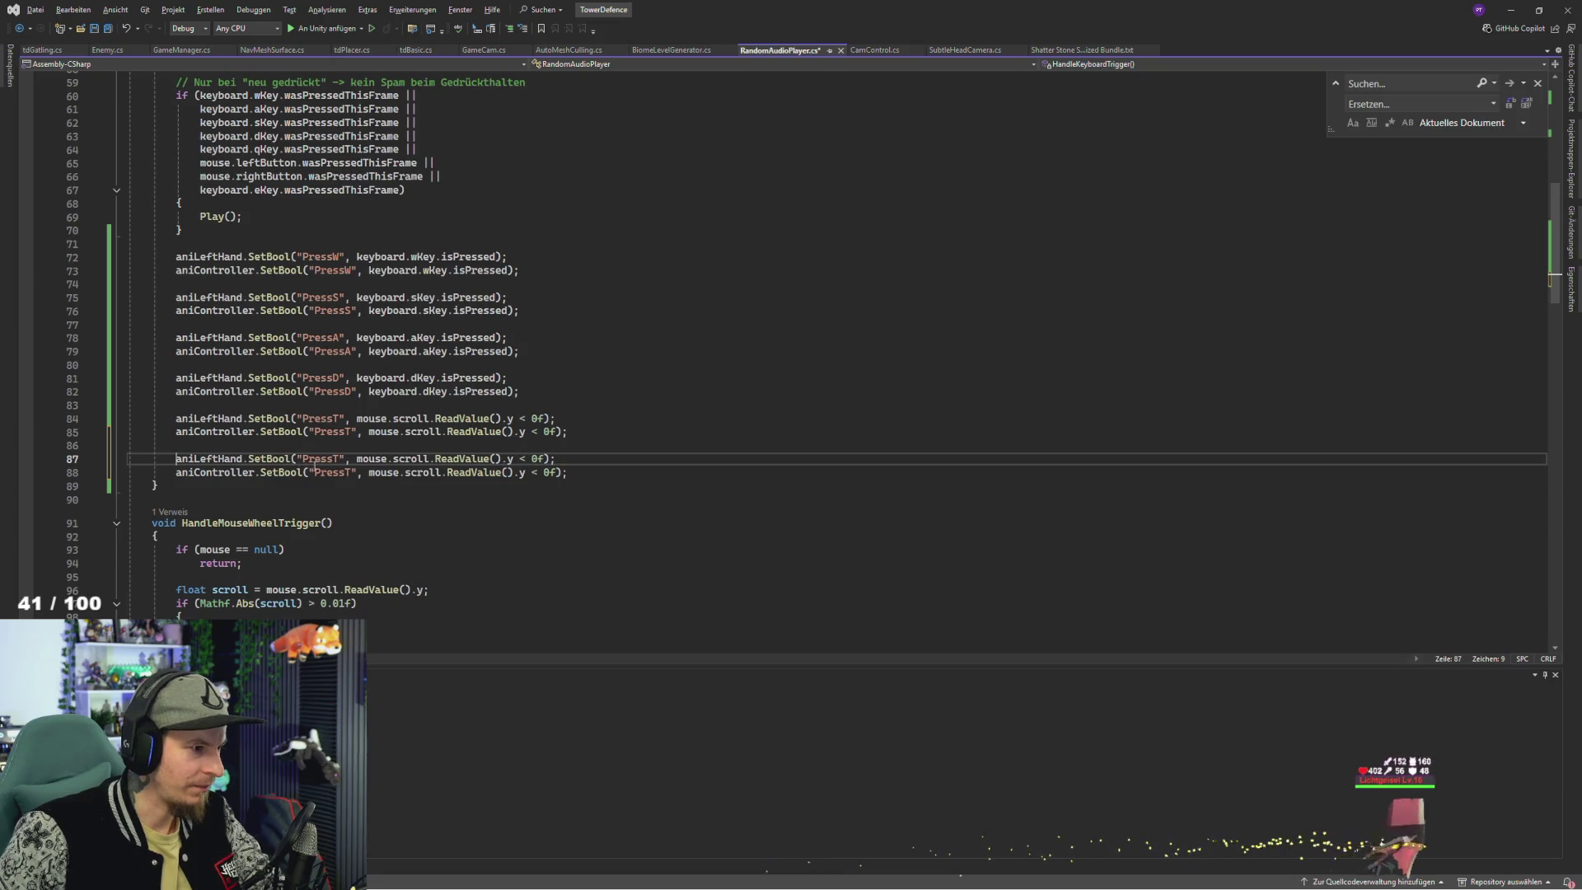
left_click(340, 458)
key("BackSpace")
type("Z")
left_click(346, 472)
key("BackSpace")
type("Z")
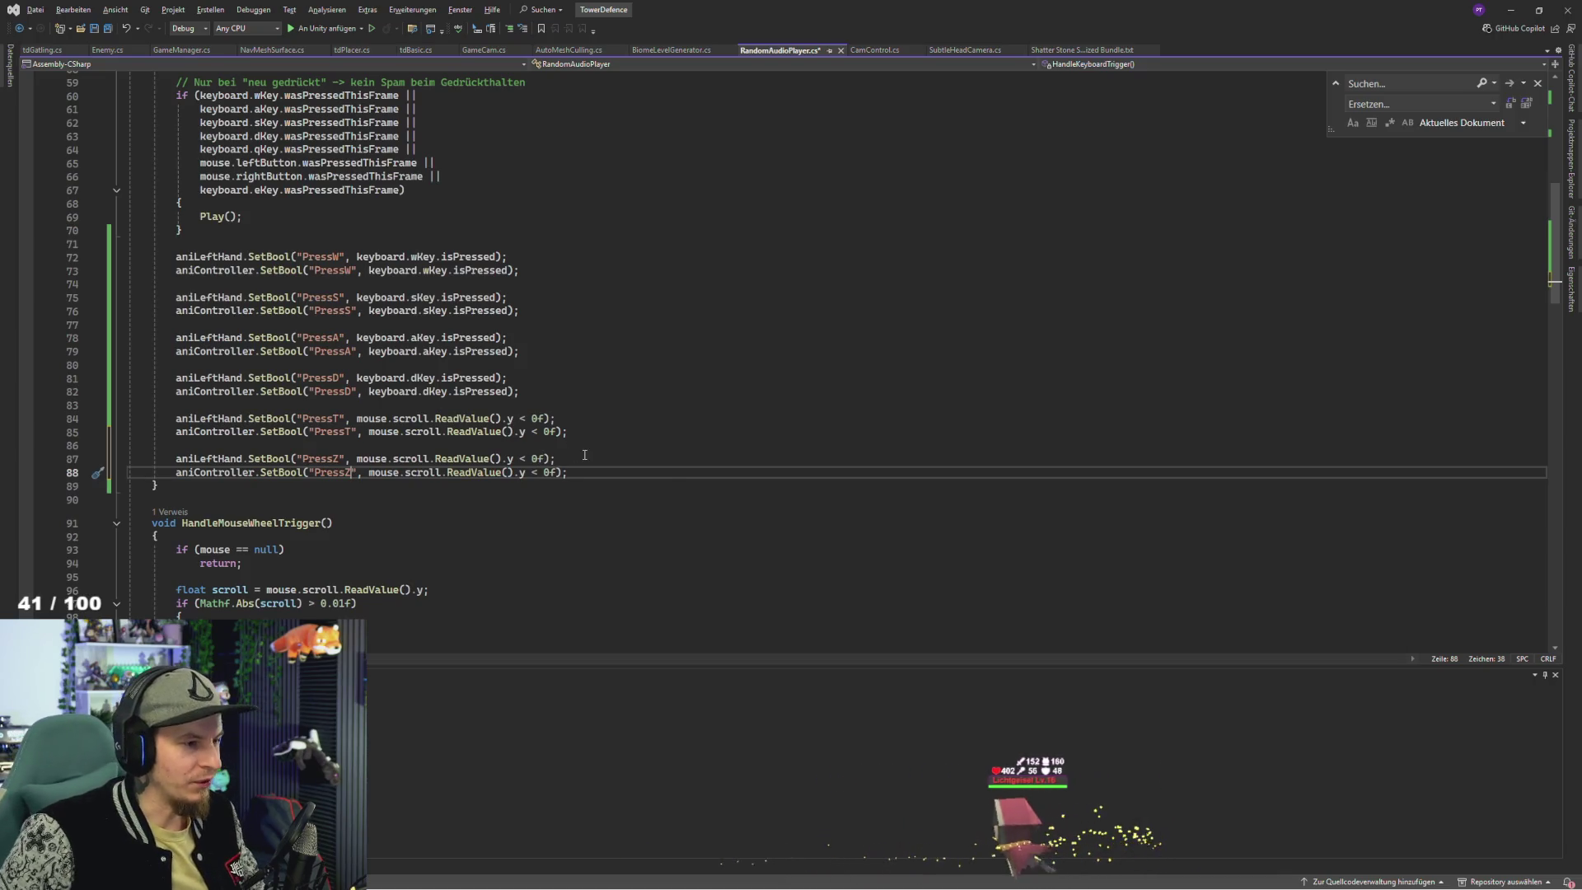
- Change the copied scroll comparison to > and aniLeftHand to aniRightHand, save, and return to Unity
left_click(521, 458)
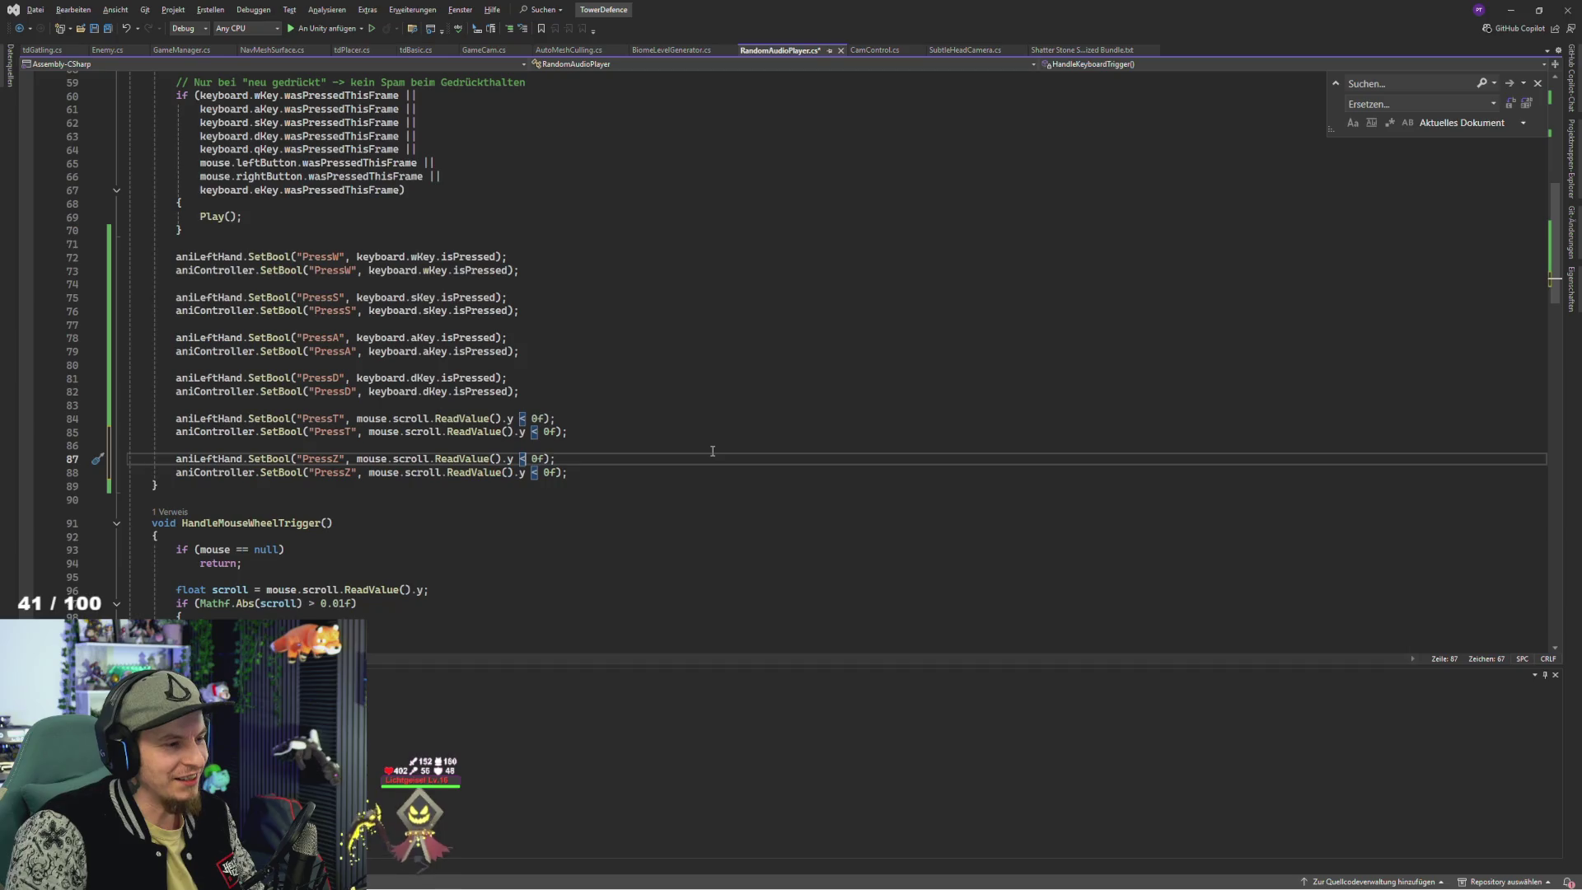
type(">")
key("Down")
key("ctrl+s")
left_click(211, 459)
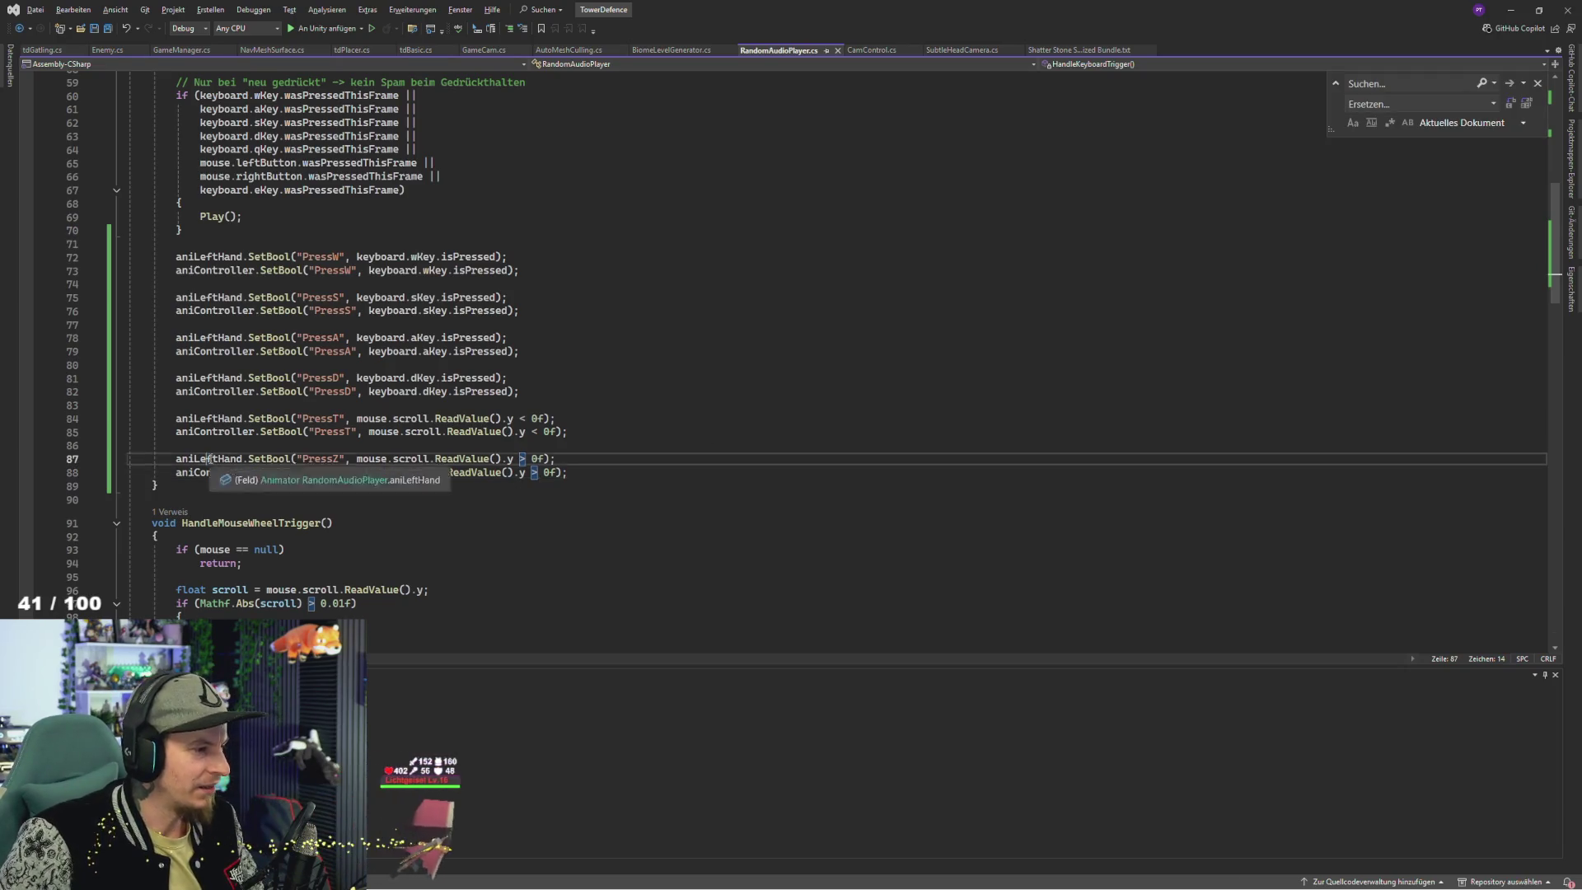
key("BackSpace")
key("BackSpace")
key("BackSpace")
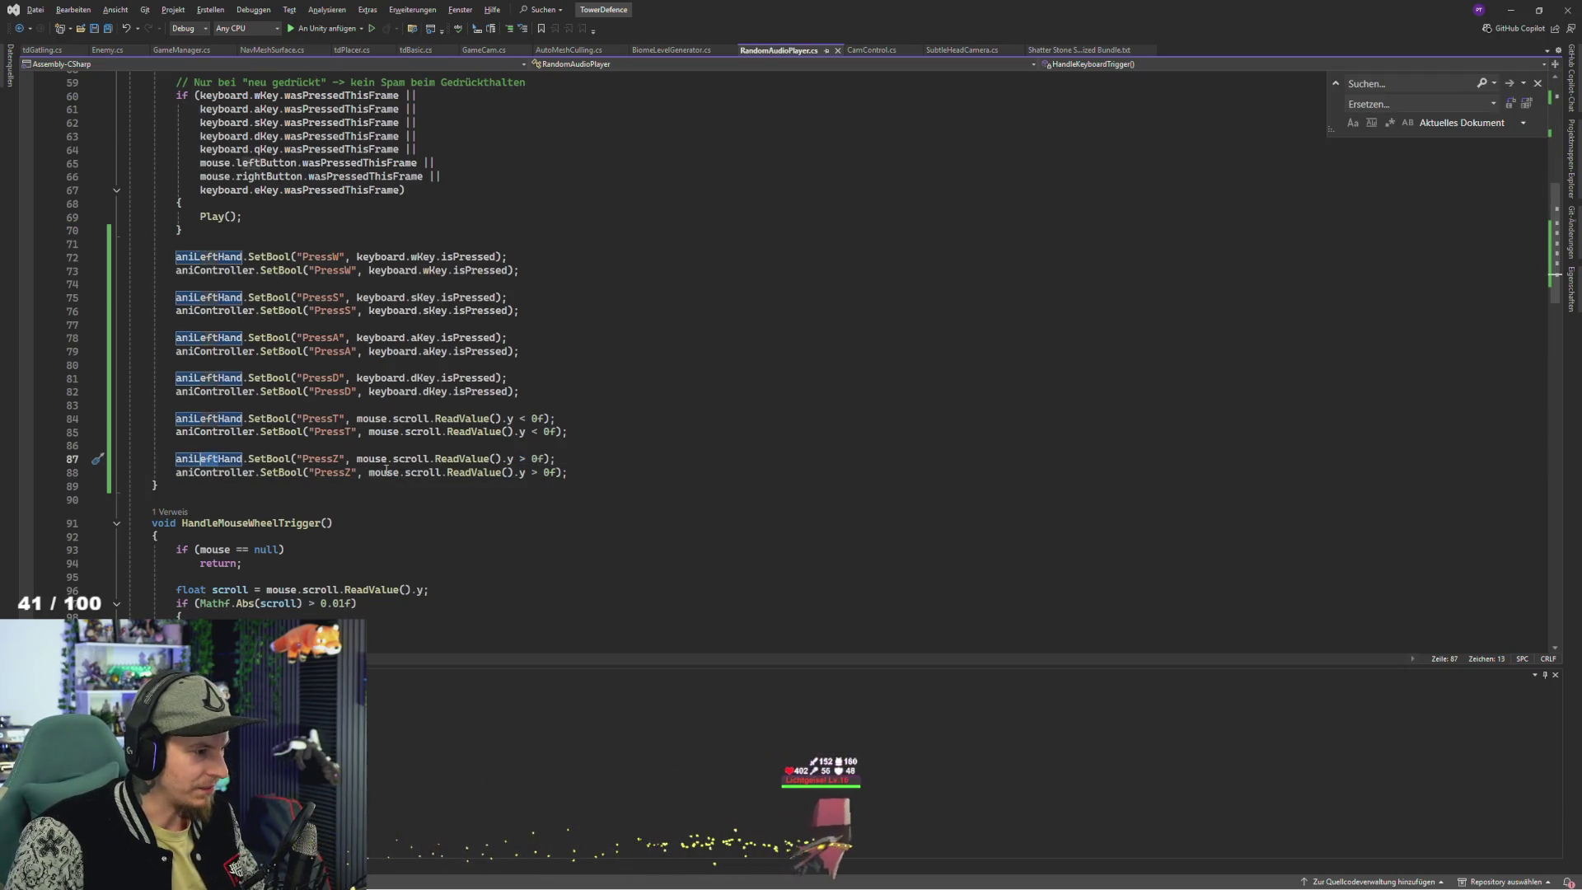
type("R")
key("Tab")
key("alt+Tab")
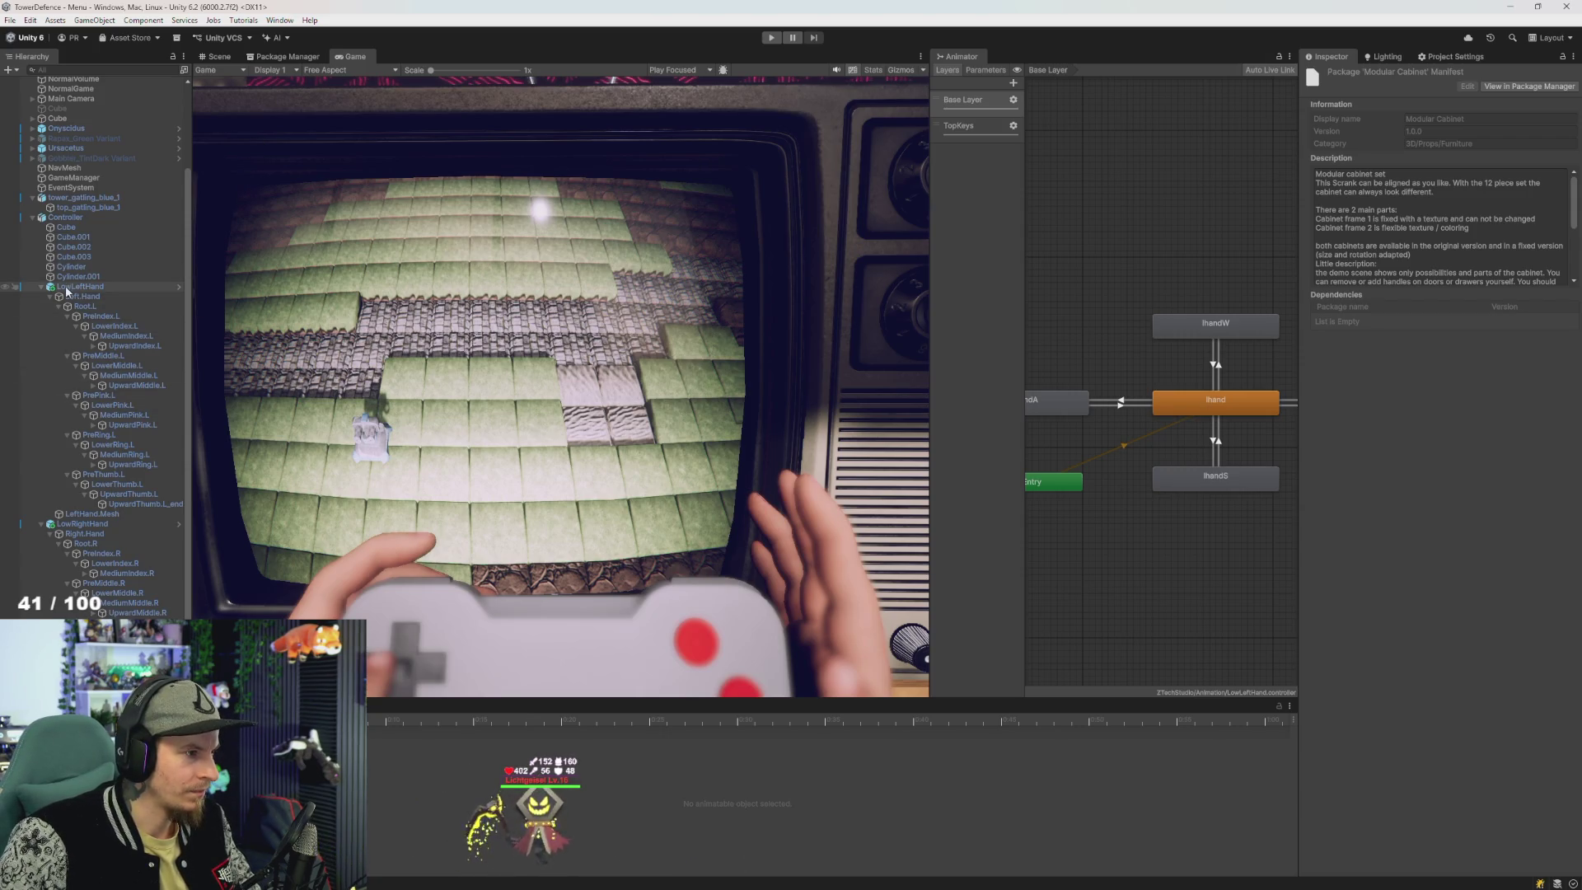
- Inspect the Controller's TopKeys ControllerZ state and its transition, then select LowRightHand's Right.Hand bone
left_click(59, 221)
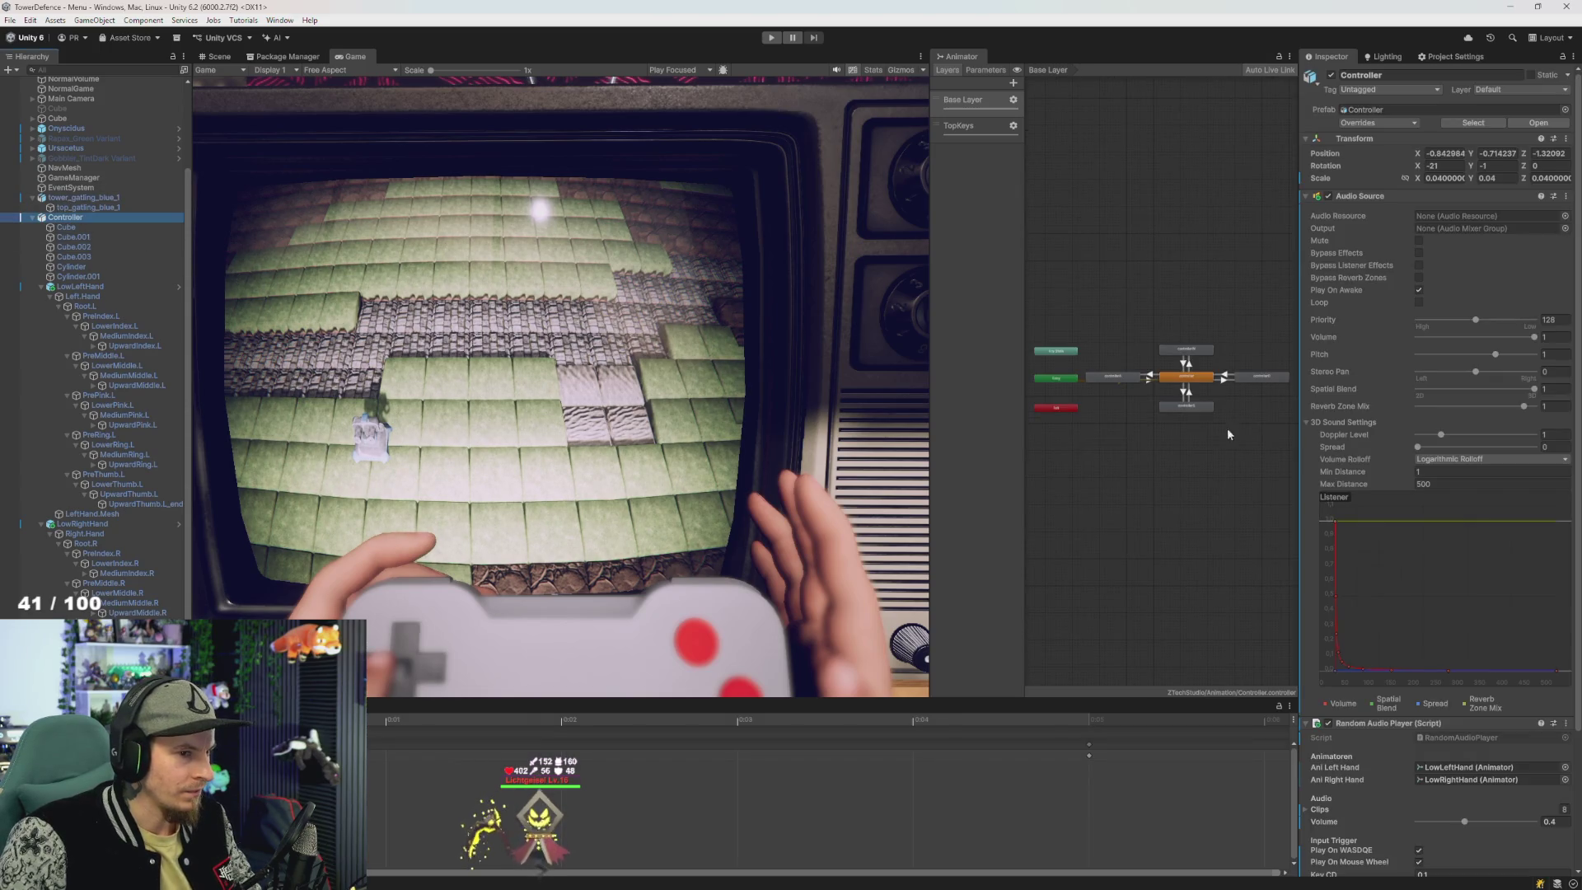
scroll(1211, 435, "up", 3)
left_click(963, 127)
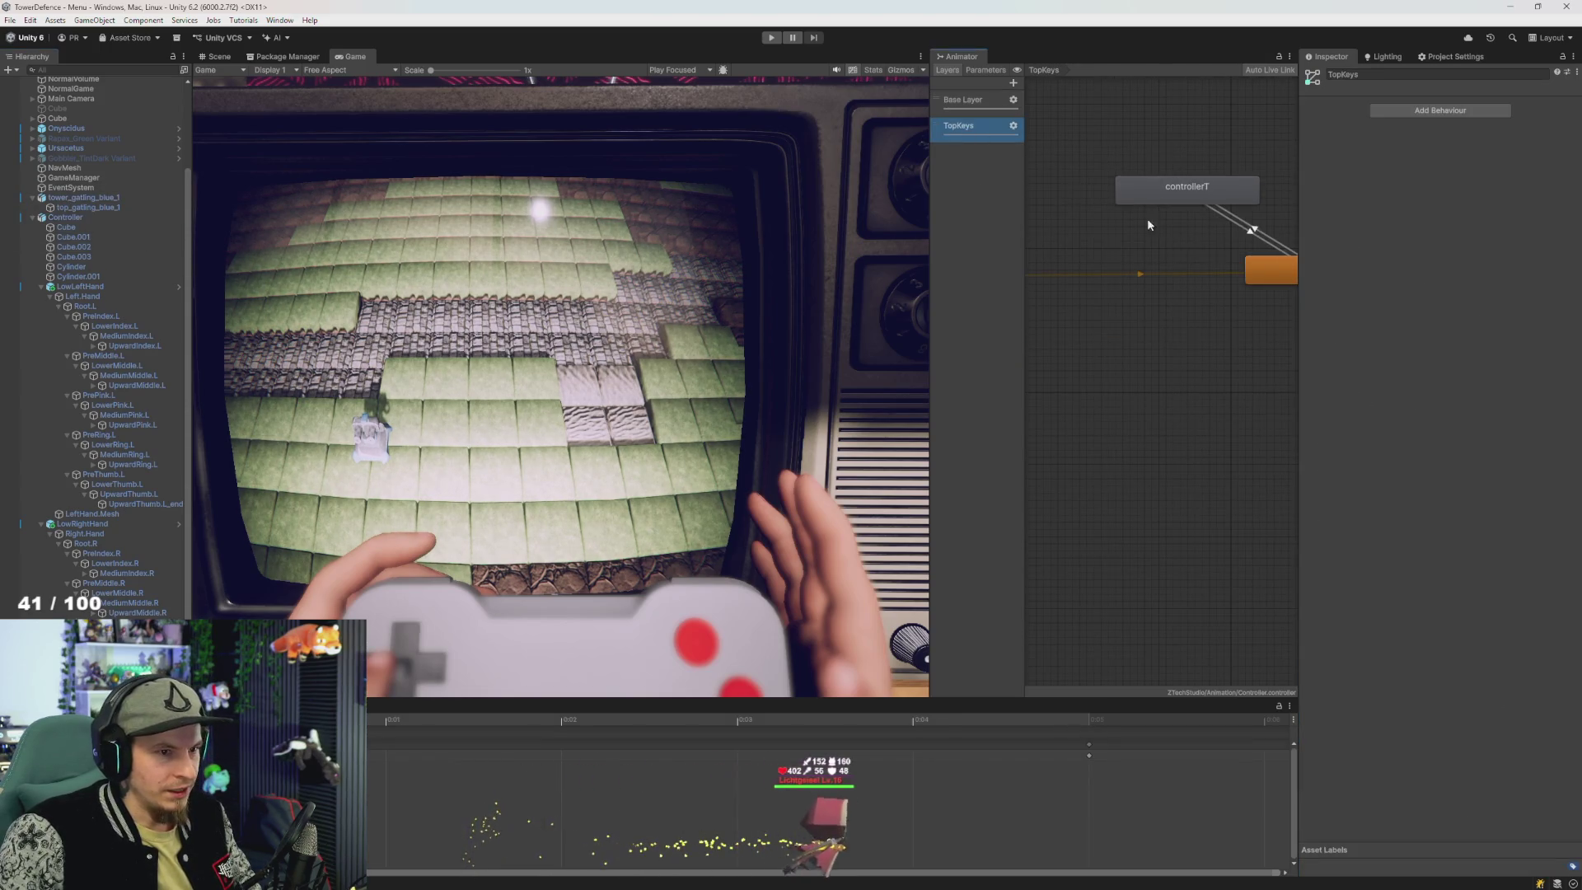
left_click_drag(1147, 224, 1032, 394)
left_click(1159, 350)
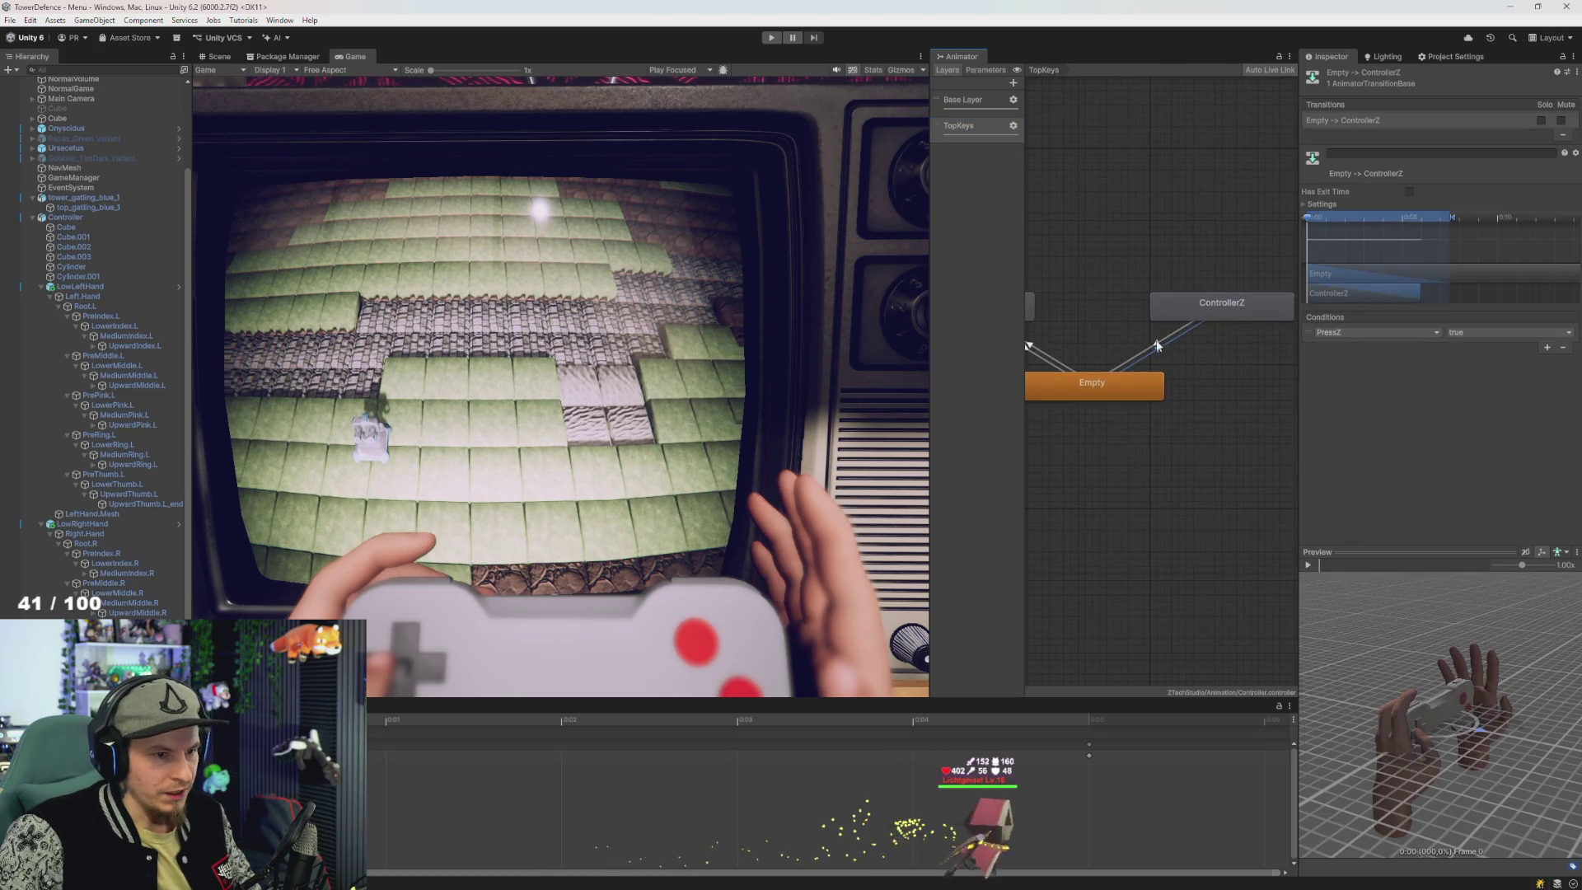
left_click(1208, 318)
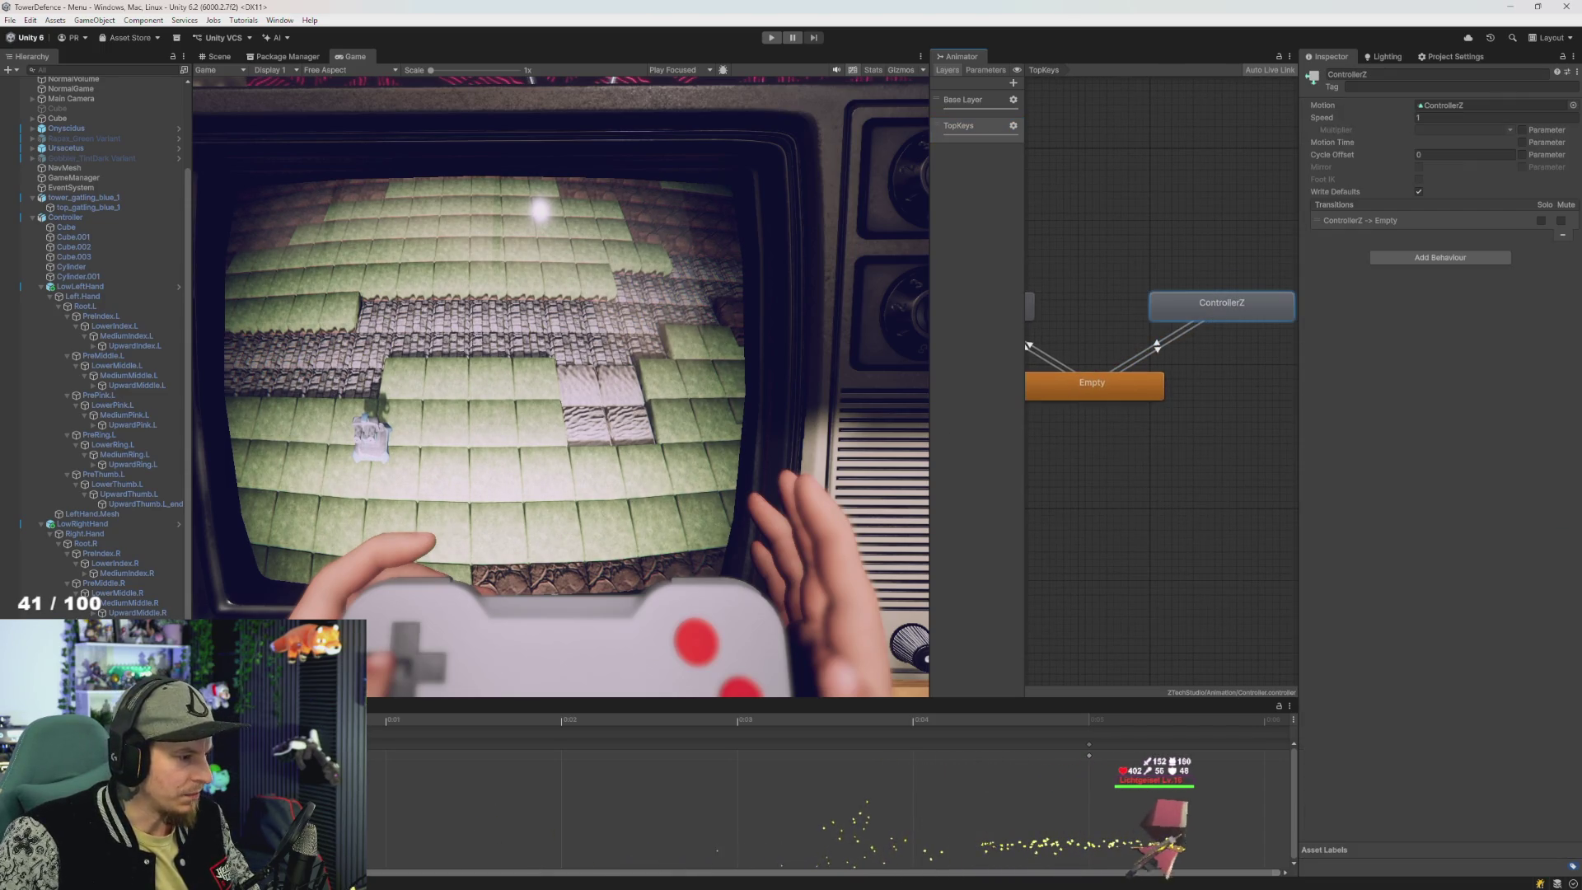
left_click(84, 525)
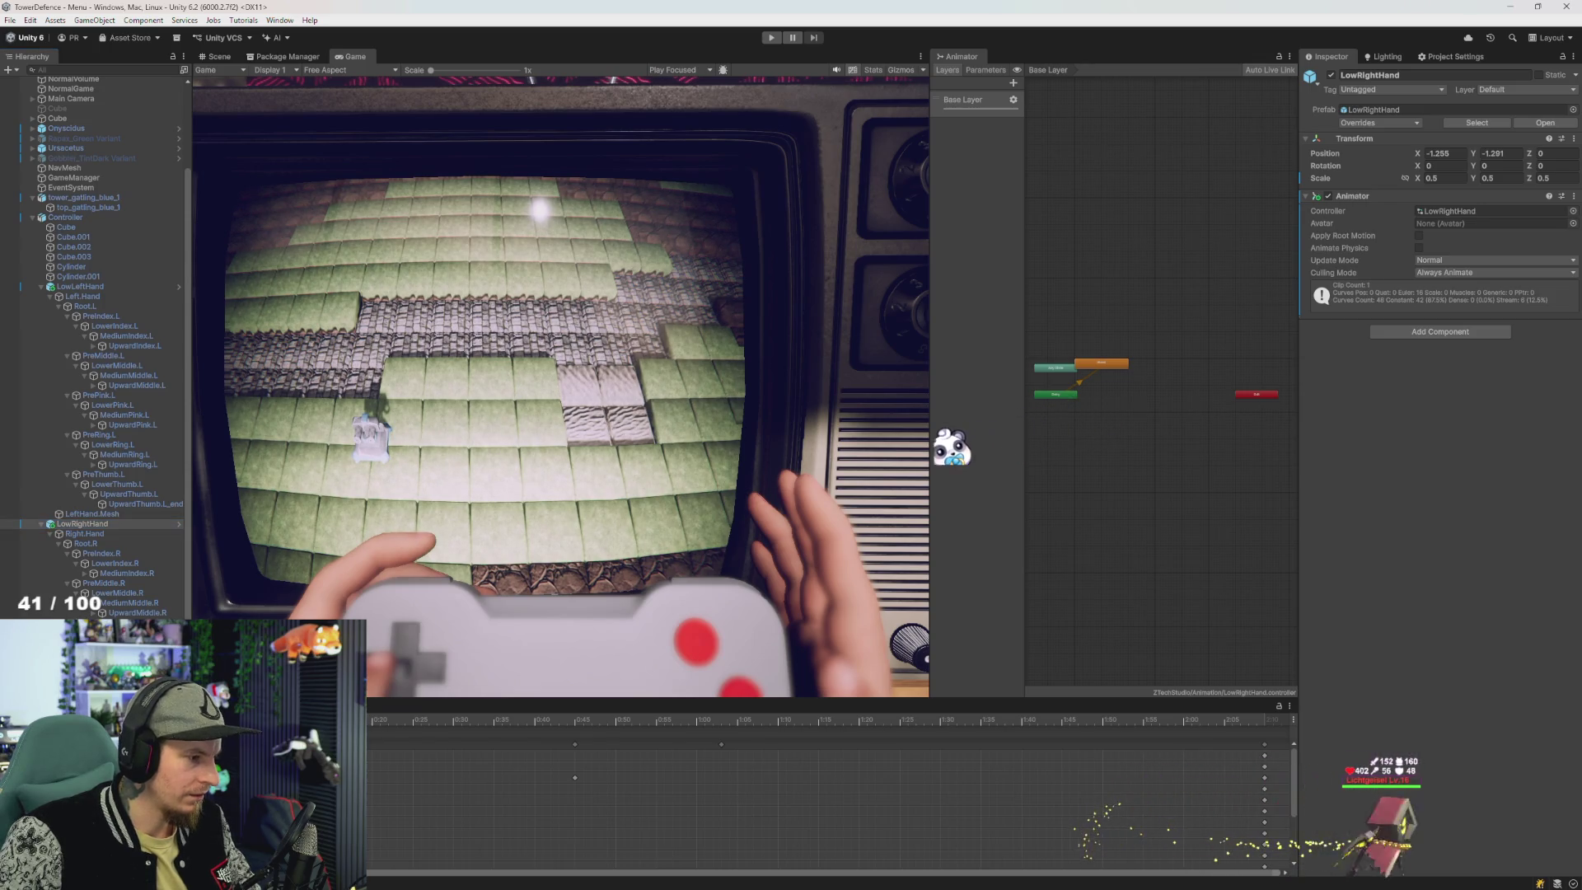
left_click(85, 534)
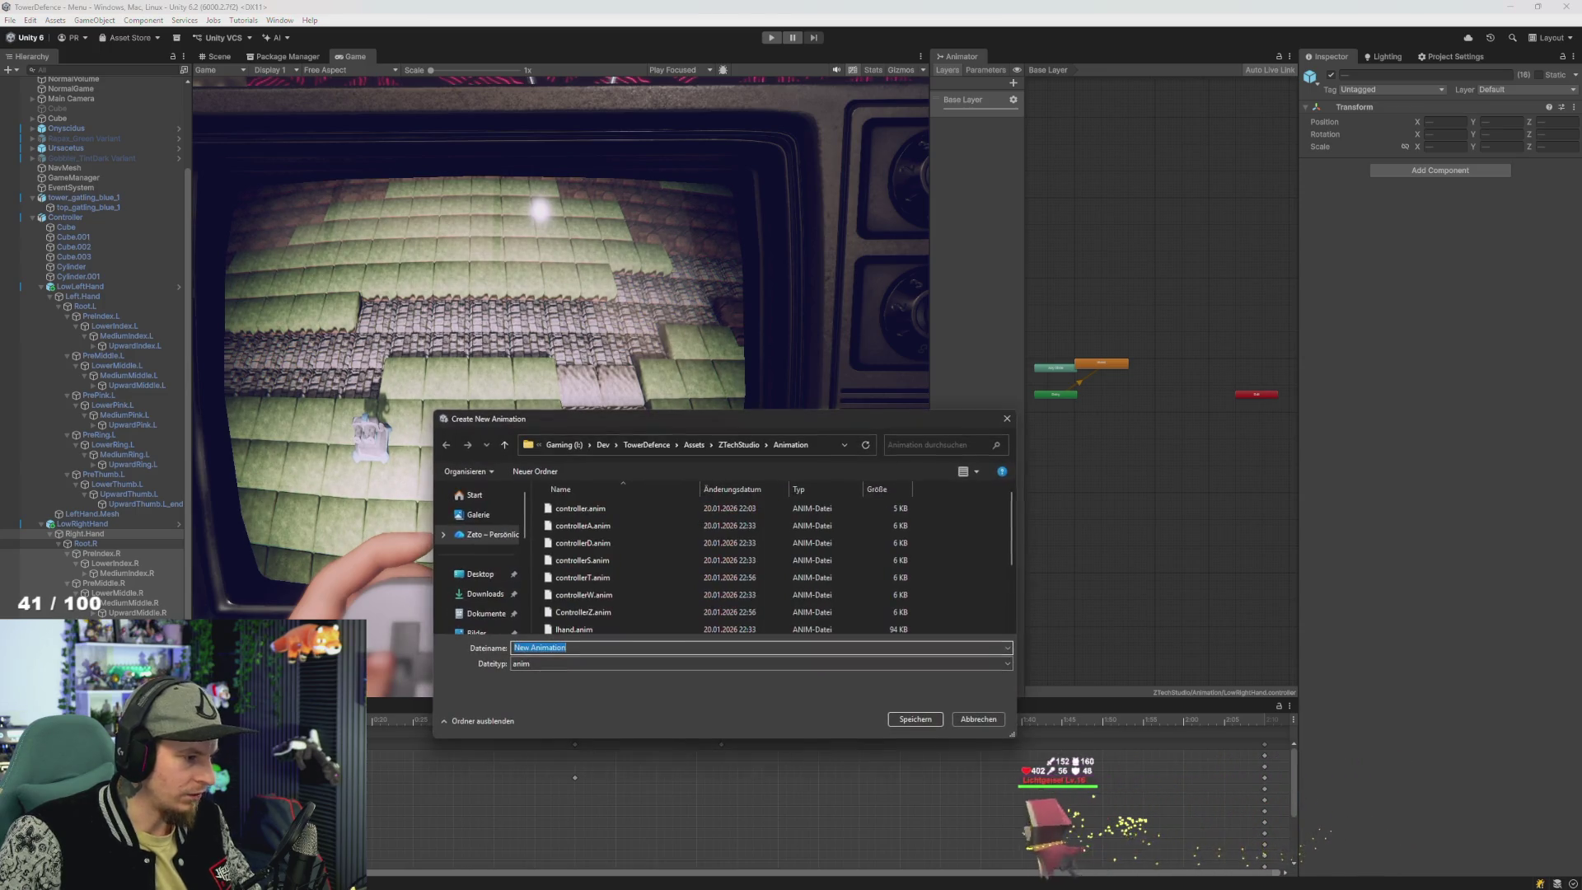
- Save the new right-hand animation clip as rhandZ
type("rhand")
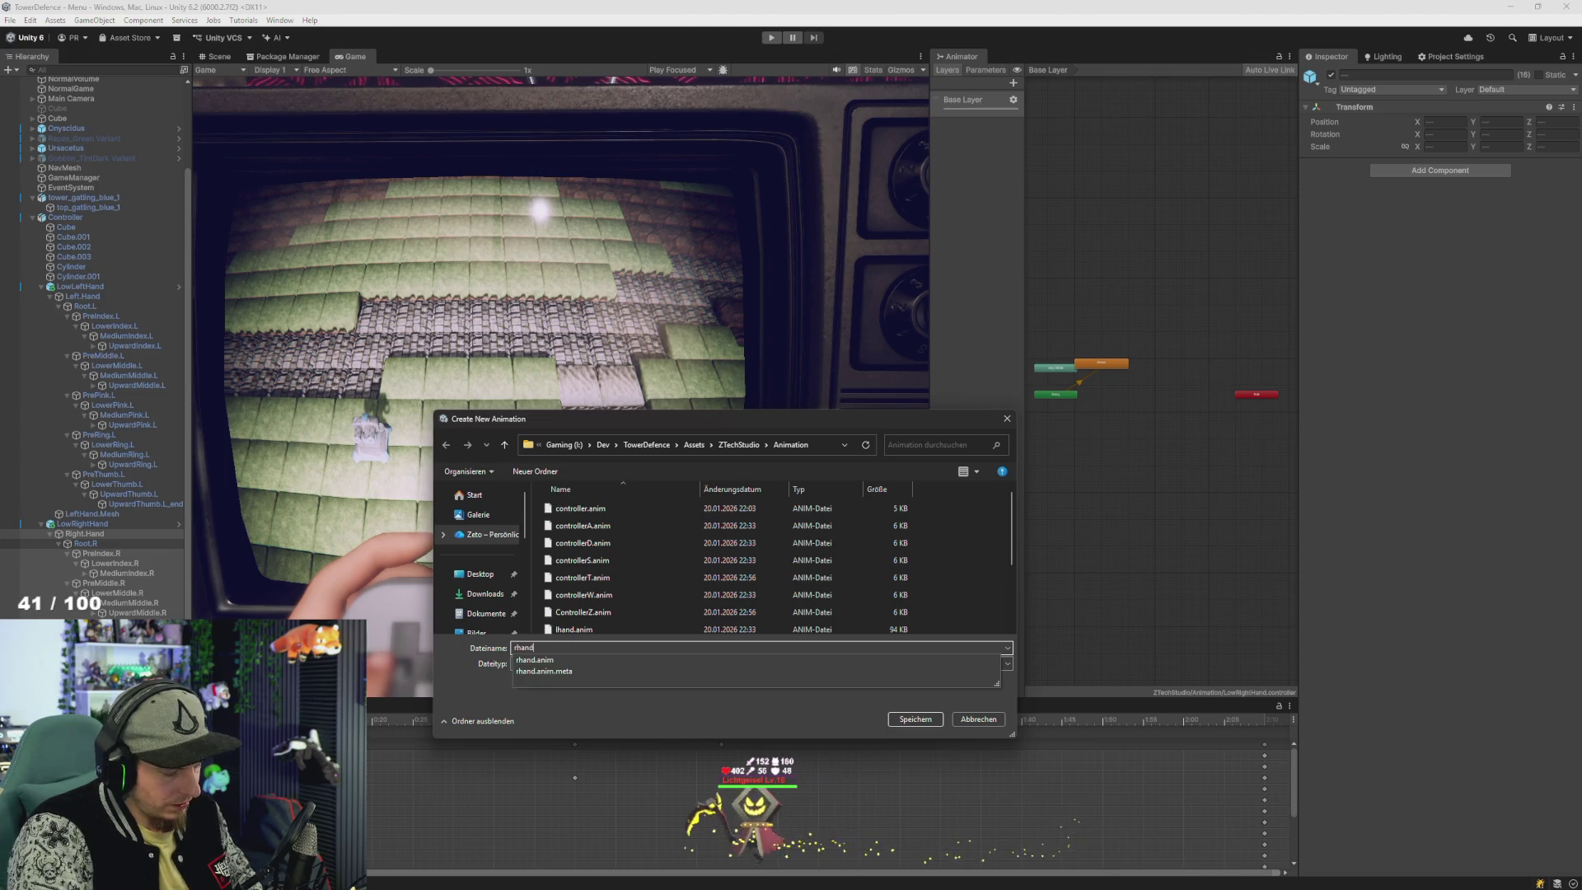
type("Z")
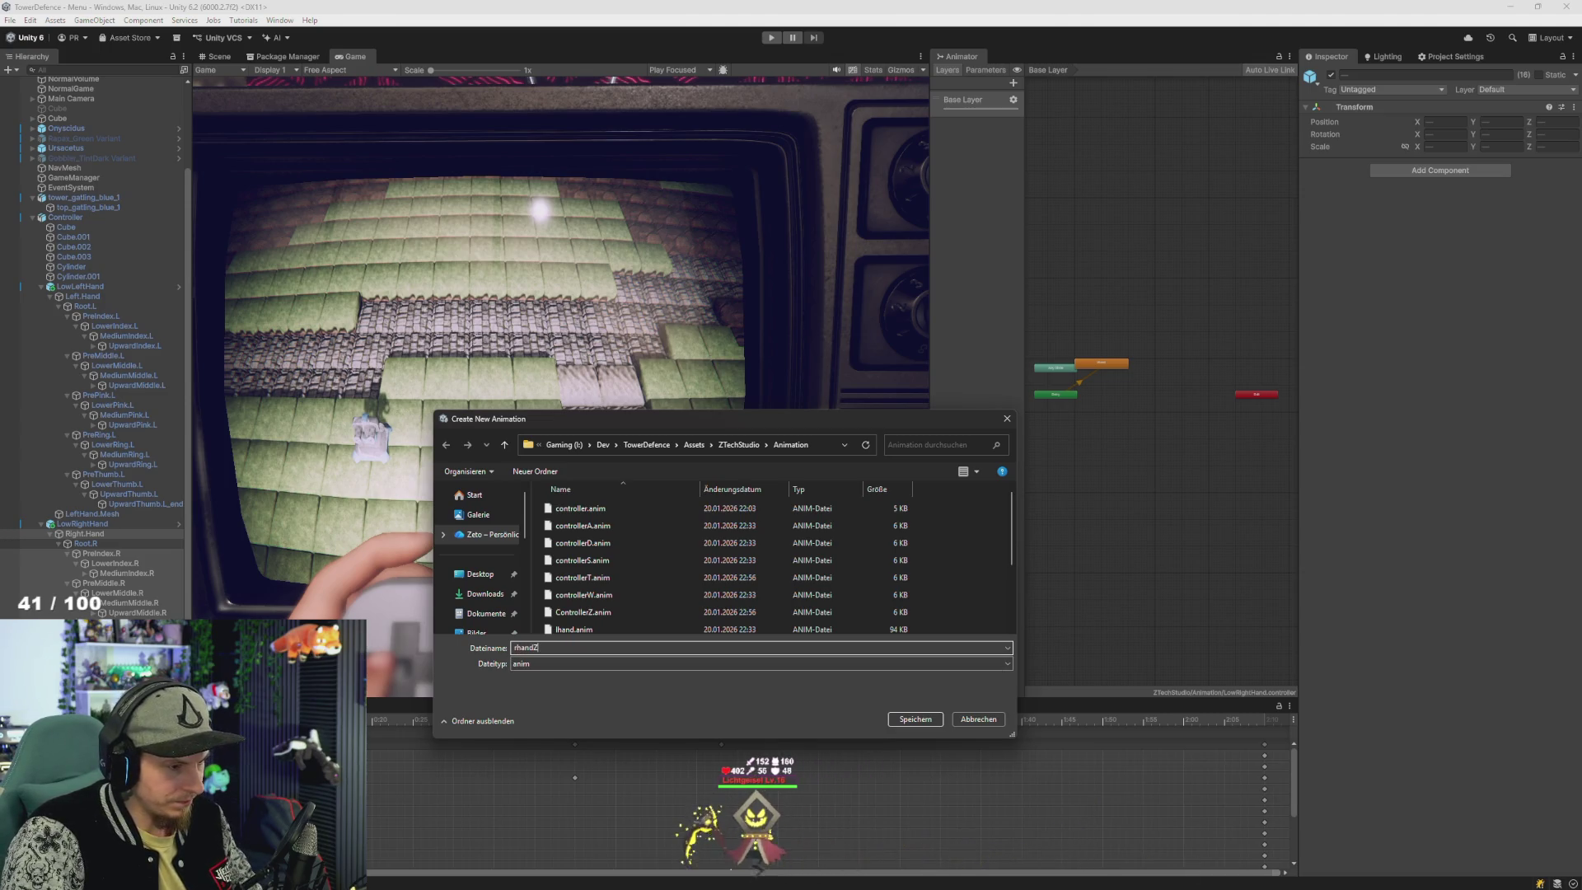
key("Return")
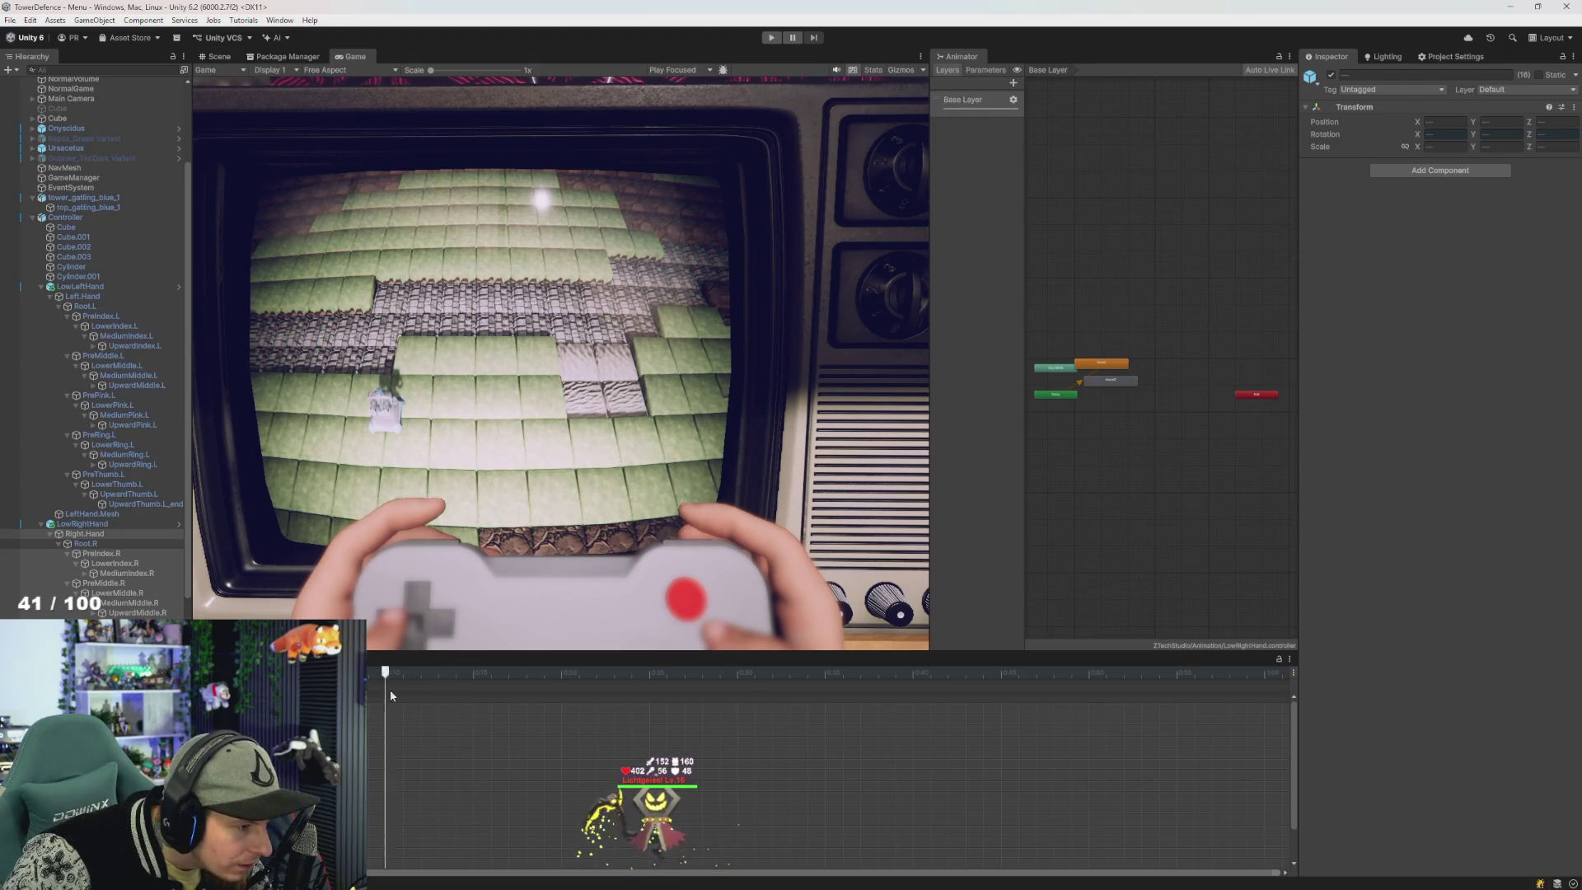
- Preview the clip, dock the Animator tab beside Scene and Game, and work in the Scene view
left_click(420, 676)
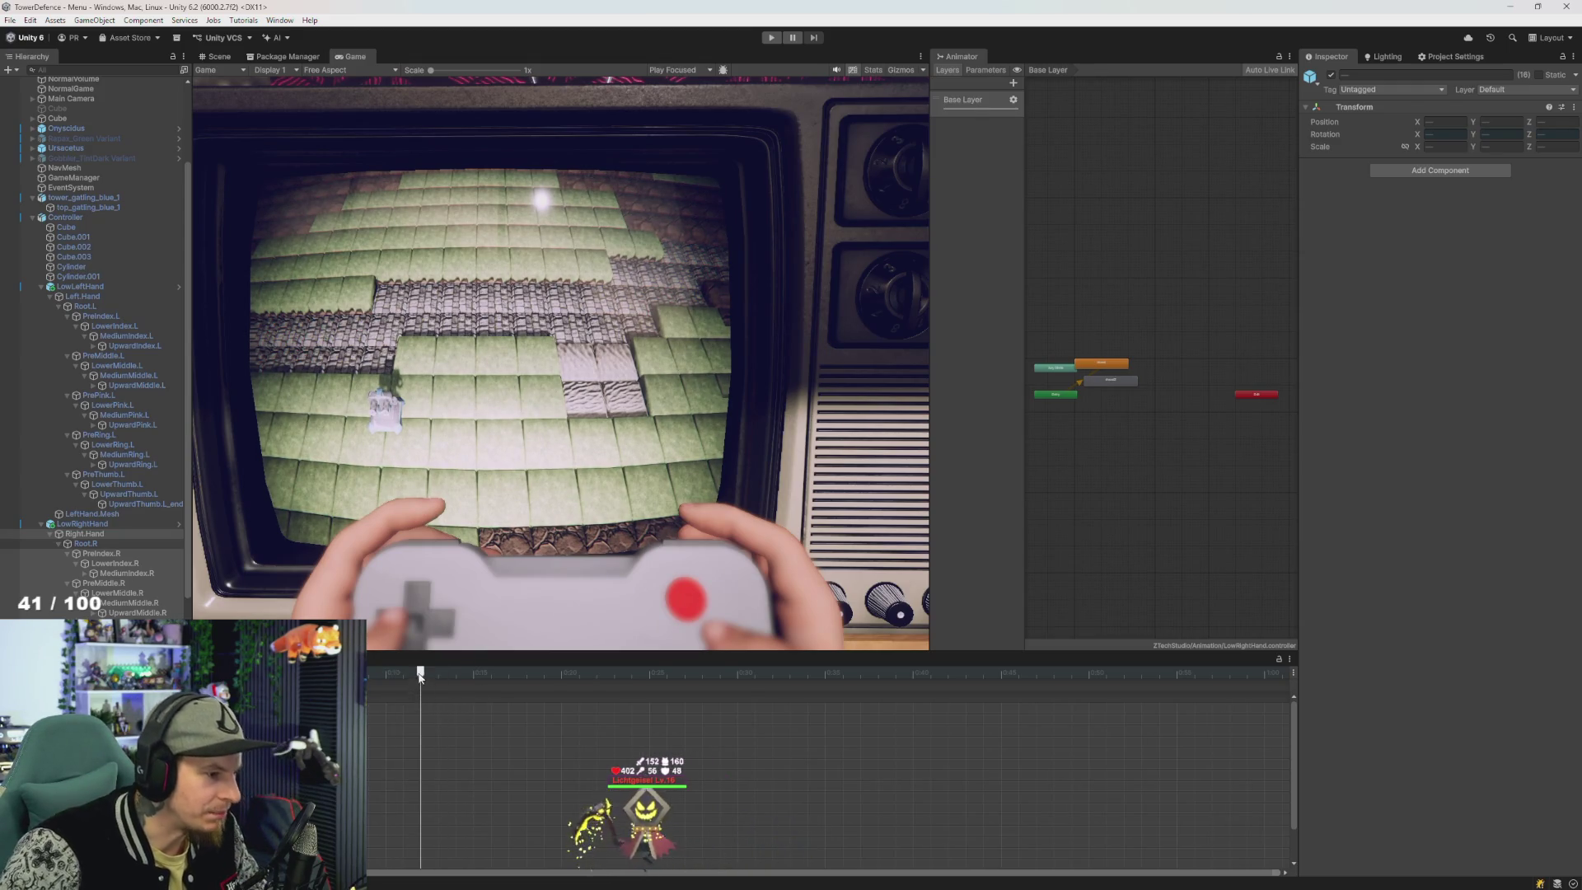
mouse_move(420, 675)
left_mouse_down()
mouse_move(443, 677)
mouse_move(422, 677)
left_mouse_up()
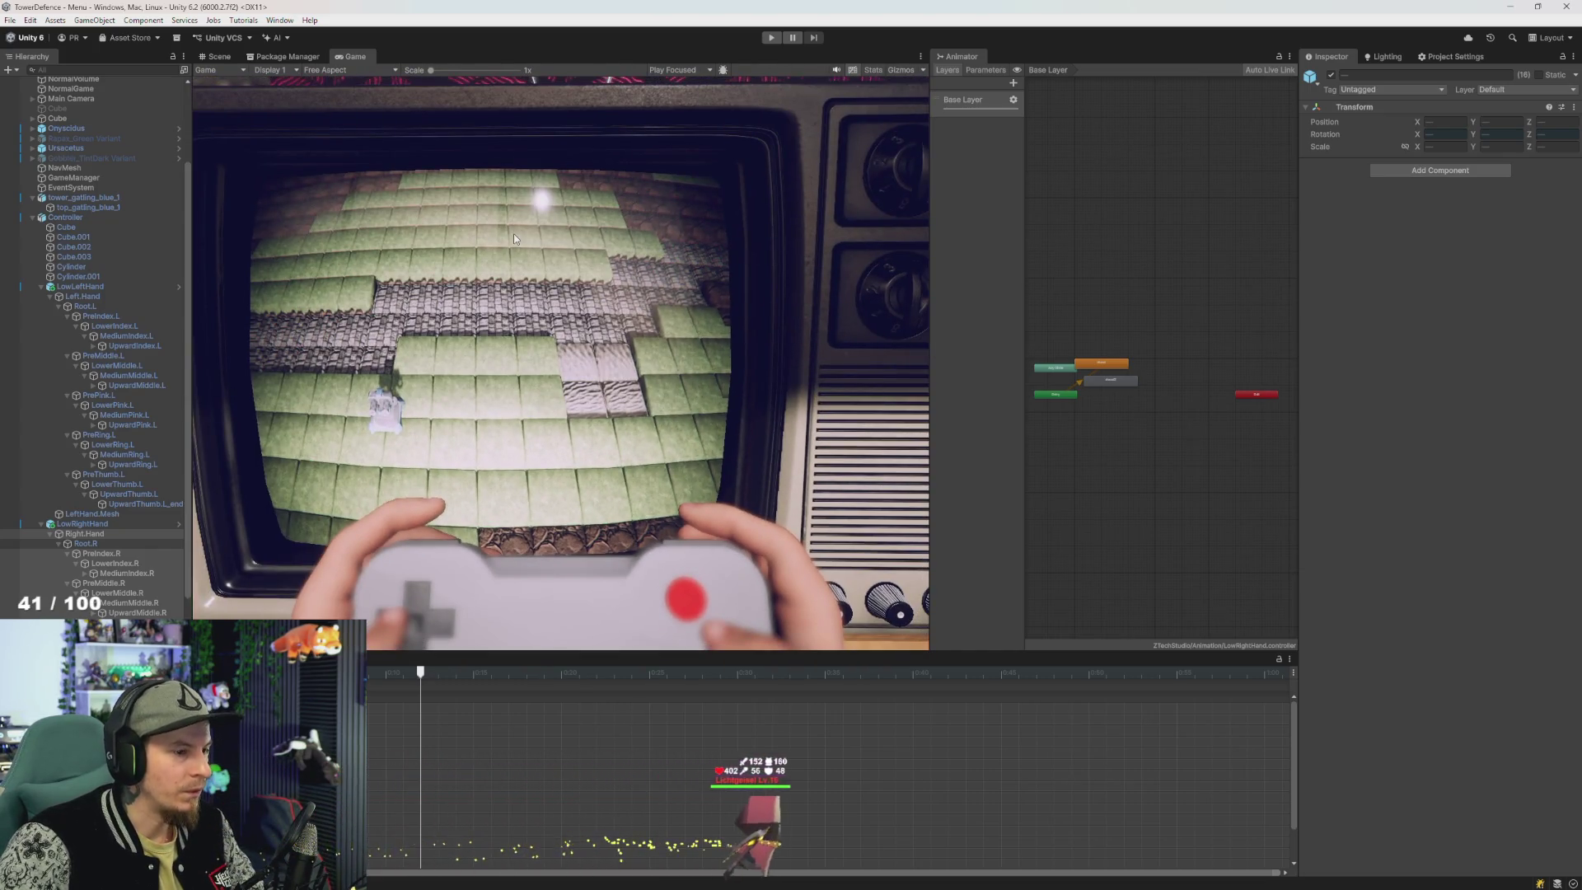
scroll(512, 233, "up", 5)
scroll(669, 327, "down", 5)
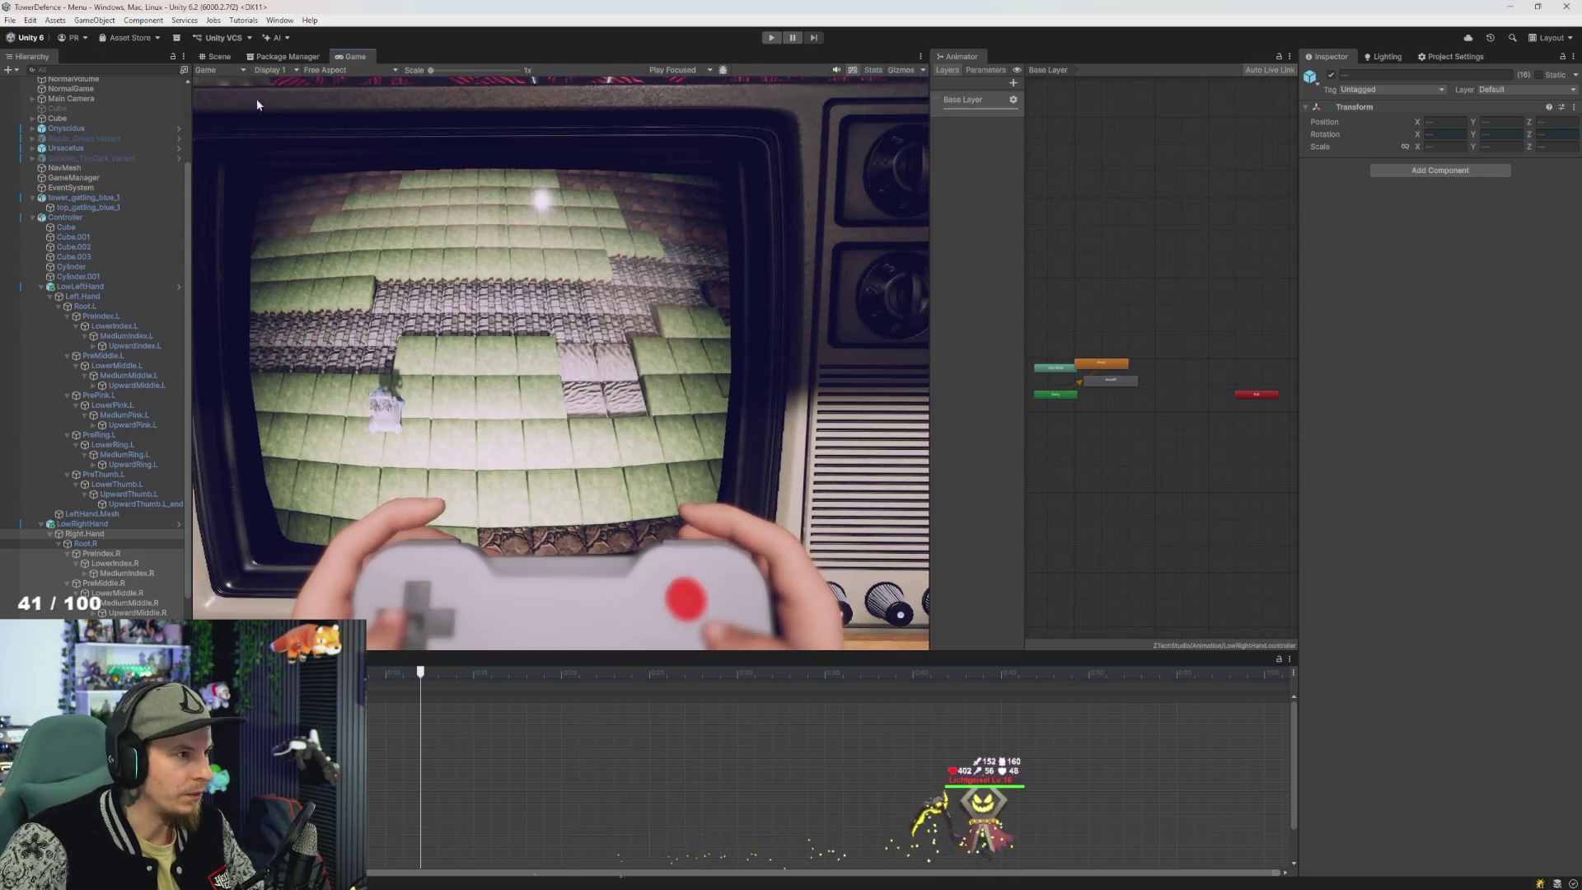
left_click(219, 56)
left_click_drag(834, 379, 682, 367)
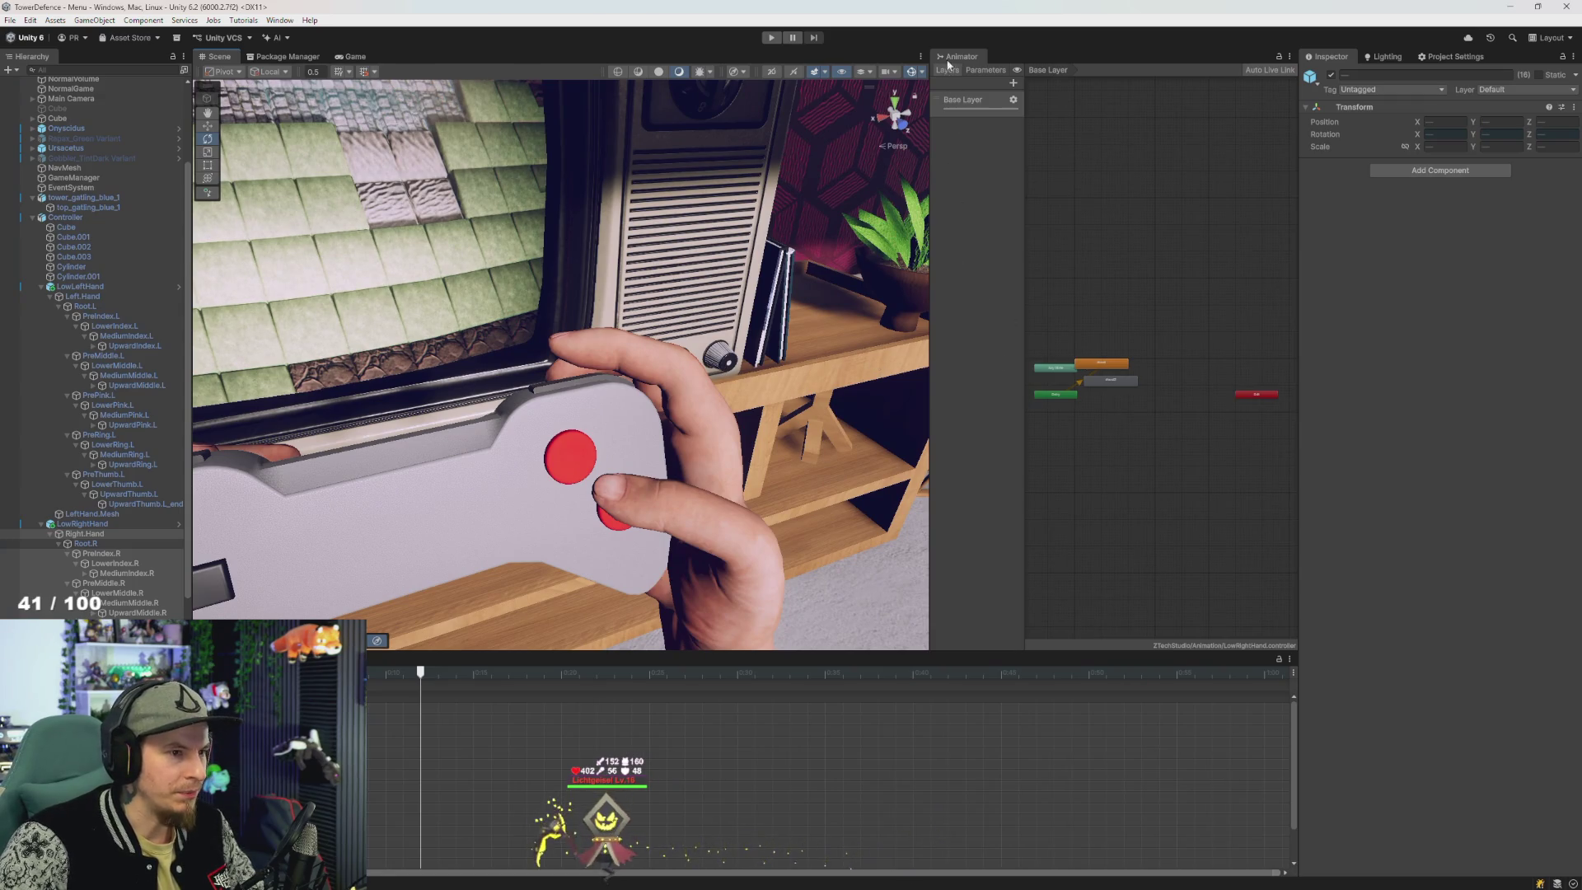
left_click_drag(947, 58, 445, 59)
left_click(219, 56)
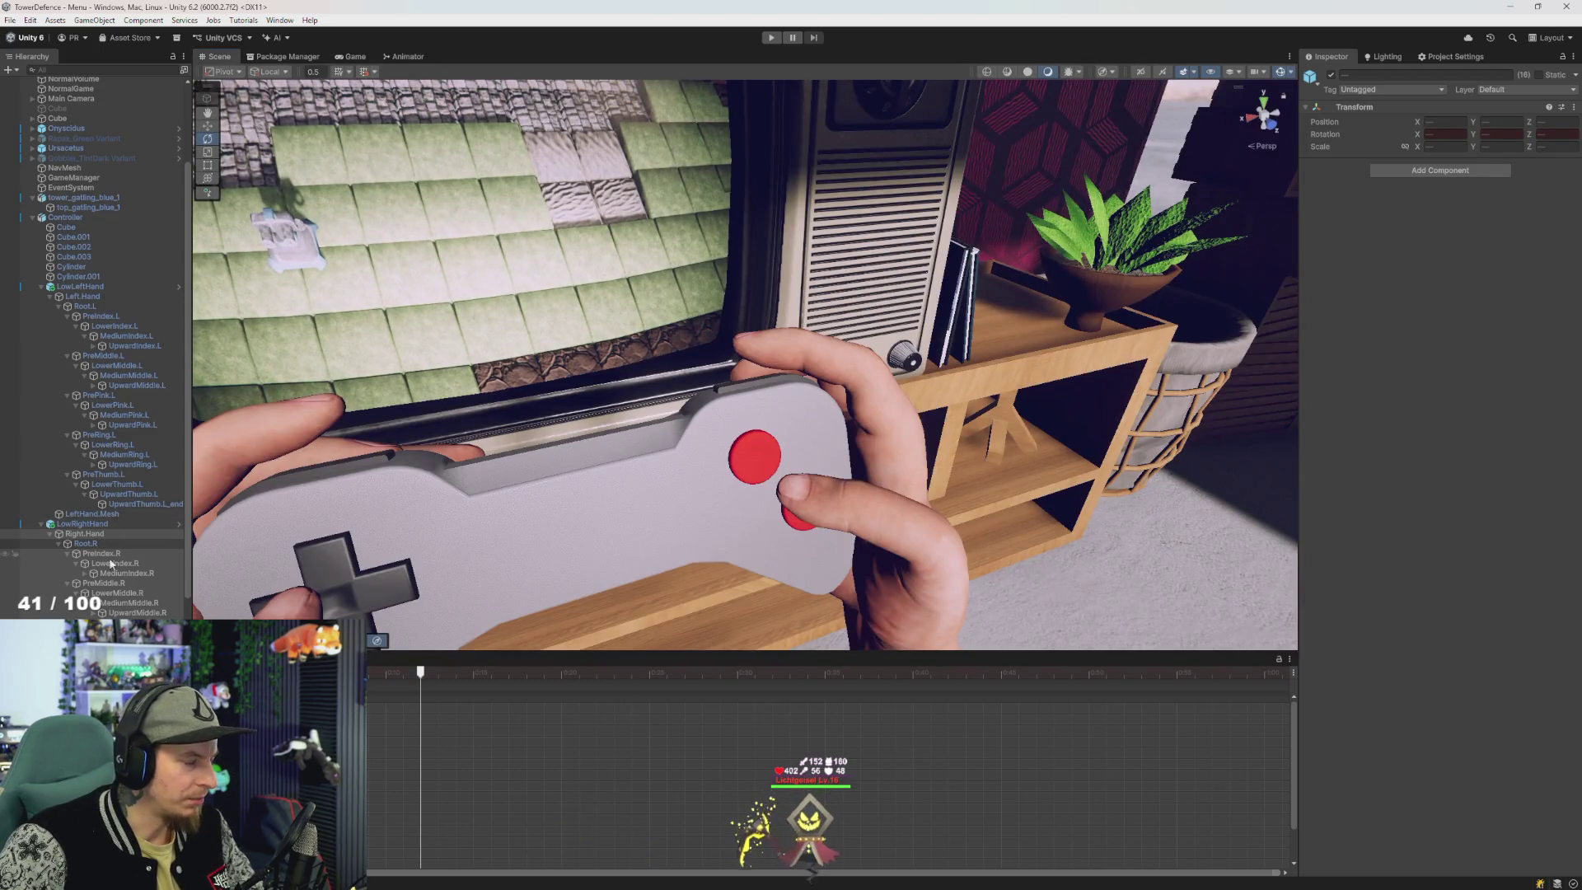
scroll(115, 560, "down", 3)
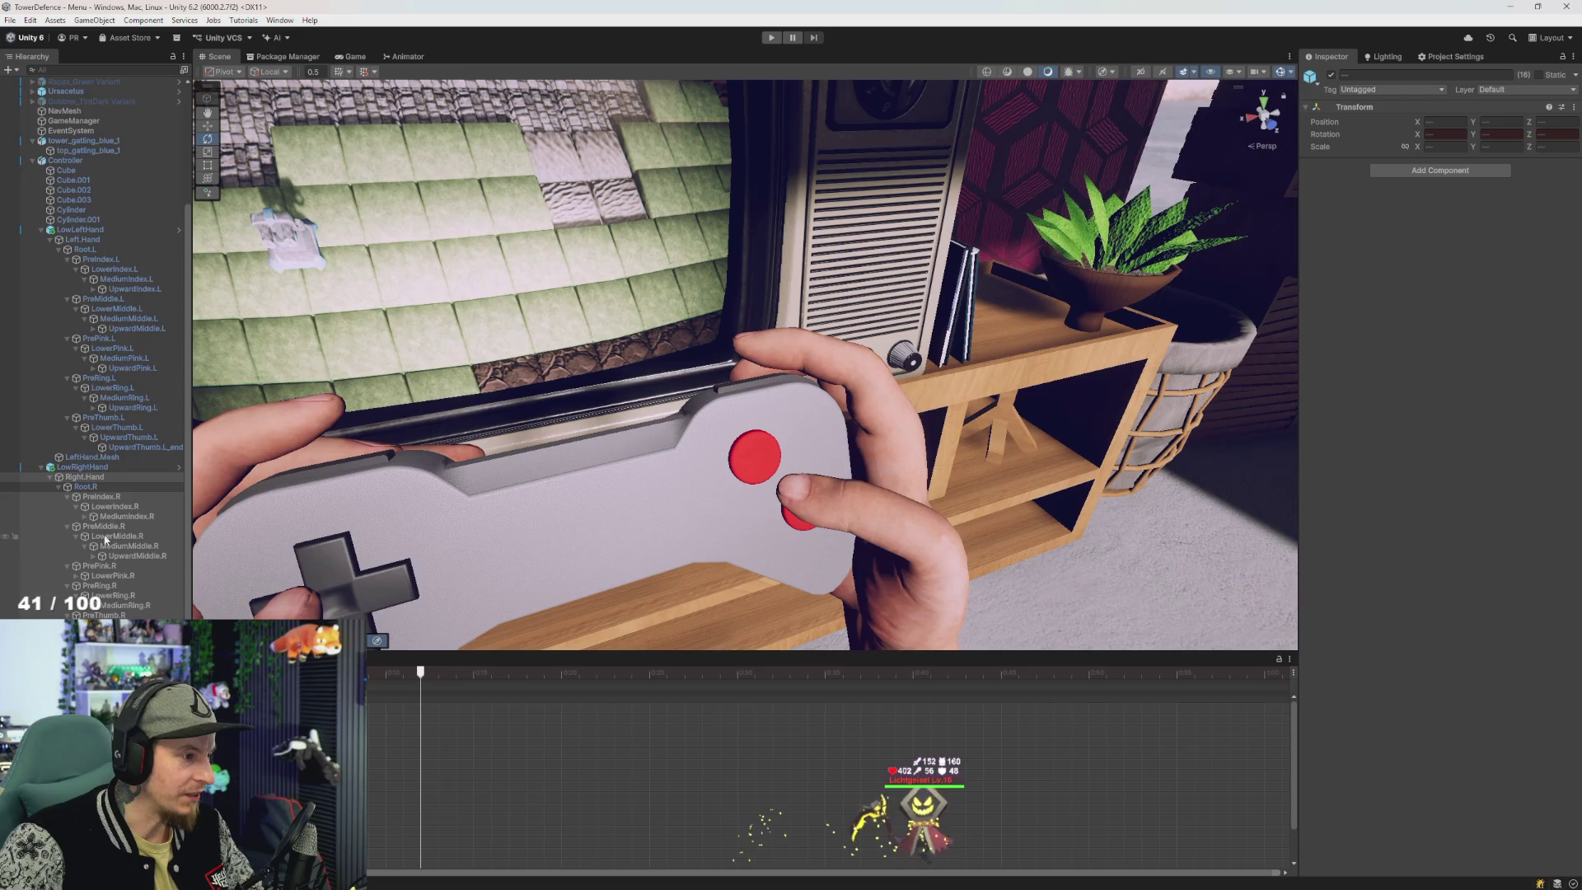
- Tilt PreIndex.R slightly about Z and bend LowerIndex.R to Z 21.747 with the Rotate gizmo
left_click(102, 497)
mouse_move(680, 498)
left_mouse_down()
mouse_move(830, 480)
mouse_move(814, 484)
left_mouse_up()
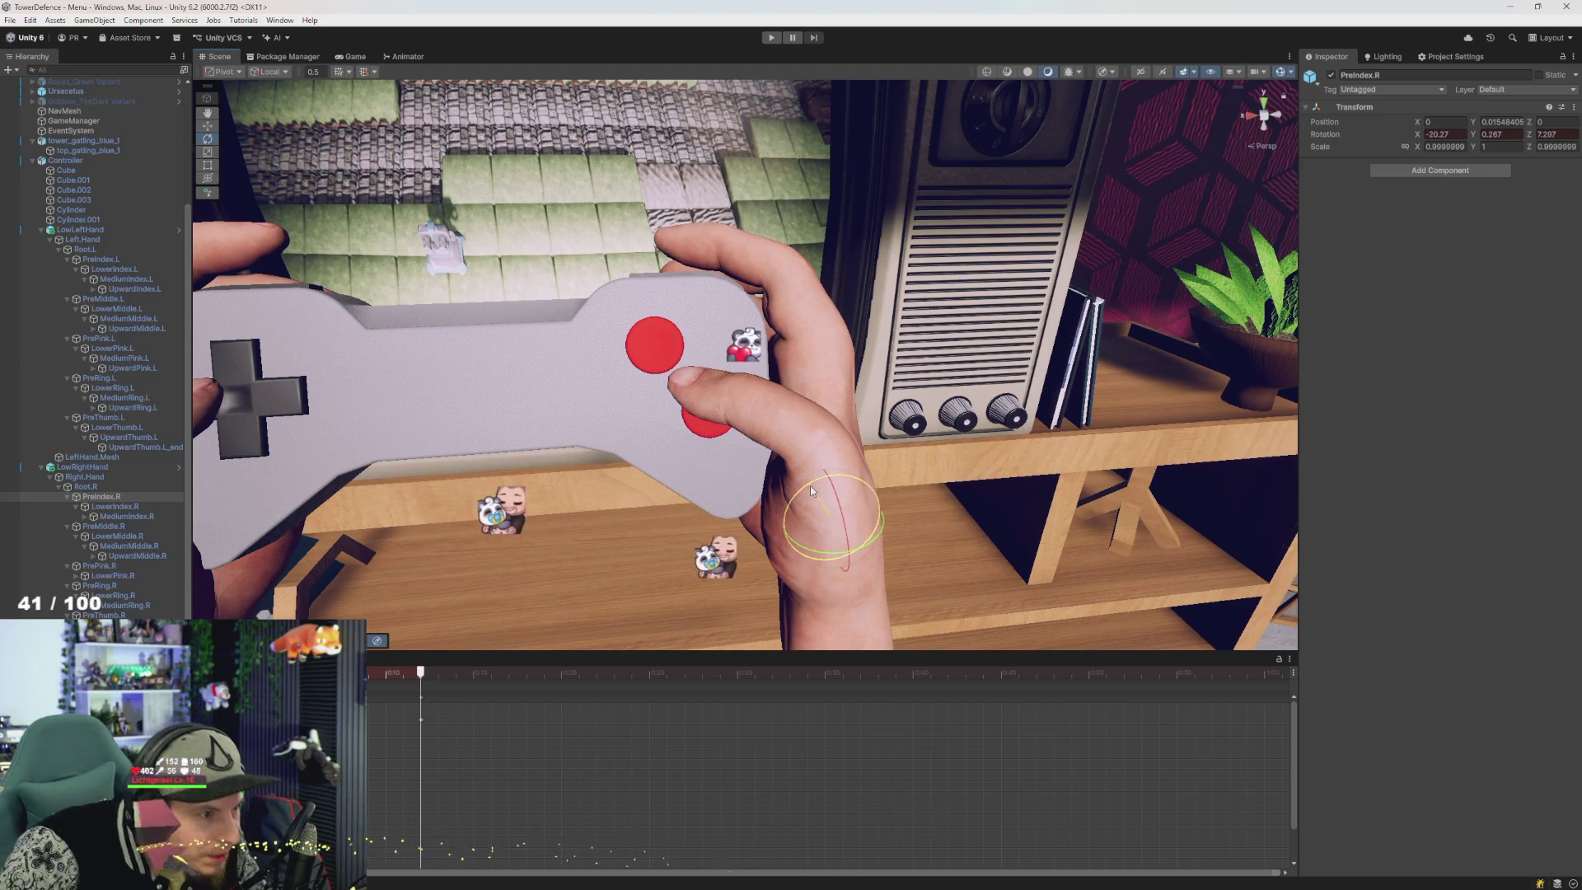
left_click_drag(809, 486, 812, 493)
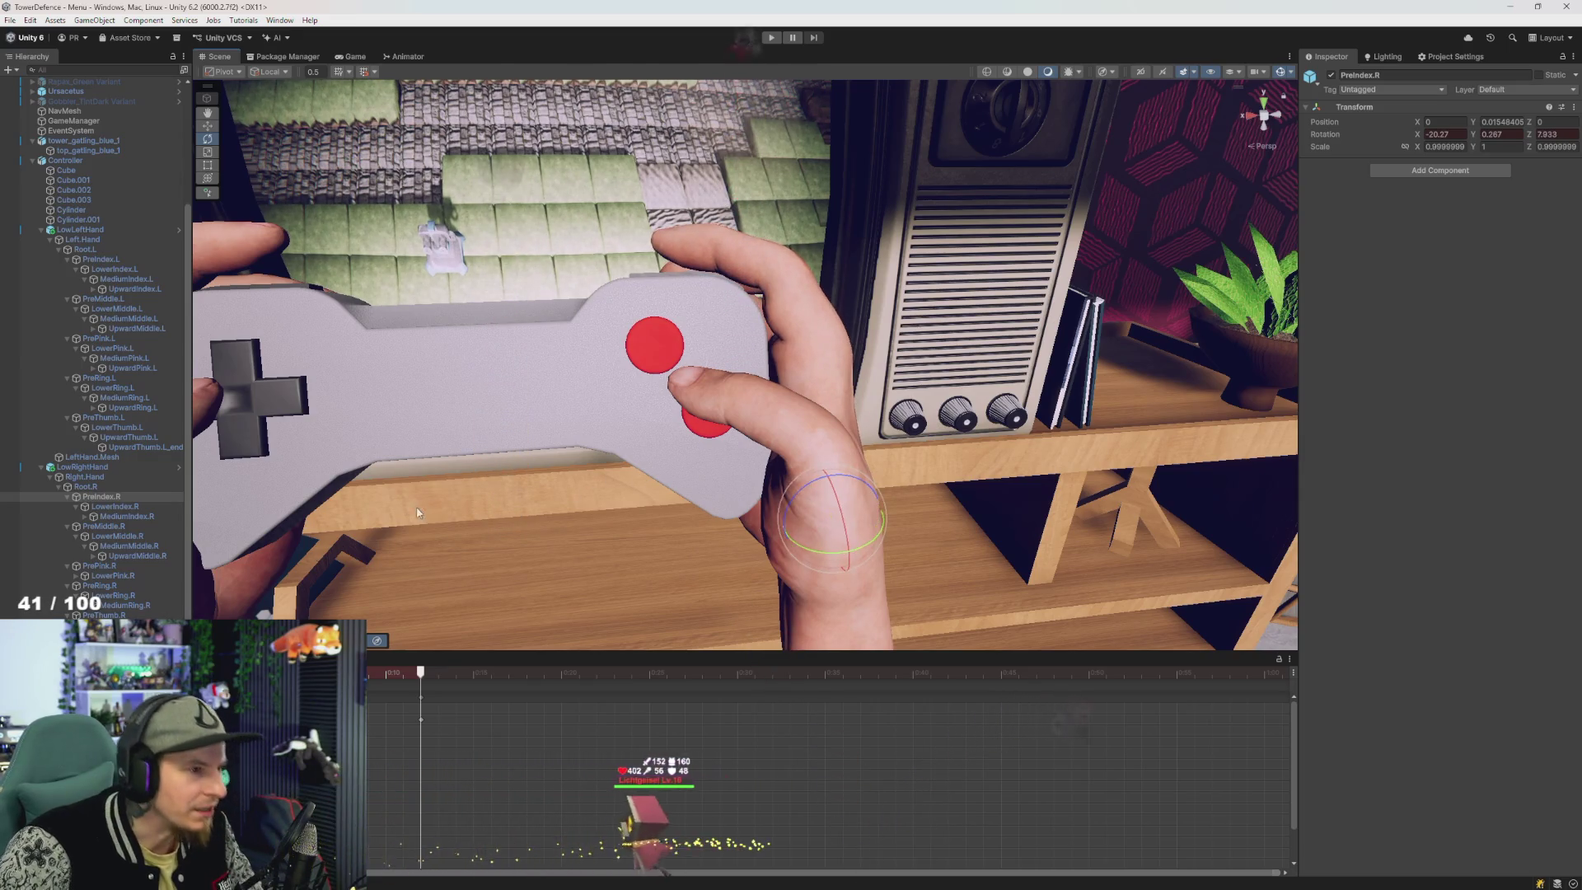
scroll(486, 448, "up", 6)
mouse_move(507, 442)
left_mouse_down()
mouse_move(449, 529)
mouse_move(529, 574)
mouse_move(399, 523)
mouse_move(247, 345)
left_mouse_up()
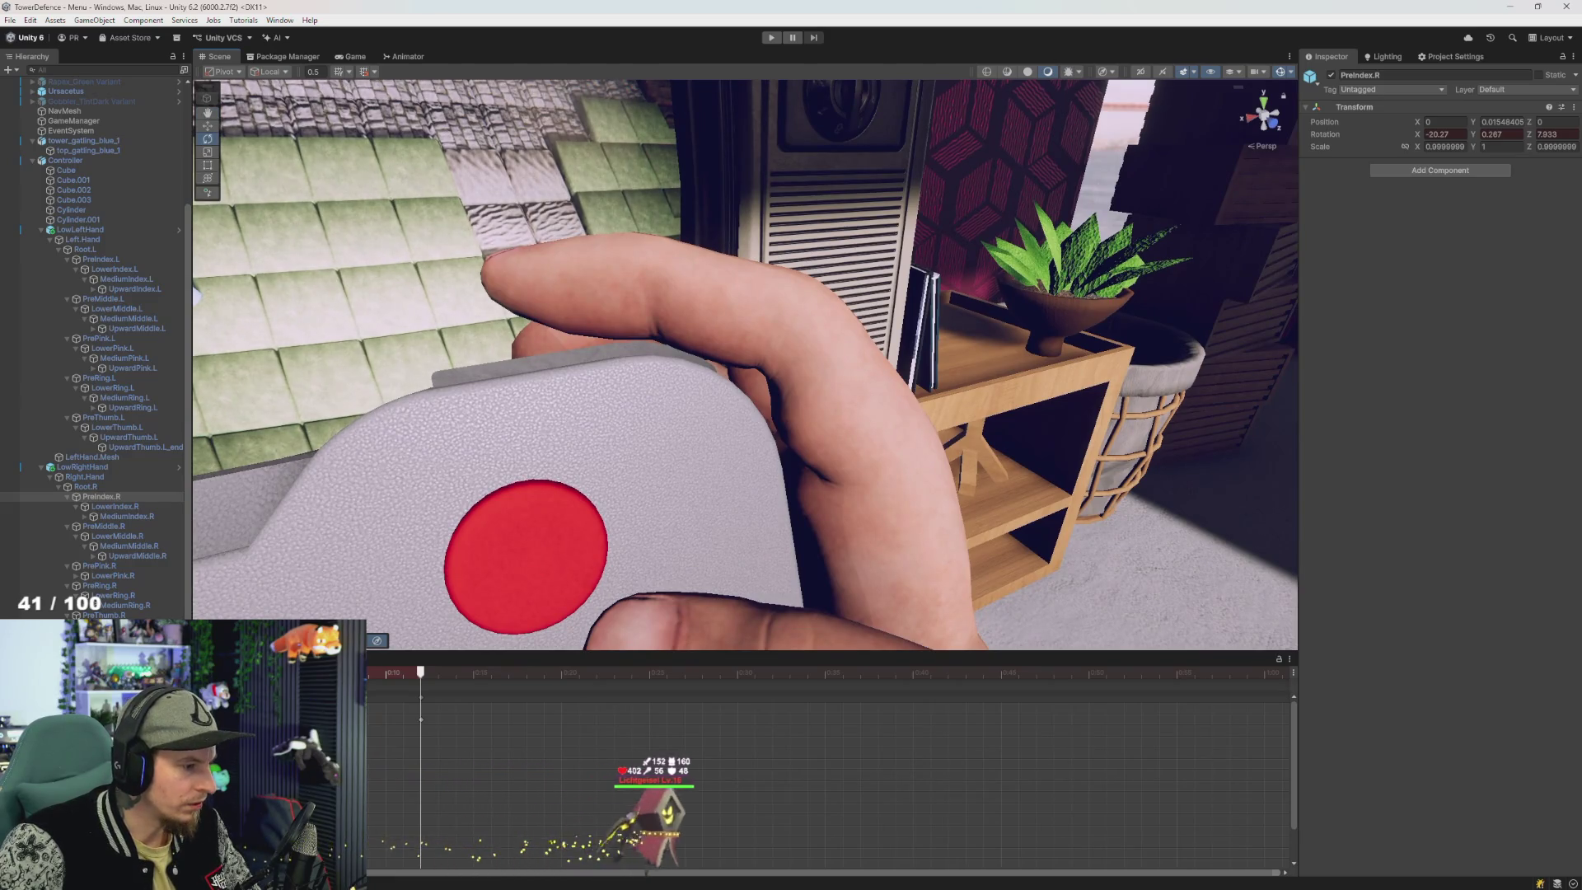
left_click(847, 476)
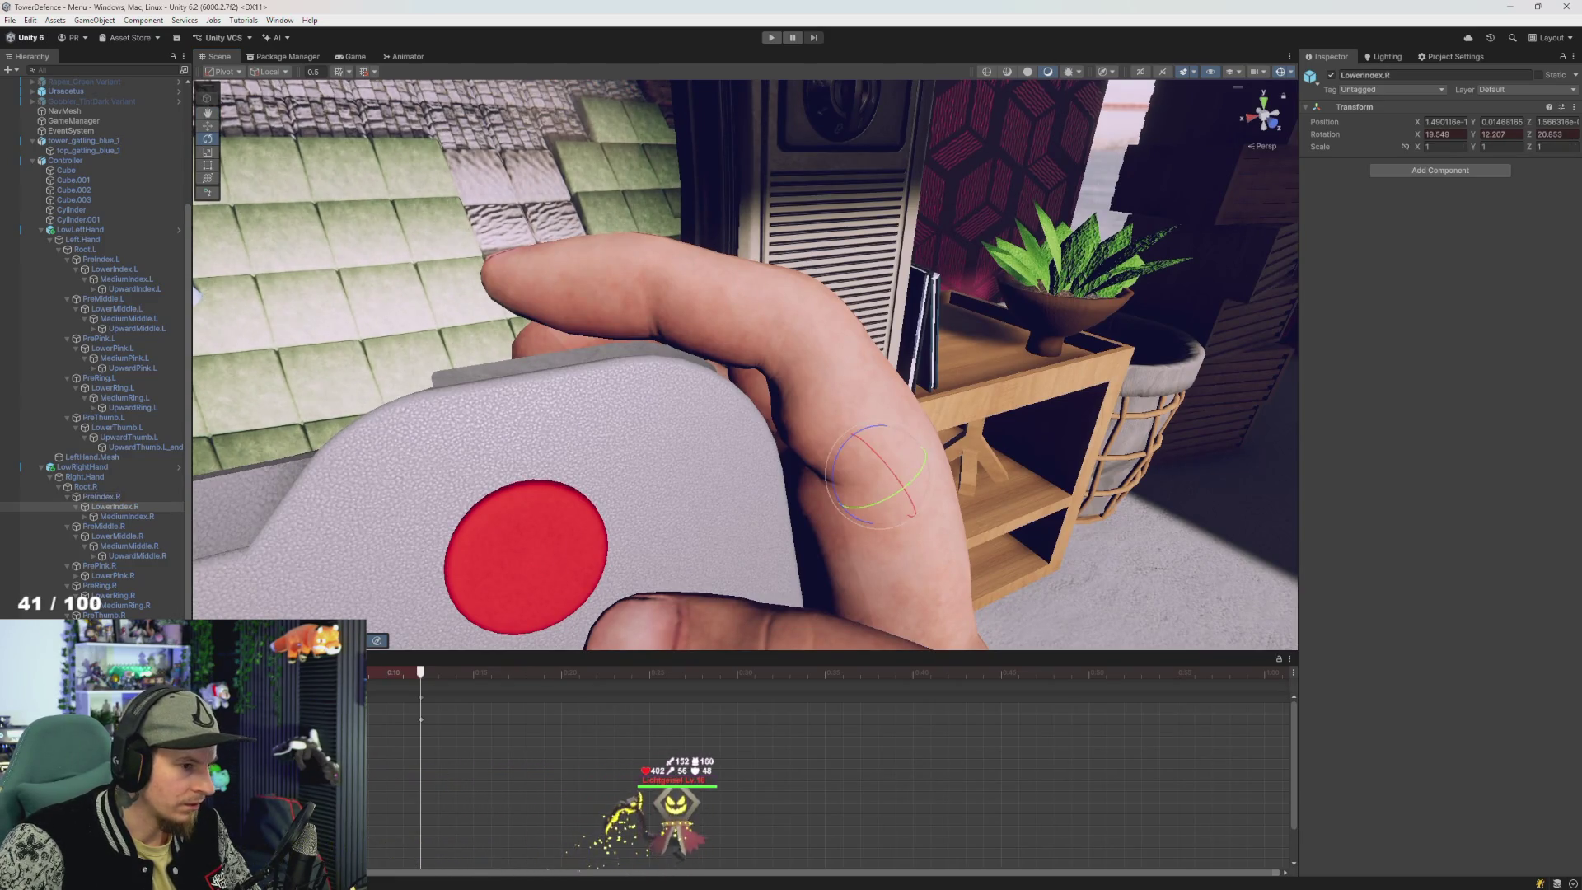
mouse_move(846, 476)
left_mouse_down()
mouse_move(711, 564)
mouse_move(731, 552)
left_mouse_up()
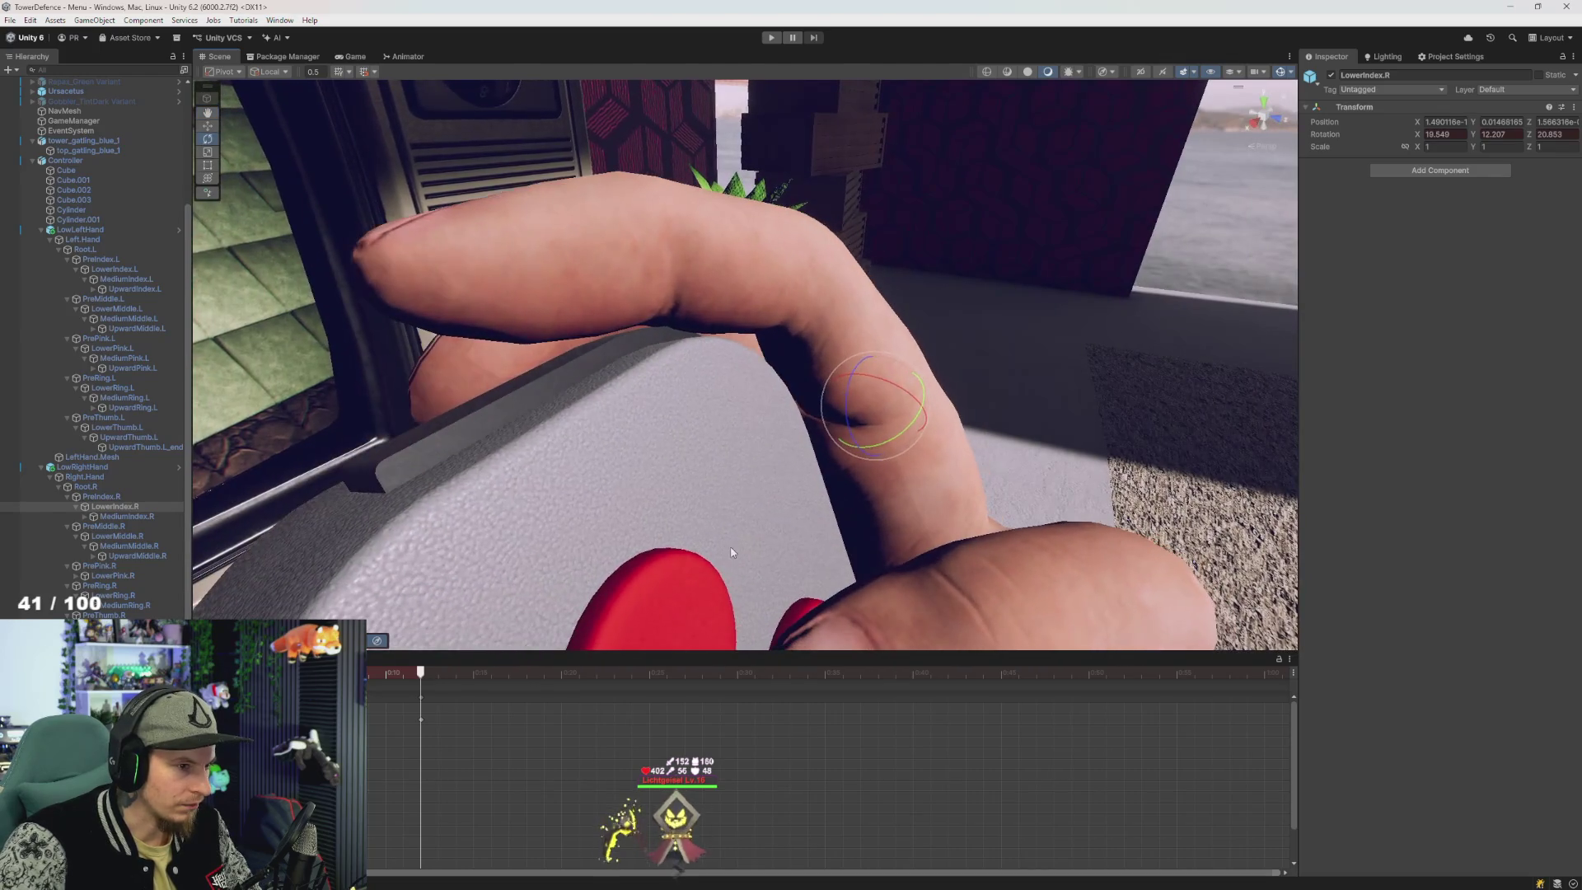
left_click_drag(853, 407, 854, 409)
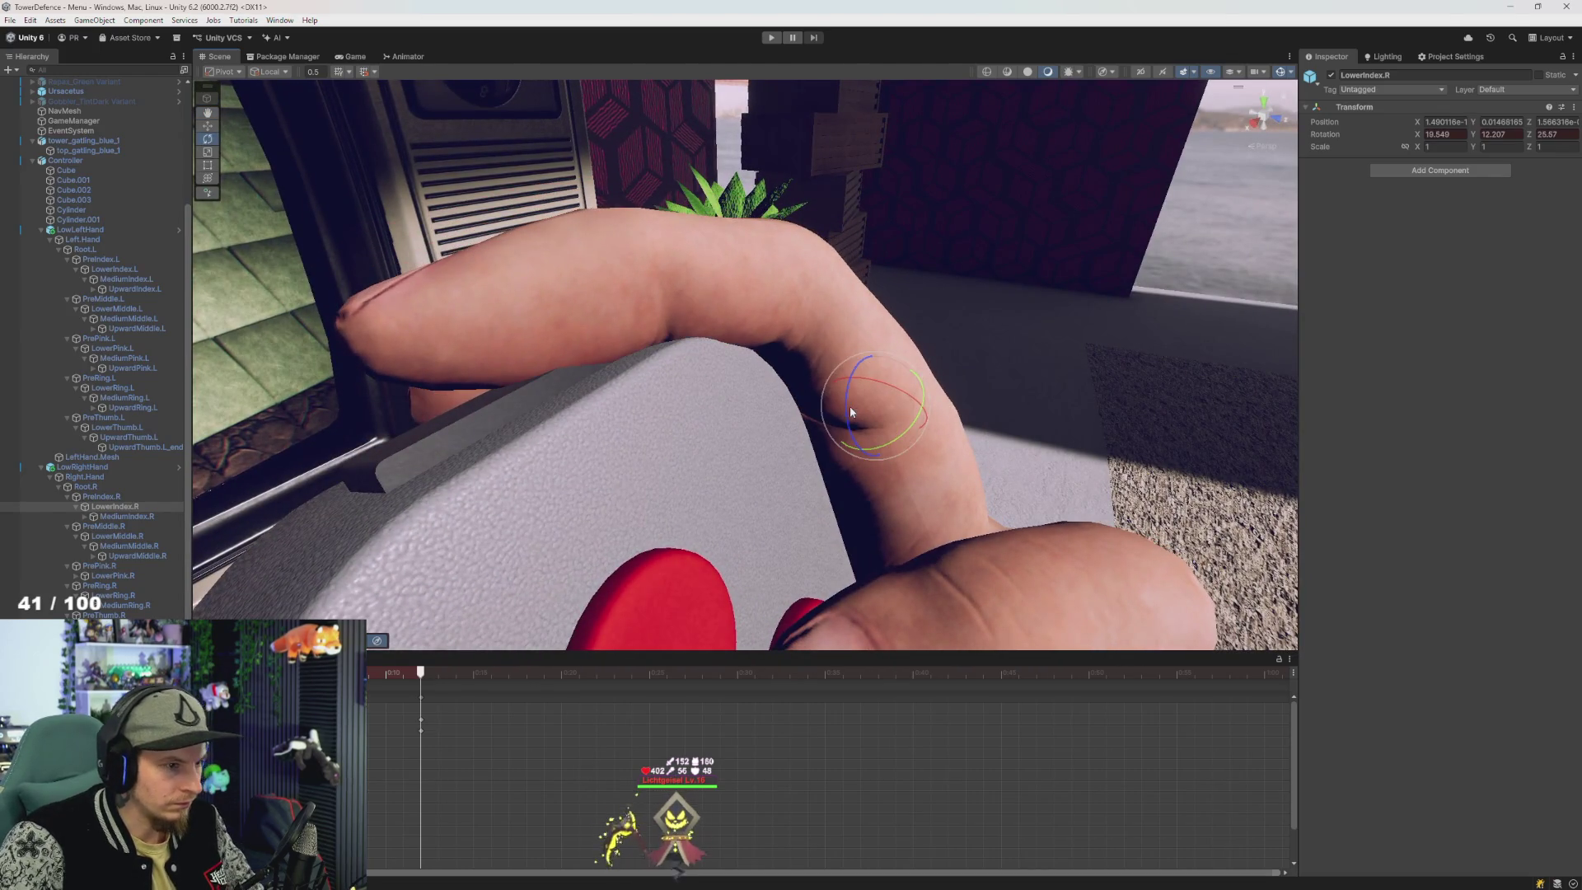
key("ctrl+z")
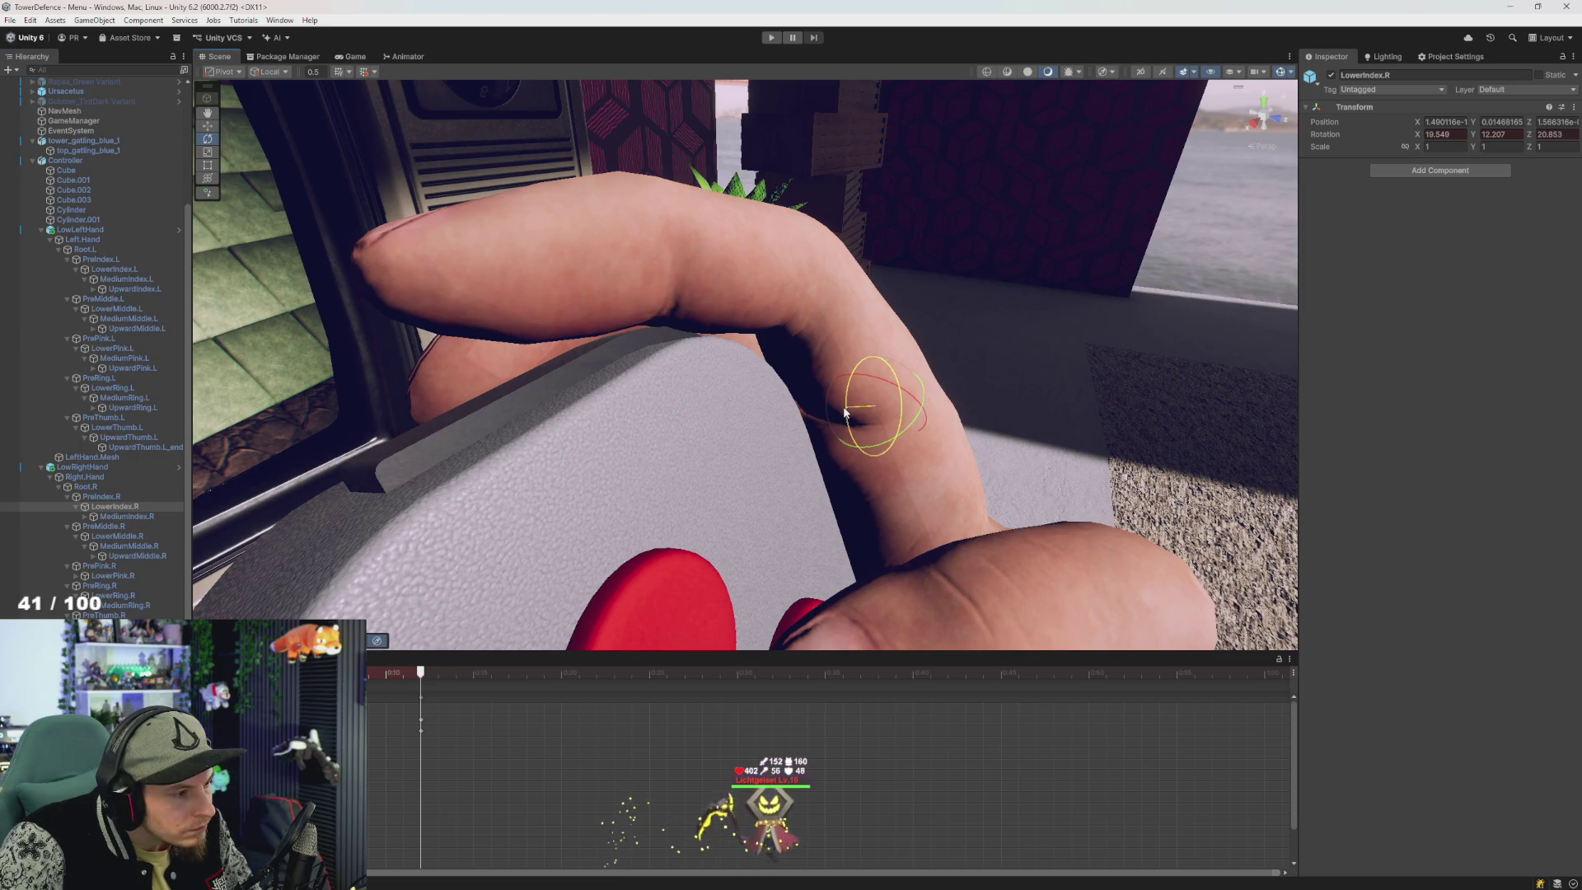
left_click_drag(844, 412, 845, 413)
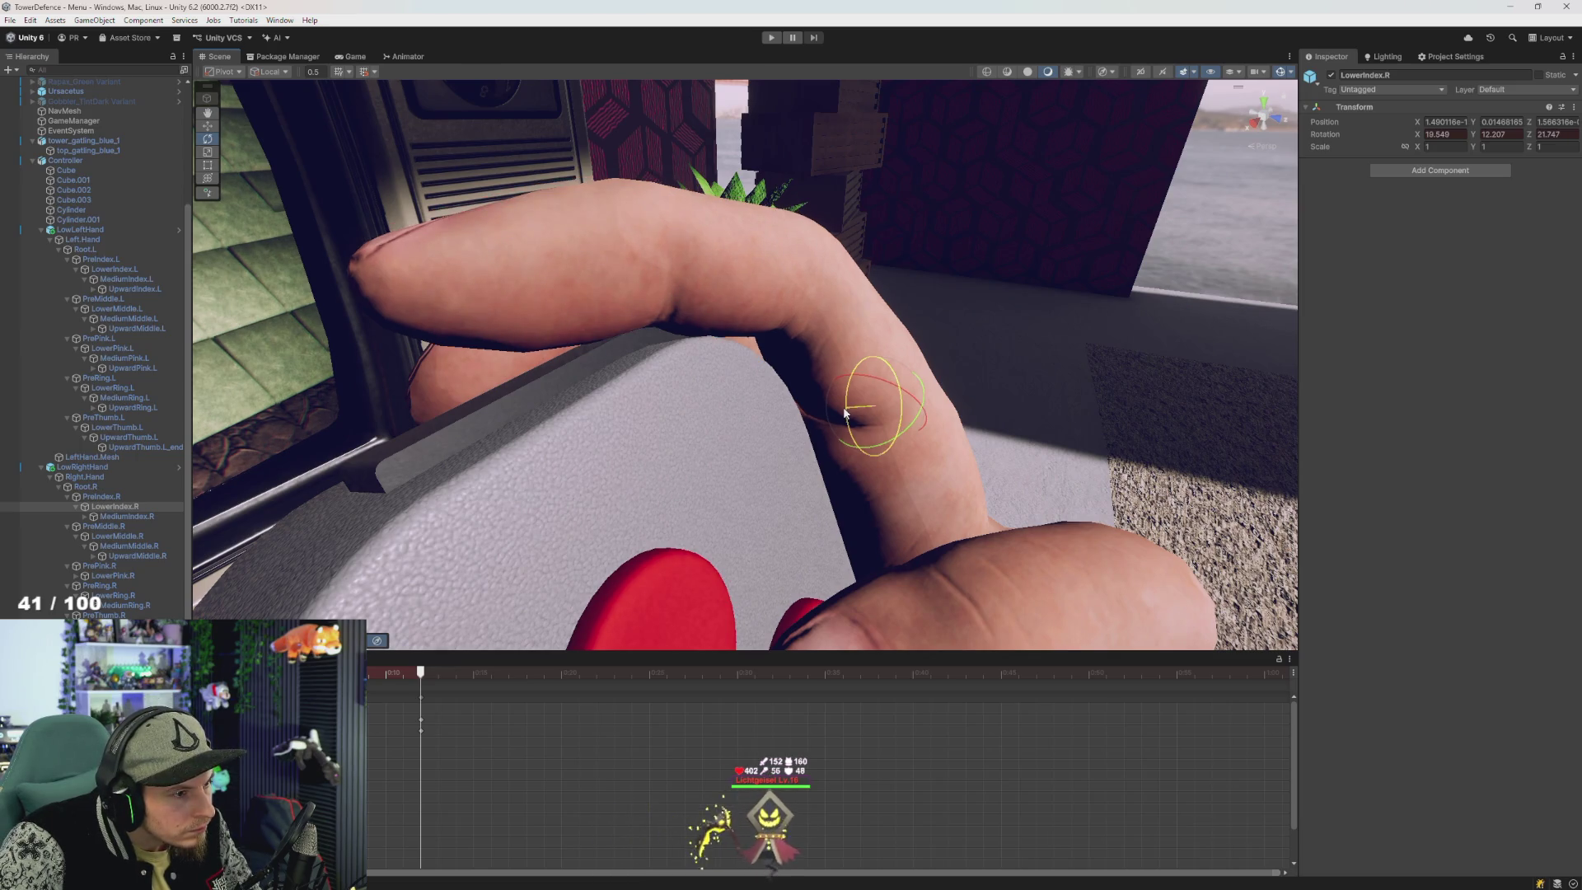
- Bend MediumIndex.R further toward the button and check the finger pose from other angles
left_click(126, 516)
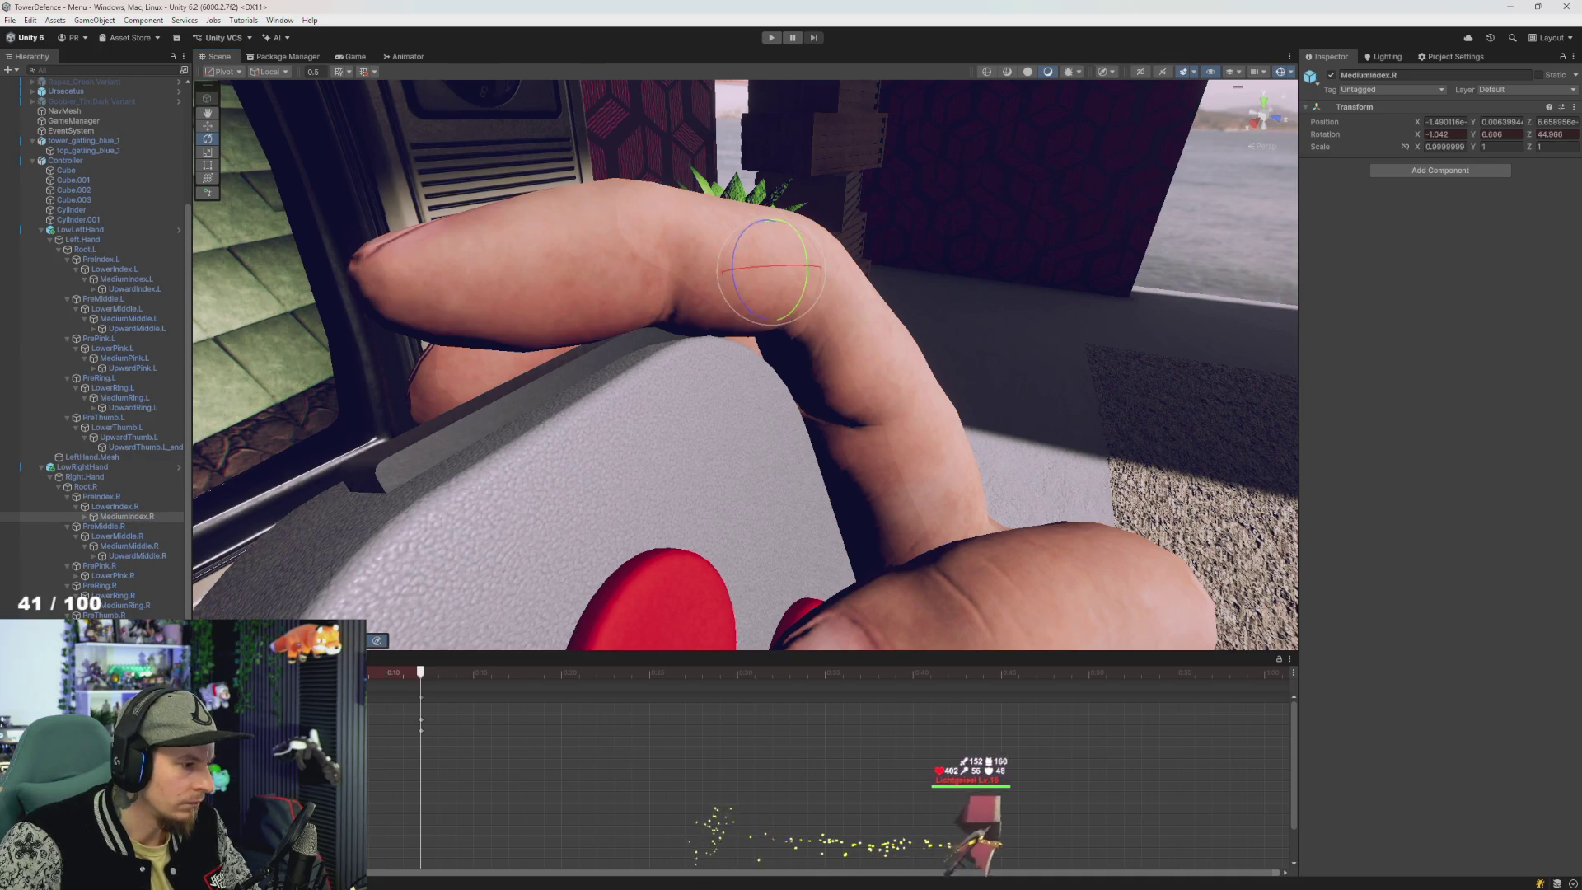
left_click_drag(735, 257, 733, 274)
key("Up")
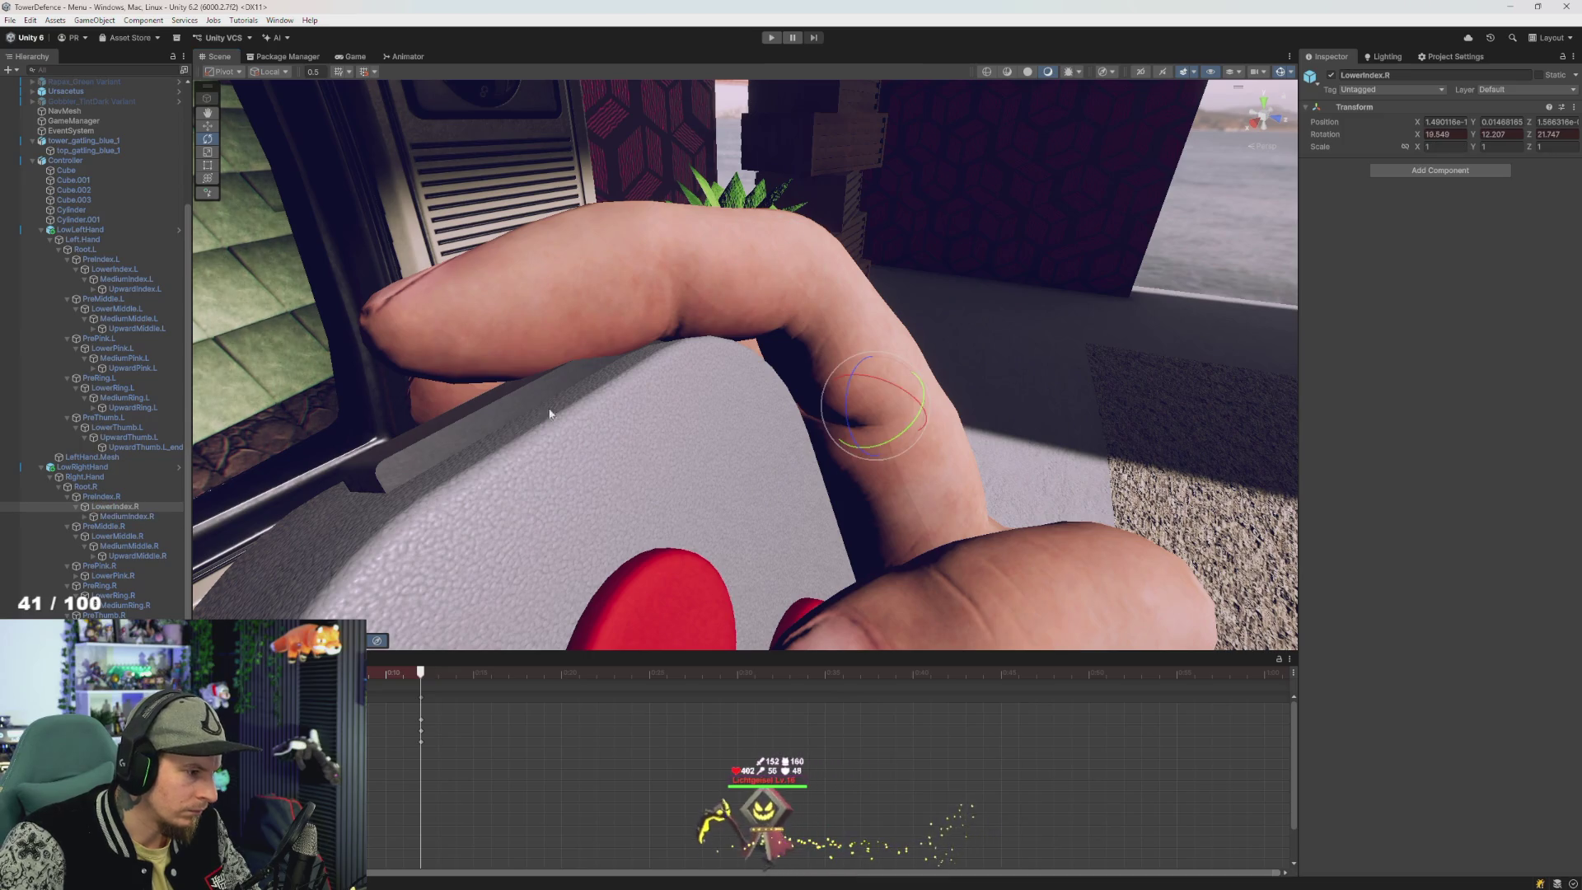
key("Down")
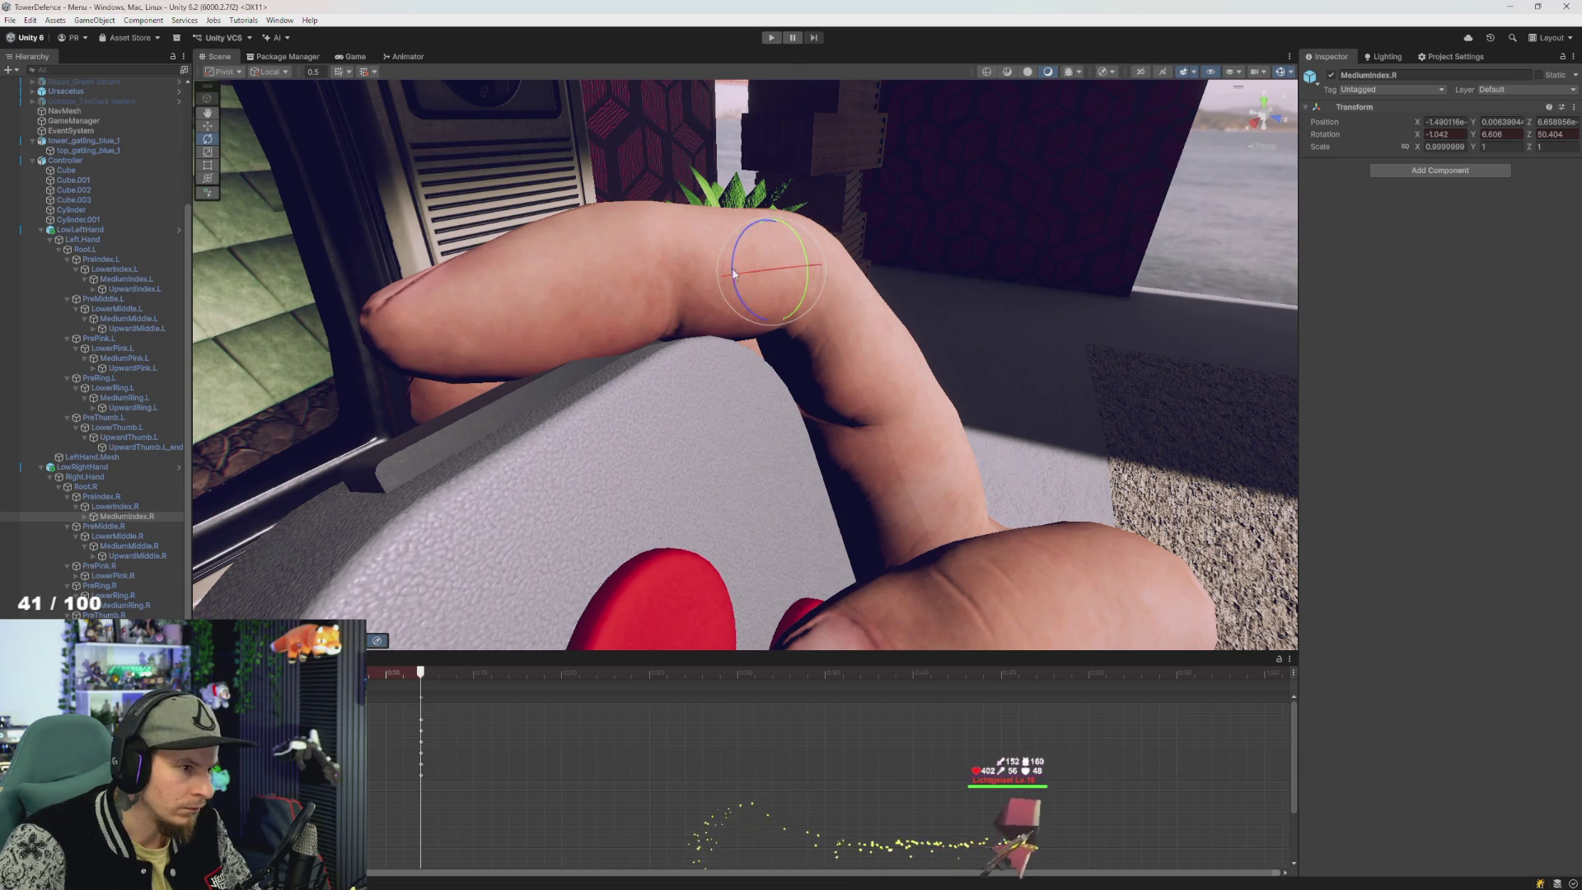
mouse_move(710, 302)
left_mouse_down()
mouse_move(620, 346)
mouse_move(337, 323)
left_mouse_up()
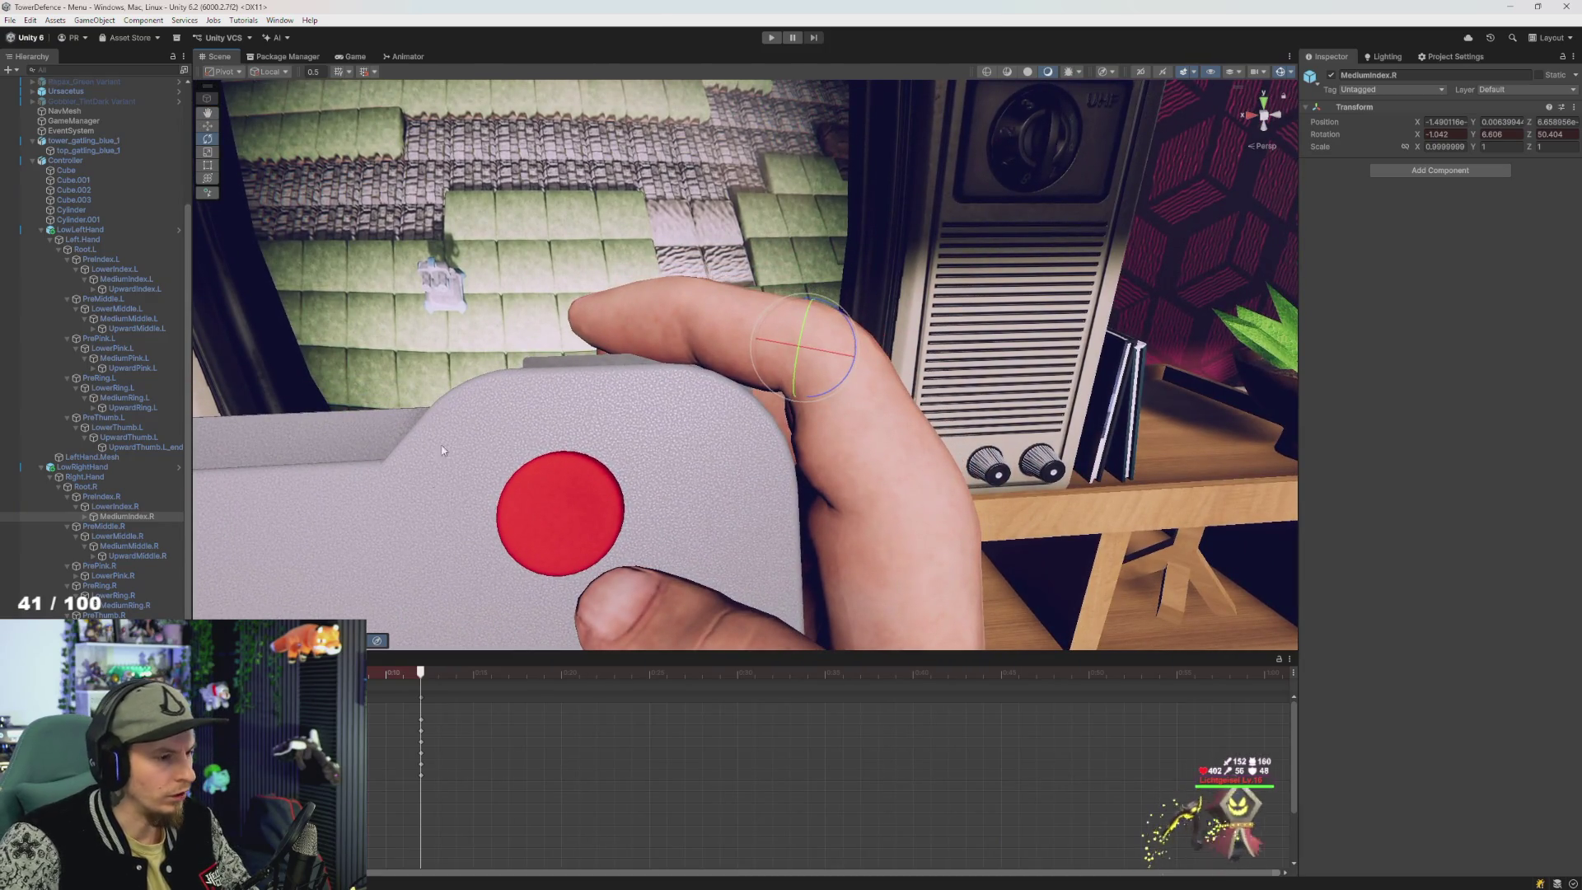
mouse_move(442, 450)
left_mouse_down()
mouse_move(519, 494)
mouse_move(906, 477)
mouse_move(755, 522)
mouse_move(871, 530)
mouse_move(990, 352)
left_mouse_up()
left_click(369, 675)
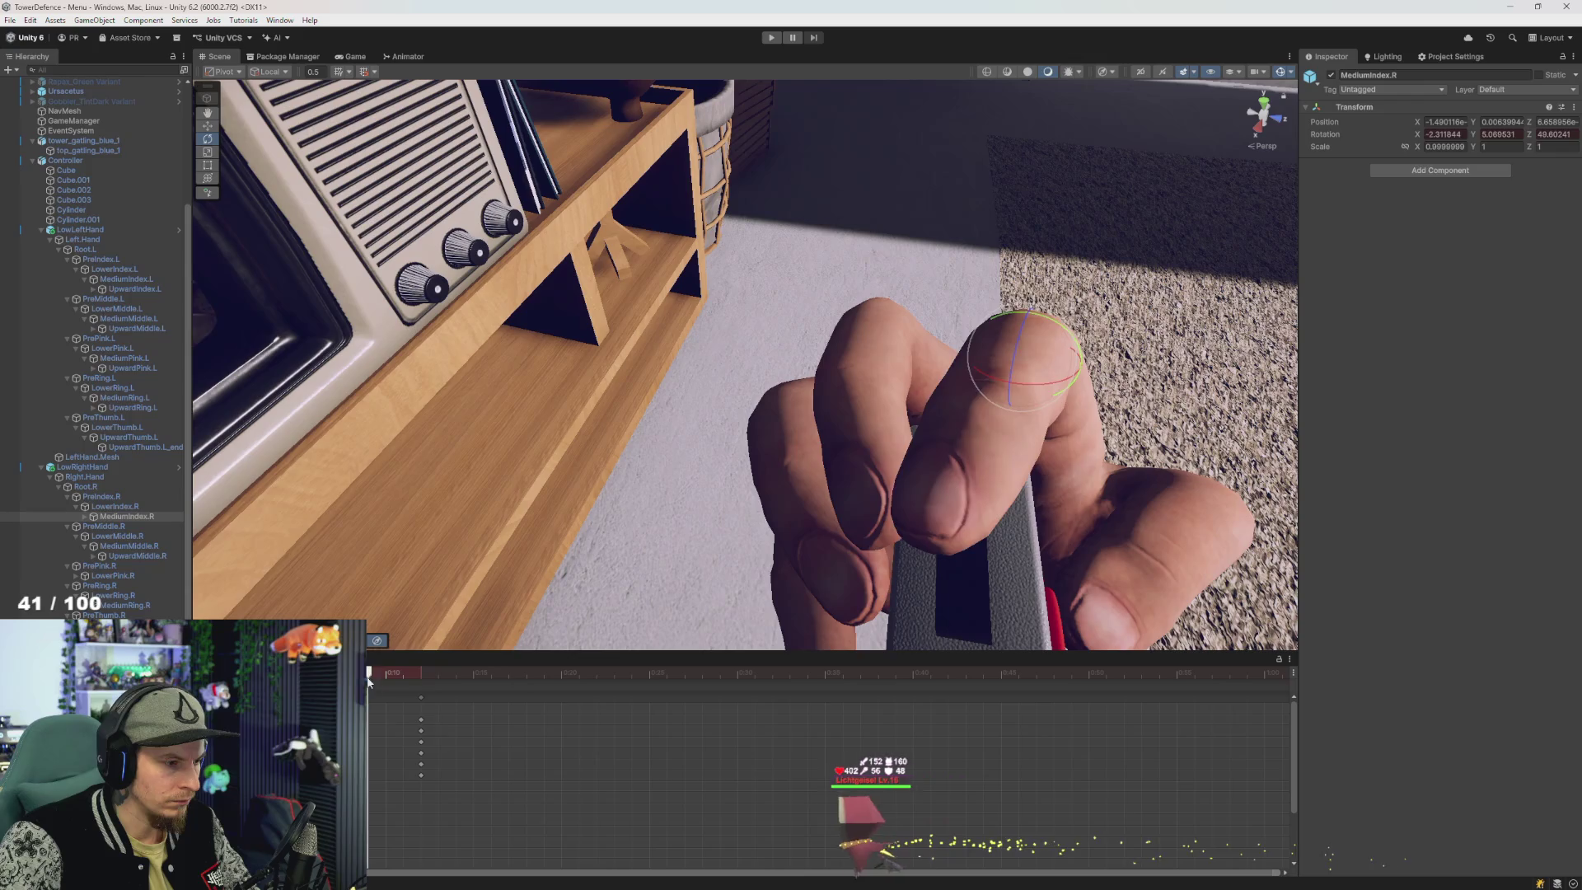
- Scrub the rhandZ clip to check the finger pose, then show LowRightHand's Base Layer graph
mouse_move(369, 680)
left_mouse_down()
mouse_move(486, 699)
mouse_move(403, 675)
left_mouse_up()
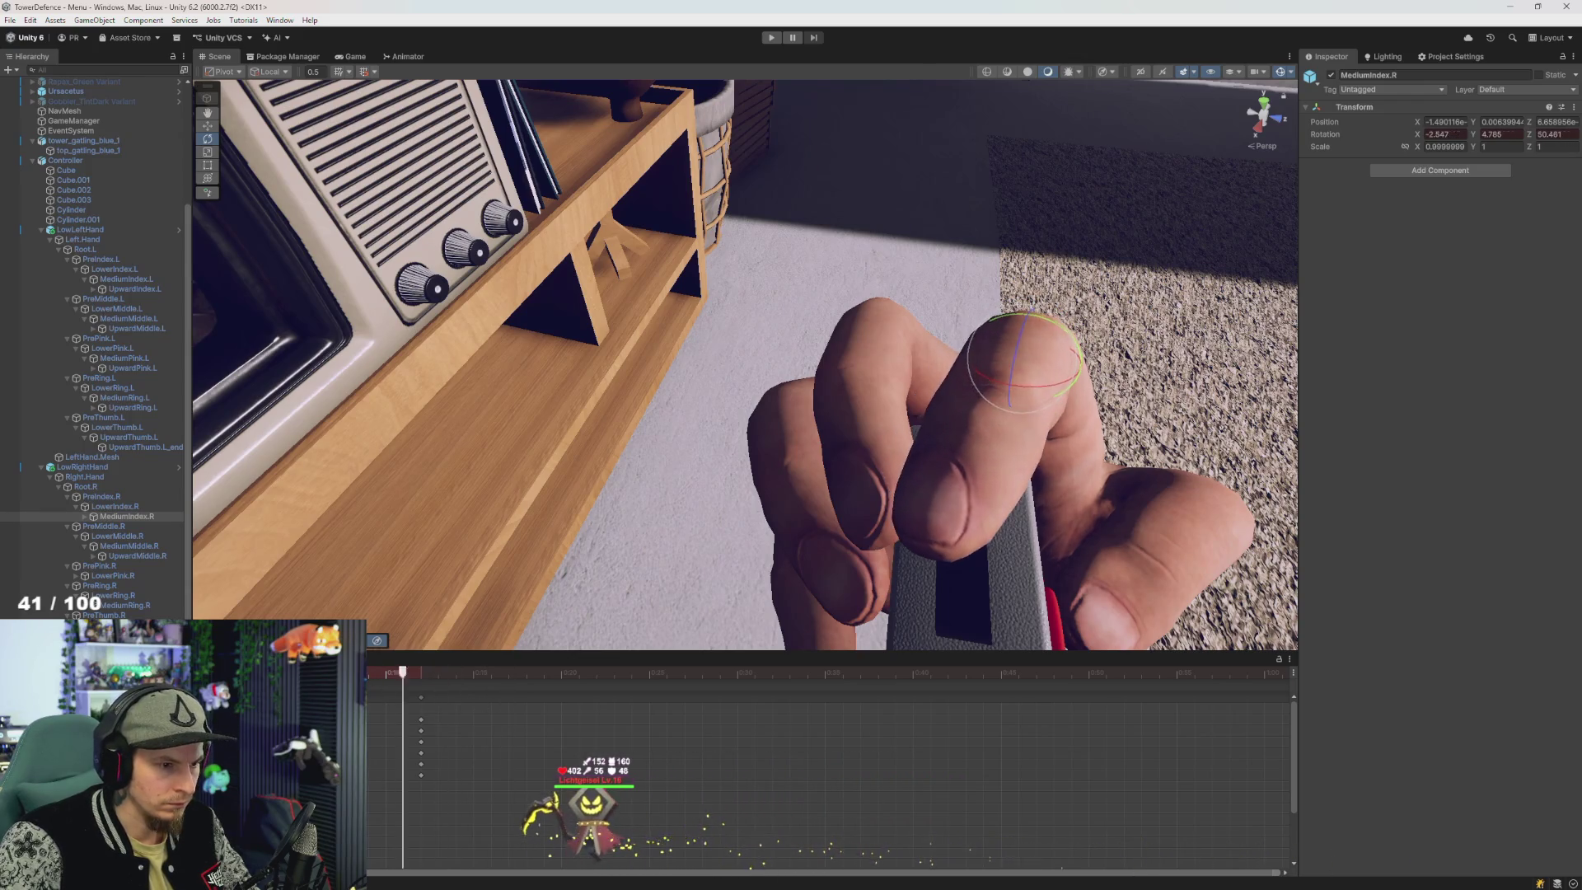
left_click(420, 675)
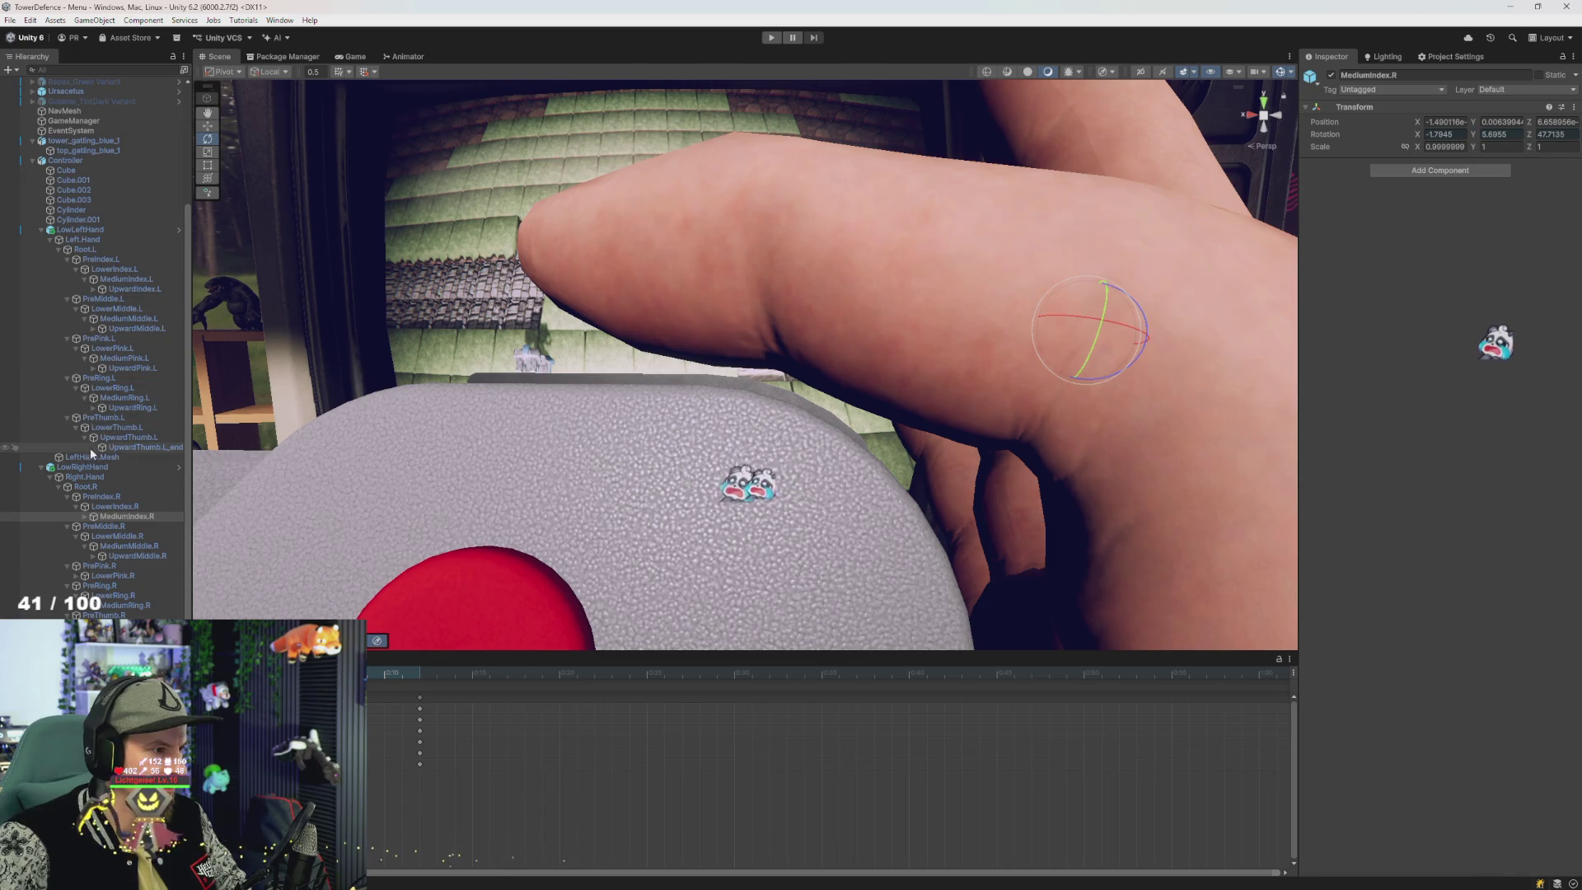
left_click(101, 468)
left_click(402, 58)
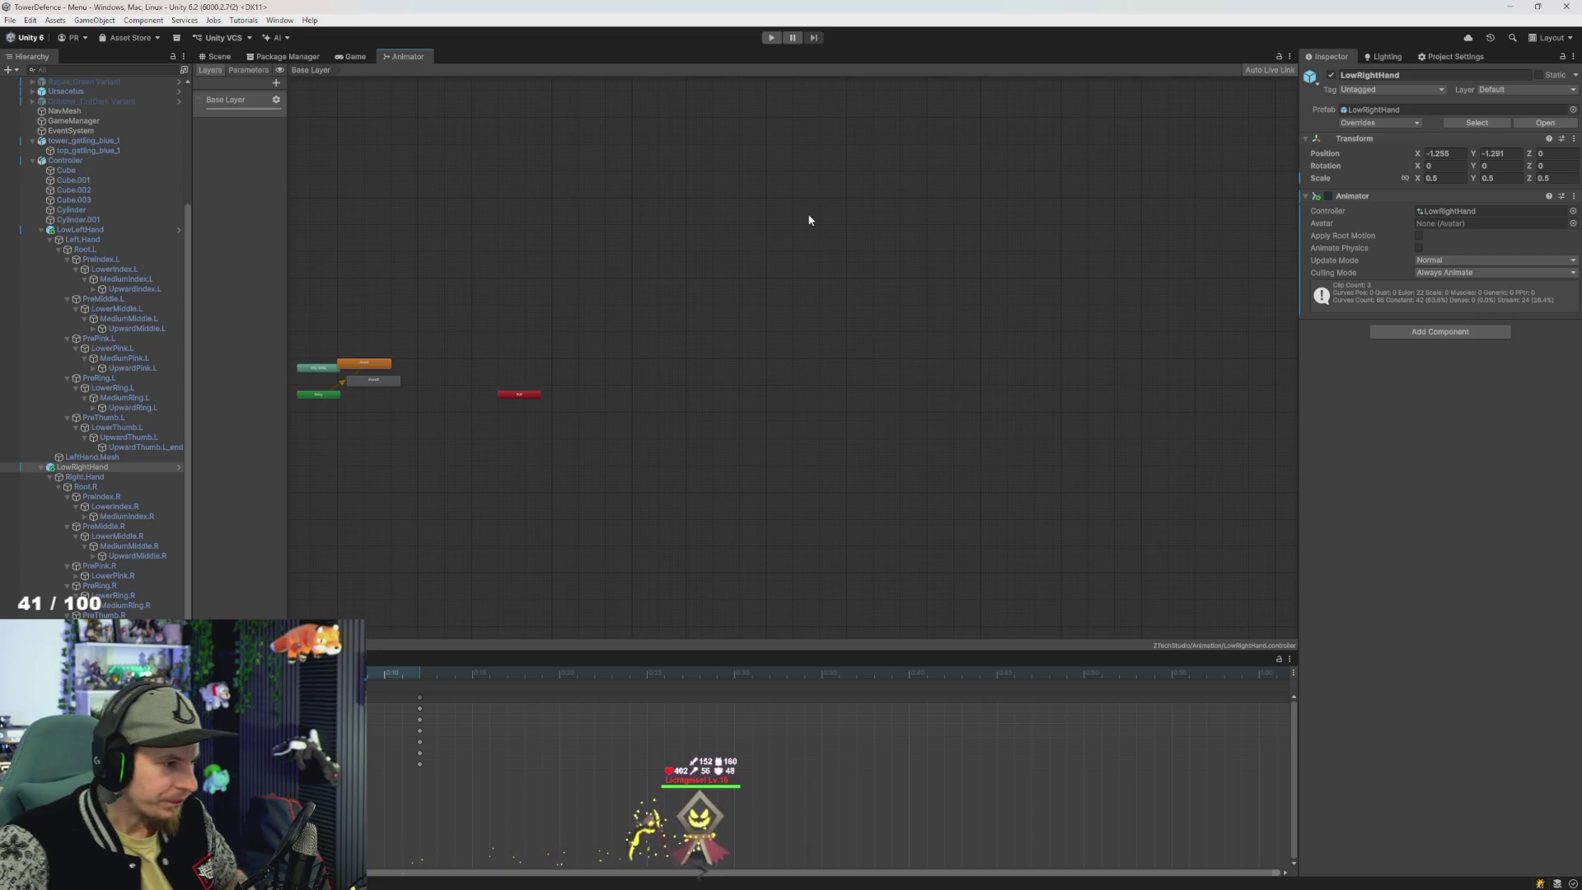
scroll(633, 337, "up", 5)
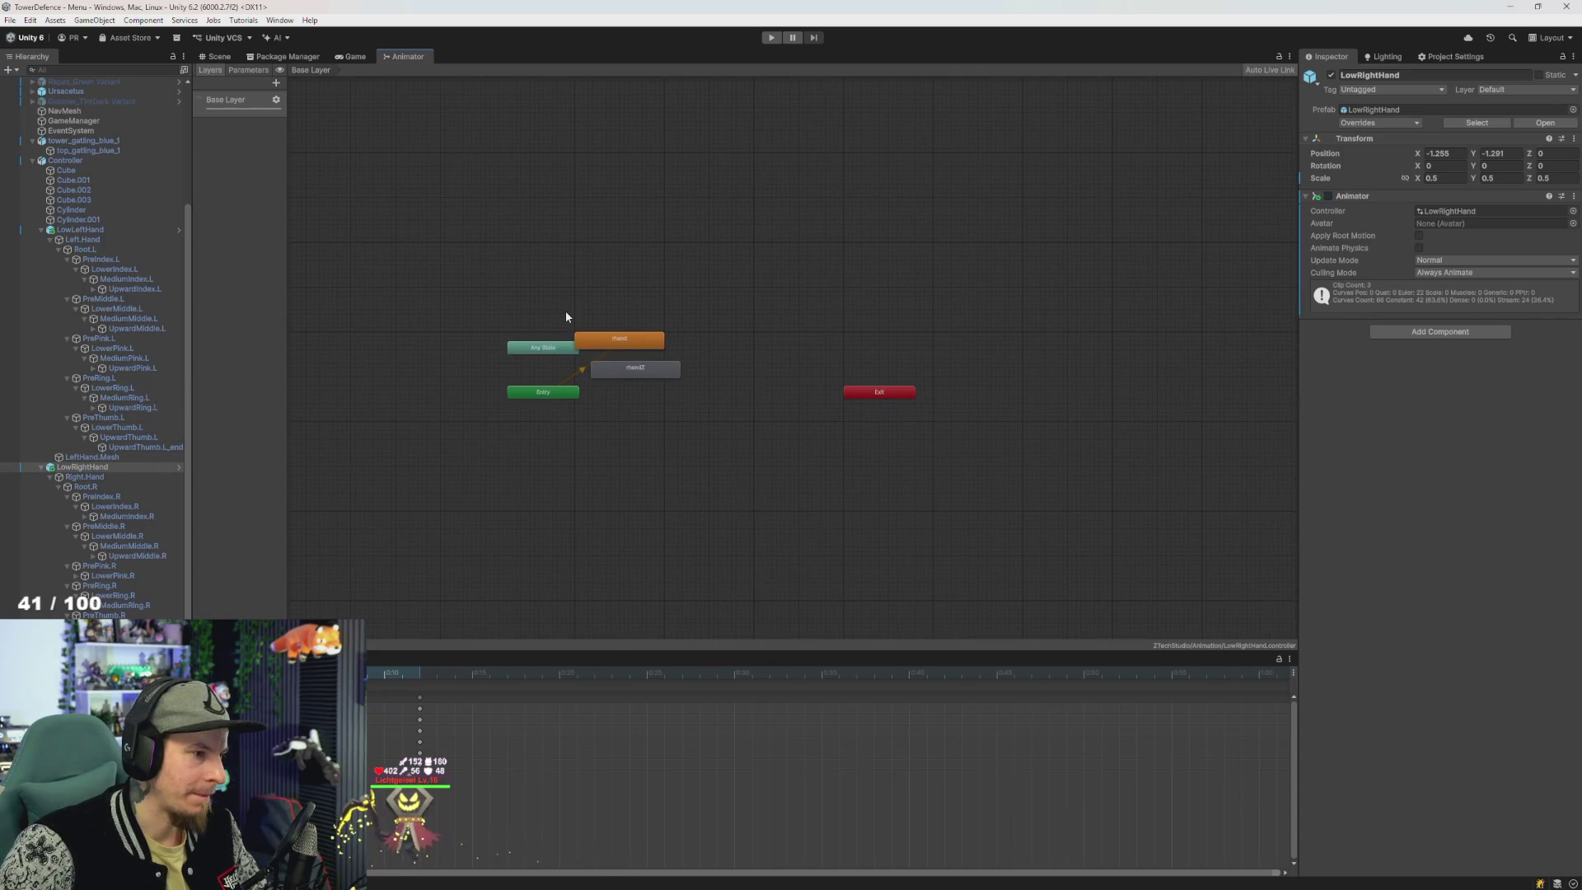
scroll(566, 316, "up", 3)
left_click_drag(499, 187, 542, 181)
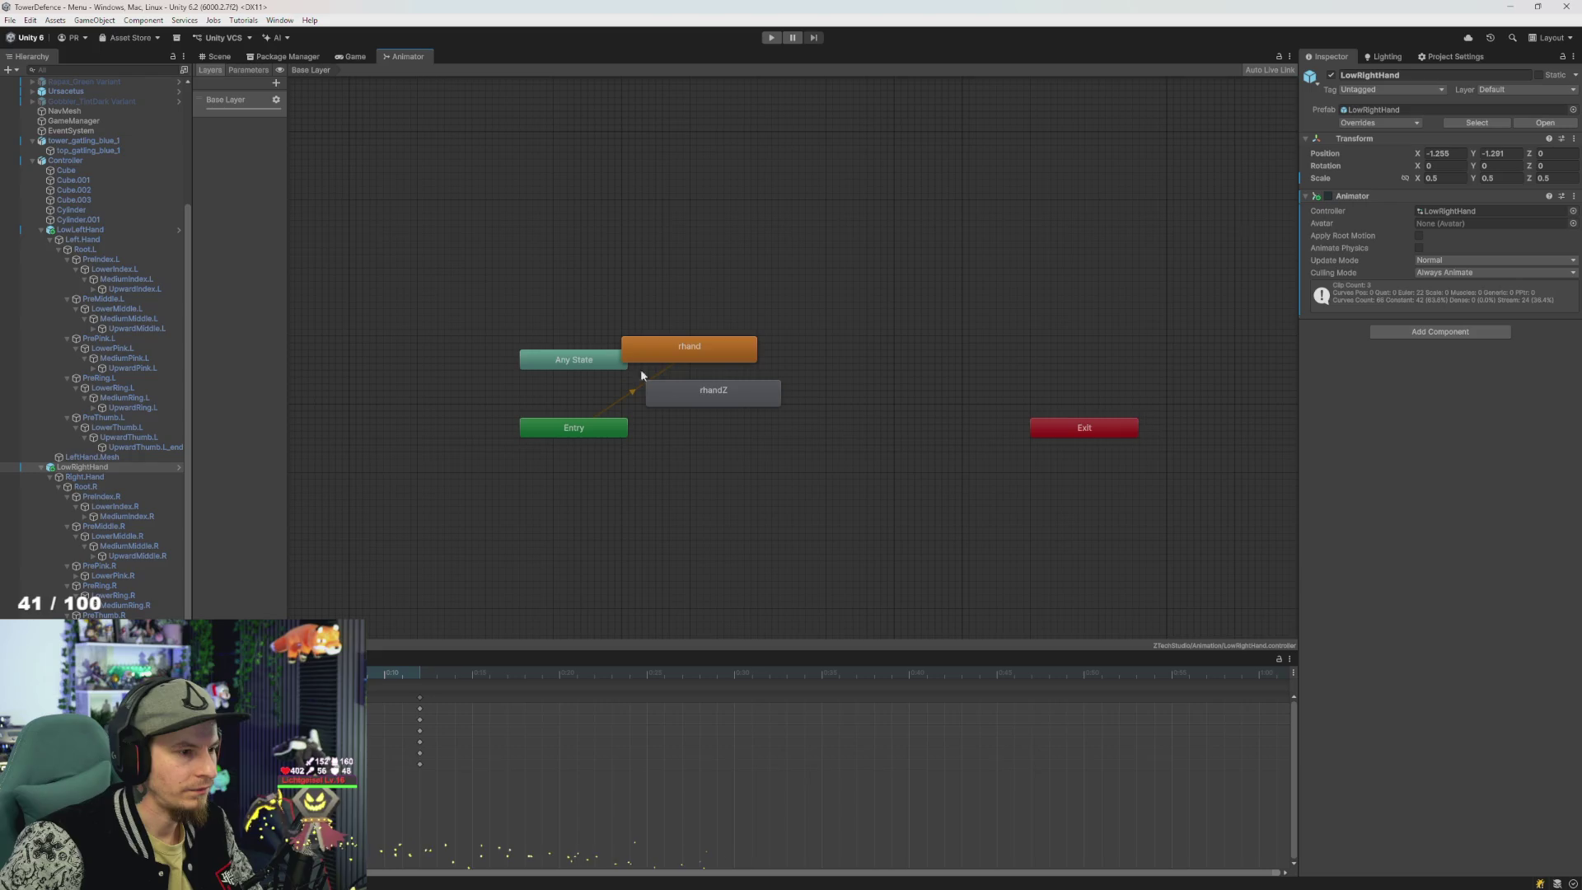
scroll(531, 382, "down", 5)
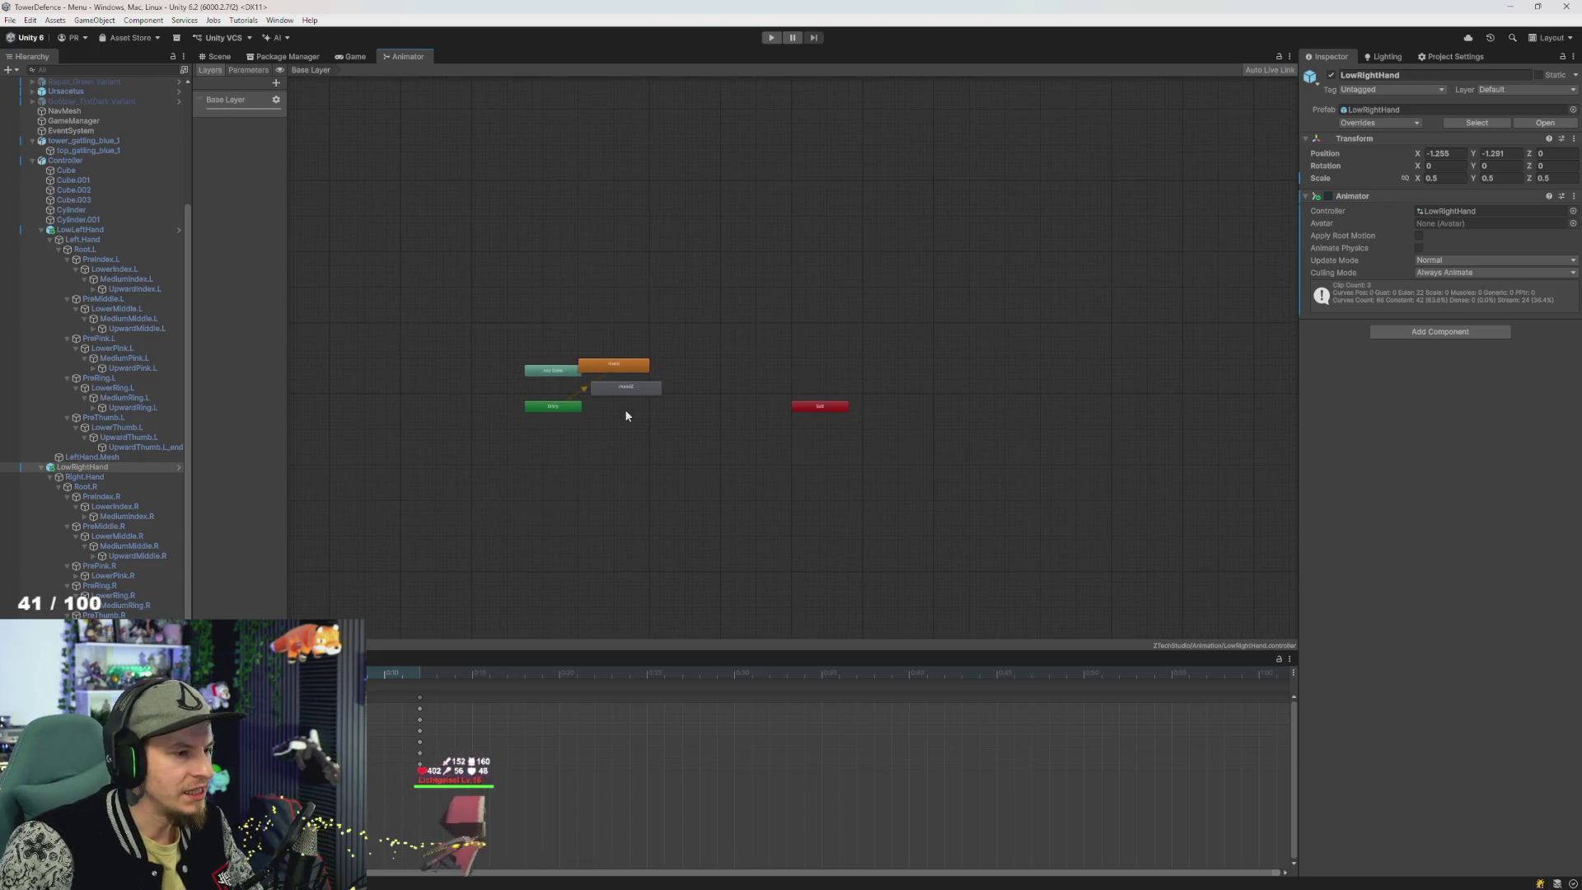
left_click_drag(625, 408, 664, 417)
scroll(664, 417, "up", 5)
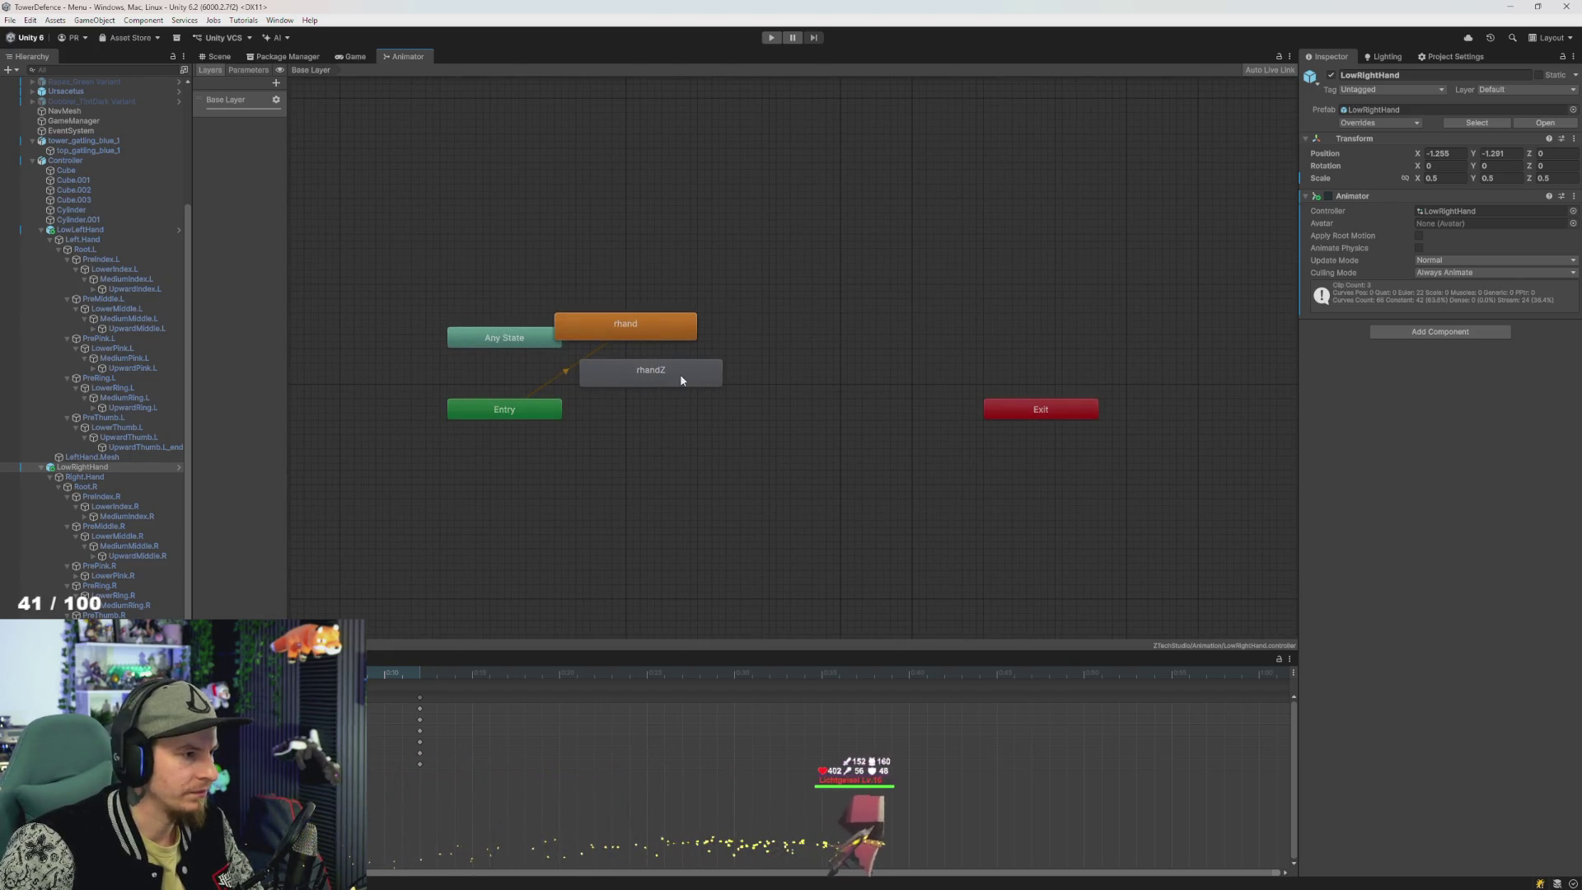
- Rename the Base Layer to Buttons
left_click(247, 102)
double_click(249, 103)
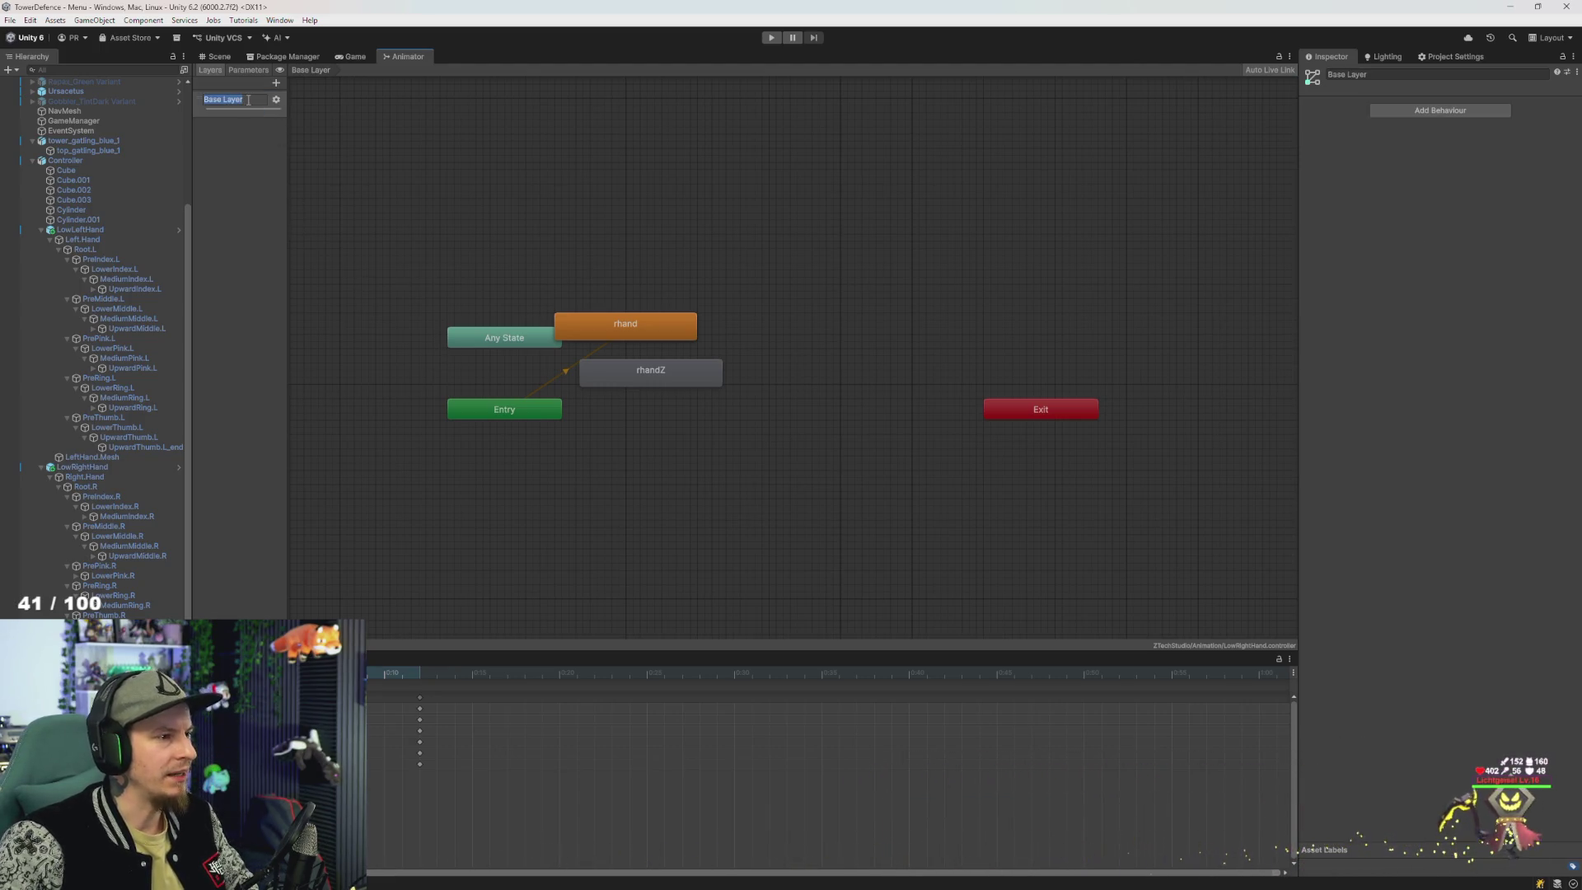
type("Buttons")
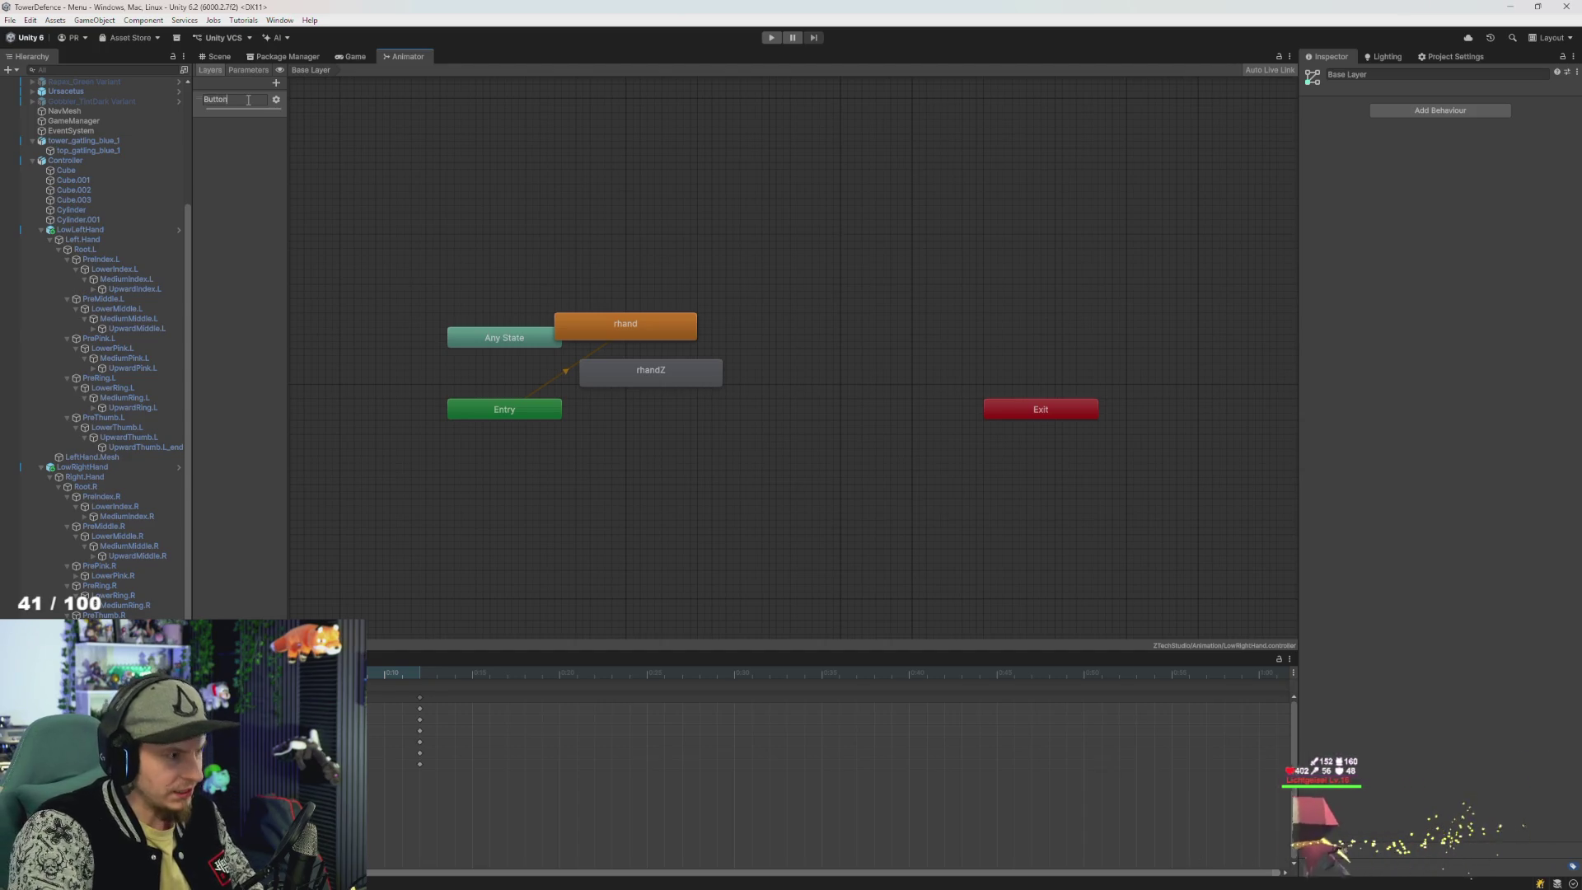
key("Return")
- Add a second Animator layer named TopKeys, then return to the Buttons layer
left_click(277, 83)
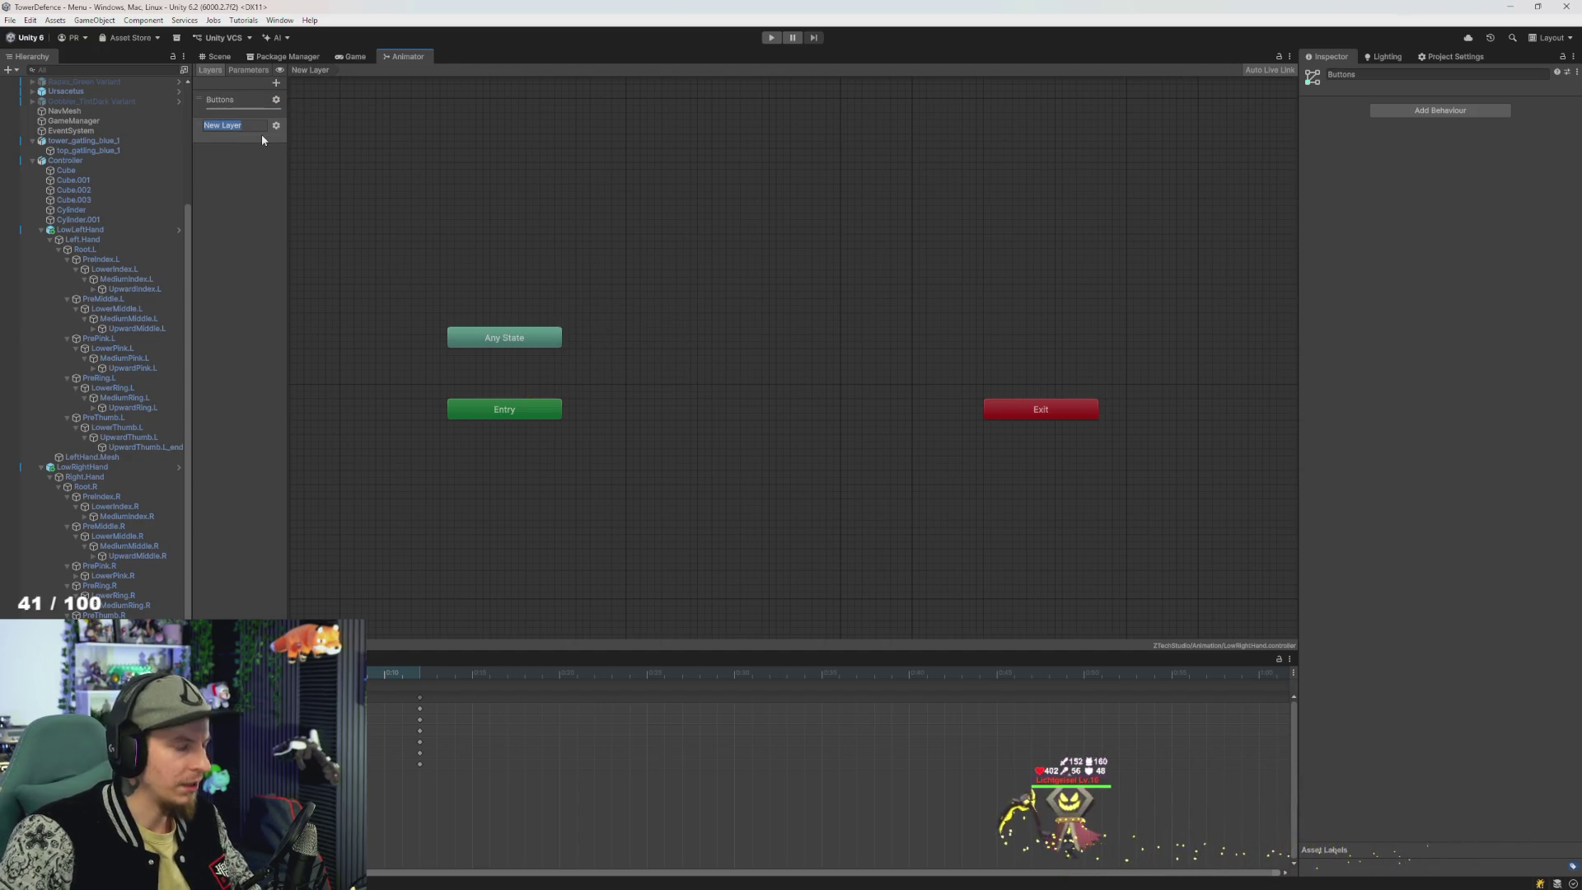
type("Top")
key("Return")
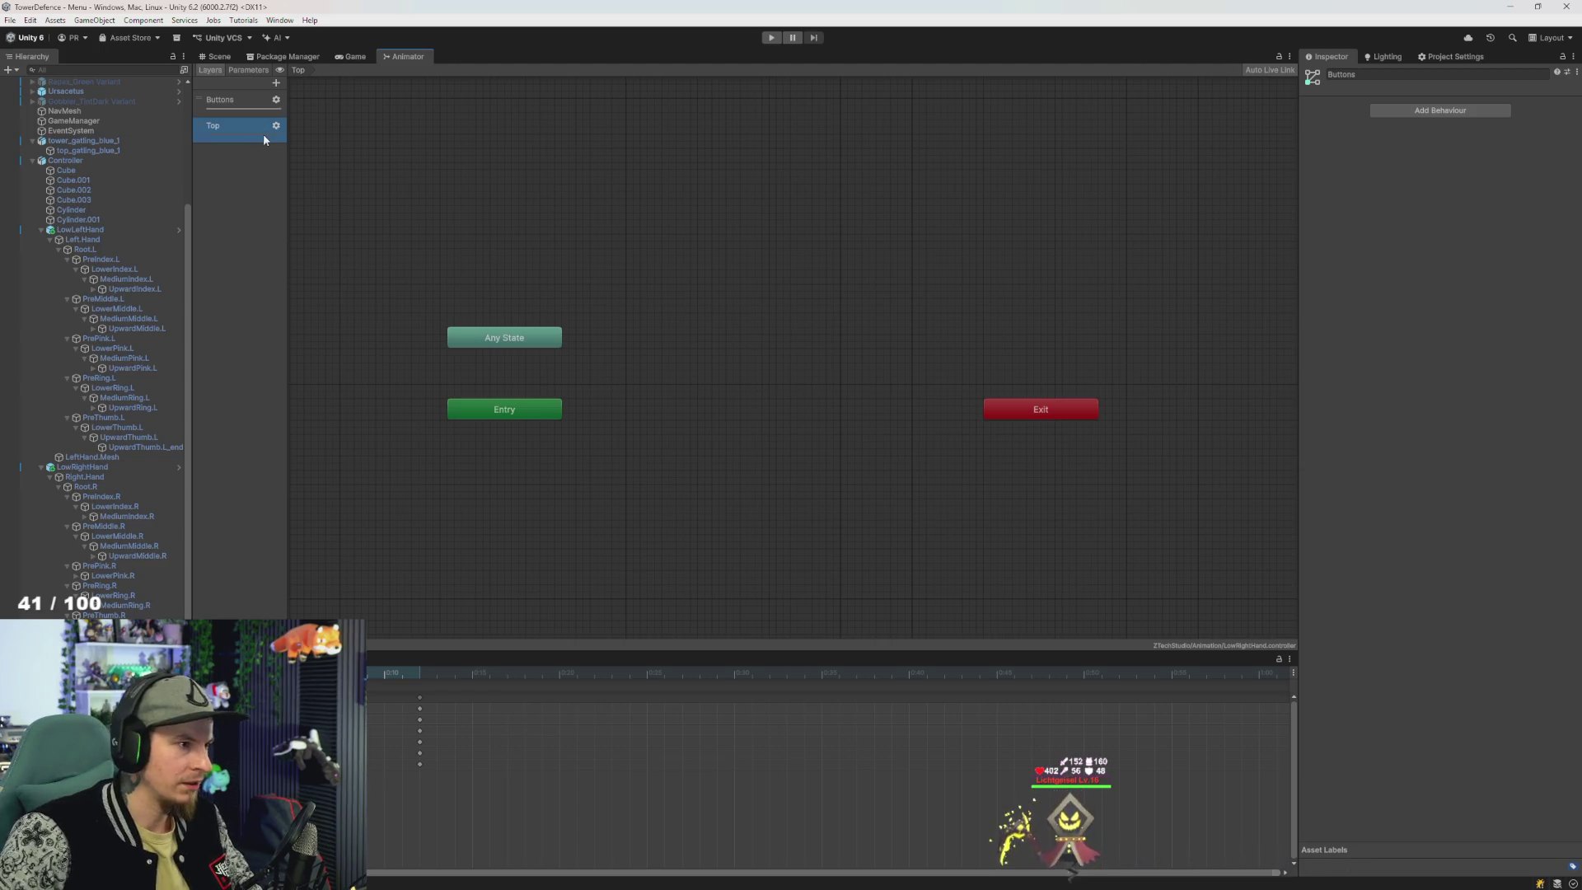
double_click(243, 132)
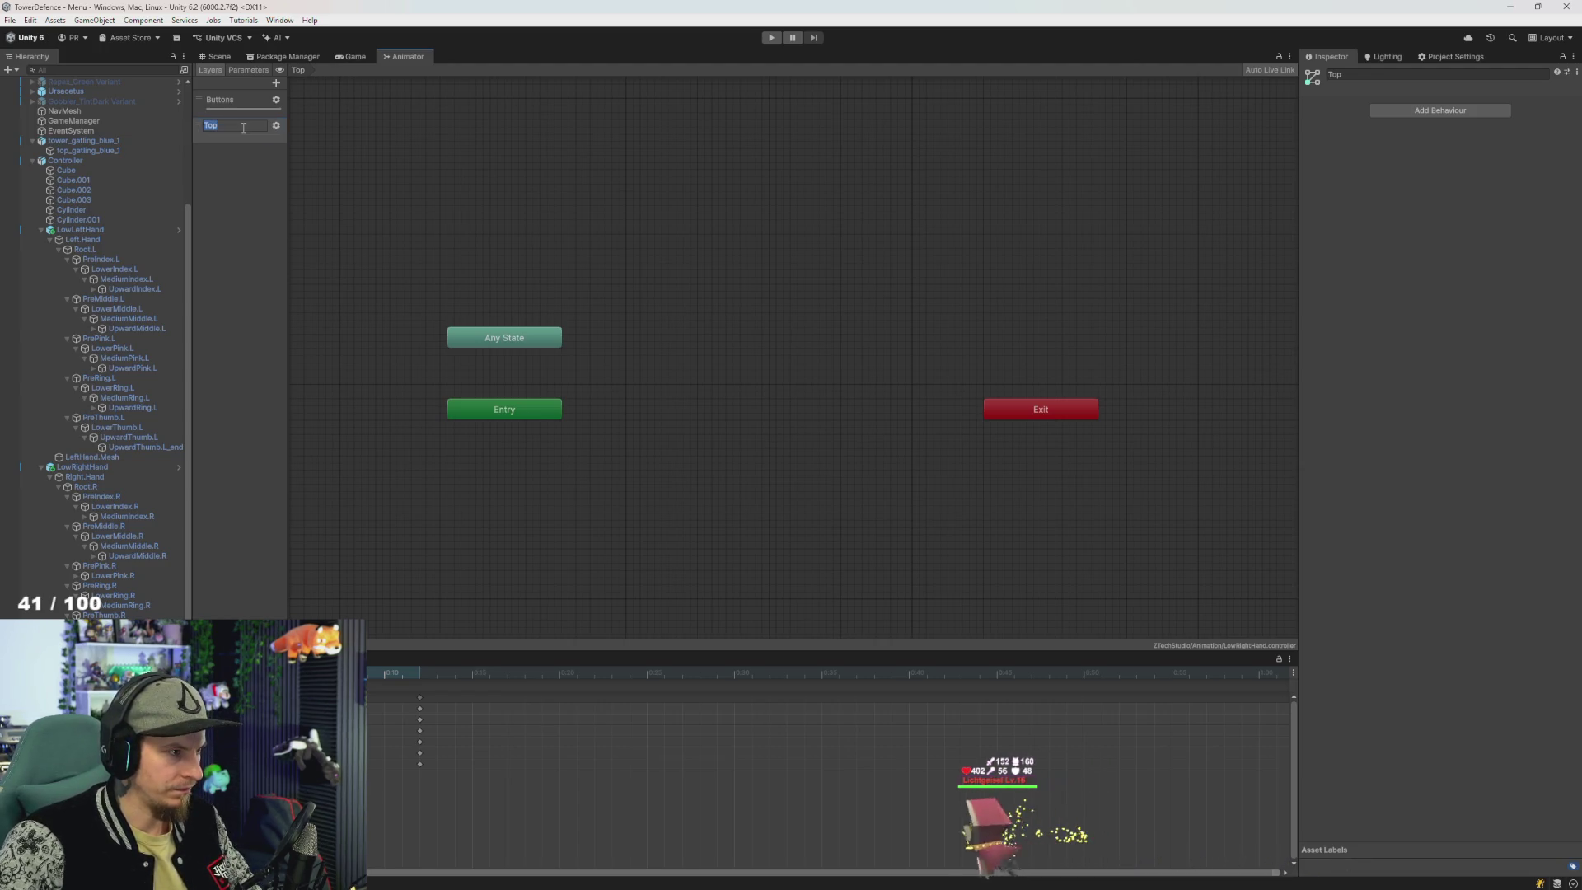
type("KEys")
key("Return")
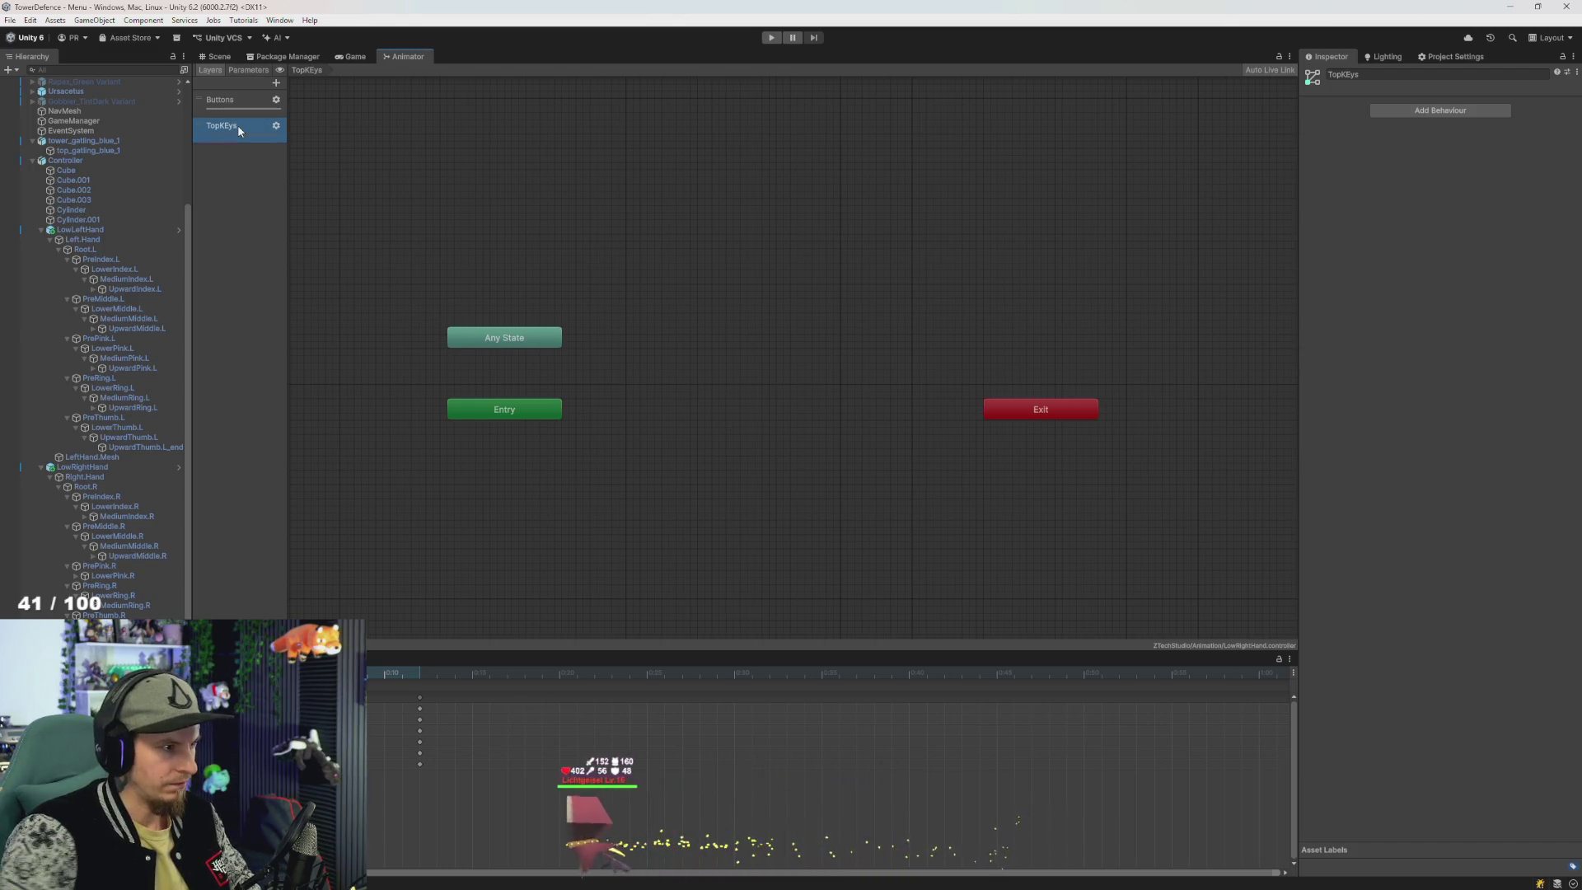
double_click(231, 126)
type("TopKeys")
key("Return")
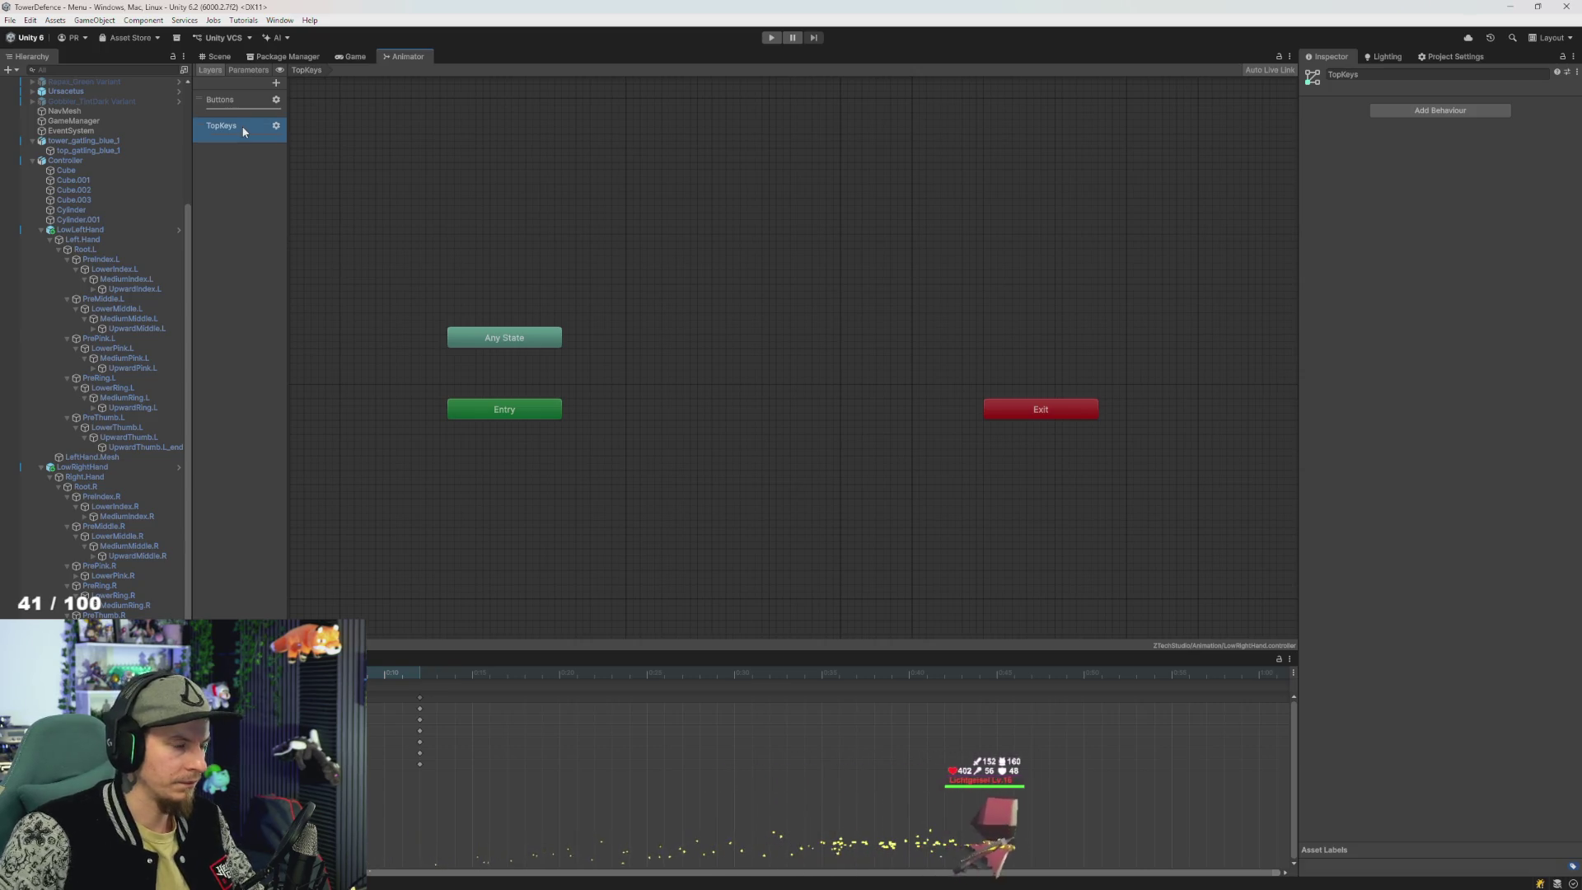
left_click(270, 107)
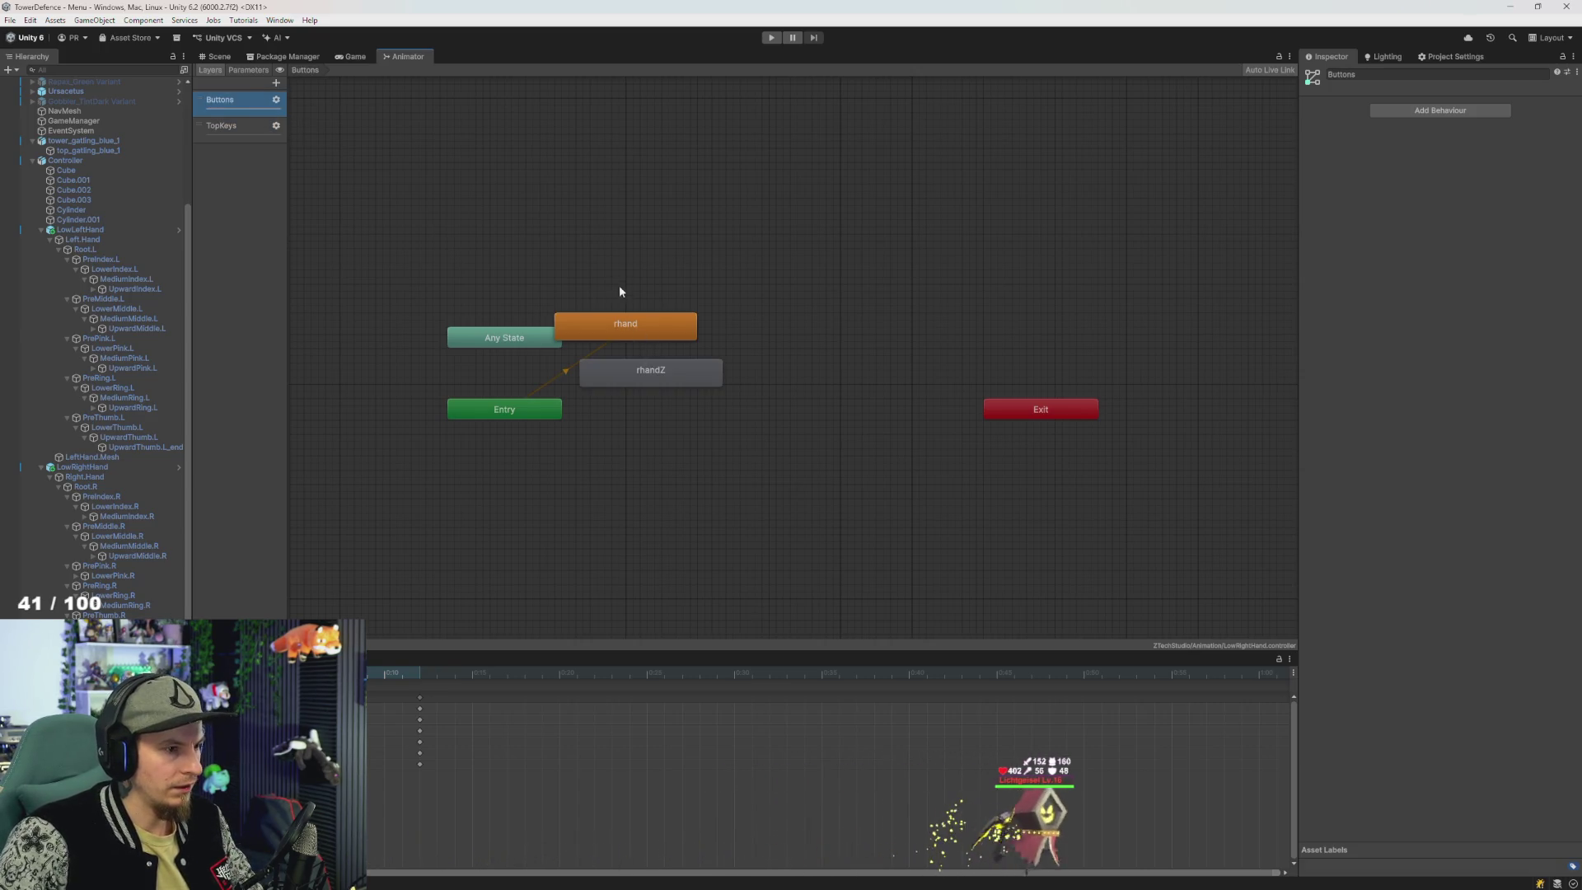
- Move rhandZ above rhand and shift rhand further right in the Buttons graph
mouse_move(619, 288)
left_mouse_down()
mouse_move(678, 381)
mouse_move(773, 445)
mouse_move(789, 417)
left_mouse_up()
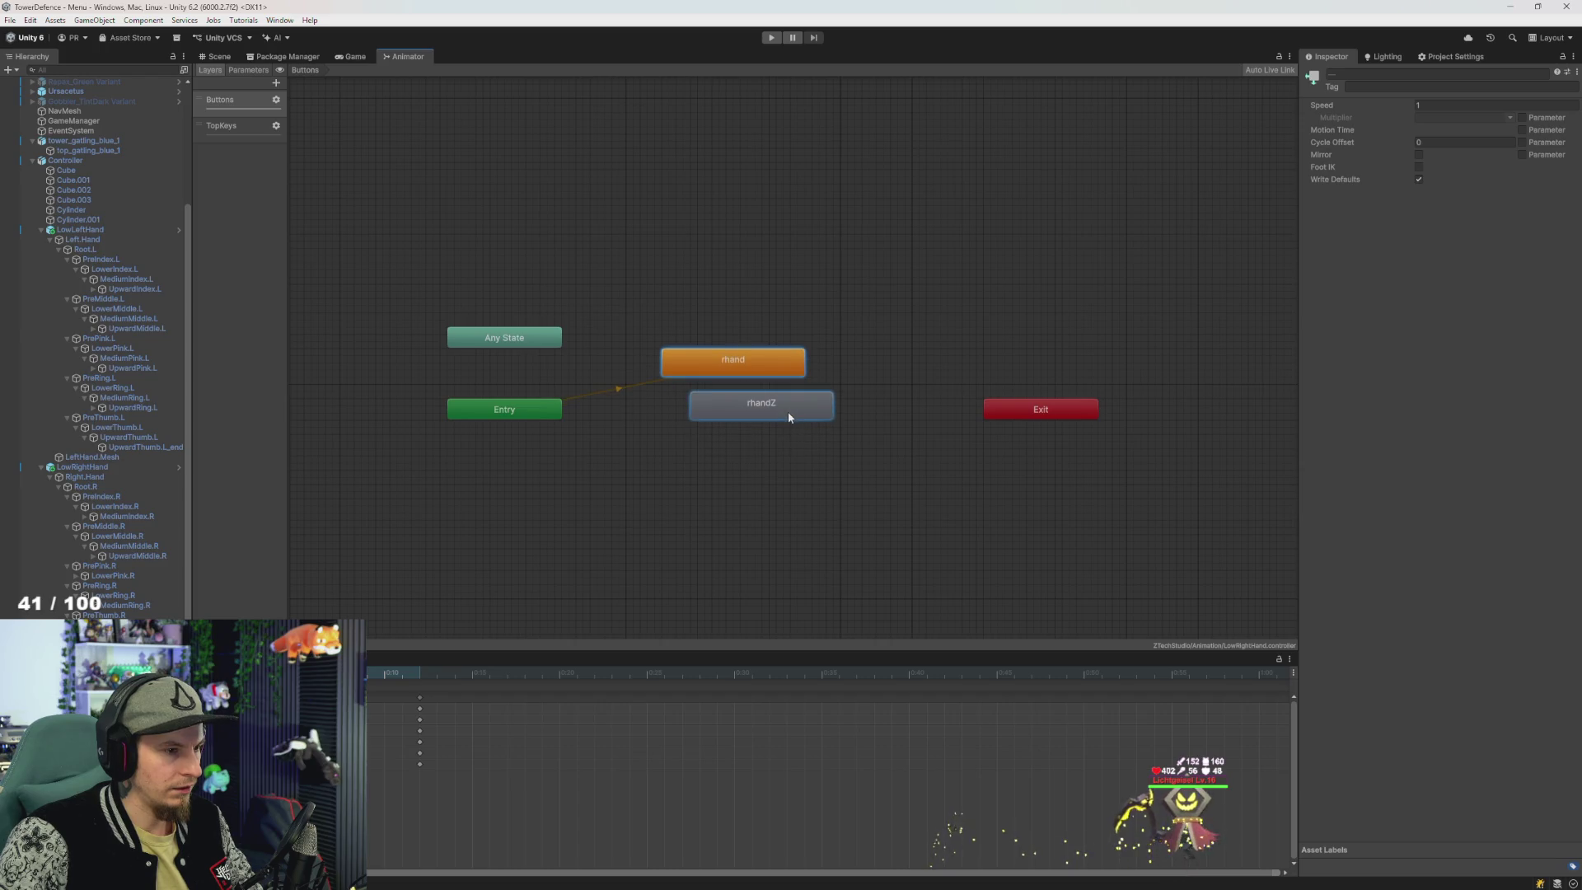
left_click(685, 467)
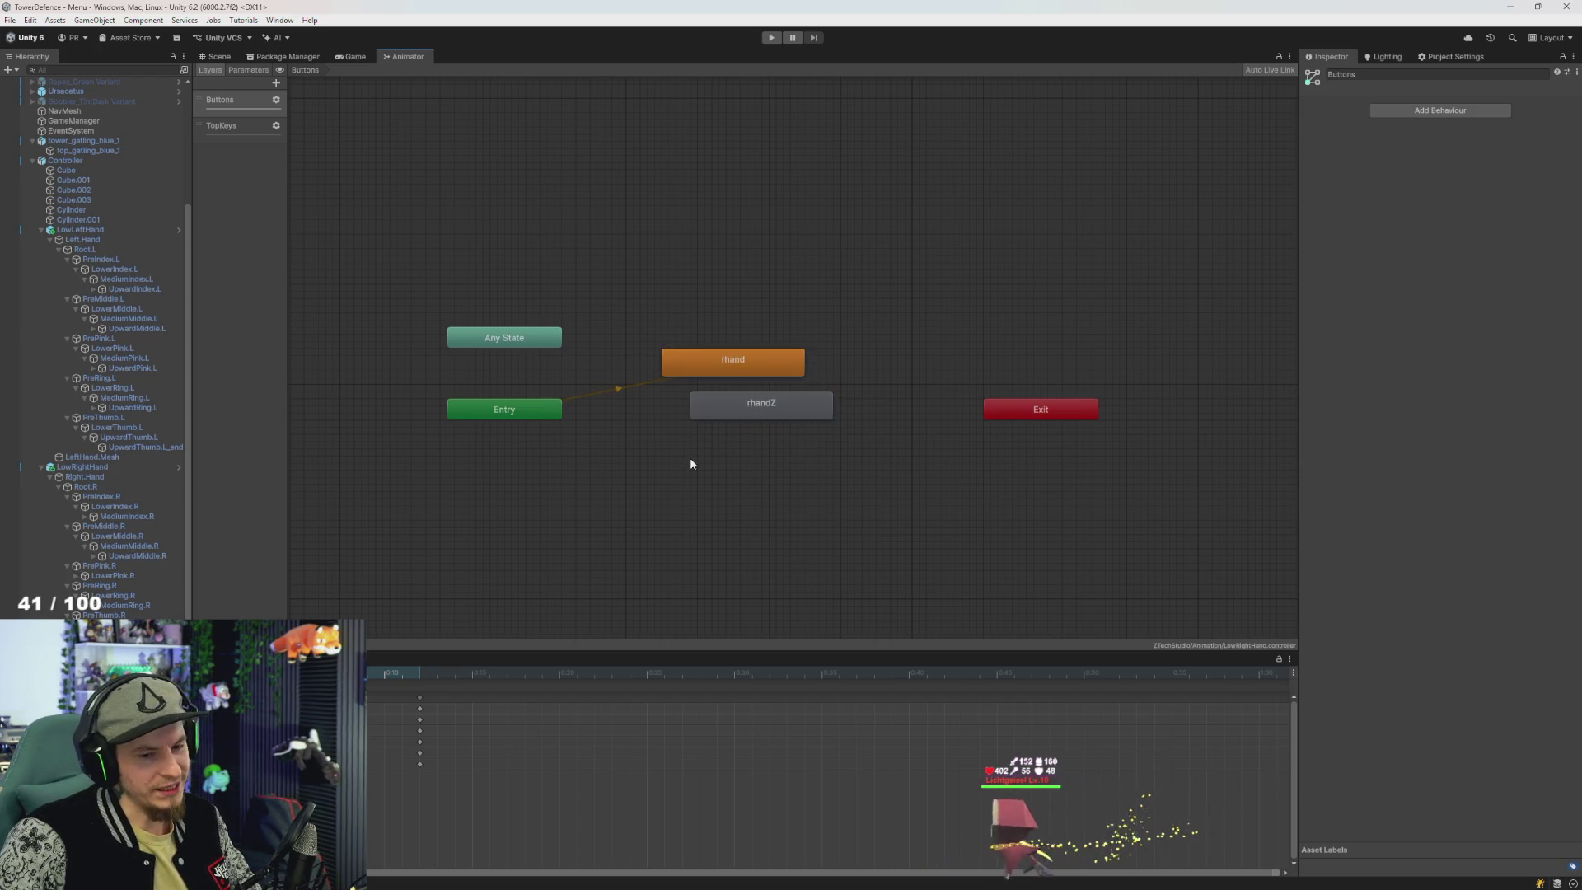
left_click(739, 416)
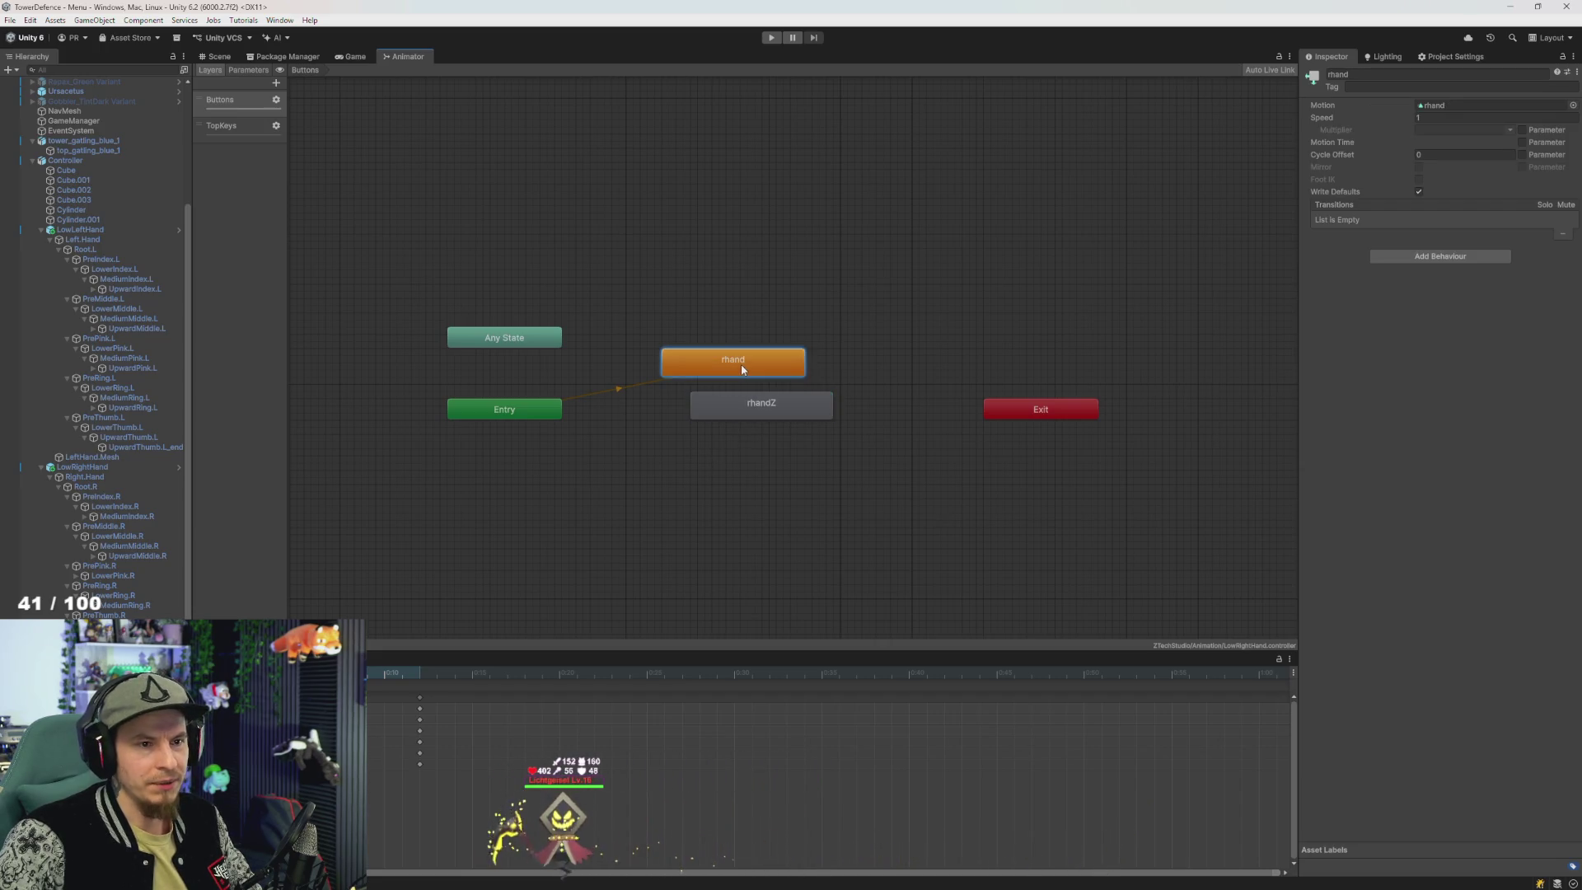
left_click_drag(750, 404, 783, 224)
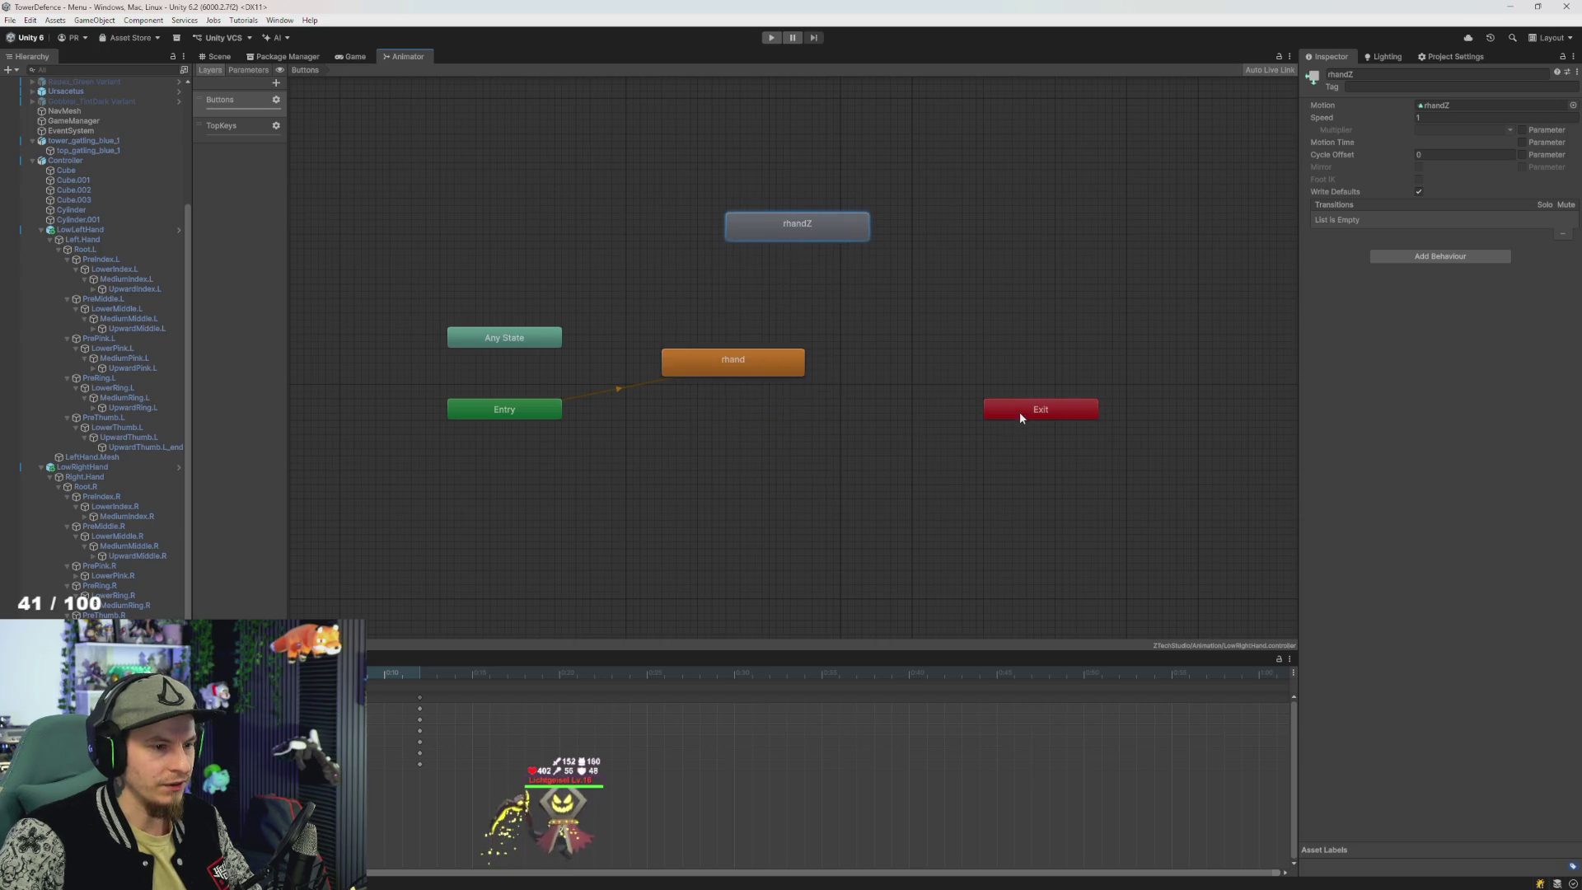
scroll(967, 418, "down", 5)
scroll(900, 416, "up", 3)
mouse_move(818, 383)
left_mouse_down()
mouse_move(857, 448)
mouse_move(890, 425)
left_mouse_up()
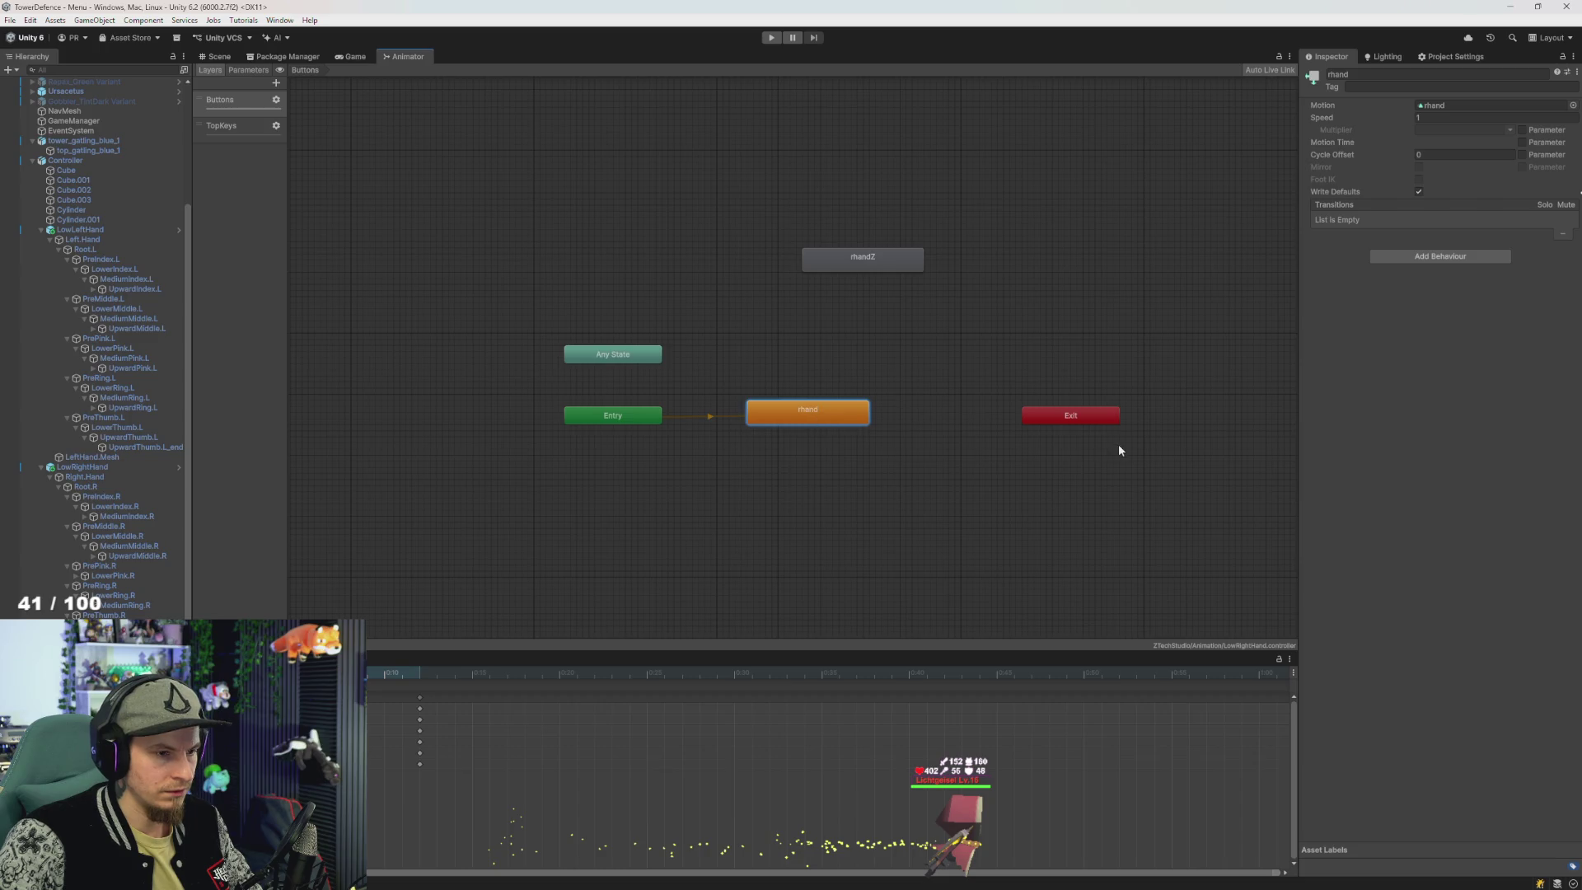
- Place the Exit node below Entry, nudge rhandZ into position, and switch to TopKeys
left_click_drag(1040, 420, 711, 494)
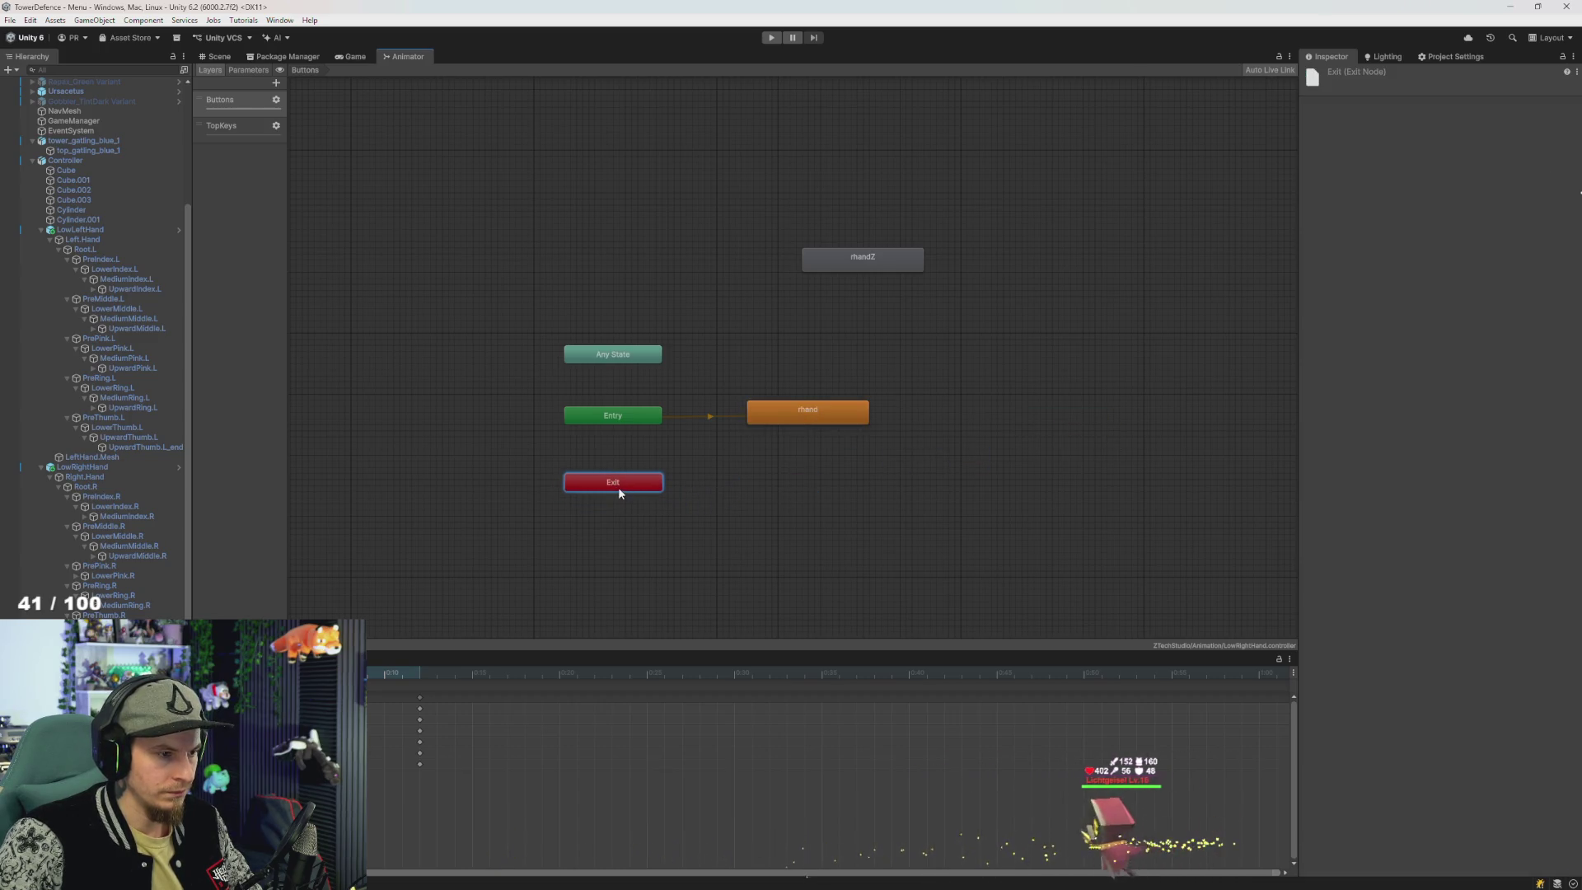
scroll(741, 424, "up", 2)
left_click(872, 237)
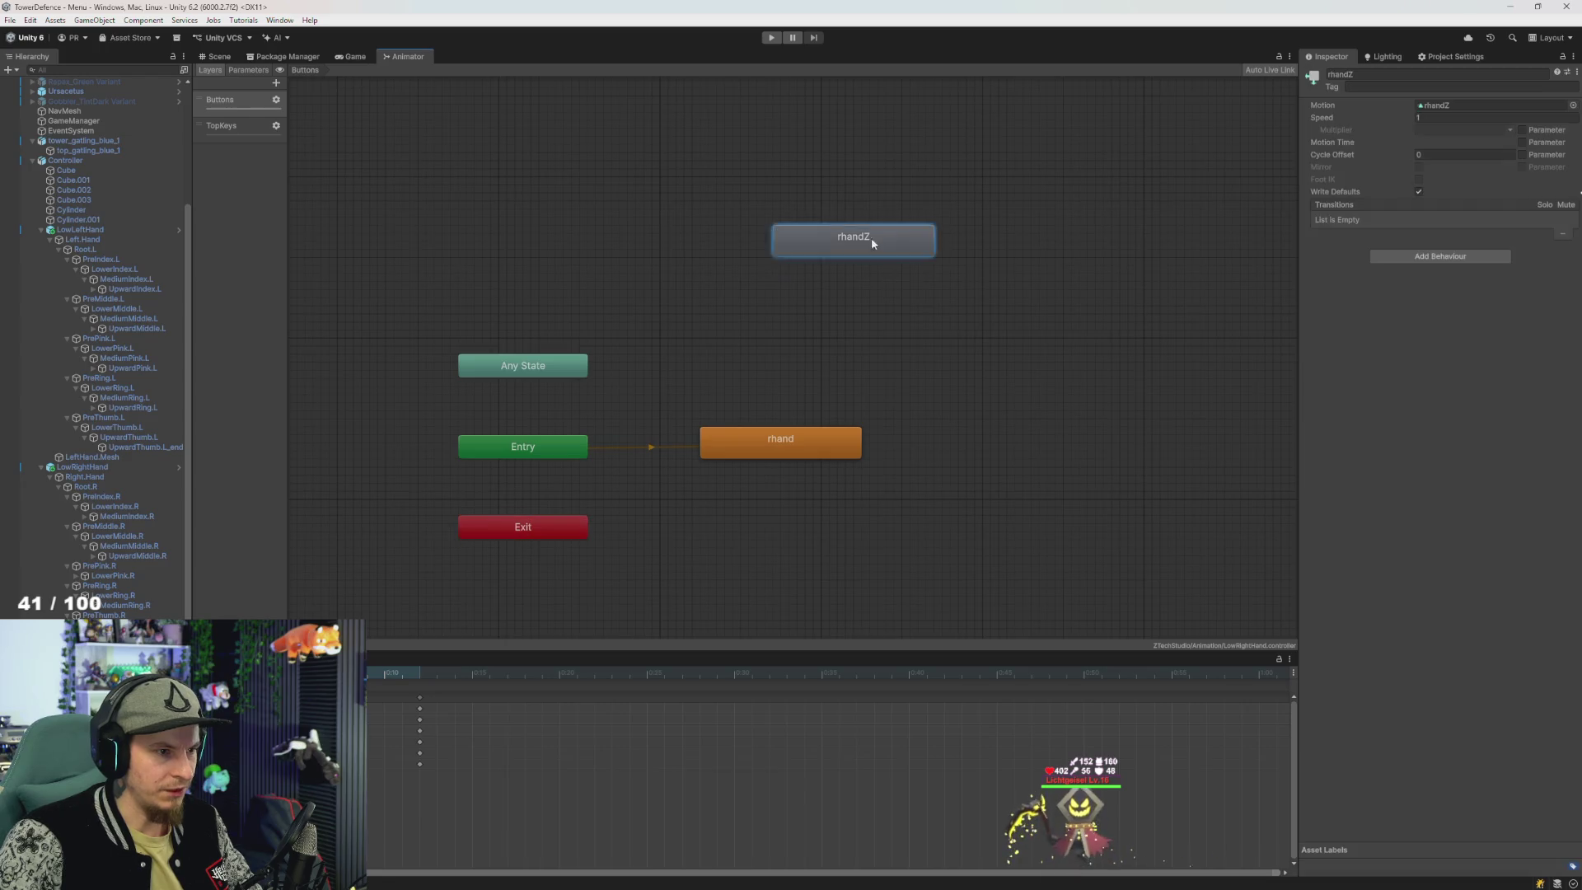
left_click_drag(796, 298, 798, 301)
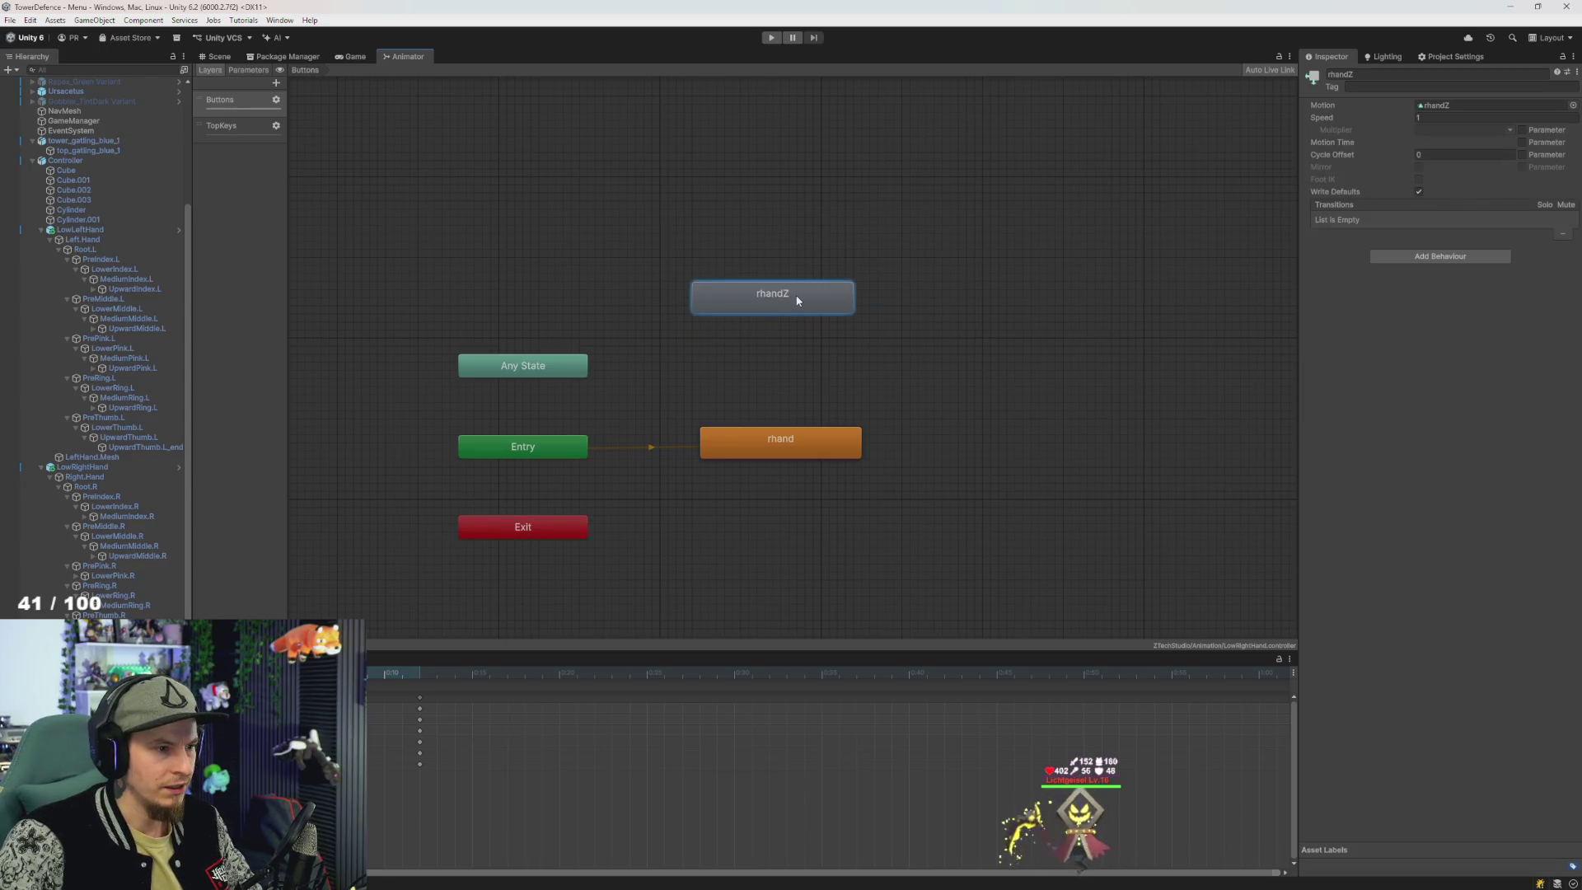
left_click(236, 132)
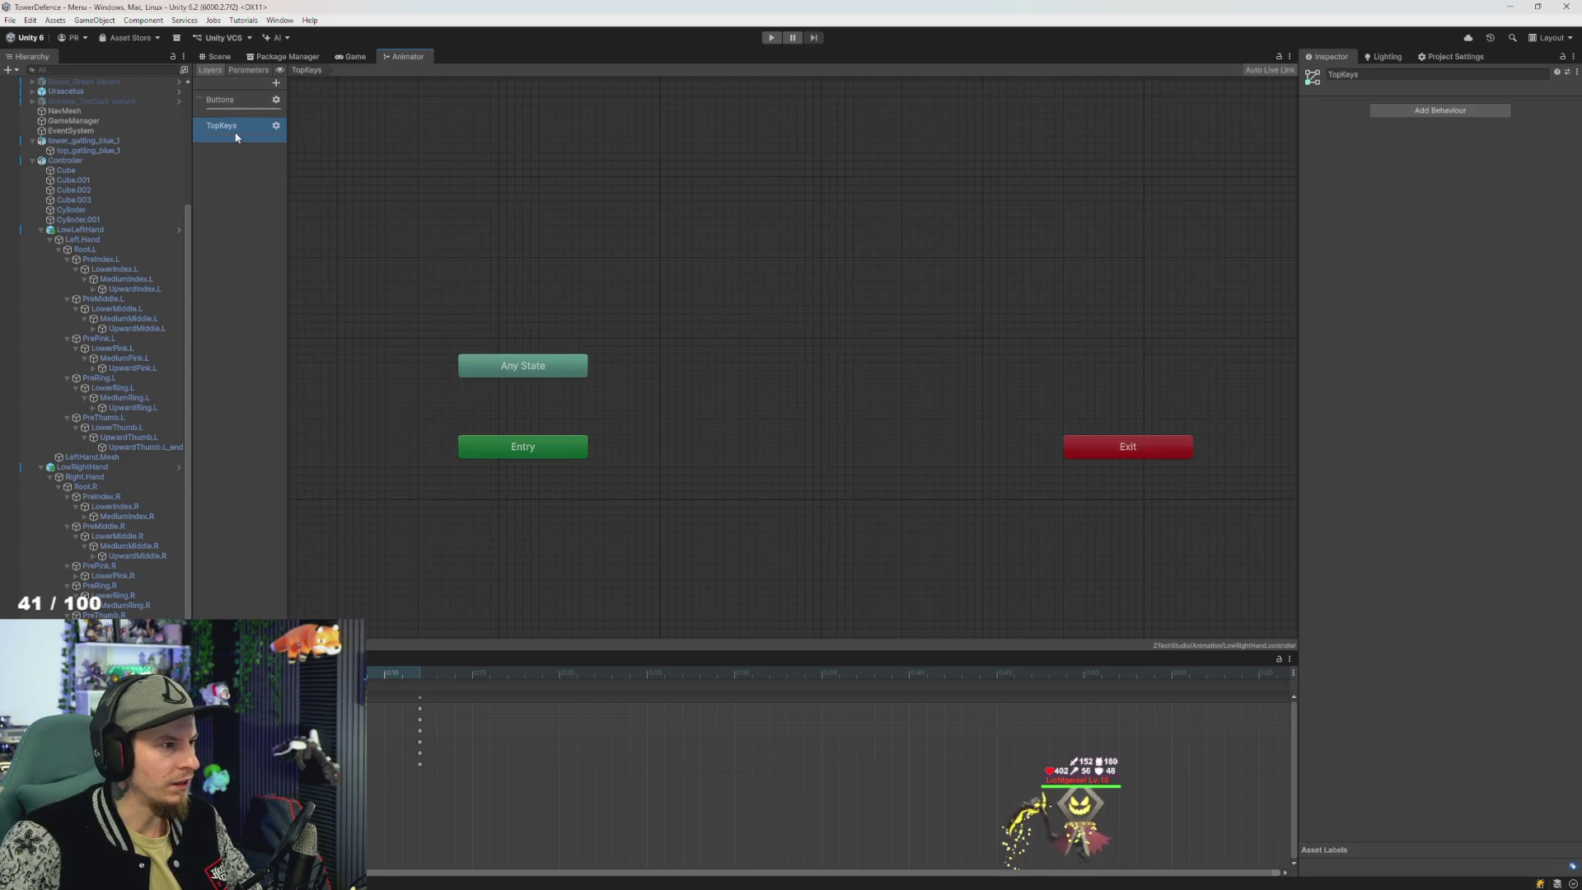
- Rename the lhand state on the TopKeys layer to Empty
left_click(728, 317)
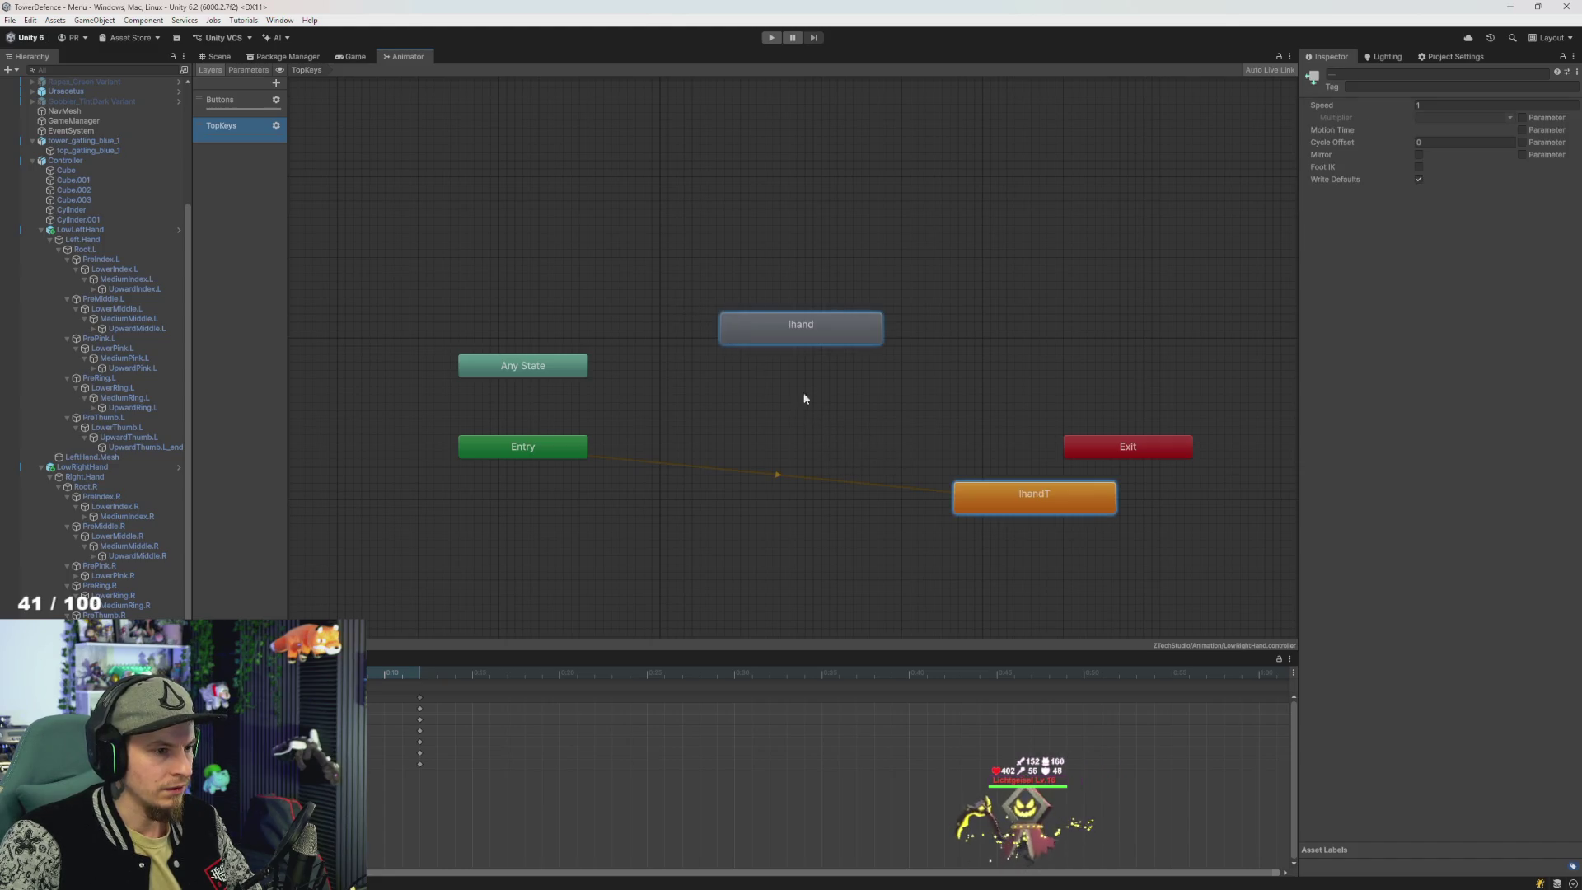
left_click(796, 423)
left_click(238, 102)
left_click(236, 128)
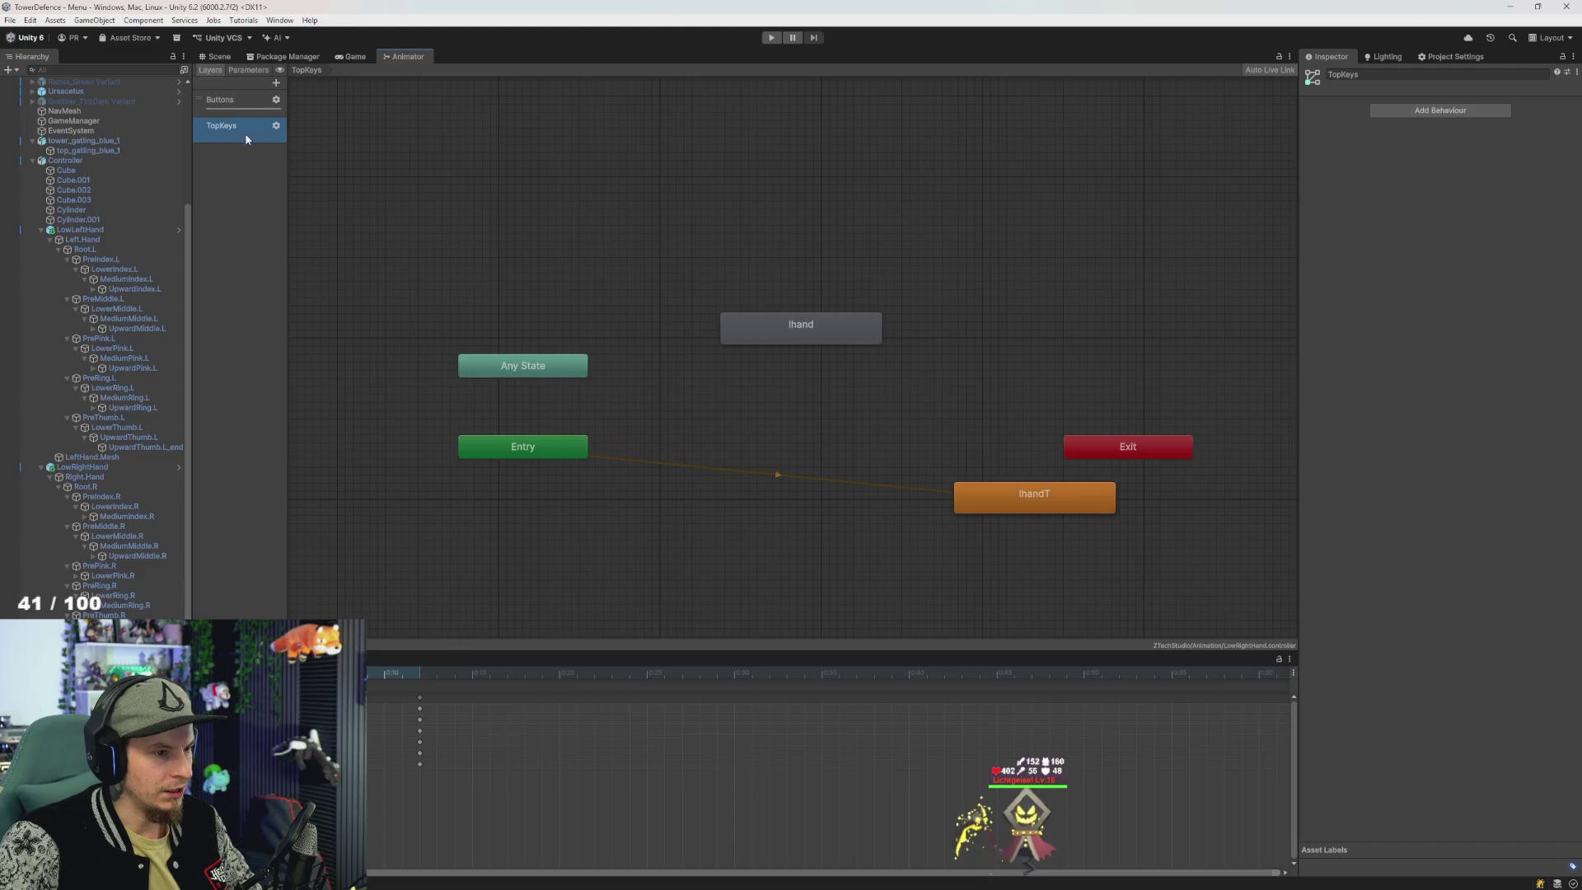
left_click(993, 484)
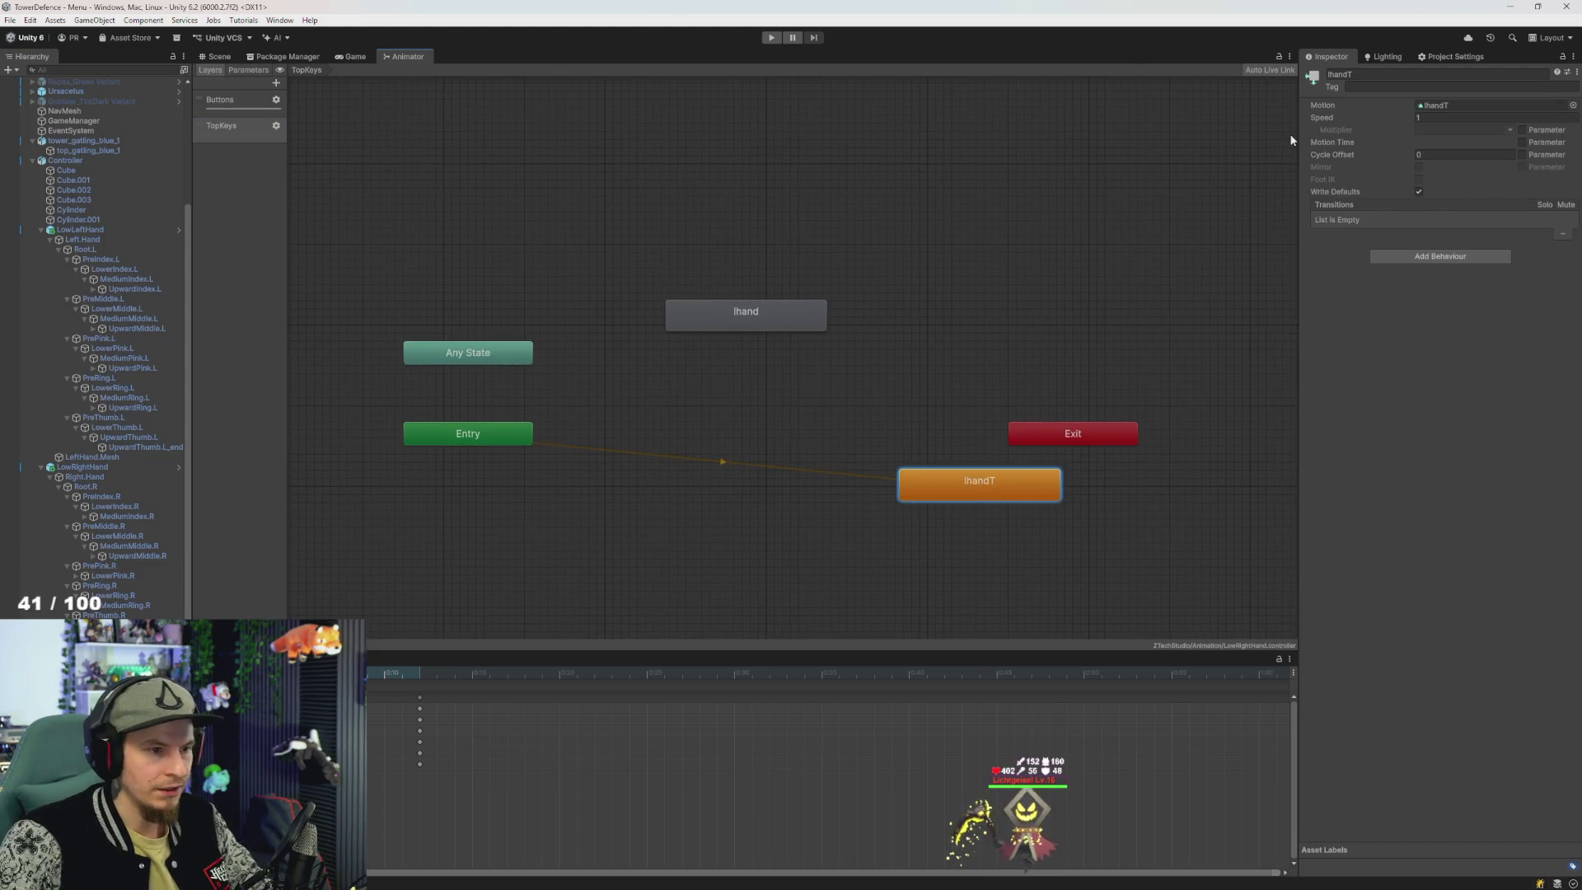
left_click_drag(817, 318, 822, 320)
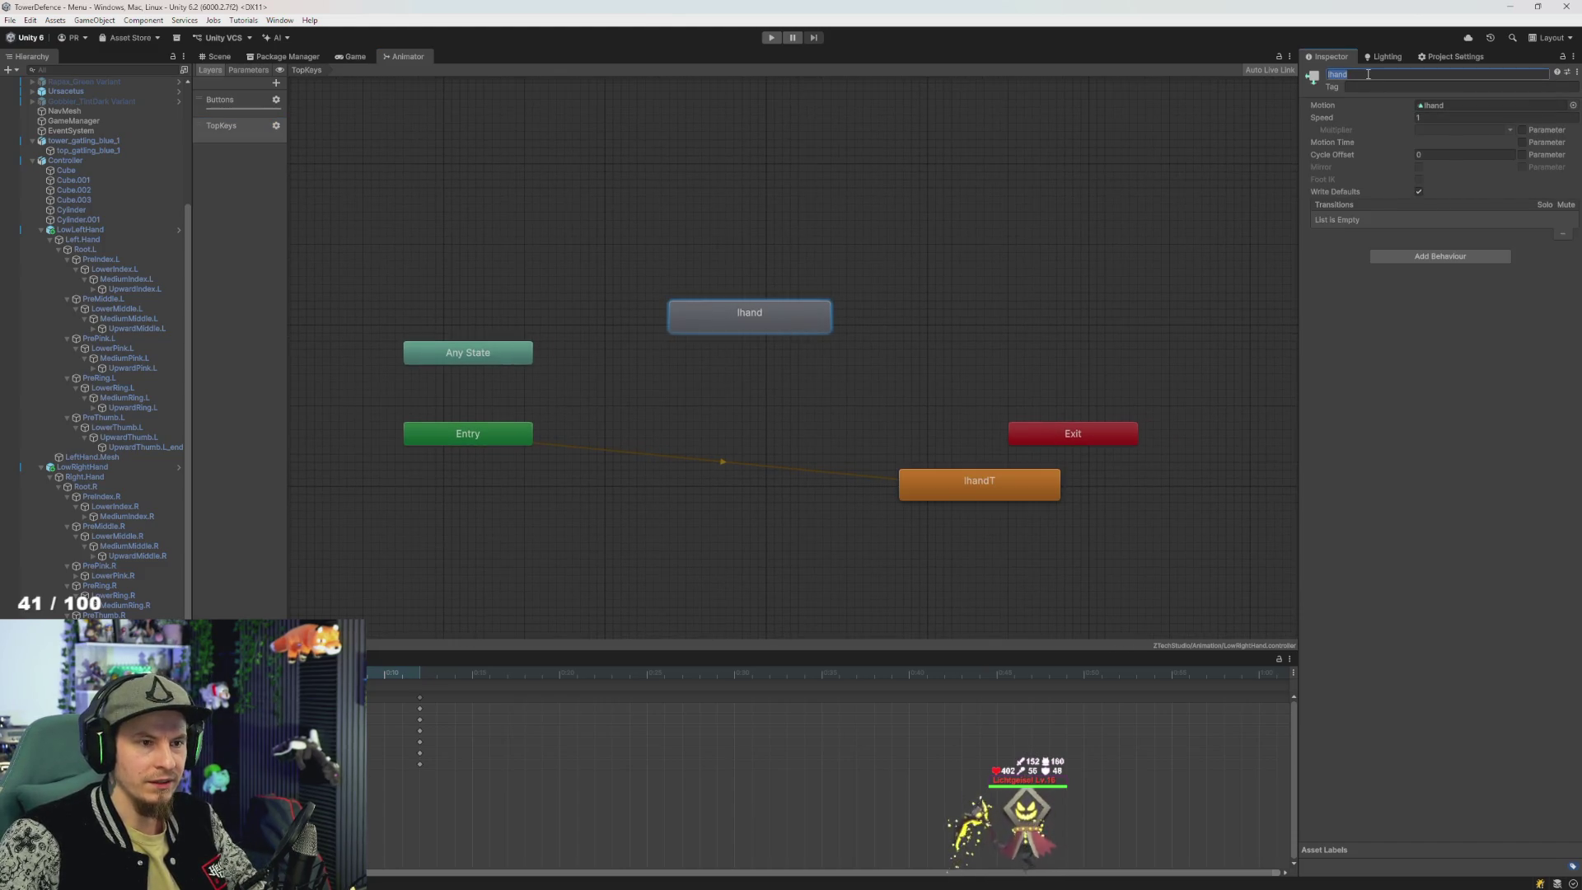
type("Idle")
key("Return")
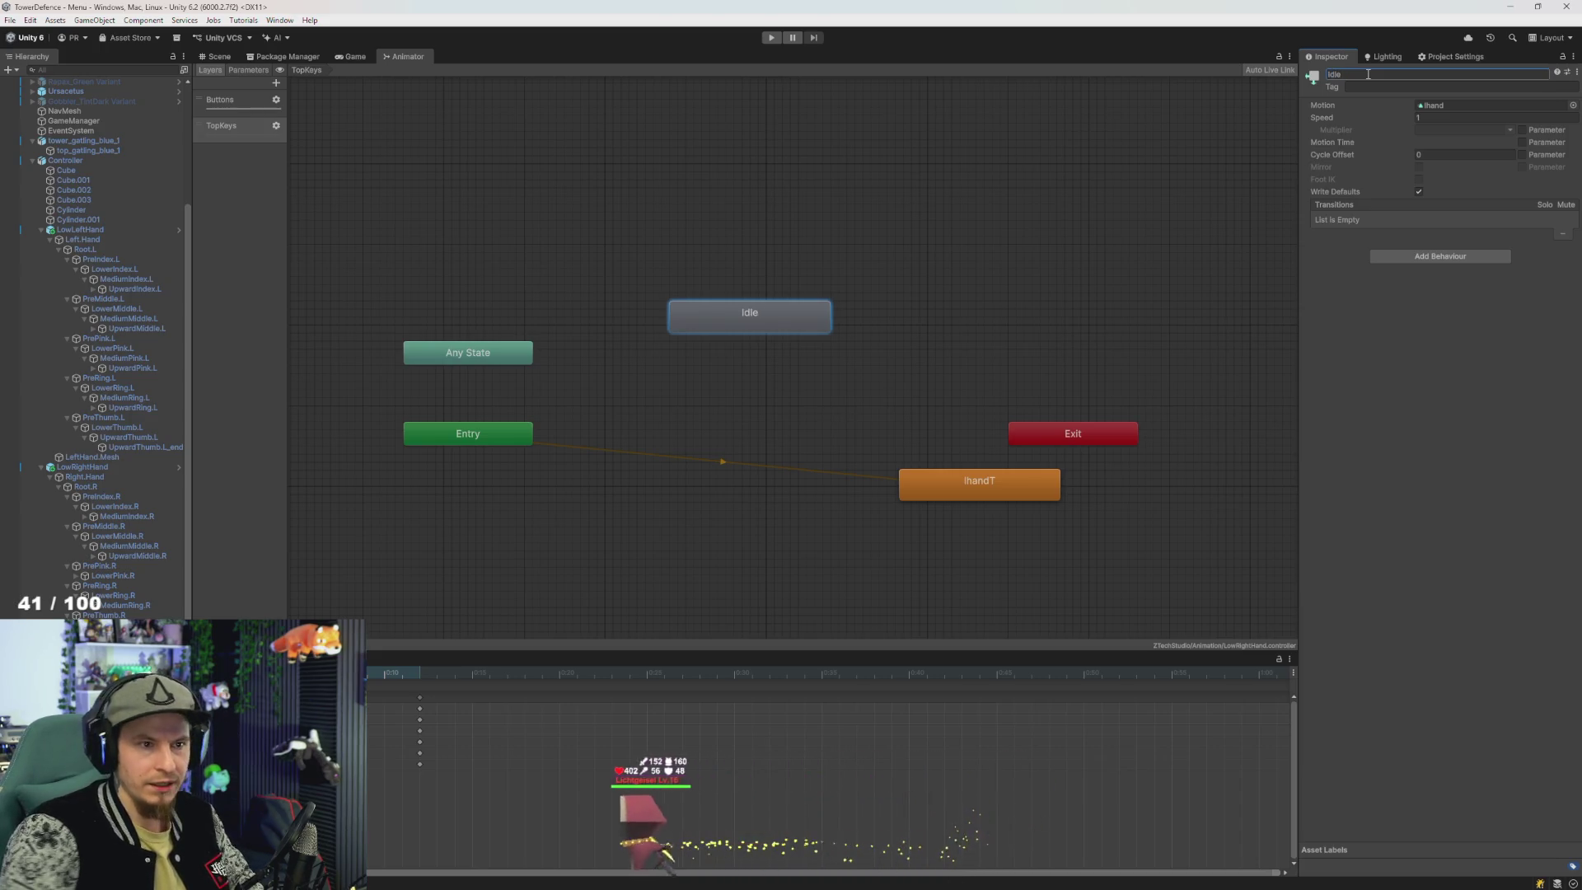
type("Empty")
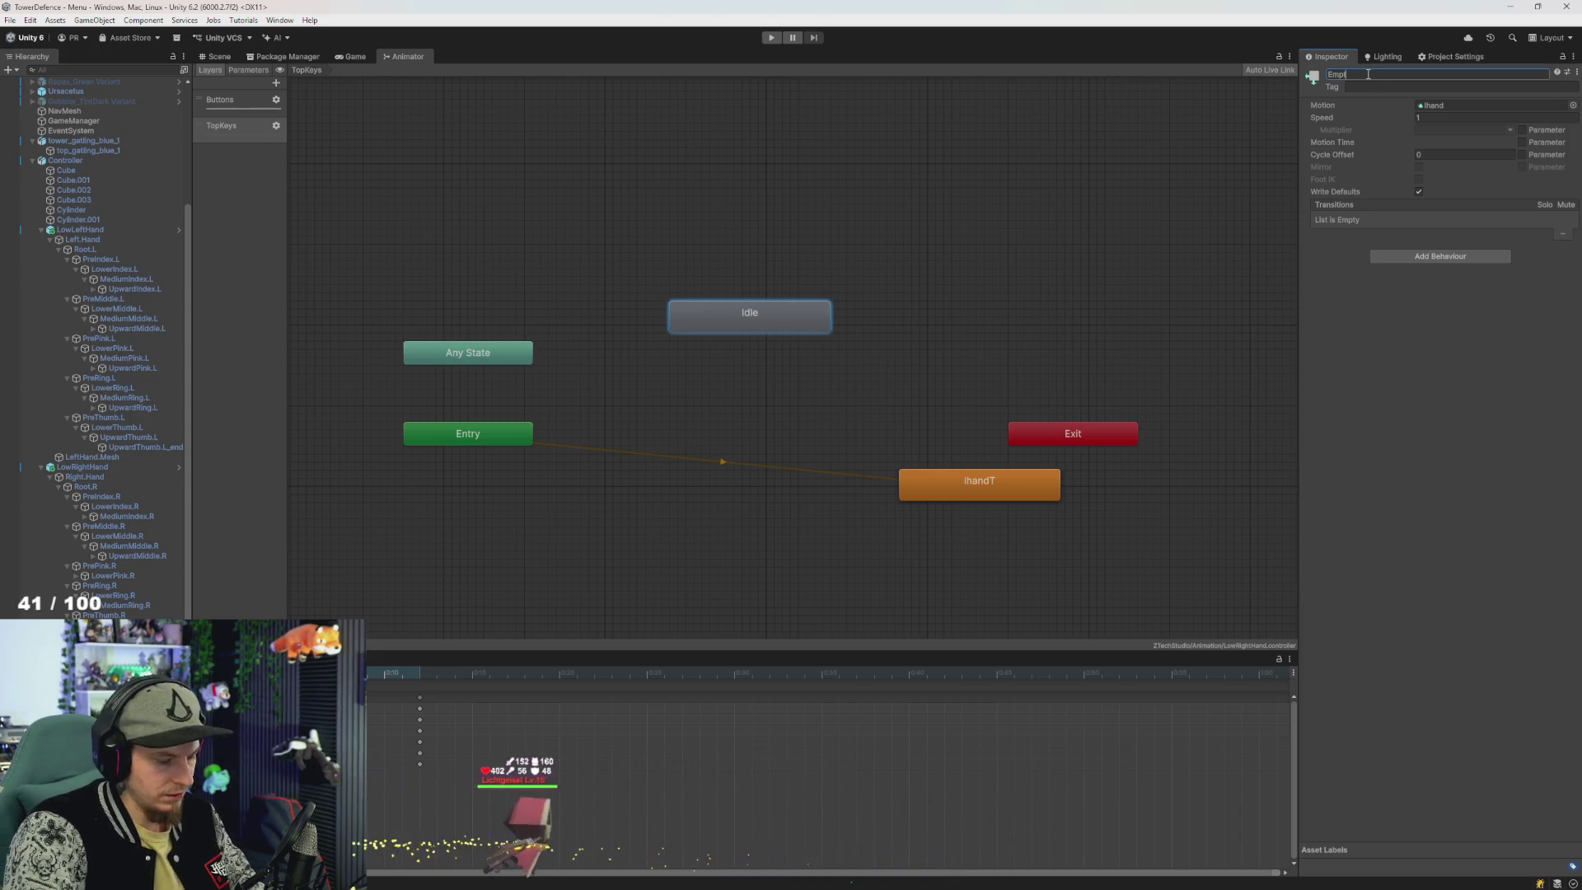
key("Return")
- Clear Empty's motion, set it as the layer default state, and place lhandT above it
left_click(1470, 103)
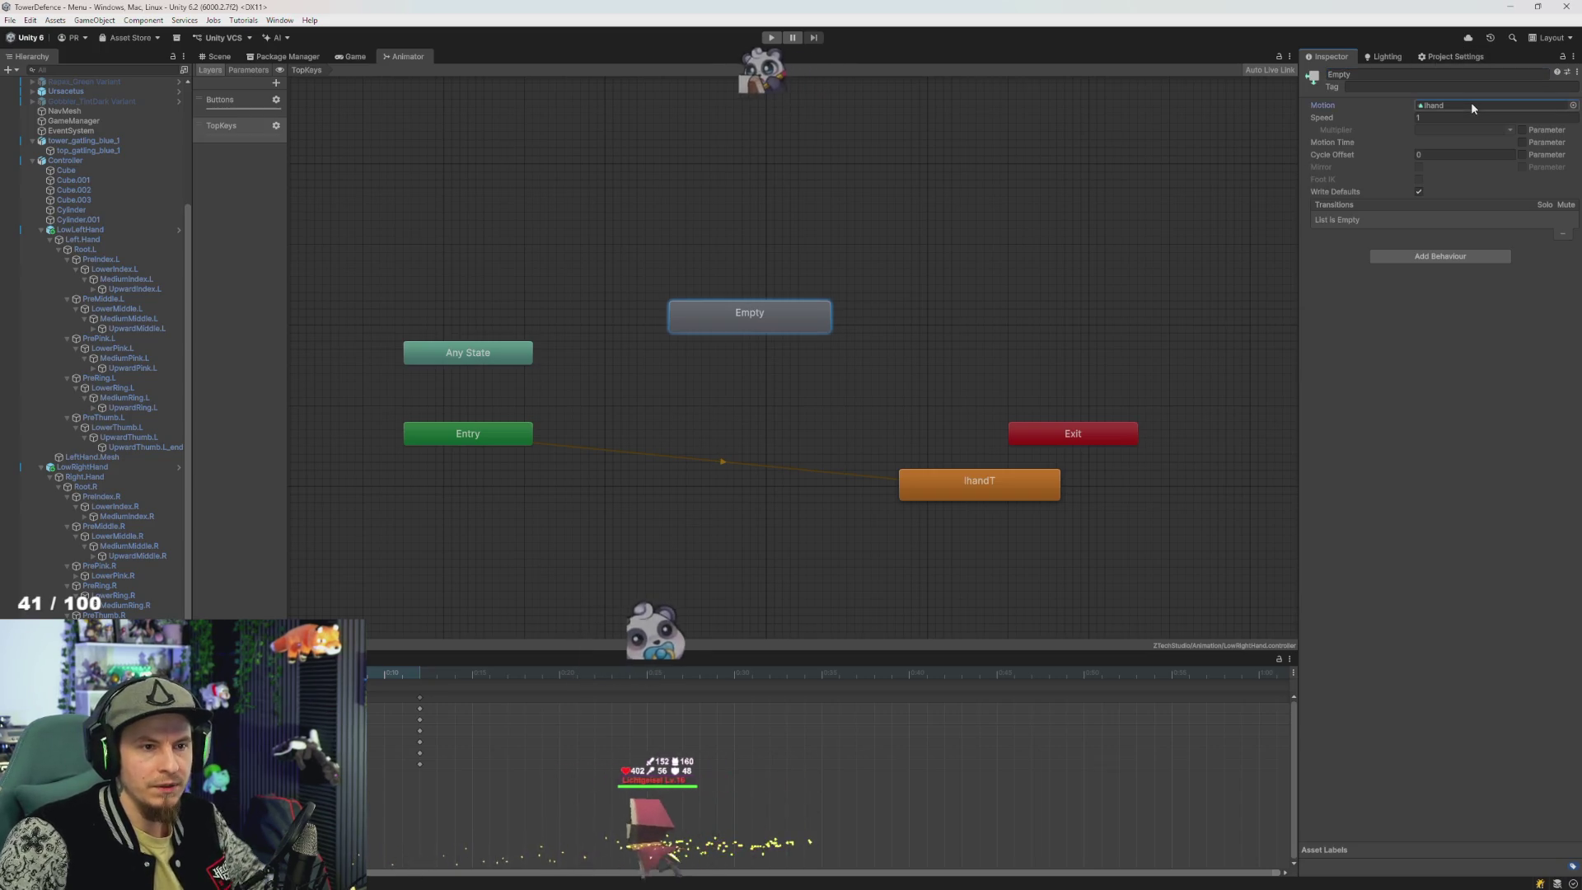
key("Delete")
right_click(804, 313)
left_click(902, 334)
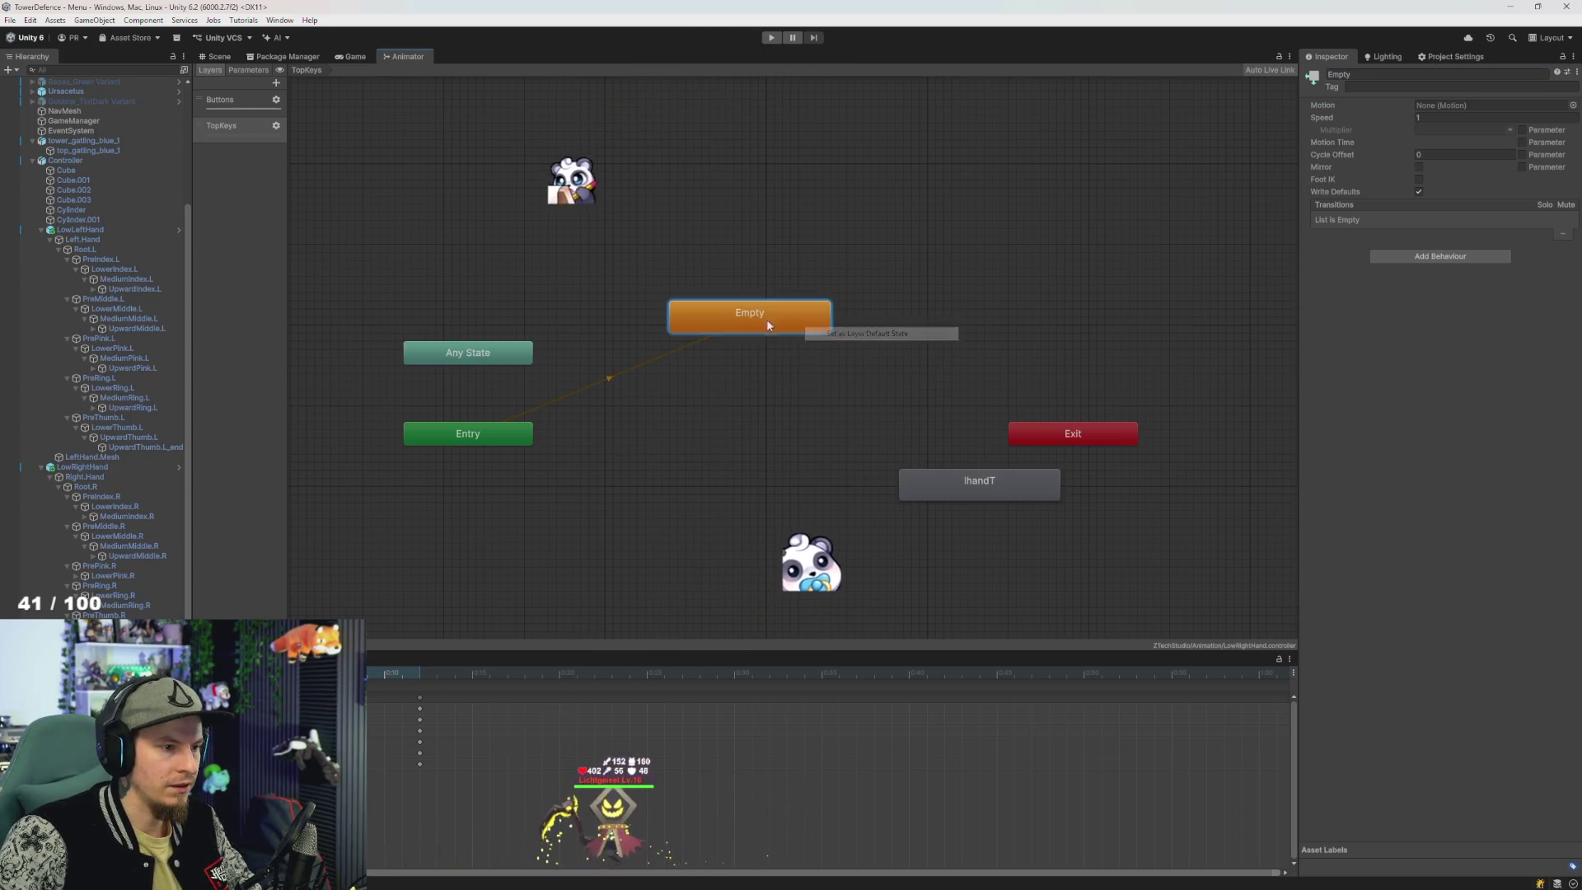
mouse_move(762, 322)
left_mouse_down()
mouse_move(774, 451)
mouse_move(786, 444)
left_mouse_up()
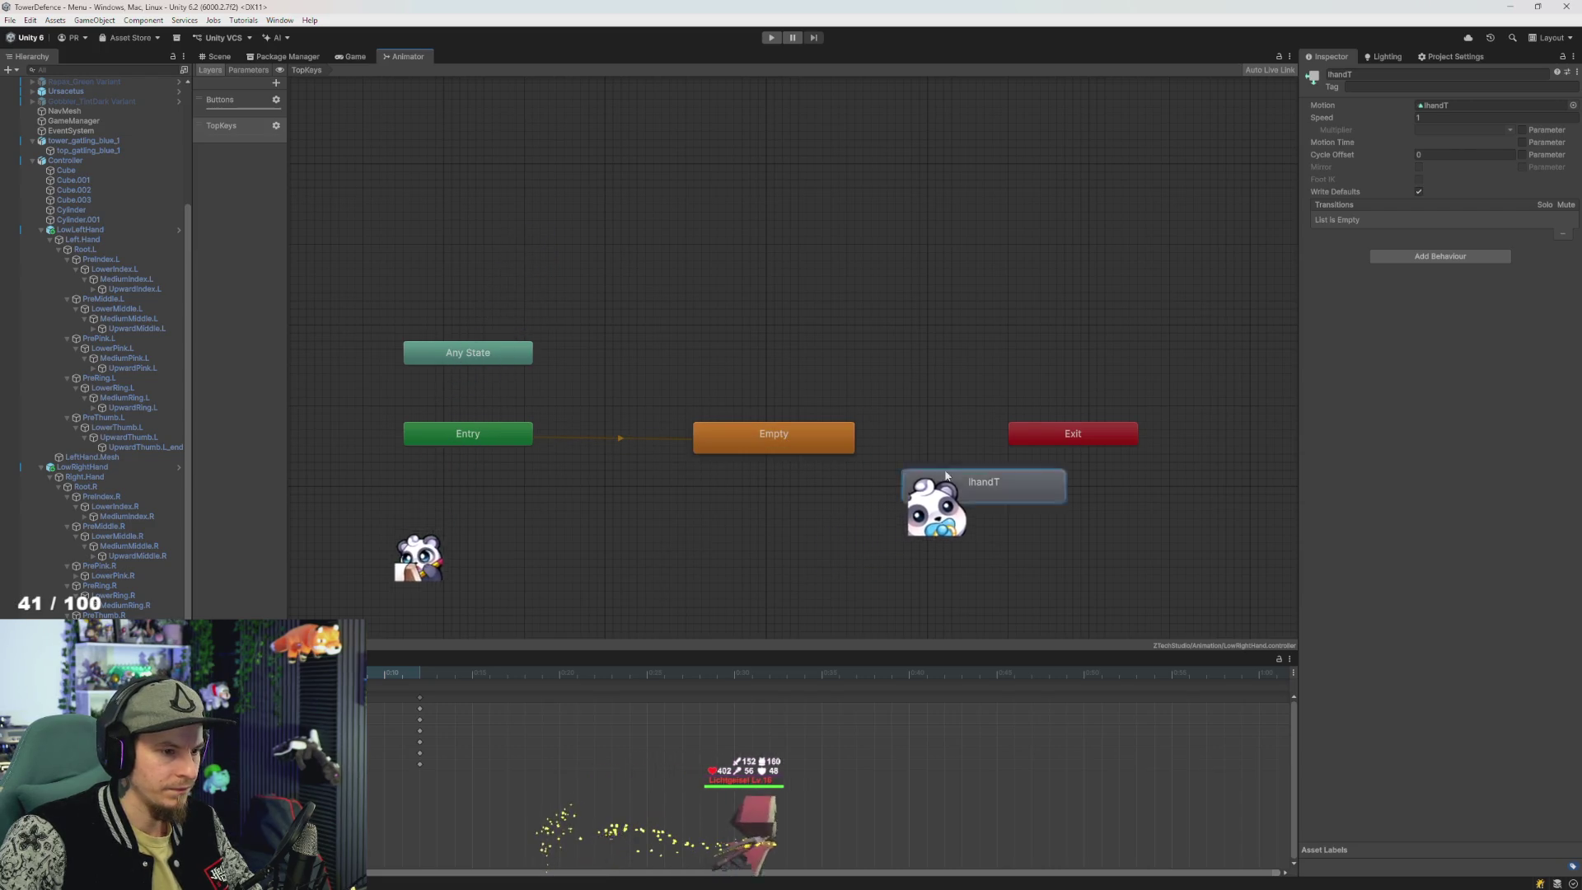
left_click_drag(960, 492, 754, 344)
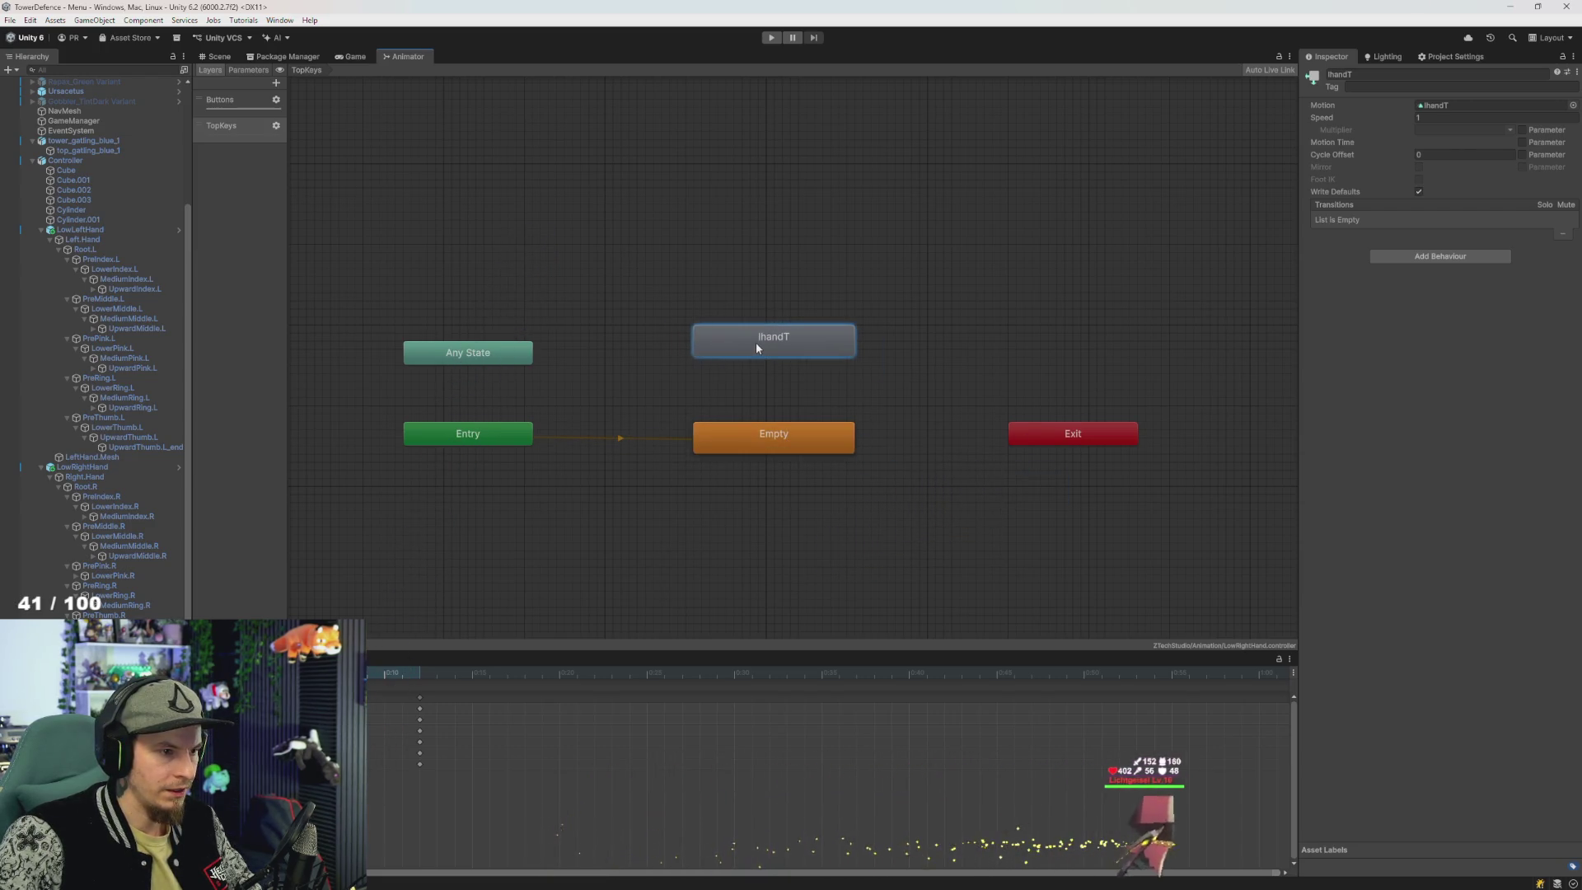
- Assign the rhandZ clip as lhandT's Motion and locate it among the project assets
left_click(1573, 106)
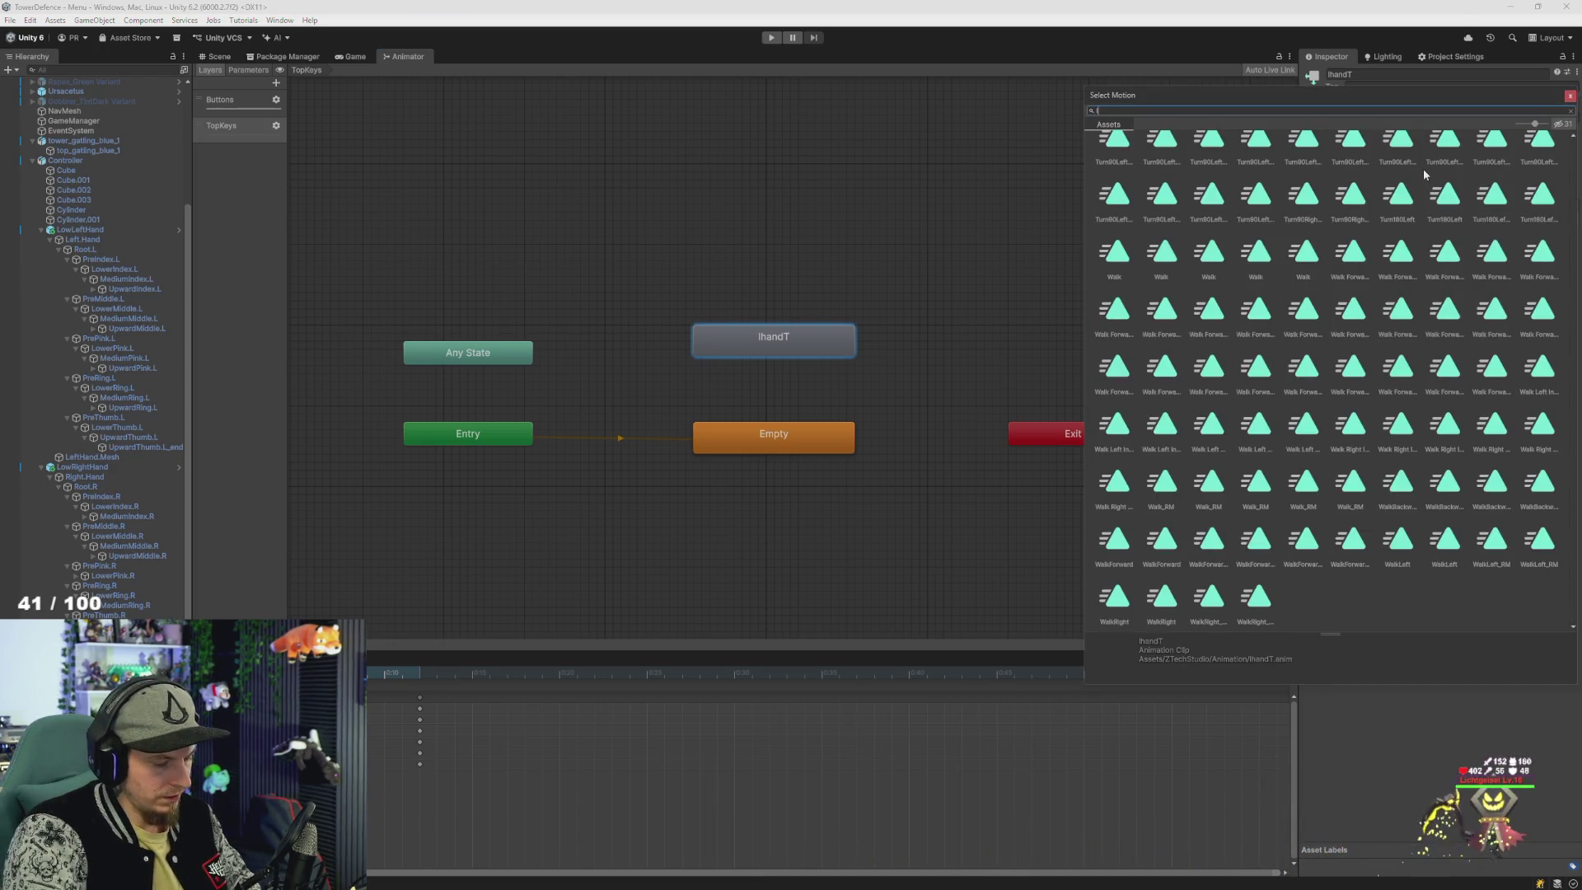
type("rhand")
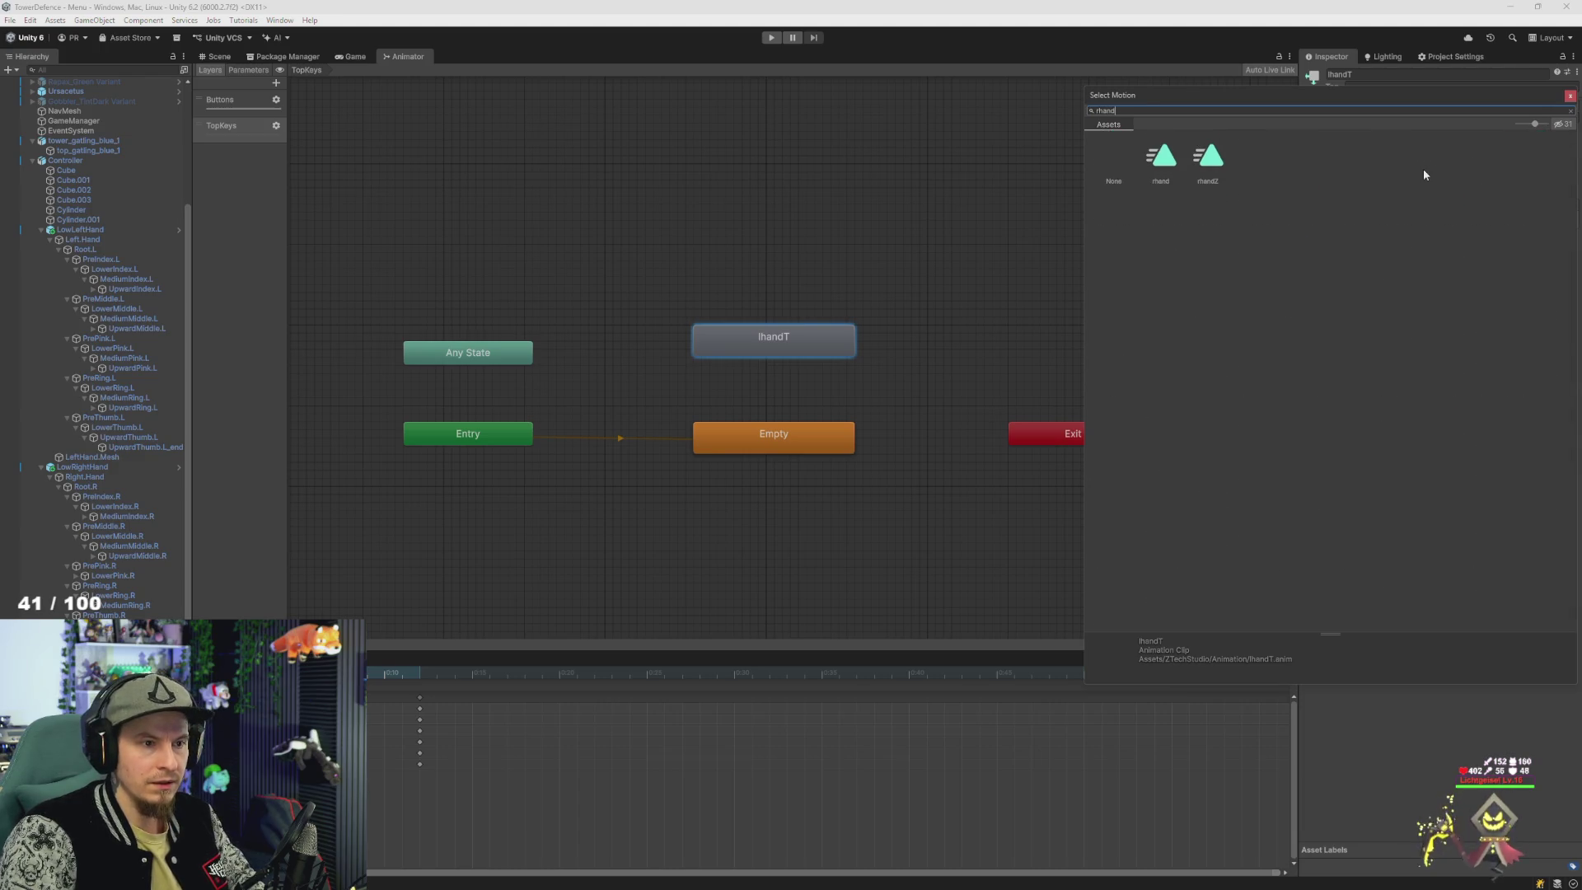
double_click(1208, 157)
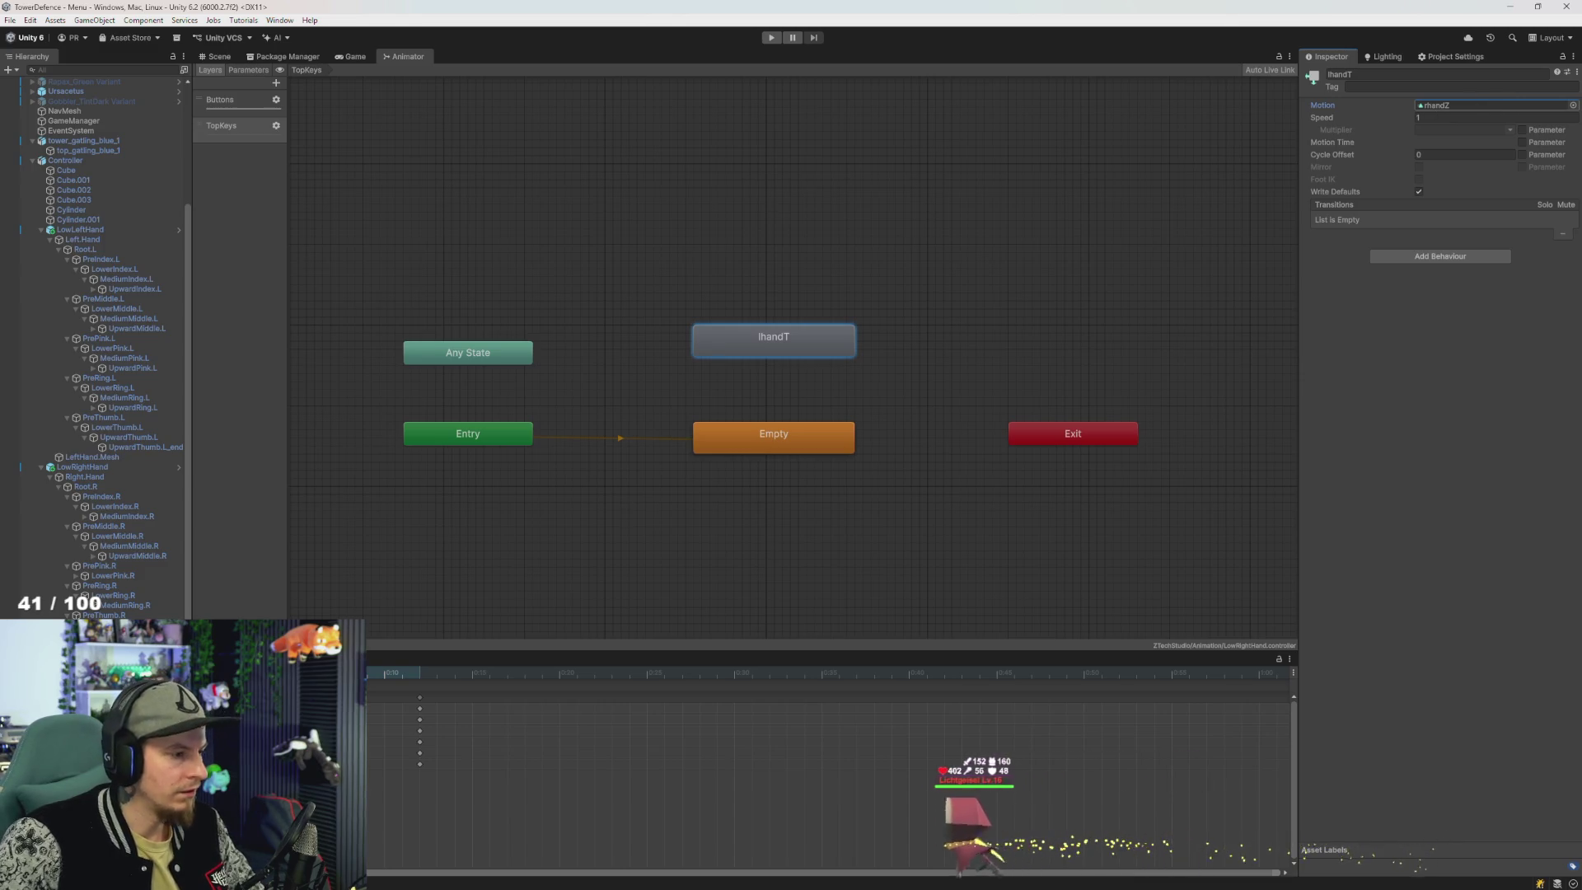
left_click(1489, 106)
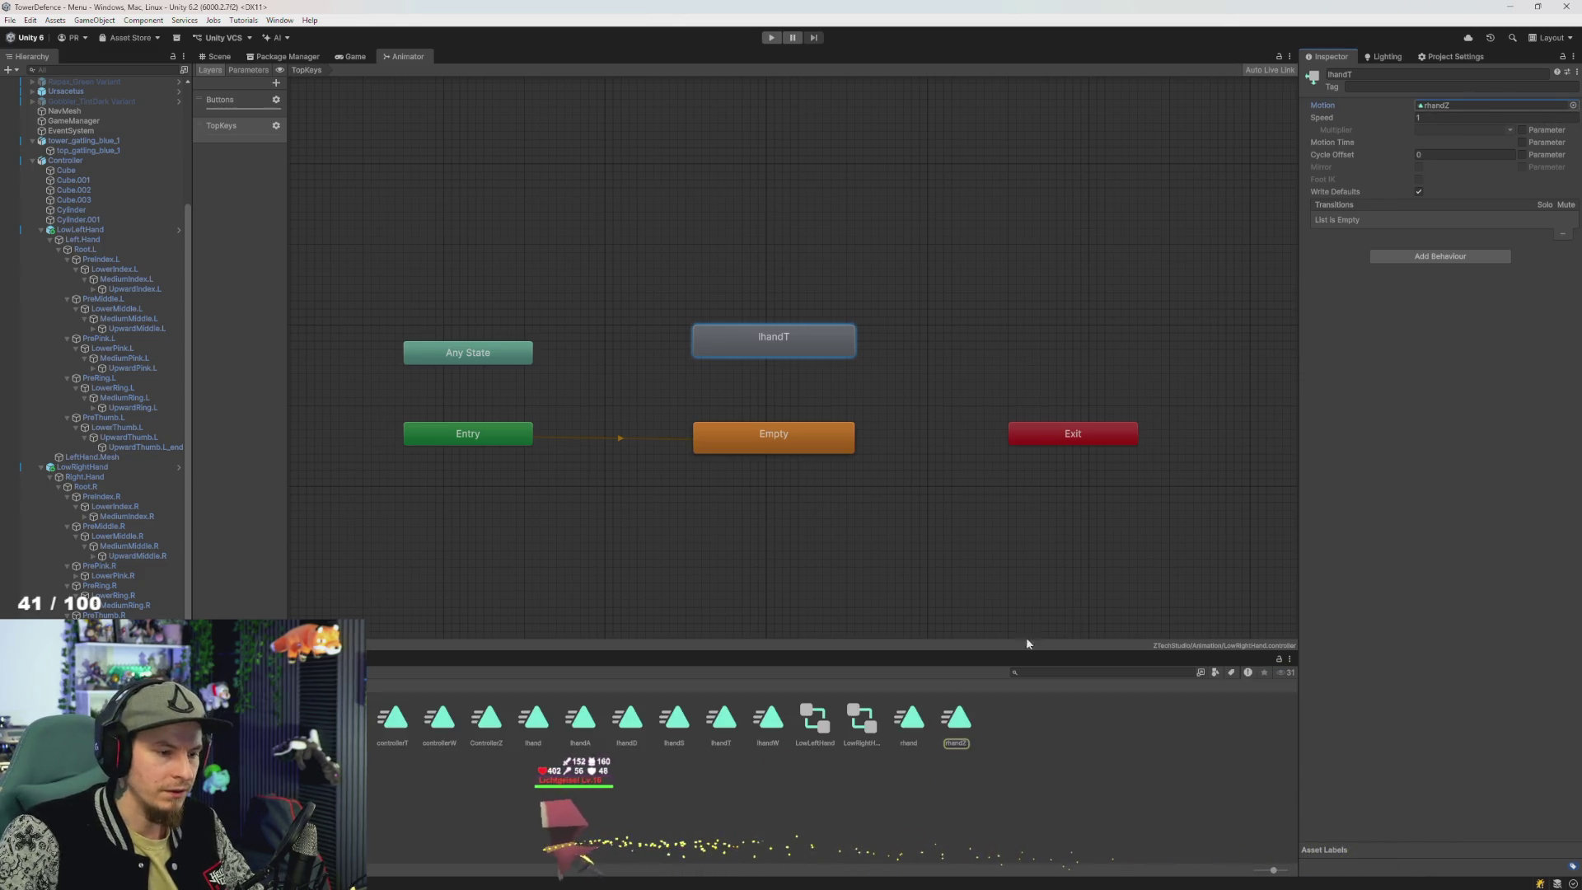
- Inspect rhandZ and neighbouring clips in the Project window, then load LowRightHand's animator controller
left_click(956, 718)
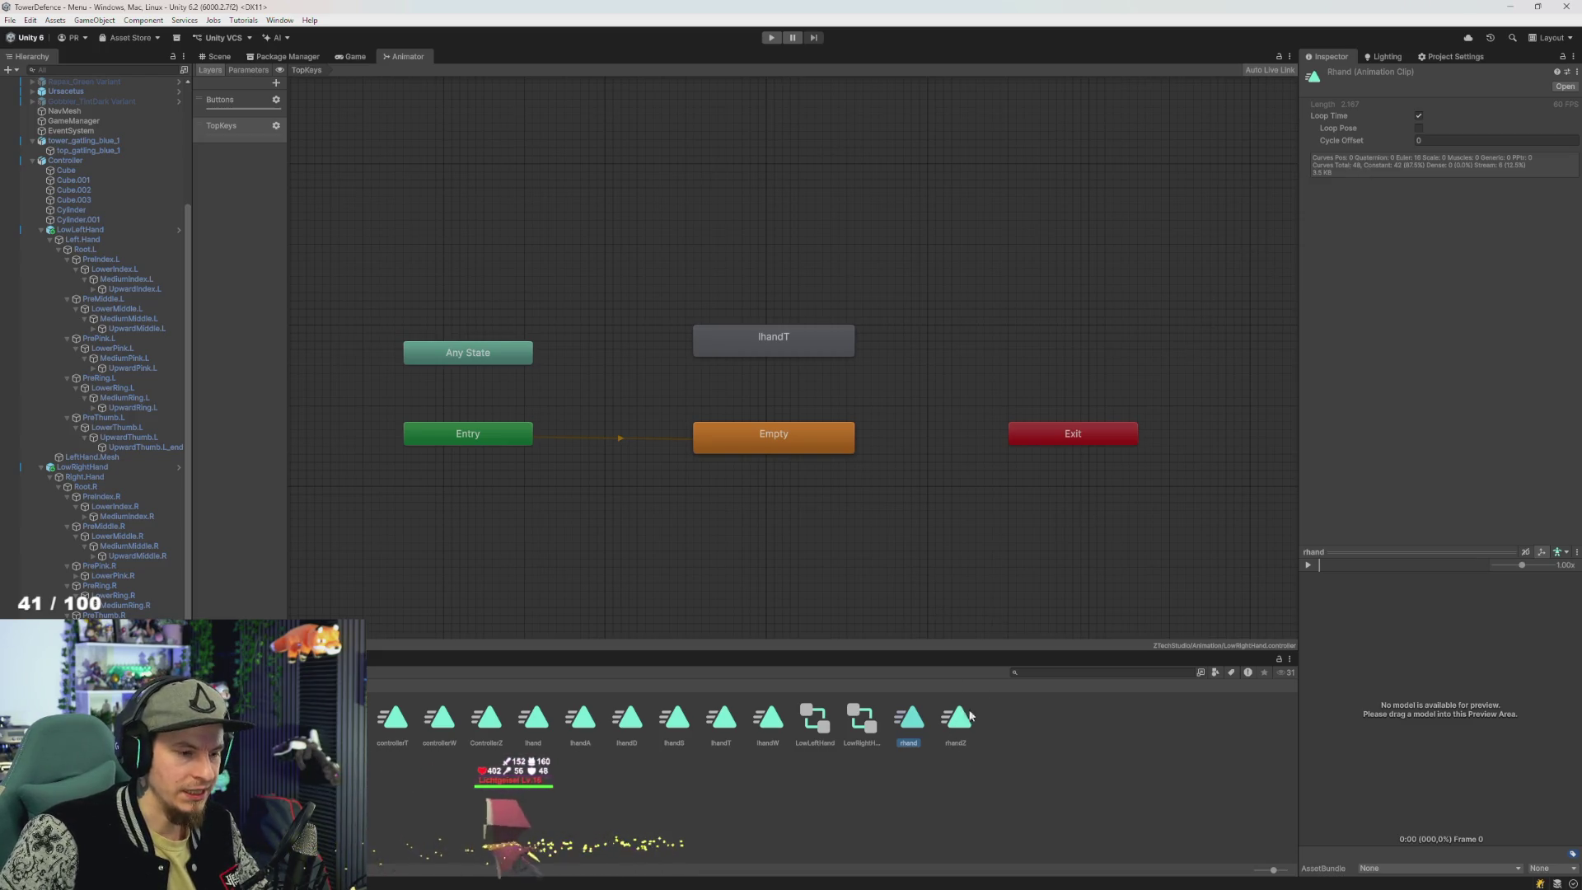
left_click(959, 725)
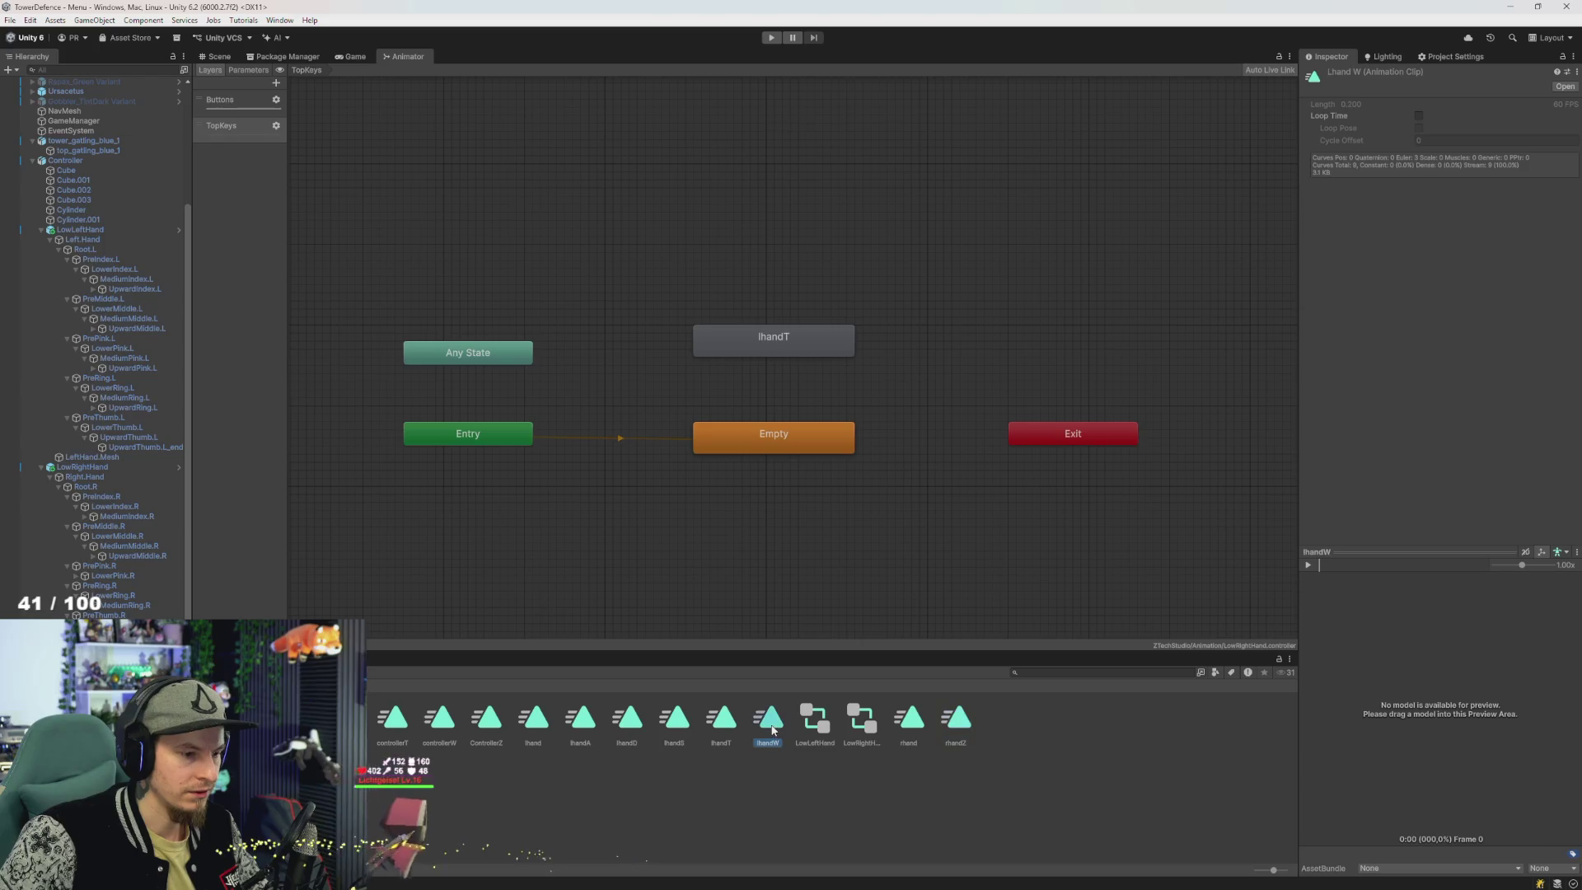
key("Left")
key("Left")
key("Left")
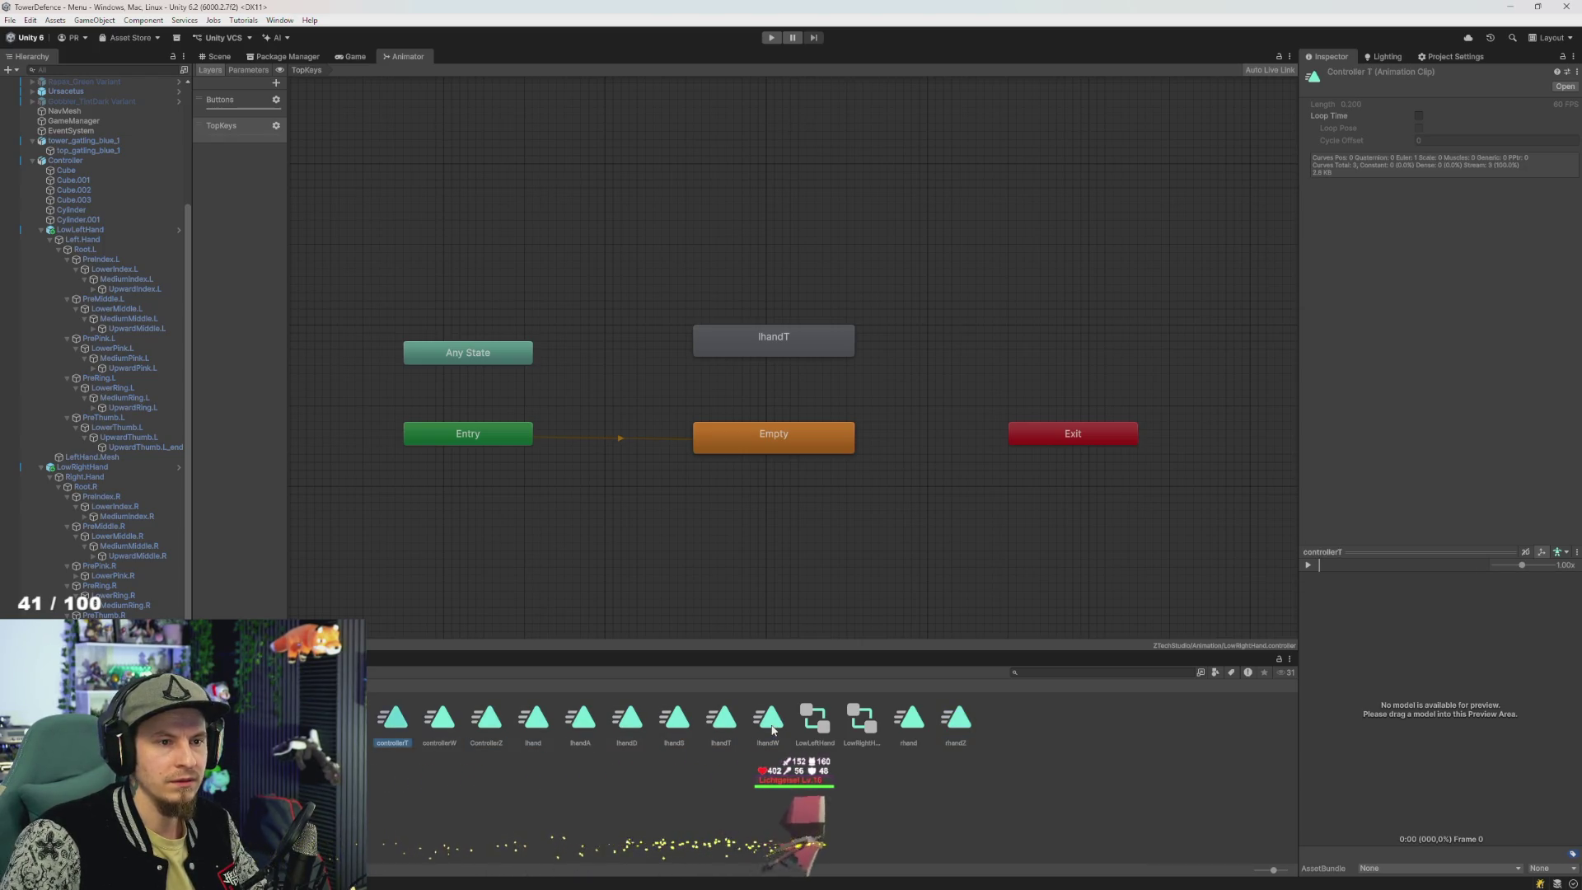
key("Left")
key("Left")
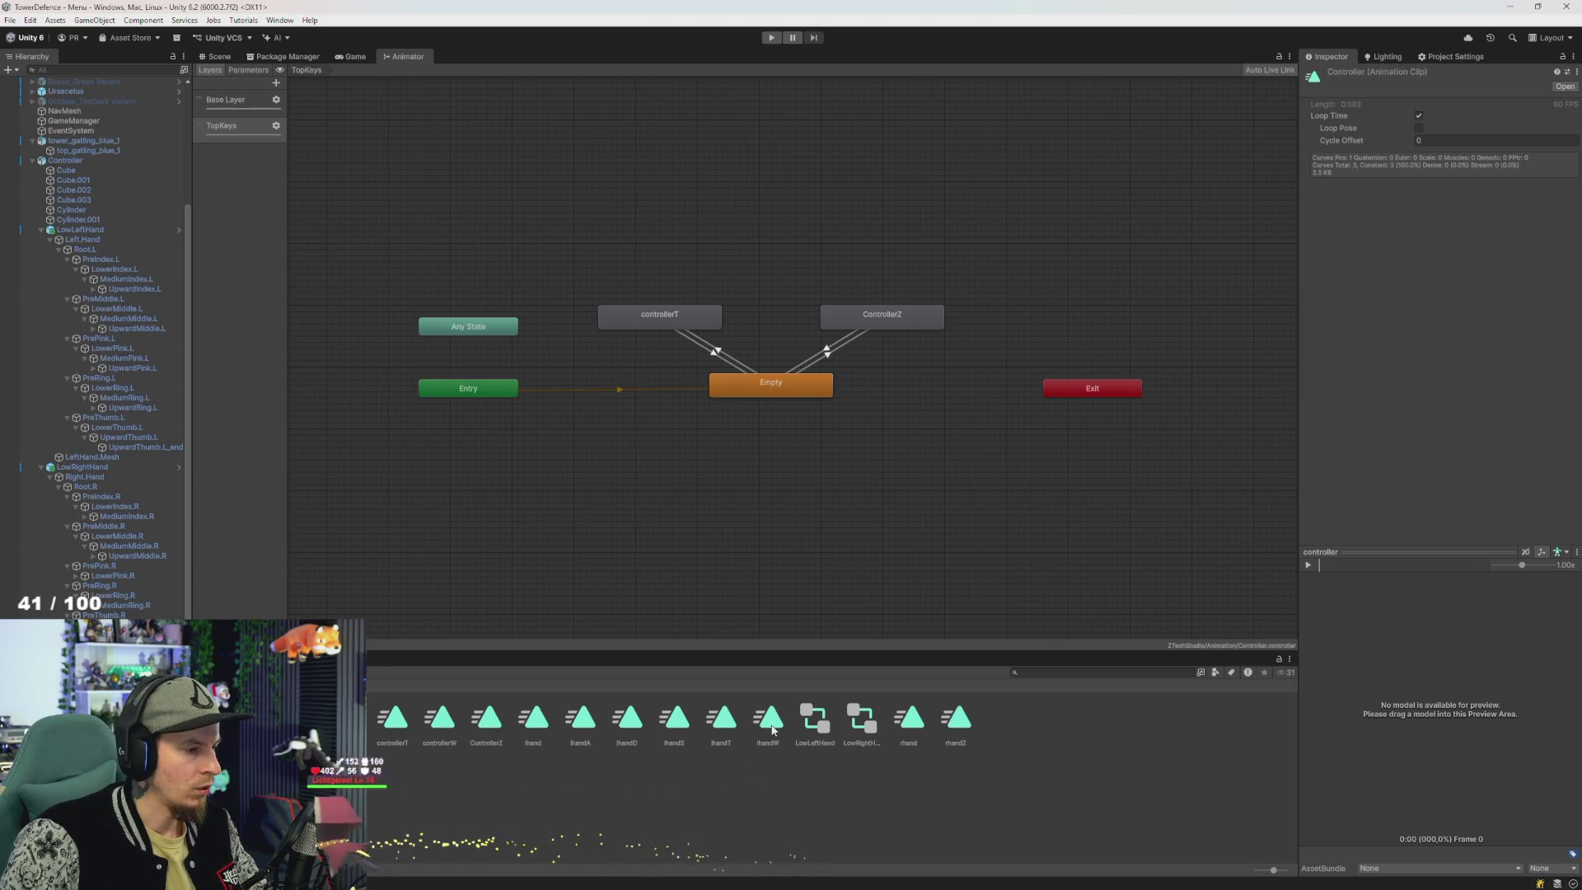
key("Right")
key("Right")
key("Right")
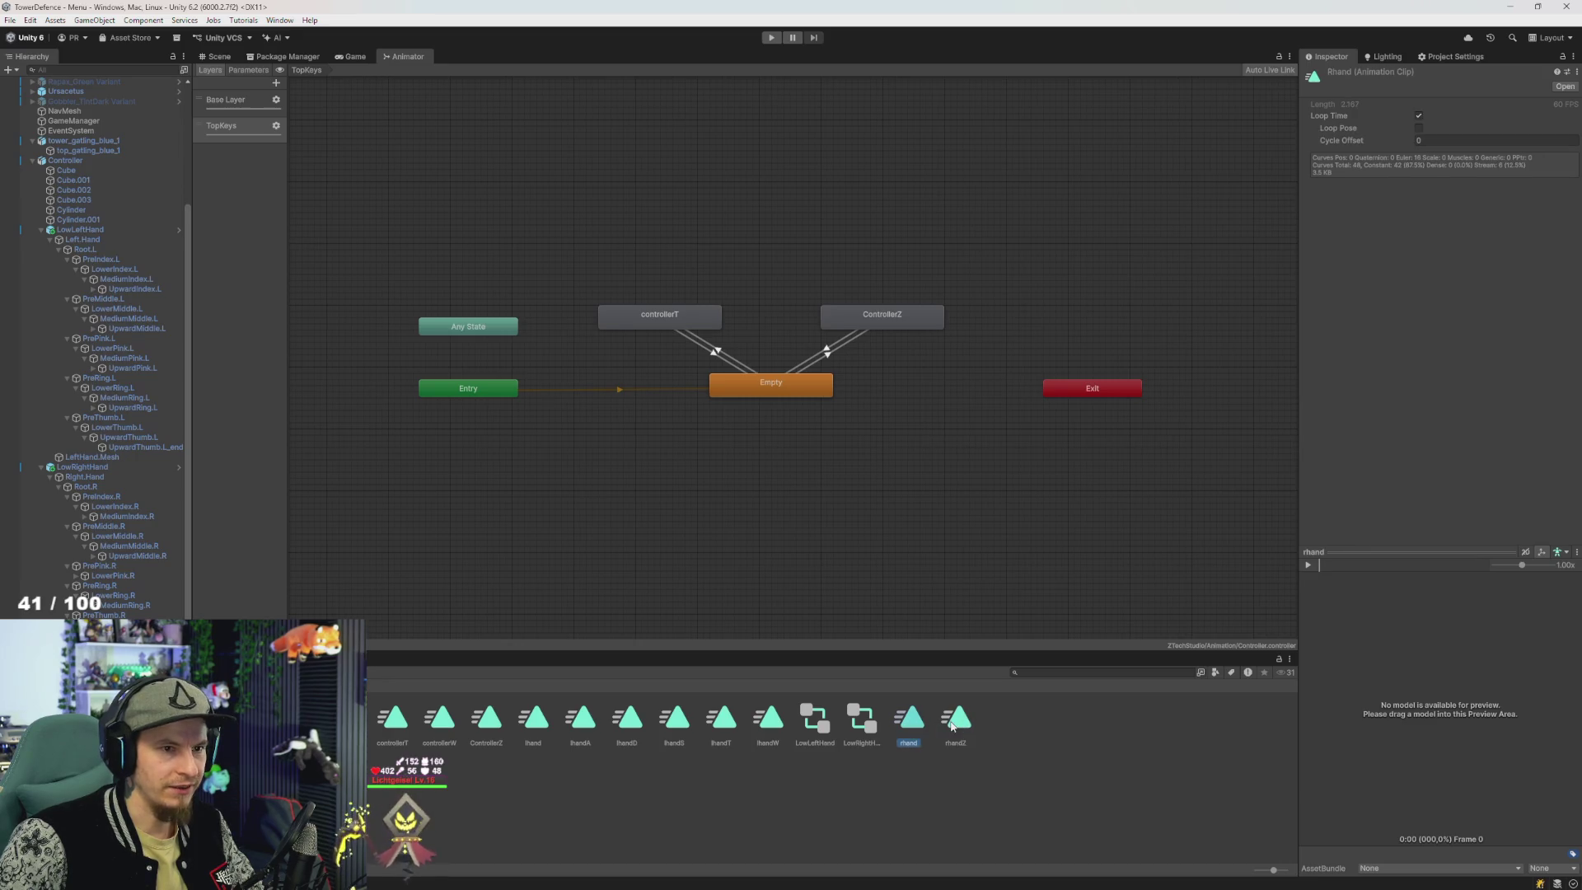
left_click(951, 725)
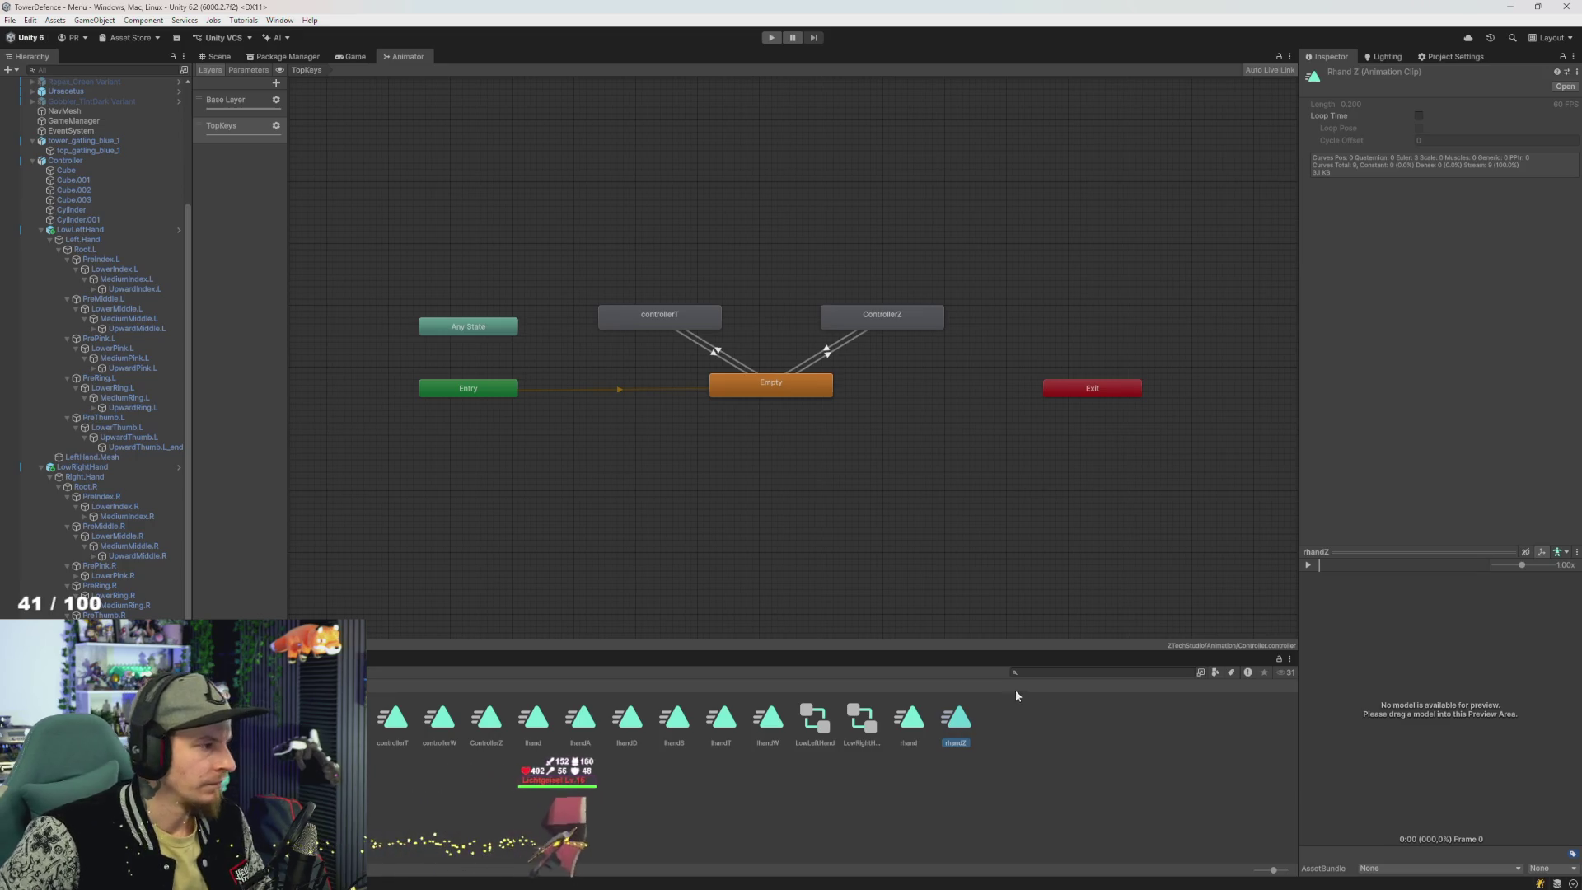
left_click(124, 467)
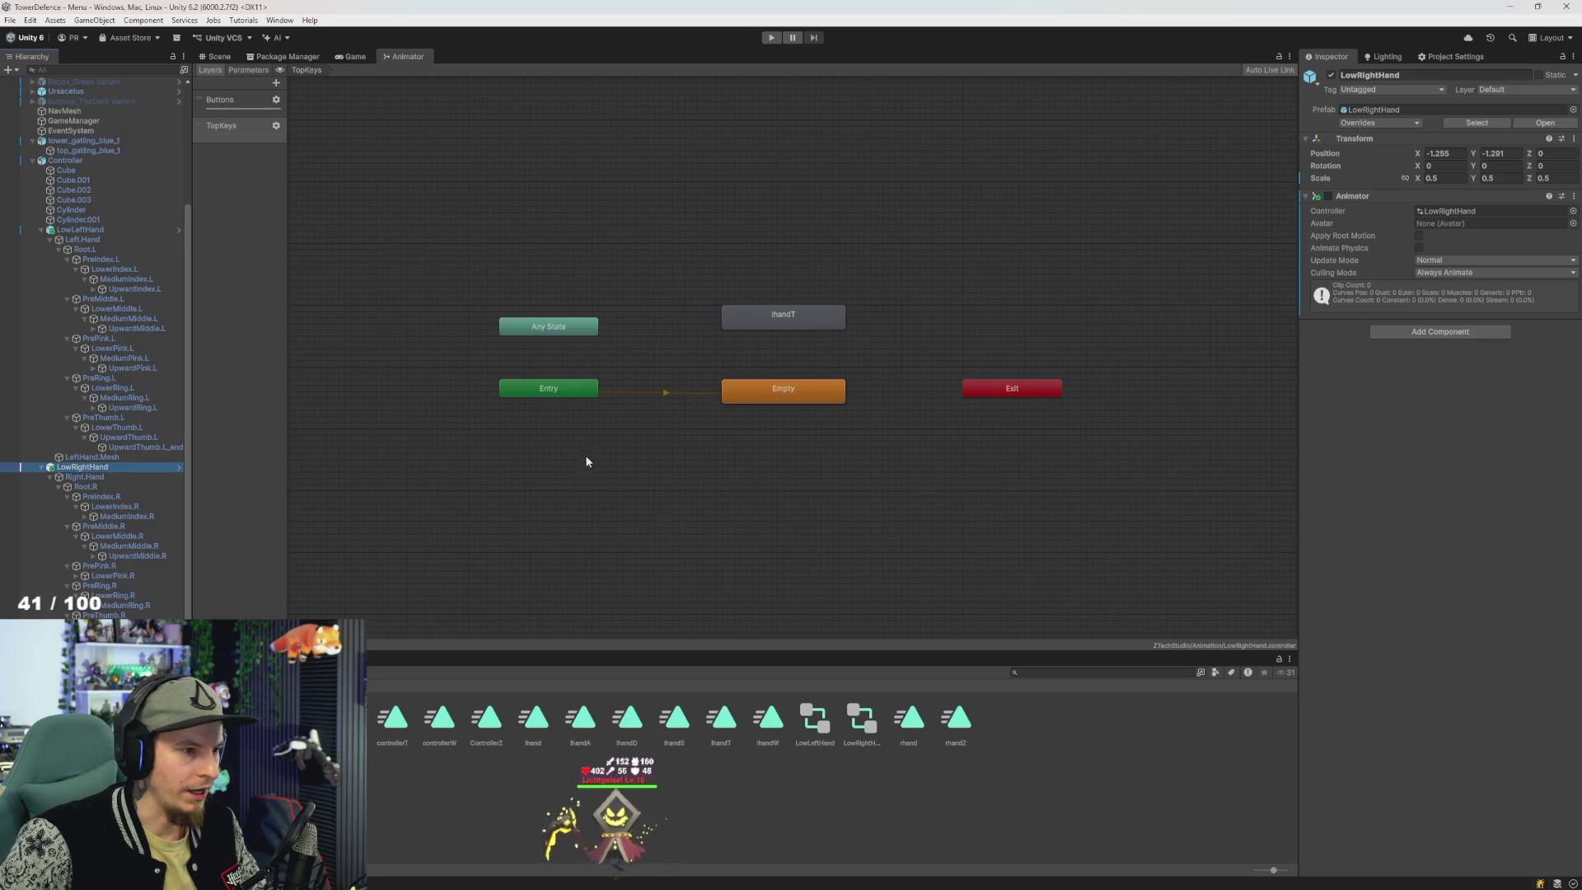
- Connect the Empty state to lhandT with transitions in both directions
left_click_drag(587, 462, 551, 505)
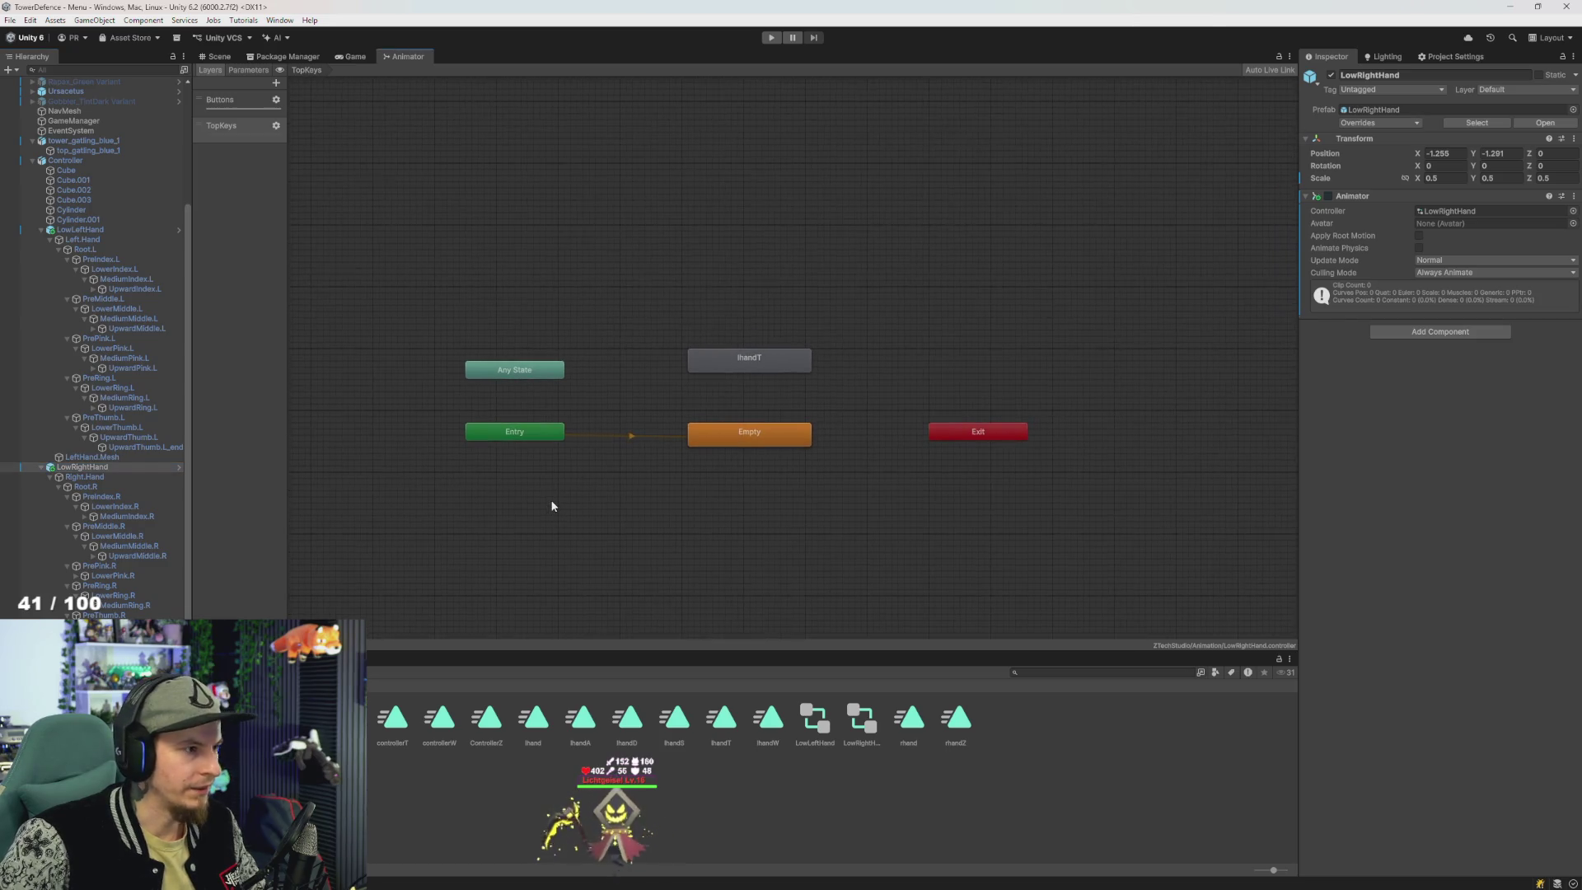
right_click(749, 437)
left_click(783, 447)
left_click(748, 358)
right_click(766, 359)
left_click(798, 369)
left_click(735, 442)
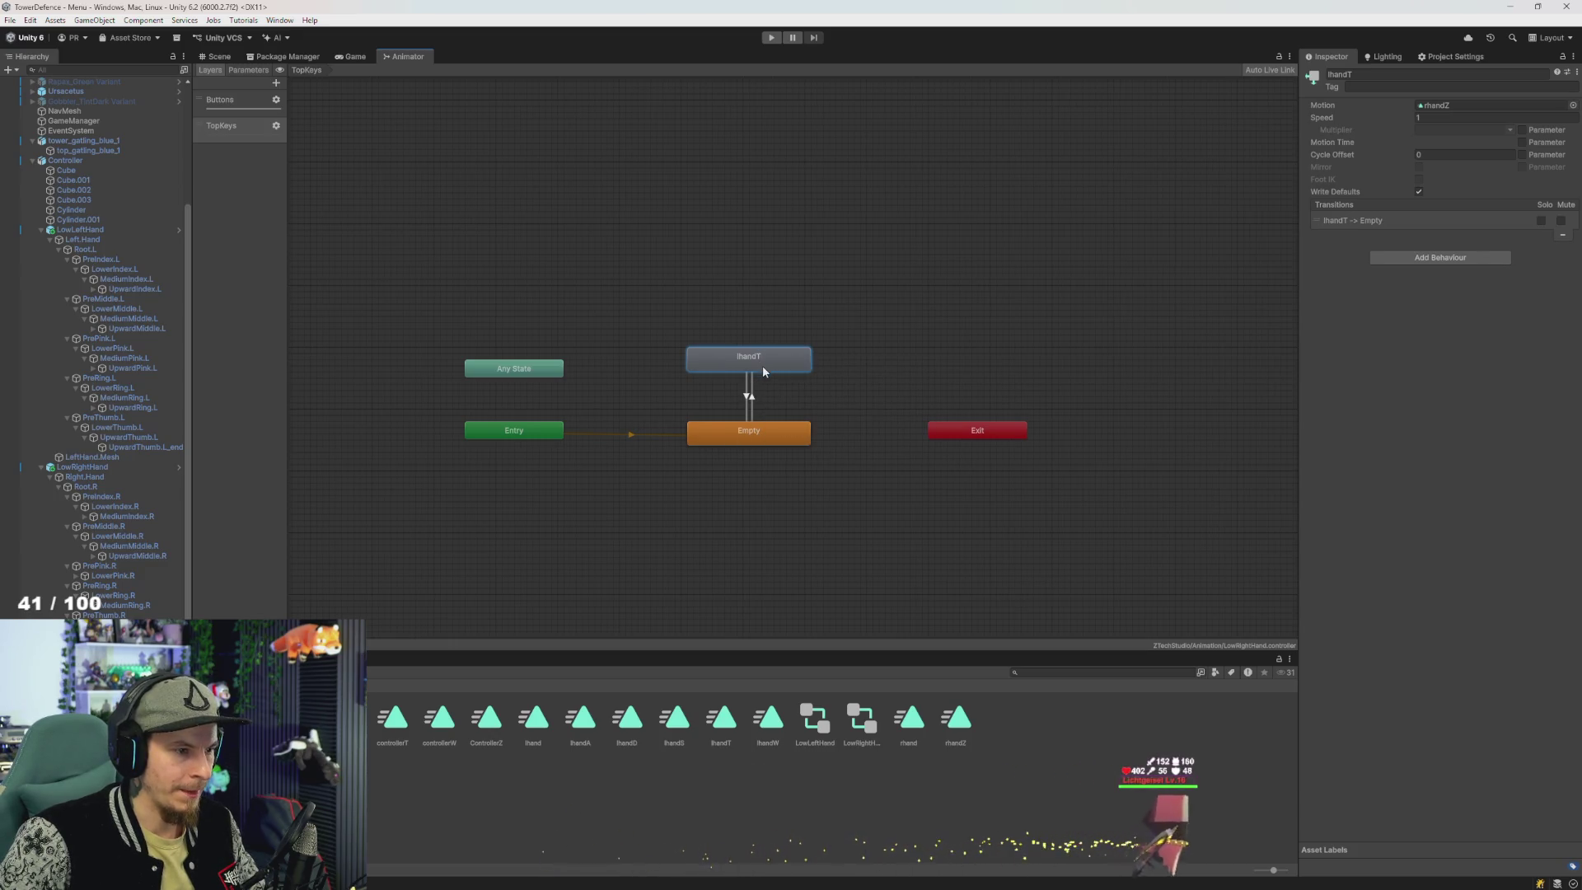
- Rename the thumb state rhandT and disable Has Exit Time on the rhandT→Empty transition
left_click(1417, 74)
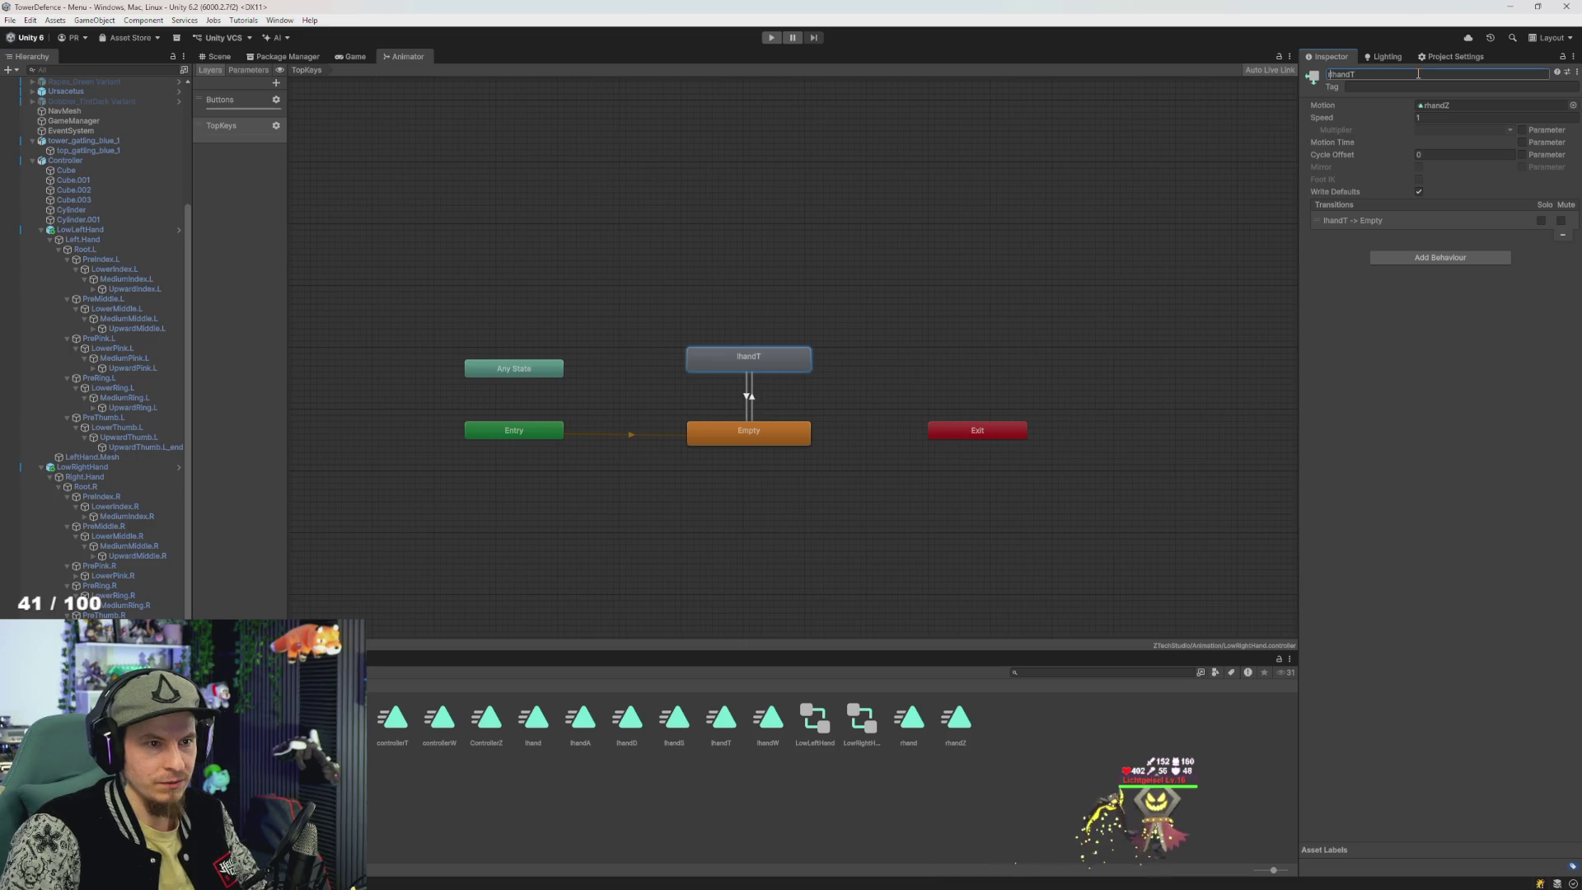
type("r")
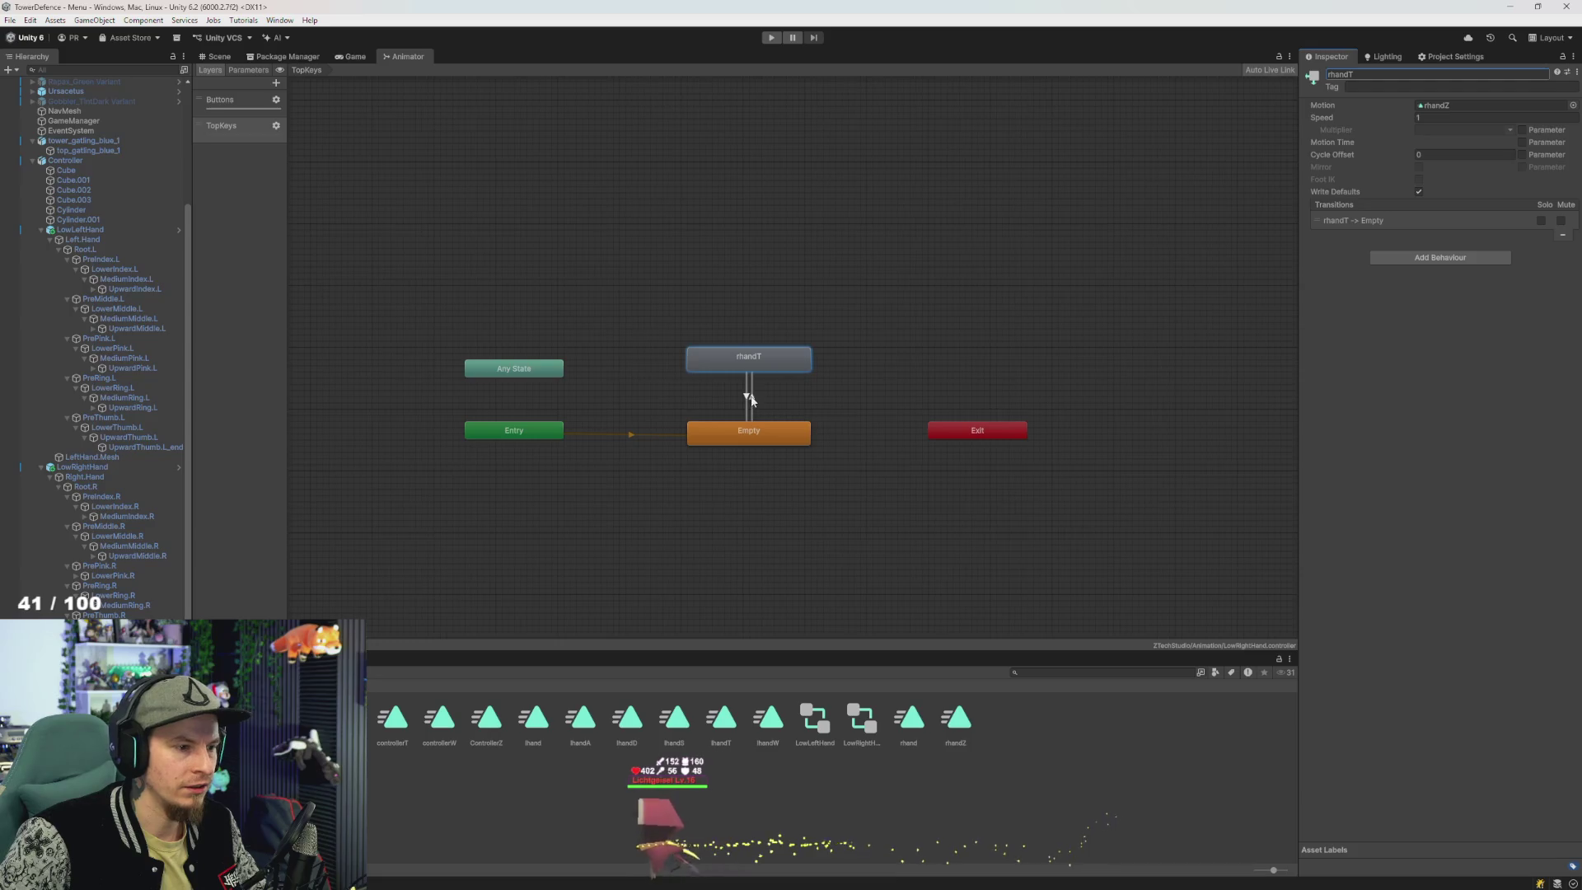
left_click(750, 397)
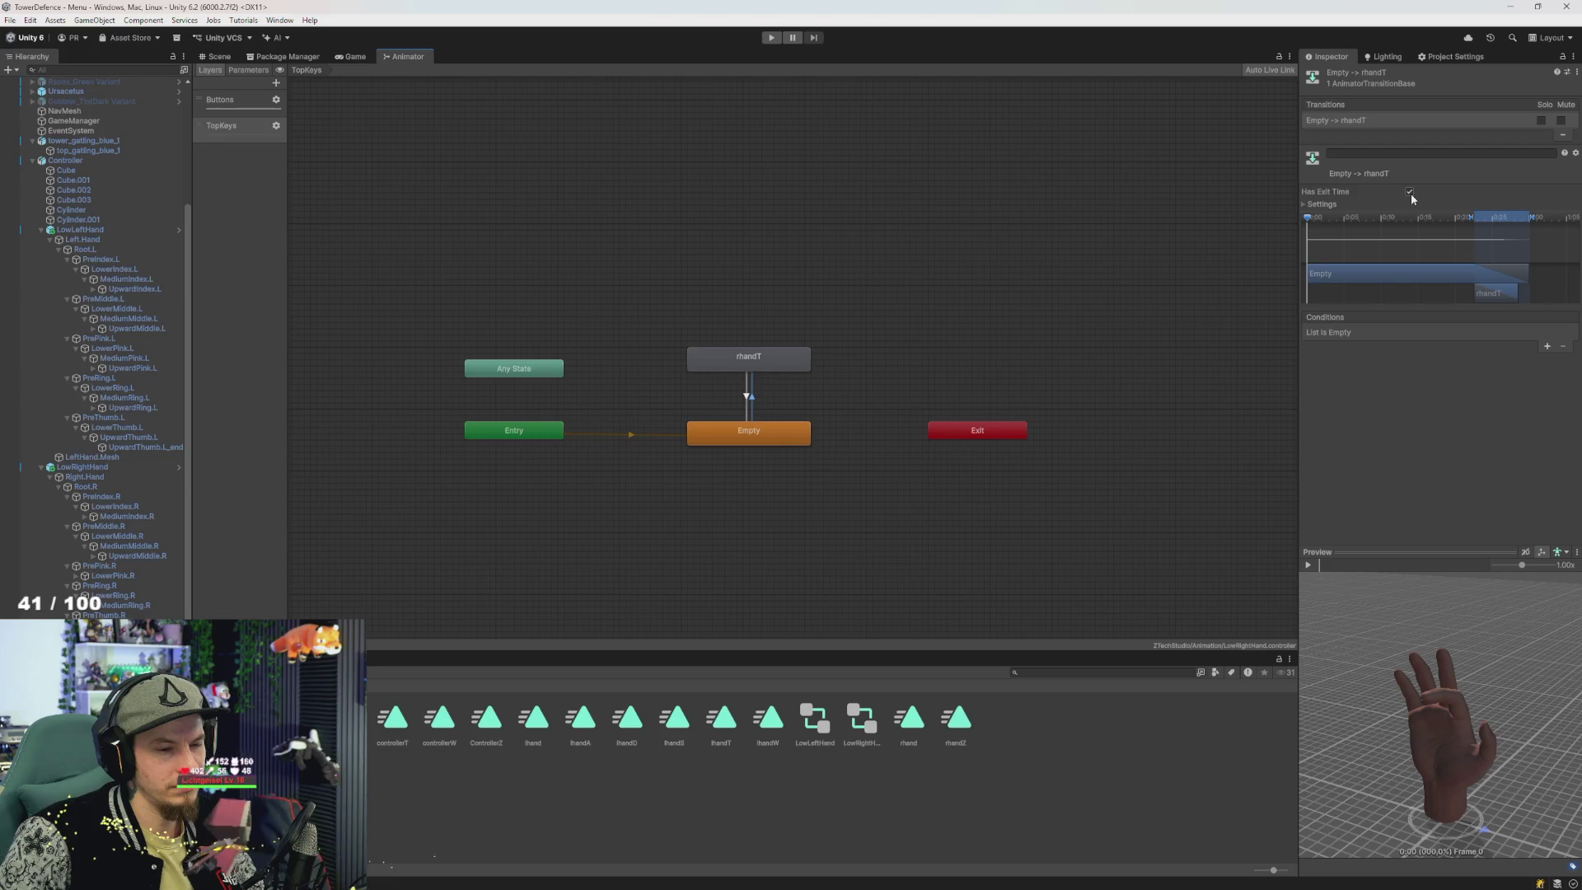
left_click(746, 398)
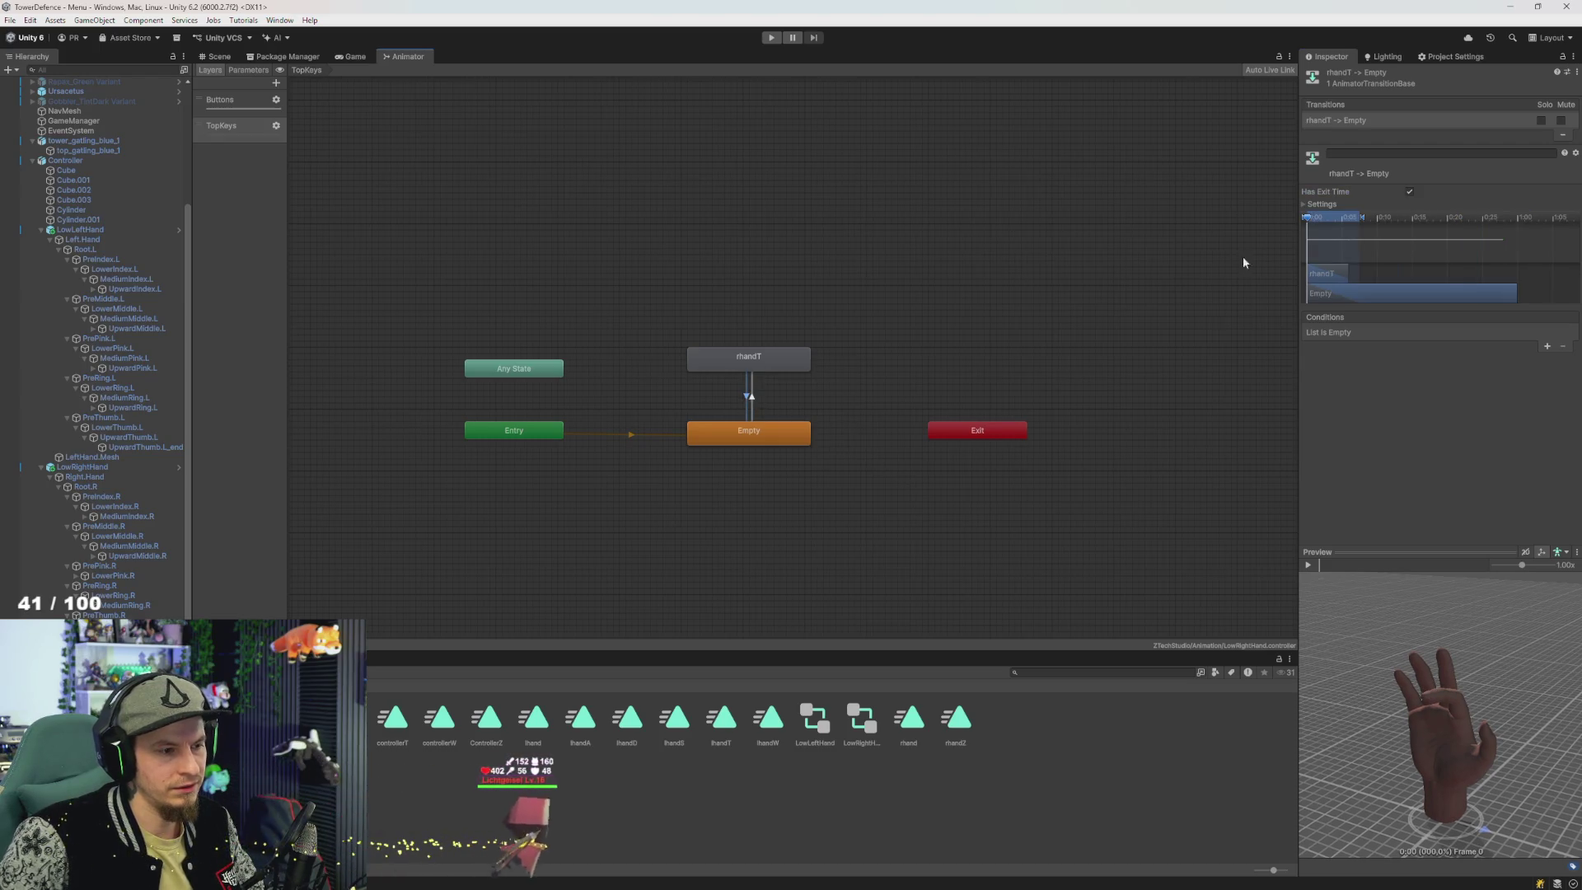
left_click(1410, 192)
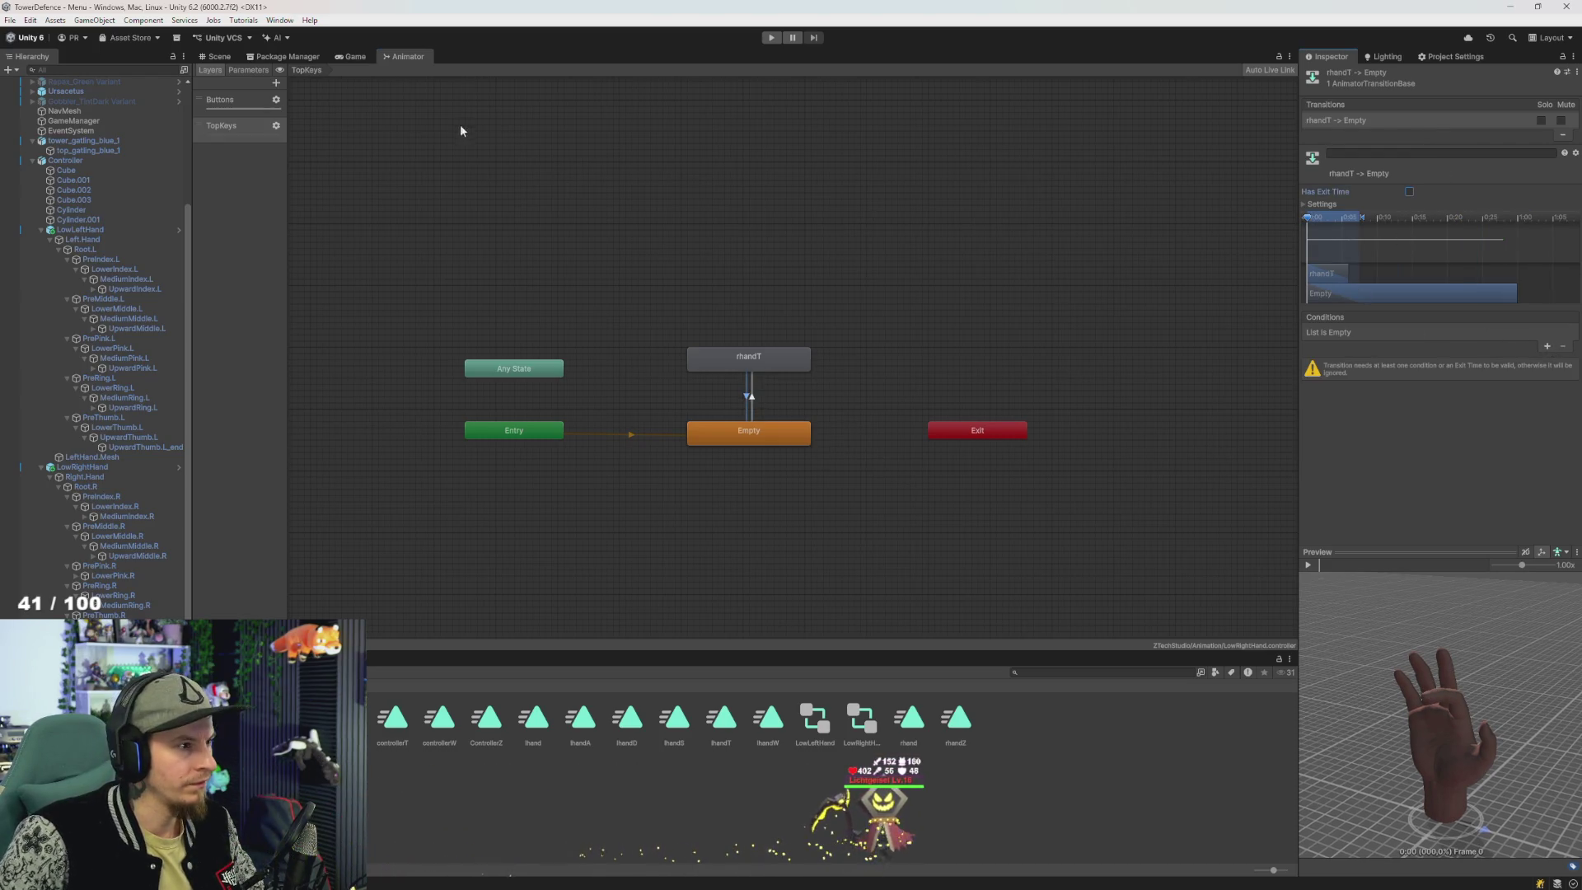
left_click(247, 70)
left_click(274, 83)
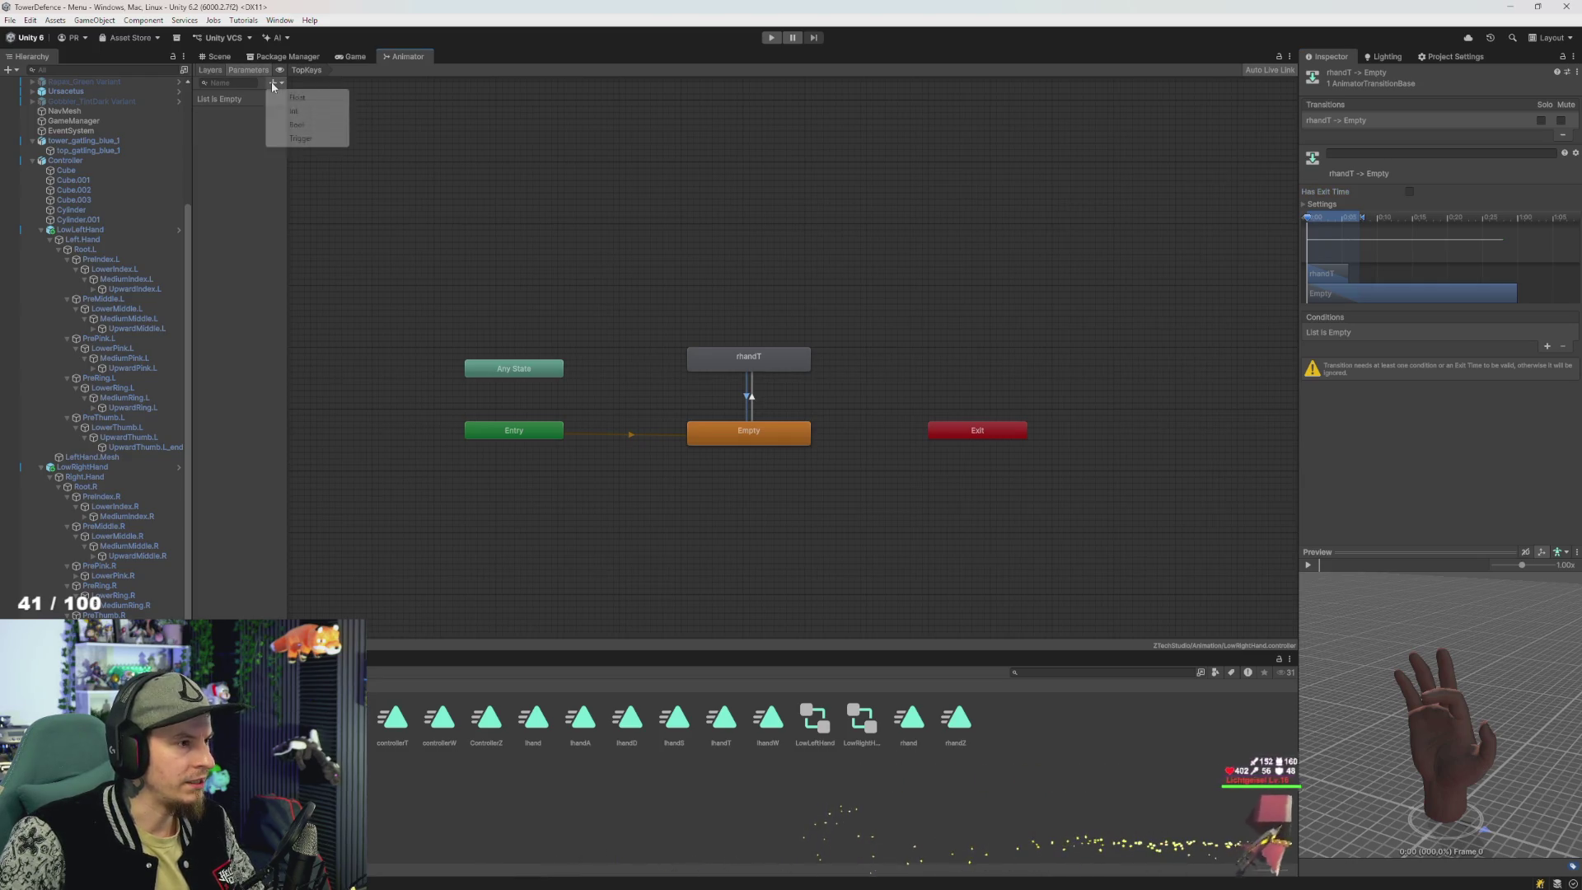
- Add a Bool parameter named PressZ (first typed as PressT) and add it as a condition on rhandT→Empty
left_click(318, 124)
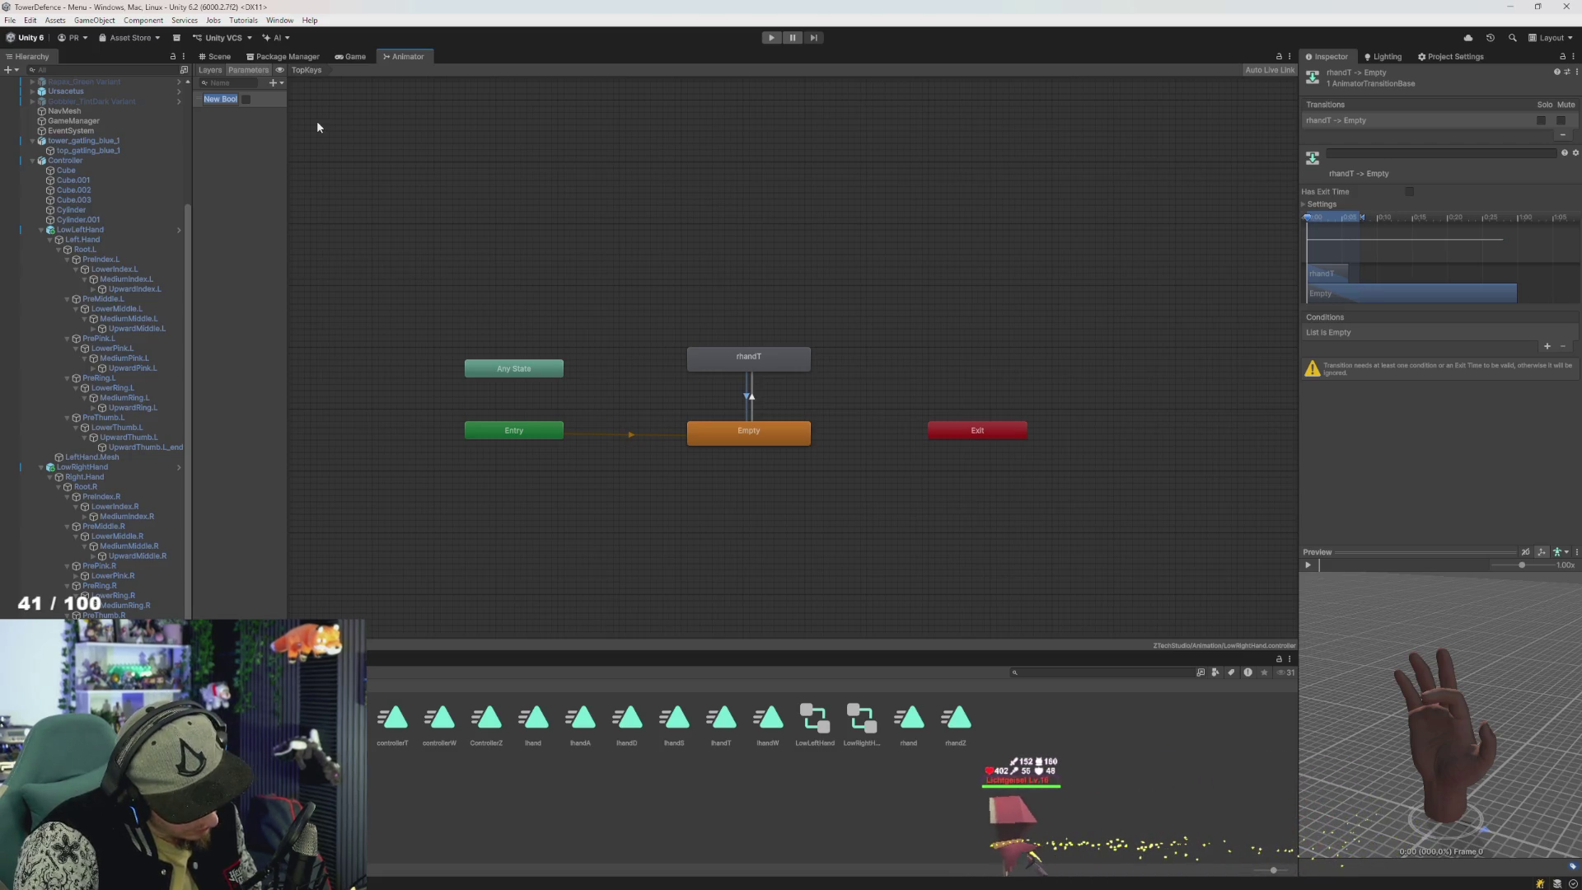
type("Press")
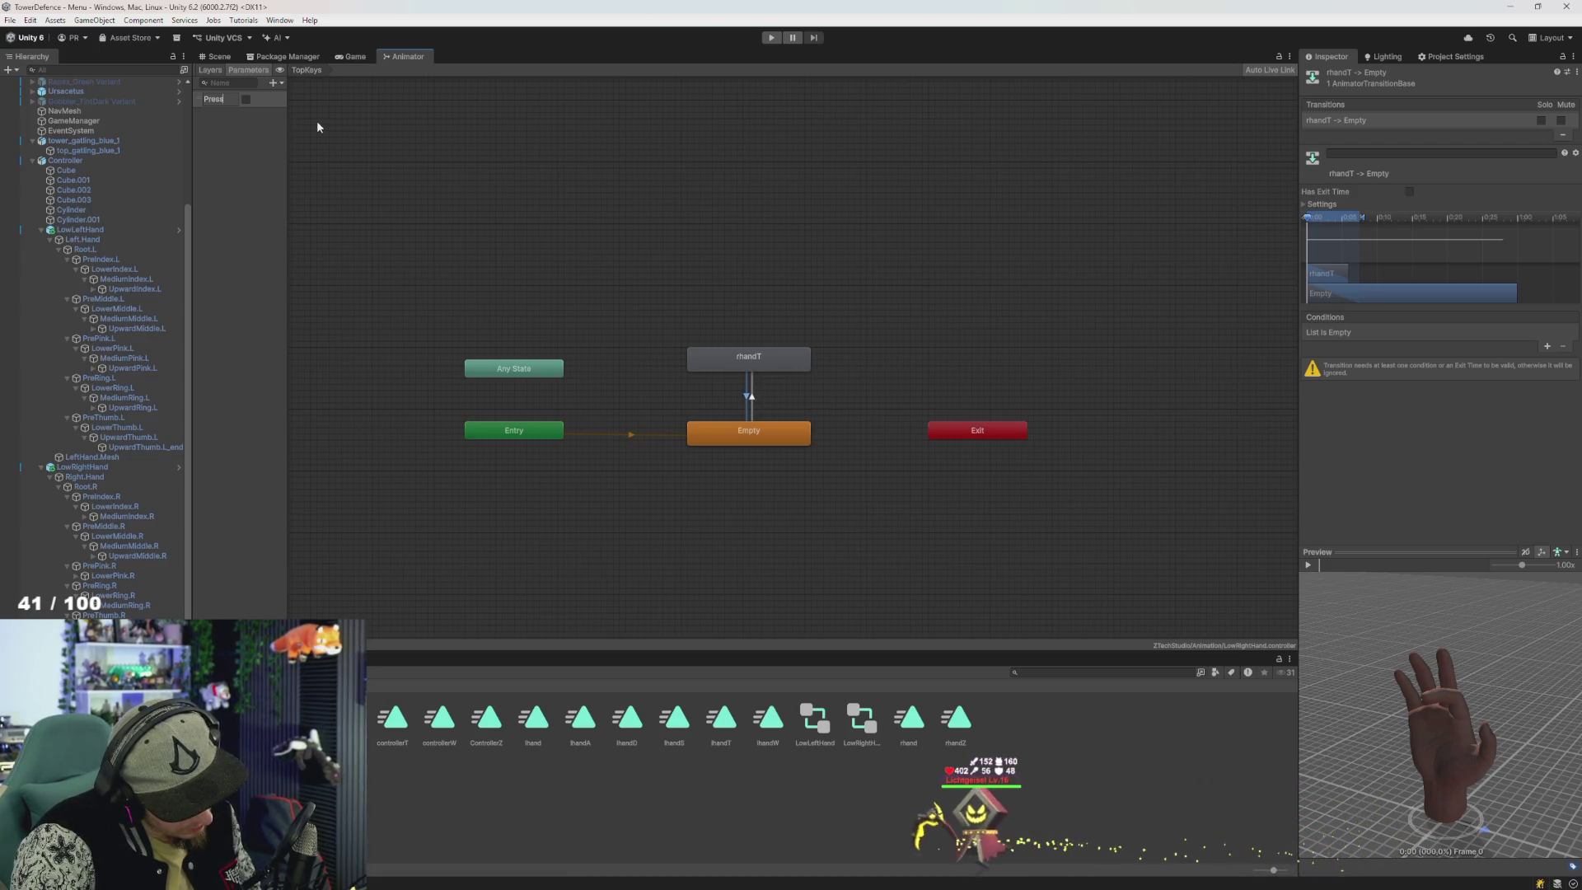
type("T")
key("Return")
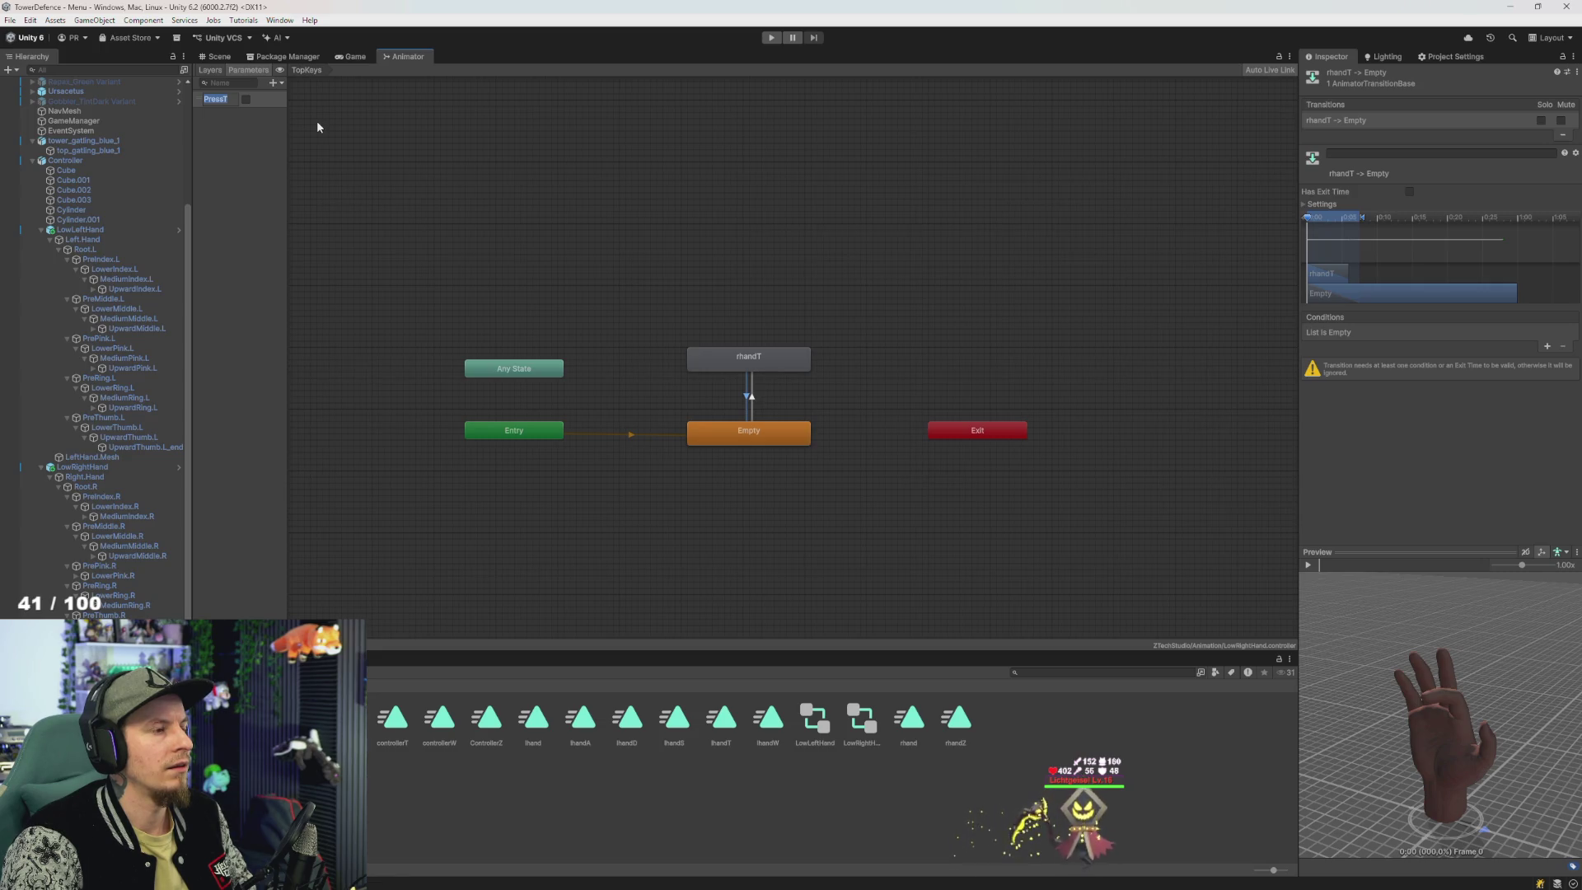
key("BackSpace")
type("PressZ")
key("Return")
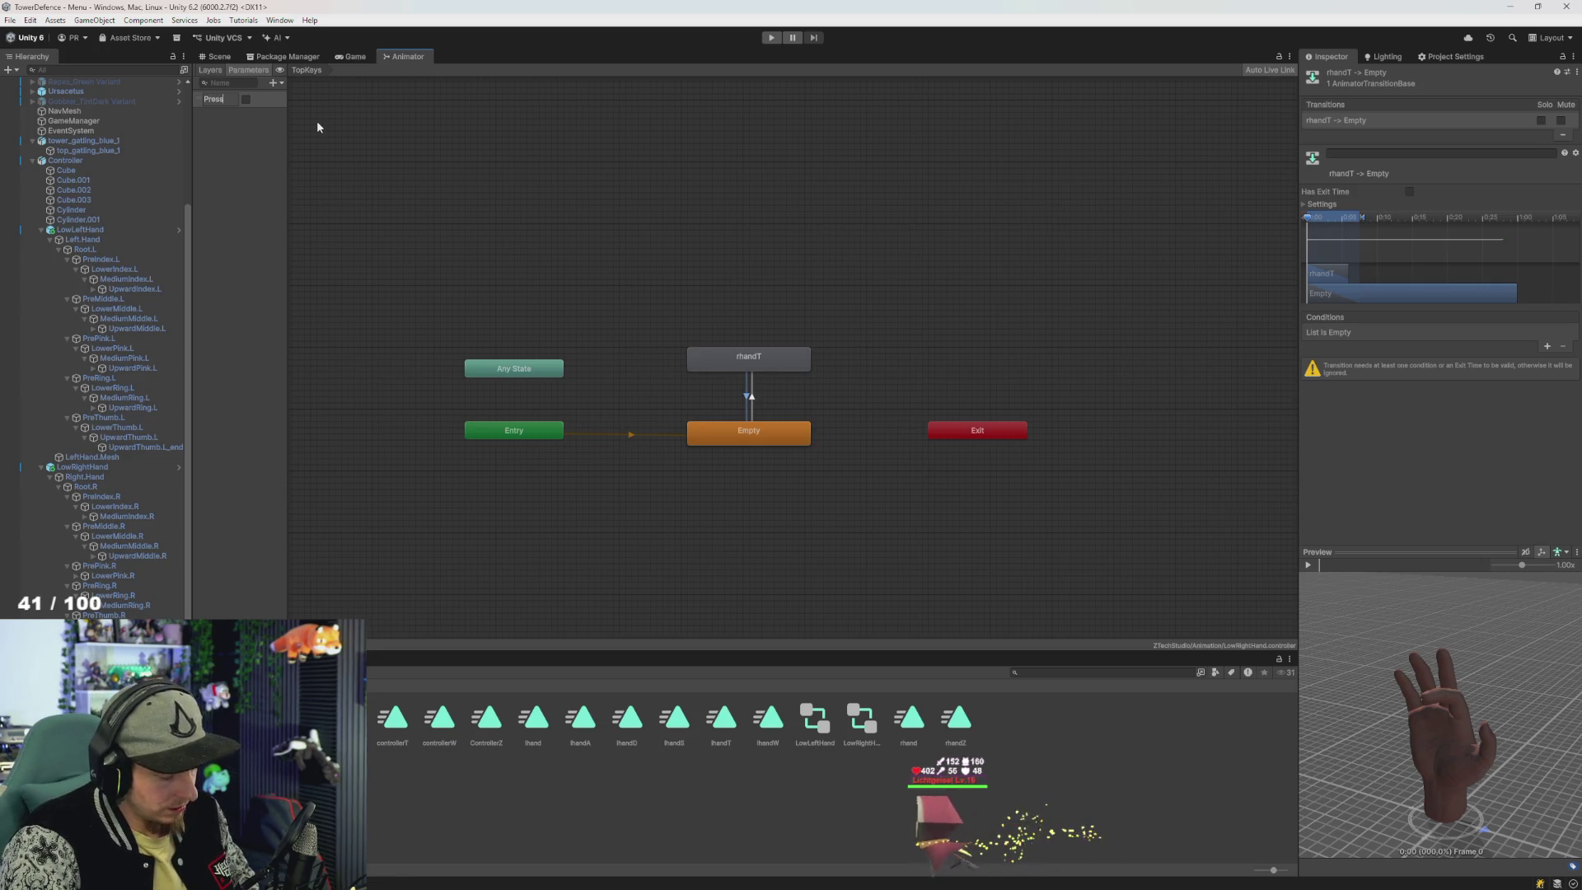
key("Return")
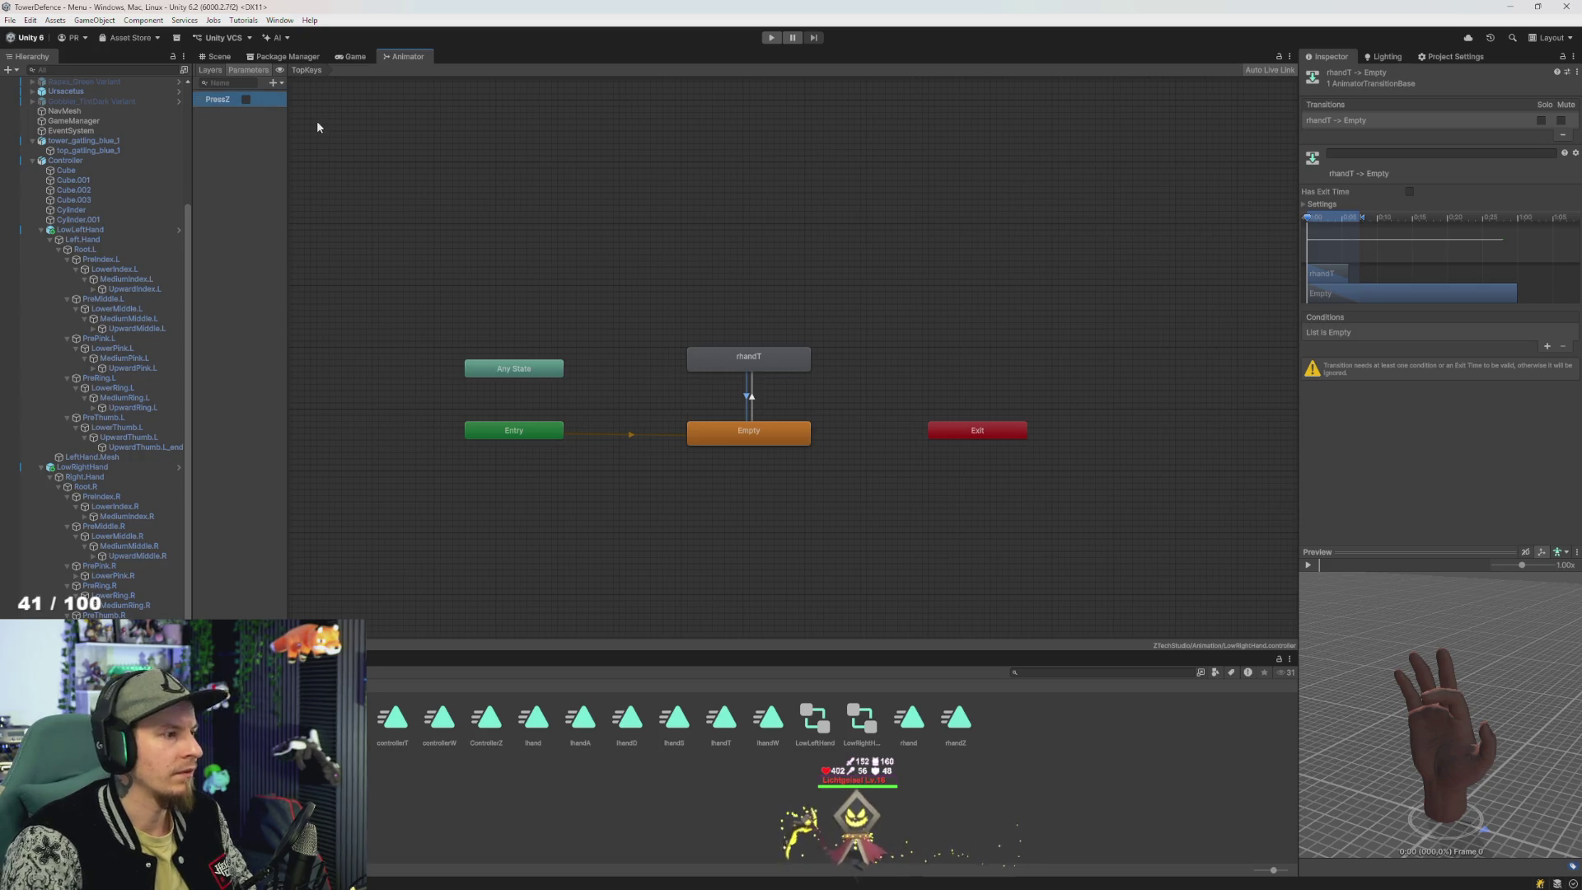
left_click(1546, 346)
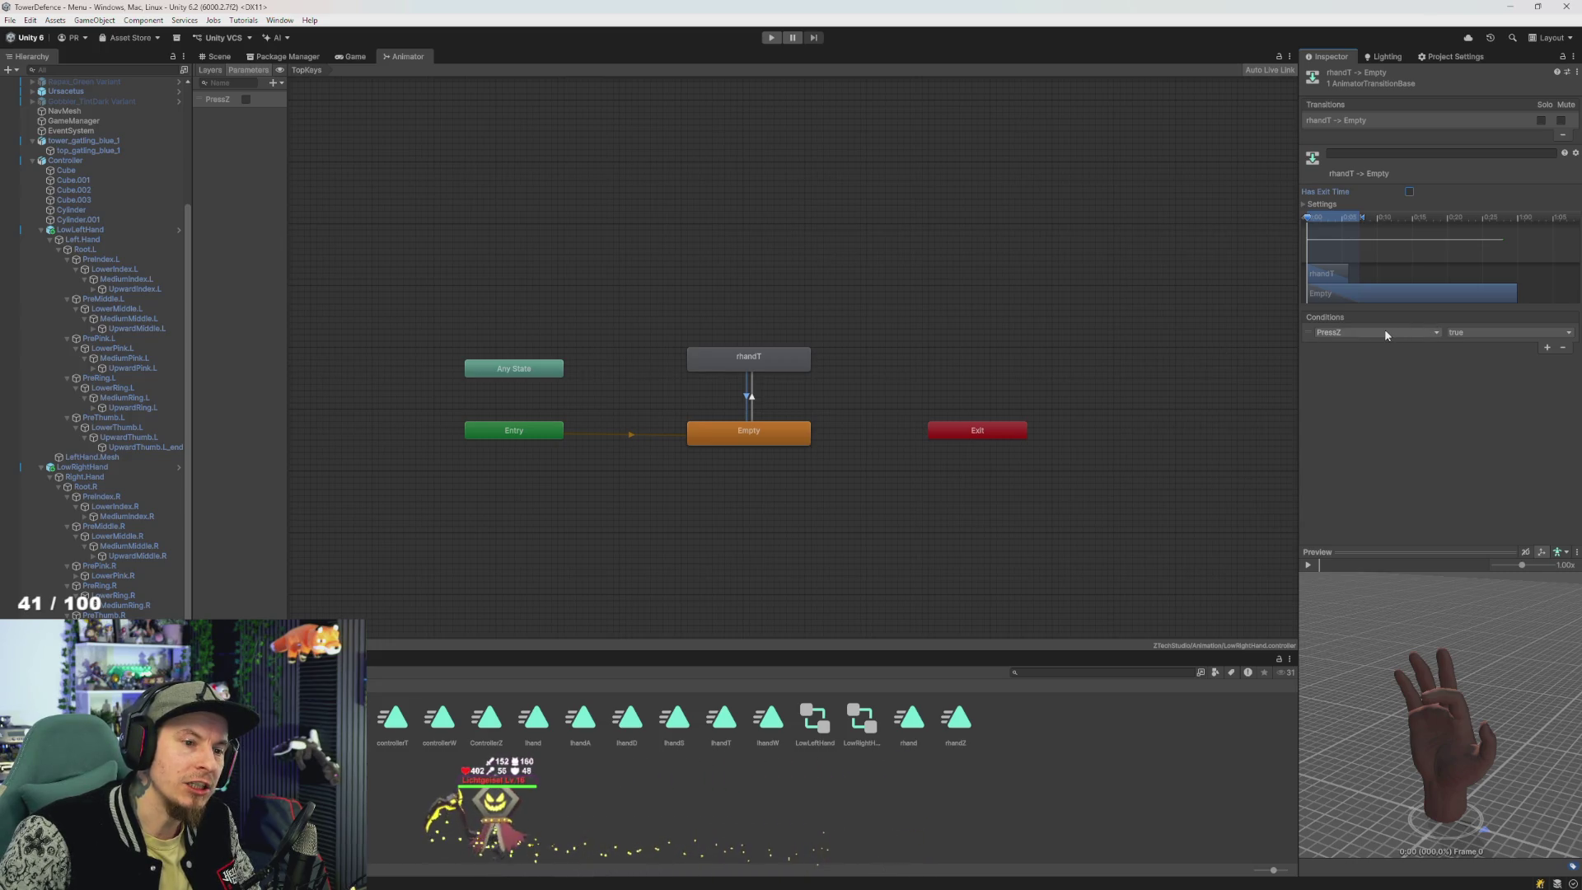
- Set PressZ false on rhandT→Empty and PressZ true on Empty→rhandT
left_click(1475, 332)
left_click(1474, 357)
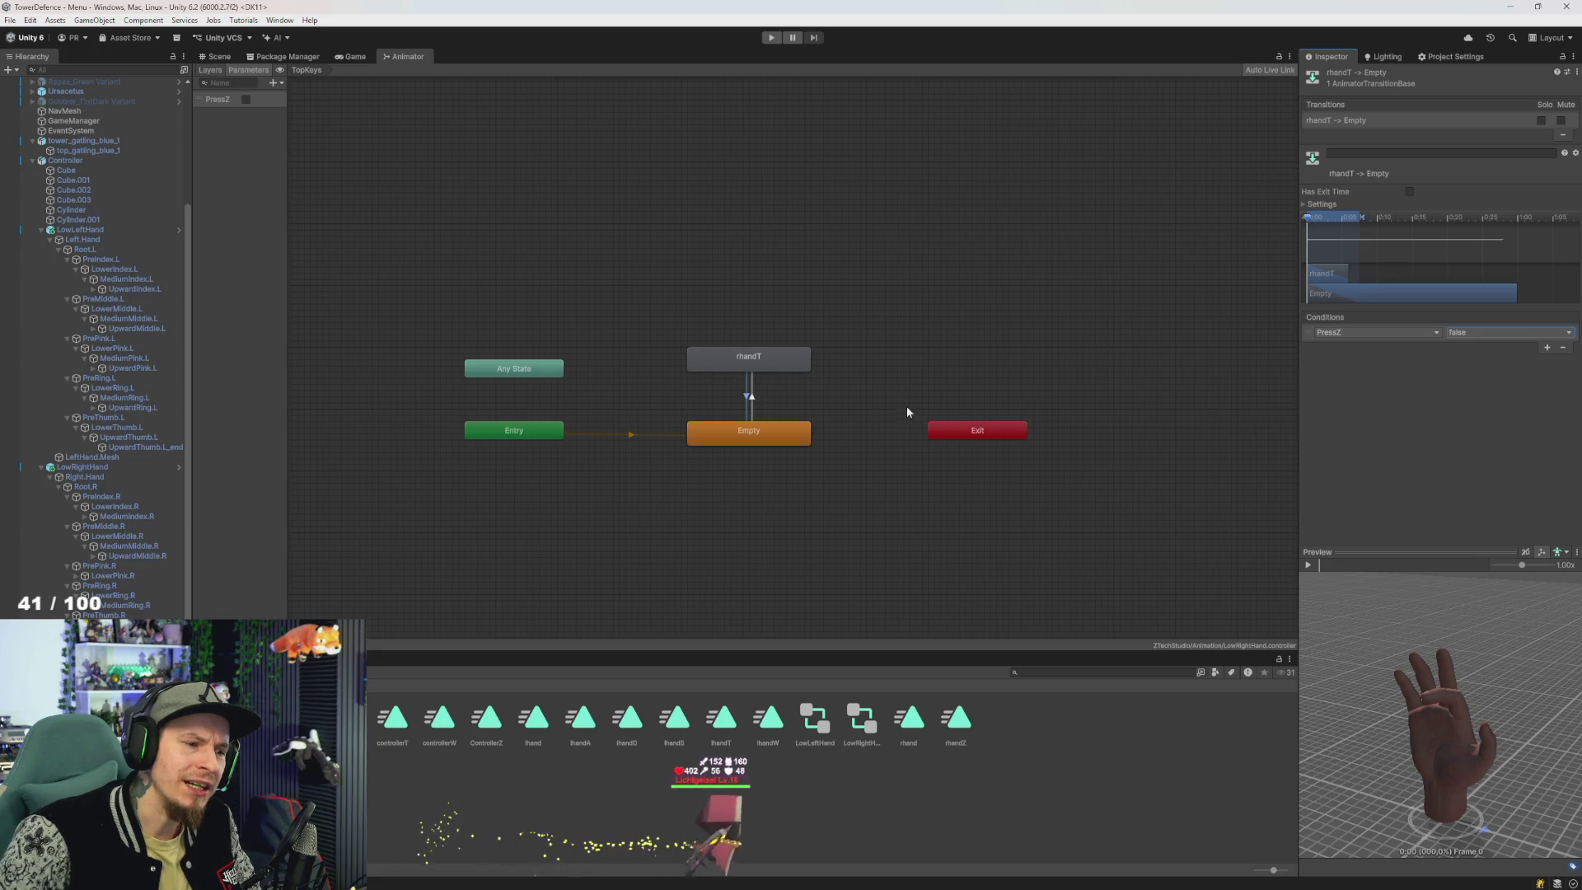
left_click(751, 396)
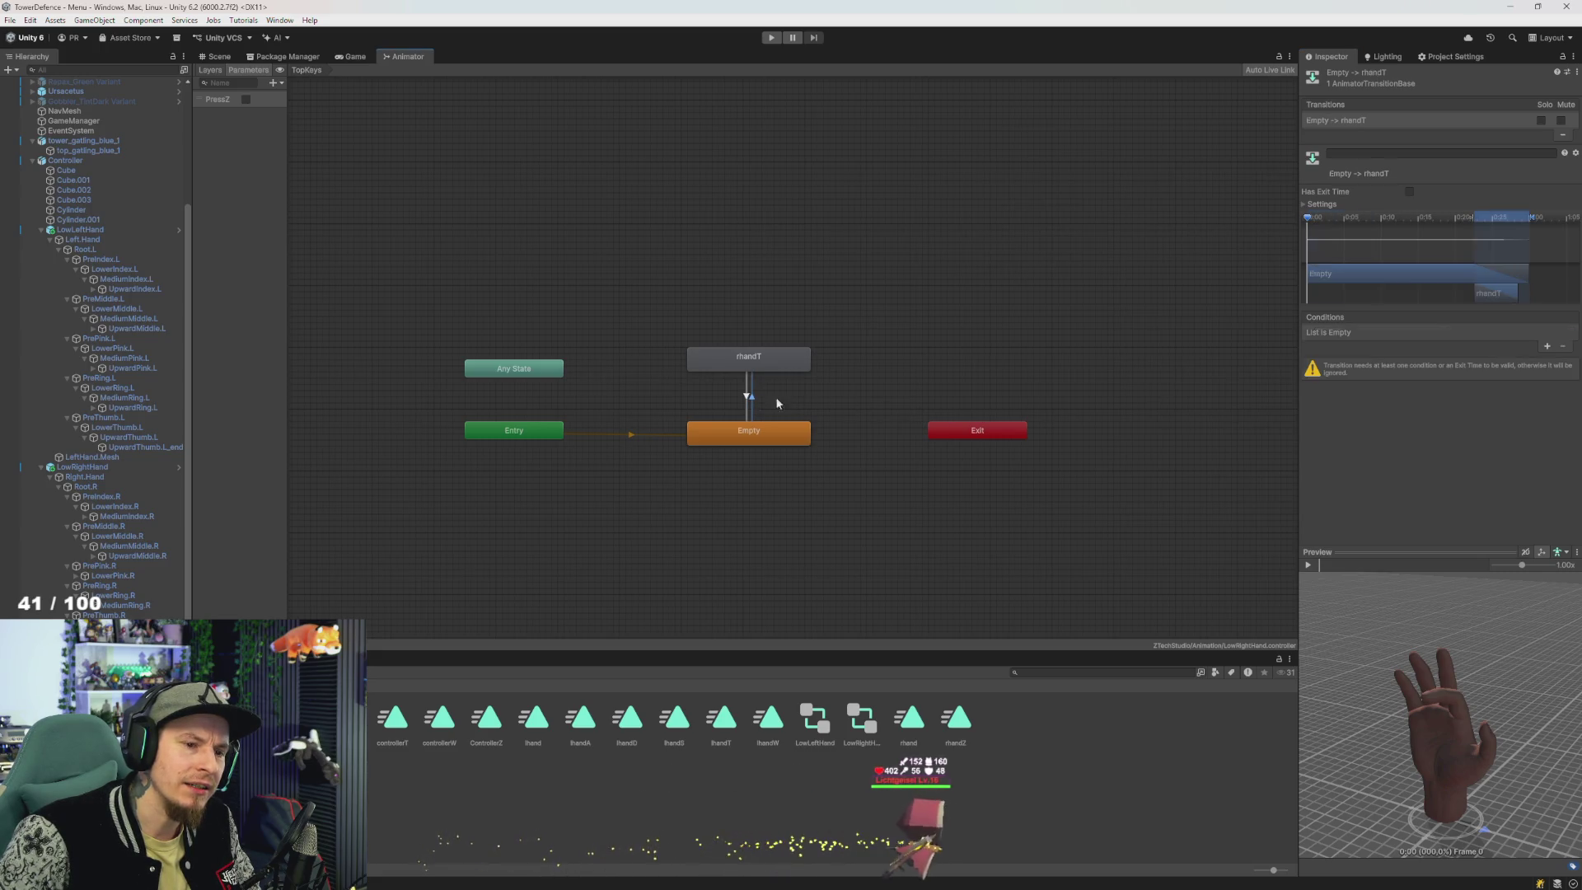
left_click(1547, 346)
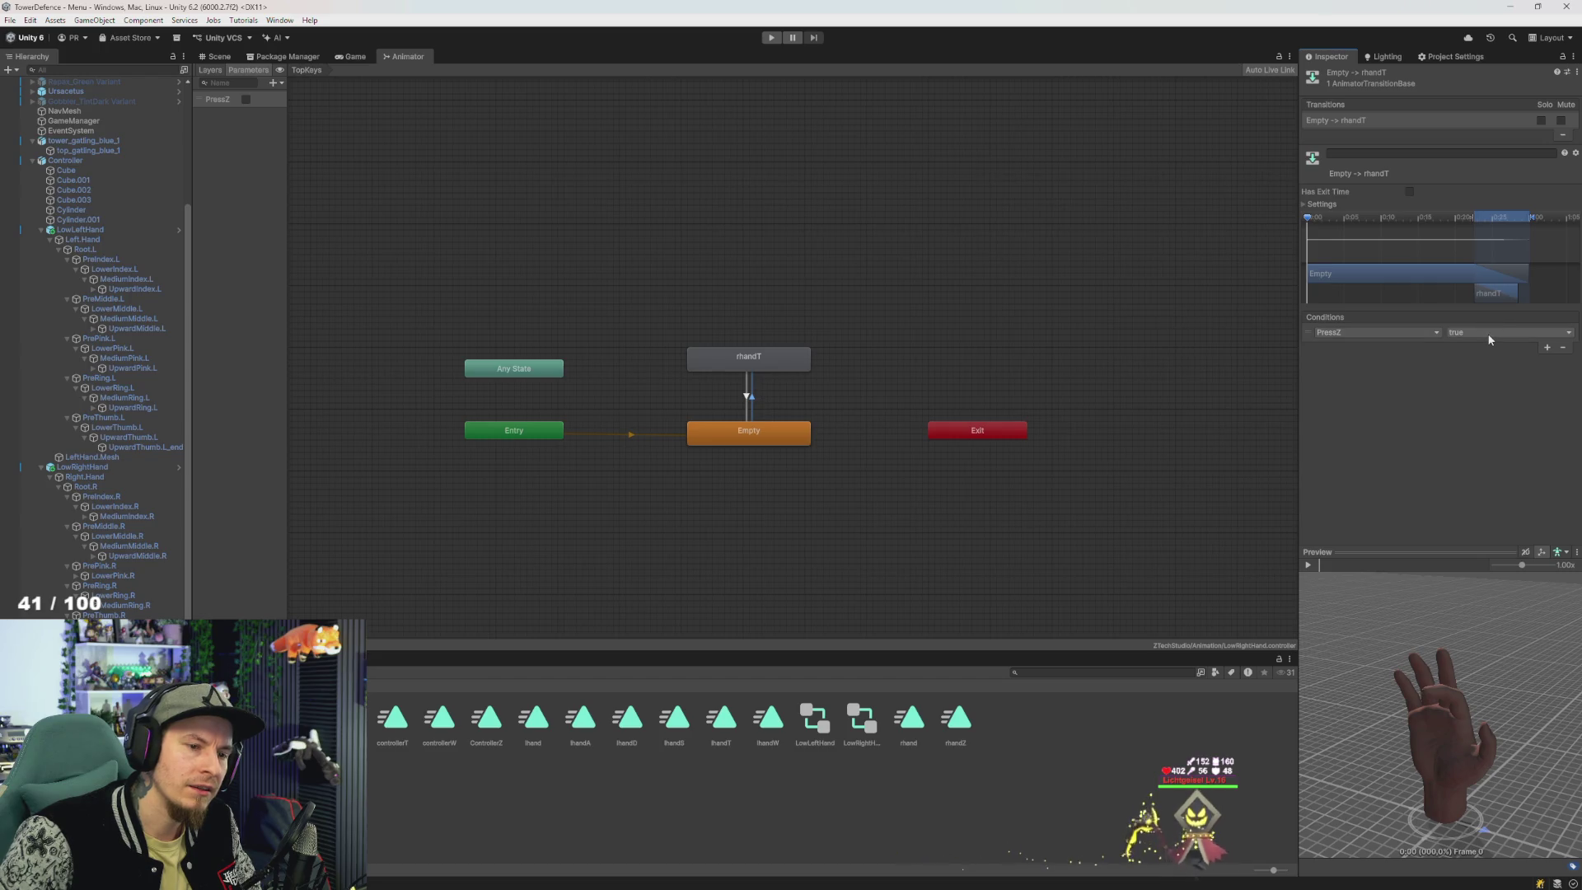
left_click(747, 397)
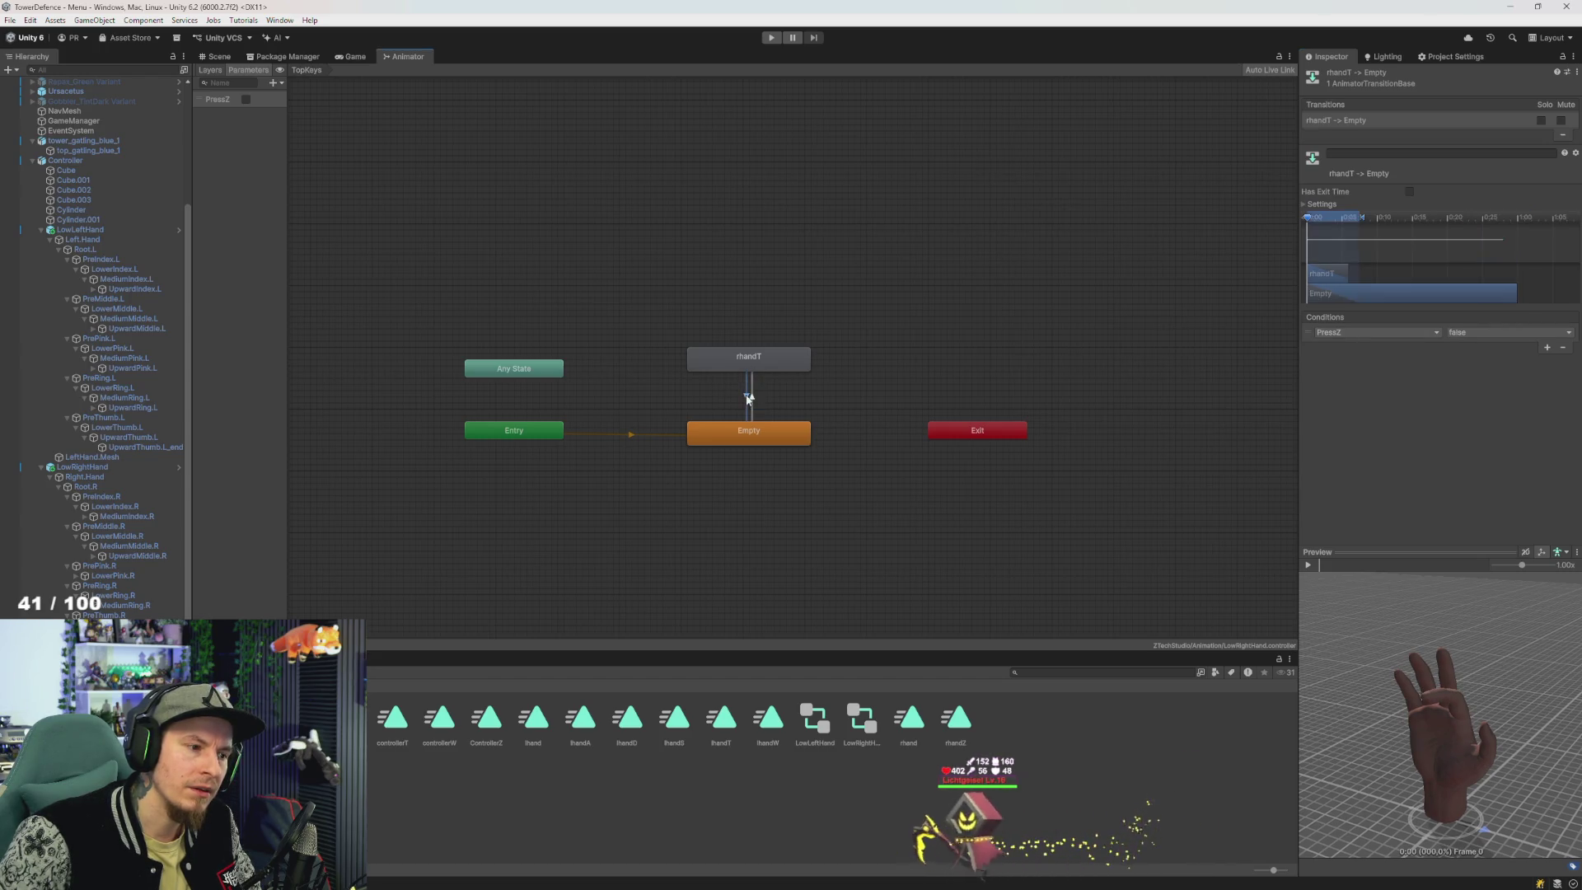
- Delete the rhandZ state from the Buttons layer graph
left_click(210, 70)
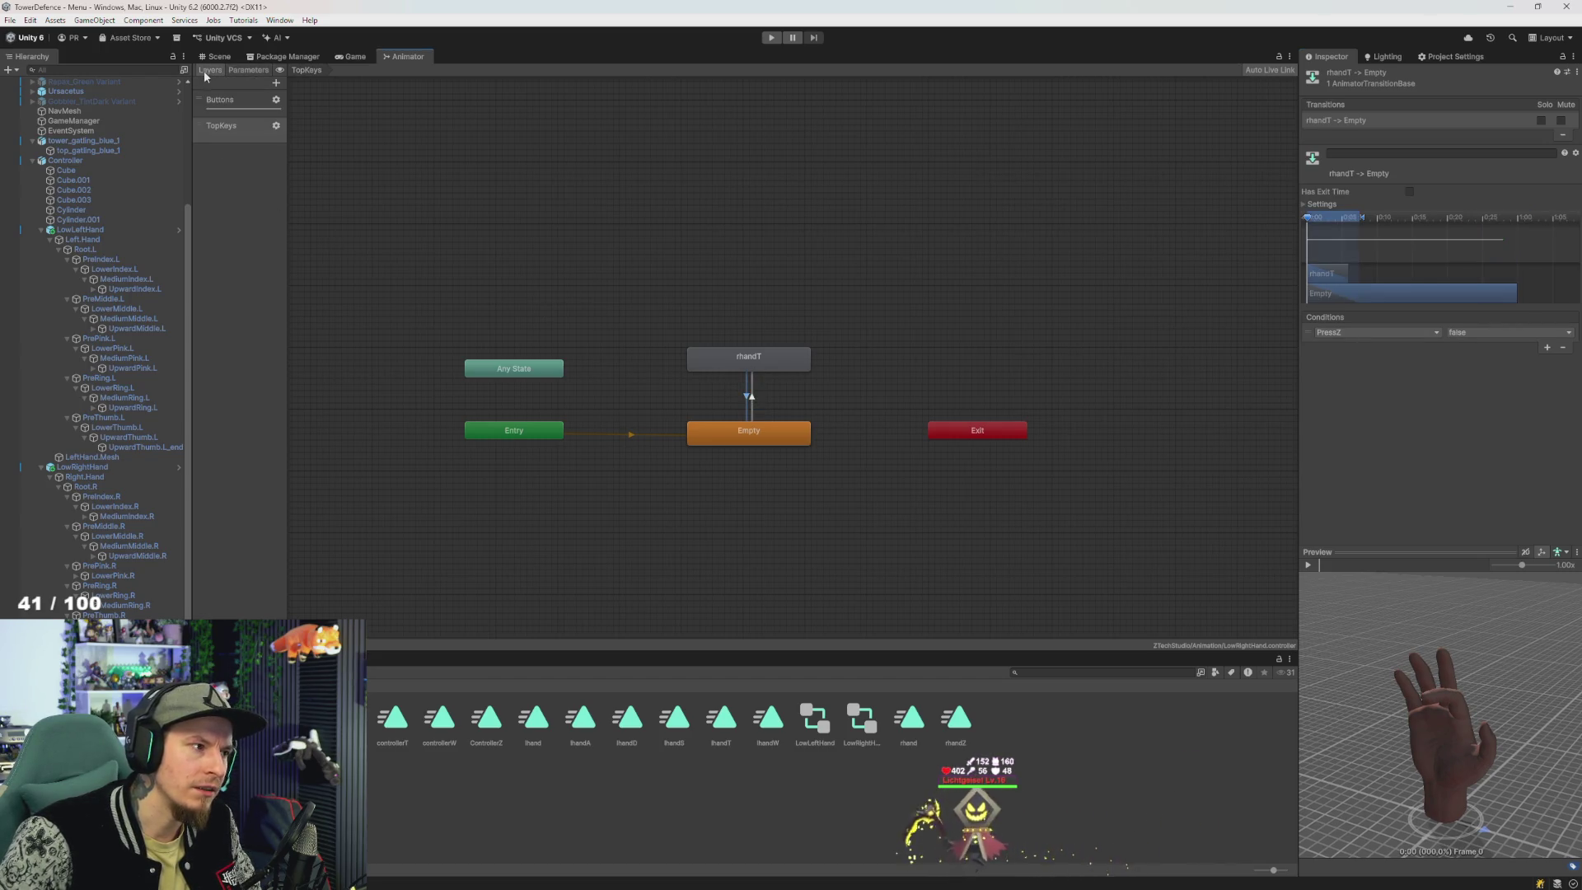
left_click(276, 126)
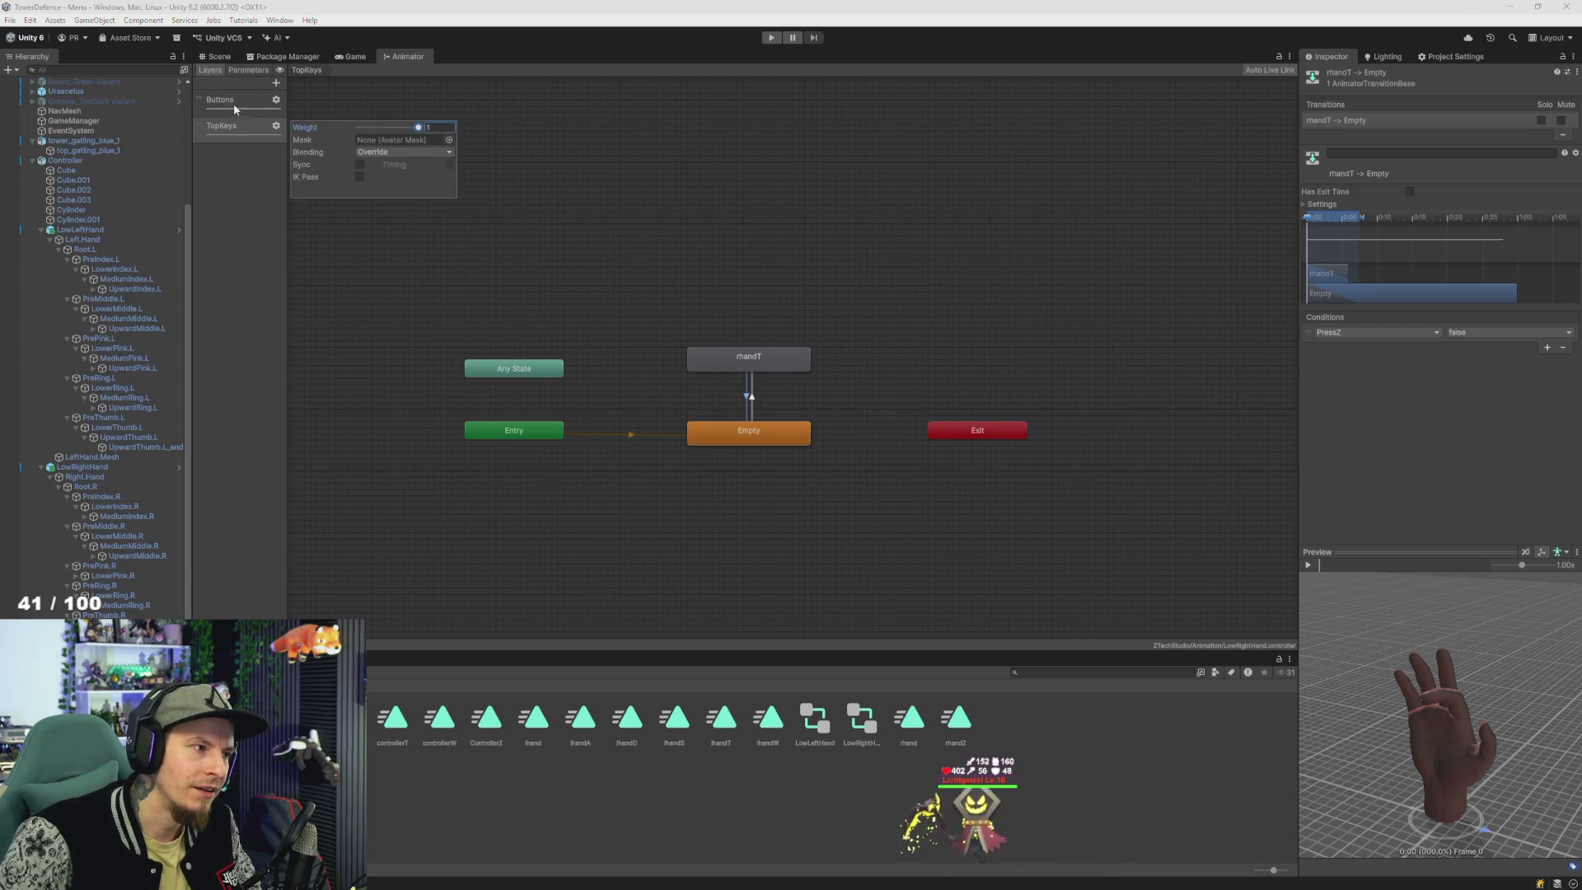
left_click(239, 102)
left_click(758, 439)
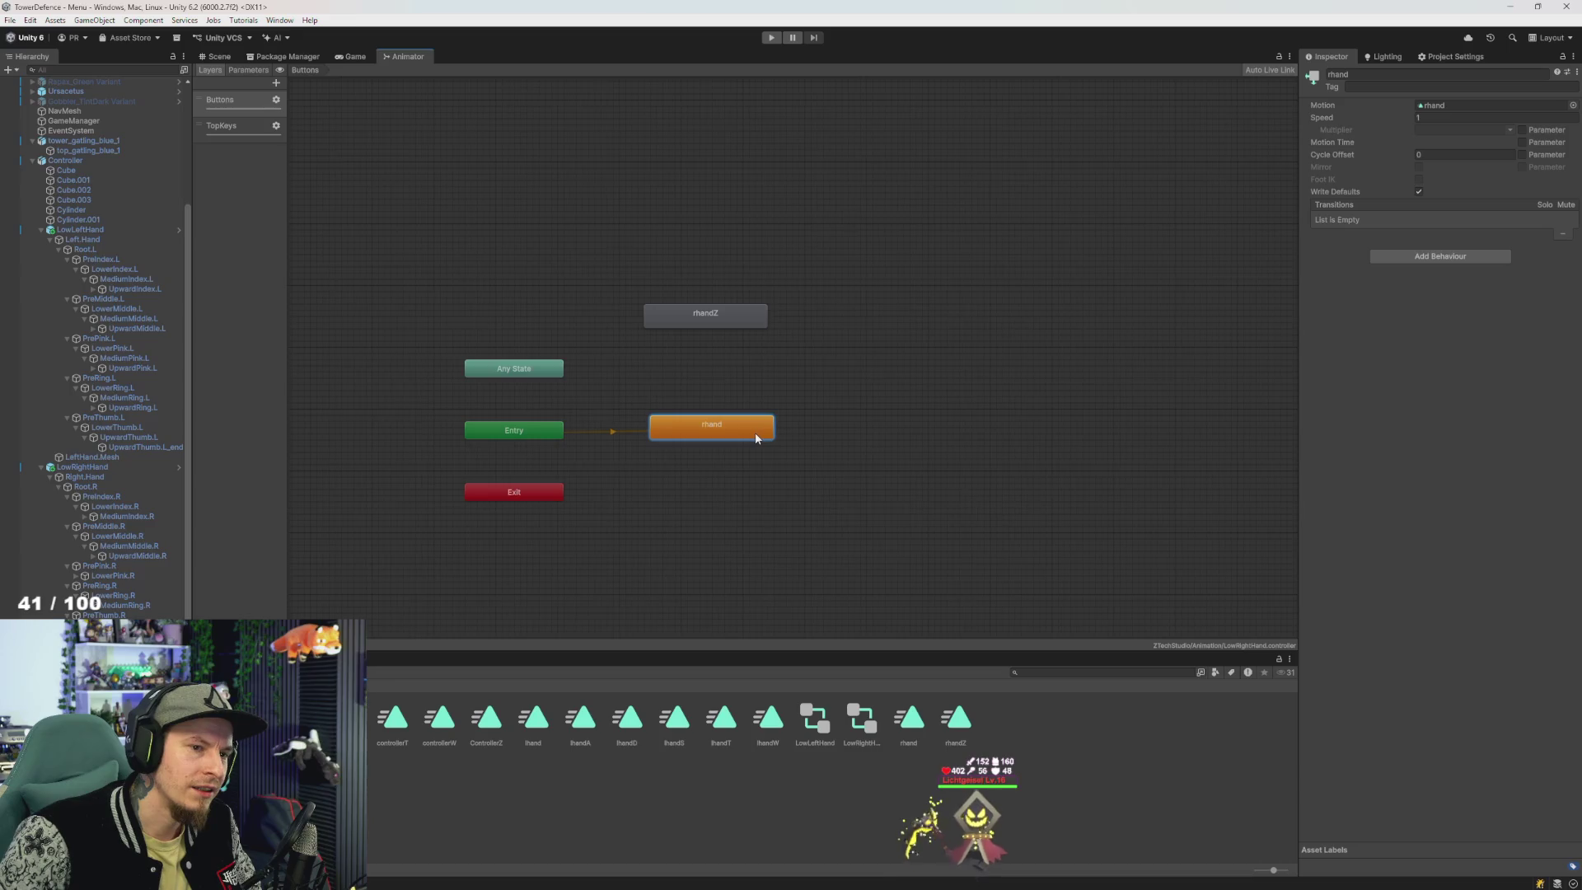
left_click(716, 321)
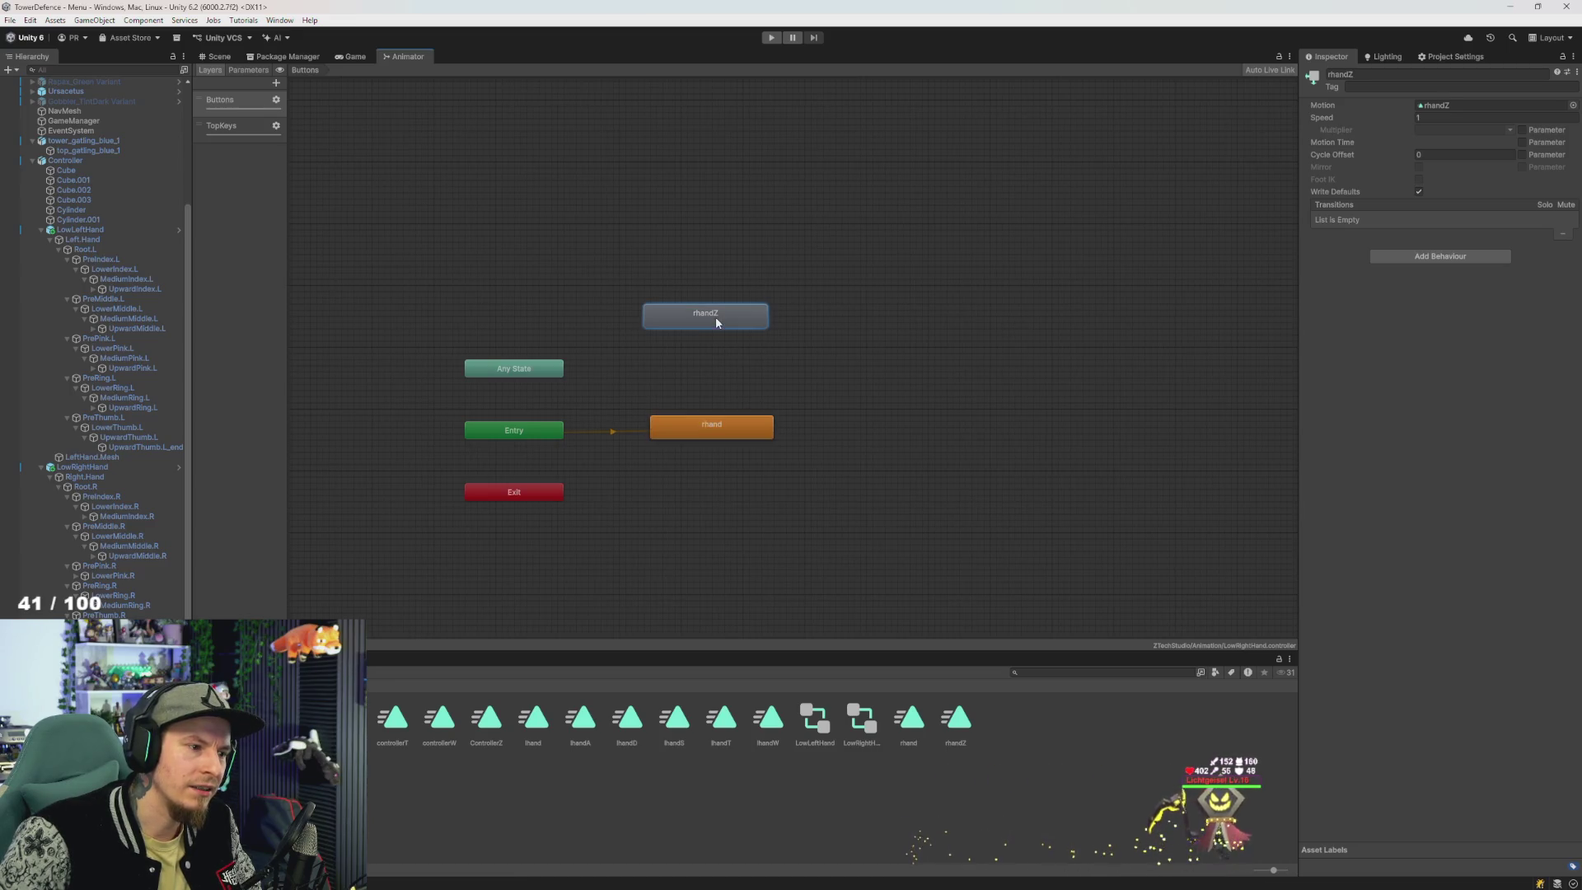
key("Delete")
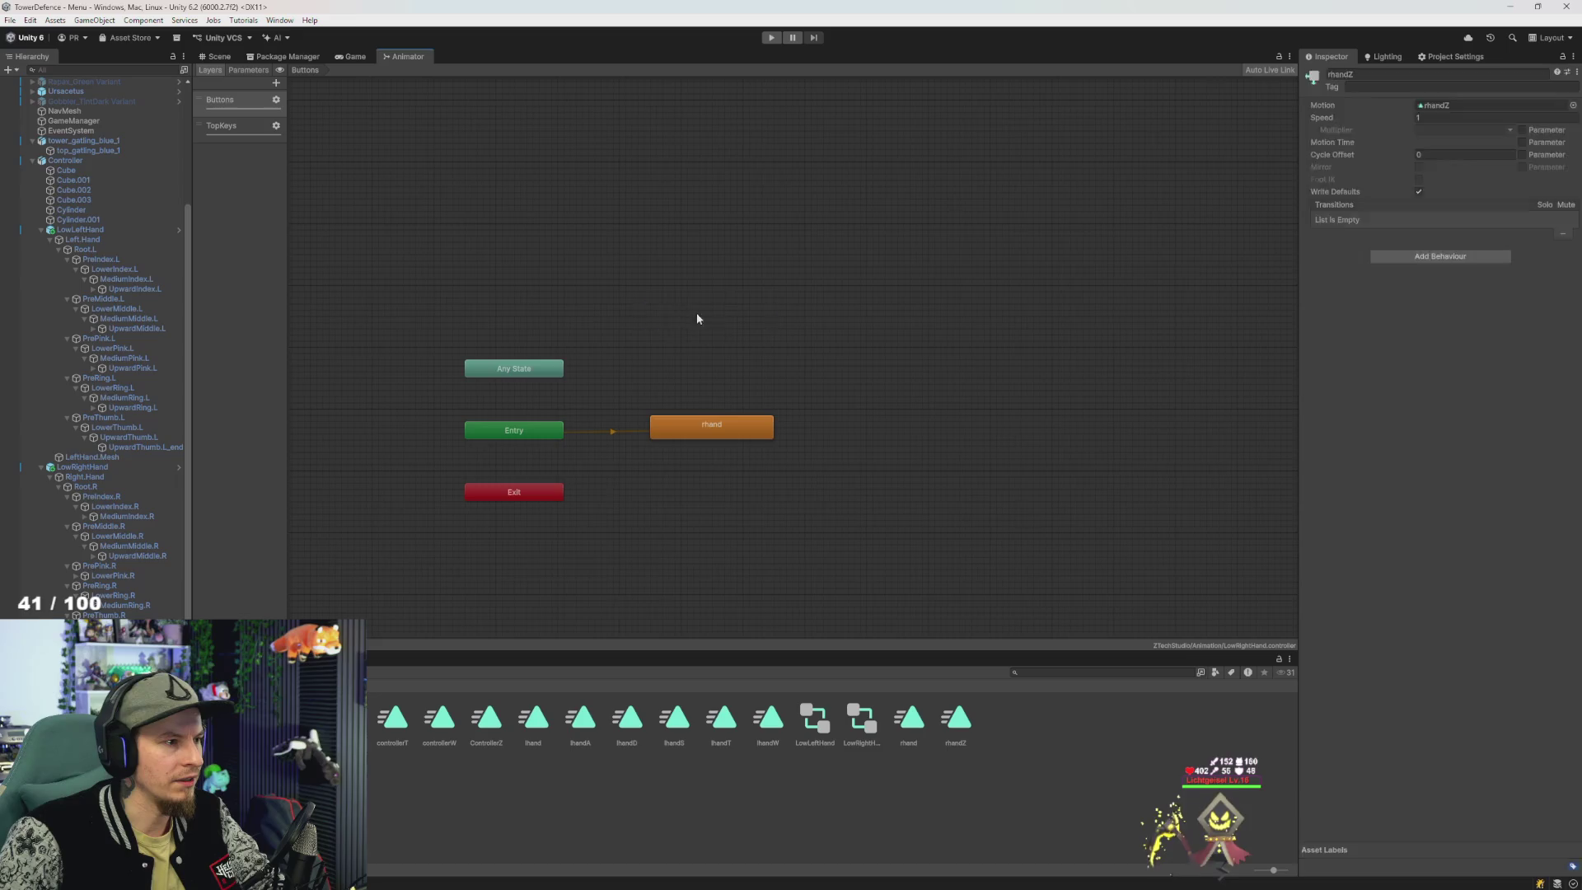
- Switch to Visual Studio showing RandomAudioPlayer.cs
key("alt+Tab")
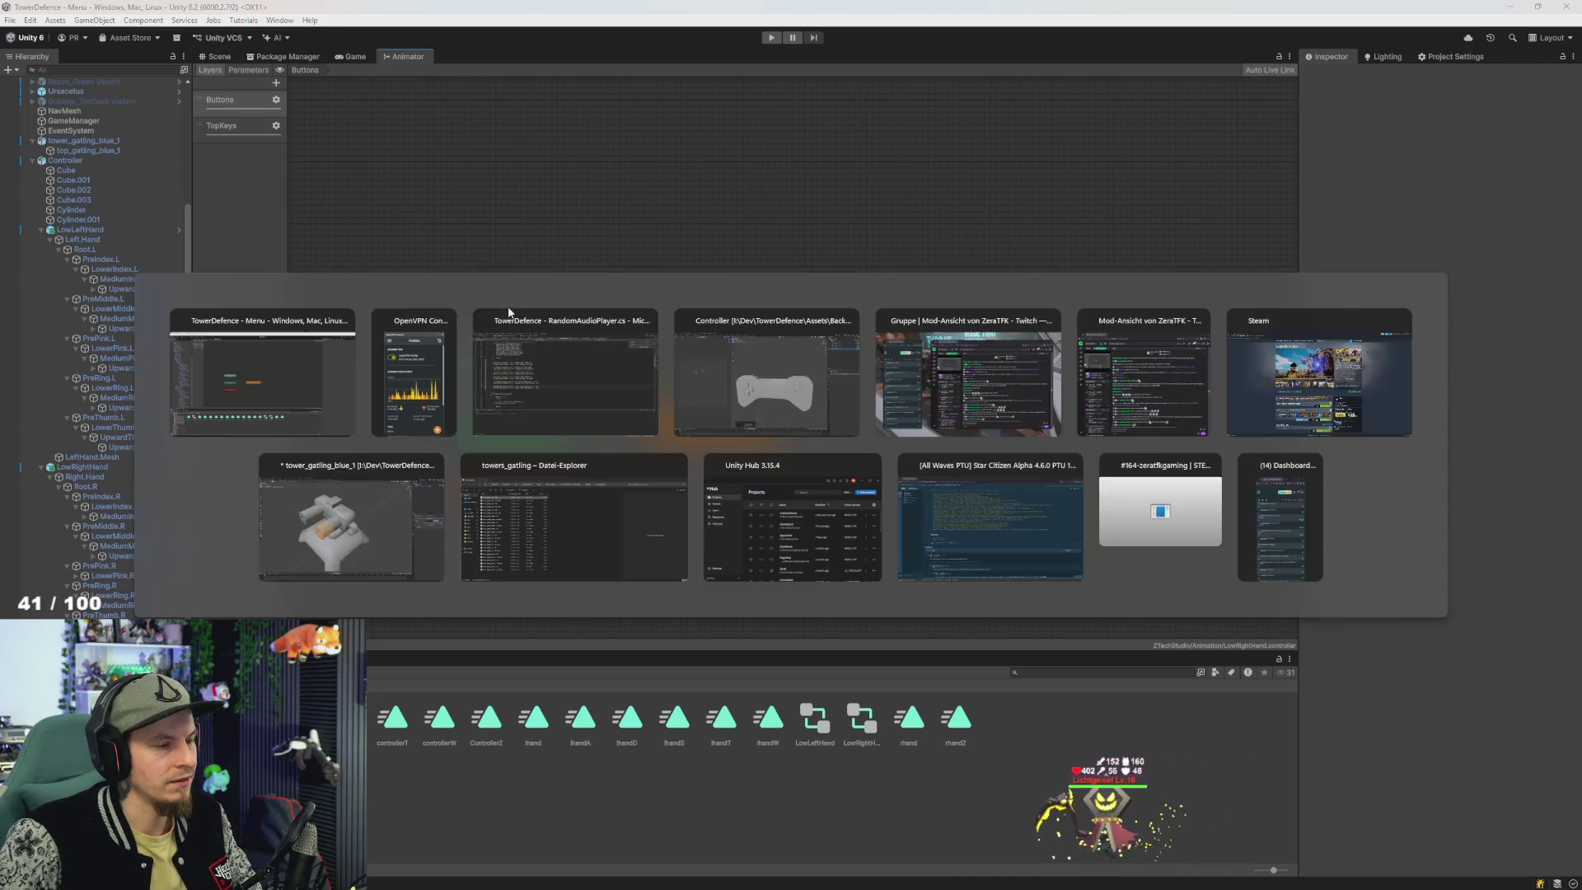
key("Tab")
key("Tab")
key("Tab")
left_click(557, 372)
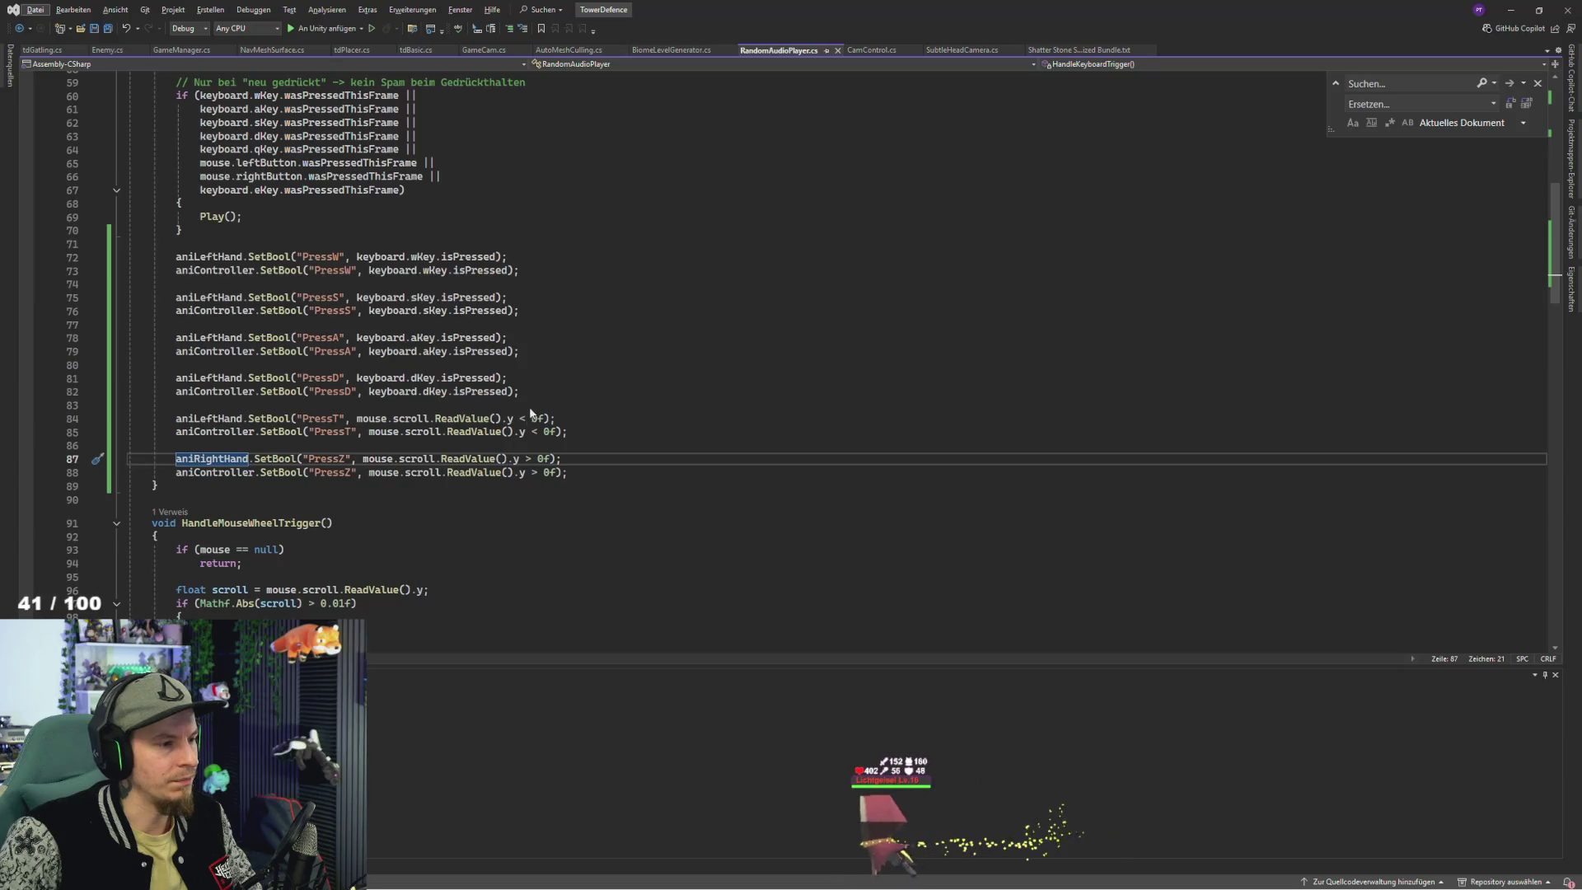
- Review the mouse scroll ReadValue checks in RandomAudioPlayer.cs, glancing back at the Unity Animator
left_click(584, 477)
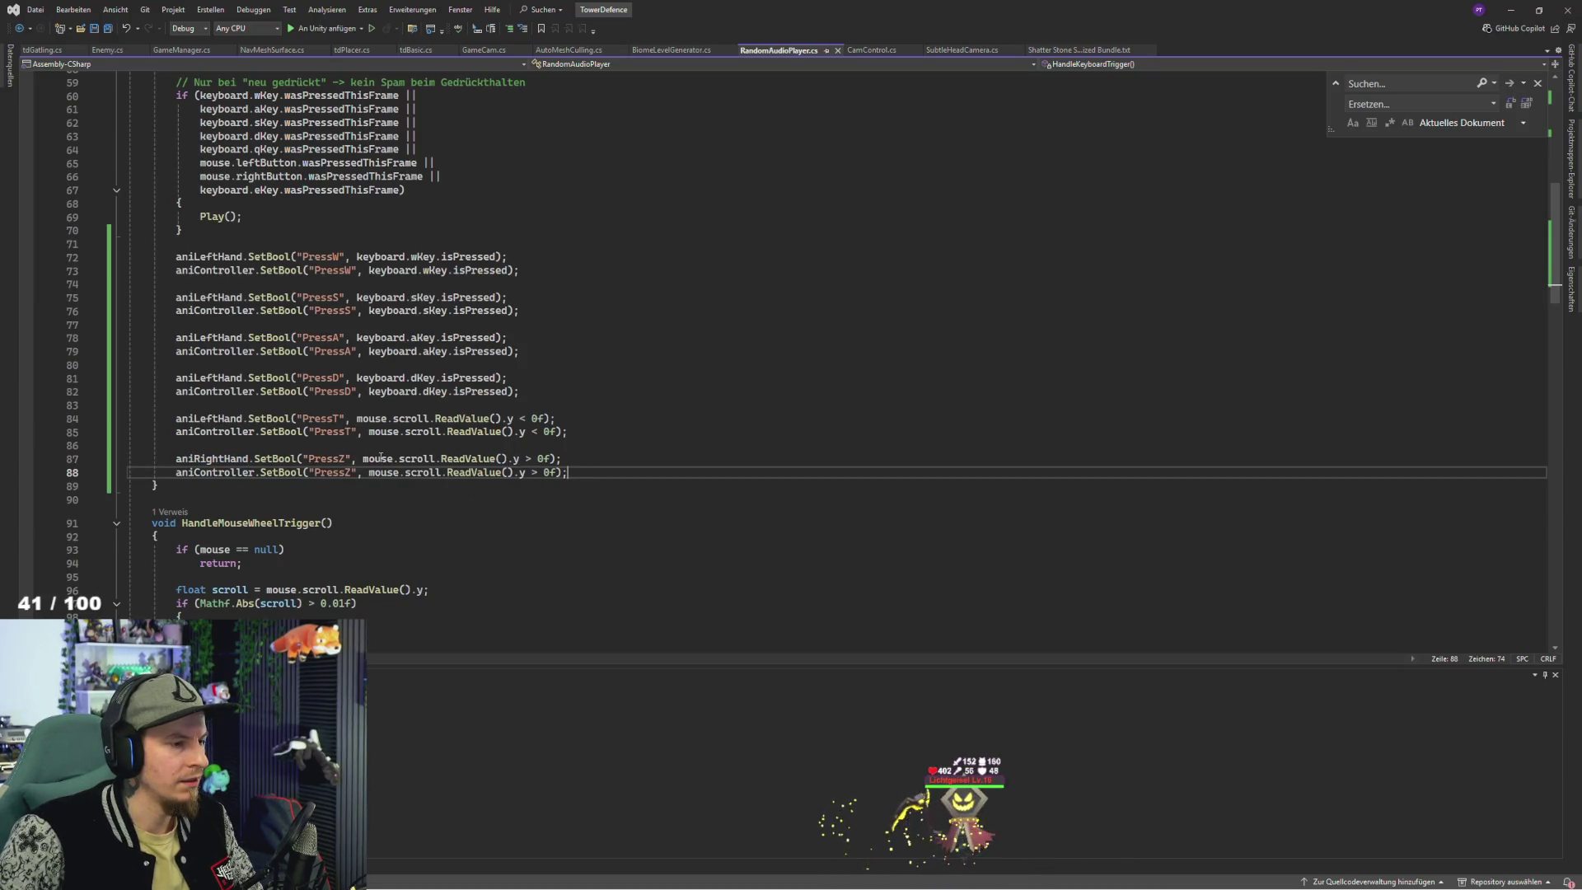
double_click(208, 459)
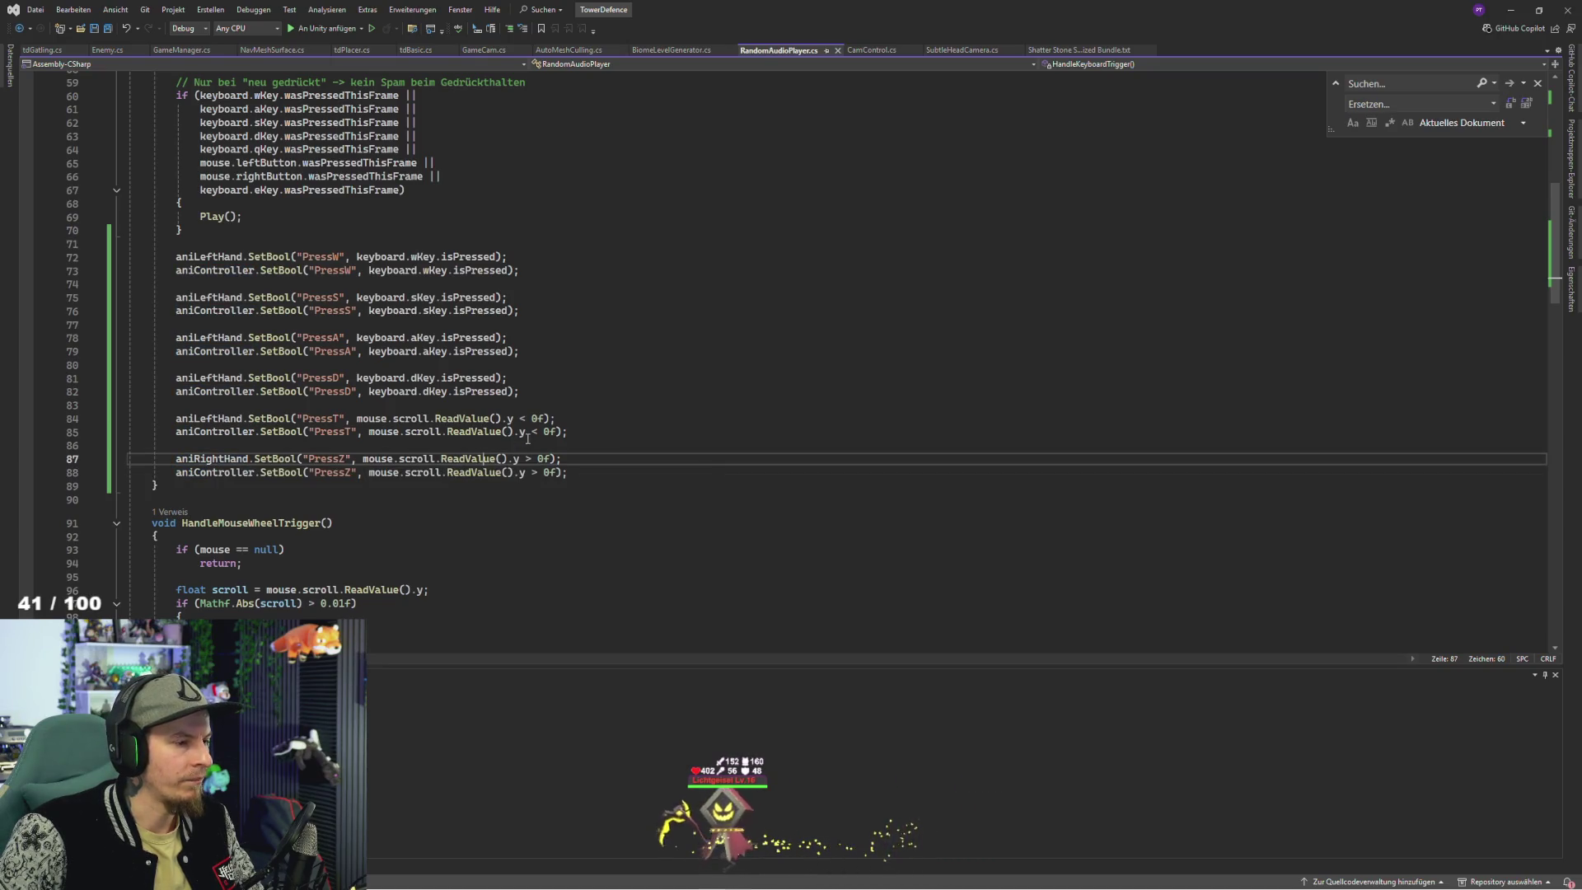
left_click(482, 458)
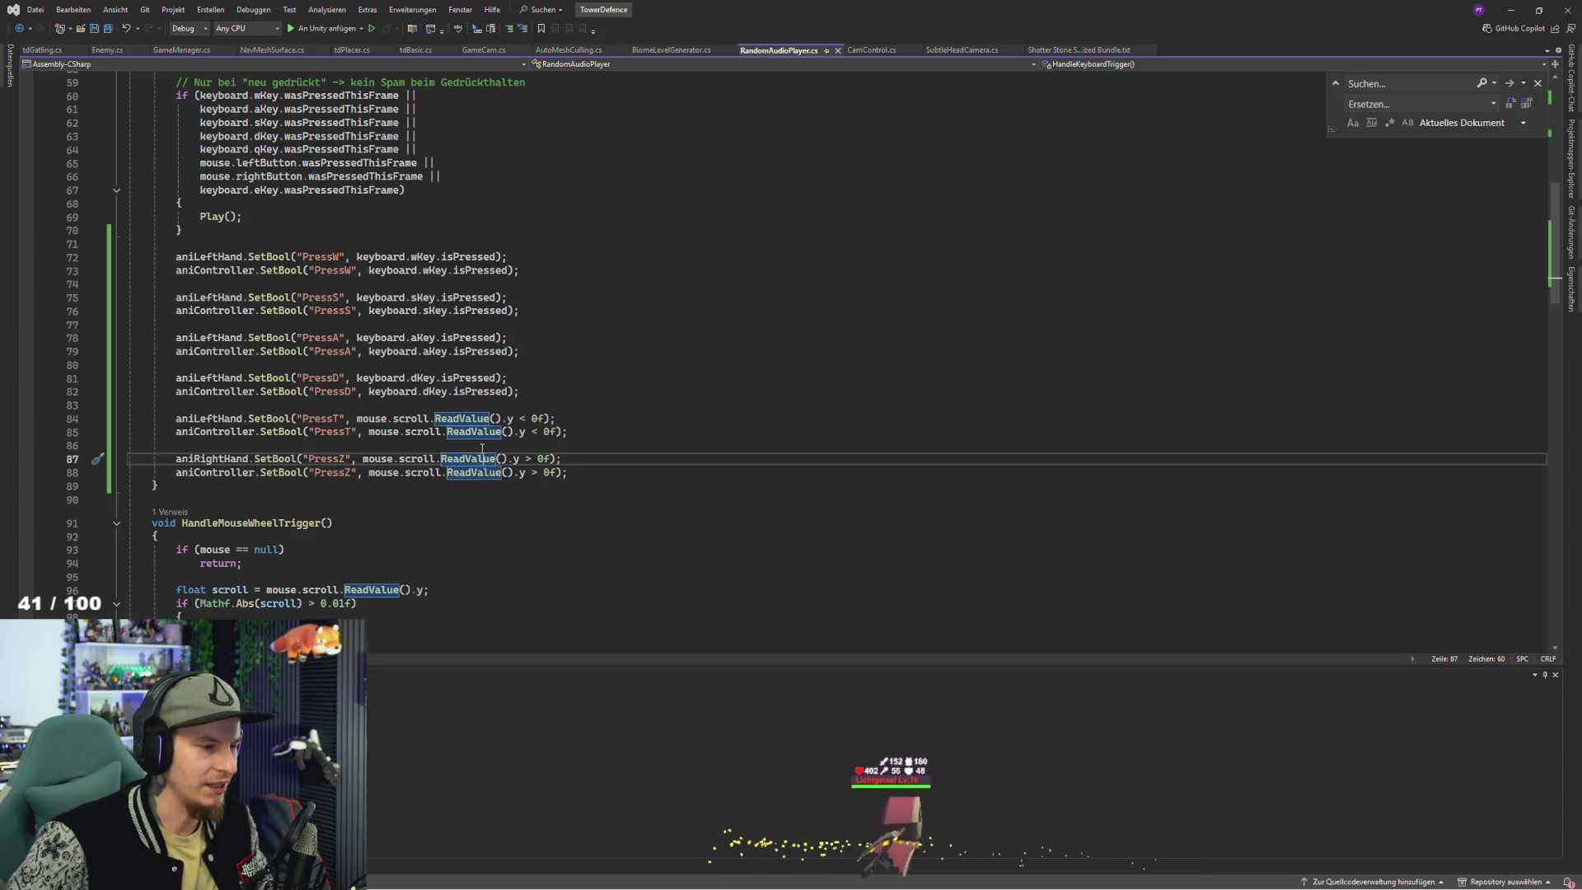
left_click(505, 448)
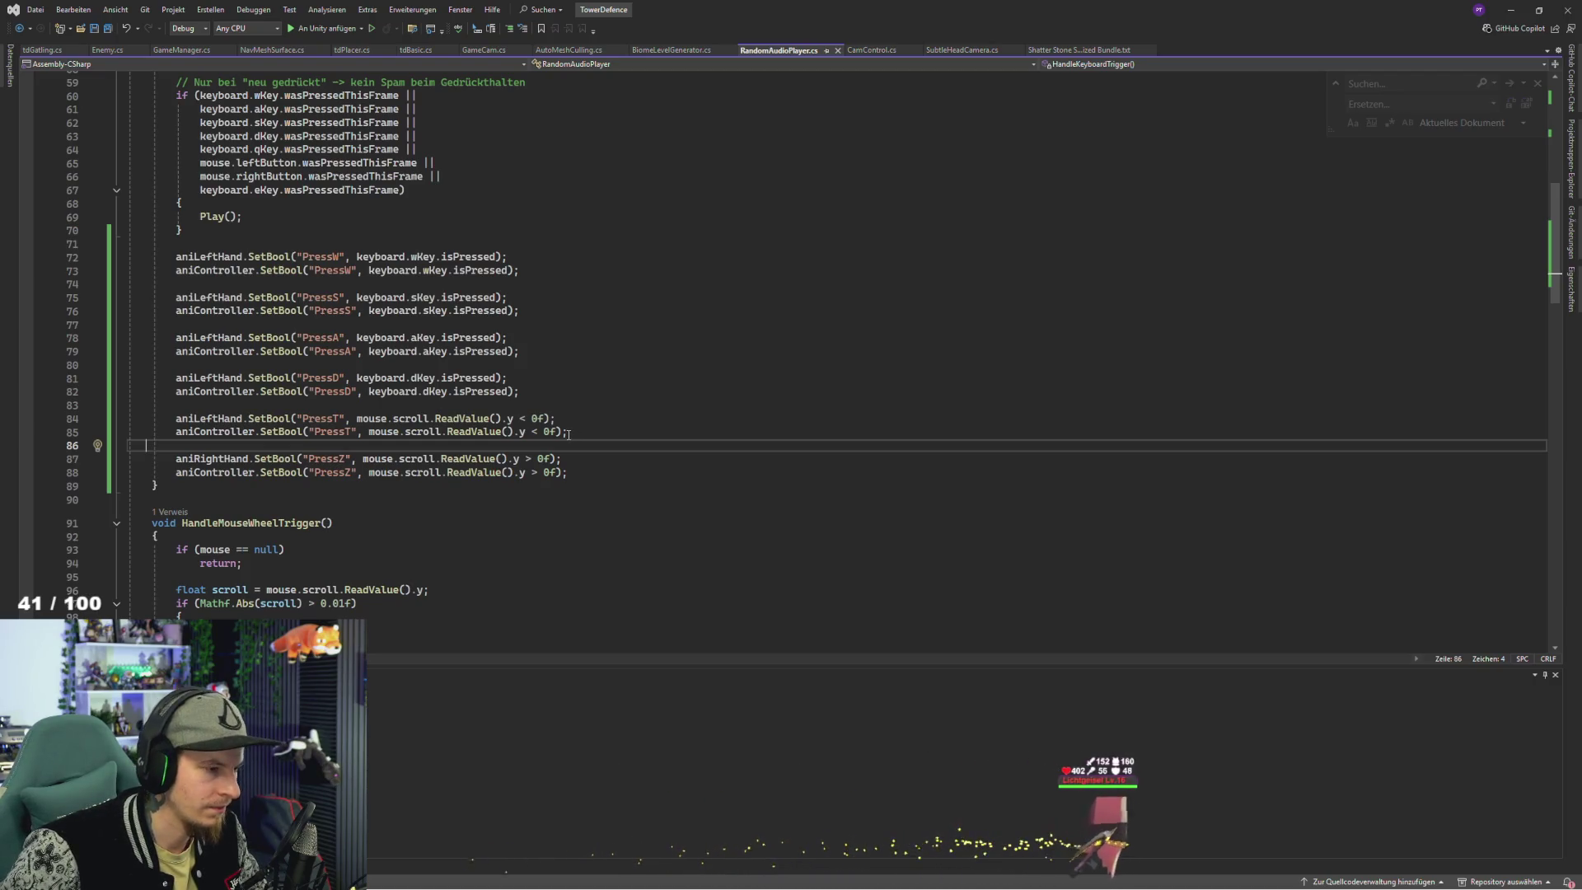
key("alt+Tab")
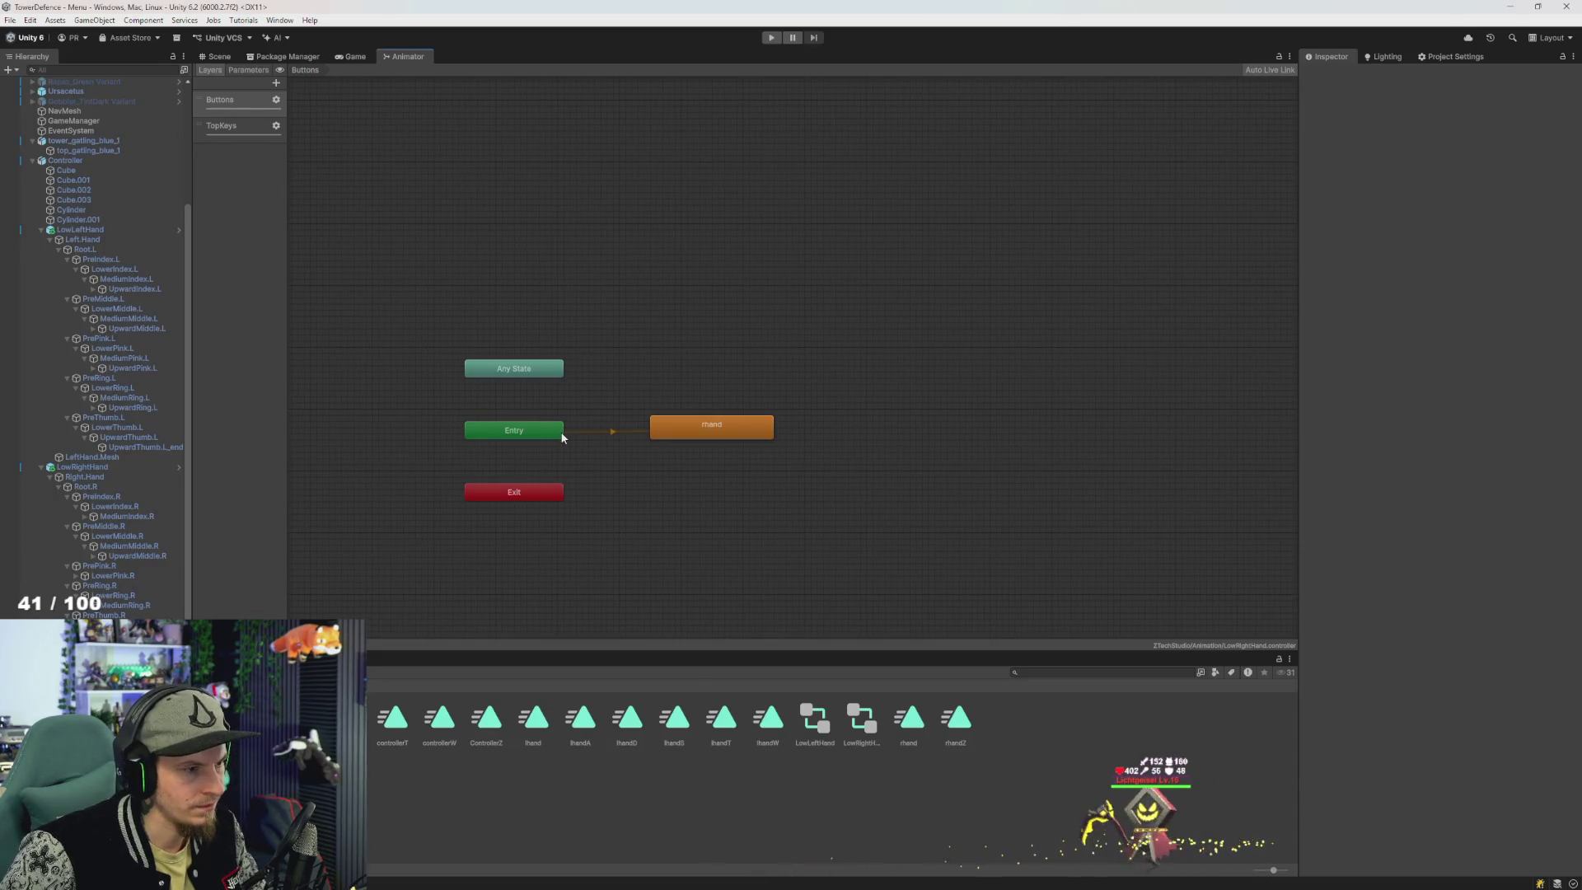
key("alt+Tab")
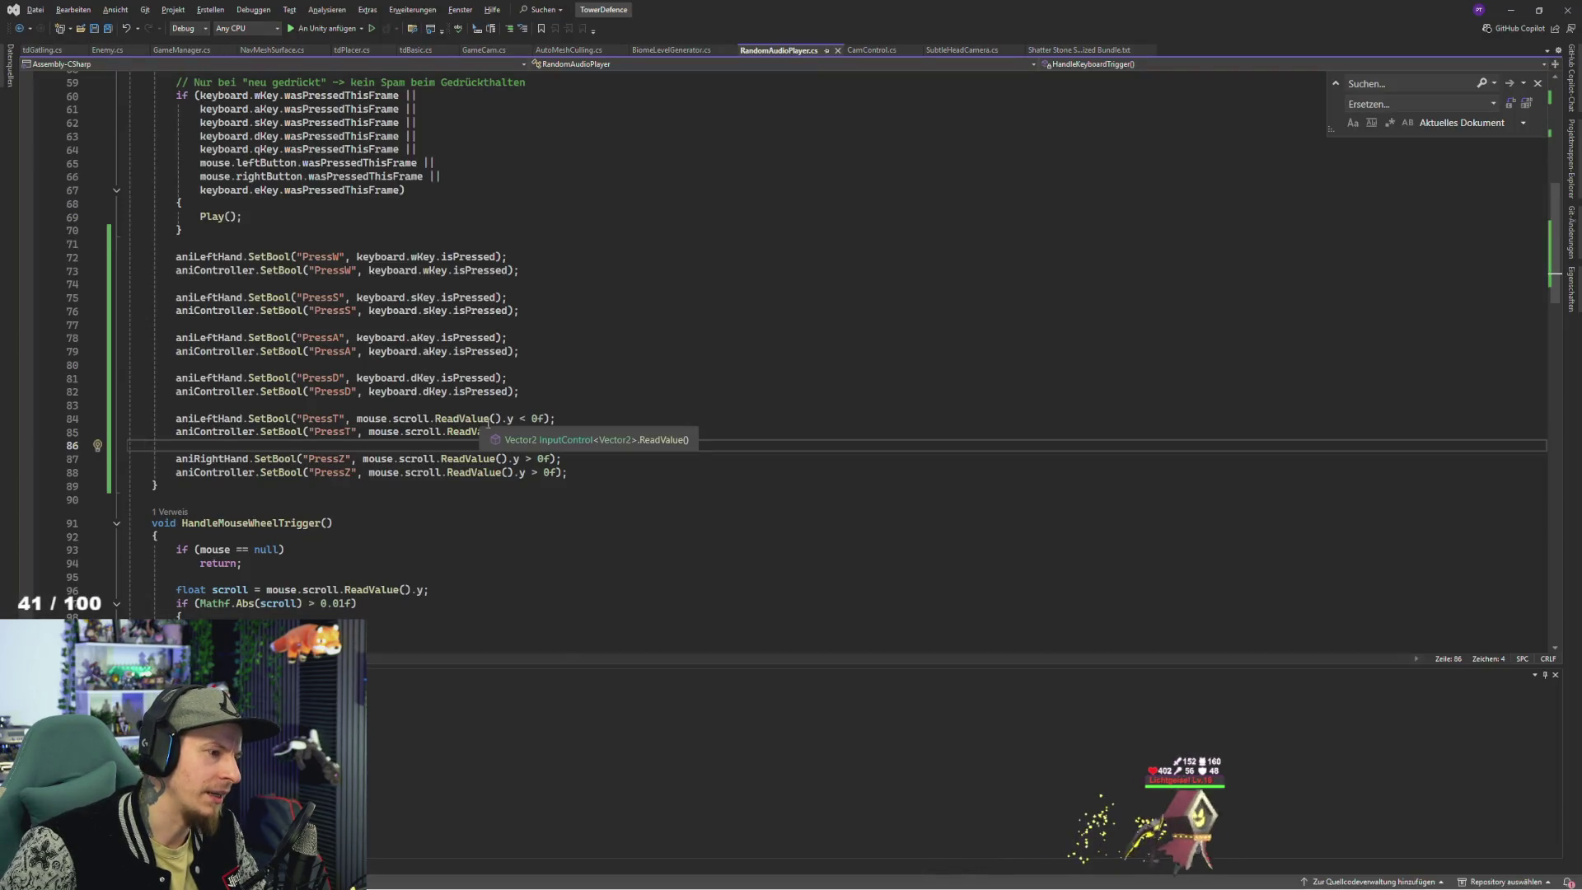
left_click_drag(544, 419, 356, 420)
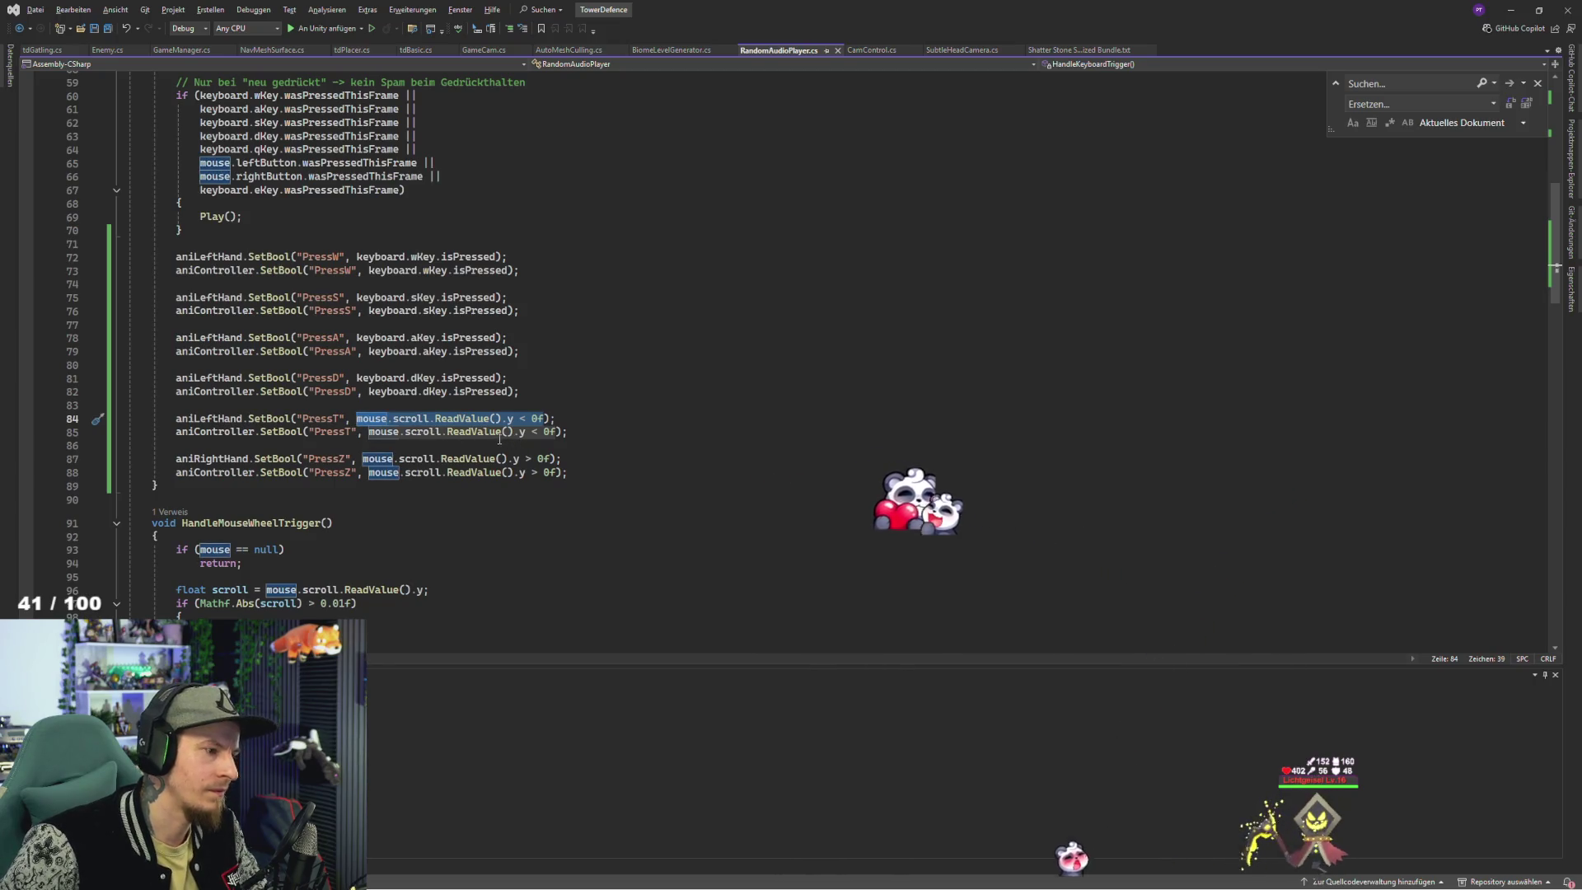
scroll(499, 439, "up", 15)
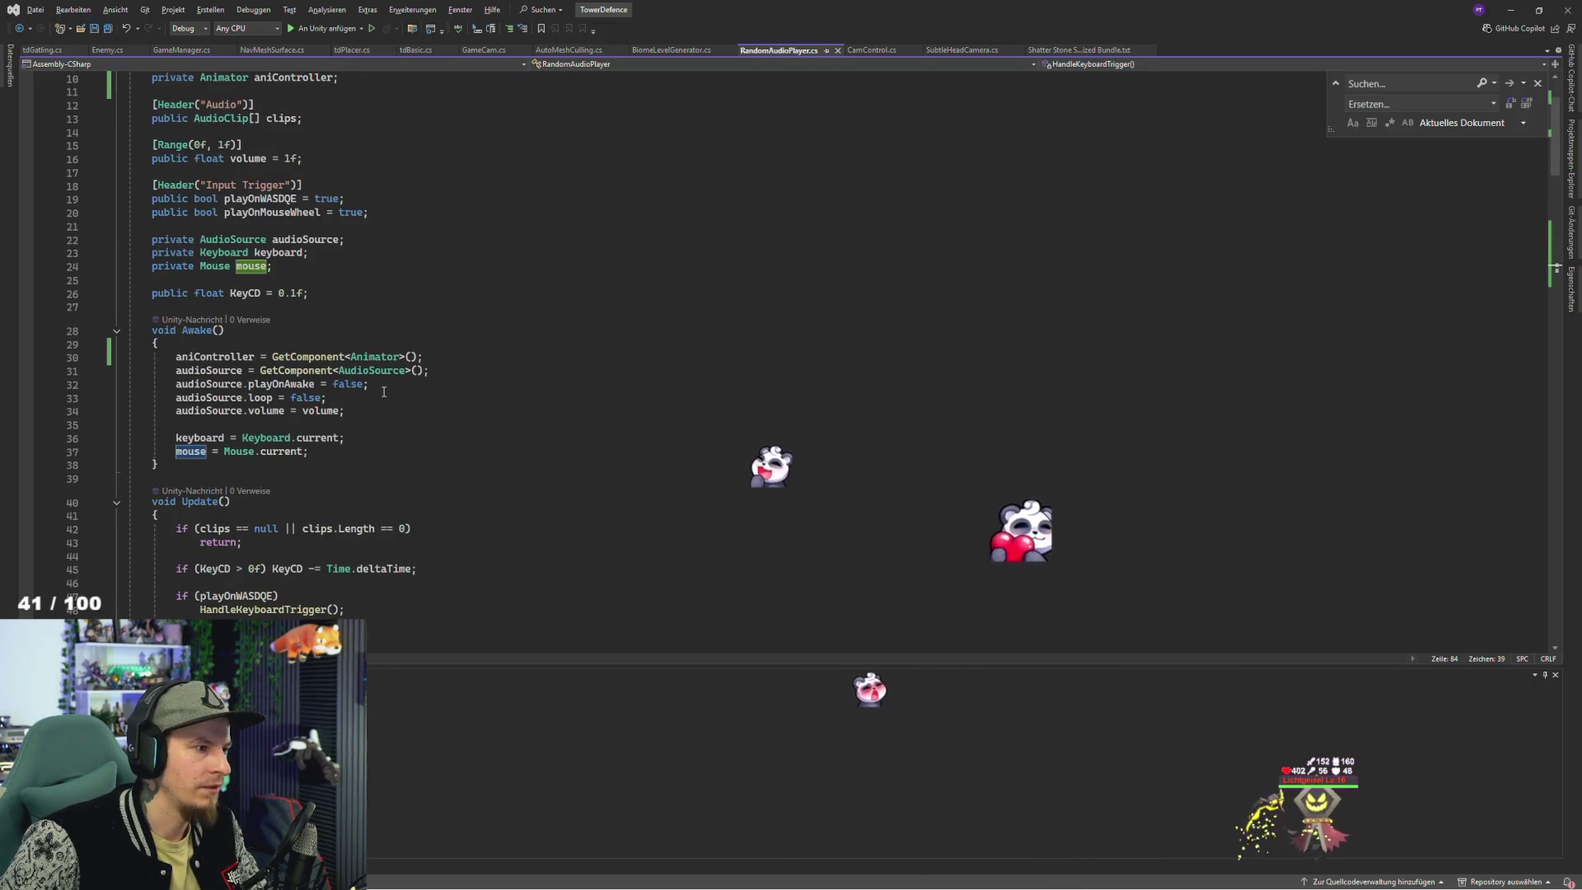
scroll(383, 391, "up", 3)
- Declare 'private float TopLeftPressCD = 0f;' below the mouse field and save
left_click(345, 396)
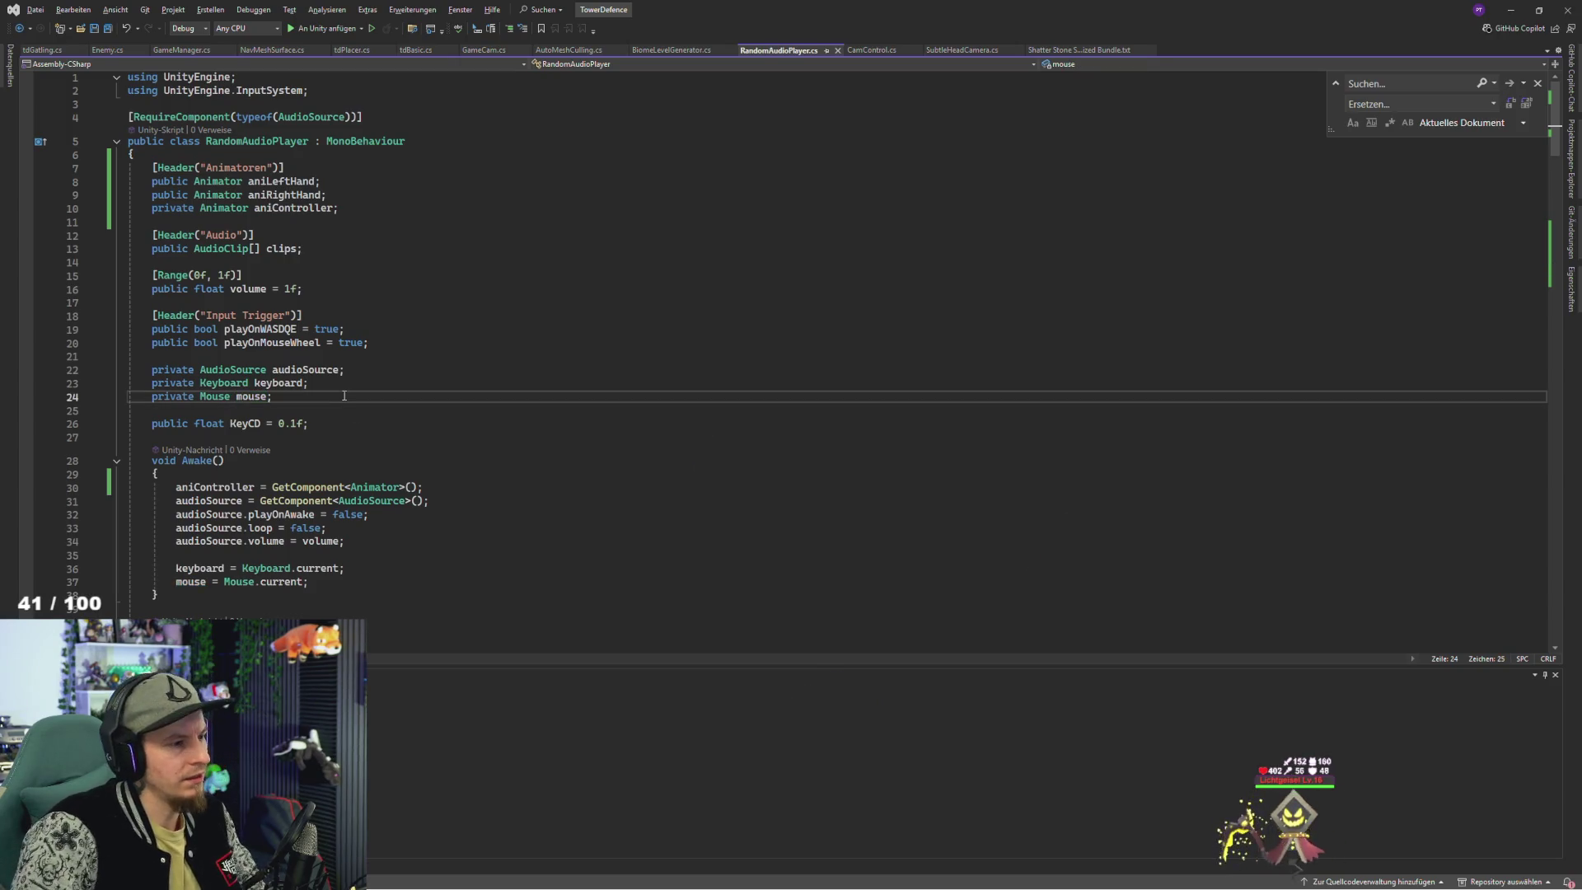
key("Return")
key("Return")
type("private floa")
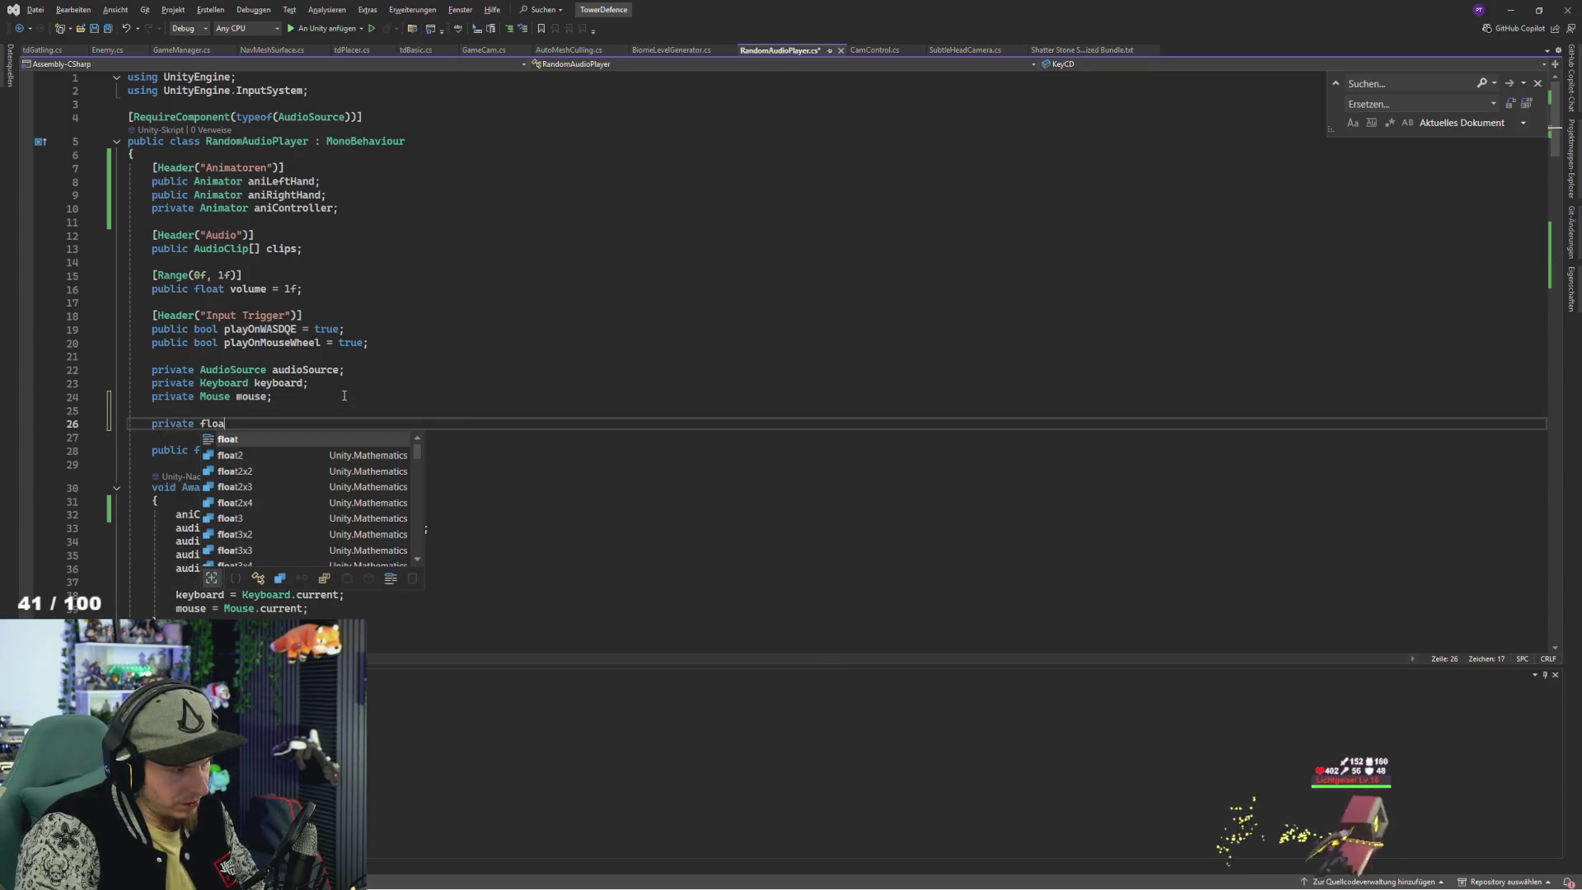
type("t TopLeftPressCD = 0f;")
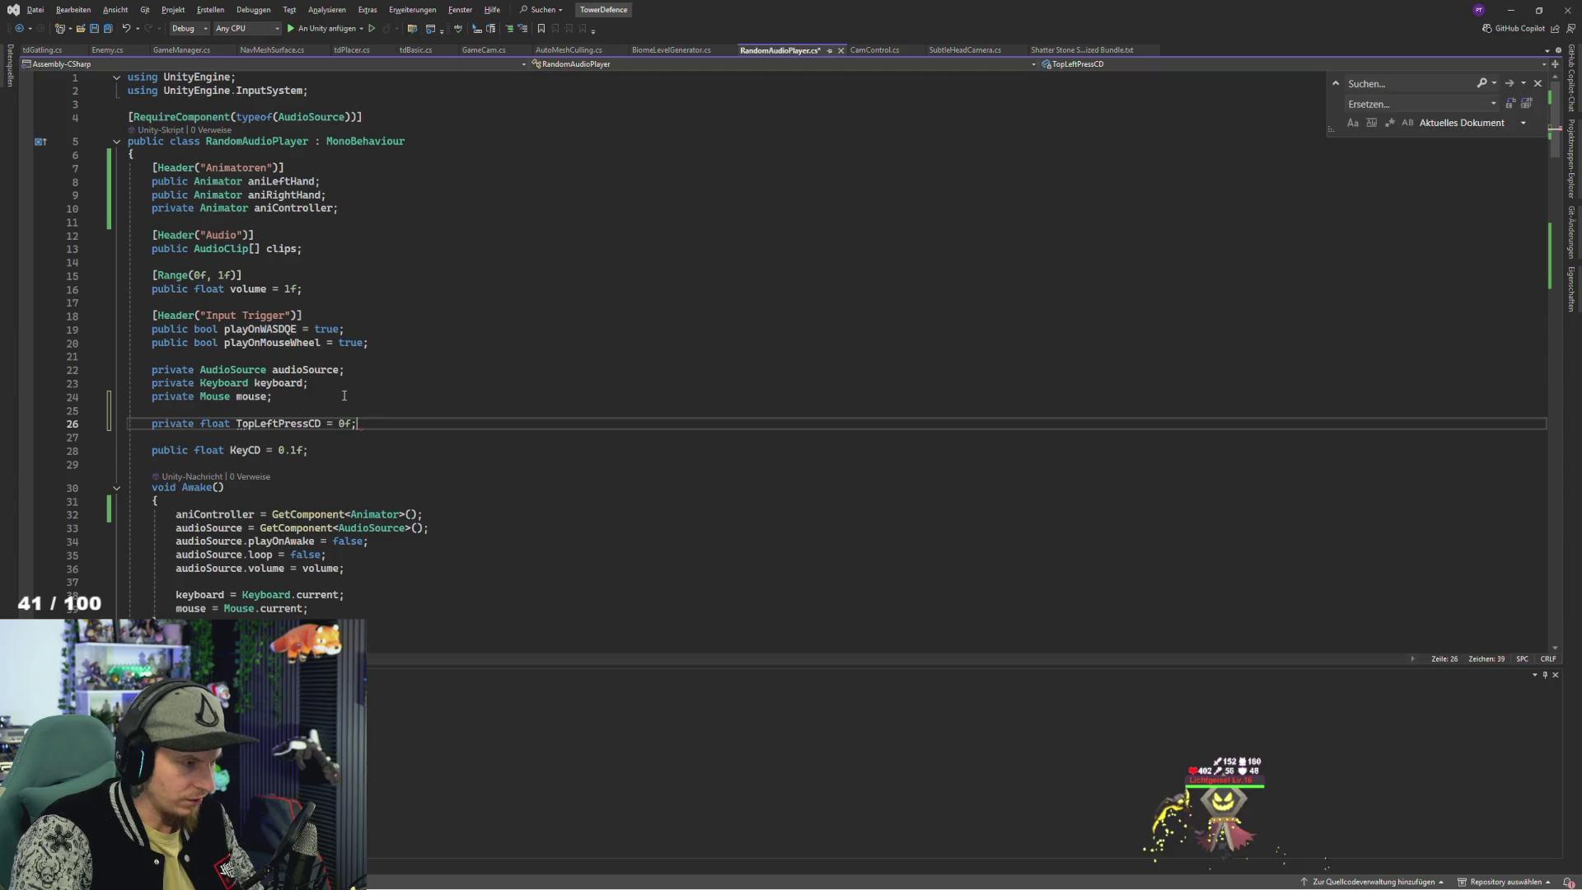
key("ctrl+s")
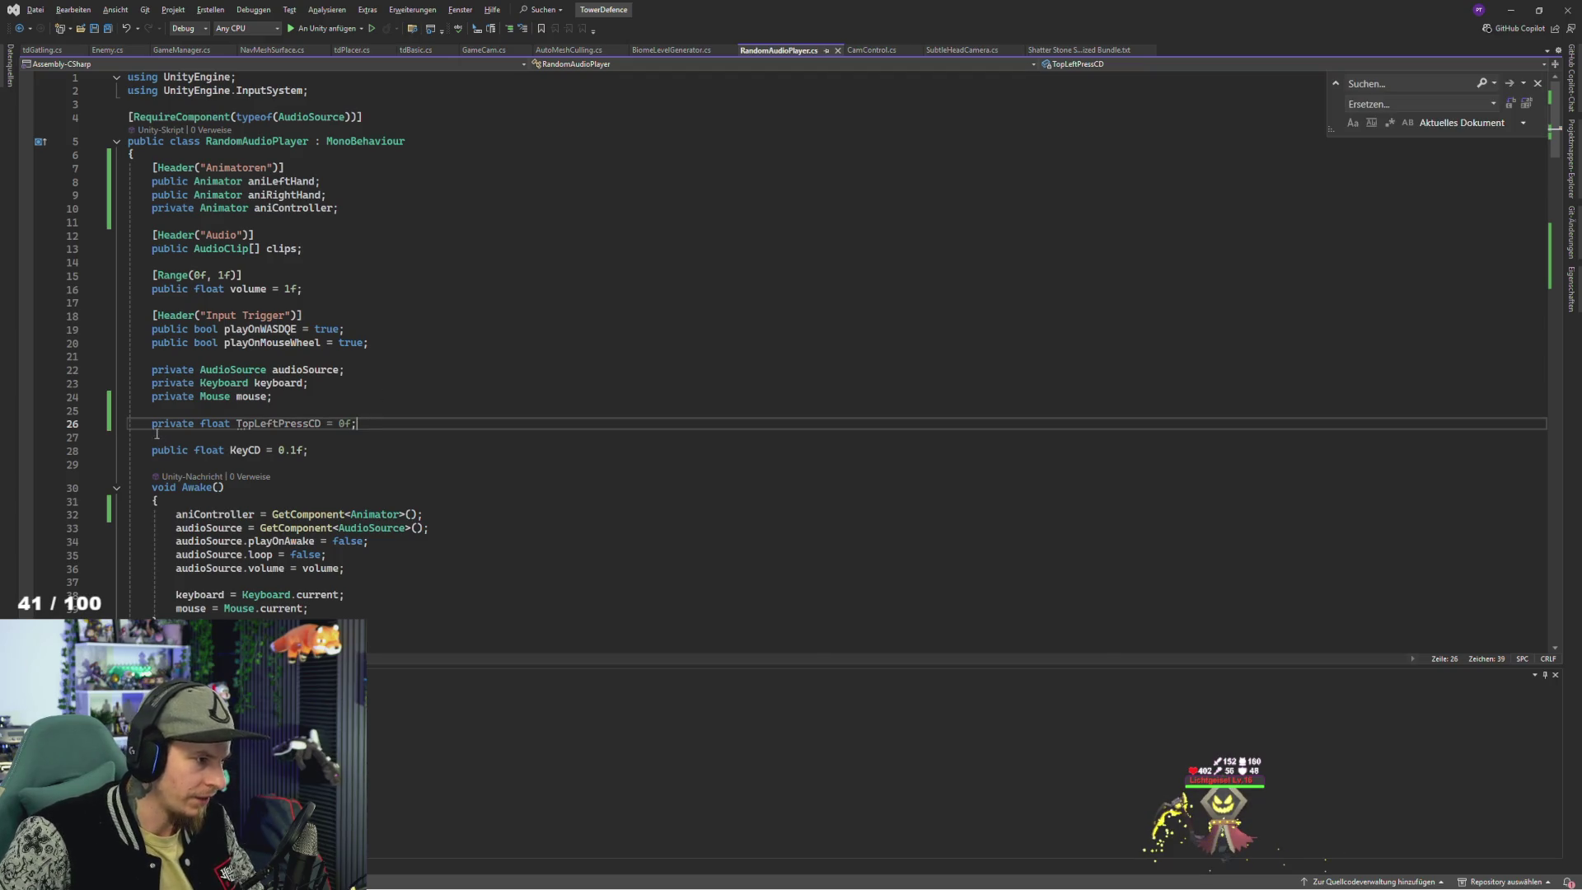
- Duplicate that declaration and rename the copy TopRightPressCD
key("shift+Home")
key("ctrl+c")
key("End")
key("Return")
key("ctrl+v")
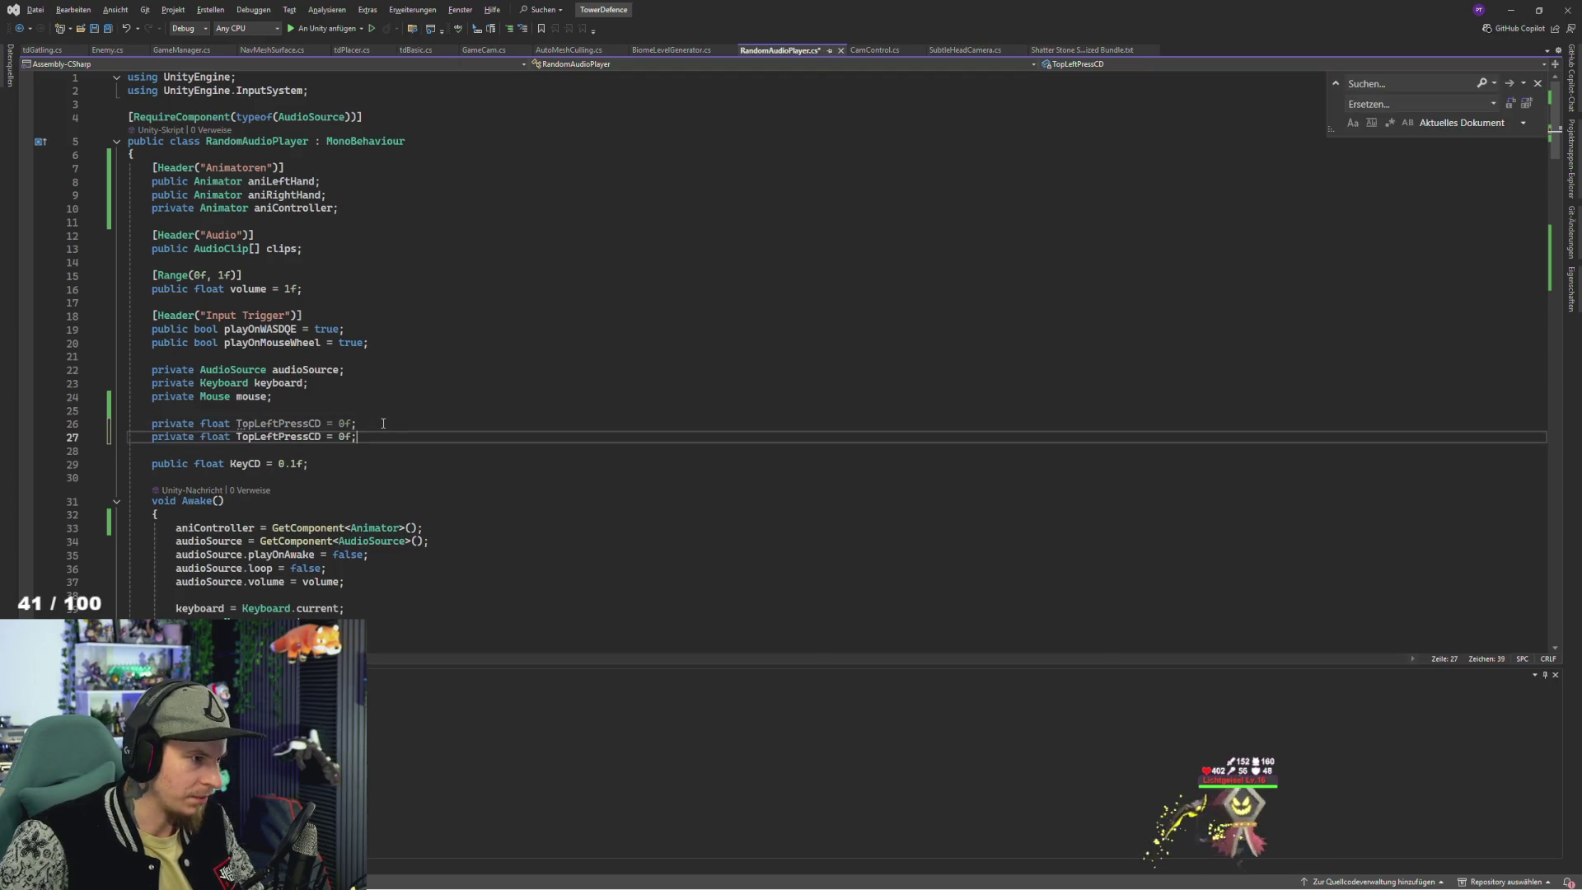
double_click(270, 439)
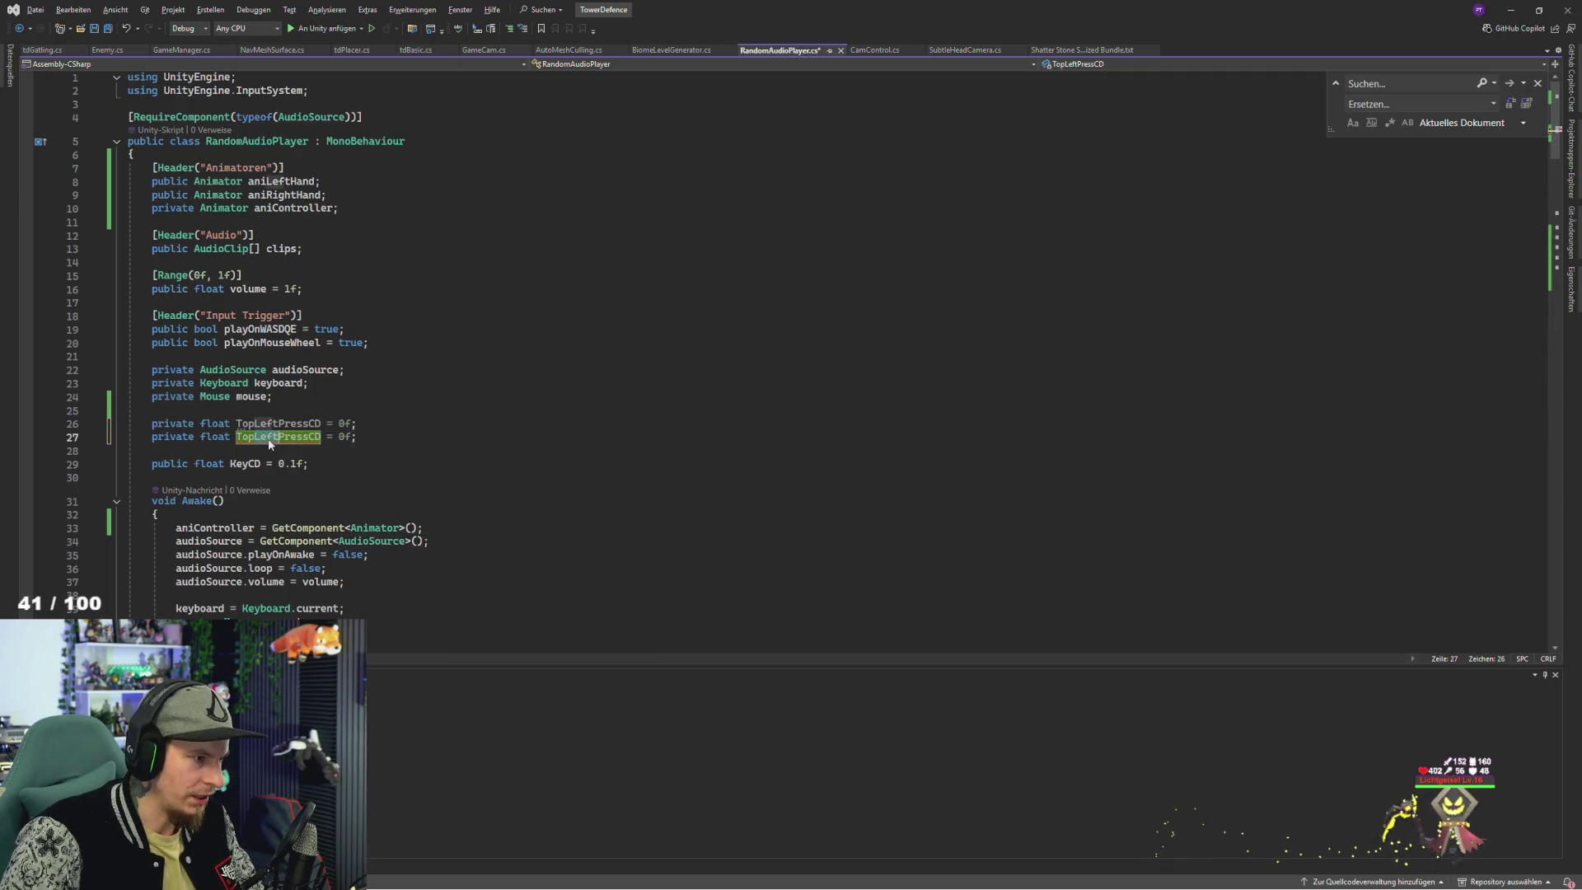
key("BackSpace")
key("BackSpace")
key("BackSpace")
type("Righ")
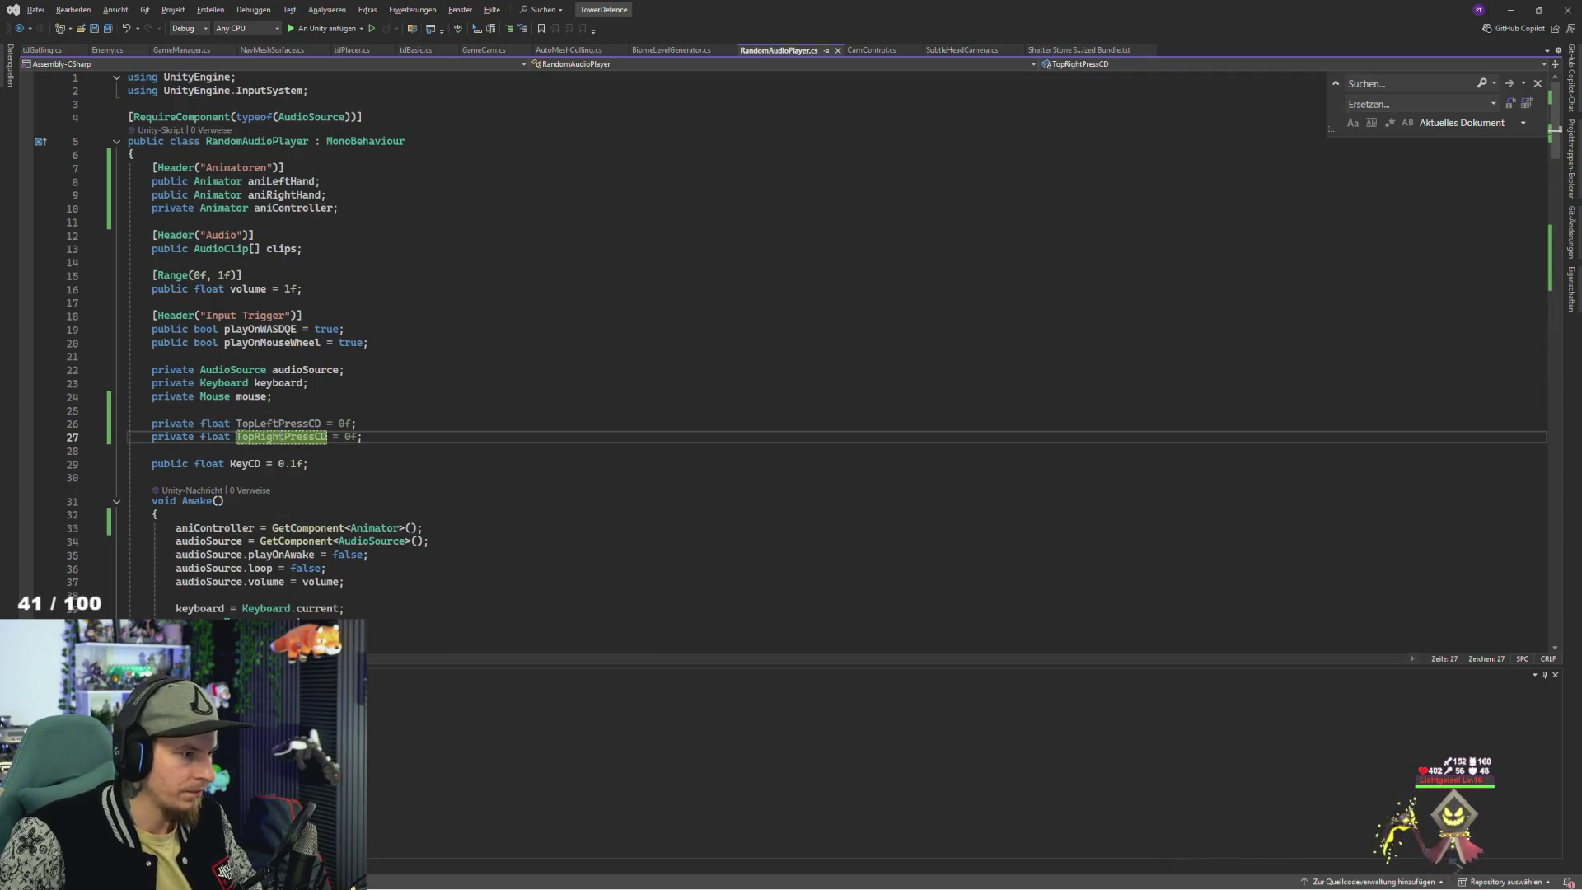
scroll(307, 478, "down", 15)
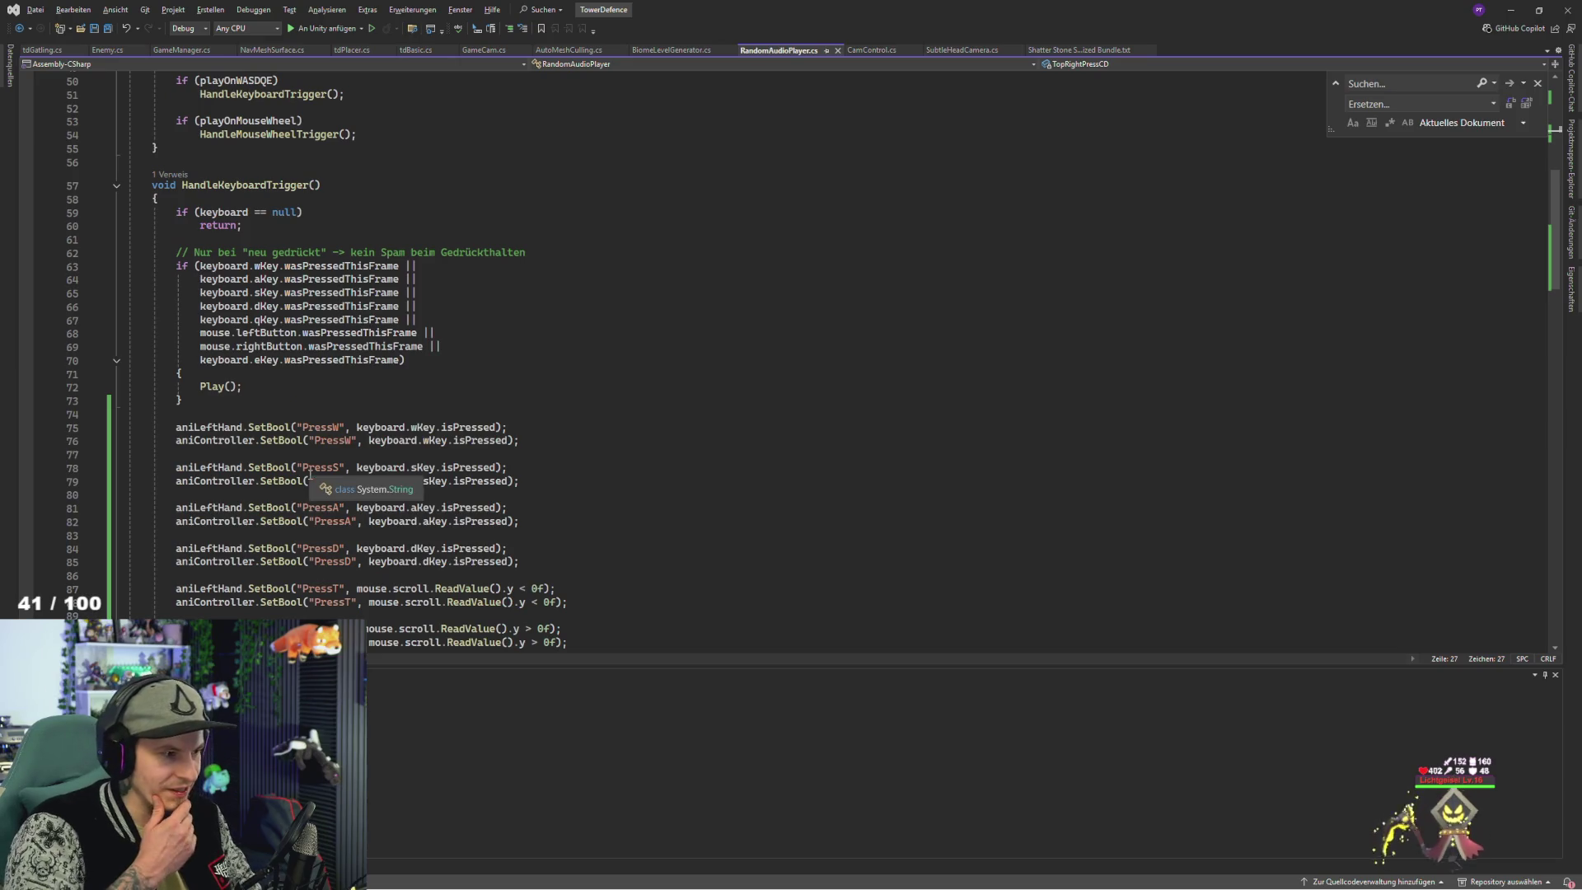
- Paste TopLeftPressCD into the scroll handler and cut the scroll-down condition from the PressT line
scroll(309, 478, "down", 6)
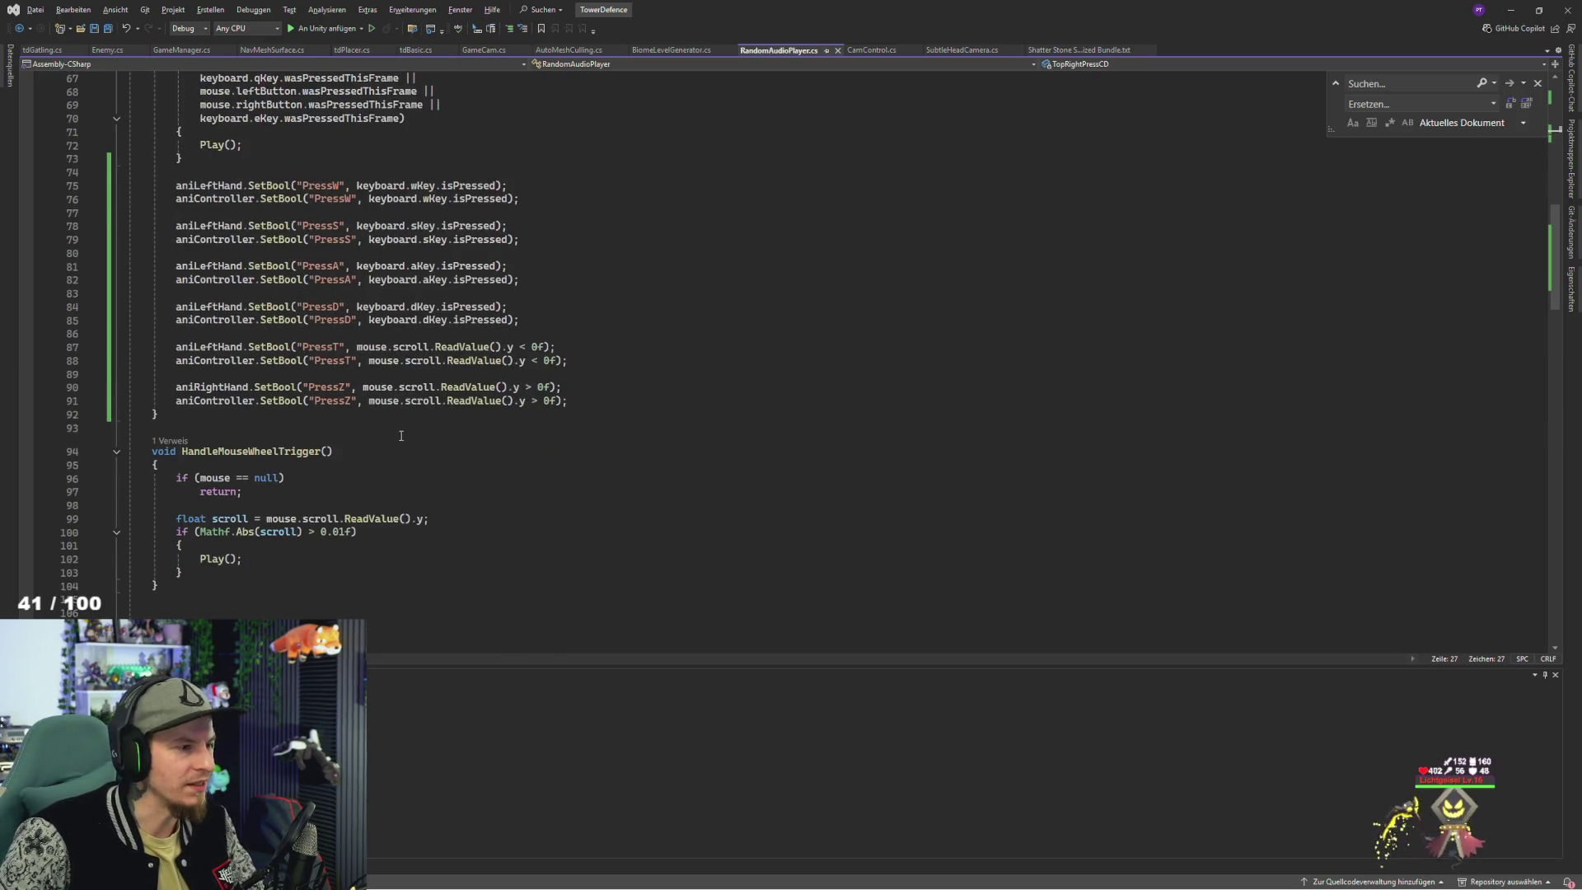
left_click(541, 322)
key("ctrl+v")
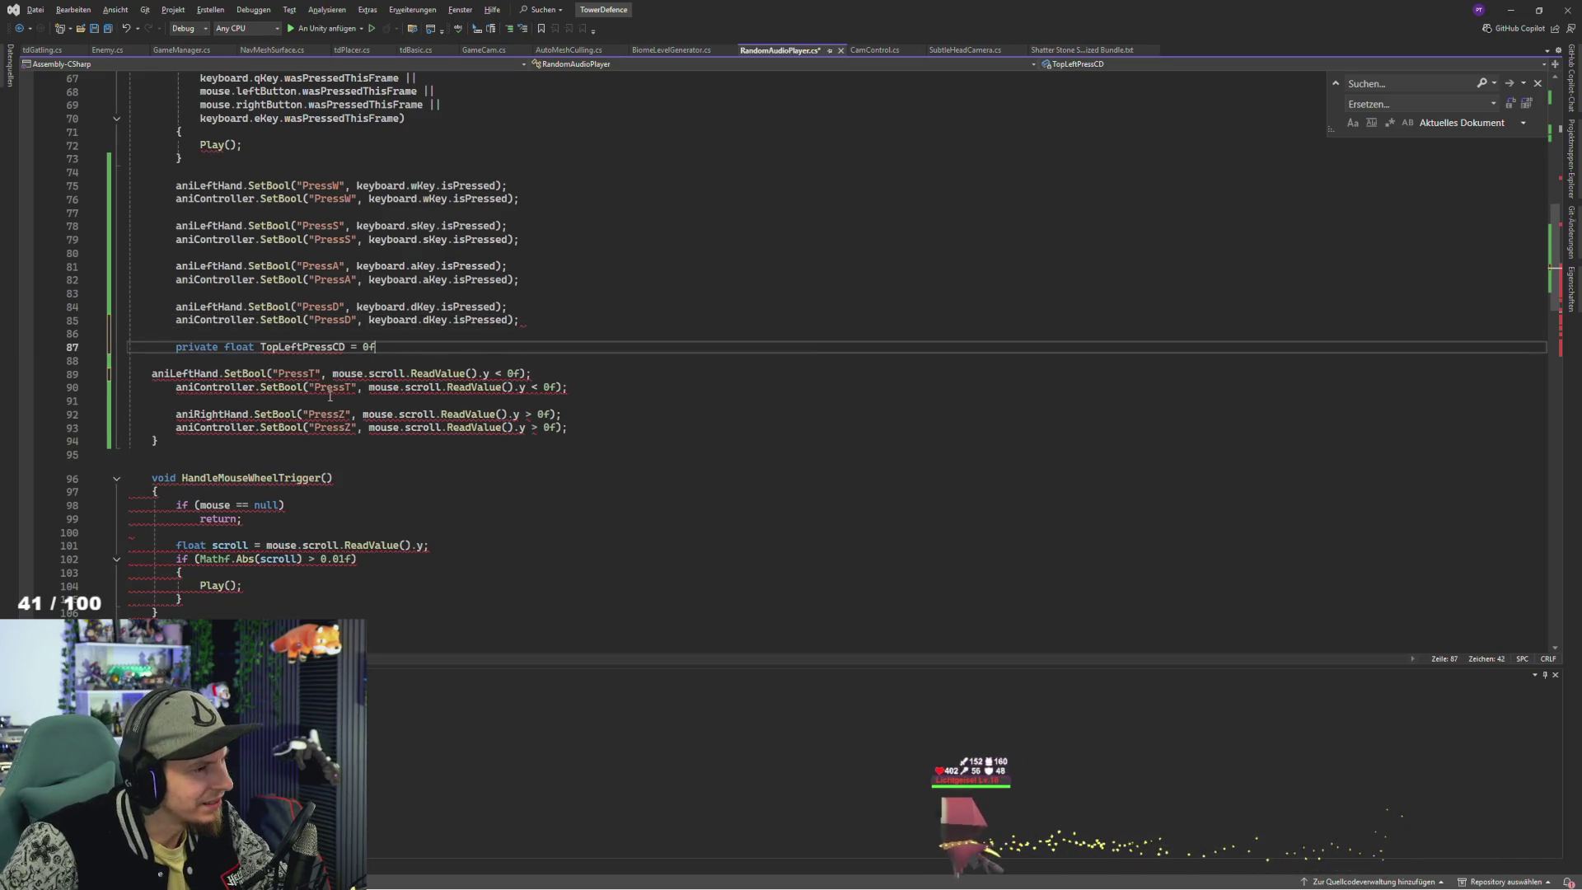
key("BackSpace")
key("BackSpace")
key("BackSpace")
left_click_drag(260, 347, 157, 347)
key("BackSpace")
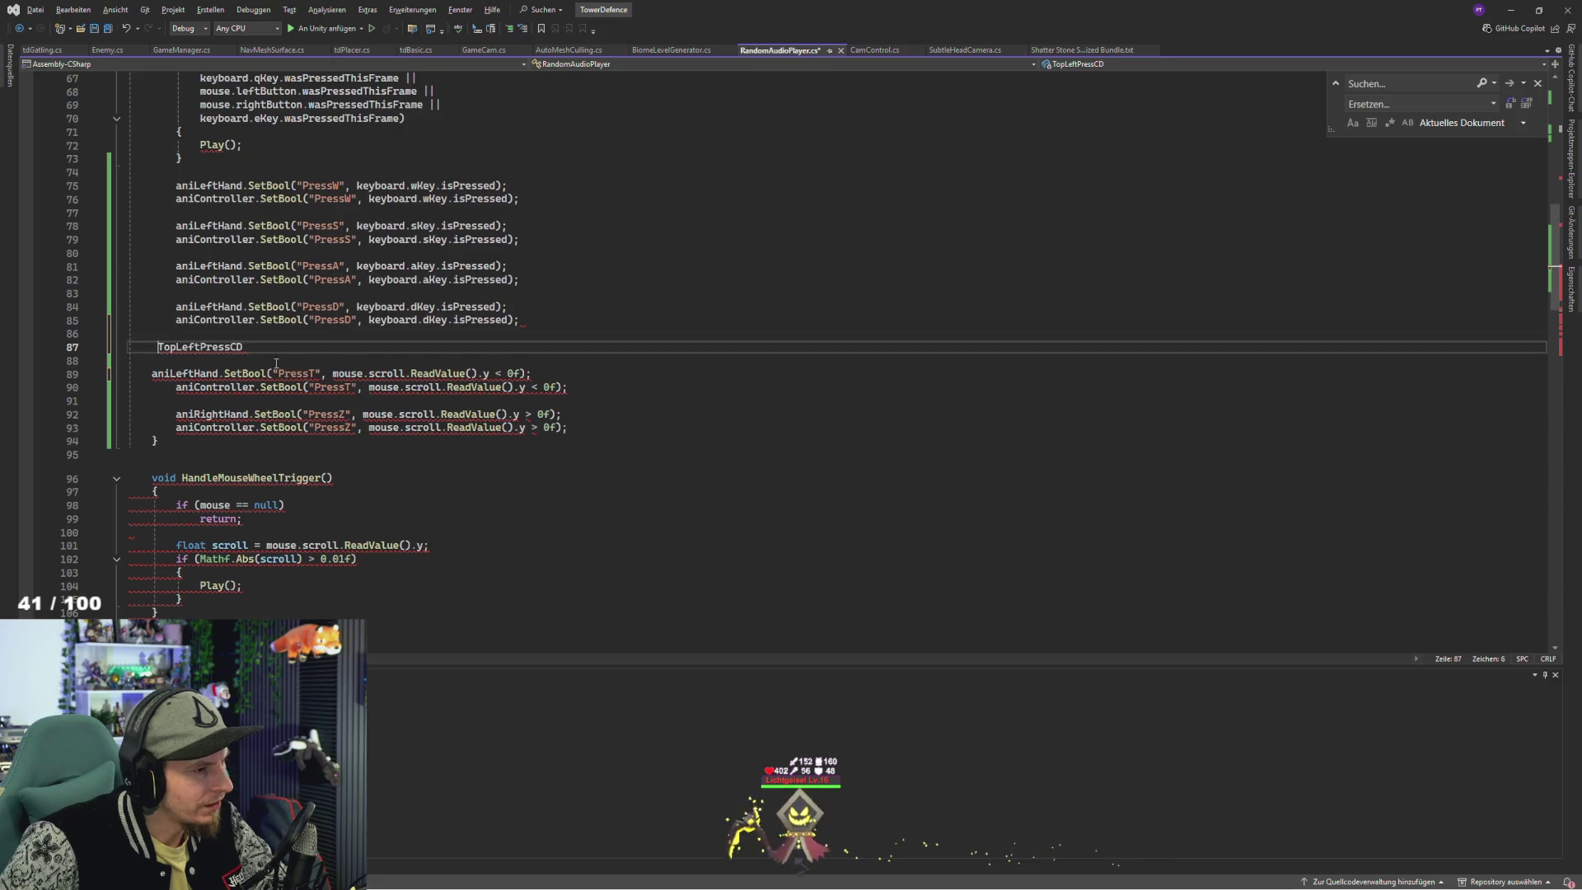
left_click_drag(333, 373, 489, 373)
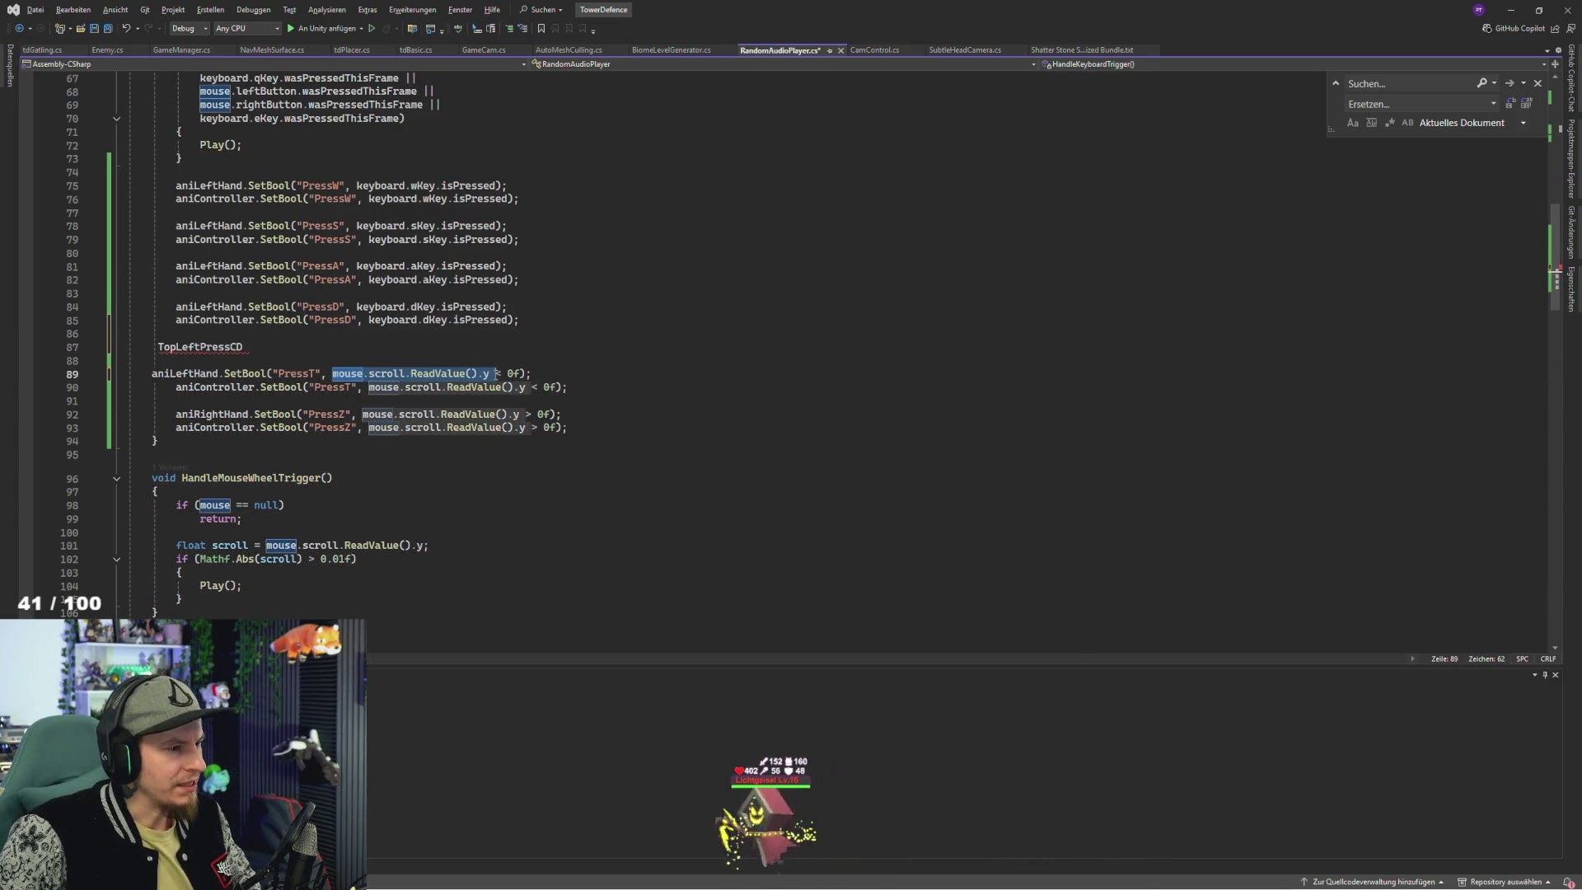
key("shift+Right")
key("shift+Right")
key("shift+Right")
key("ctrl+c")
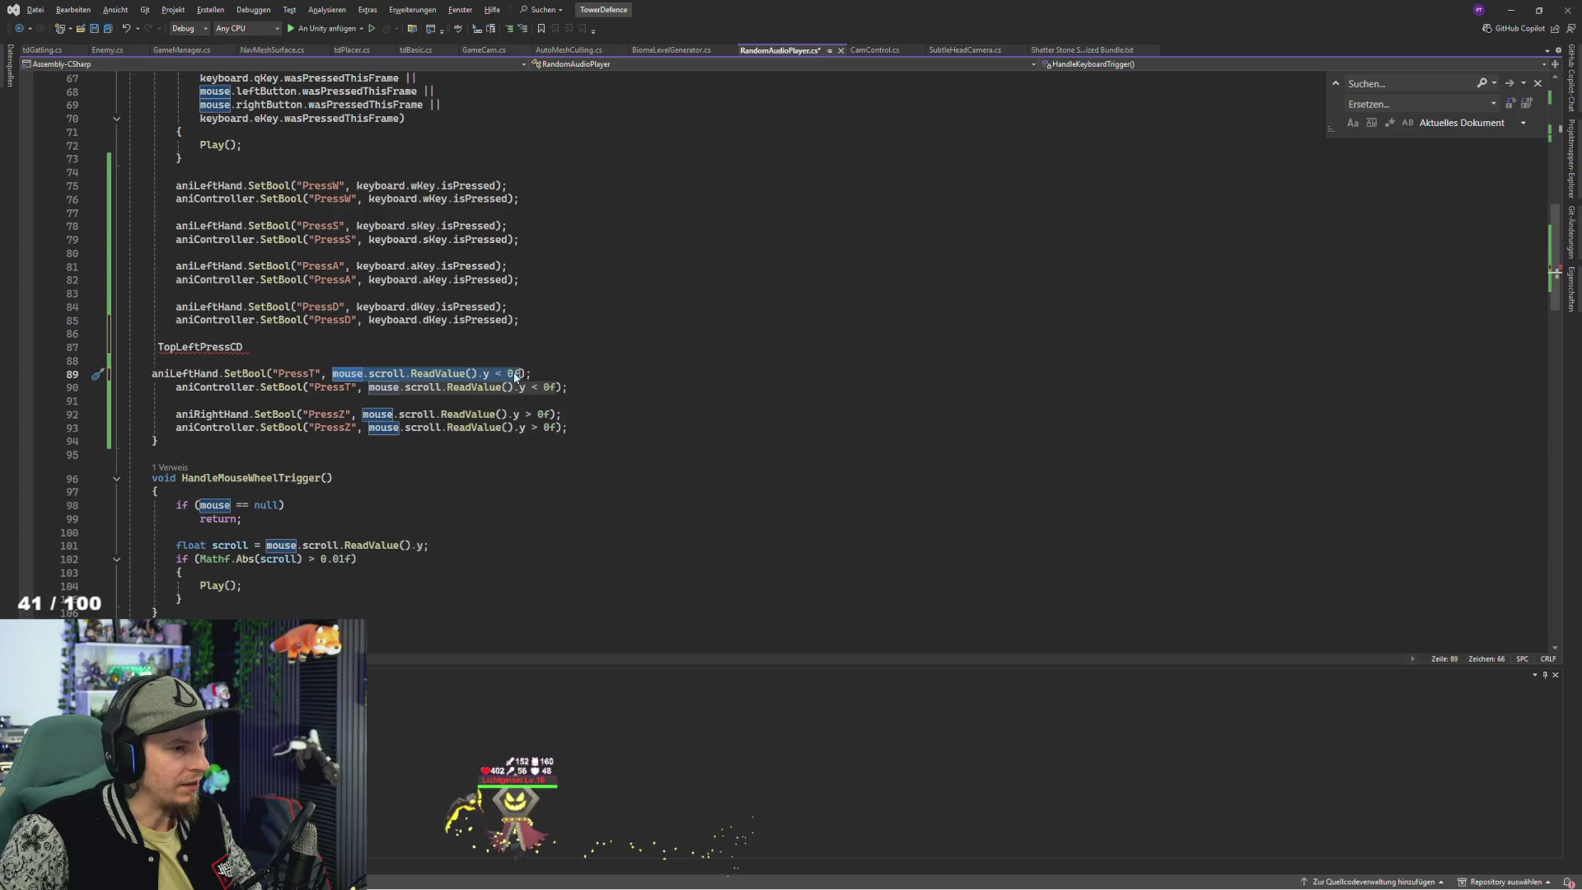
key("BackSpace")
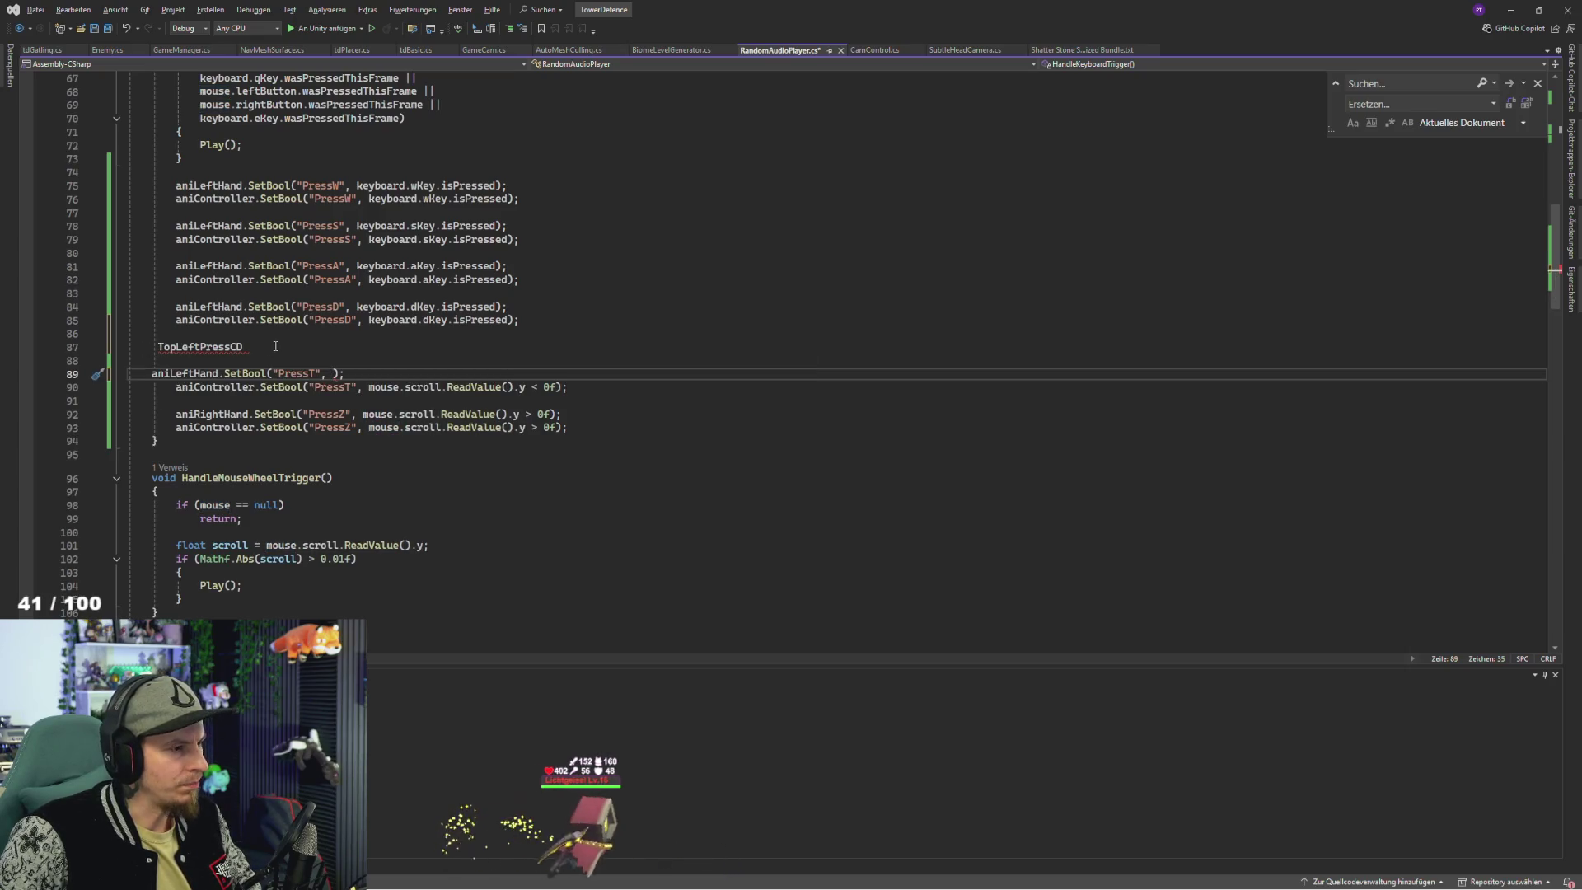
- Write 'if (mouse.scroll.ReadValue().y < 0f) TopLeftPressCD = .5f;'
left_click(304, 347)
left_click(195, 333)
key("Return")
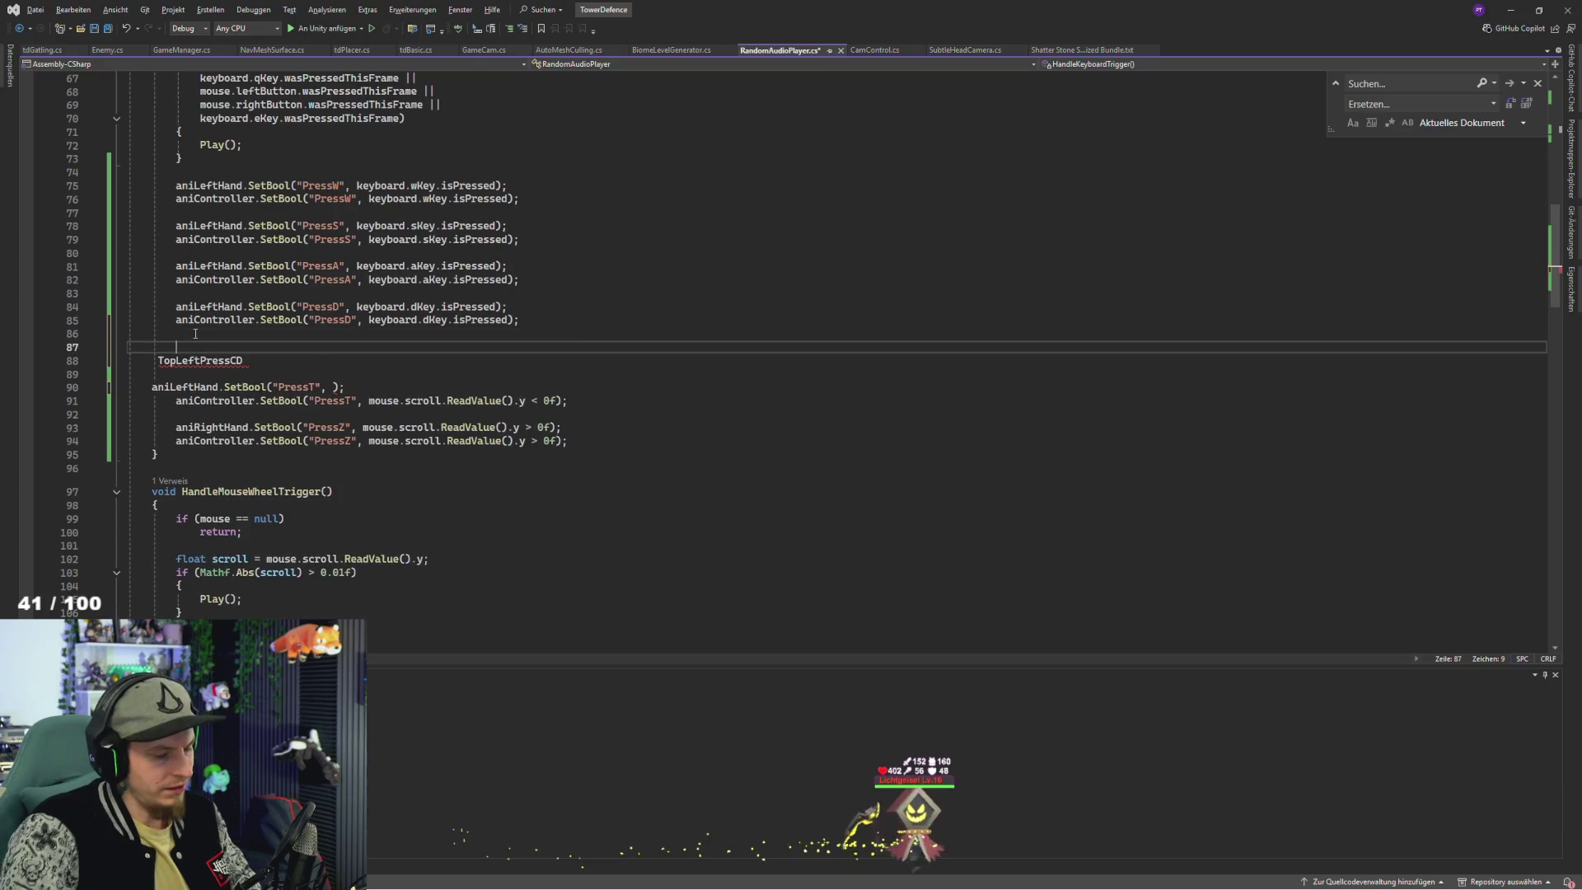
type("if(")
key("ctrl+v")
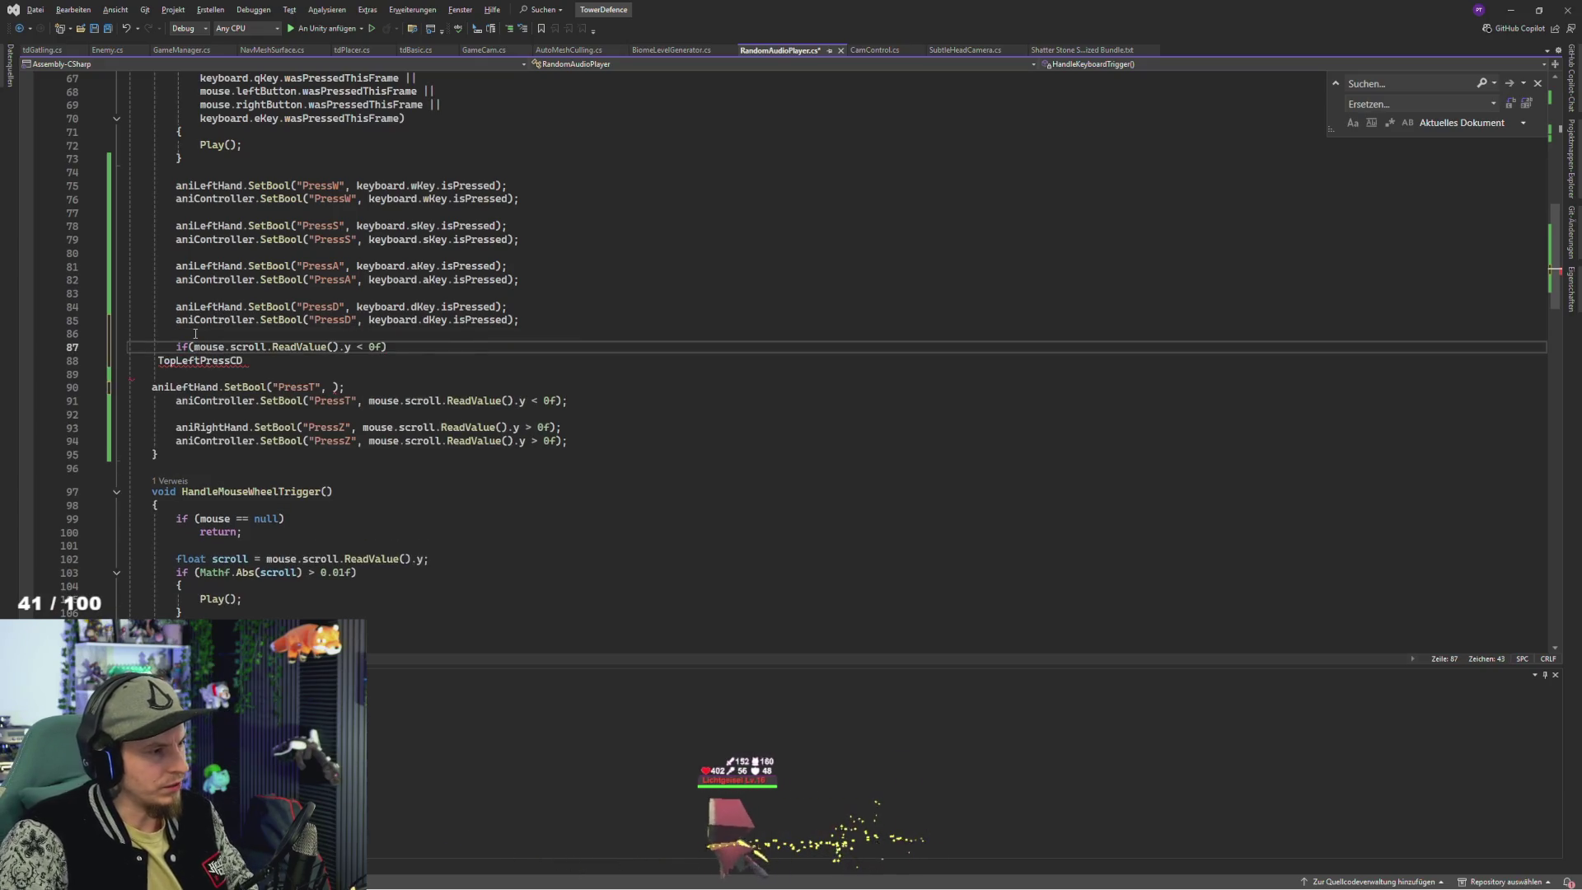
key("Down")
key("shift+Home")
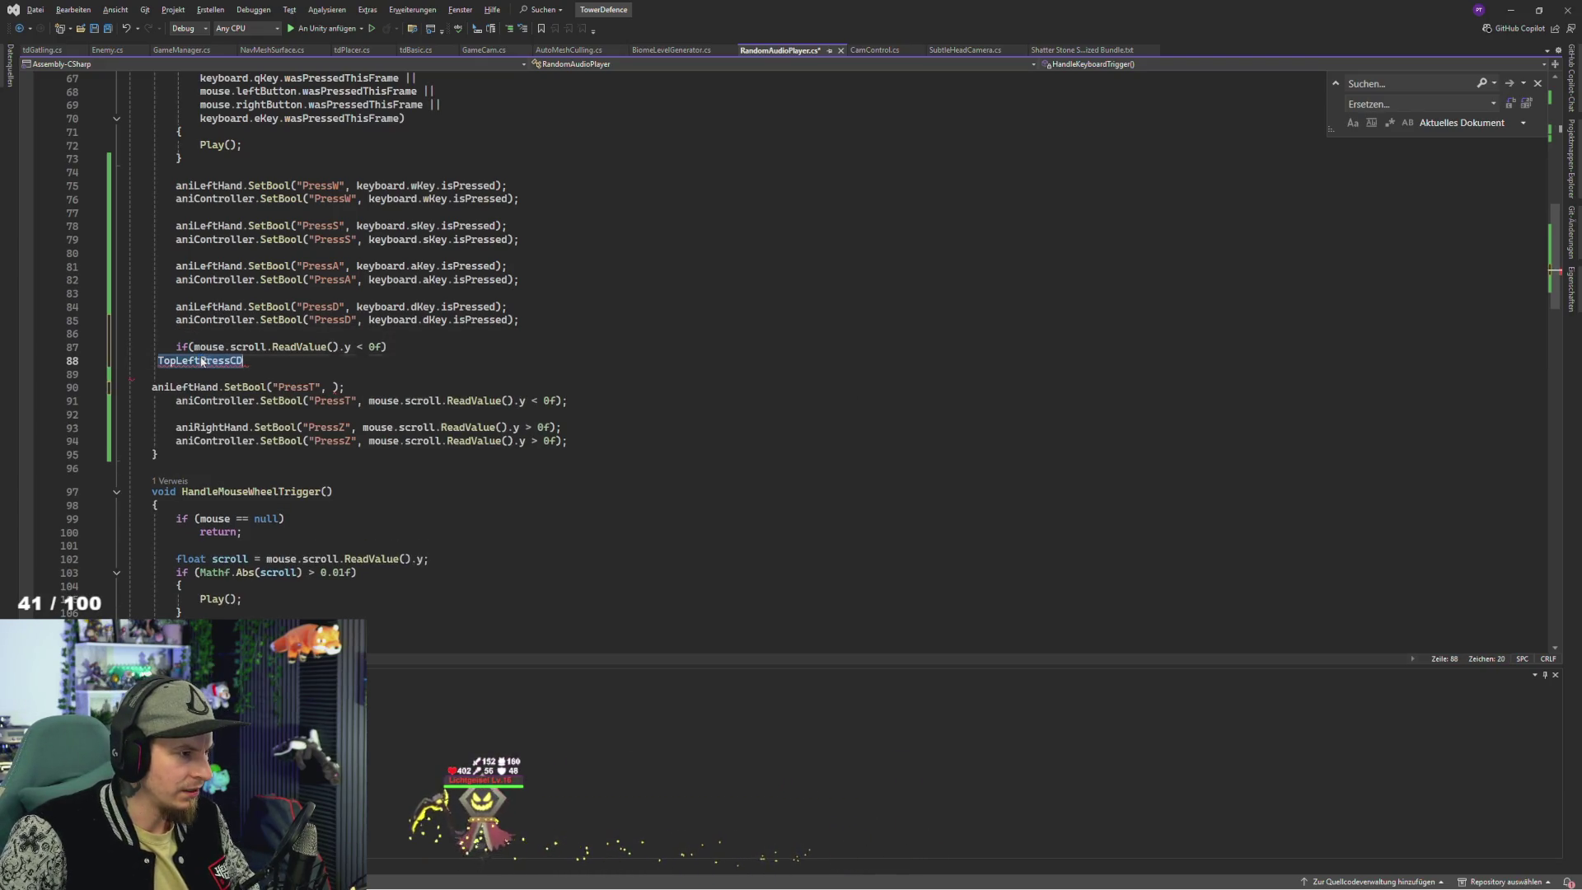
key("BackSpace")
left_click(398, 351)
type("TopLeftPressCD")
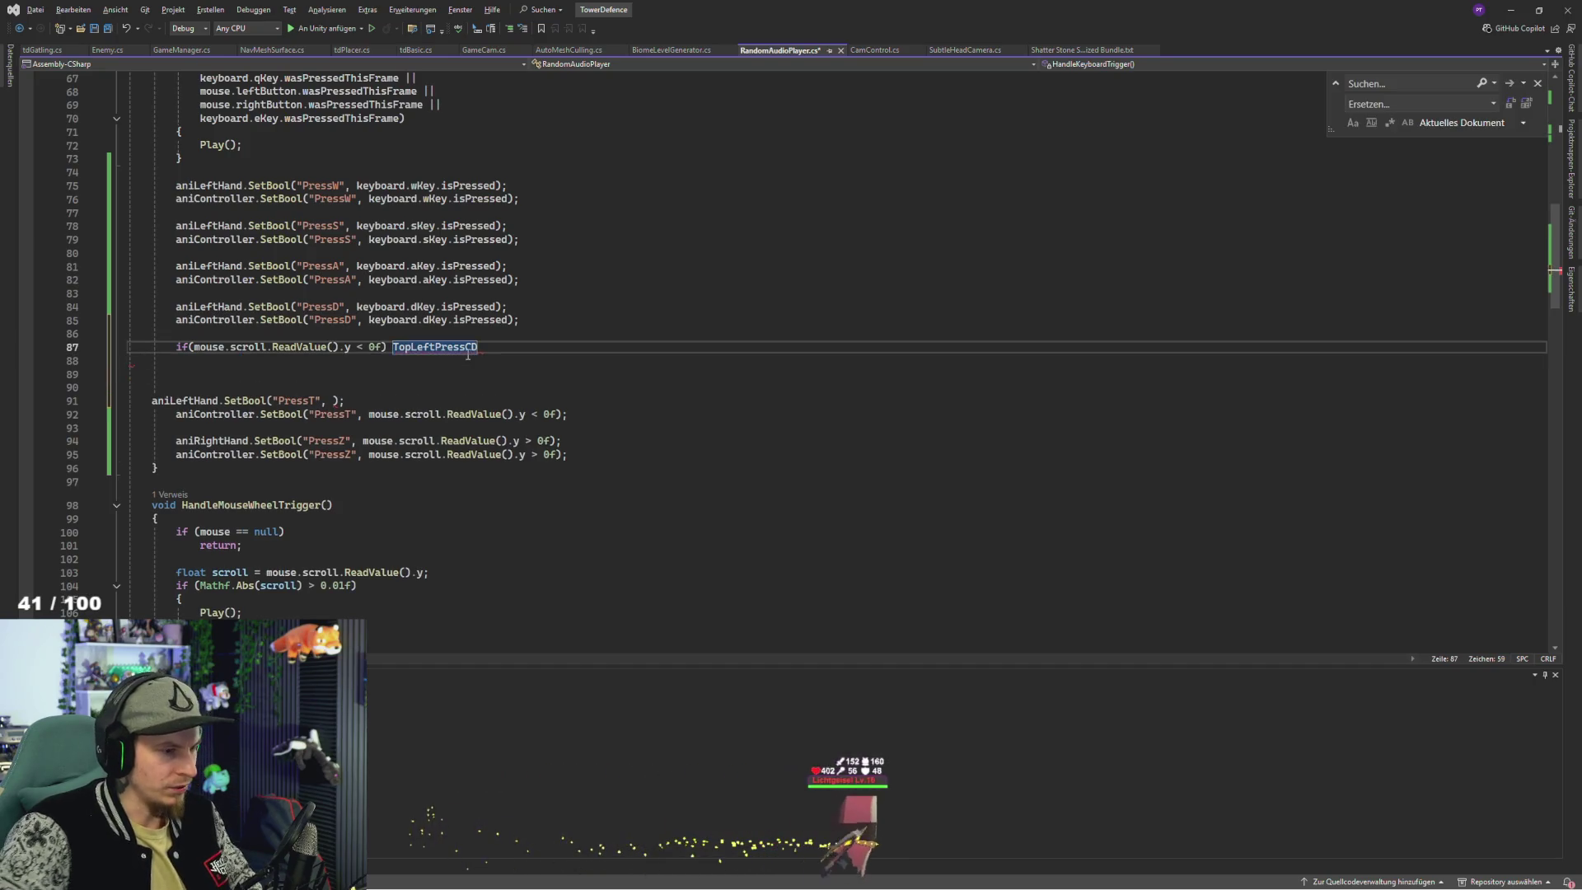
type(" = .2")
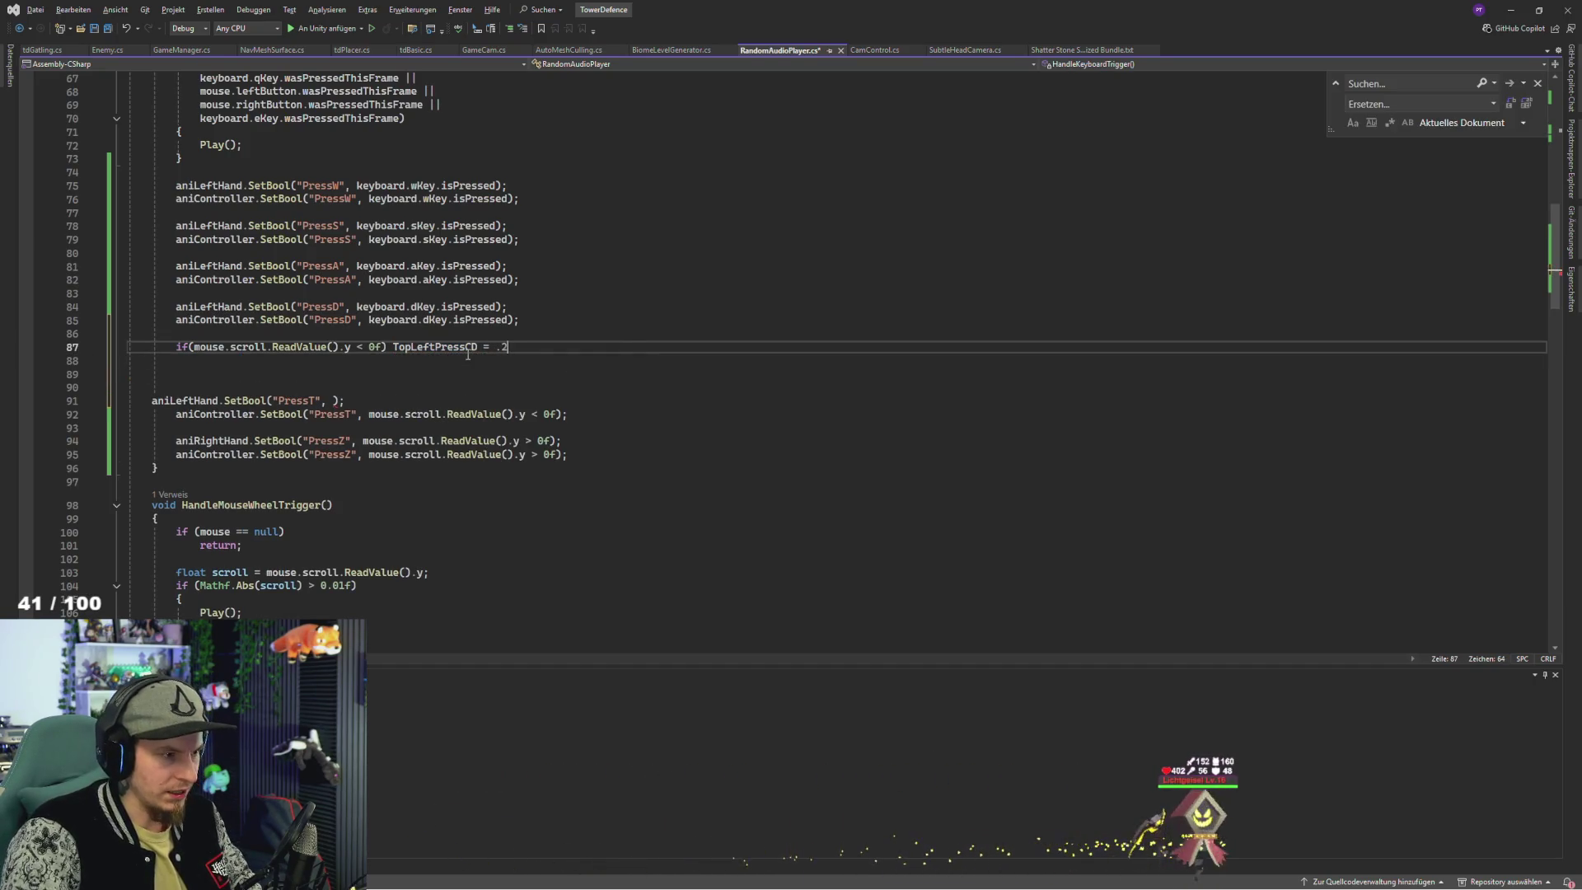
key("BackSpace")
type("5f;")
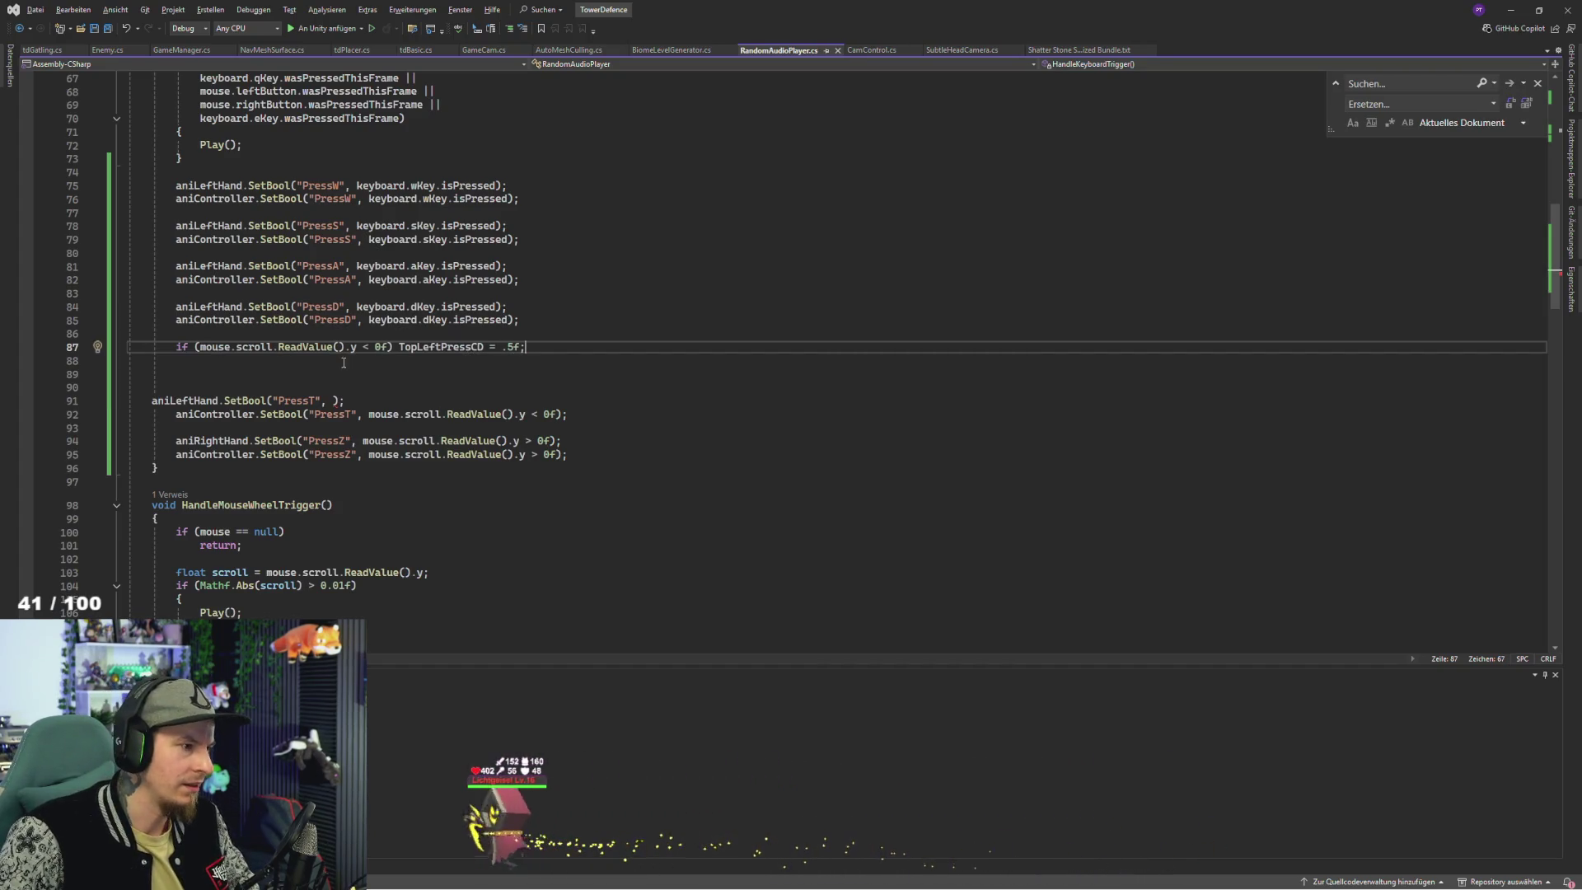
- Copy that line as the '> 0f' TopRightPressCD version and save the script
left_click_drag(521, 347, 193, 348)
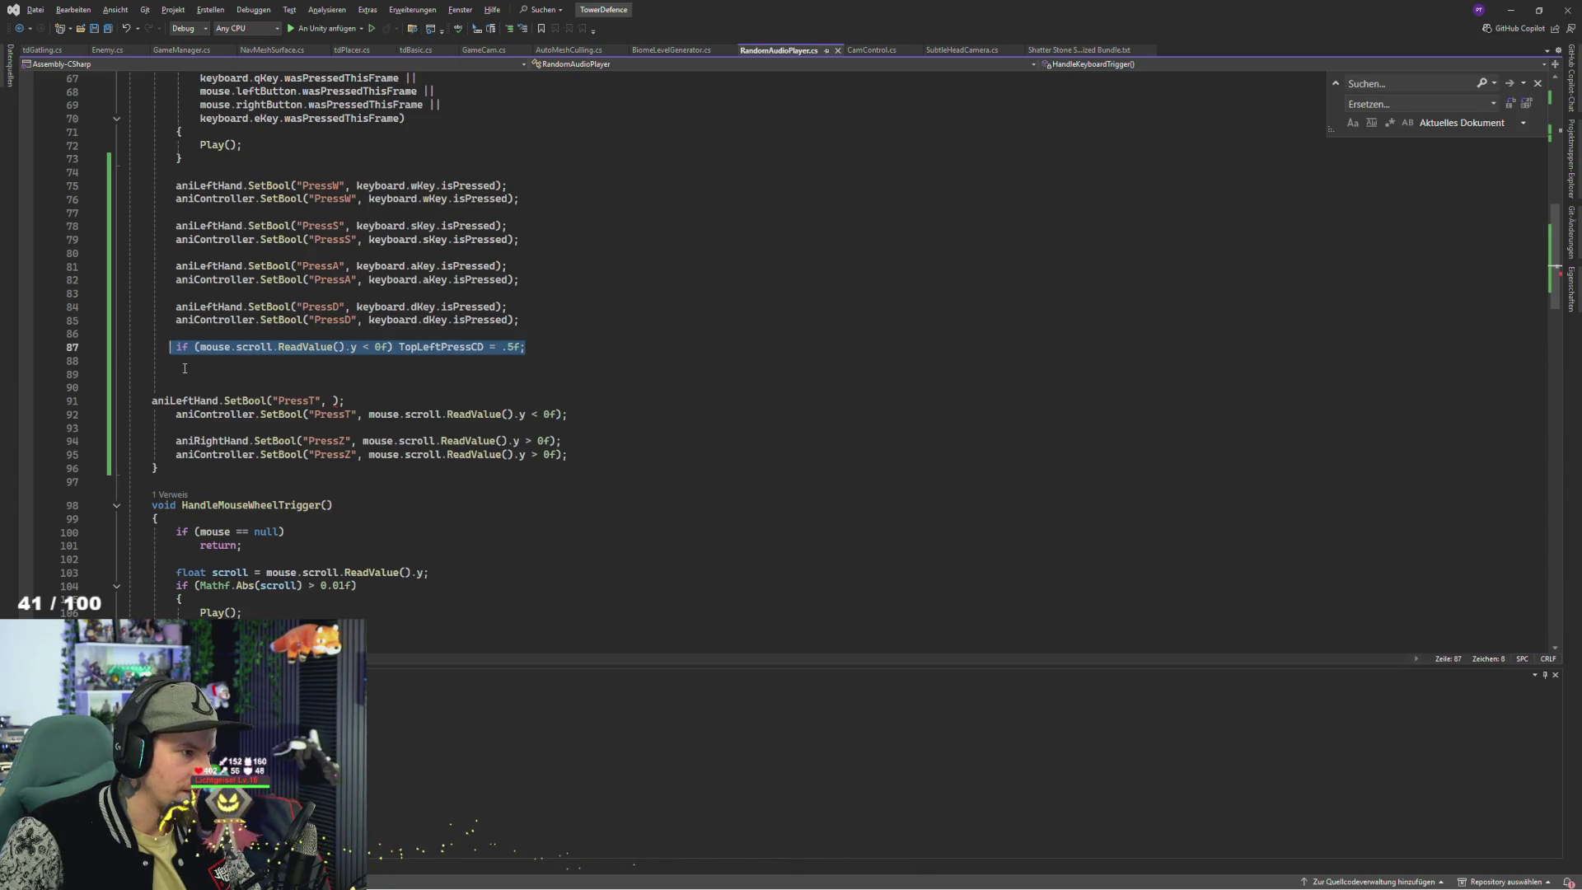
left_click(207, 361)
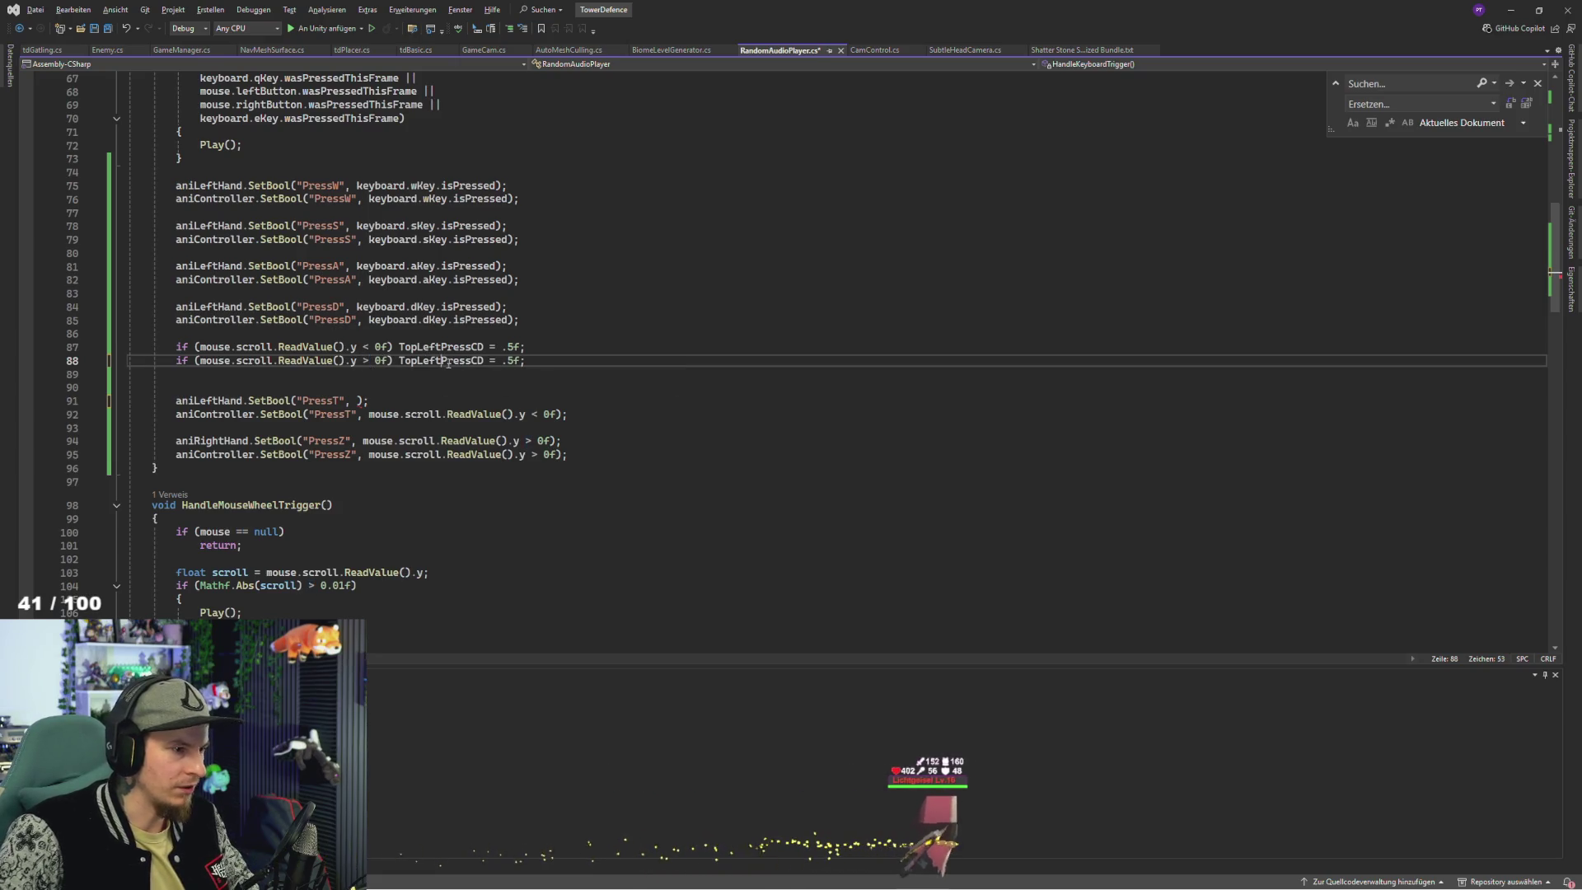
key("BackSpace")
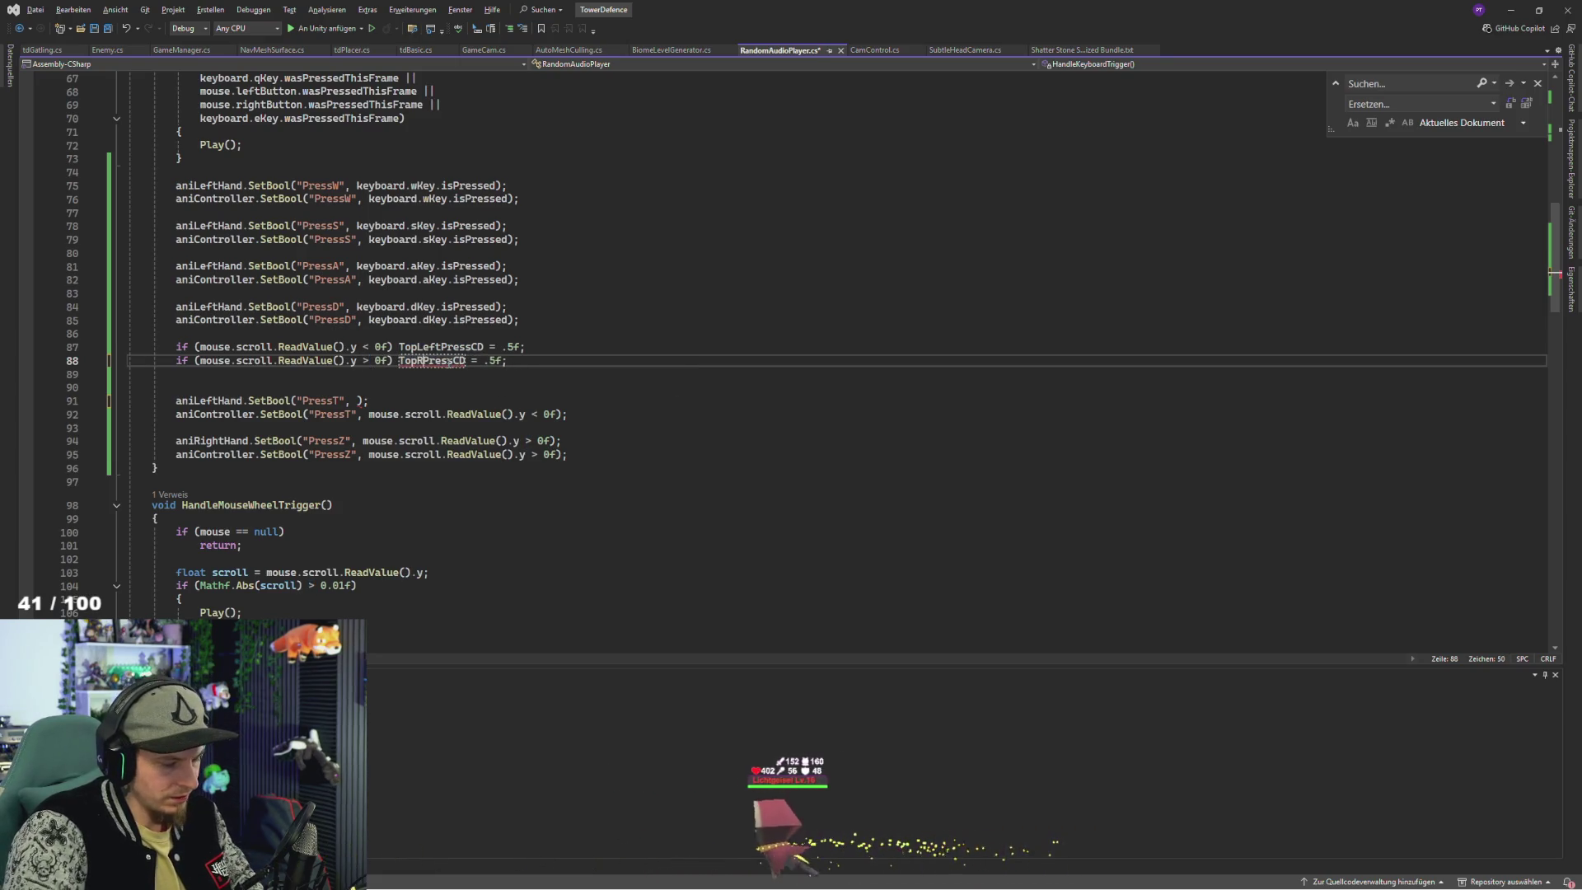
type("ight")
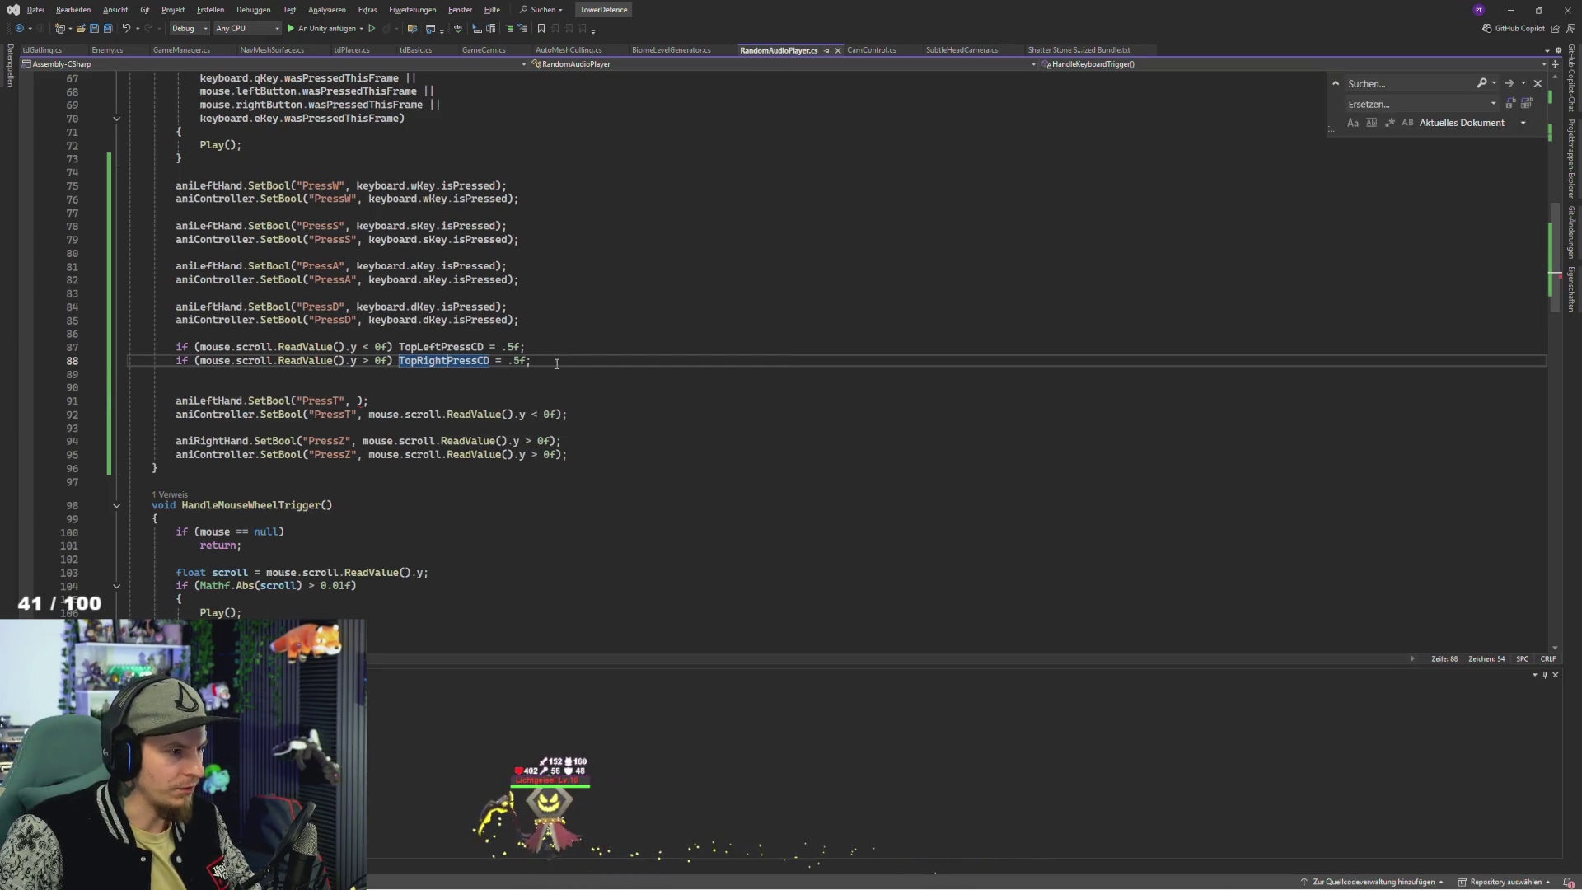
left_click(215, 467)
key("ctrl+s")
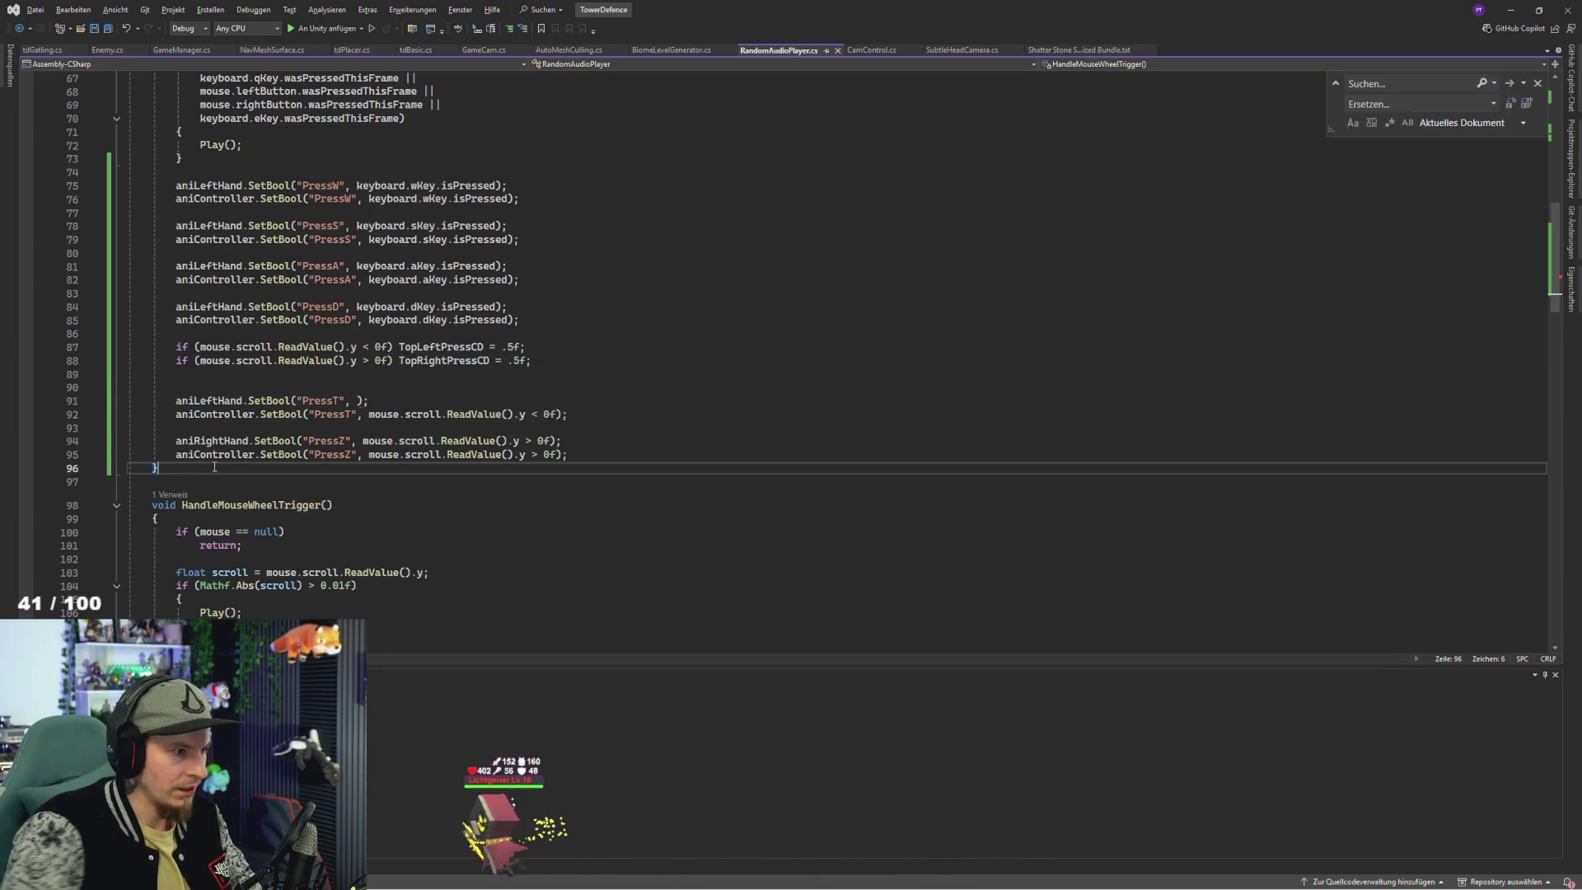
left_click(424, 346)
double_click(424, 347)
key("ctrl+c")
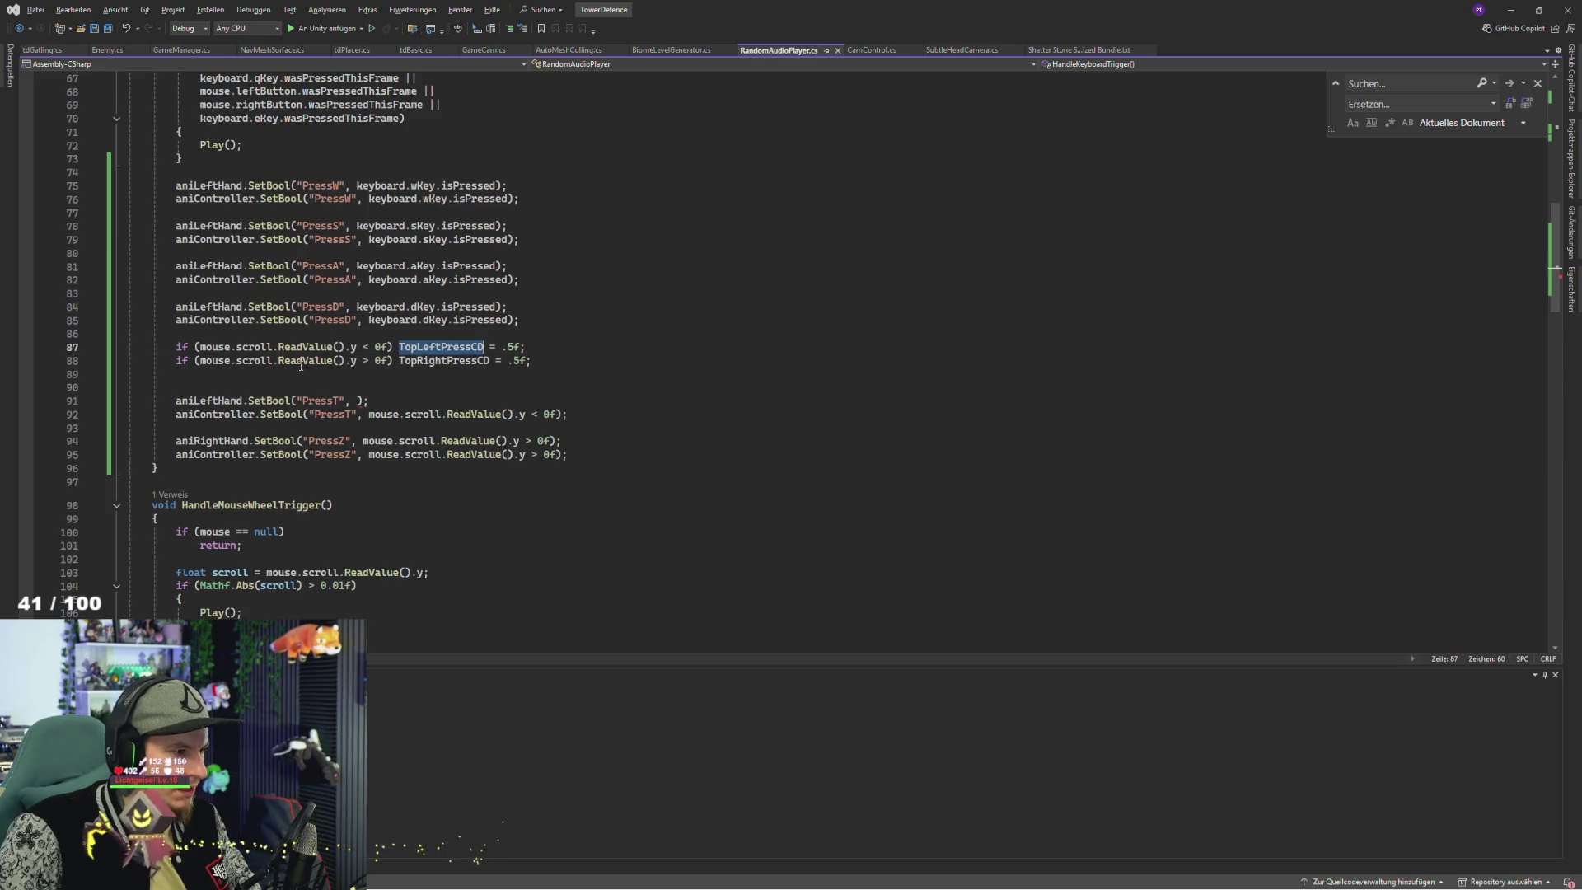
- Make TopLeftPressCD > 0f the PressT condition for the hand and controller animators
left_click(359, 401)
key("ctrl+v")
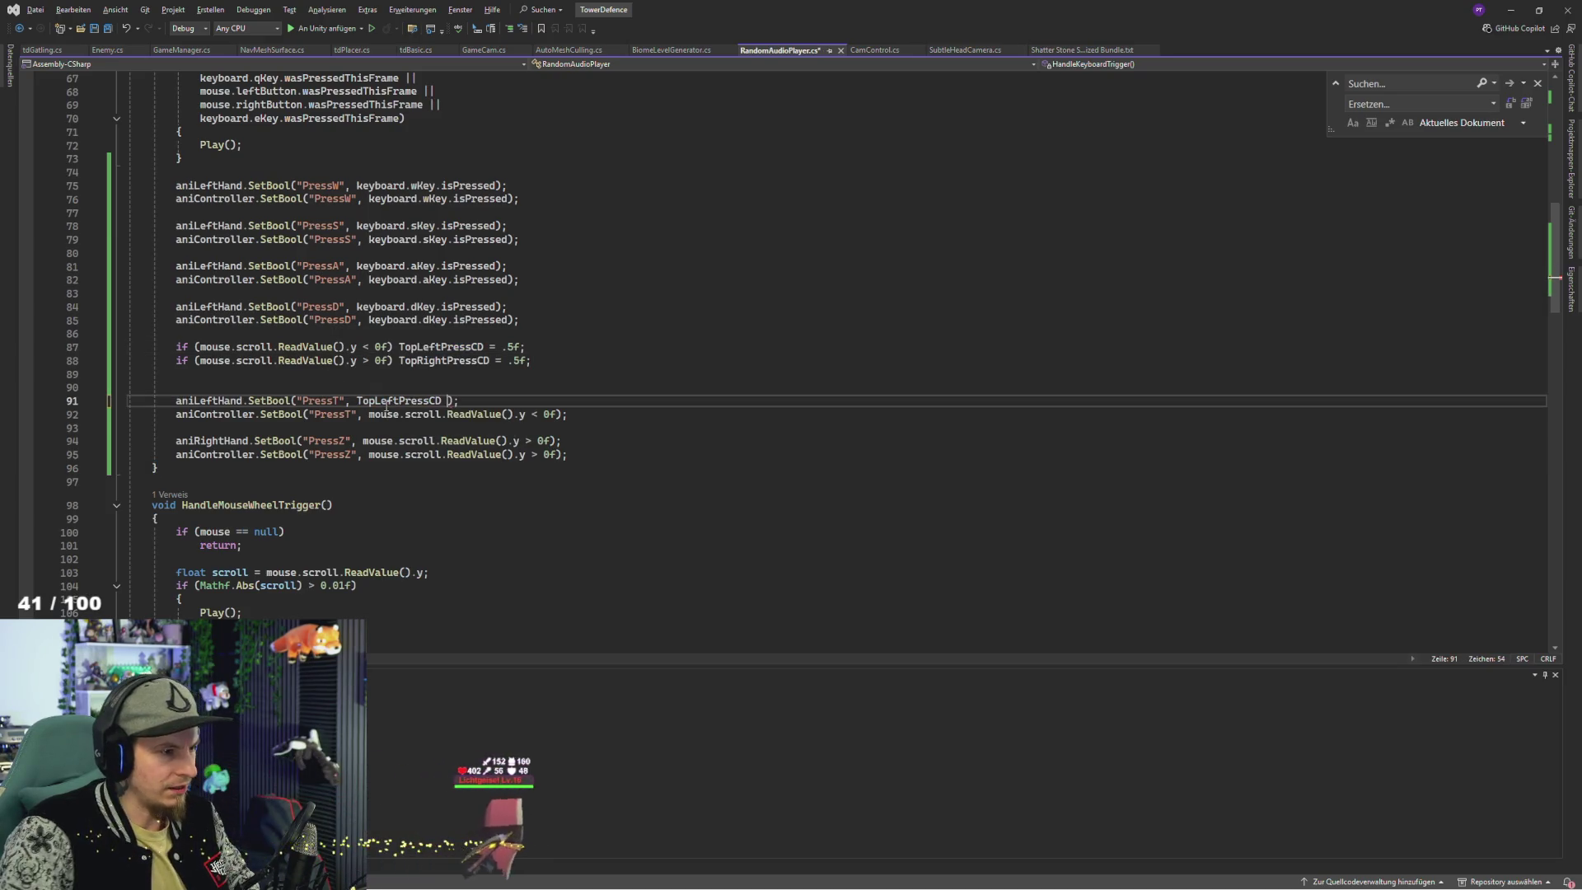
type("#")
key("Return")
type("<")
key("BackSpace")
key("BackSpace")
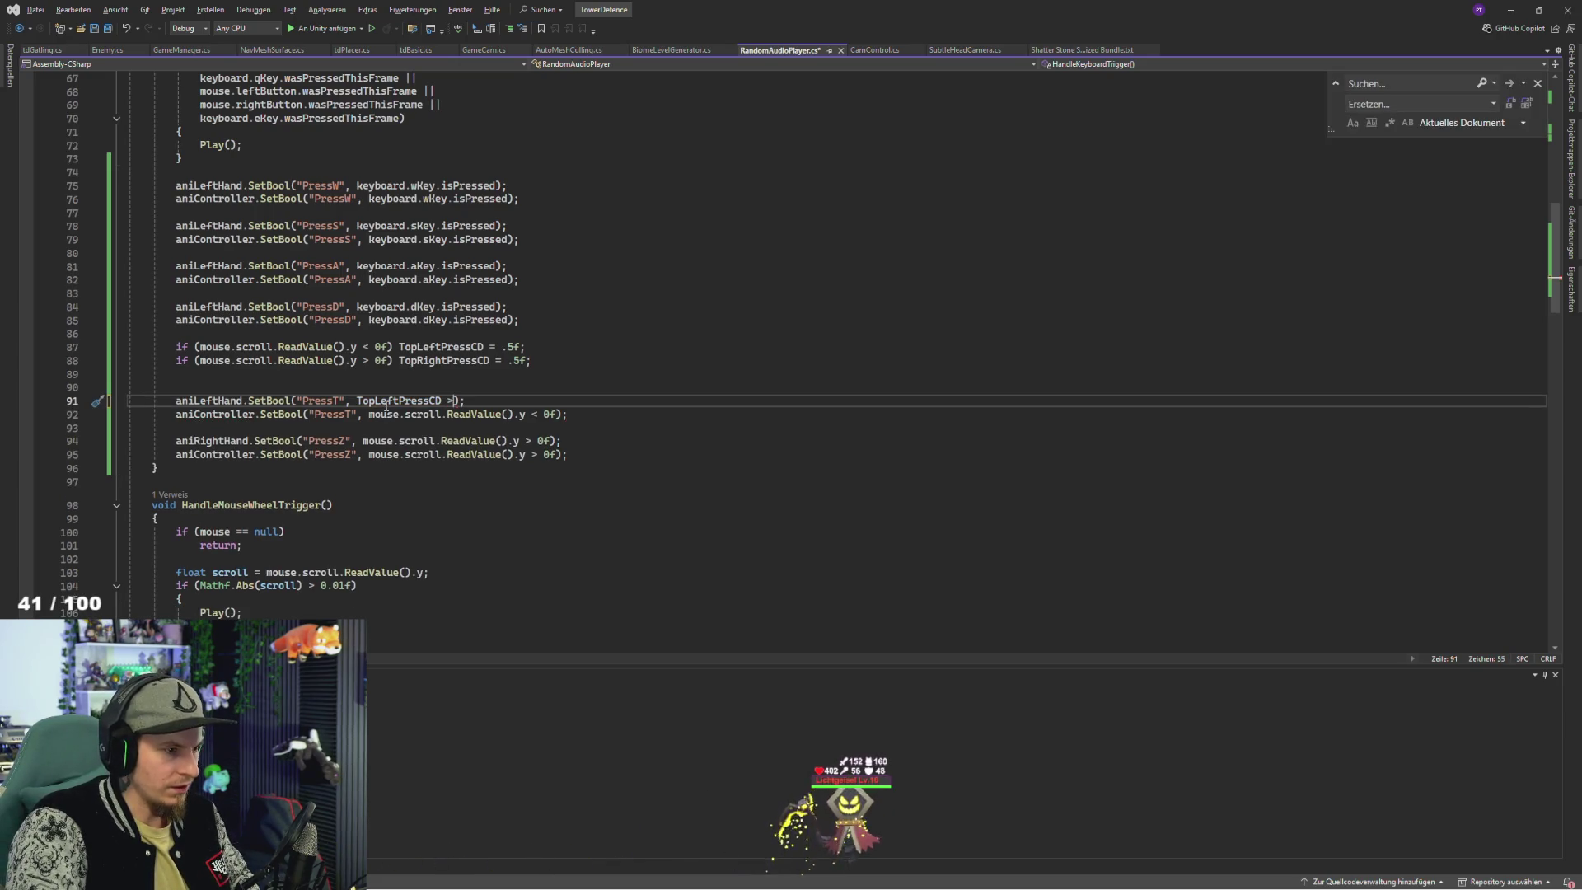
key("End")
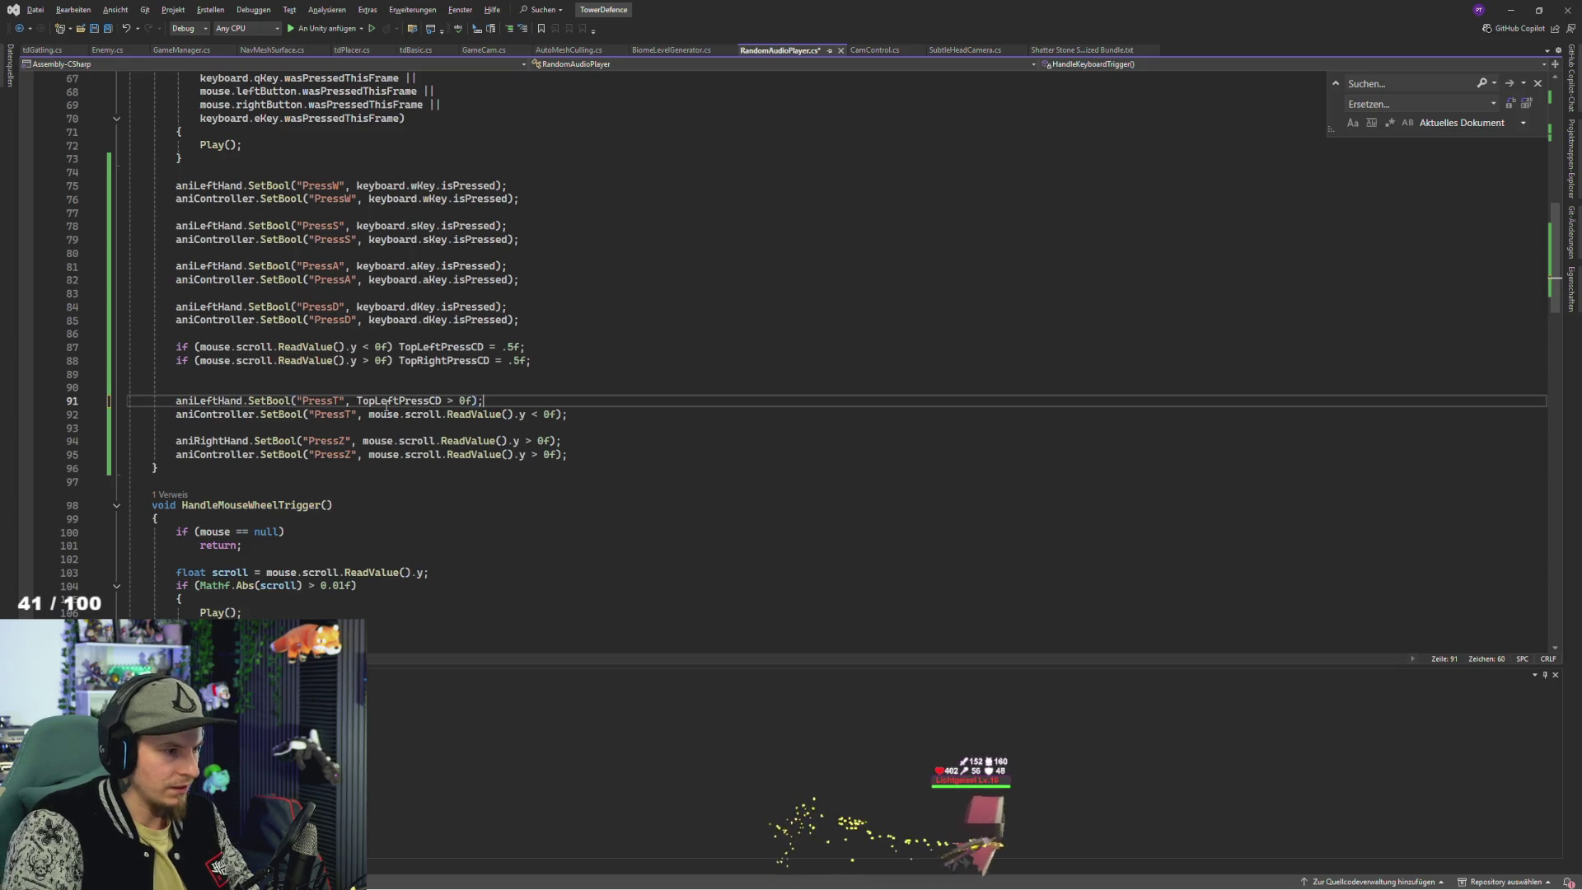
key("ctrl+s")
double_click(357, 400)
key("ctrl+c")
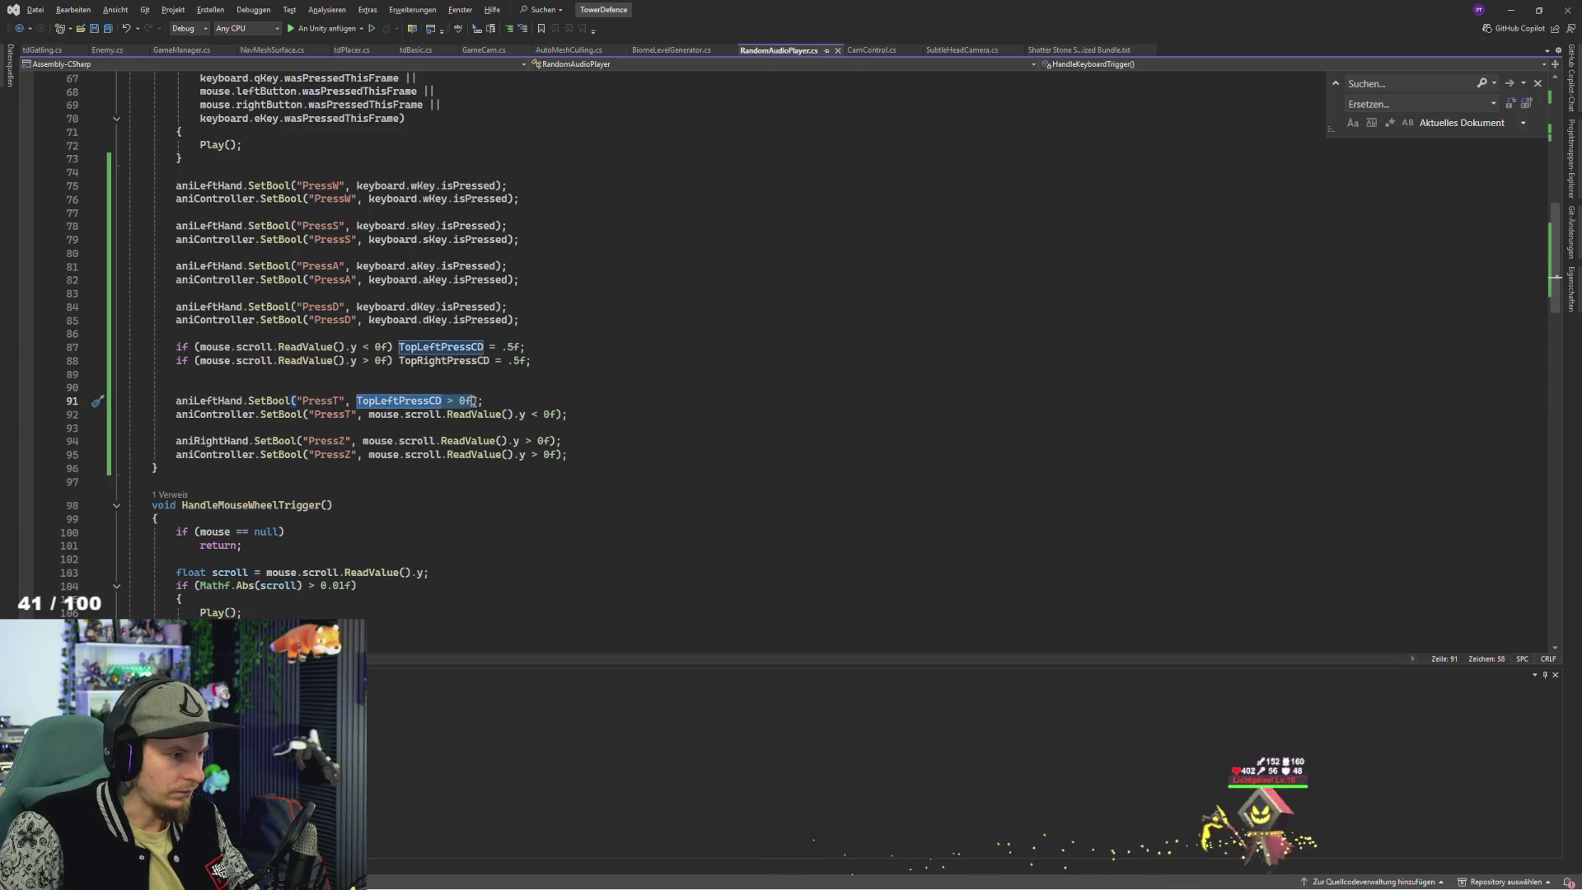
left_click(370, 414)
left_click_drag(370, 414, 563, 415)
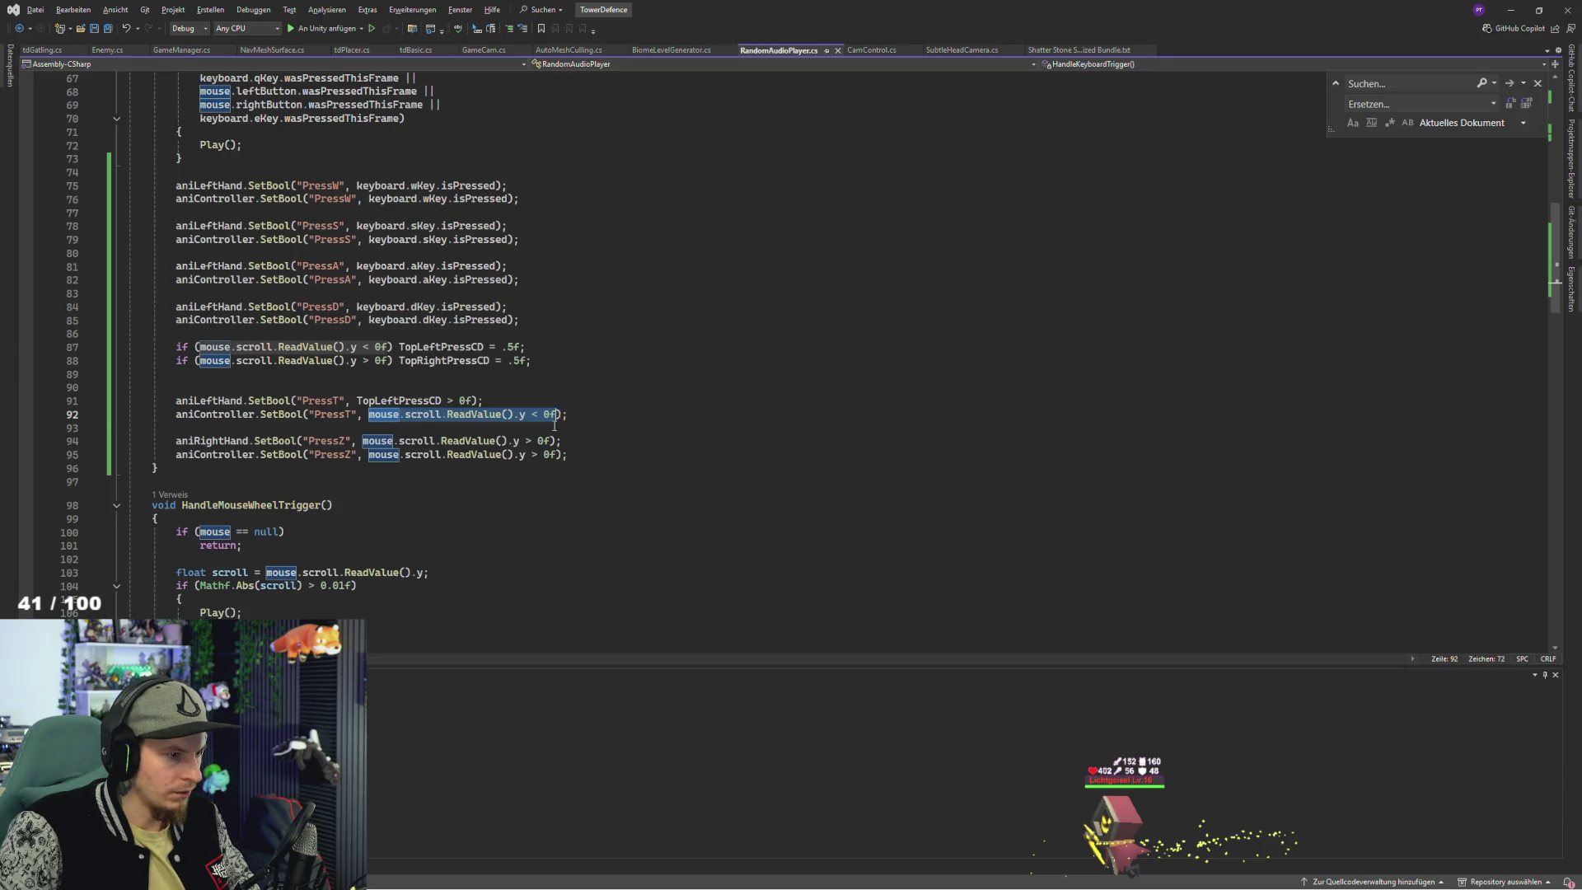
key("ctrl+v")
- Make TopRightPressCD > 0f the PressZ condition for both animators and close the method brace
double_click(411, 359)
key("ctrl+c")
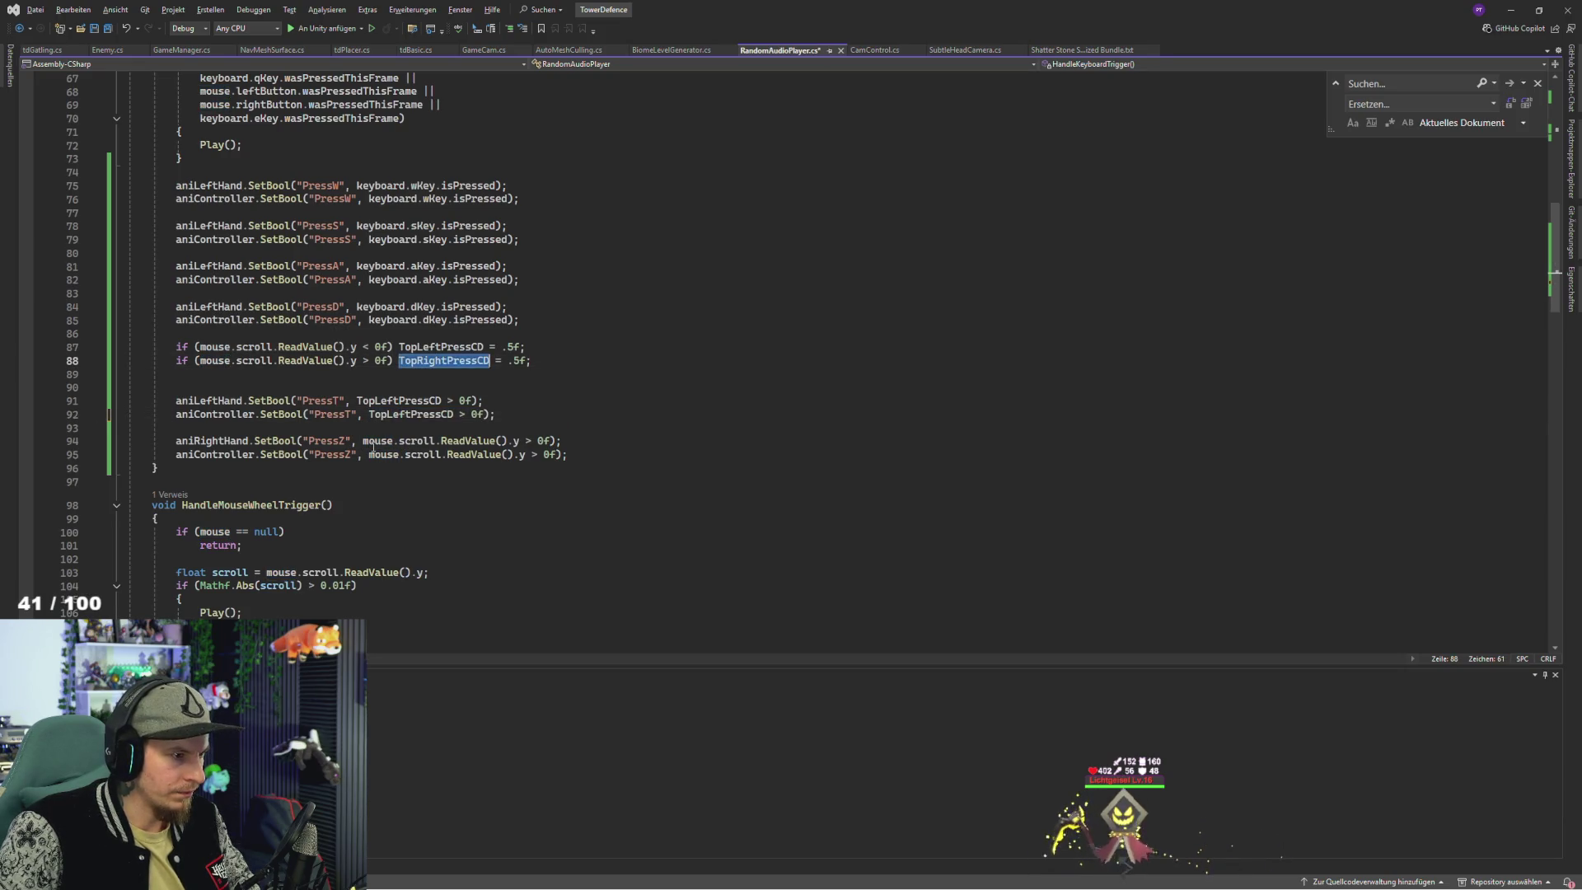
left_click_drag(459, 439, 554, 440)
key("ctrl+v")
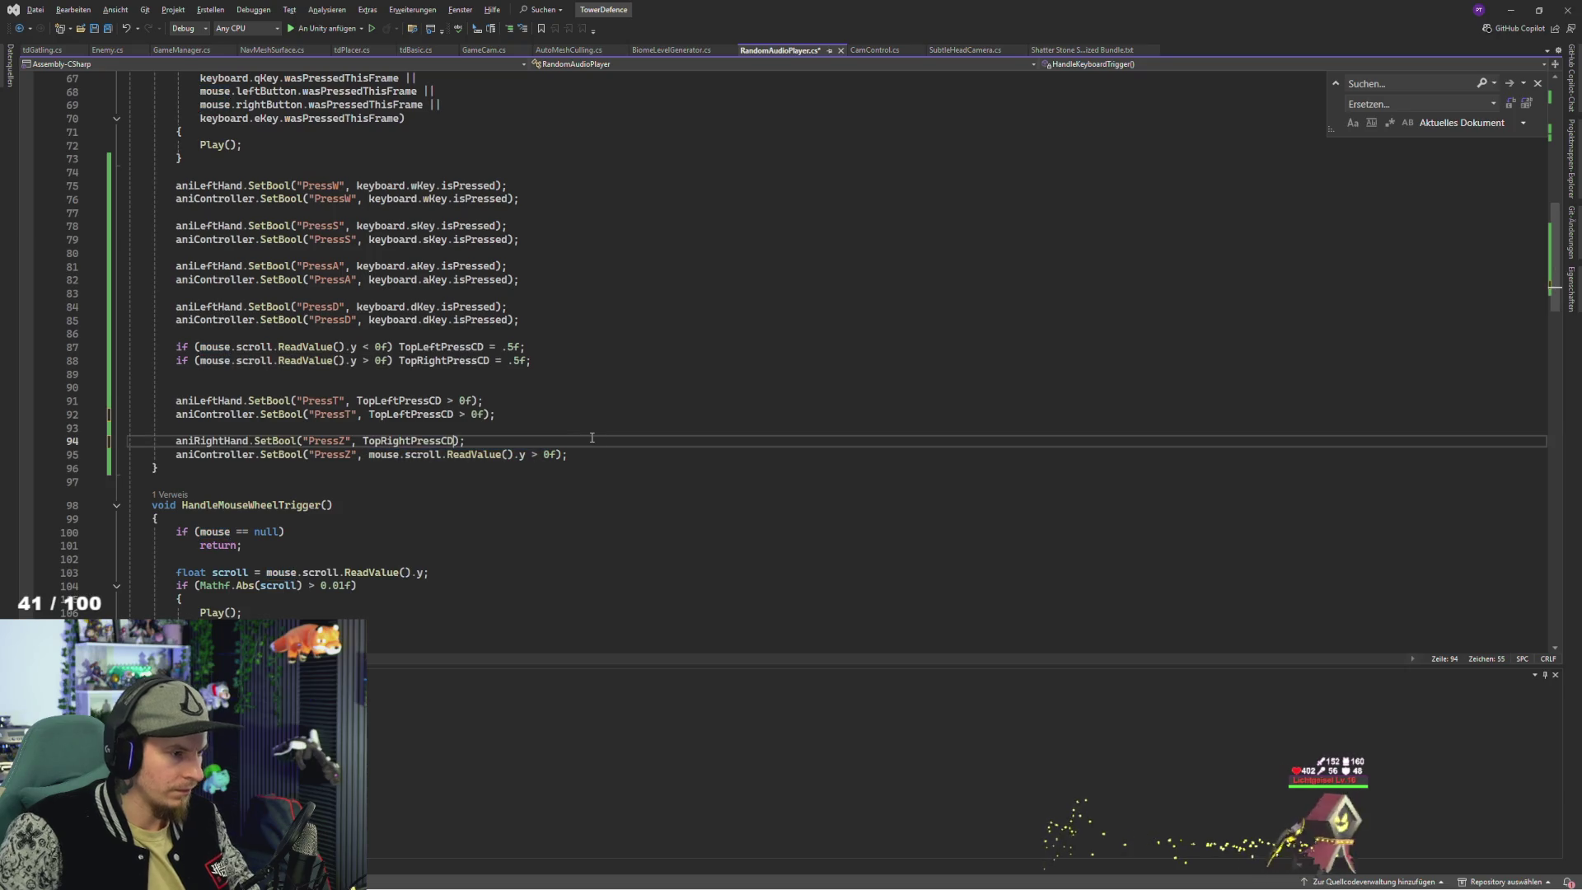
type("0f")
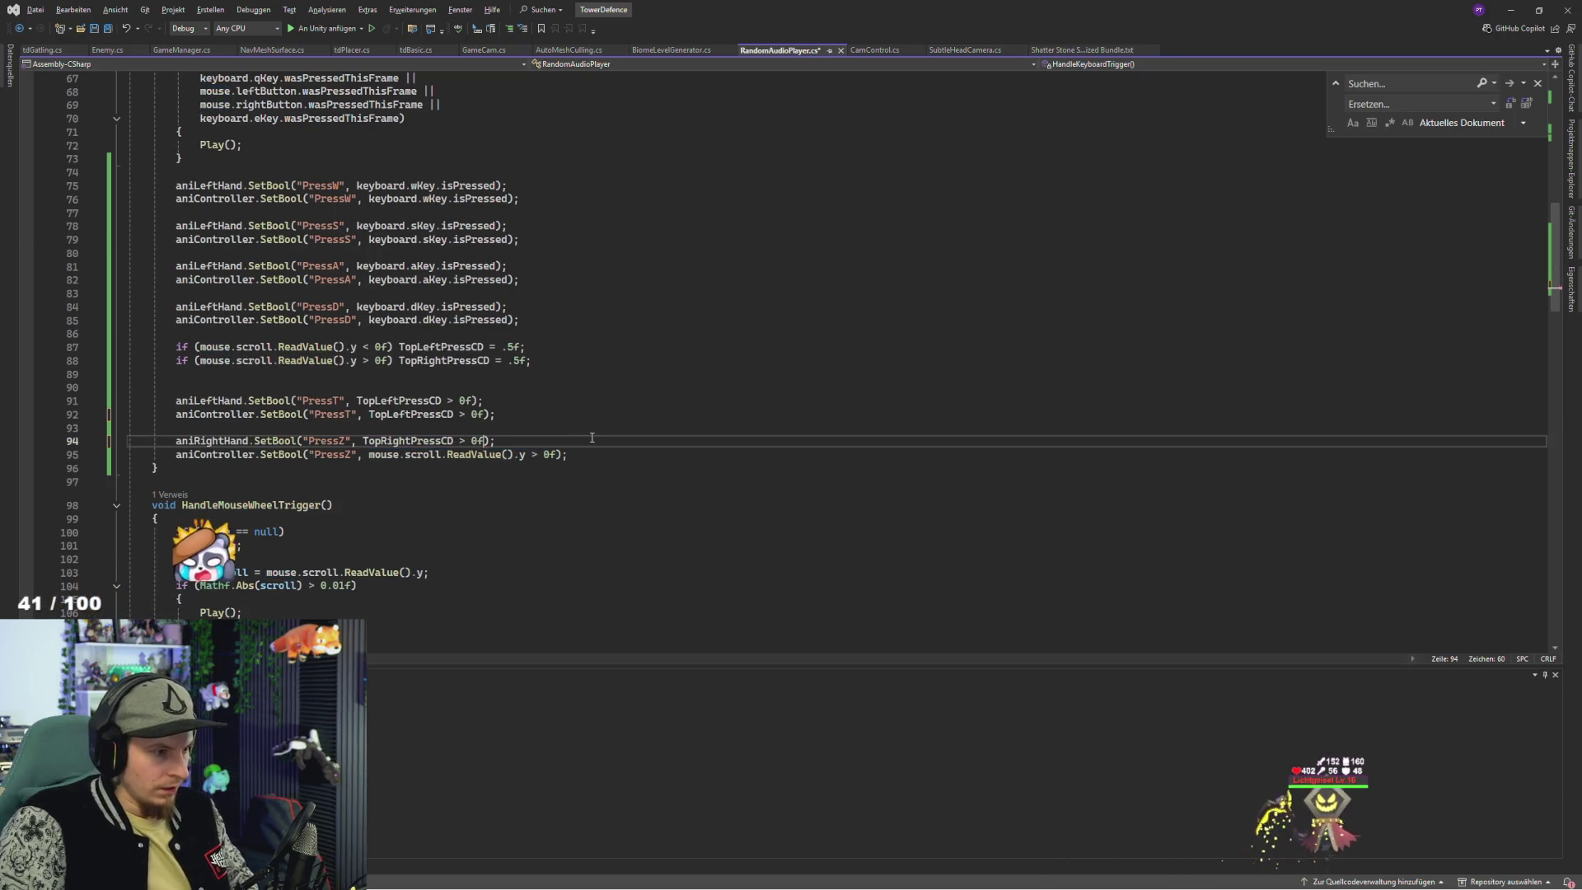
left_click_drag(368, 454, 555, 461)
type("TopRightPressCD > 0f")
left_click(209, 471)
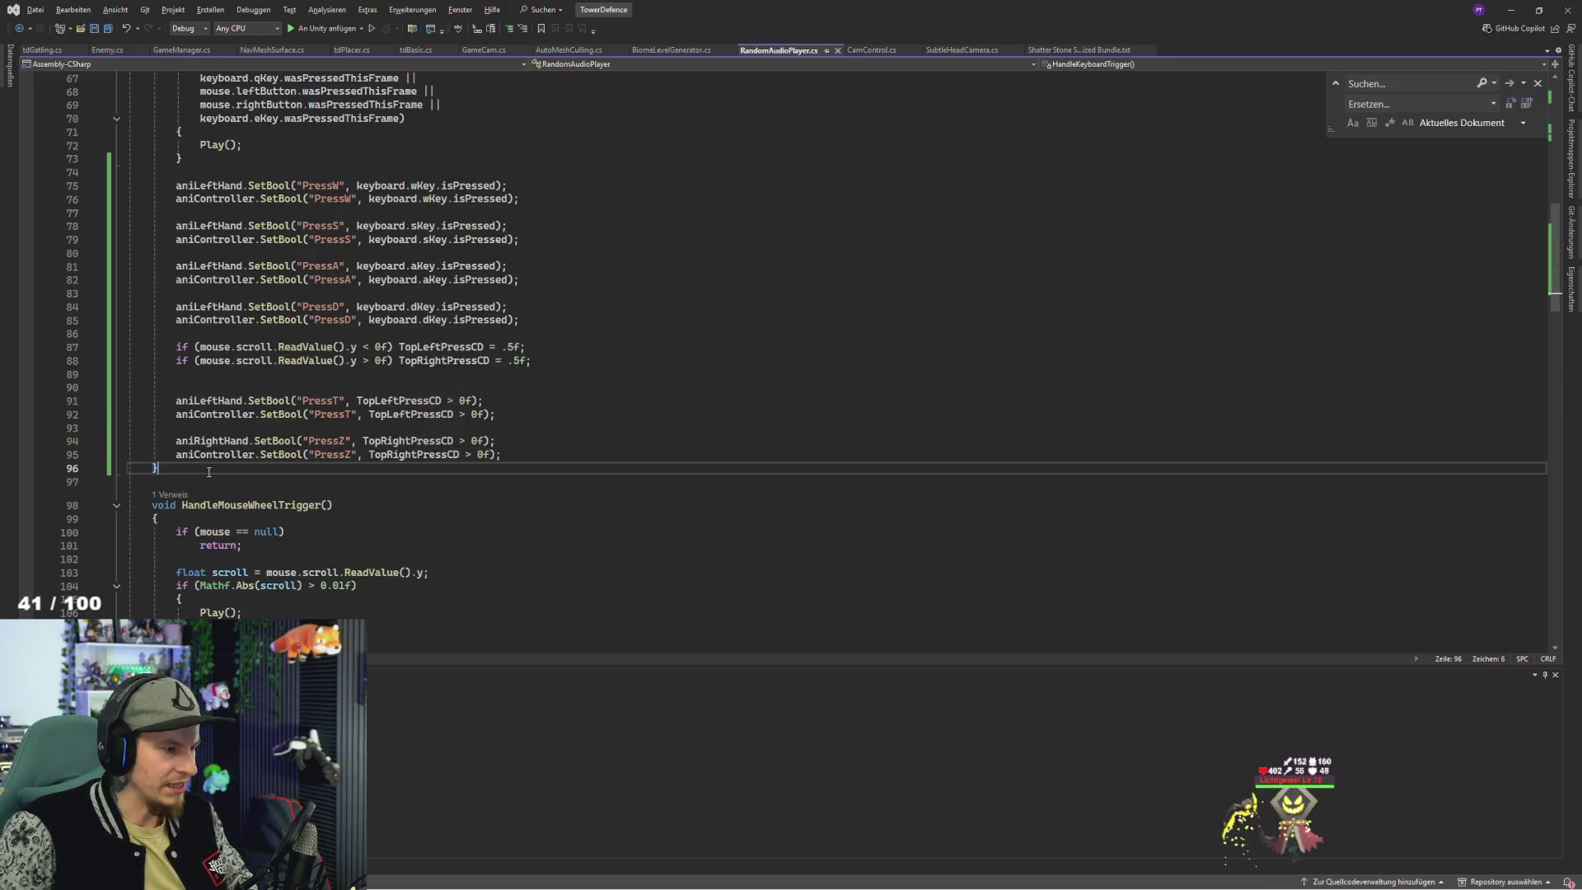
type("}")
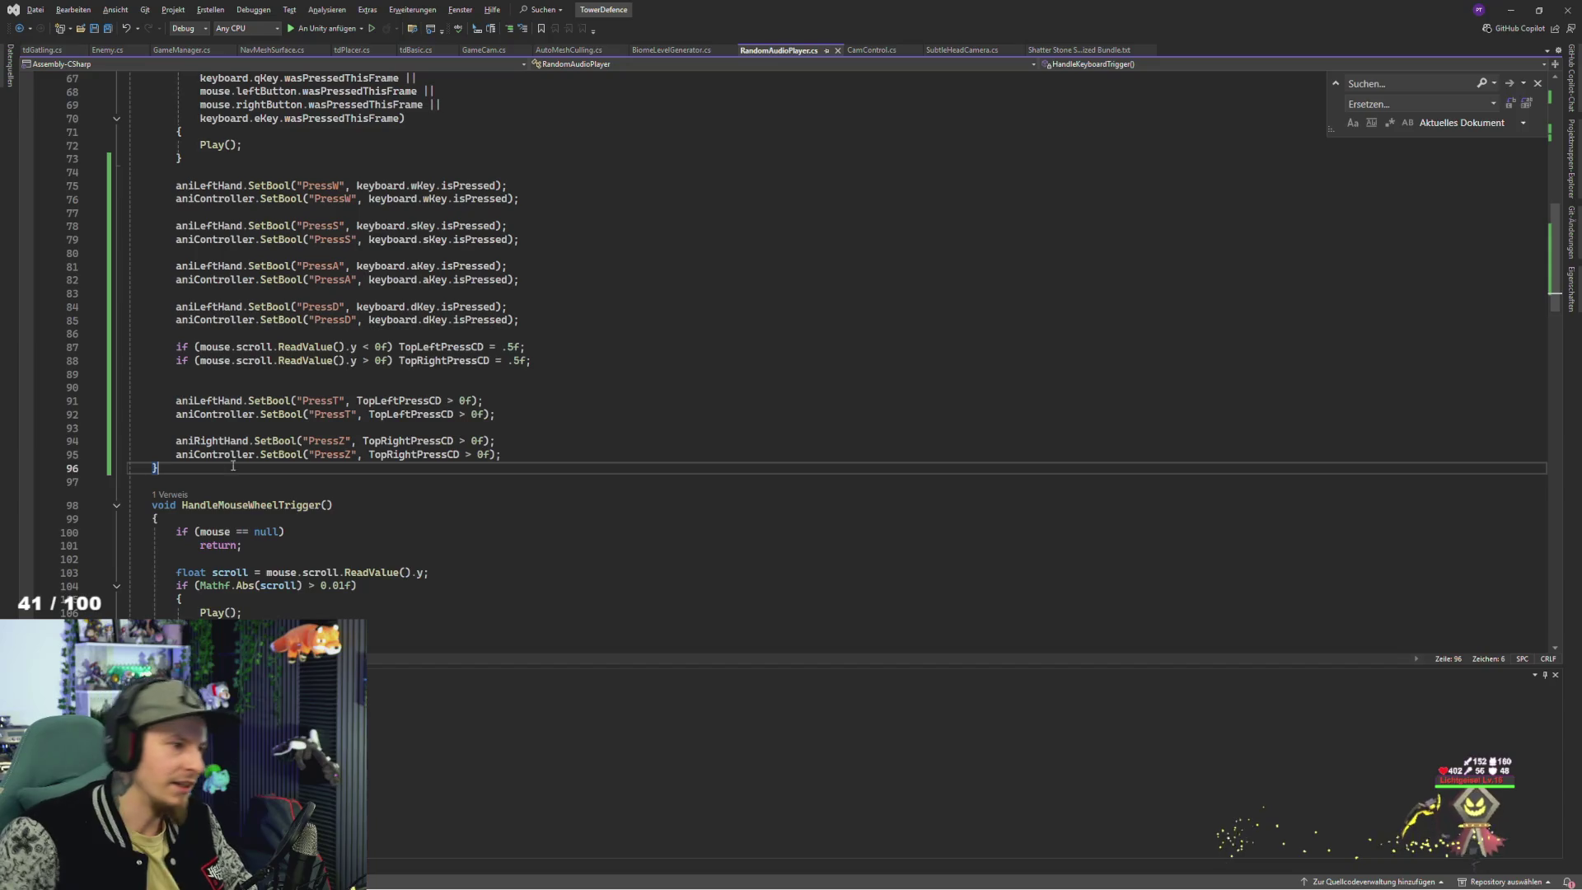
- Look up how isPressed is used and recheck the PressZ line before leaving Visual Studio
double_click(474, 260)
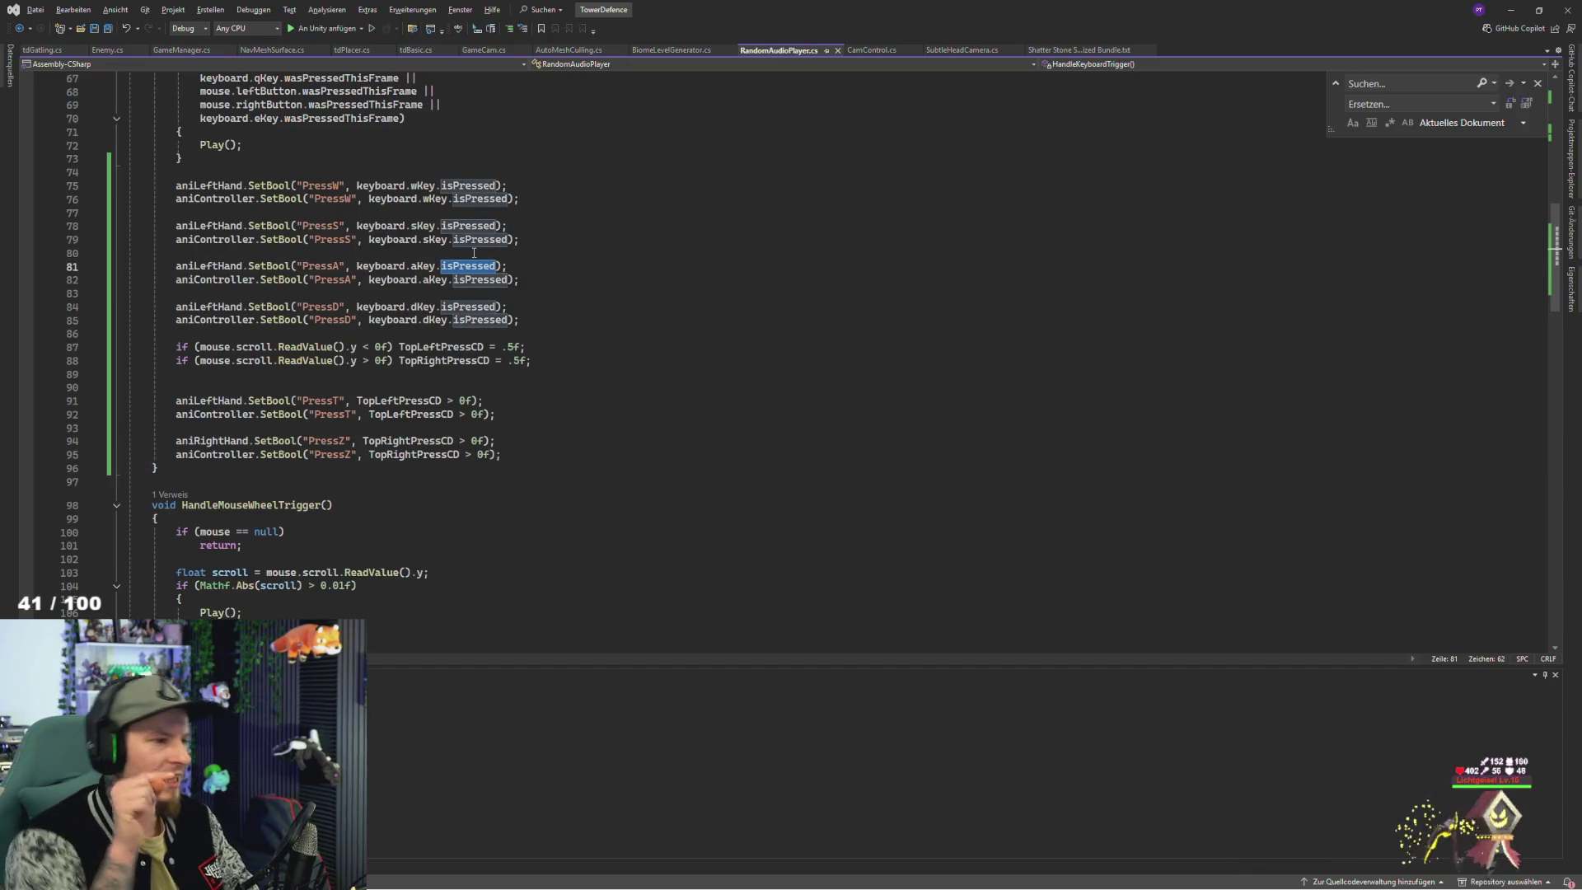
left_click(399, 401)
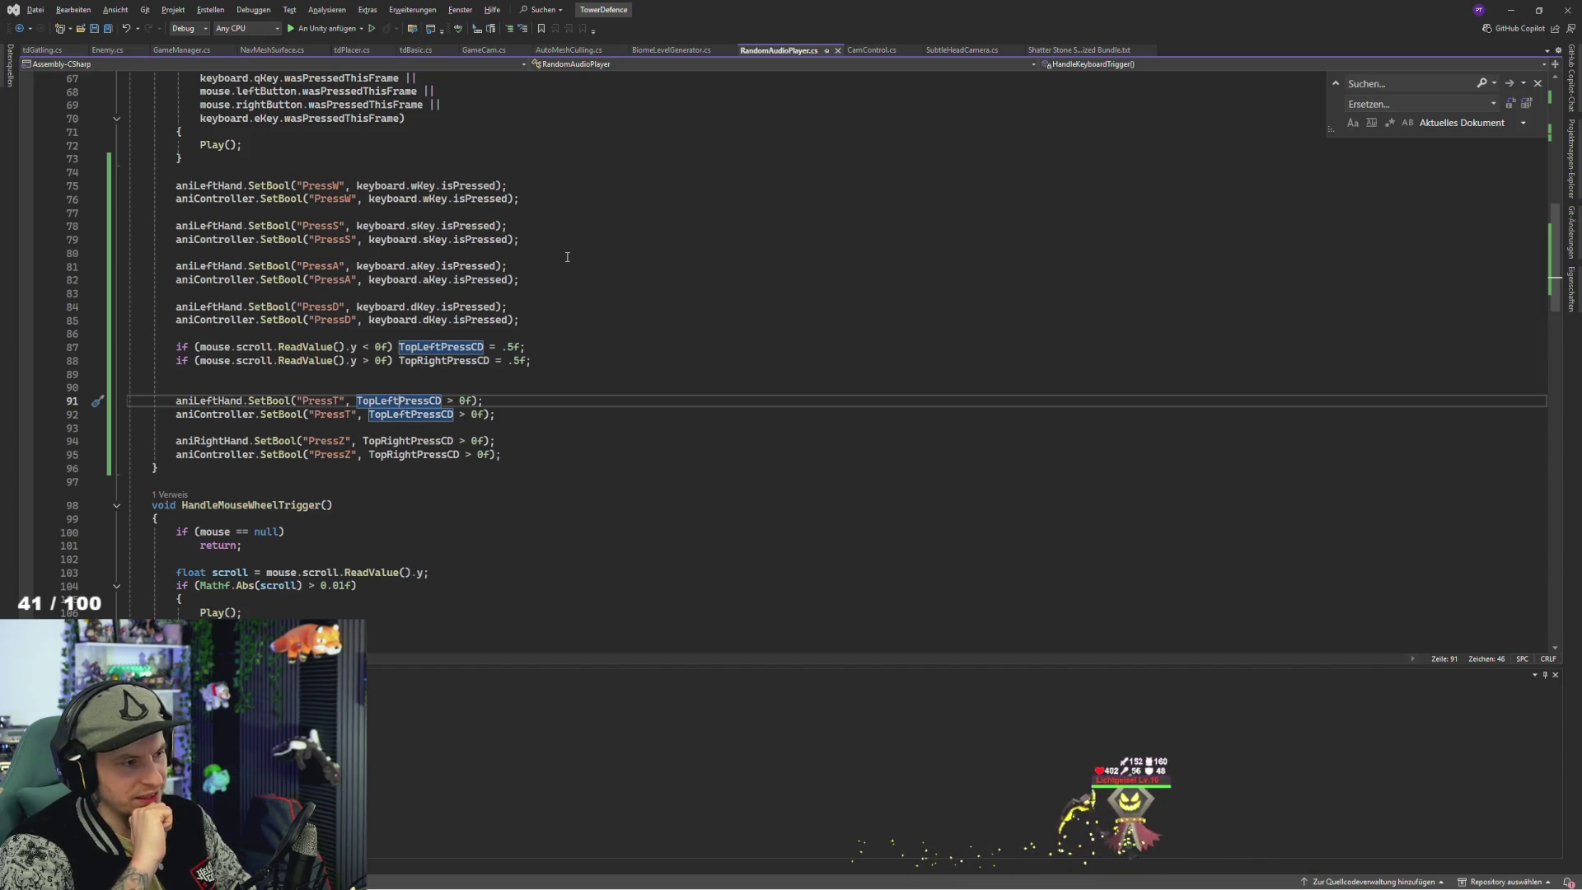
key("Escape")
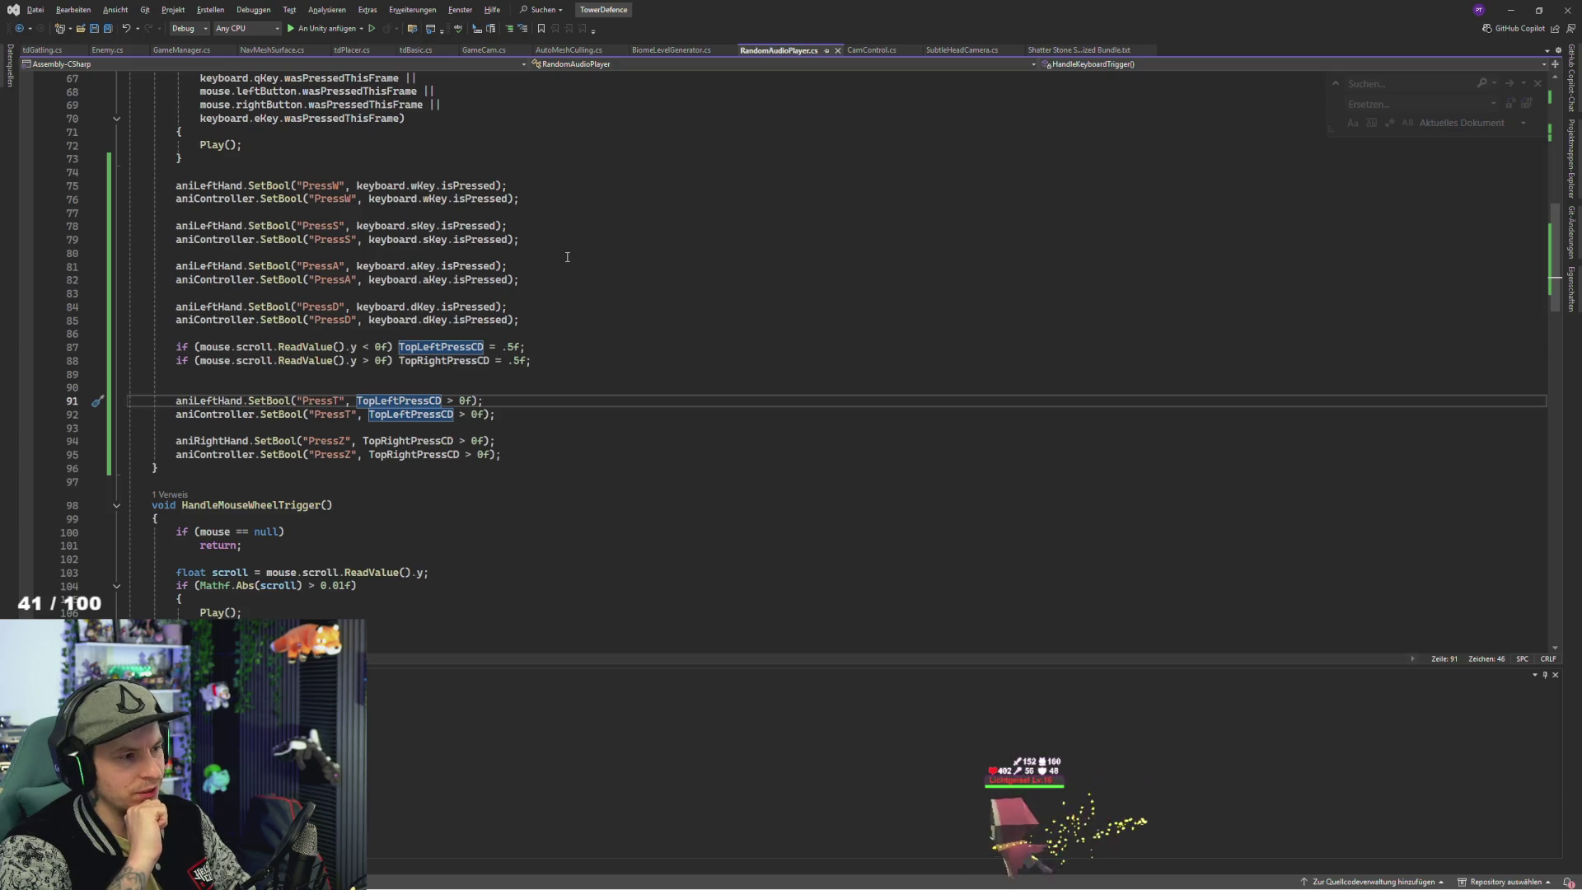
key("ctrl+f")
left_click(544, 440)
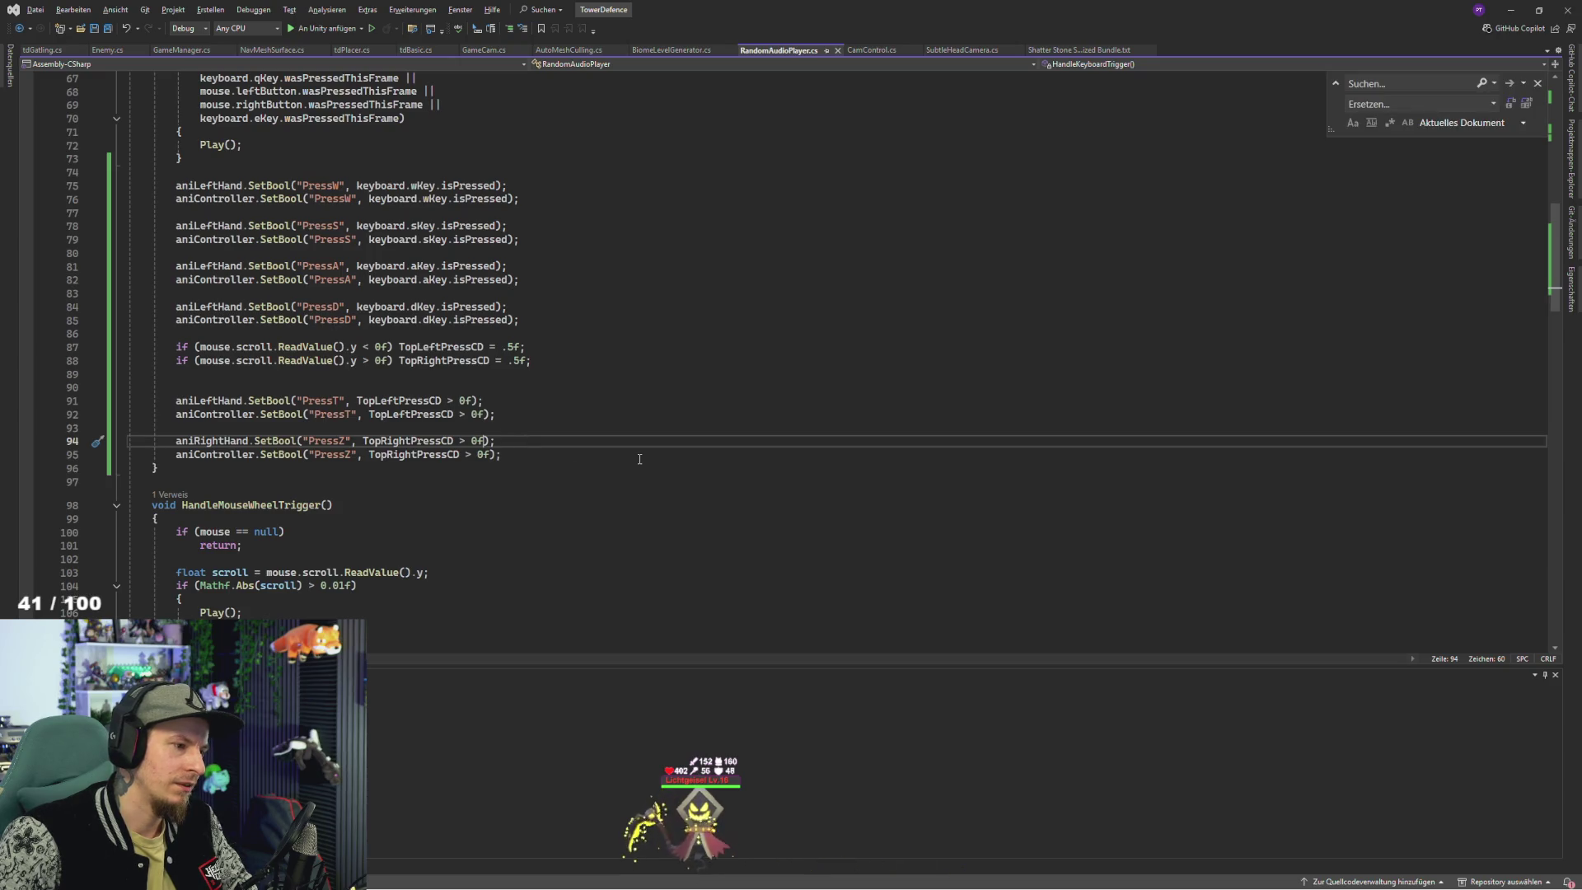
key("alt+Tab")
key("alt+Tab")
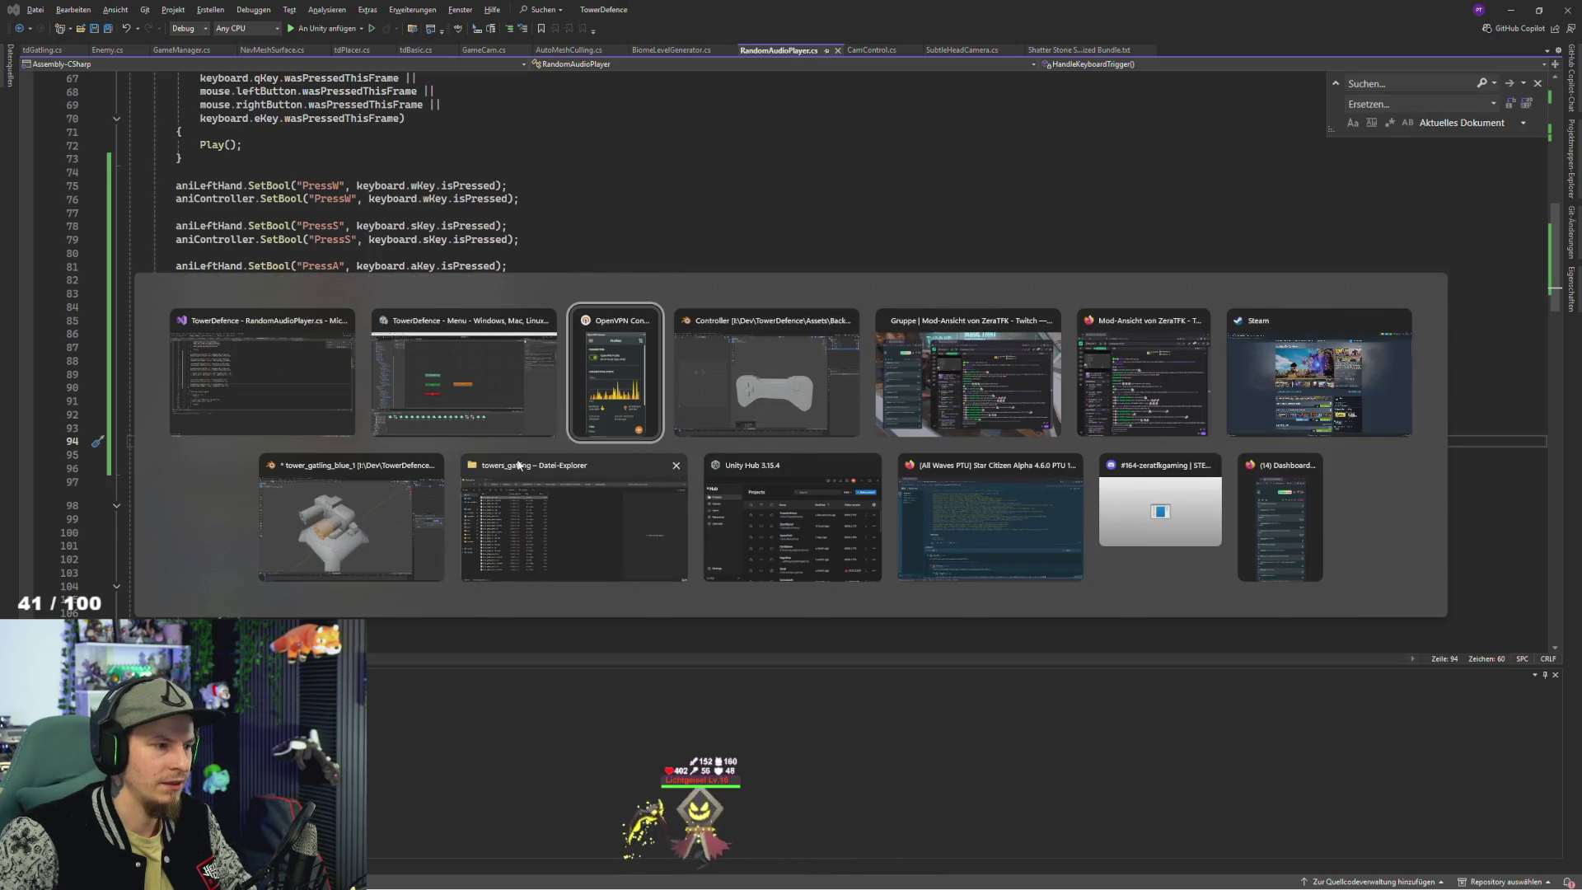
- Cycle through the open windows, ending on Unity's Animator with the Buttons layer graph
left_click(464, 375)
key("alt+Tab")
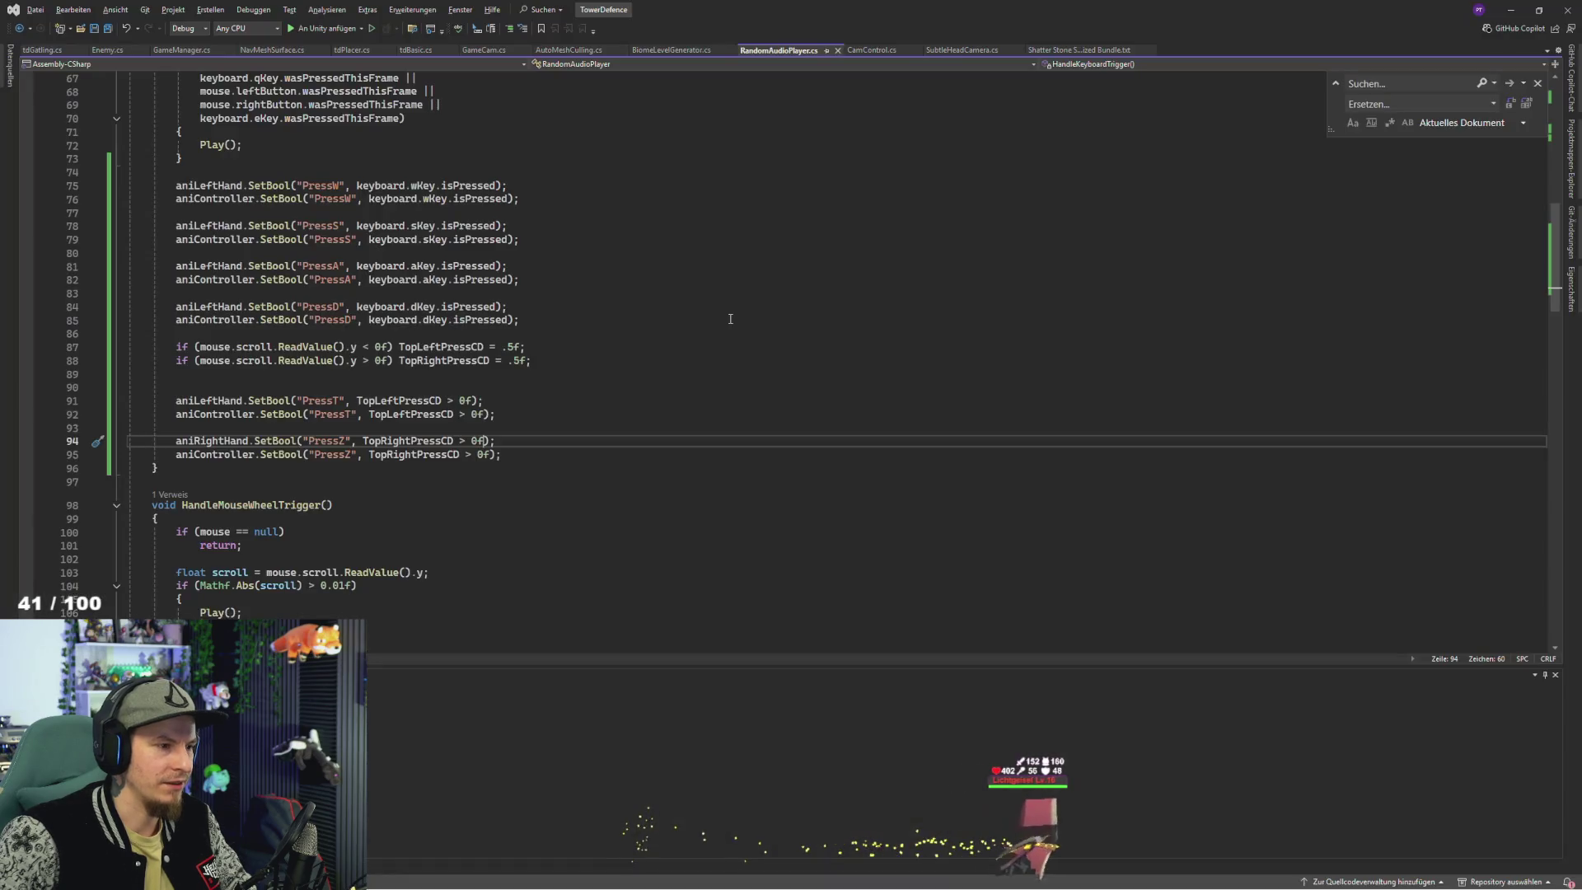
key("alt+Tab")
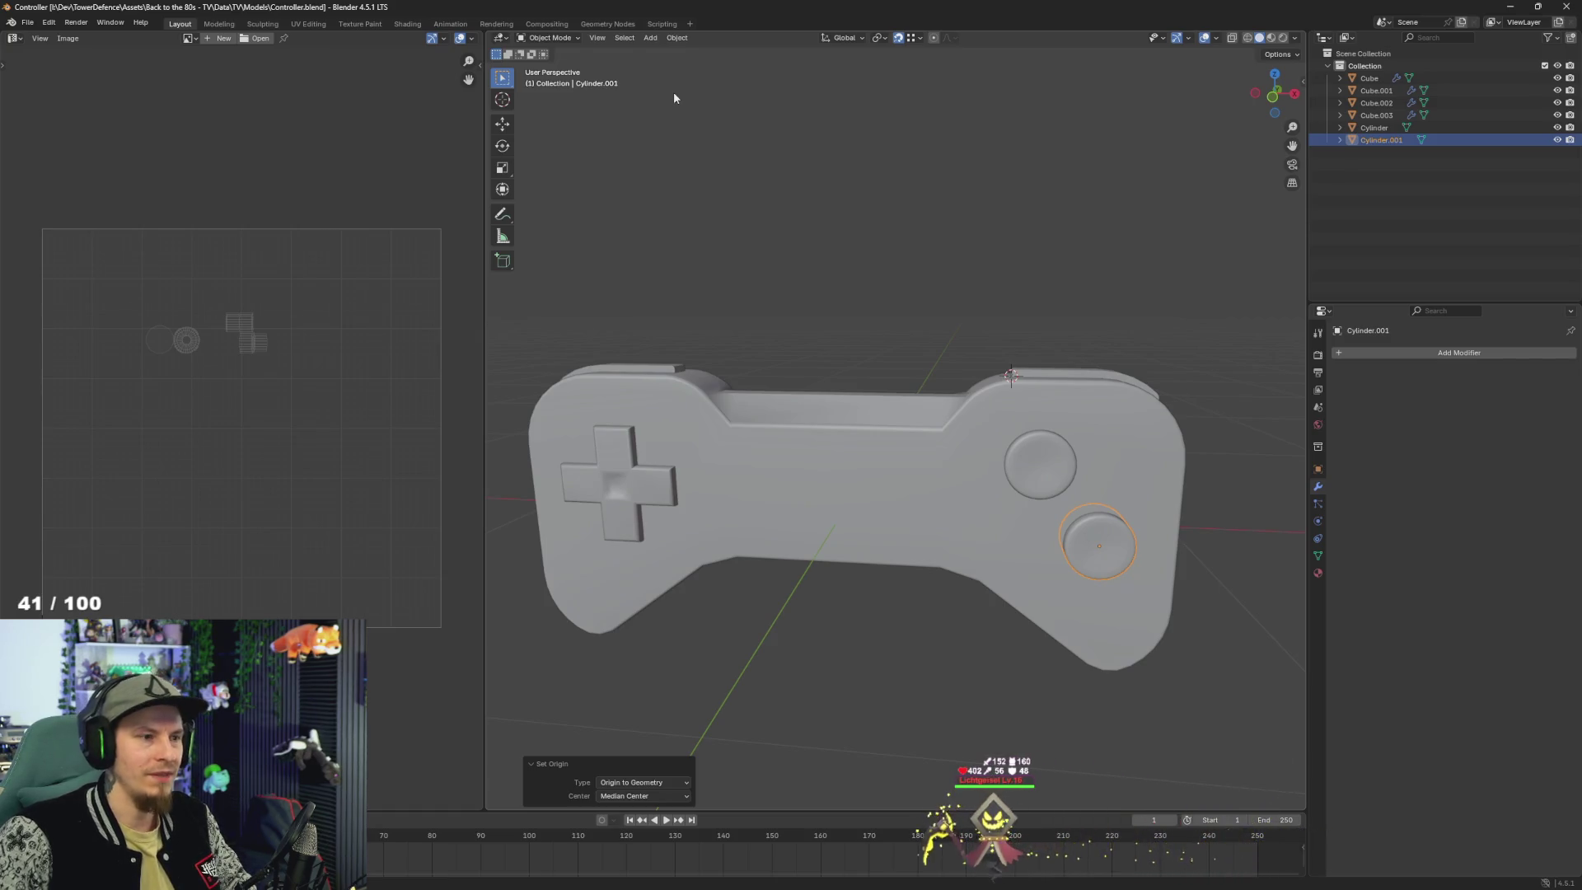
key("alt+Tab")
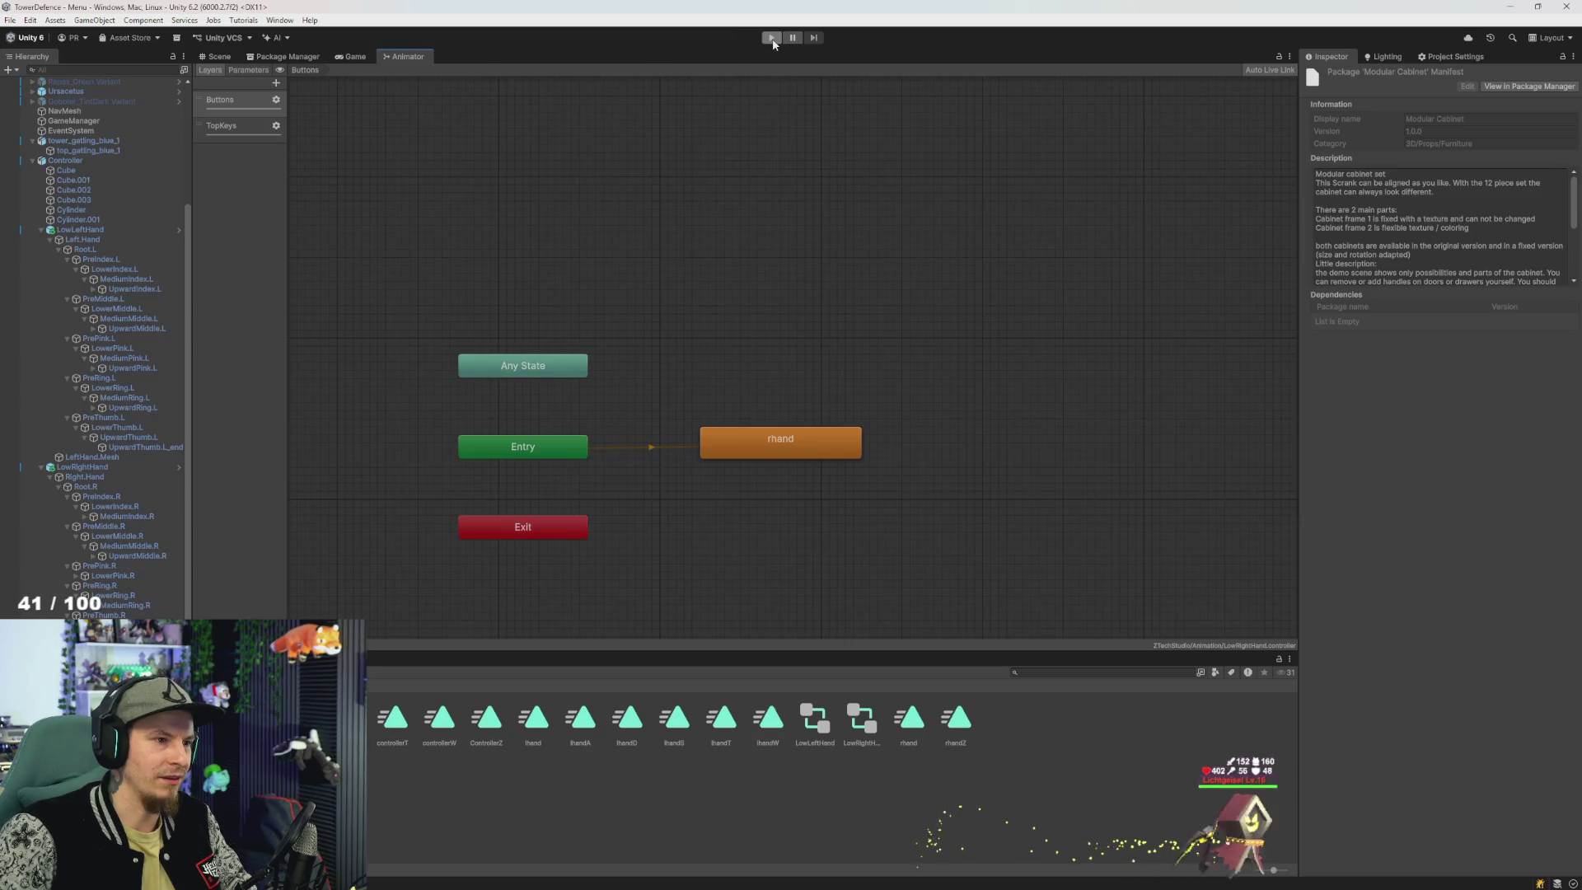
- Enter play mode to watch the hands grip the gamepad, then switch to Blender
left_click(772, 38)
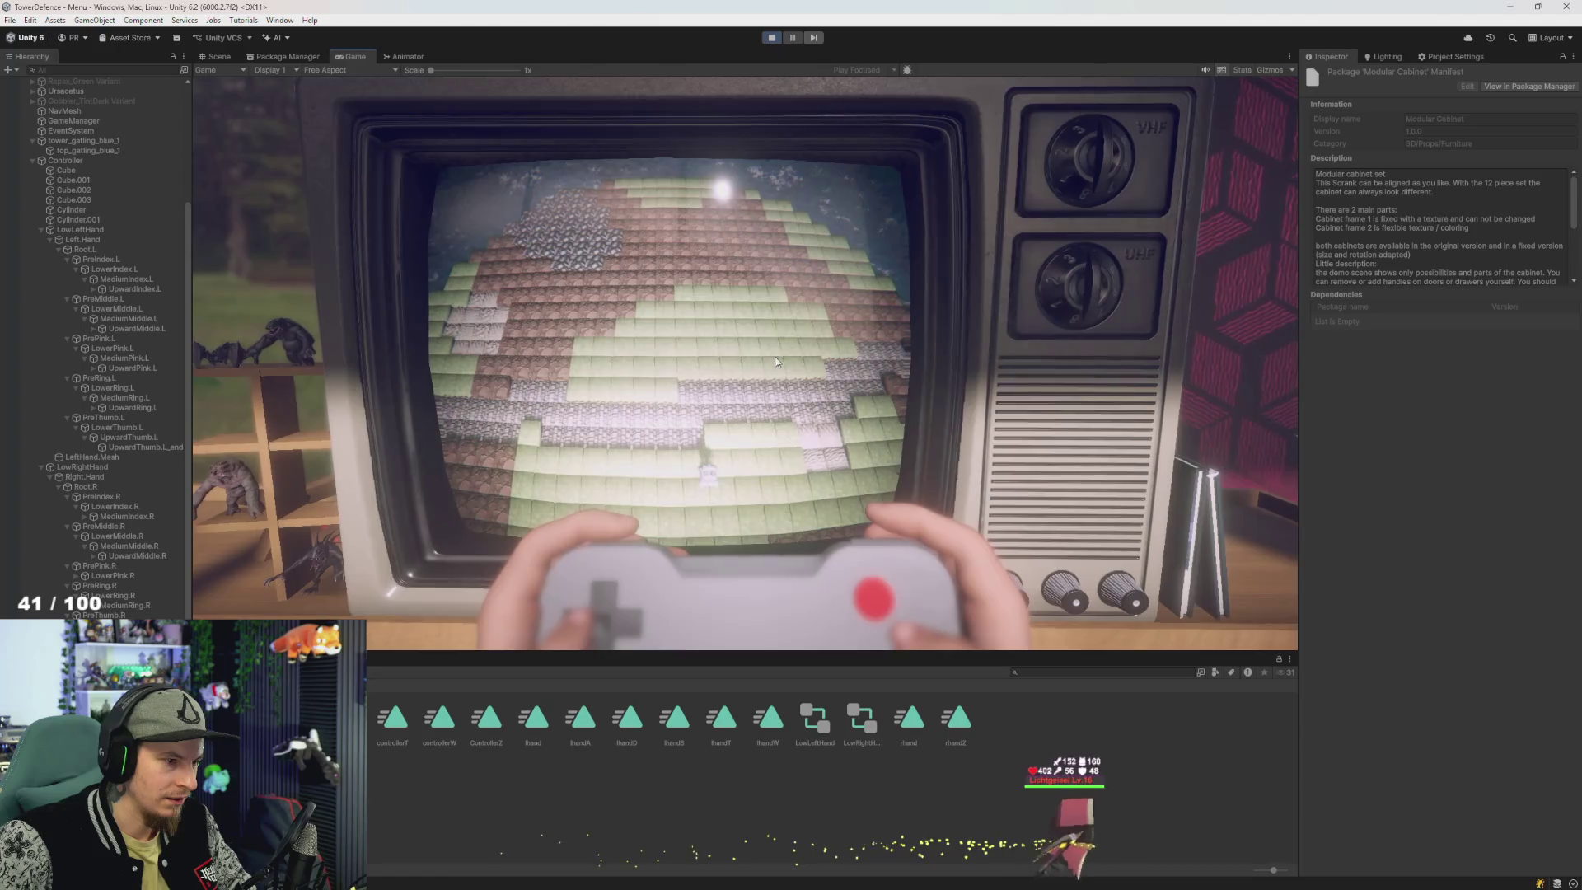
key("alt+Tab")
key("alt+Tab")
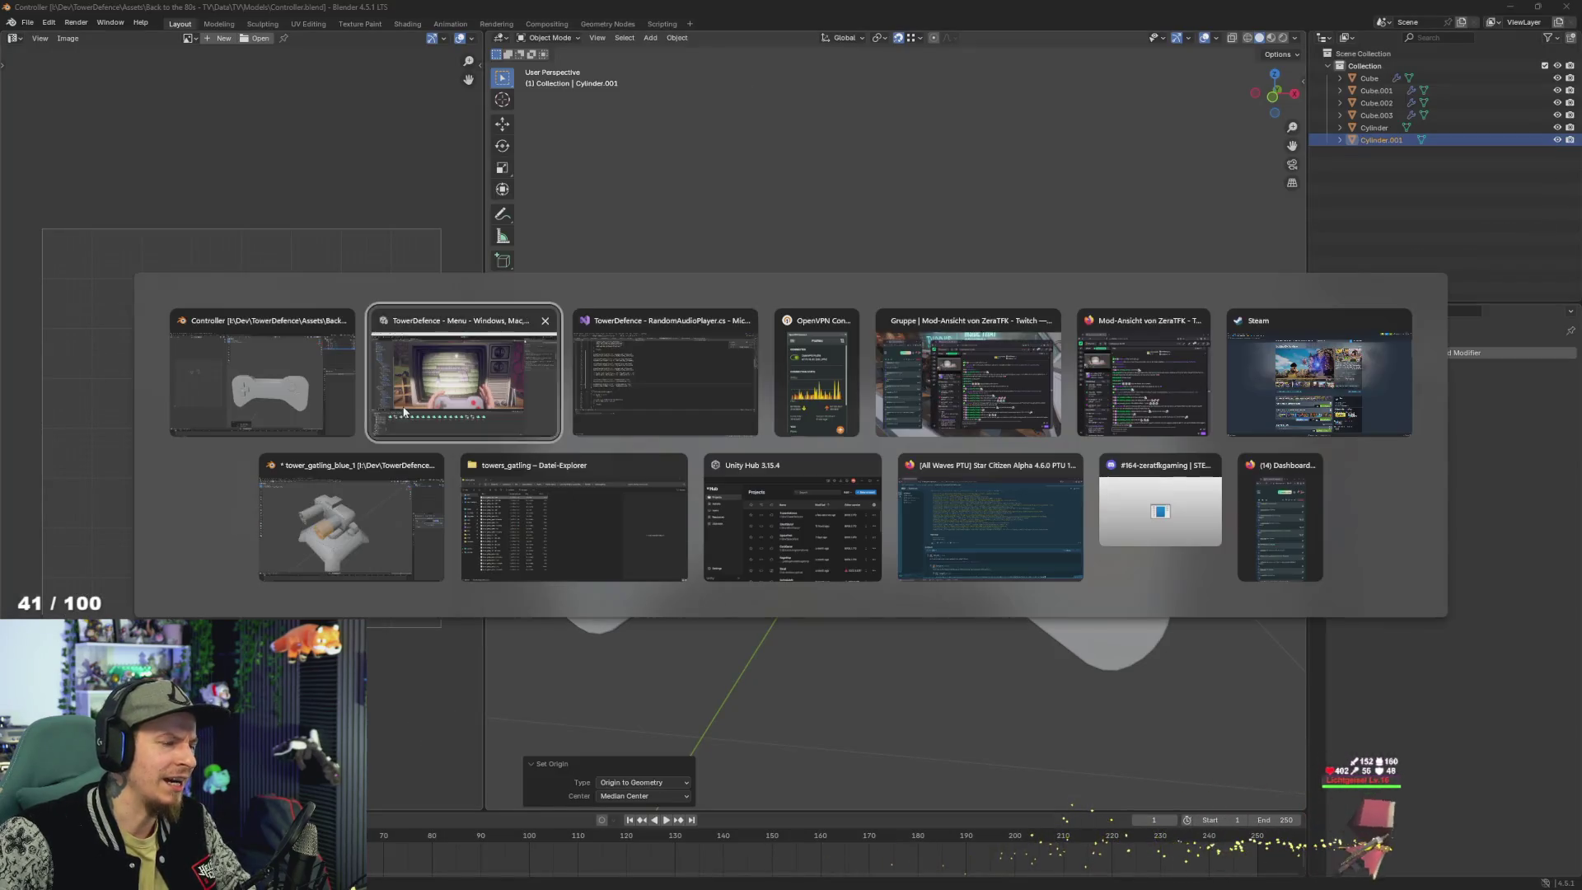
key("alt+Tab")
- Add a 'TopLeftPressCD -= Time.deltaTime;' countdown line above the PressT calls
double_click(409, 402)
key("ctrl+c")
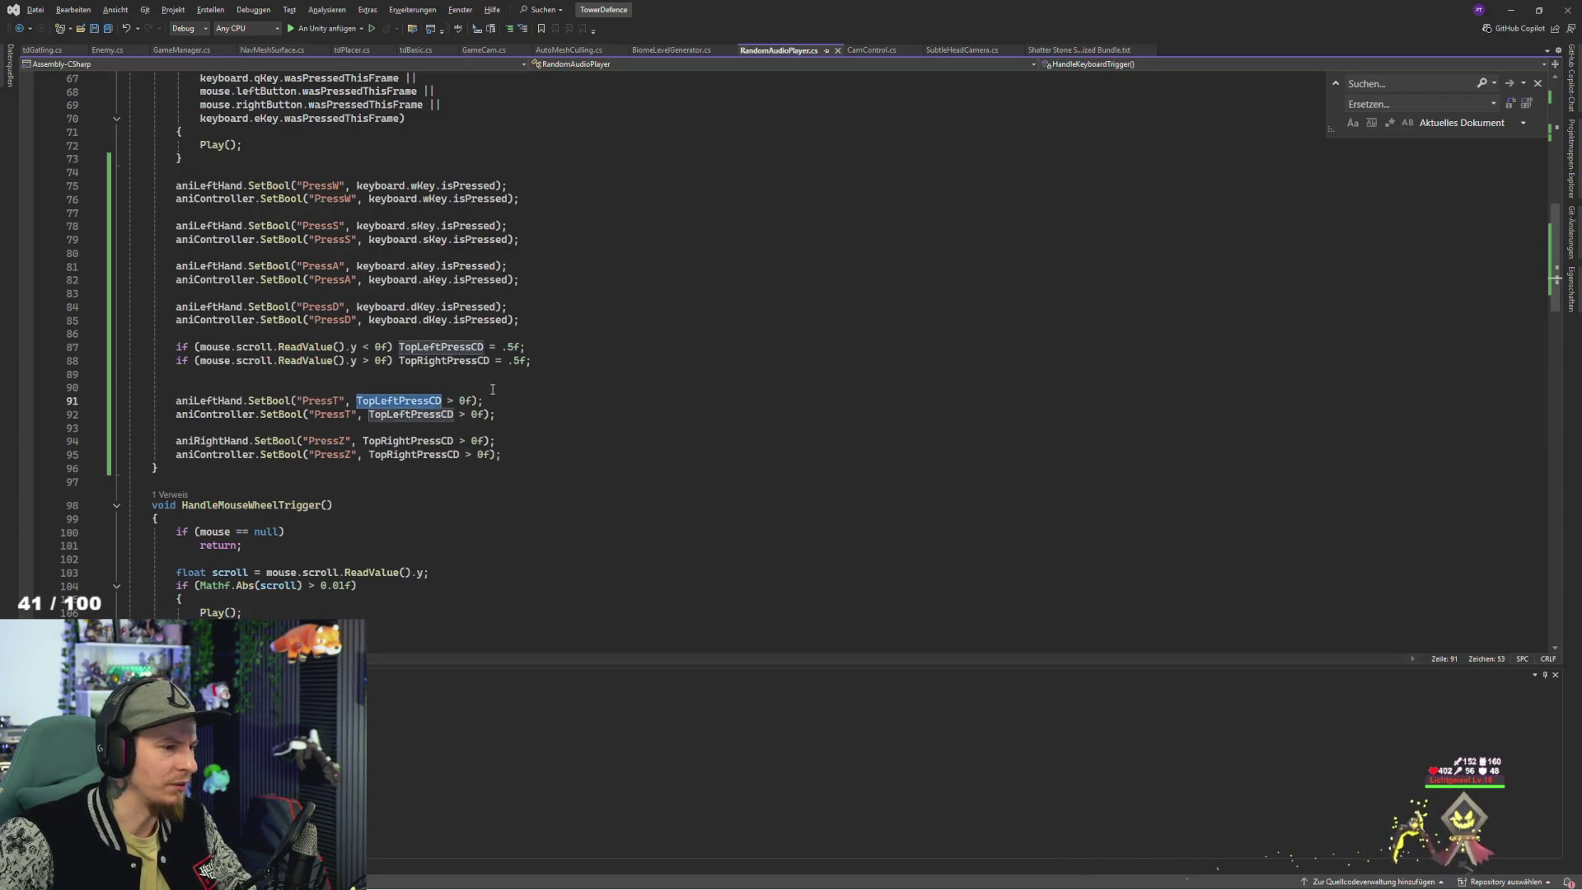
left_click(492, 389)
key("ctrl+v")
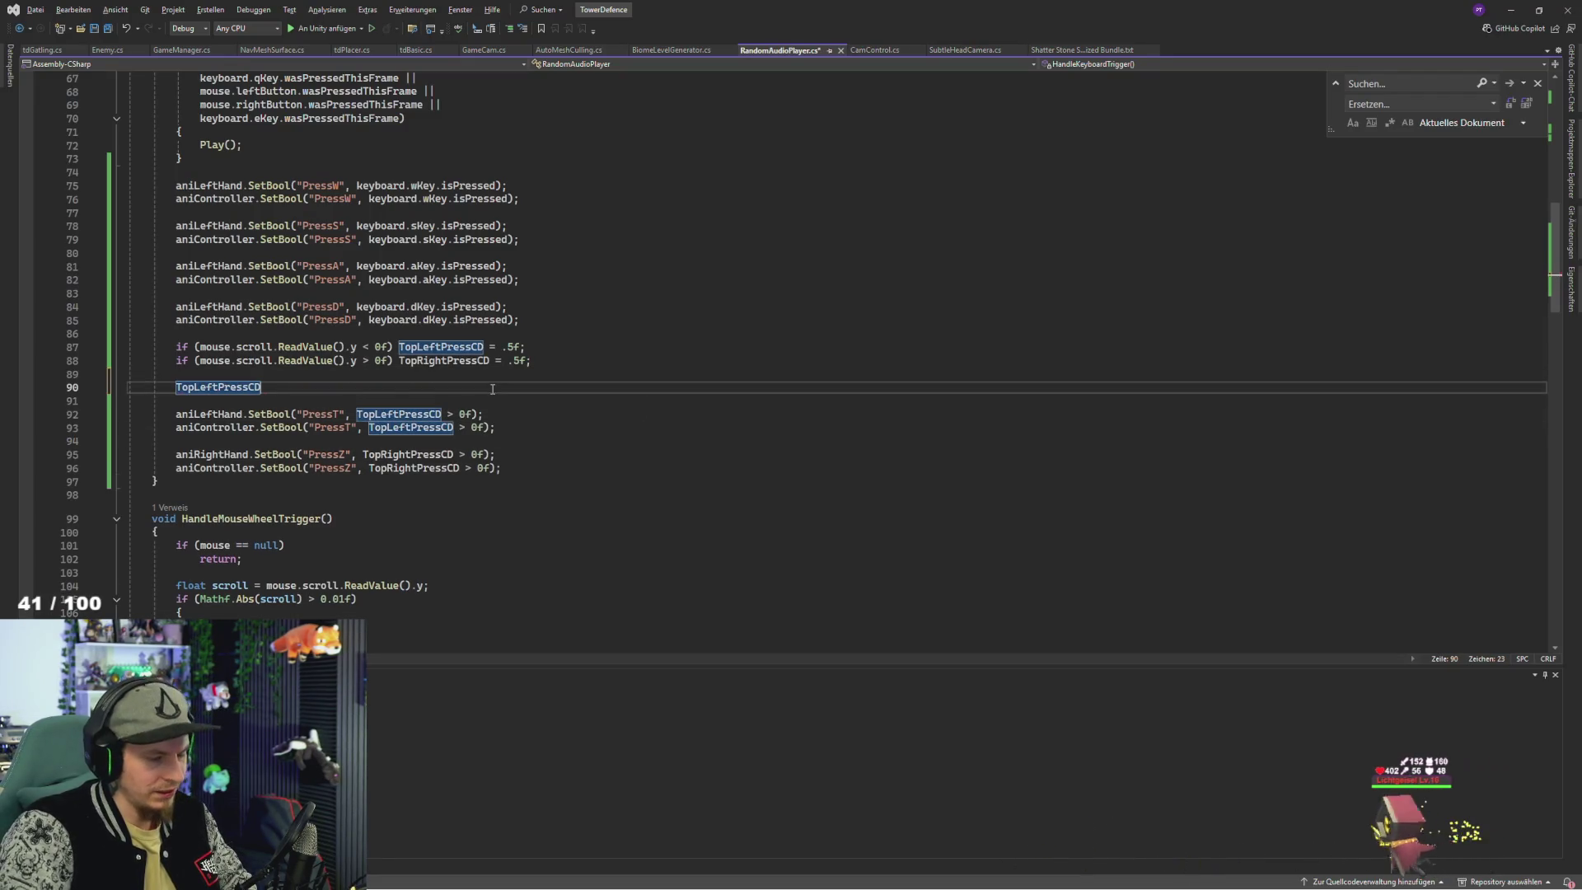
type("-=time.deltaTime;")
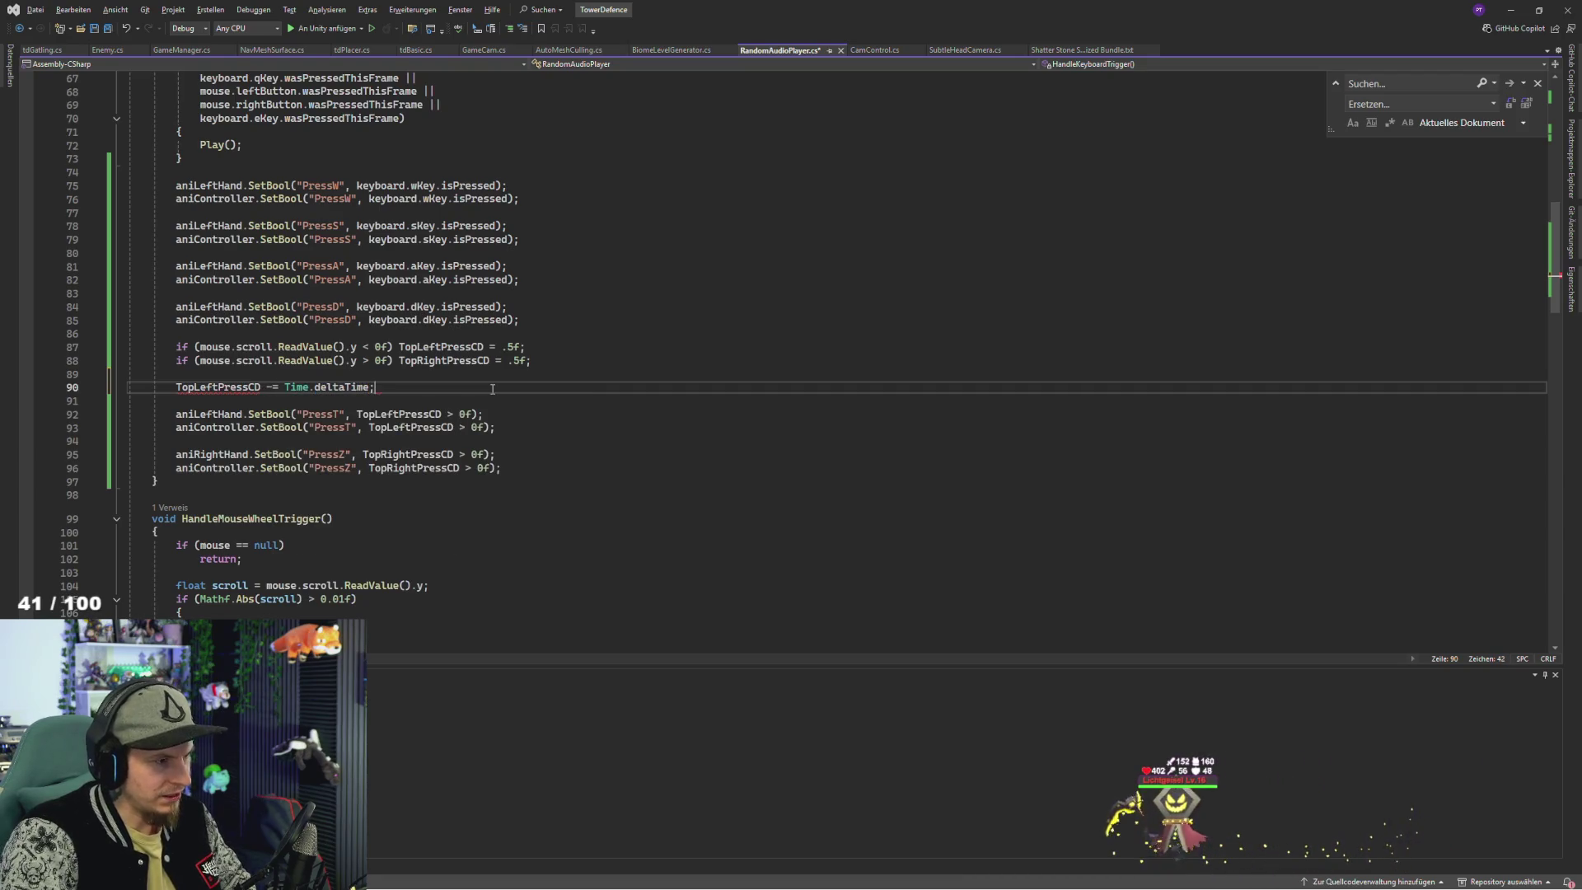
key("Return")
- Add a matching 'TopRightPressCD -= Time.deltaTime;' countdown line on the next line
double_click(402, 441)
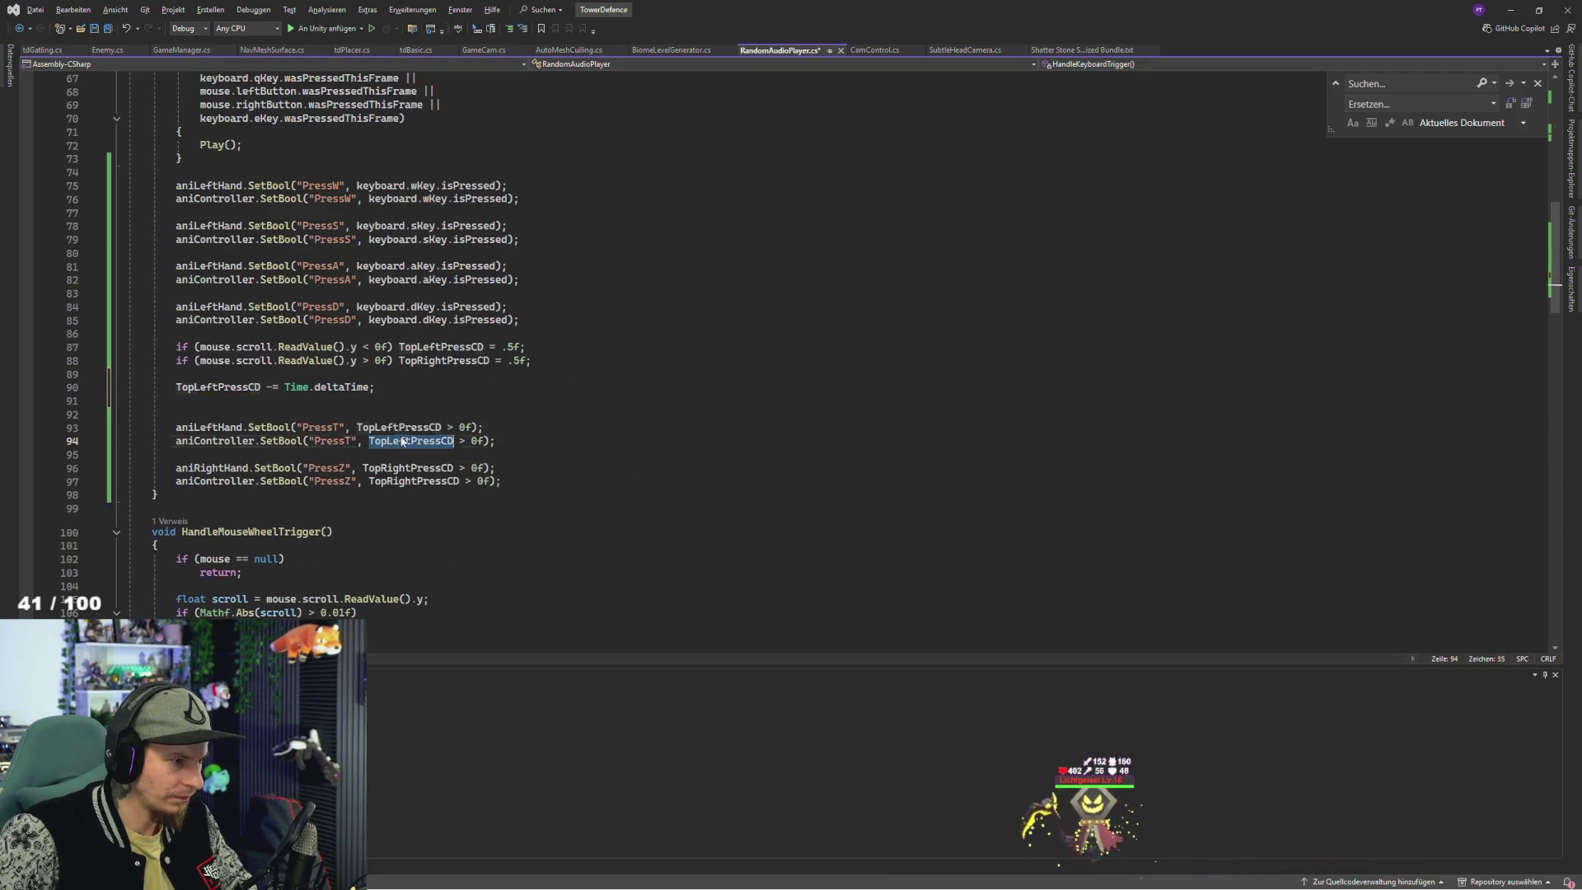
double_click(407, 467)
key("ctrl+c")
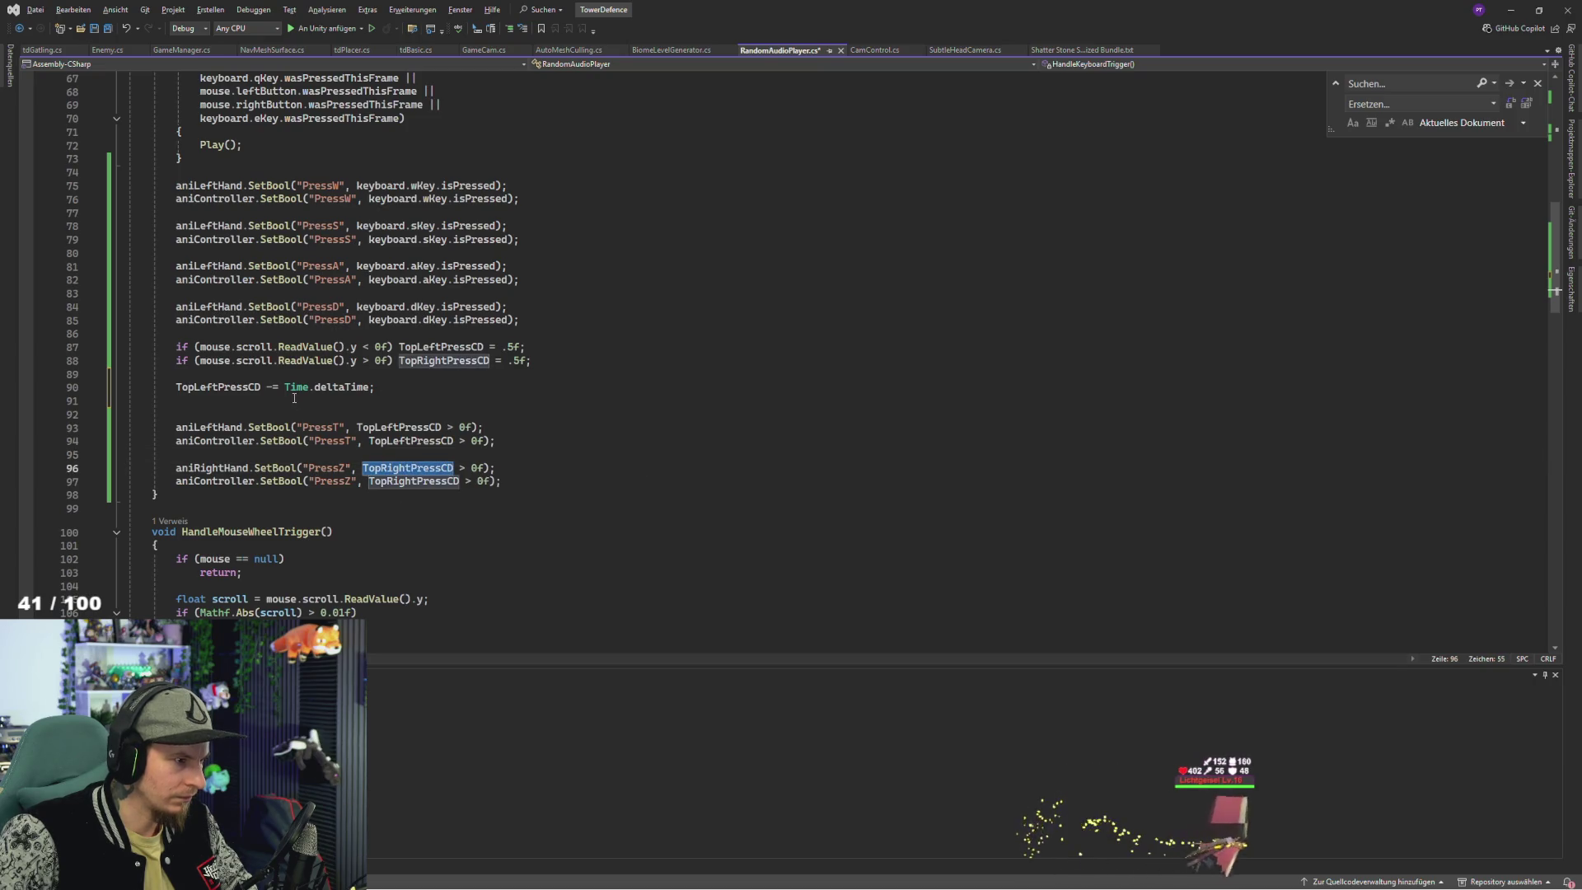
left_click(288, 401)
key("ctrl+v")
type("-=")
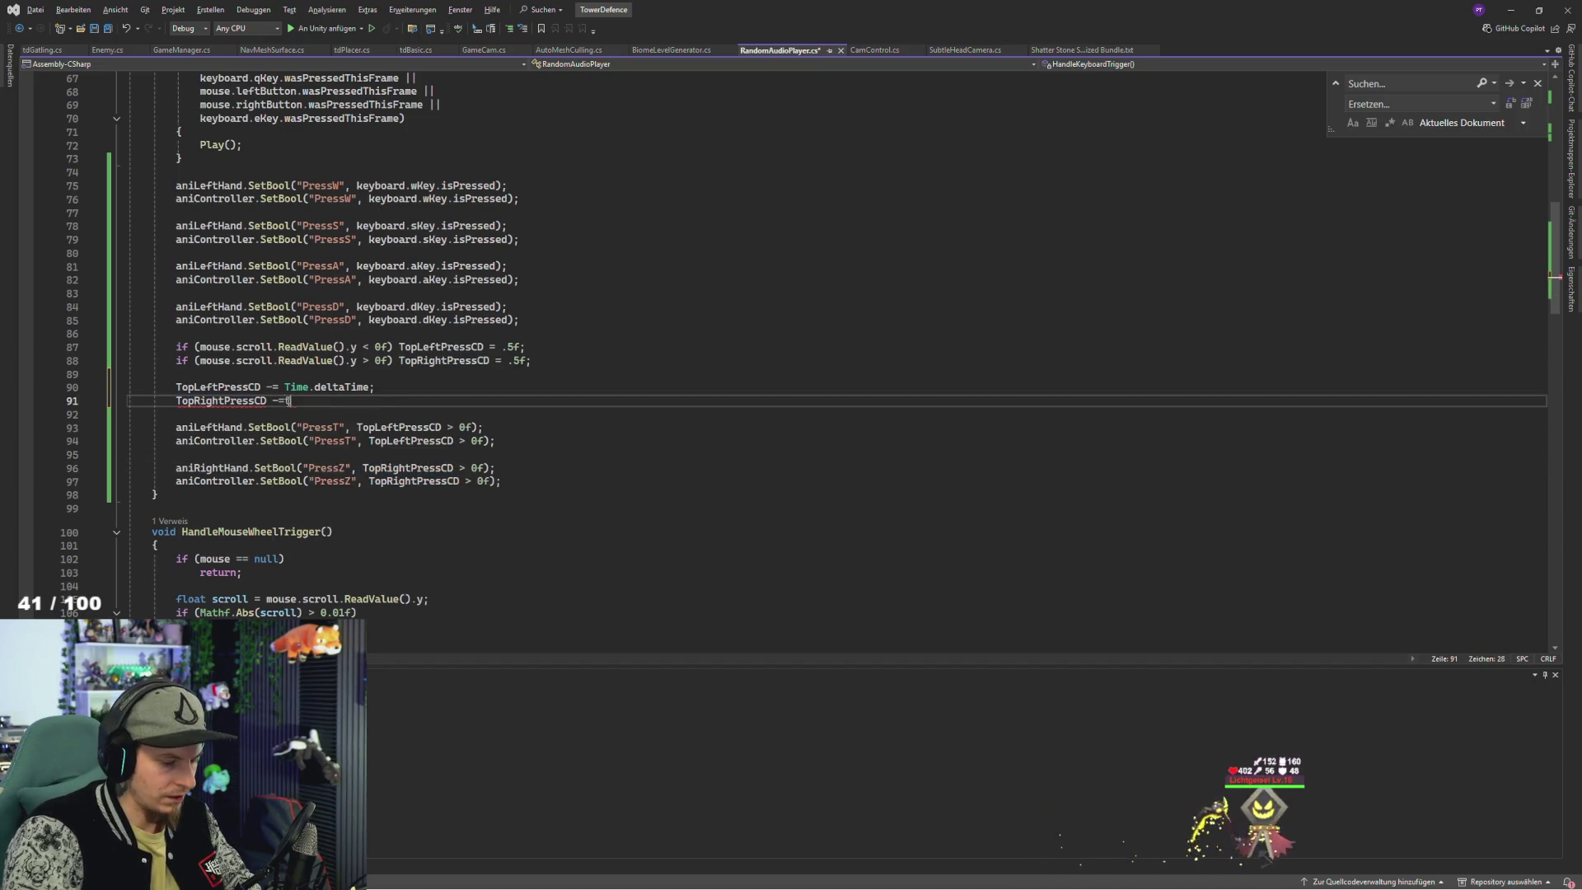
type("Time.deltaTime;")
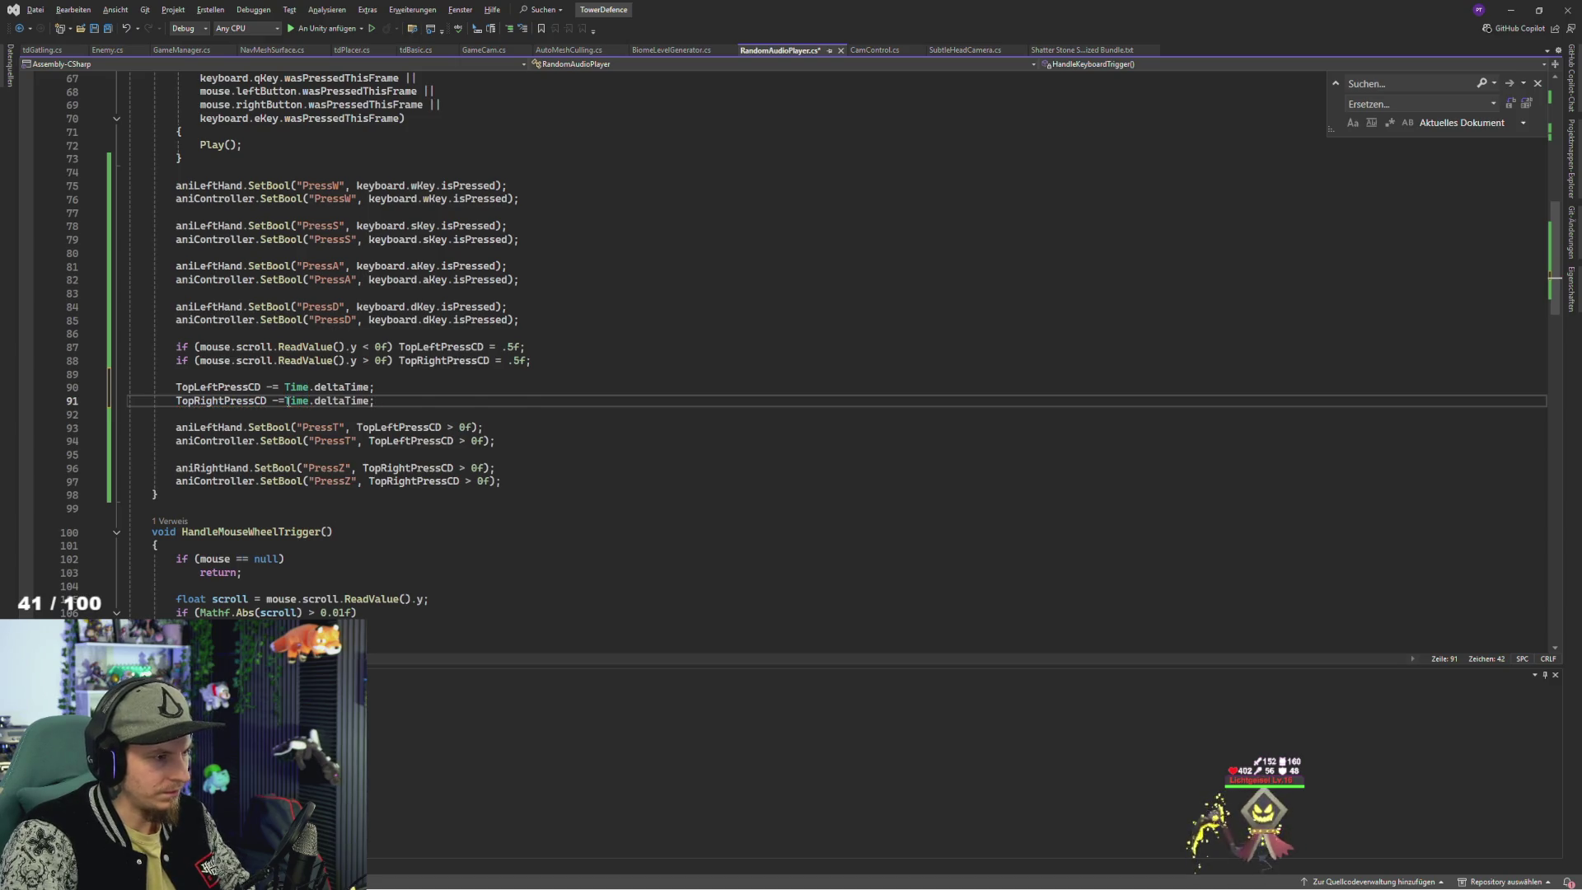
- Move both countdown lines above the scroll if-statements and remove the surplus blank lines
left_click_drag(176, 387, 374, 401)
key("ctrl+x")
left_click(210, 337)
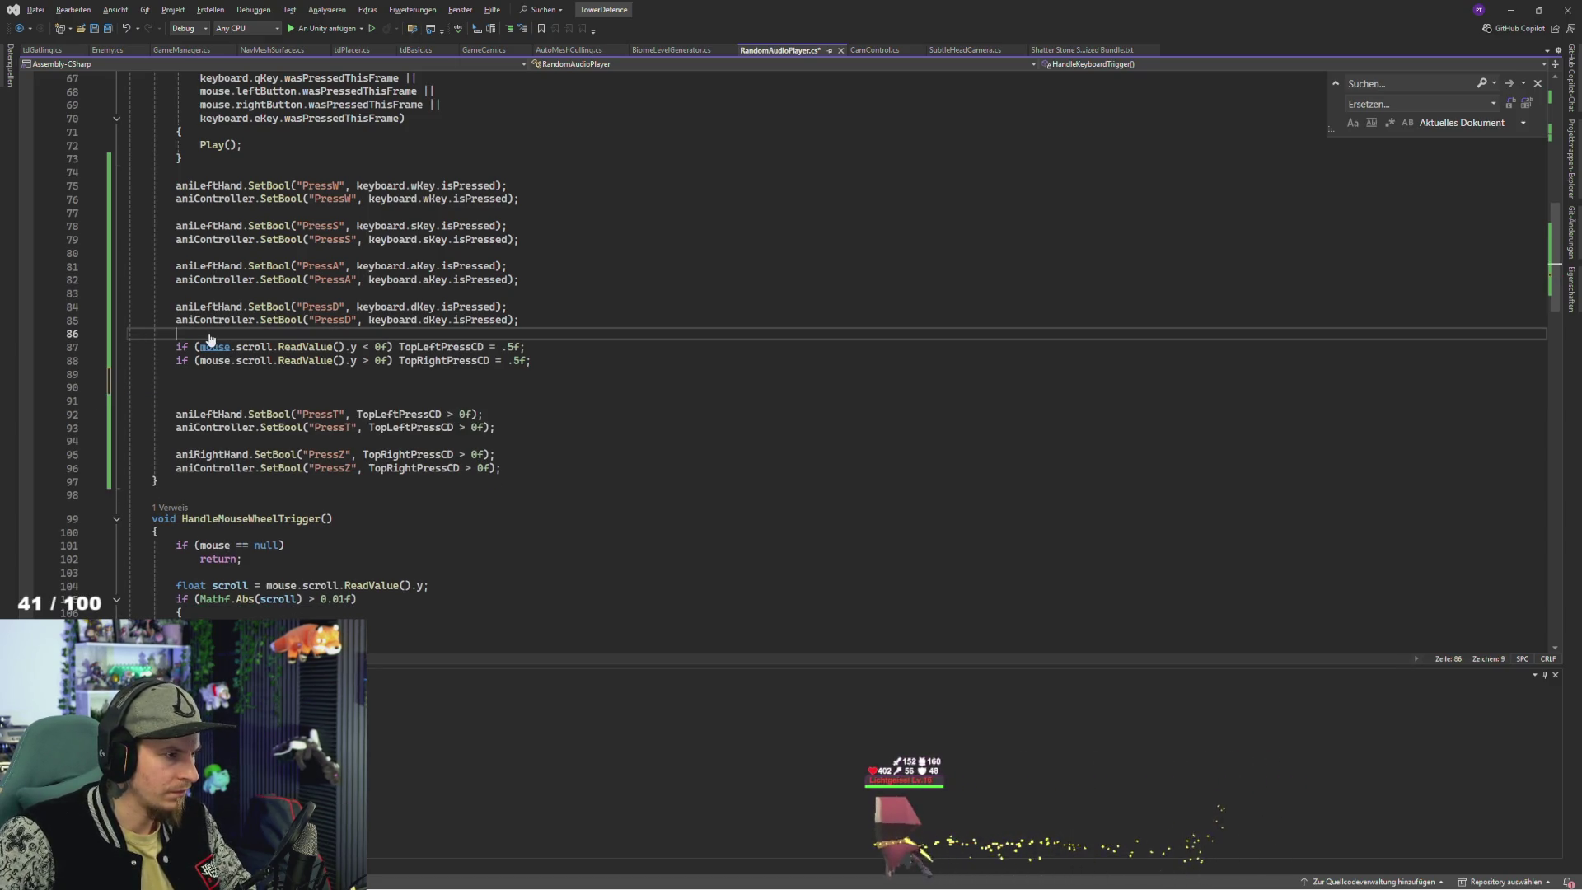
key("ctrl+v")
key("Return")
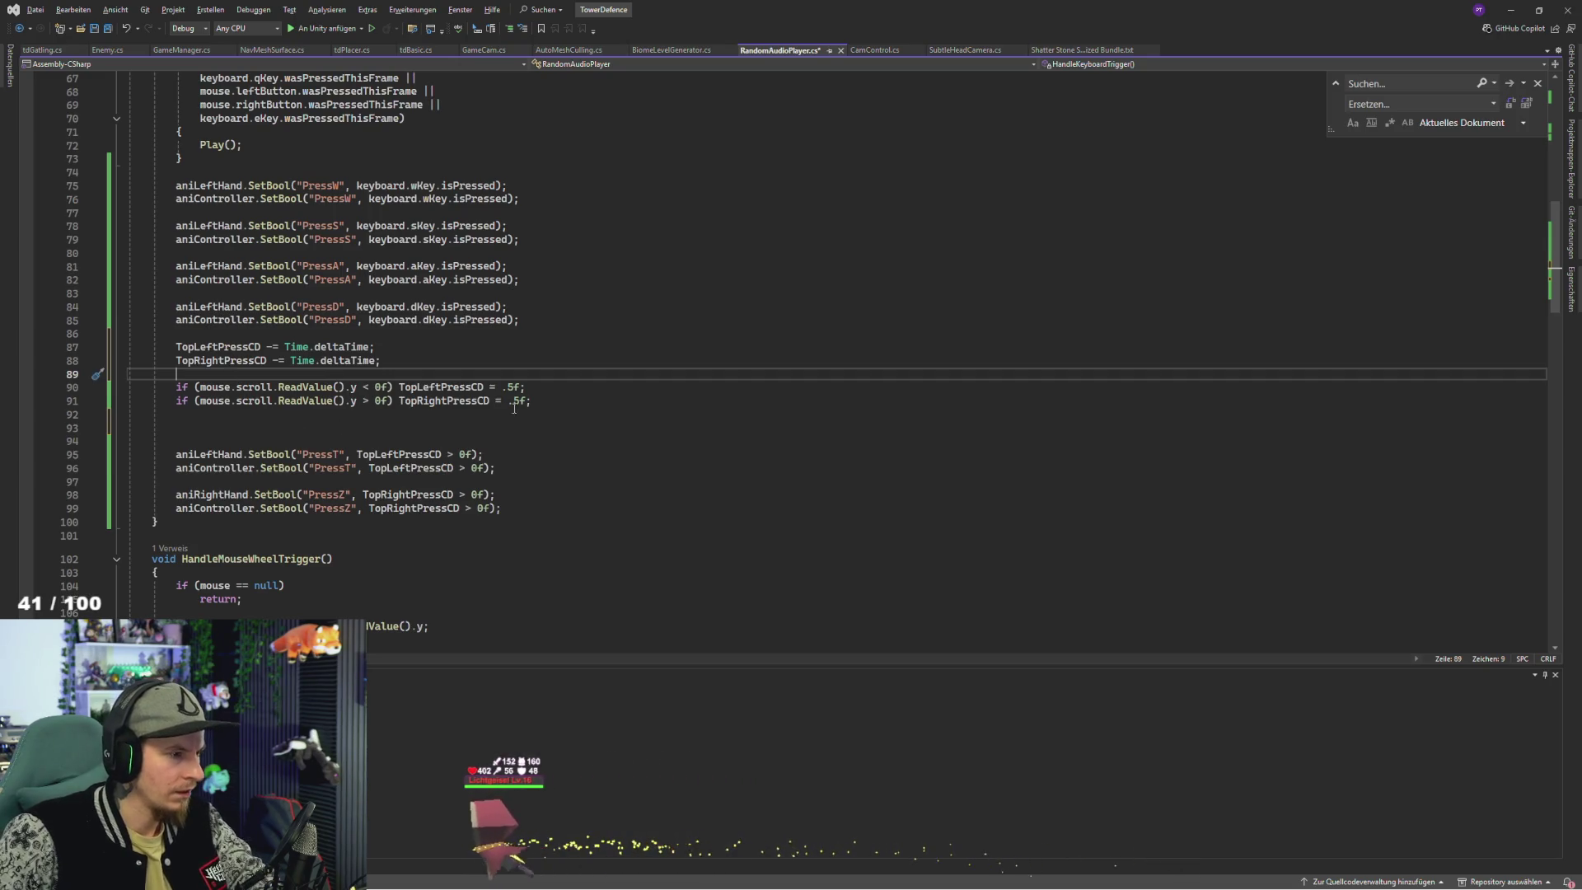
left_click(514, 405)
key("Down")
key("Delete")
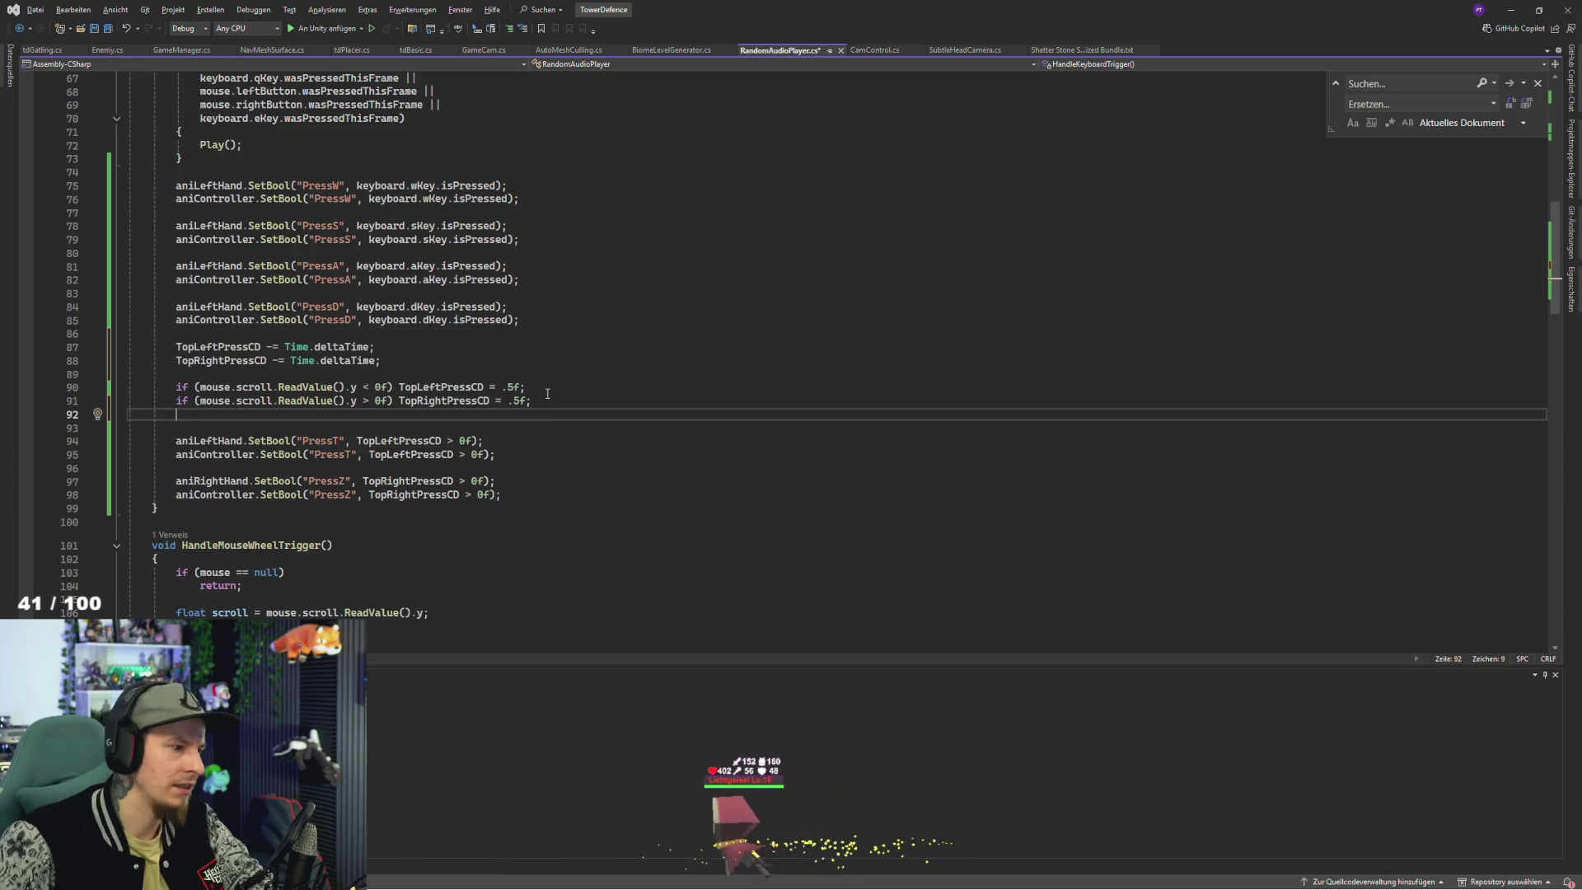
- Start an 'else' branch after the left scroll check
left_click(546, 388)
key("Return")
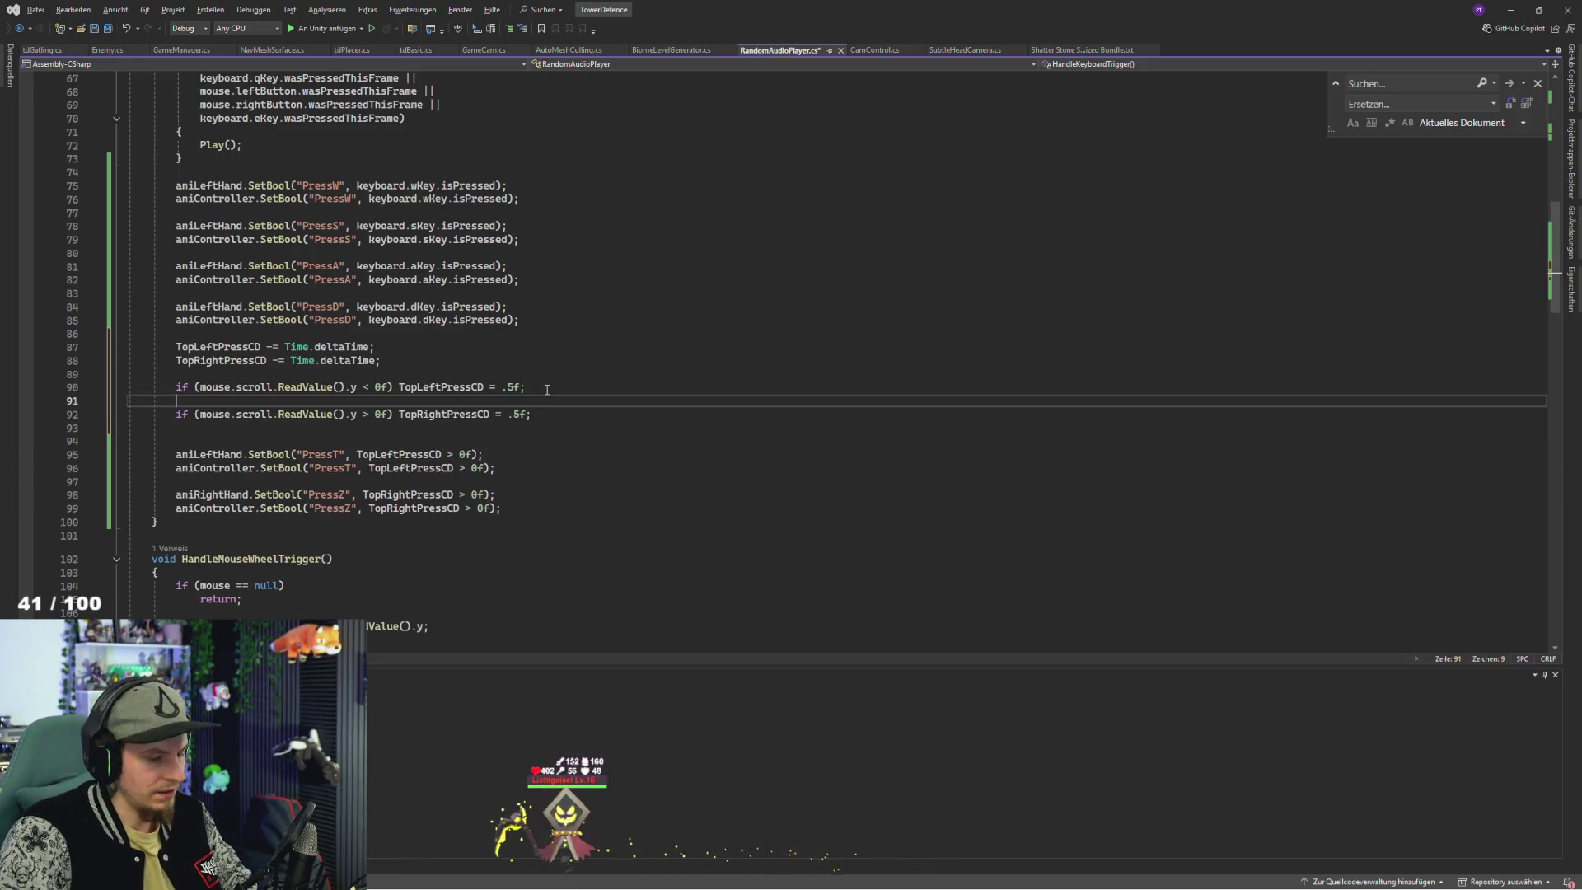
type("else")
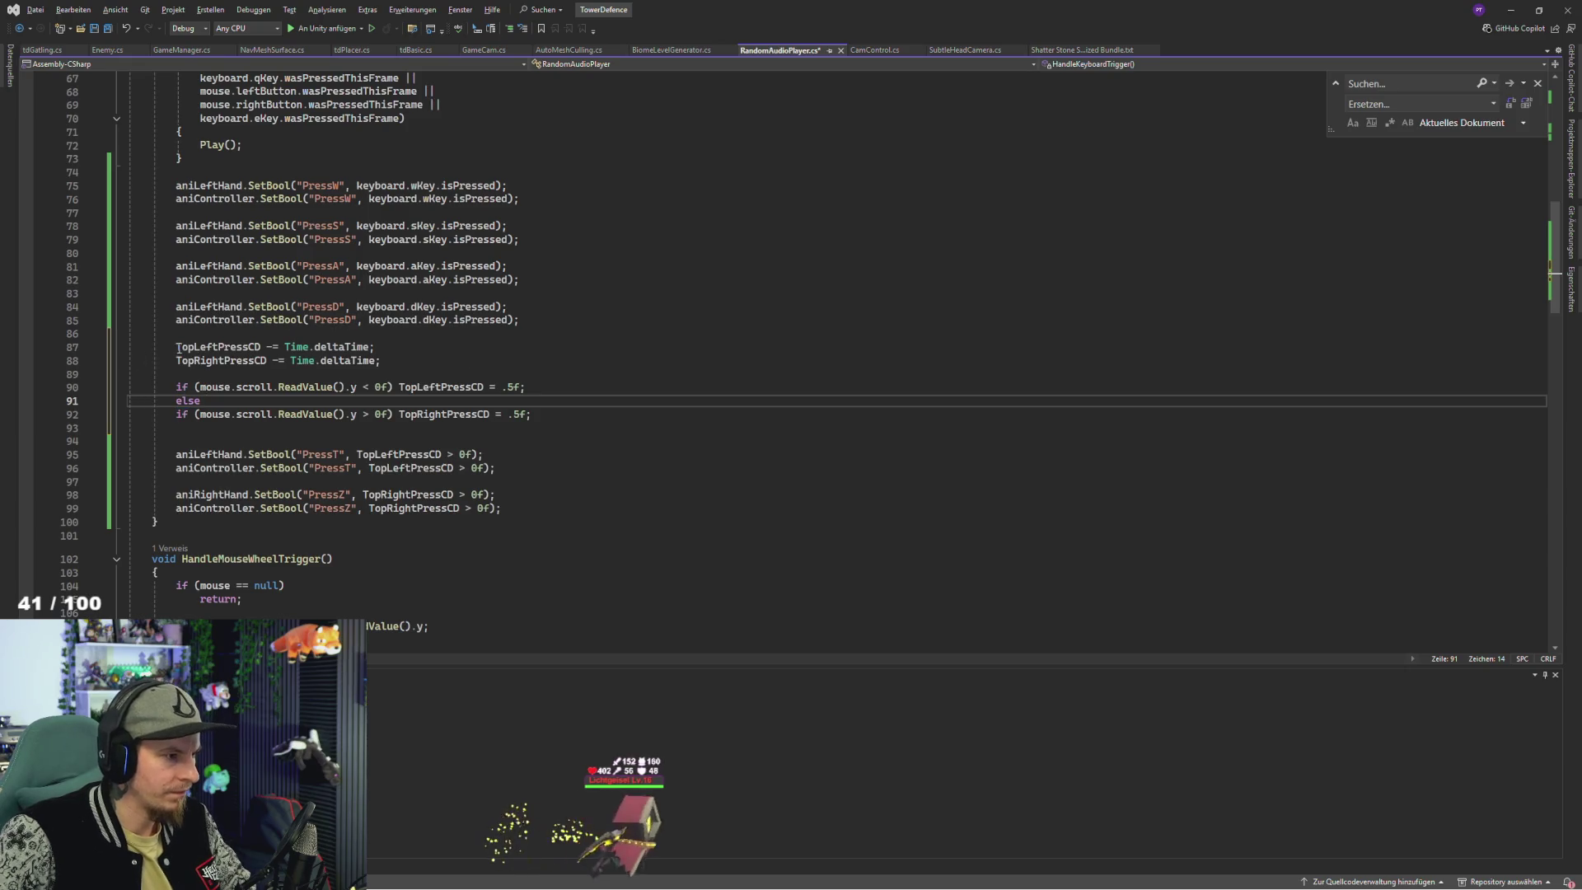
left_click_drag(174, 346, 375, 347)
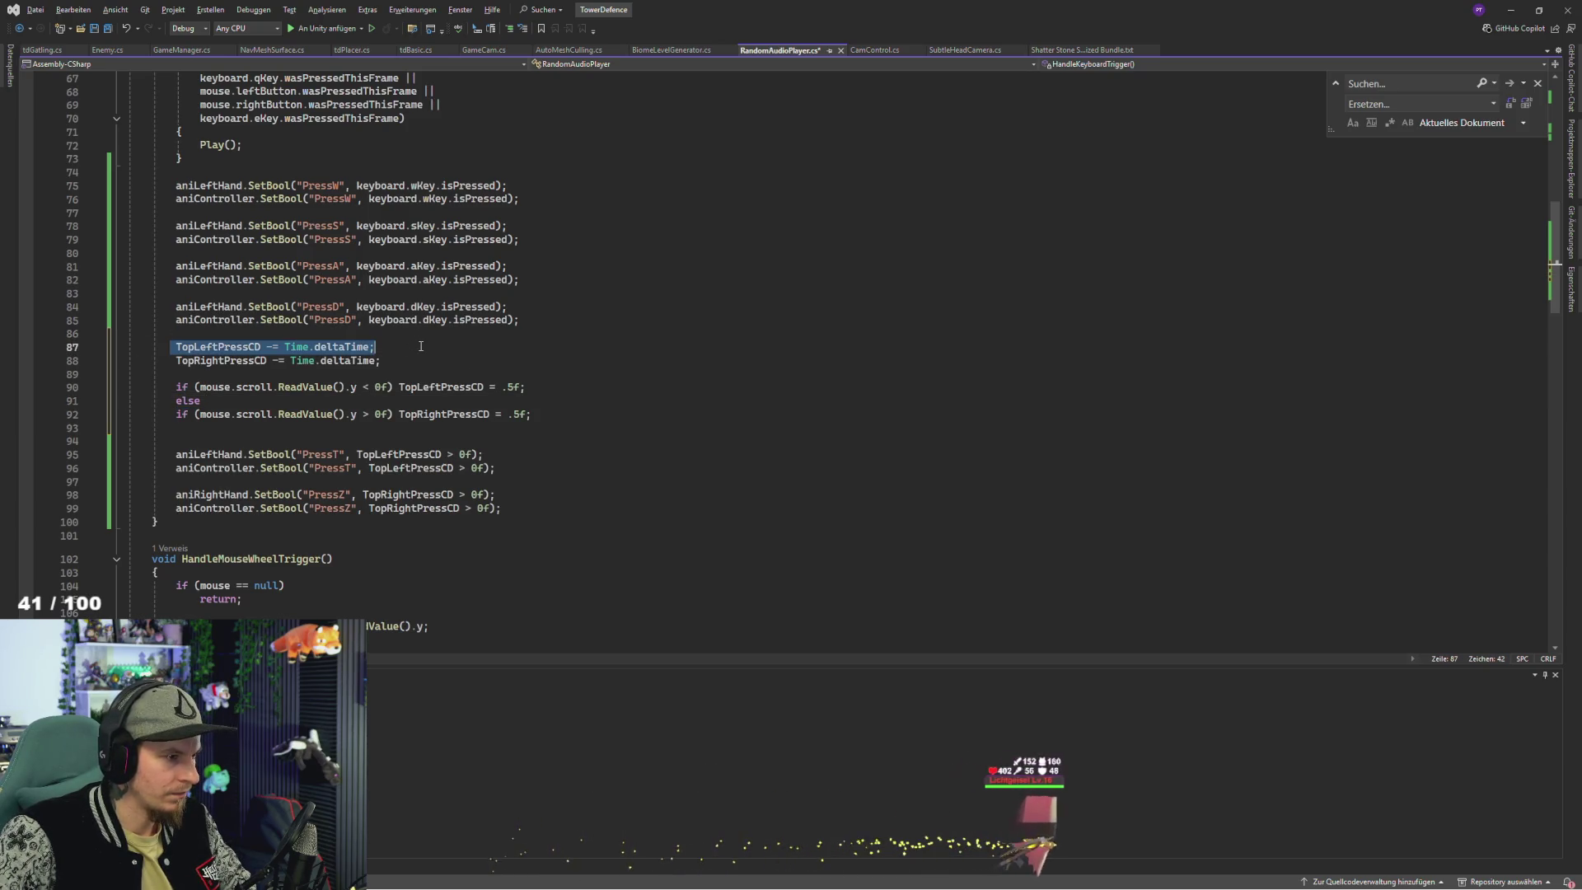
left_click(202, 401)
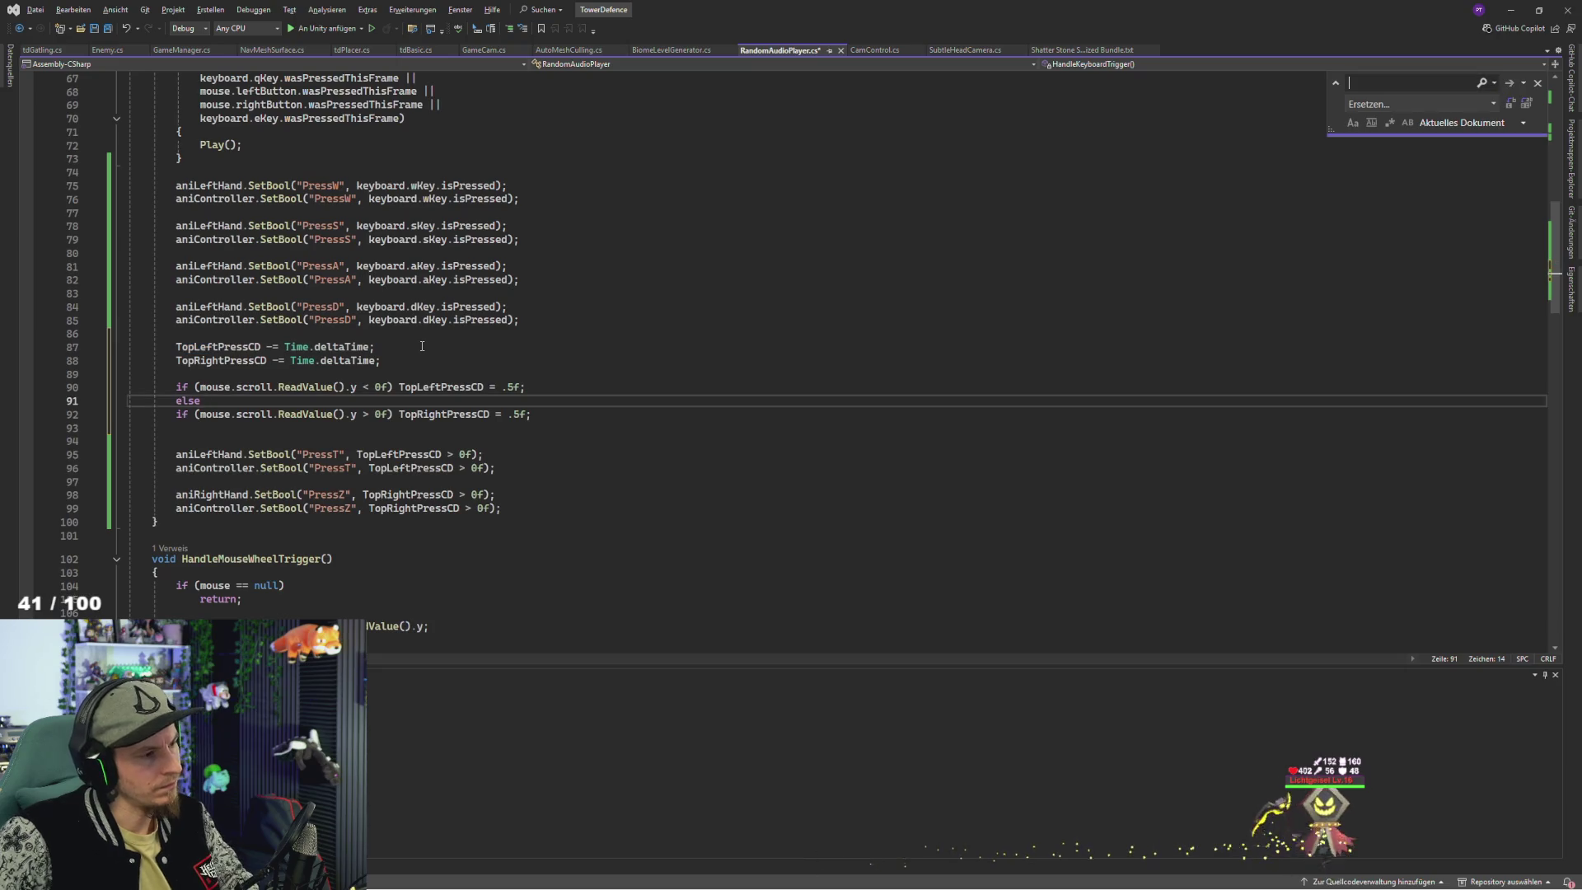
- Delete the else line and wrap the TopLeftPressCD countdown in an 'if (TopLeftPressCD > 0f)' guard
key("BackSpace")
key("BackSpace")
key("BackSpace")
left_click(238, 347)
double_click(238, 347)
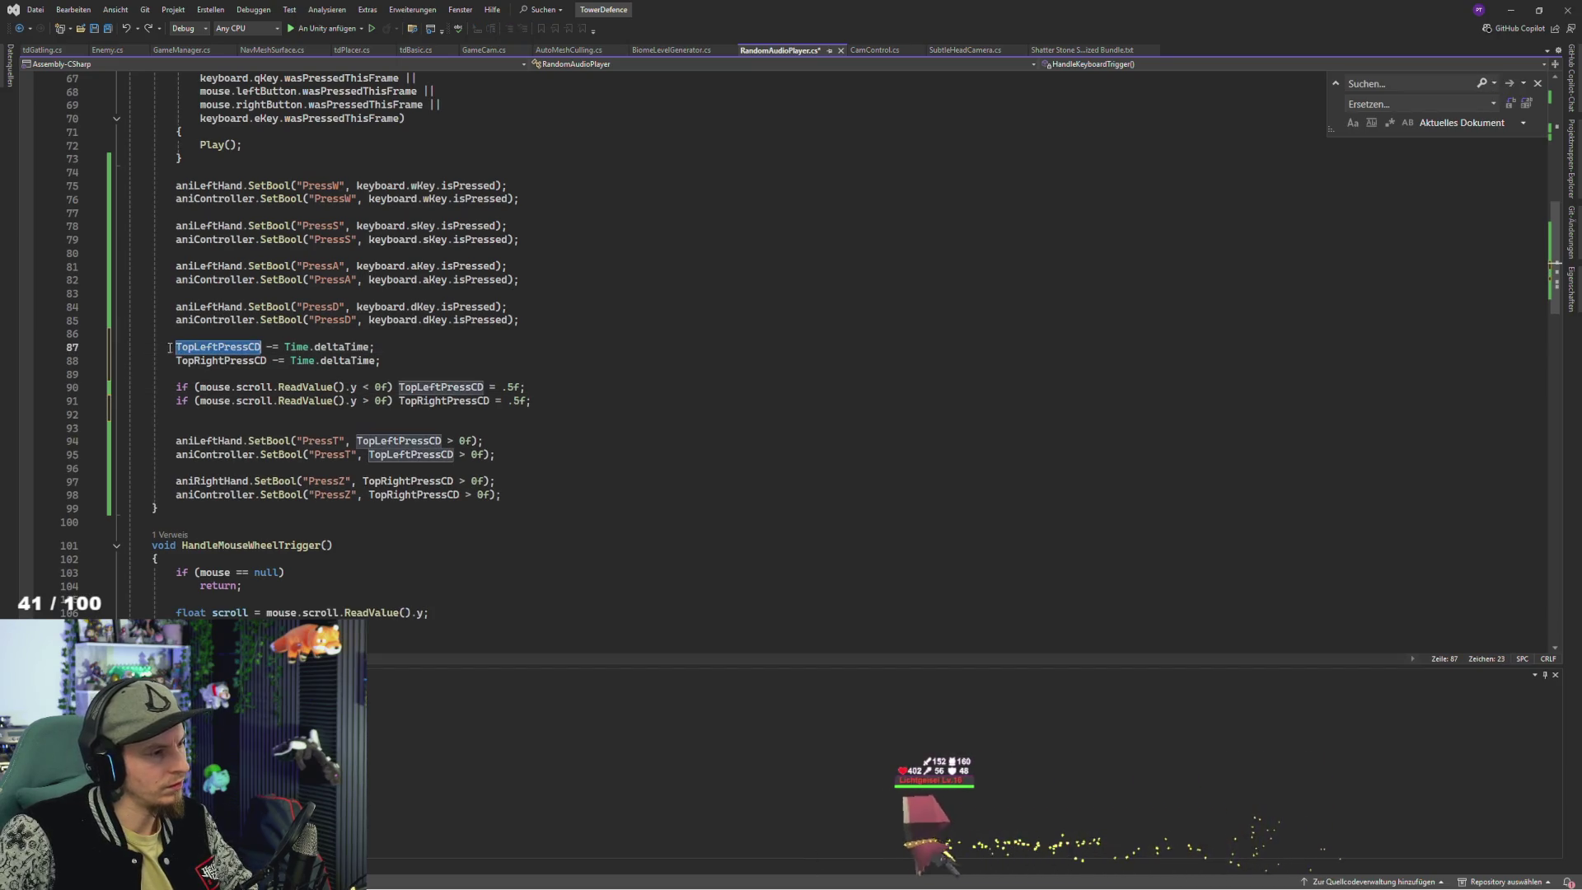
key("ctrl+c")
key("Home")
key("ctrl+v")
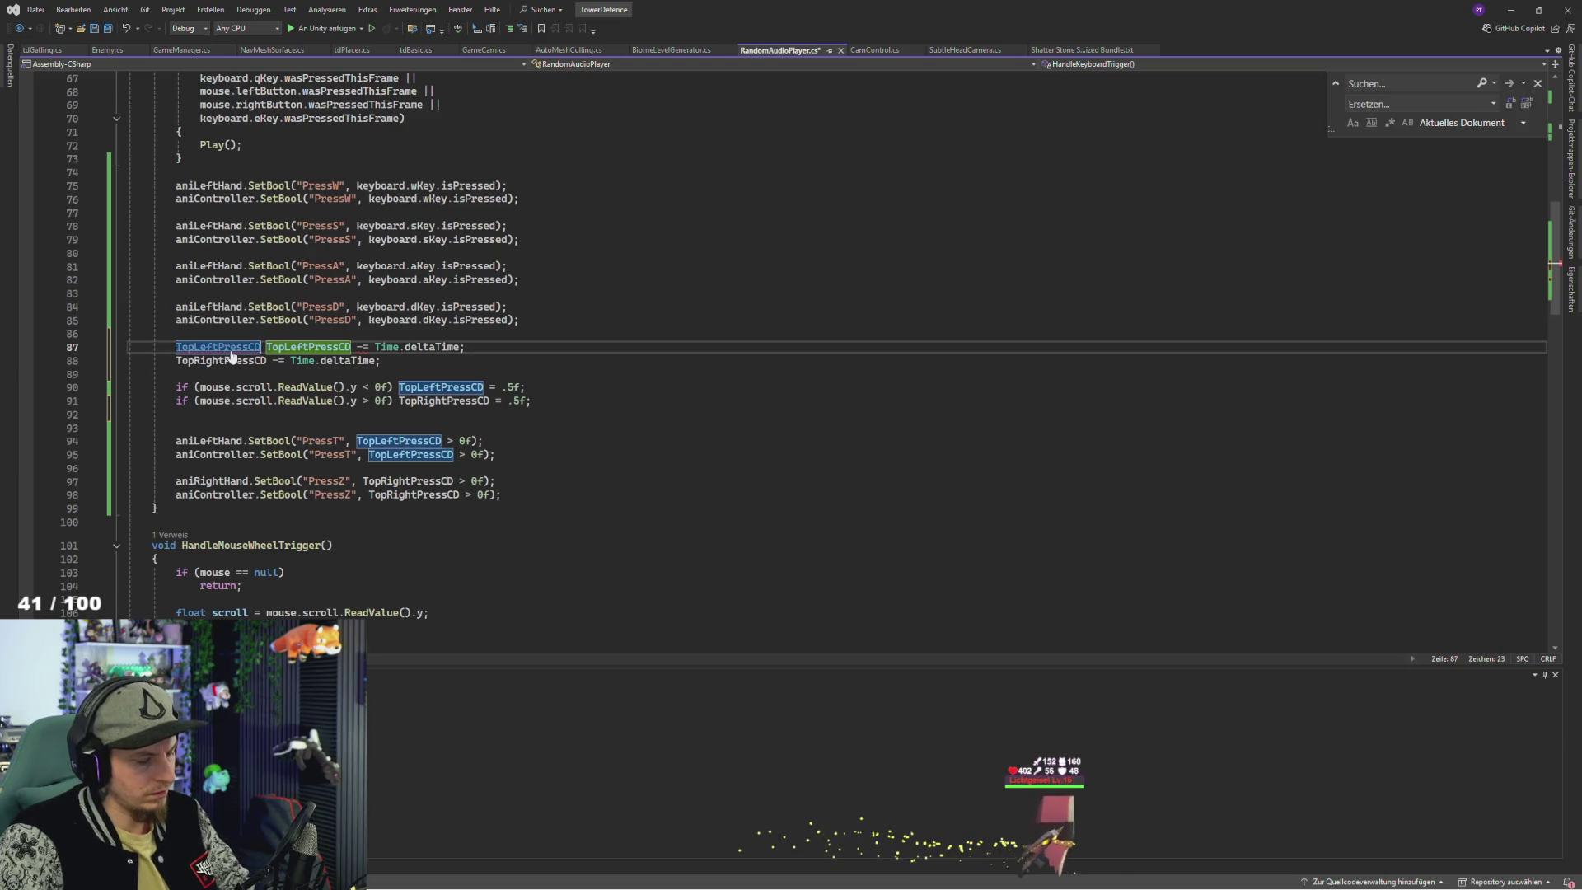
key("ctrl+z")
key("ctrl+z")
type("{")
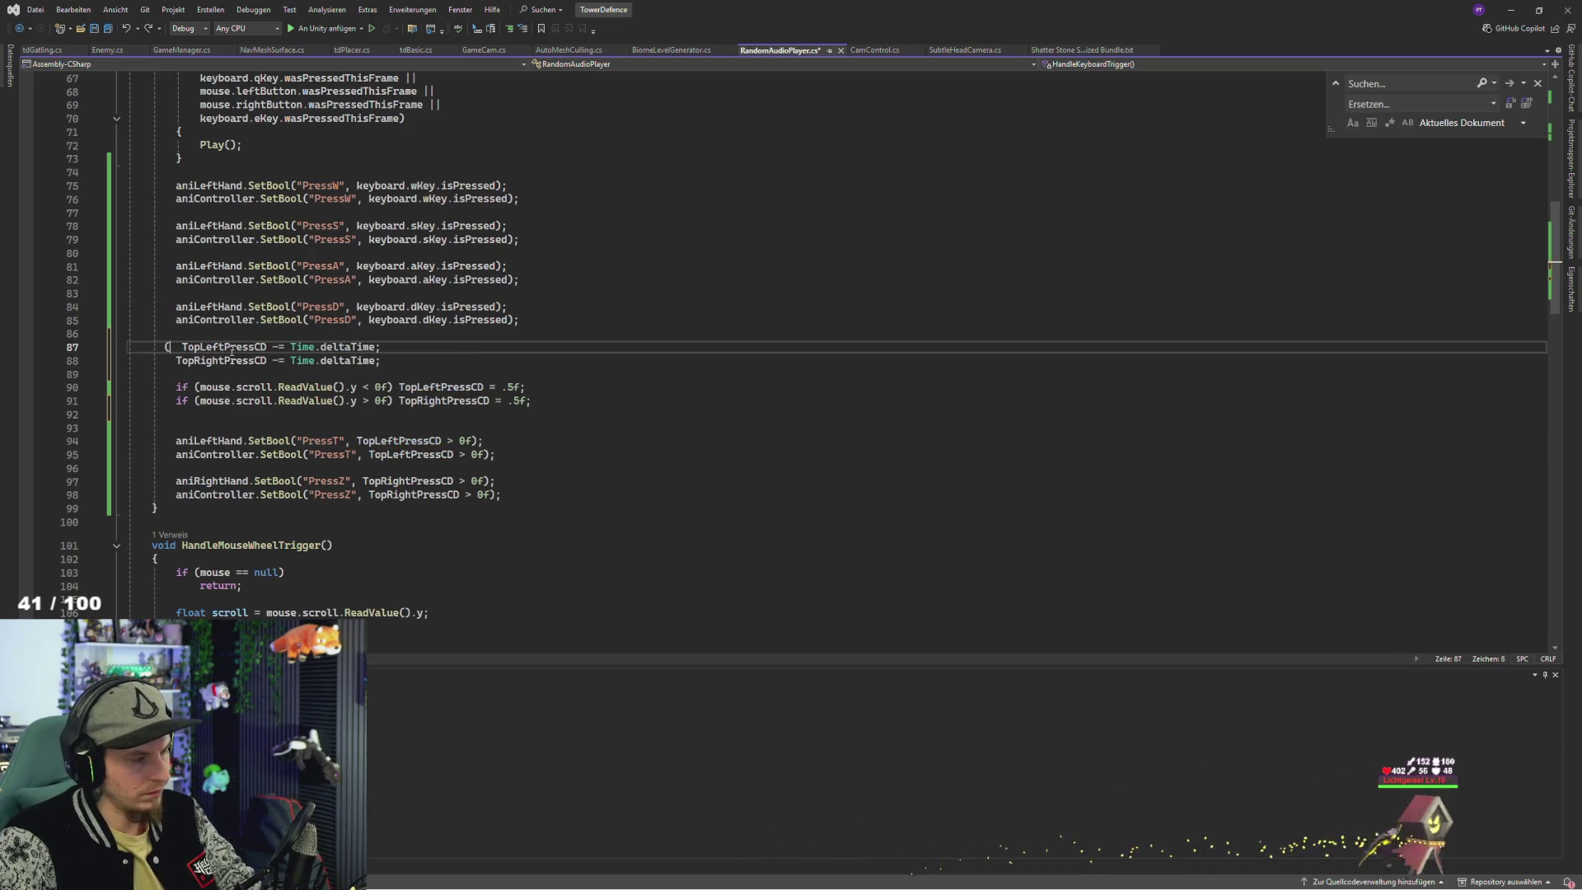
key("ctrl+v")
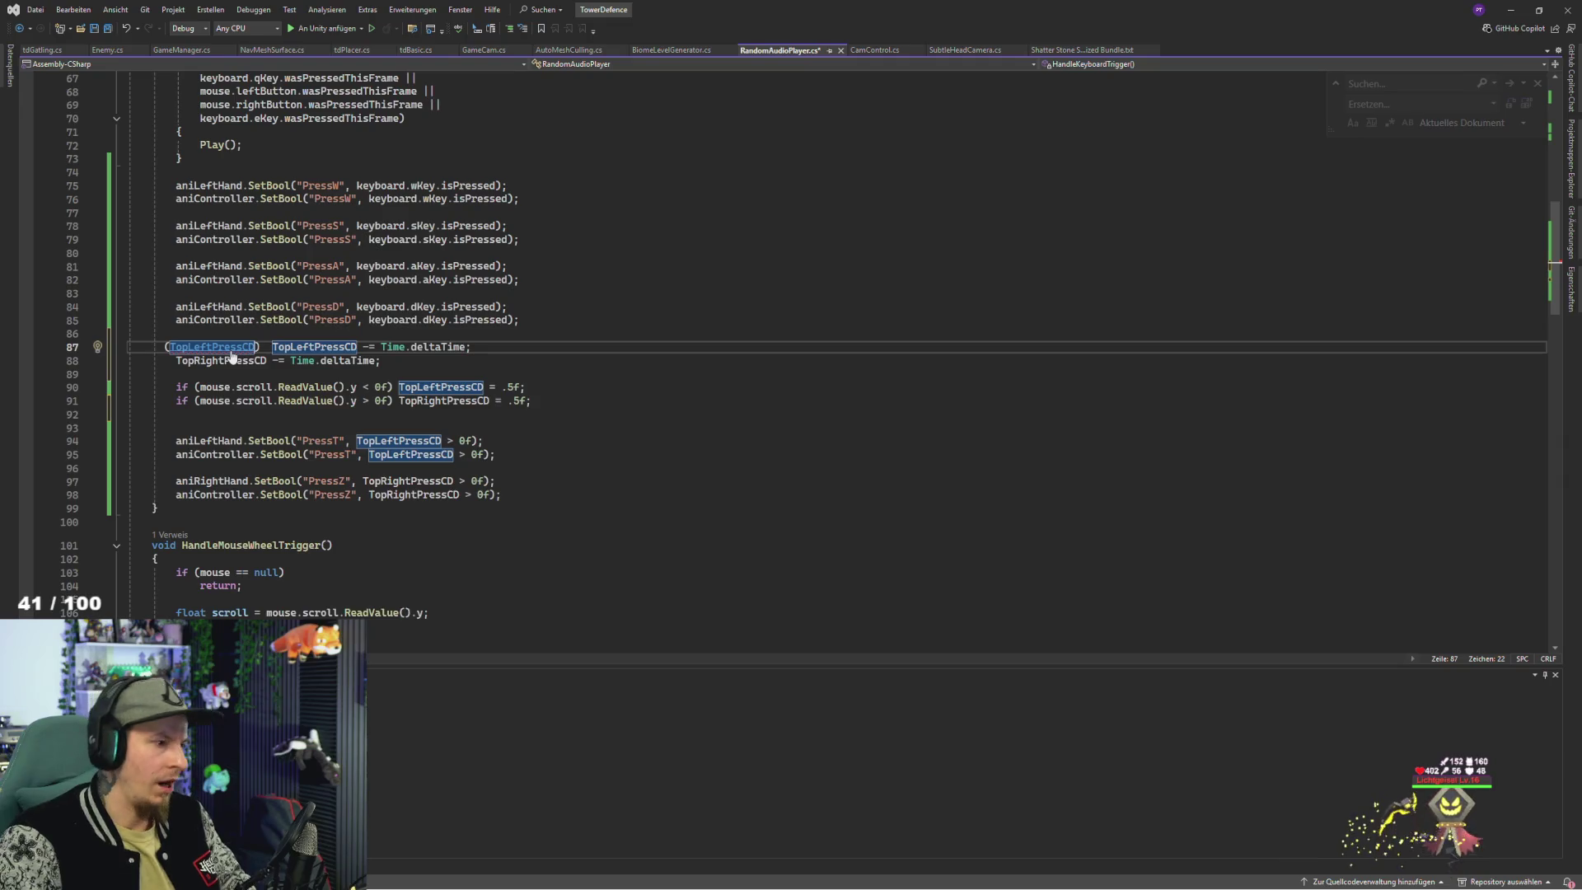
key("ctrl+z")
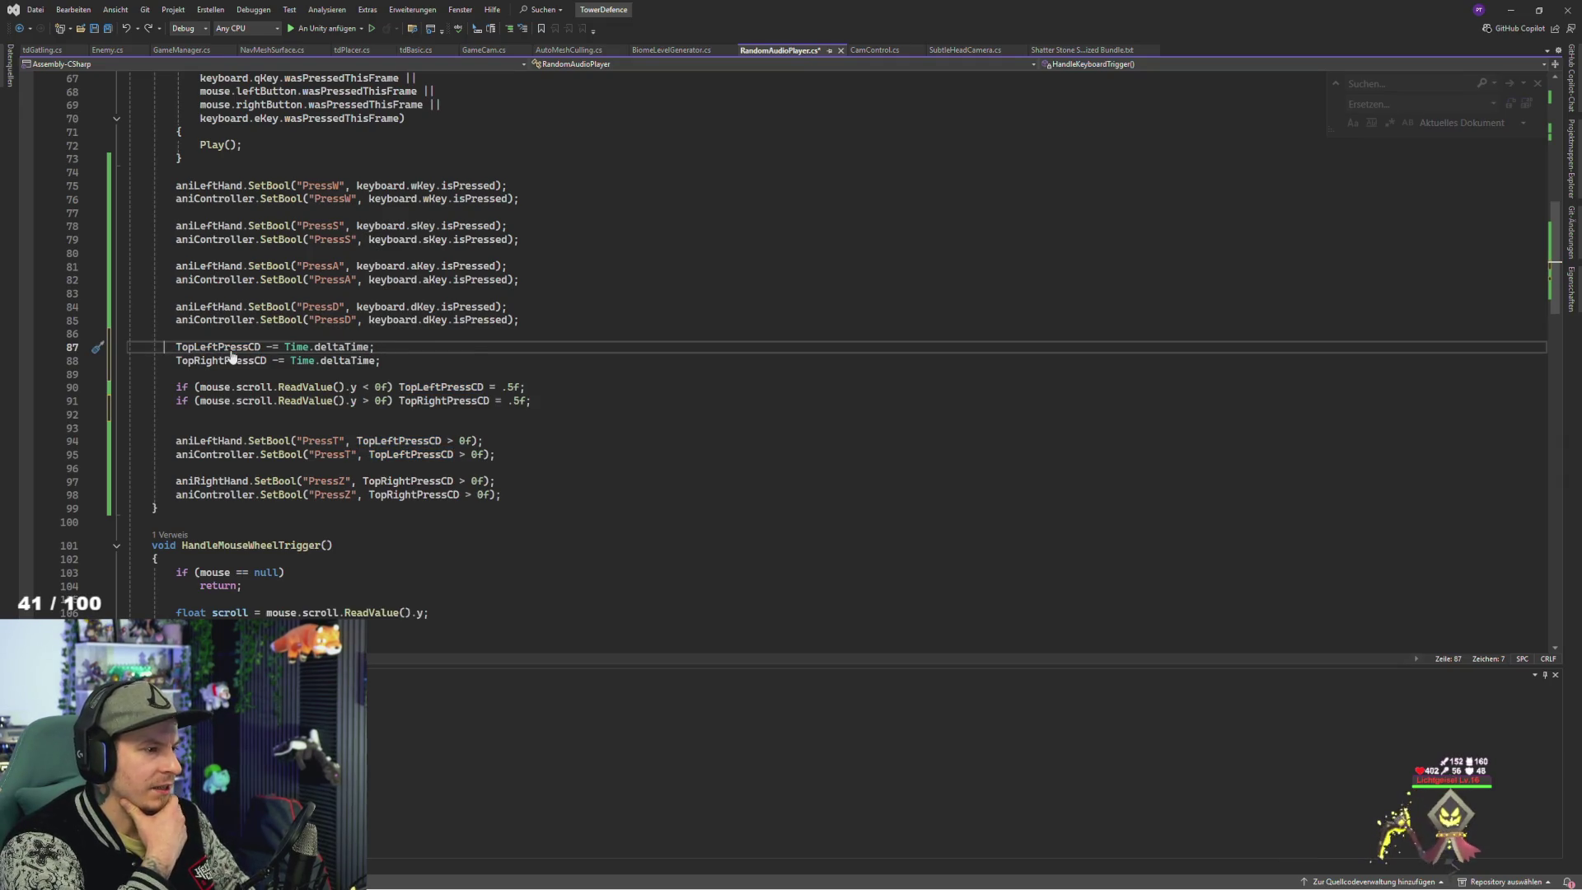
key("ctrl+h")
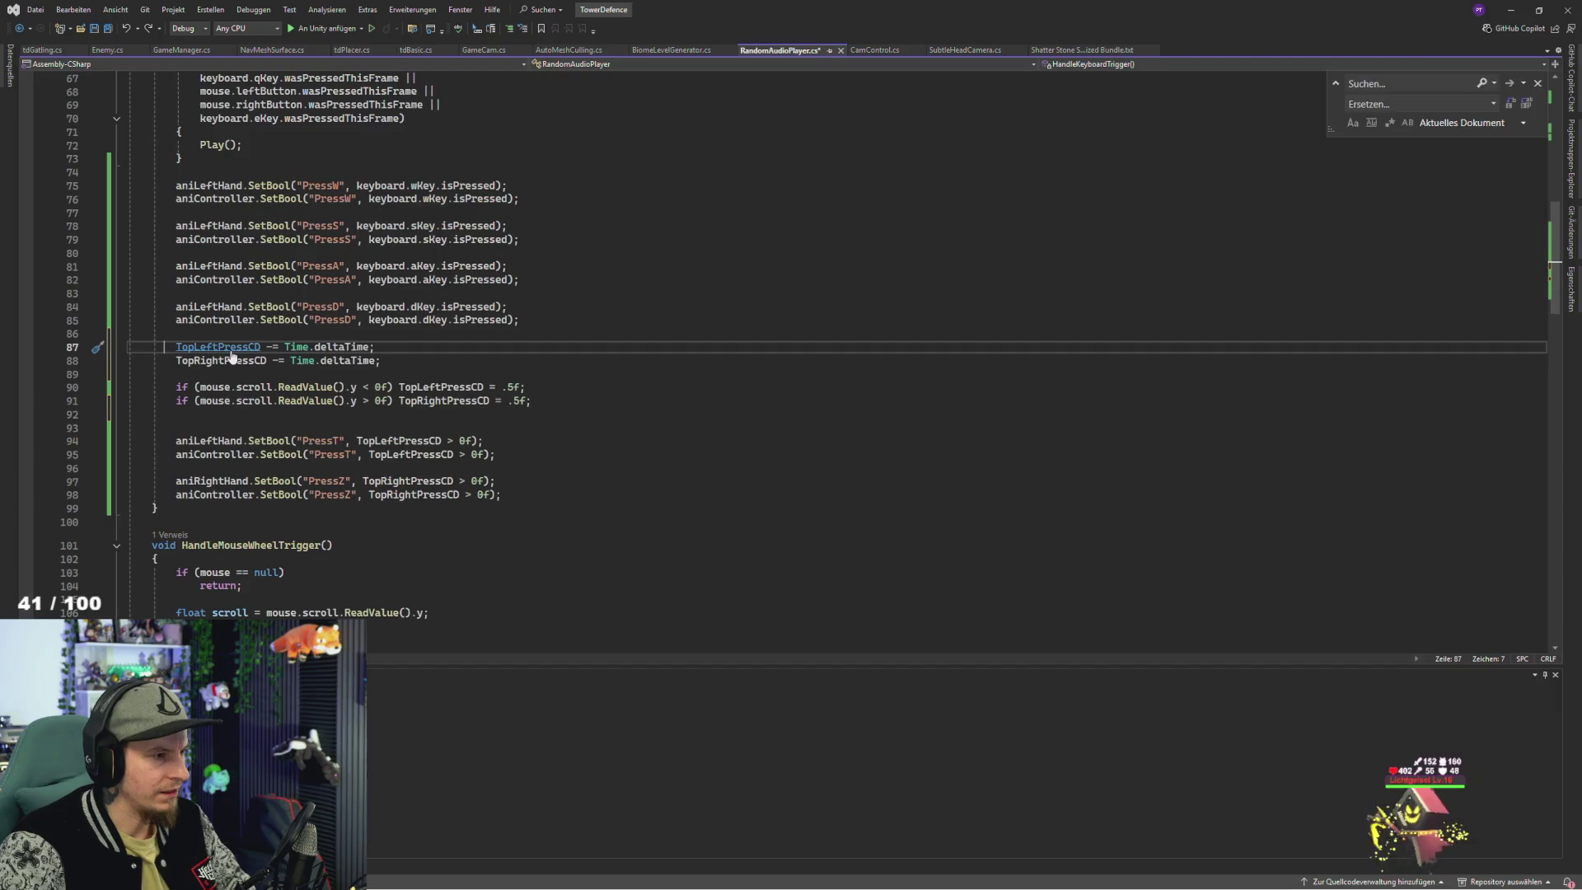
type("if(TopLeftPressCD")
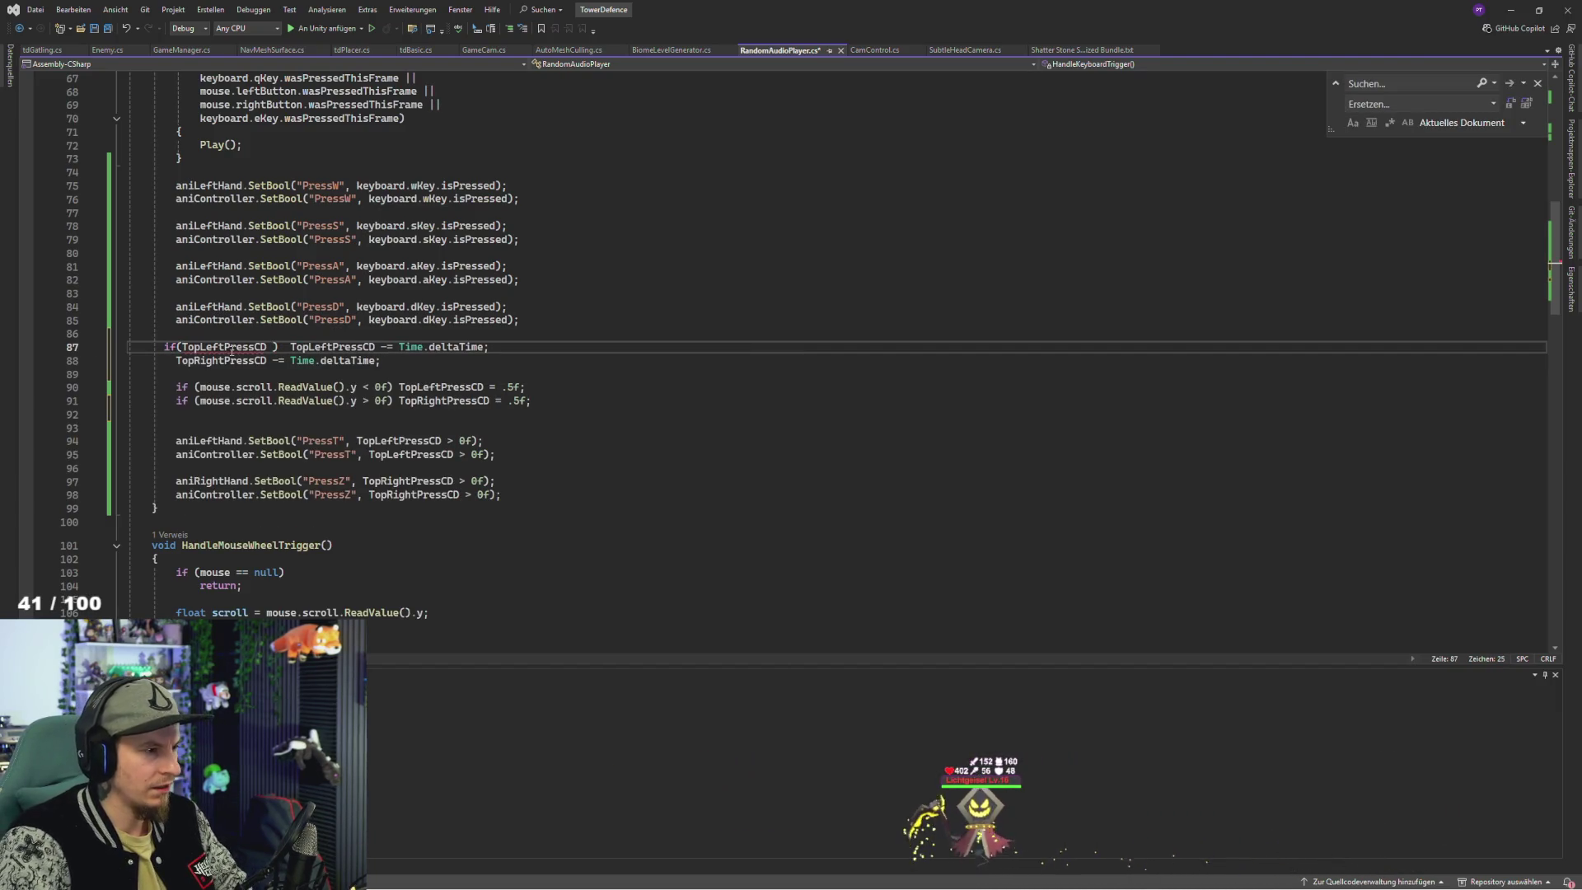
type(" 0f)")
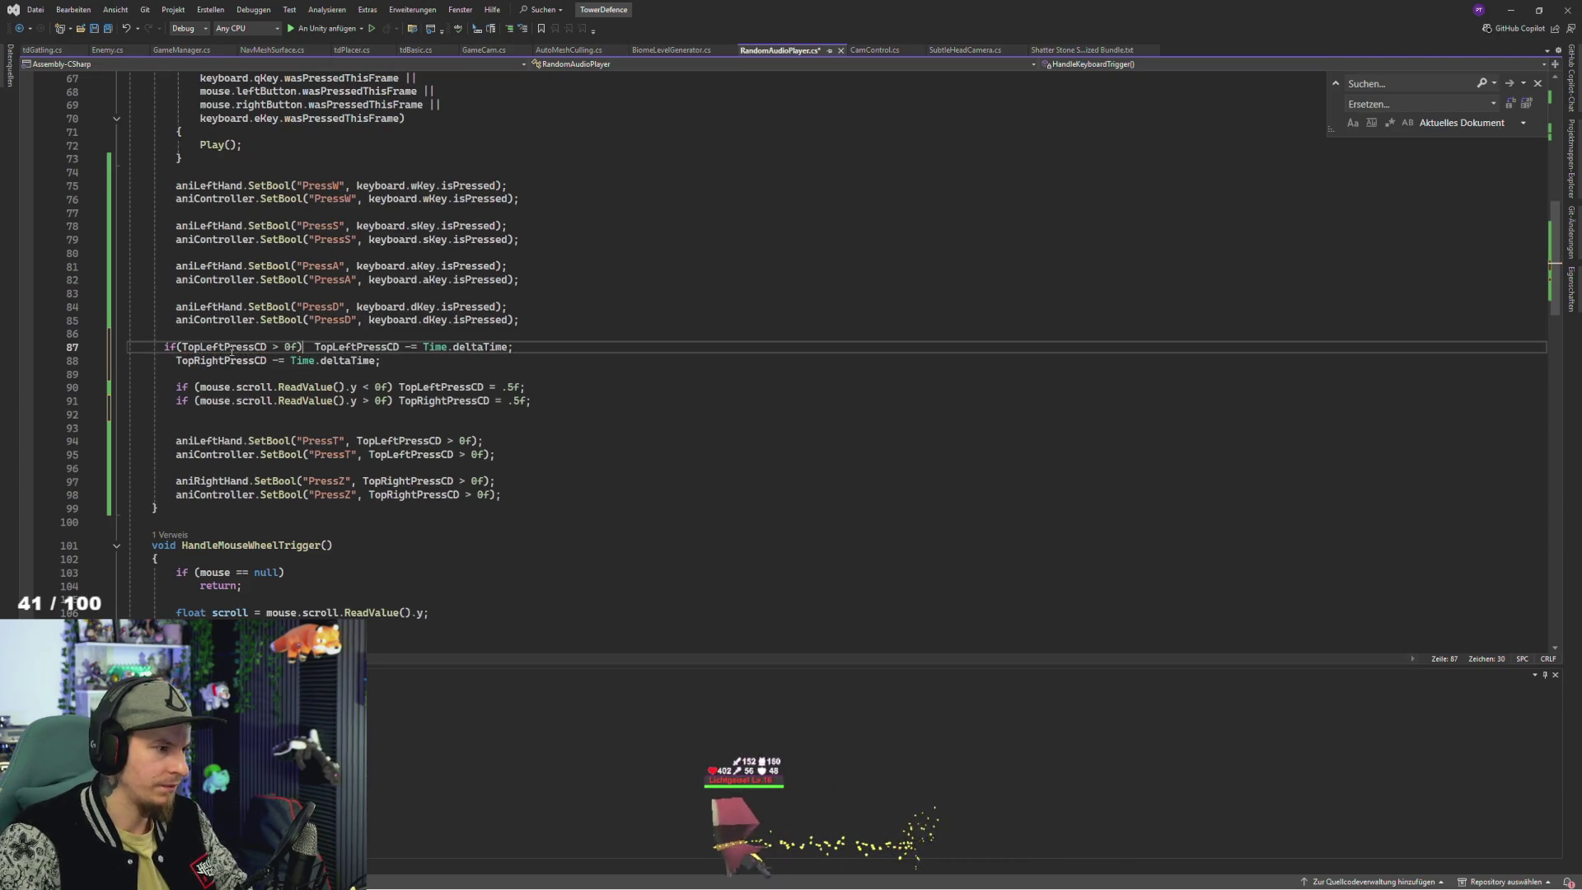
- Copy the guard onto the right countdown line, renamed to 'if (TopRightPressCD > 0f)'
key("shift+Home")
key("ctrl+c")
key("Down")
key("Home")
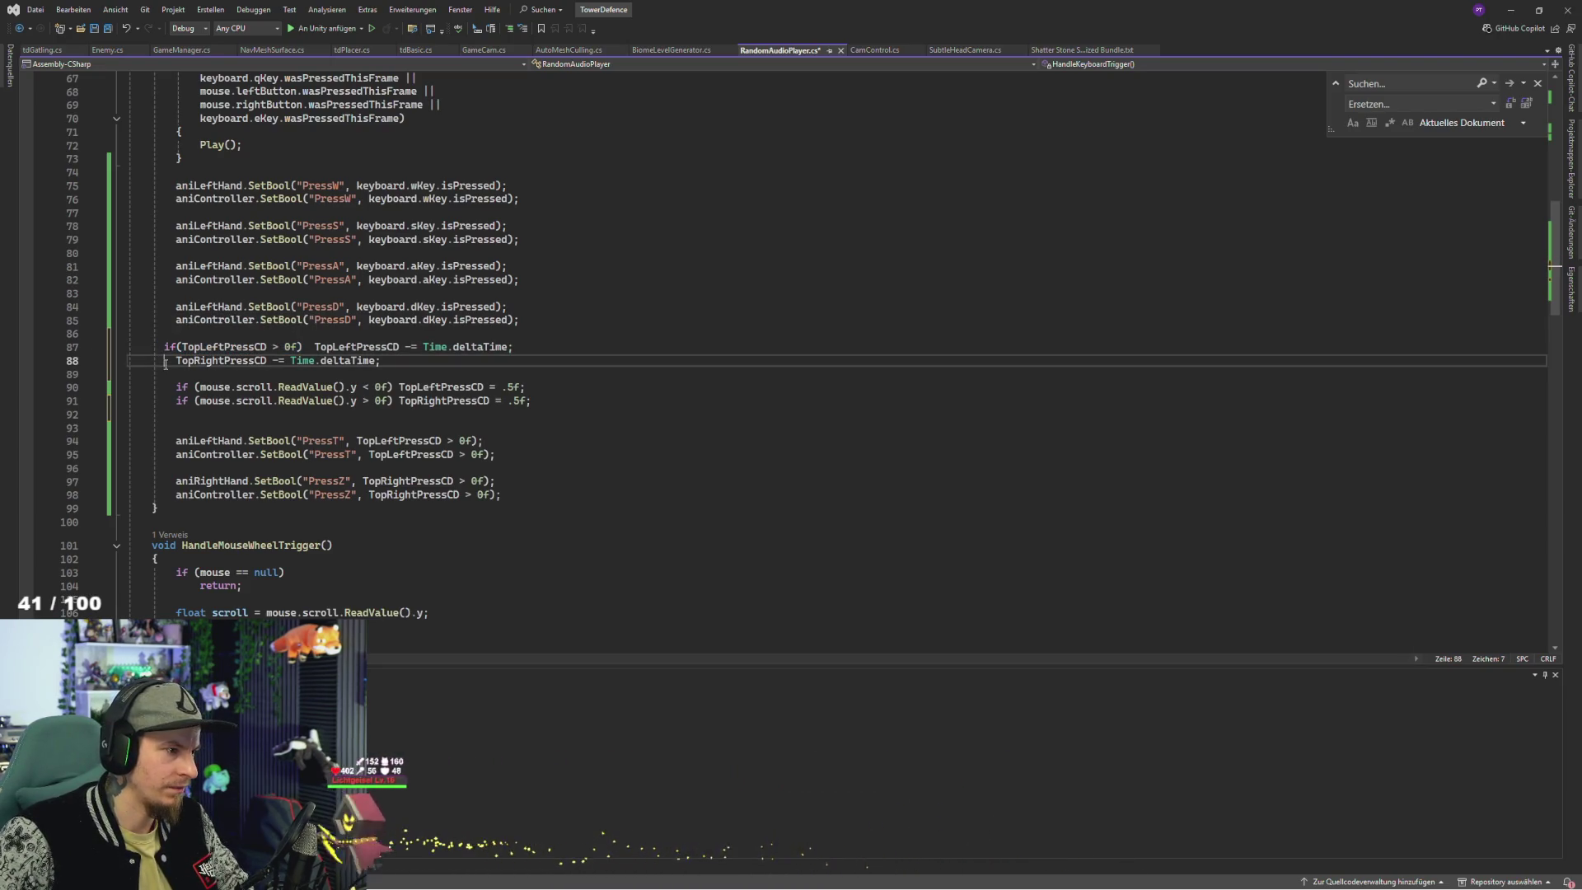
key("ctrl+v")
double_click(258, 362)
type("TopRightPressCD")
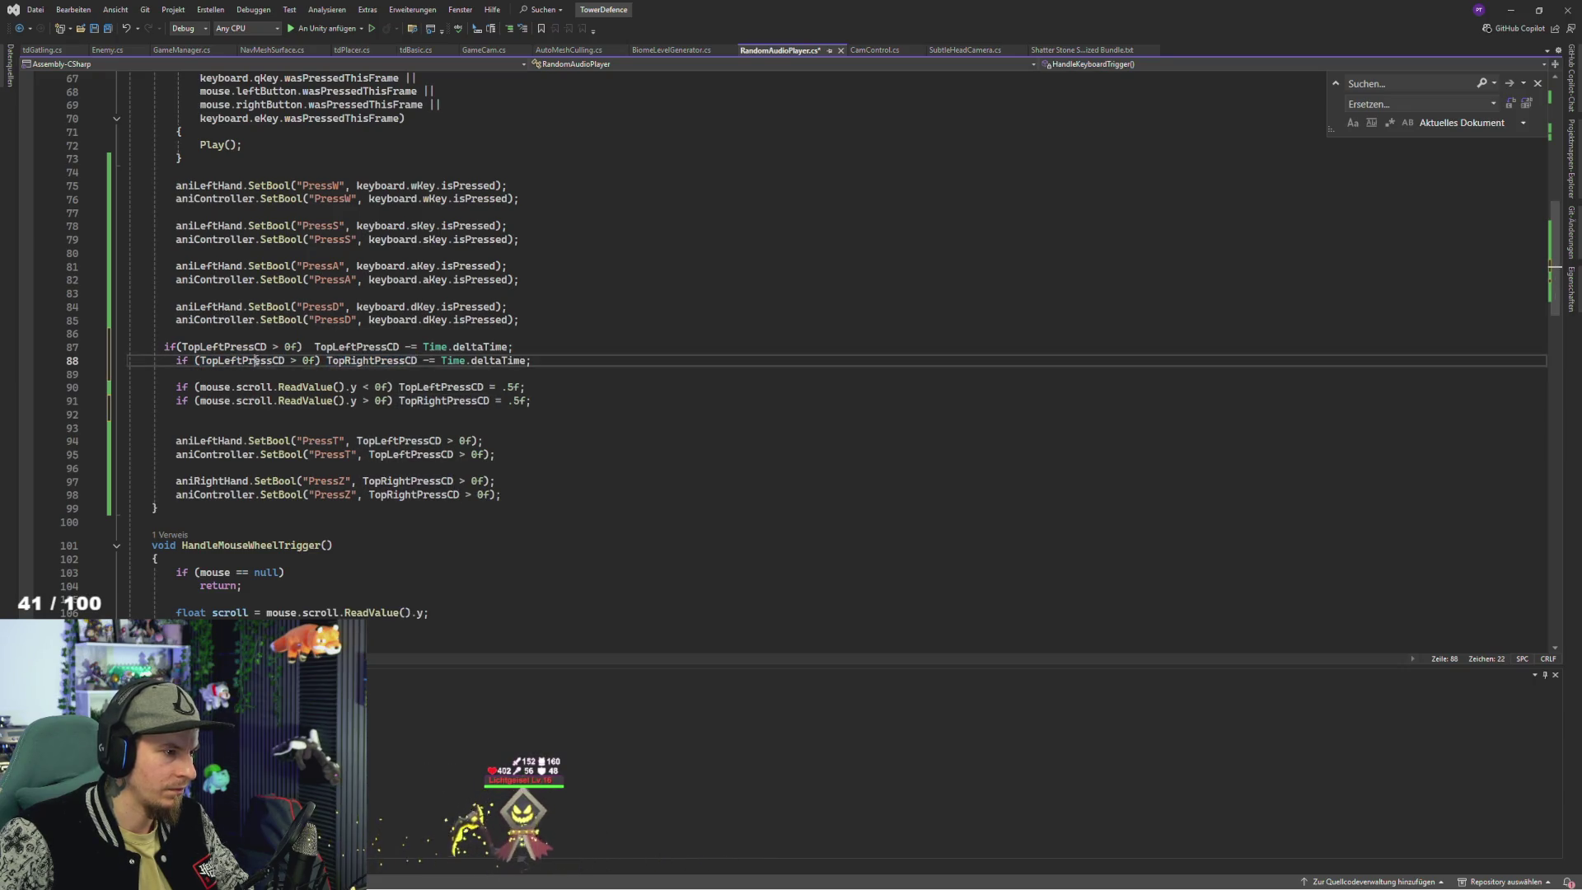
type("Righ")
left_click(216, 510)
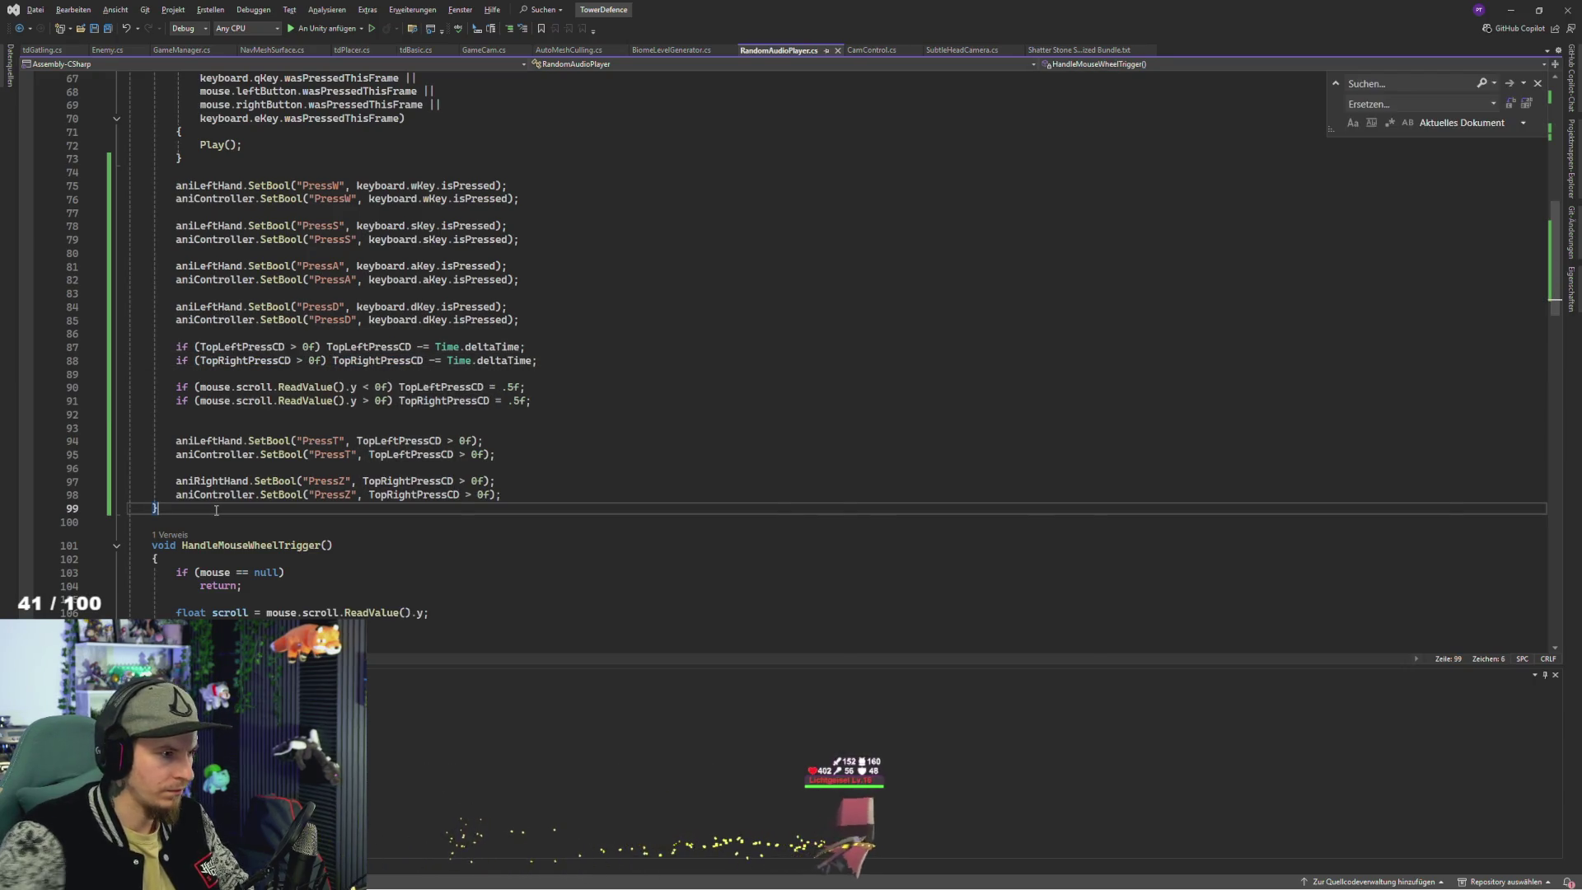
- Switch back to the Unity editor
key("alt+Tab")
key("Escape")
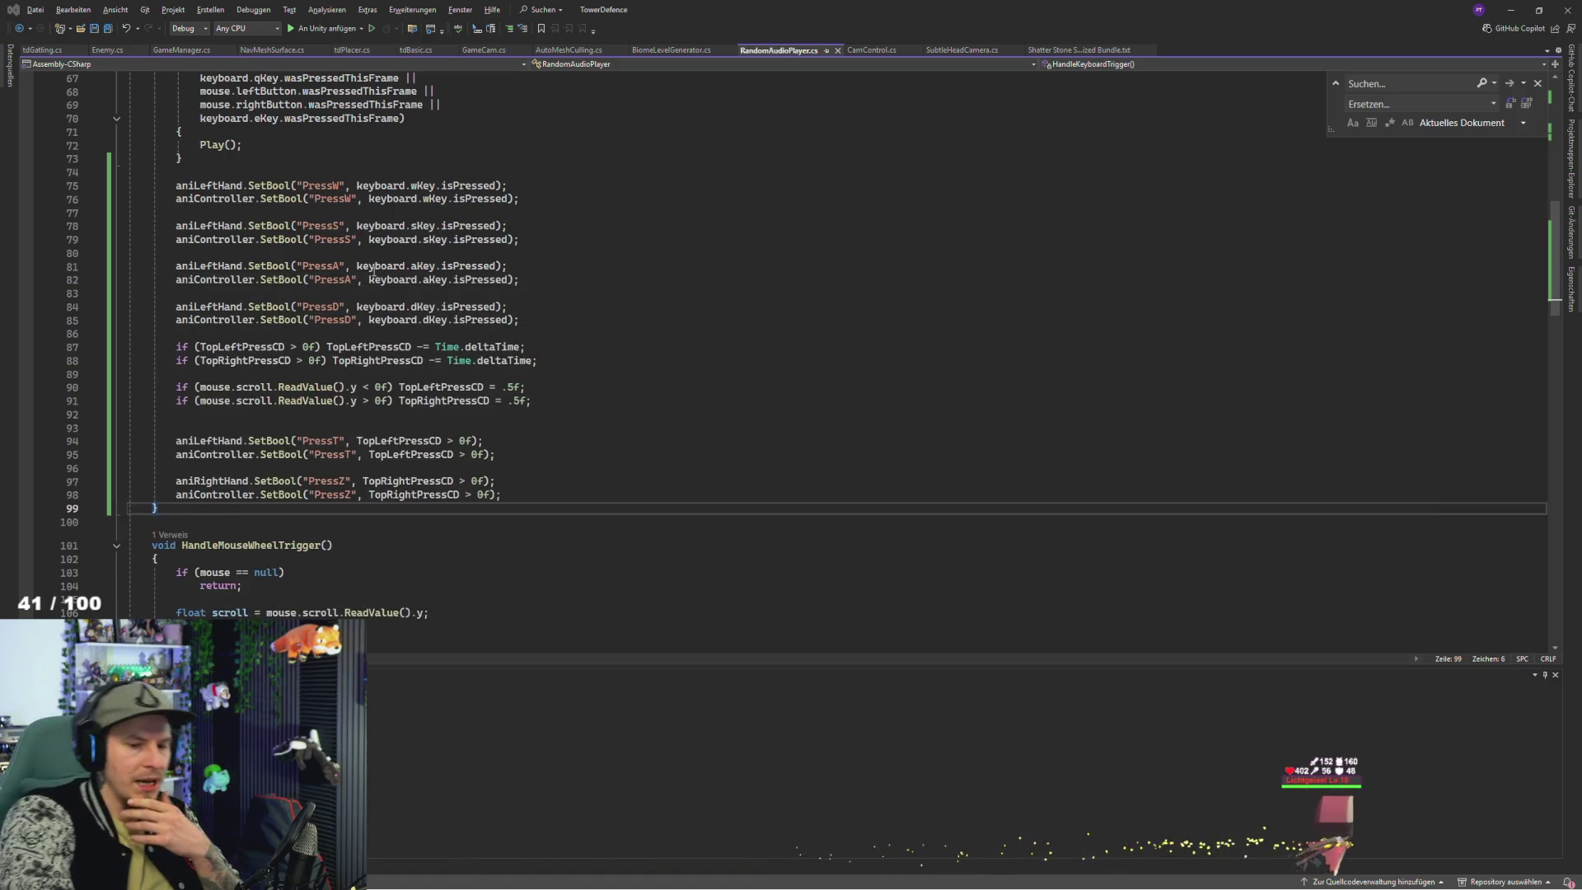
key("alt+Tab")
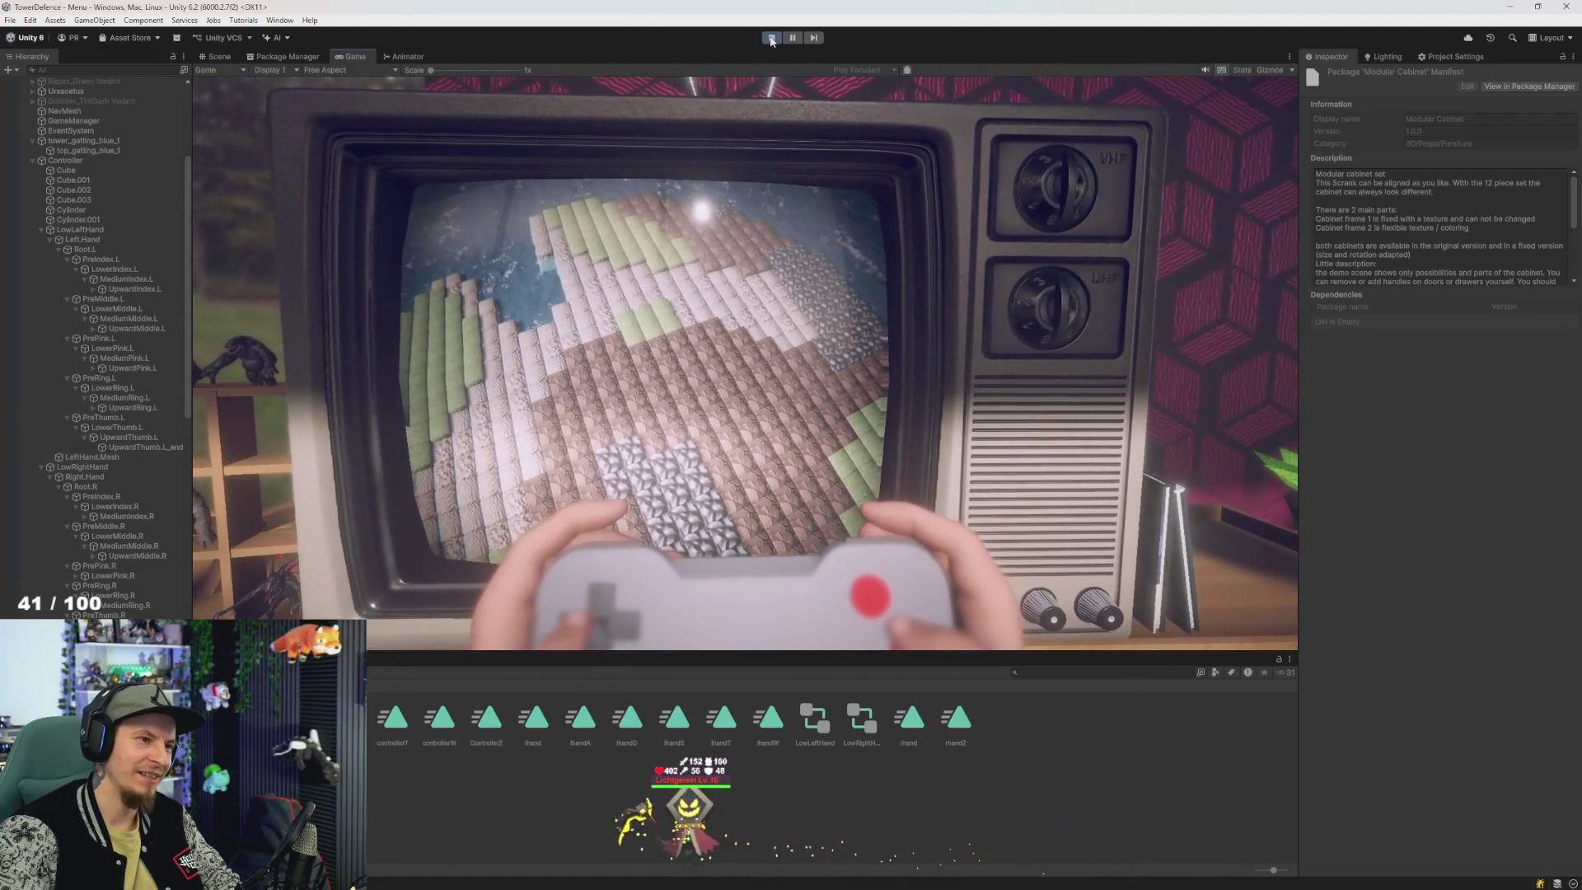
- Stop play mode, glance at the controller model in Blender, and return to Unity
left_click(771, 38)
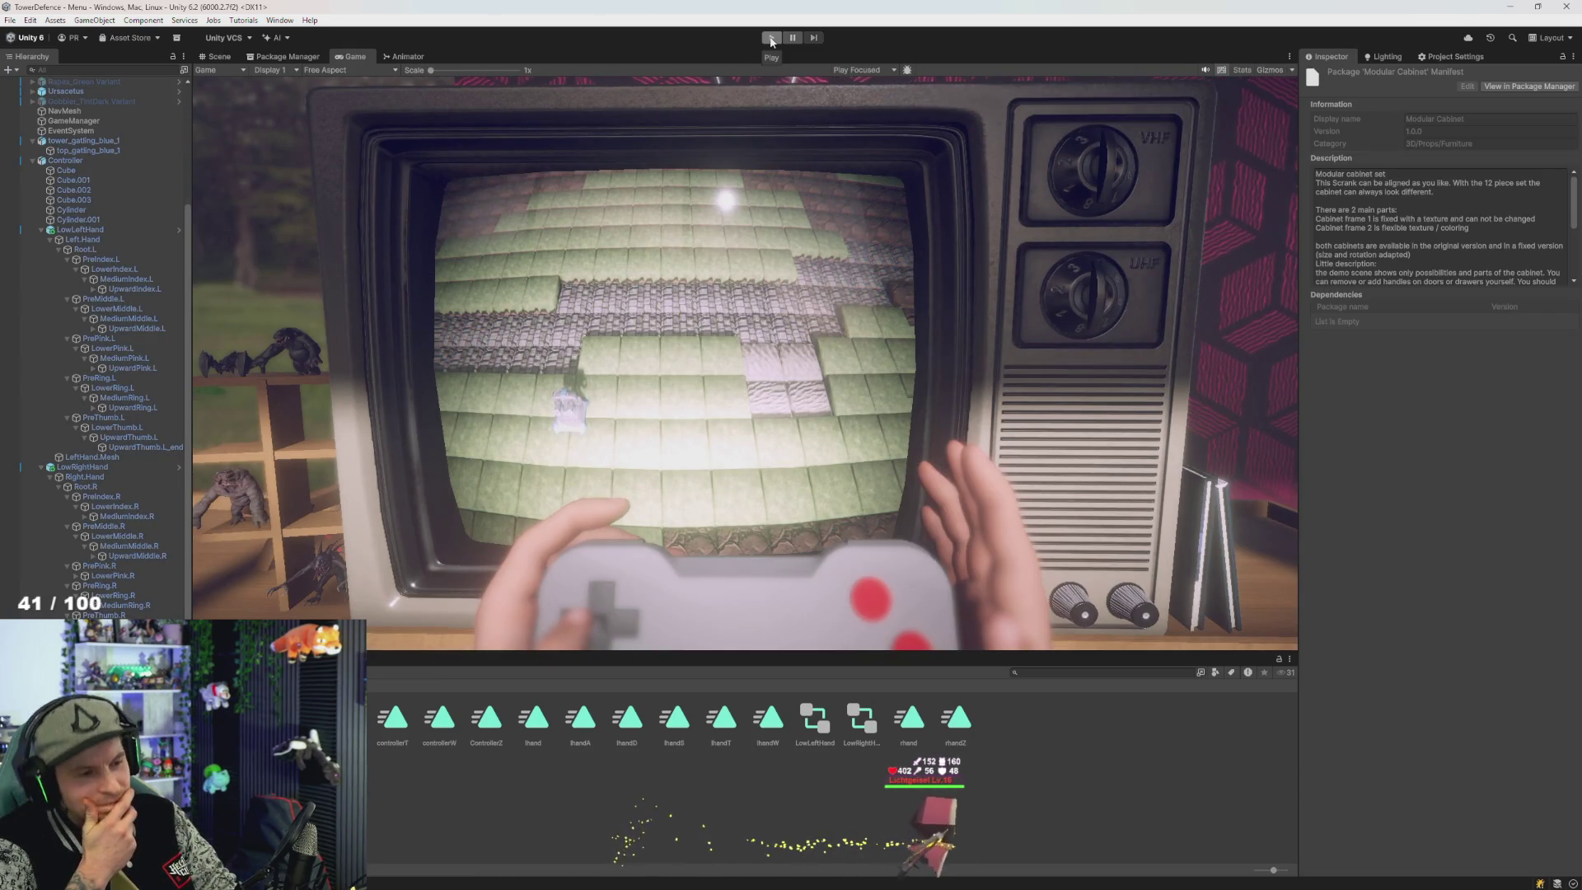
key("alt+Tab")
key("alt+Tab")
key("alt+Tab")
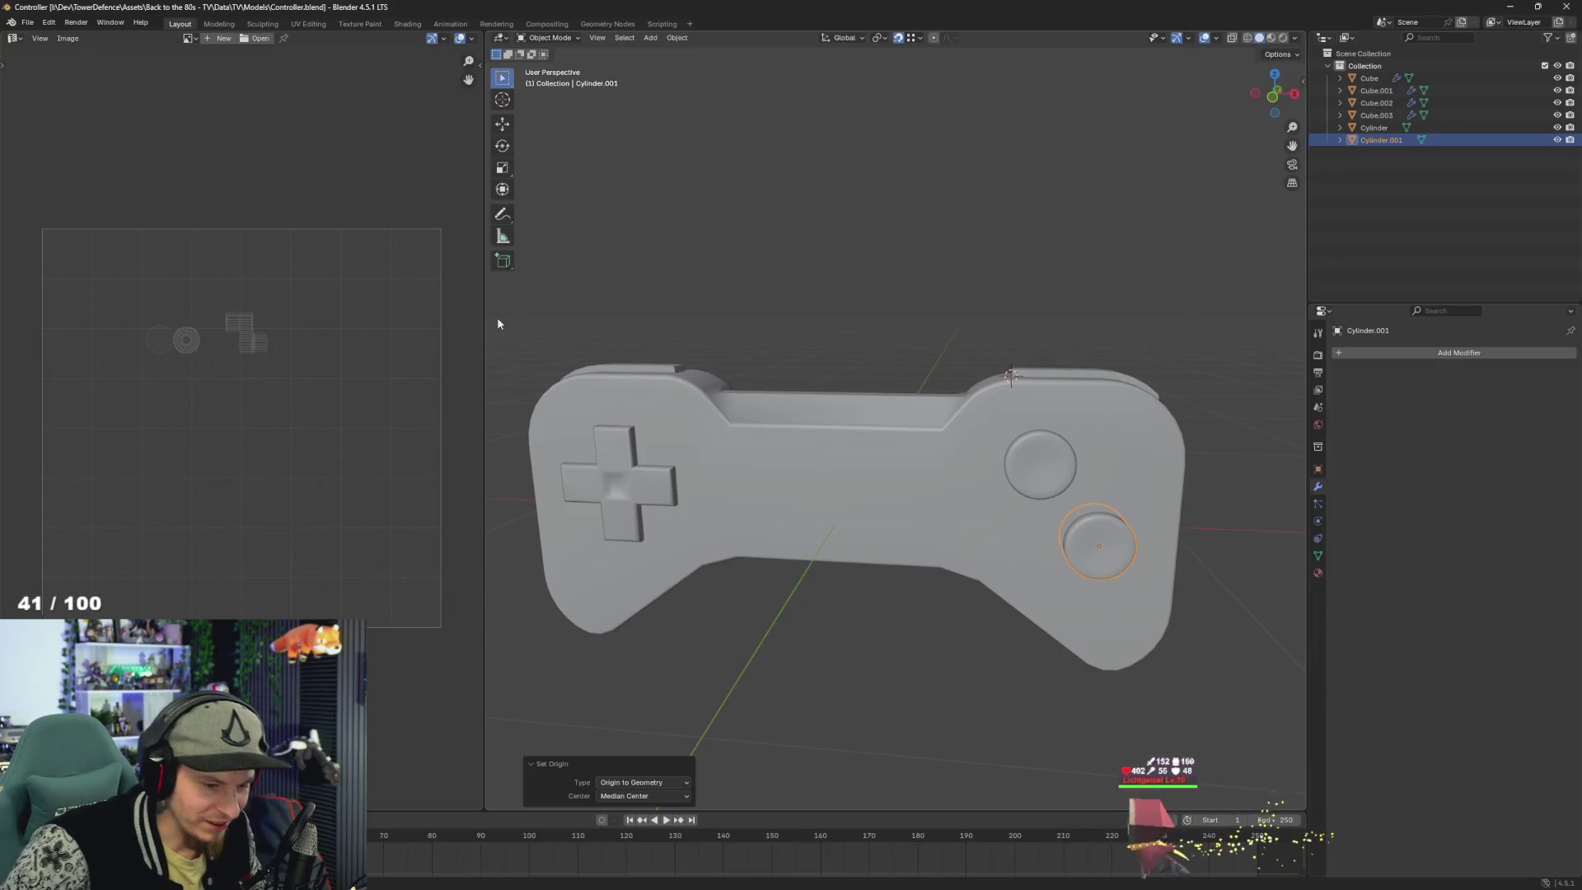
right_click(833, 434)
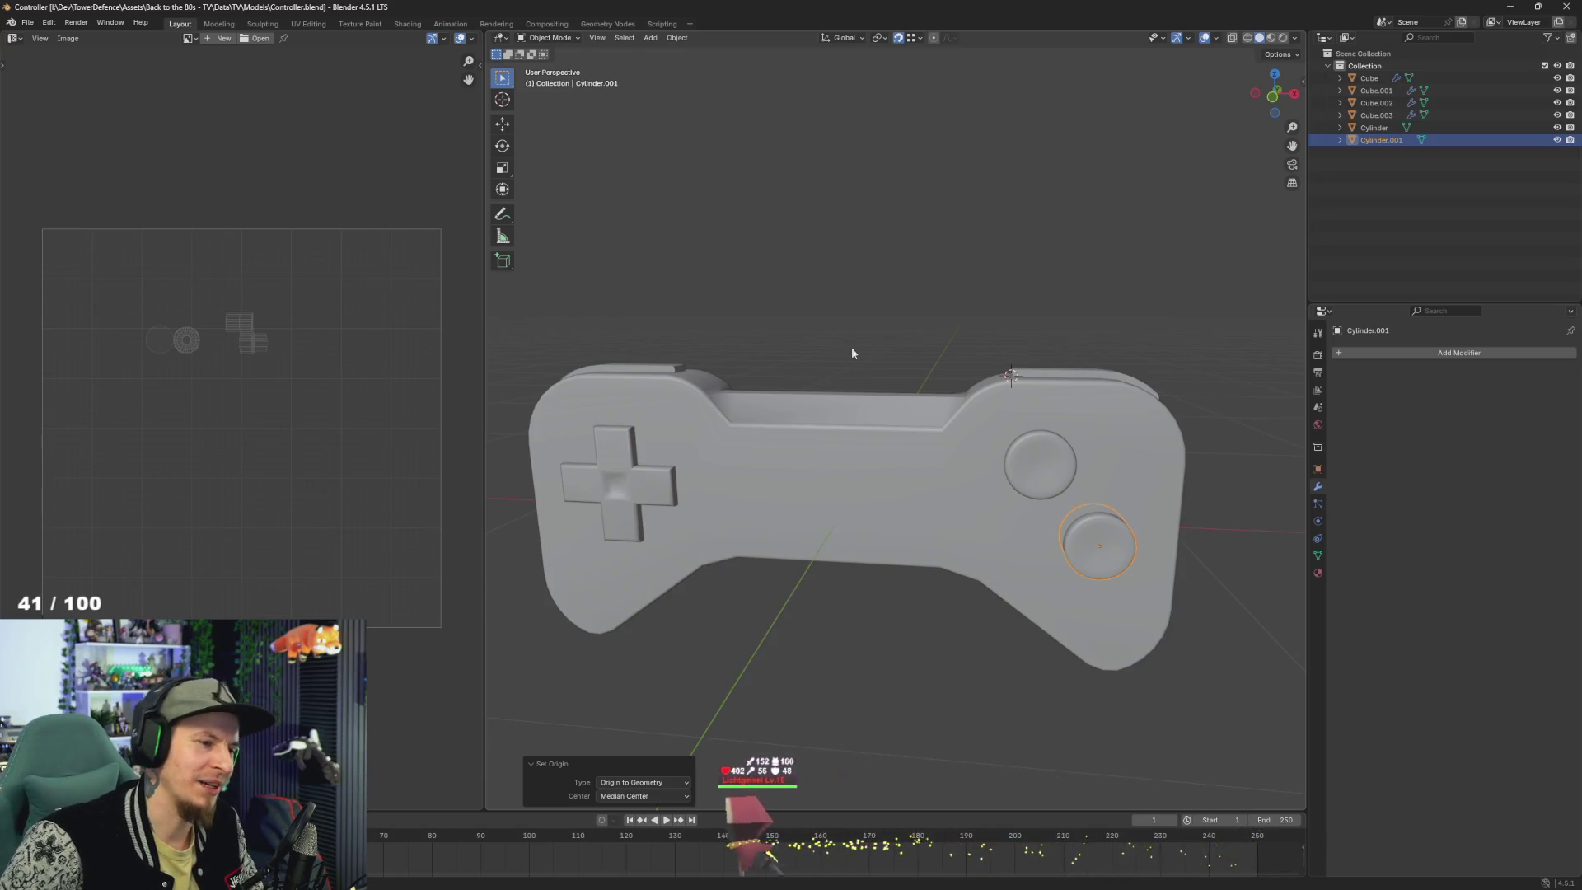
scroll(851, 348, "up", 2)
key("alt+Tab")
key("alt+Tab")
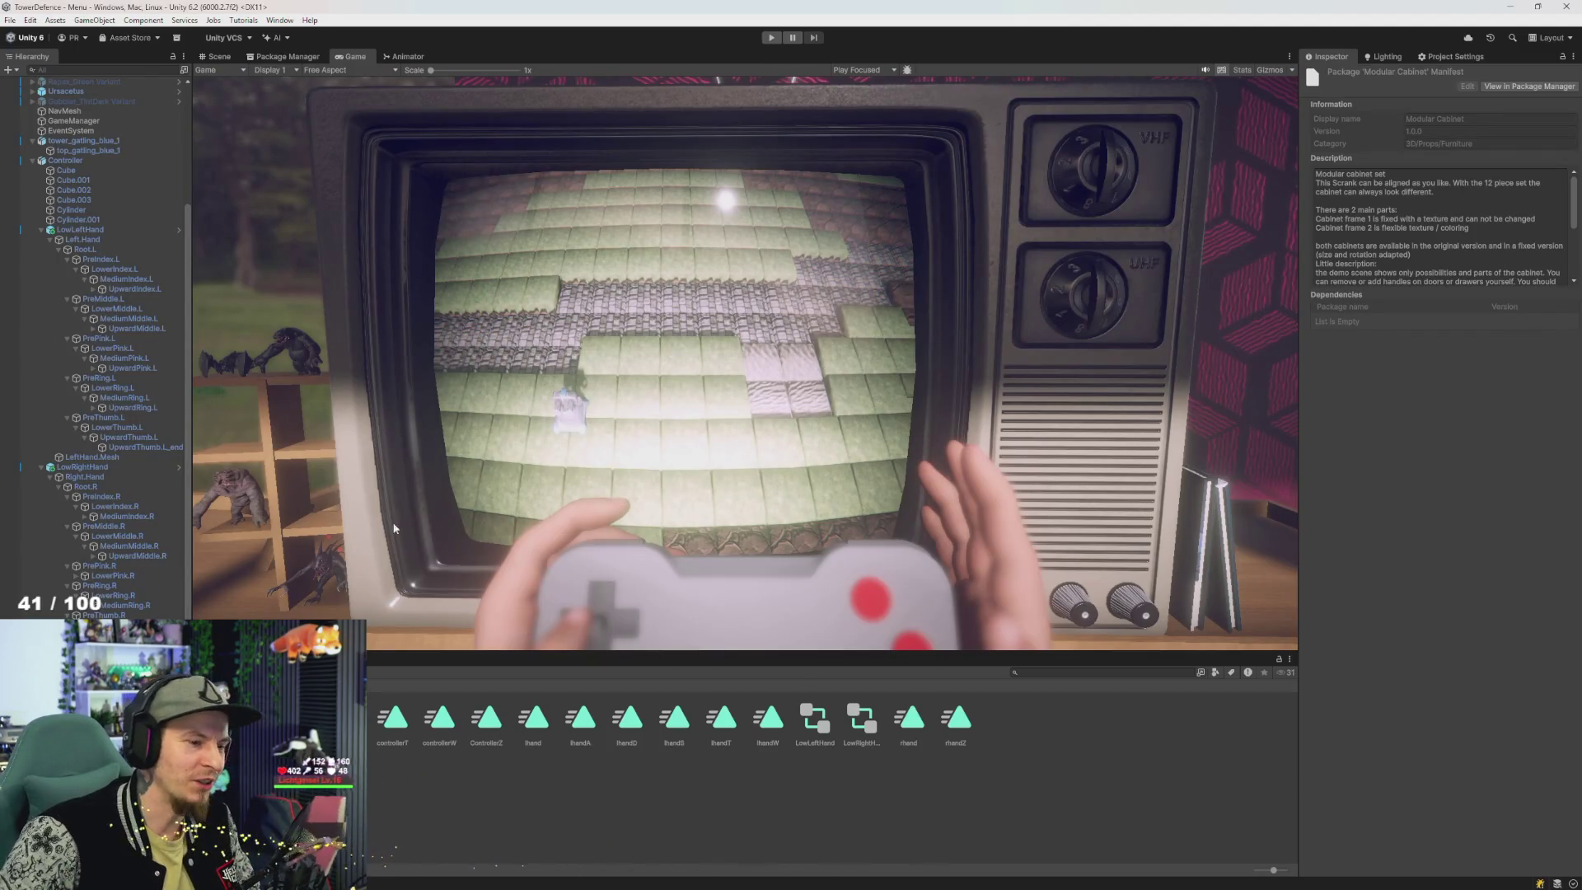
- Open the Animation window and save a new clip named rhandA for LowRightHand
key("ctrl+6")
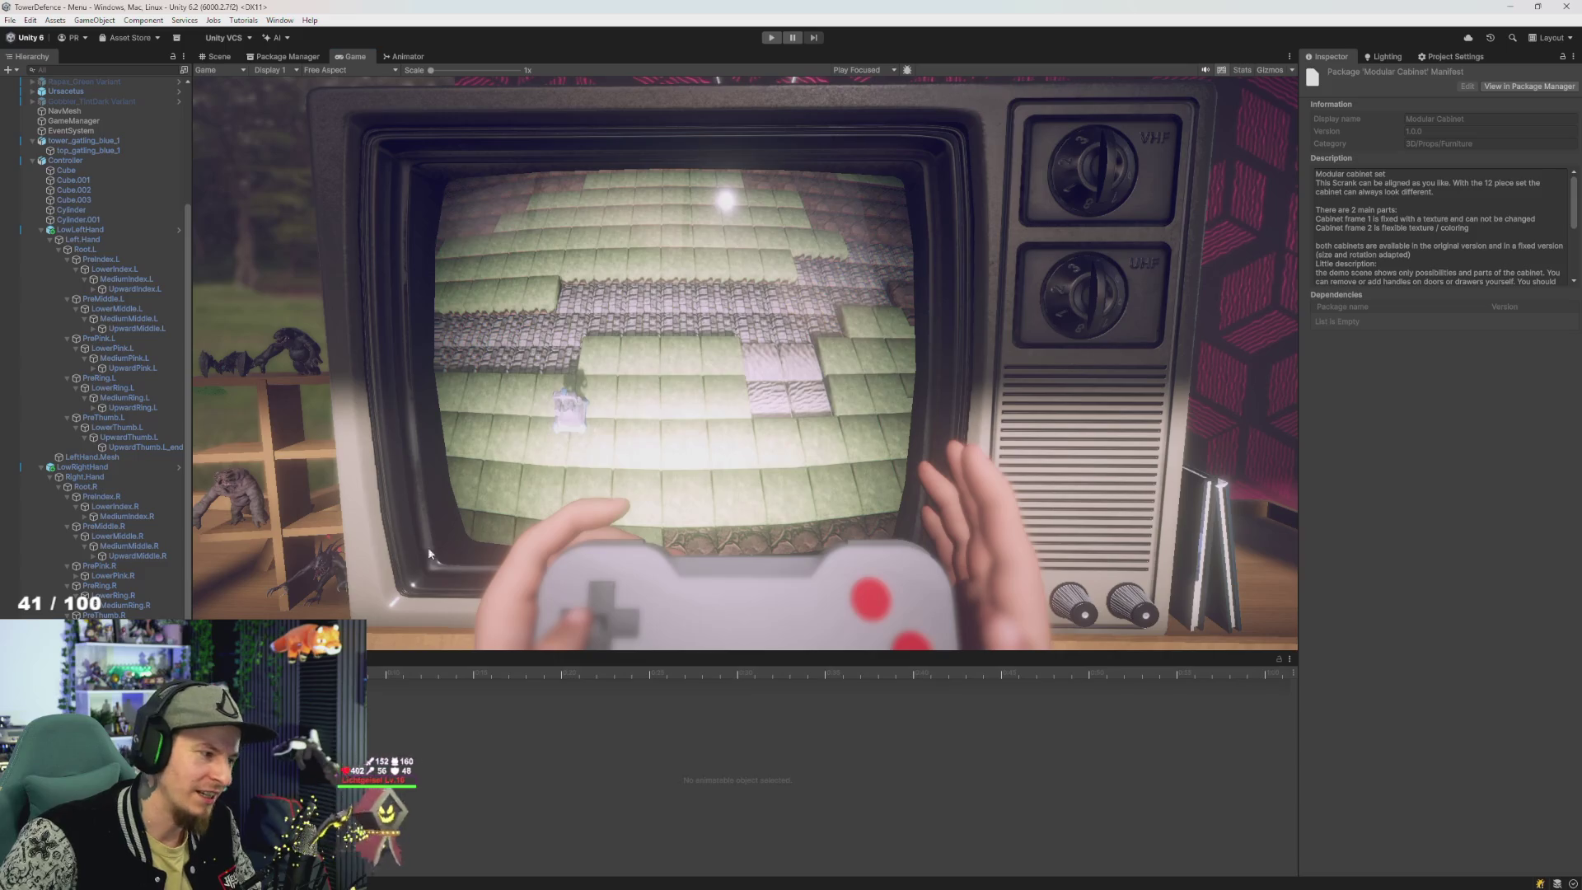
left_click(83, 466)
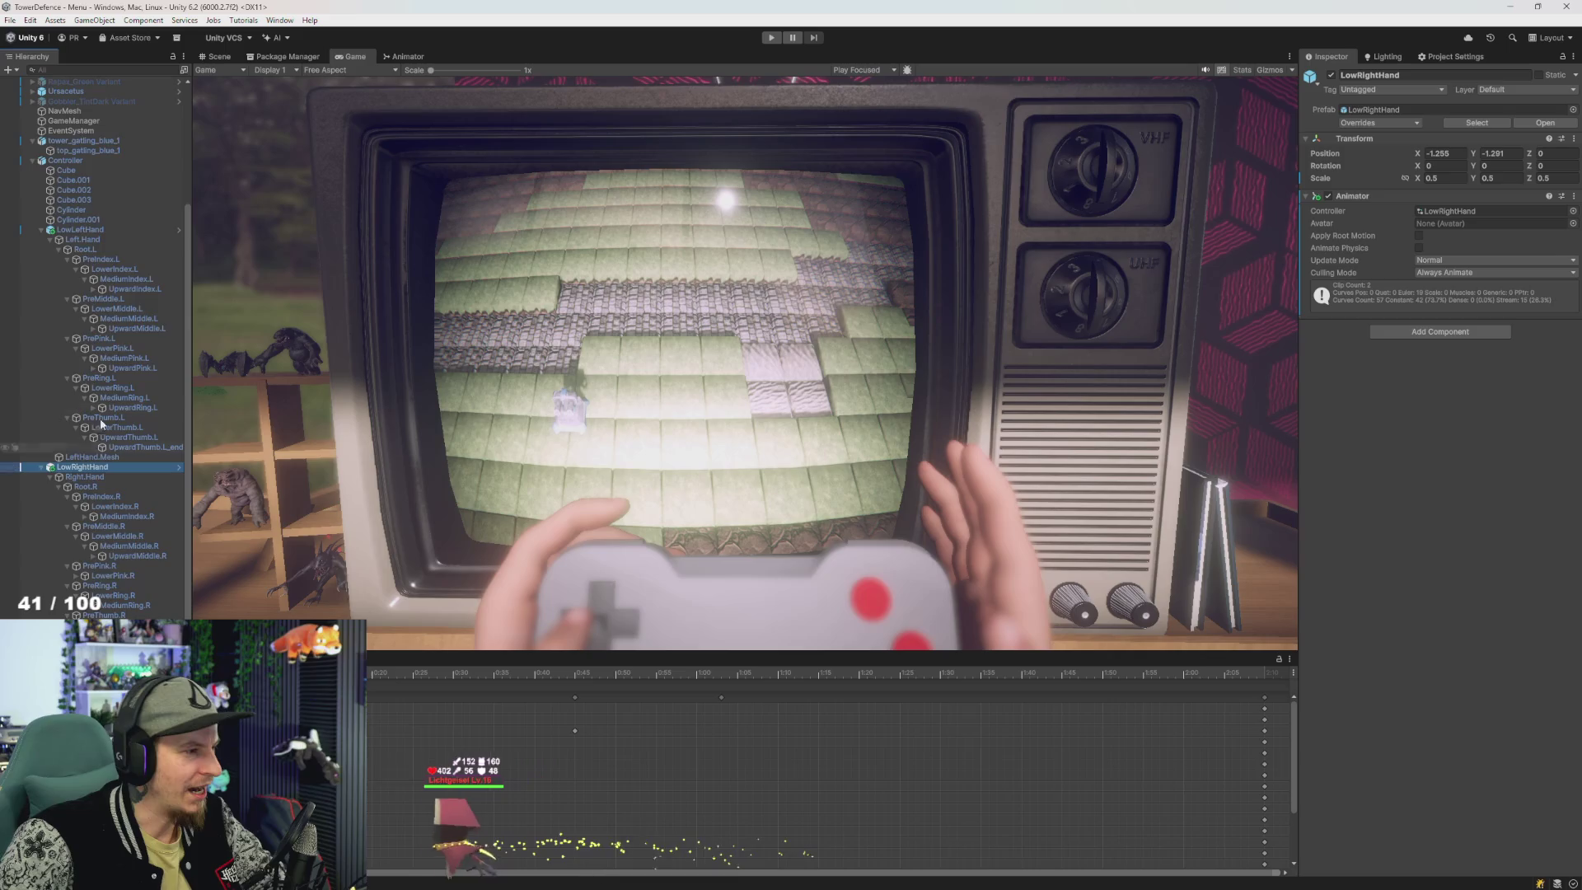
scroll(97, 239, "up", 5)
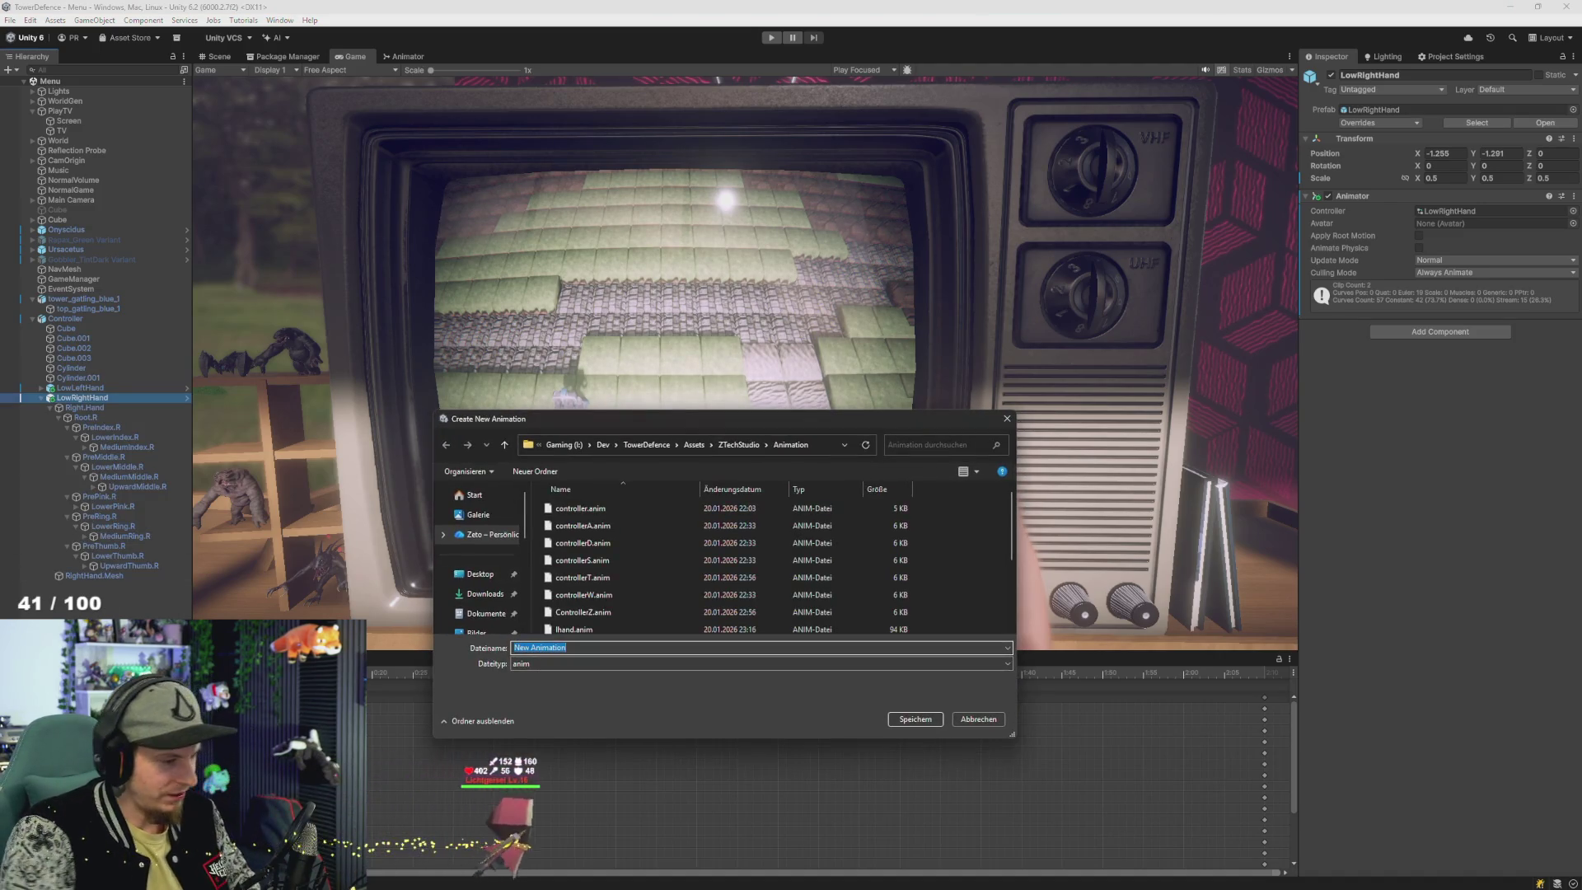
type("rhand")
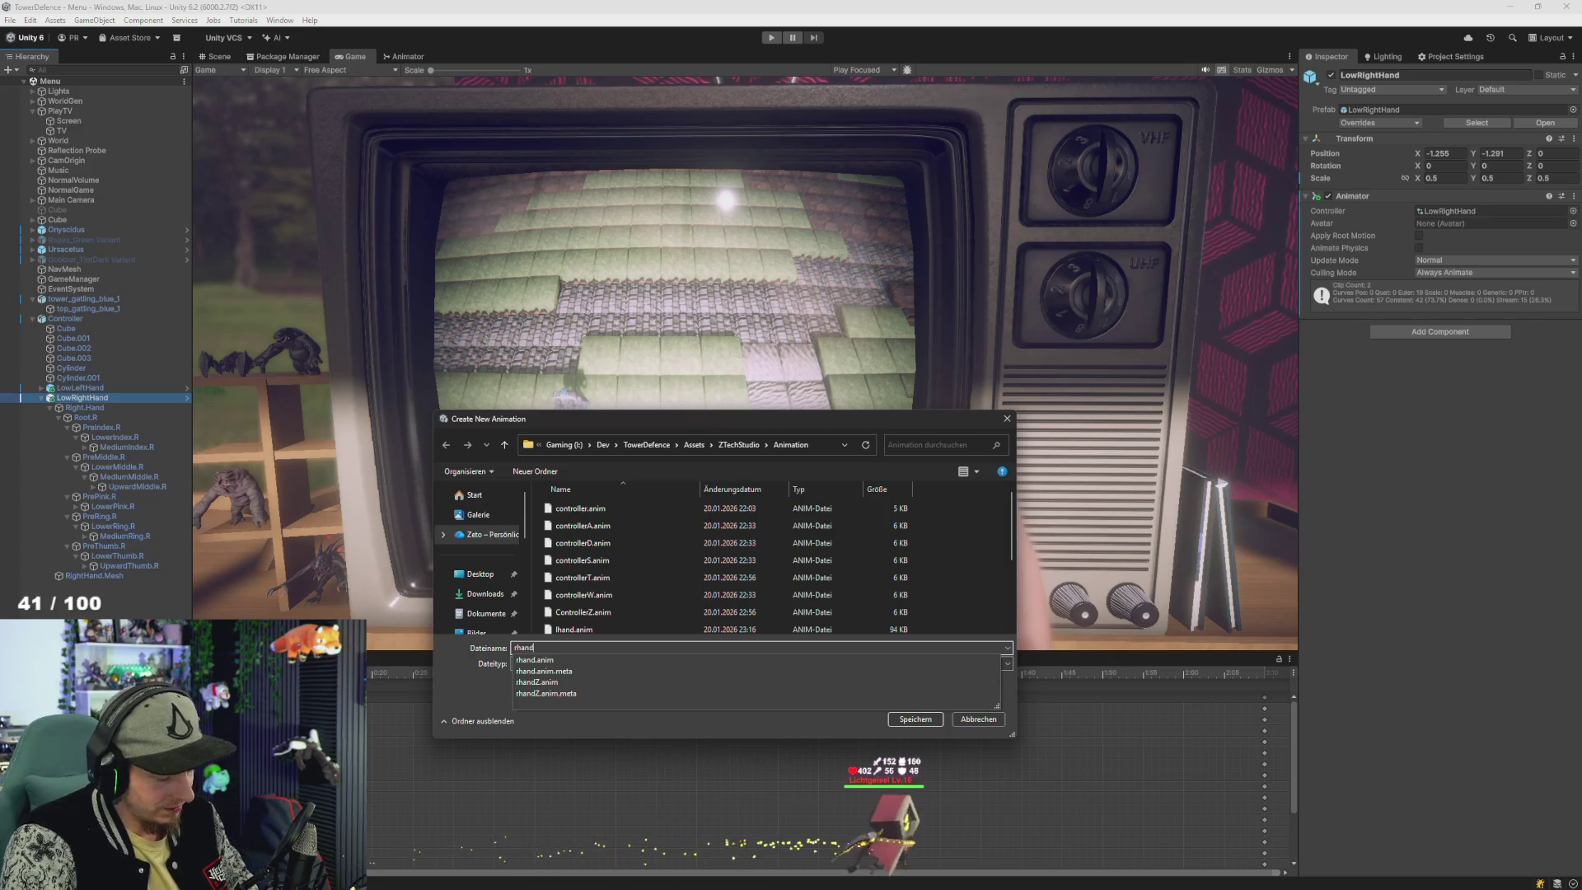
type("A")
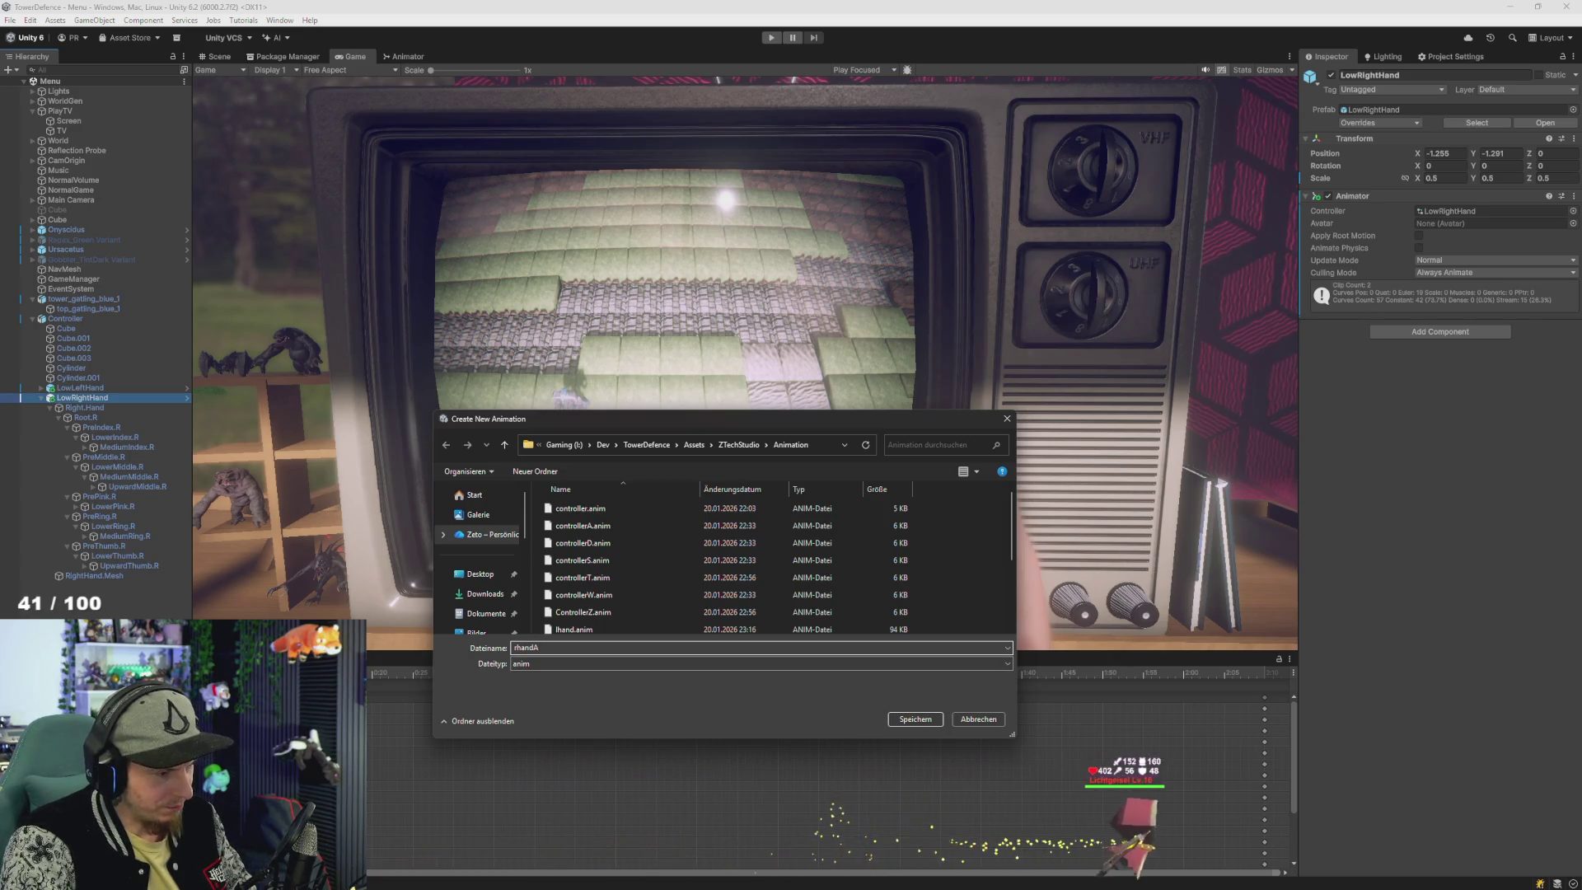
key("Return")
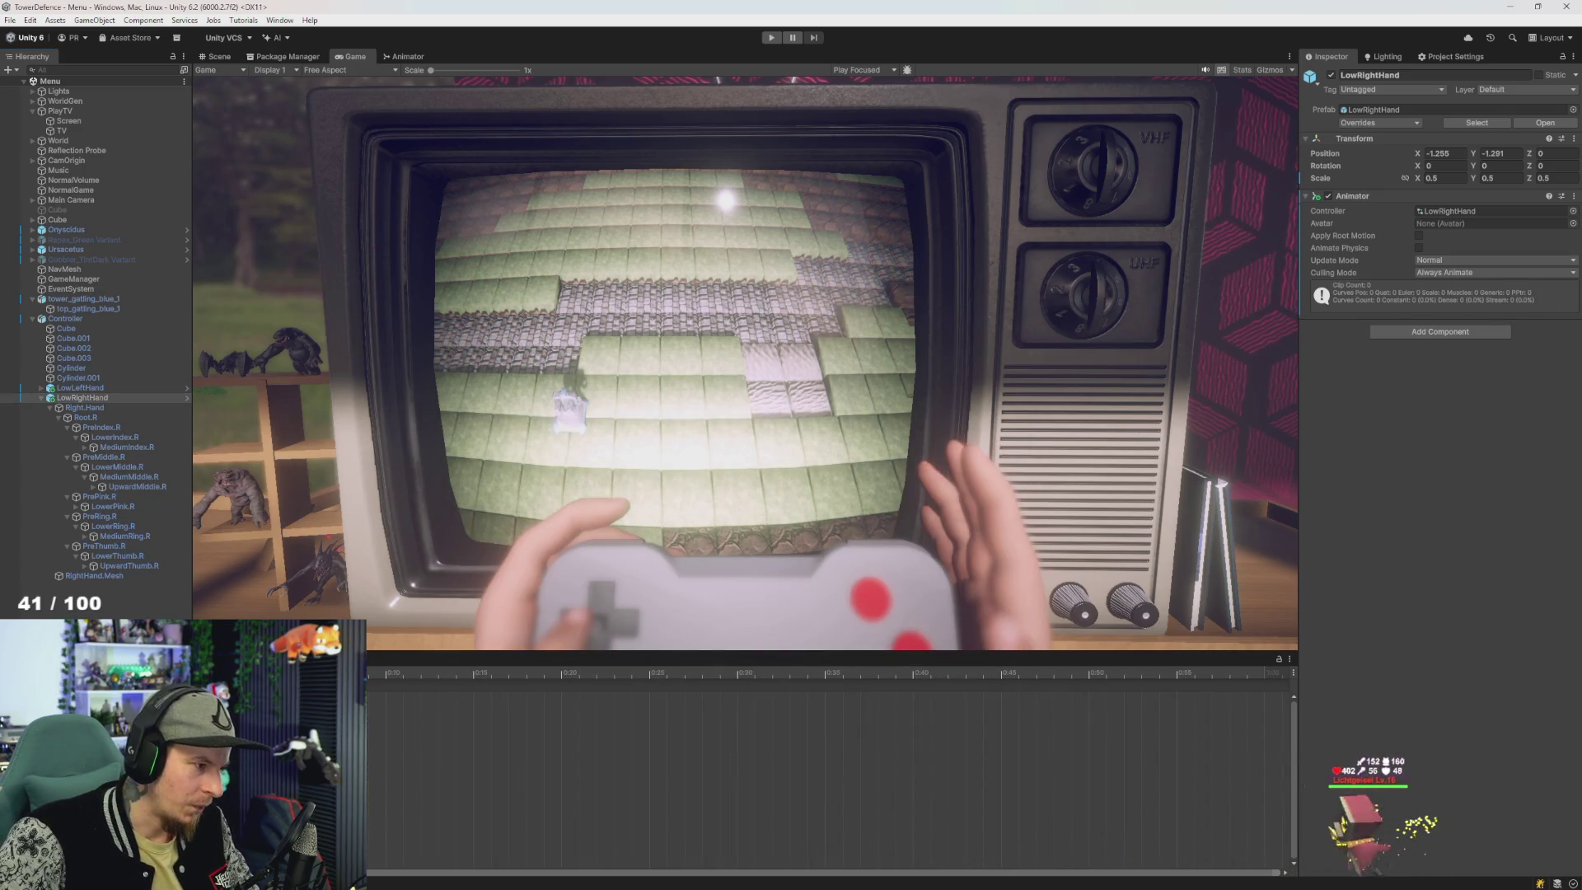
- Select all the right-hand bones and move the timeline to the gripping pose
left_click(94, 575, "shift")
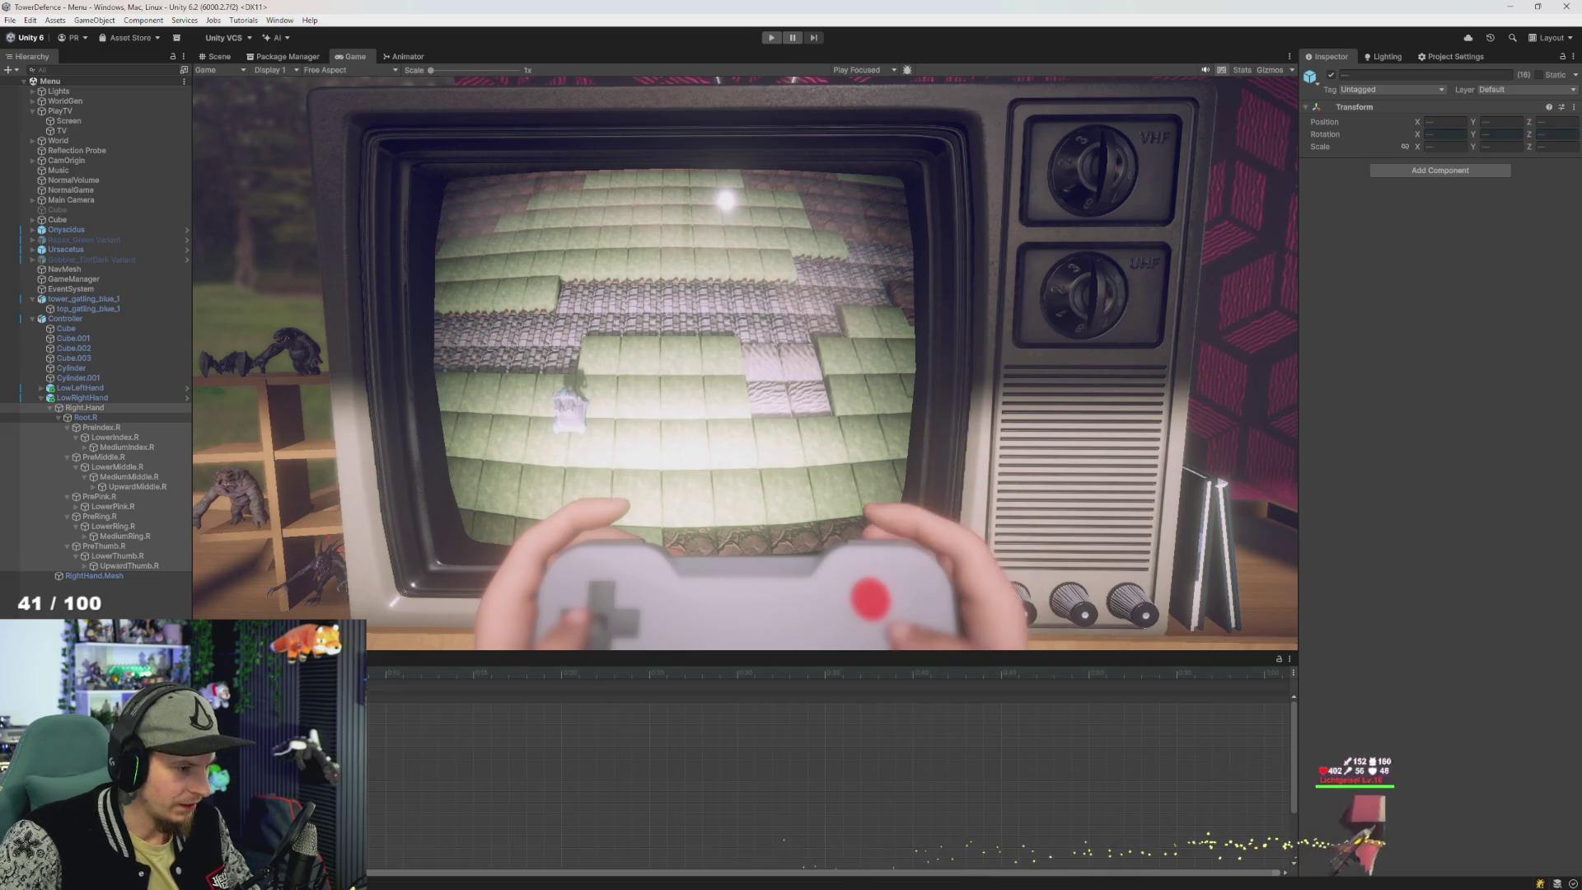
left_click(577, 759)
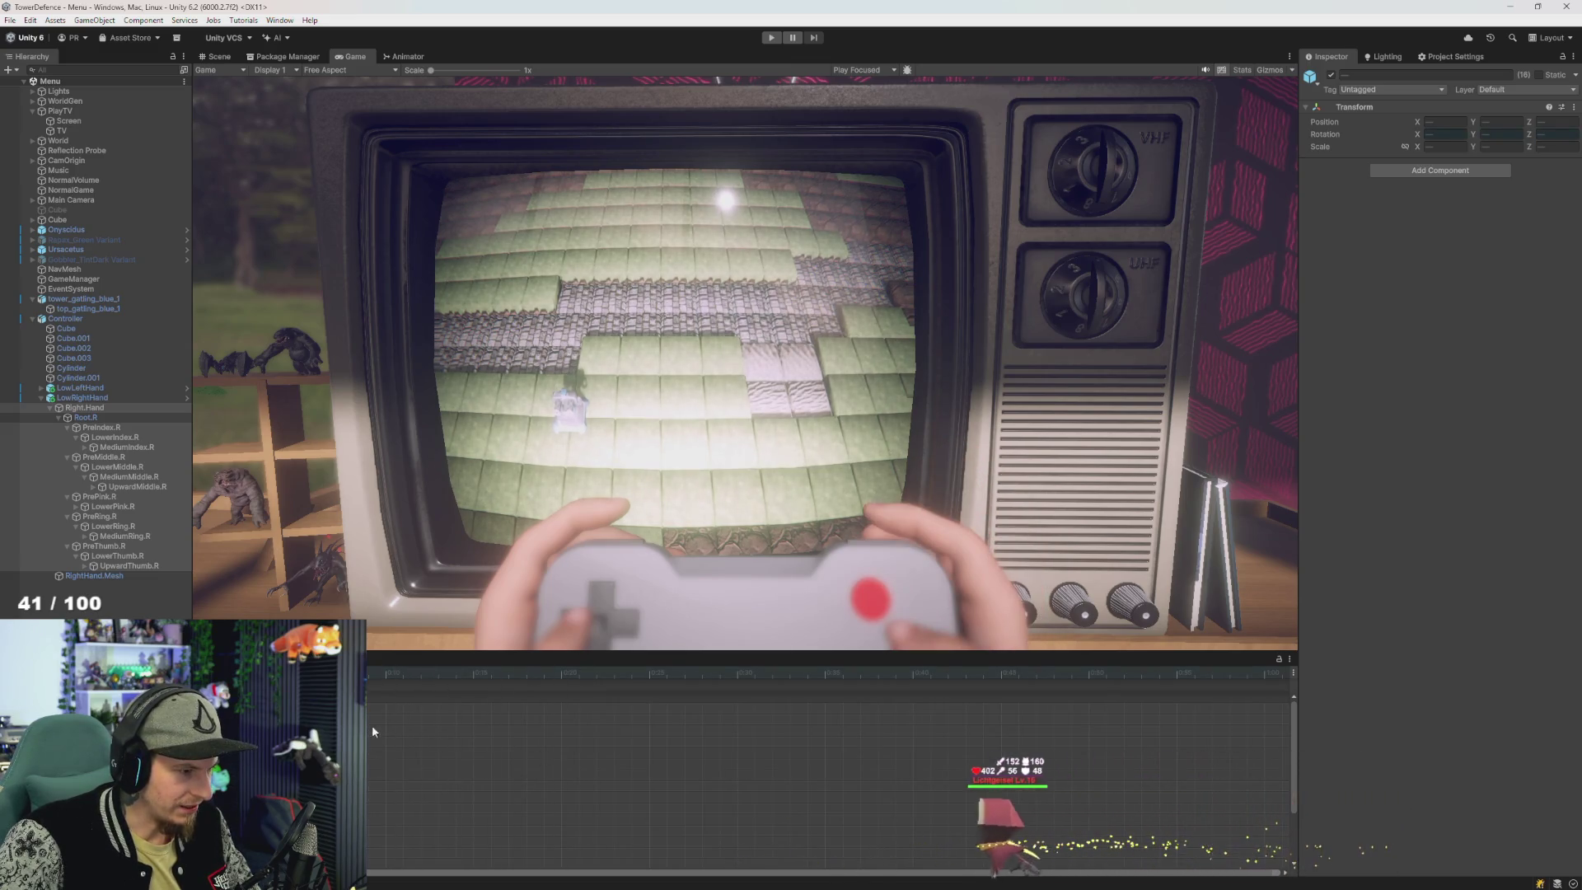
left_click(421, 733)
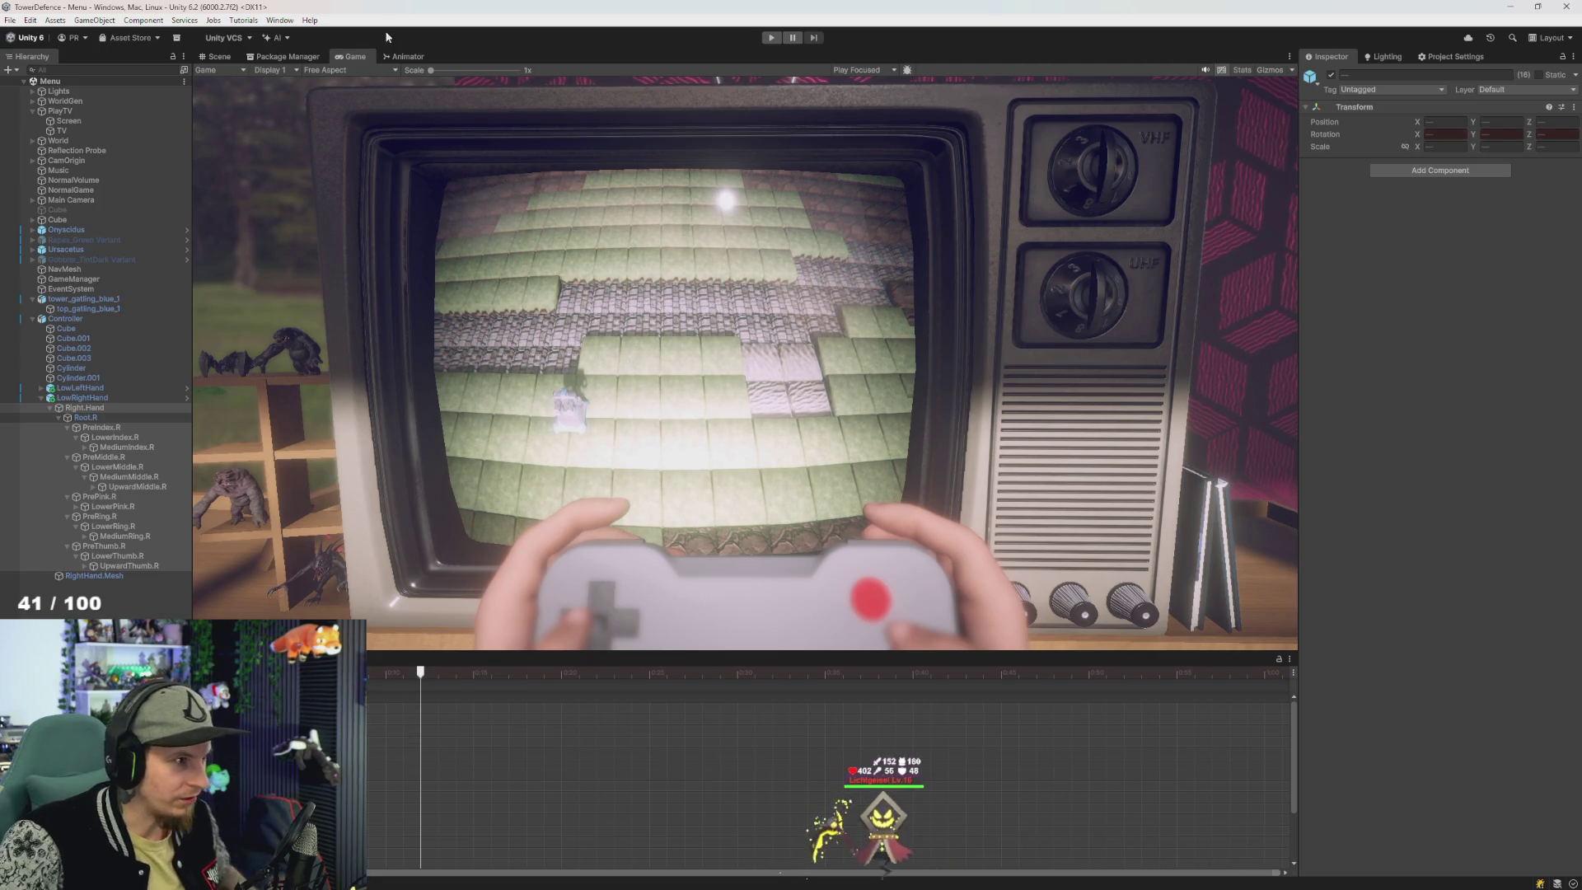
- In the Scene view, select the controller's red button and frame it
left_click(218, 56)
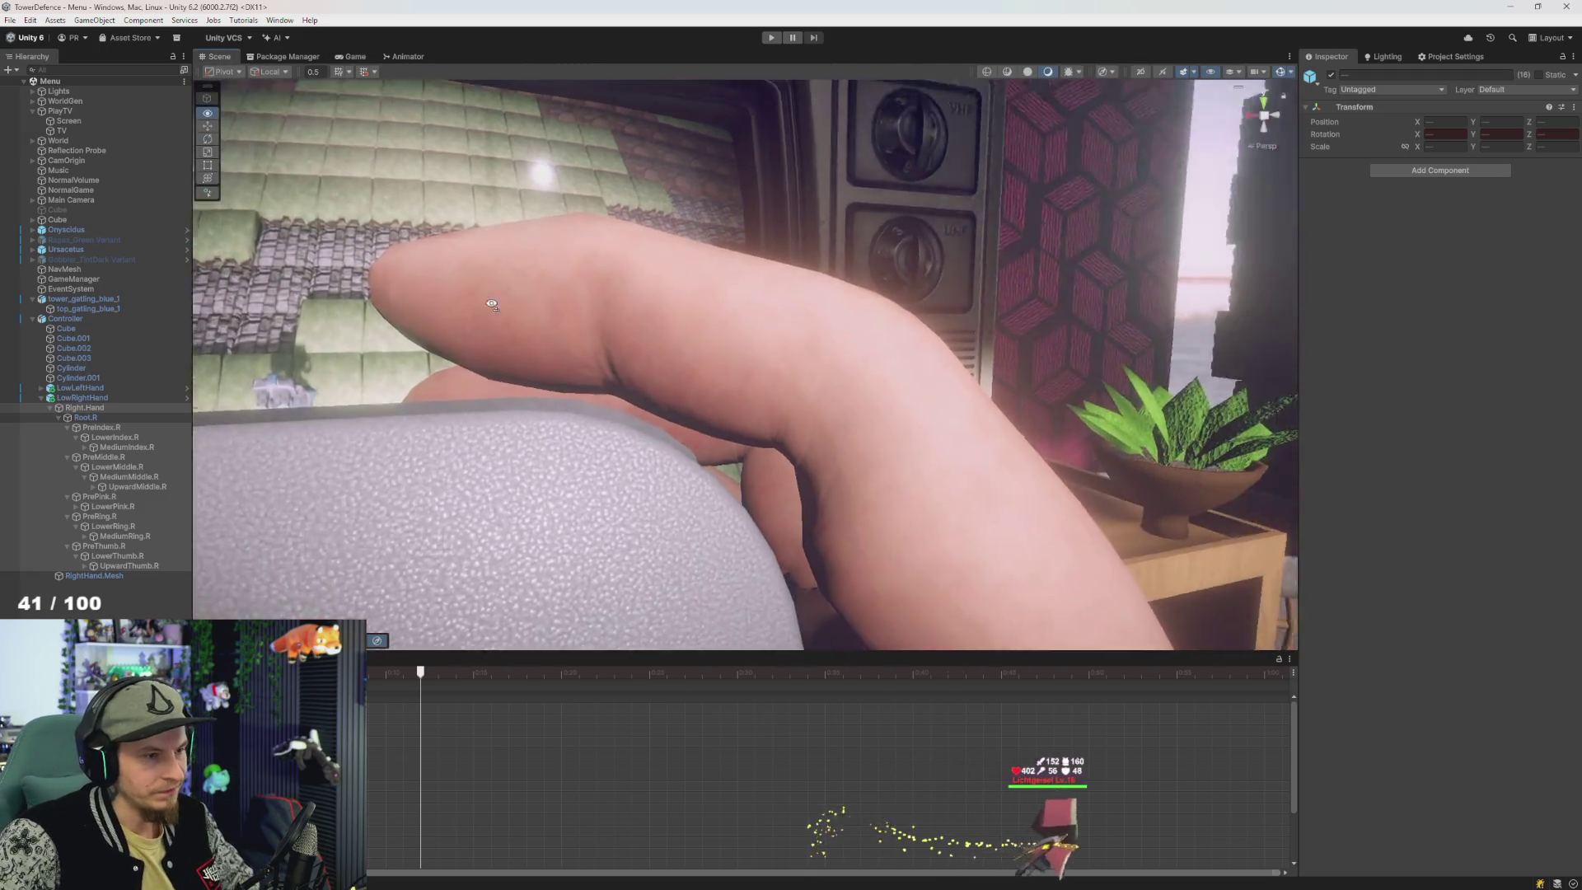
key("f")
scroll(739, 350, "down", 3)
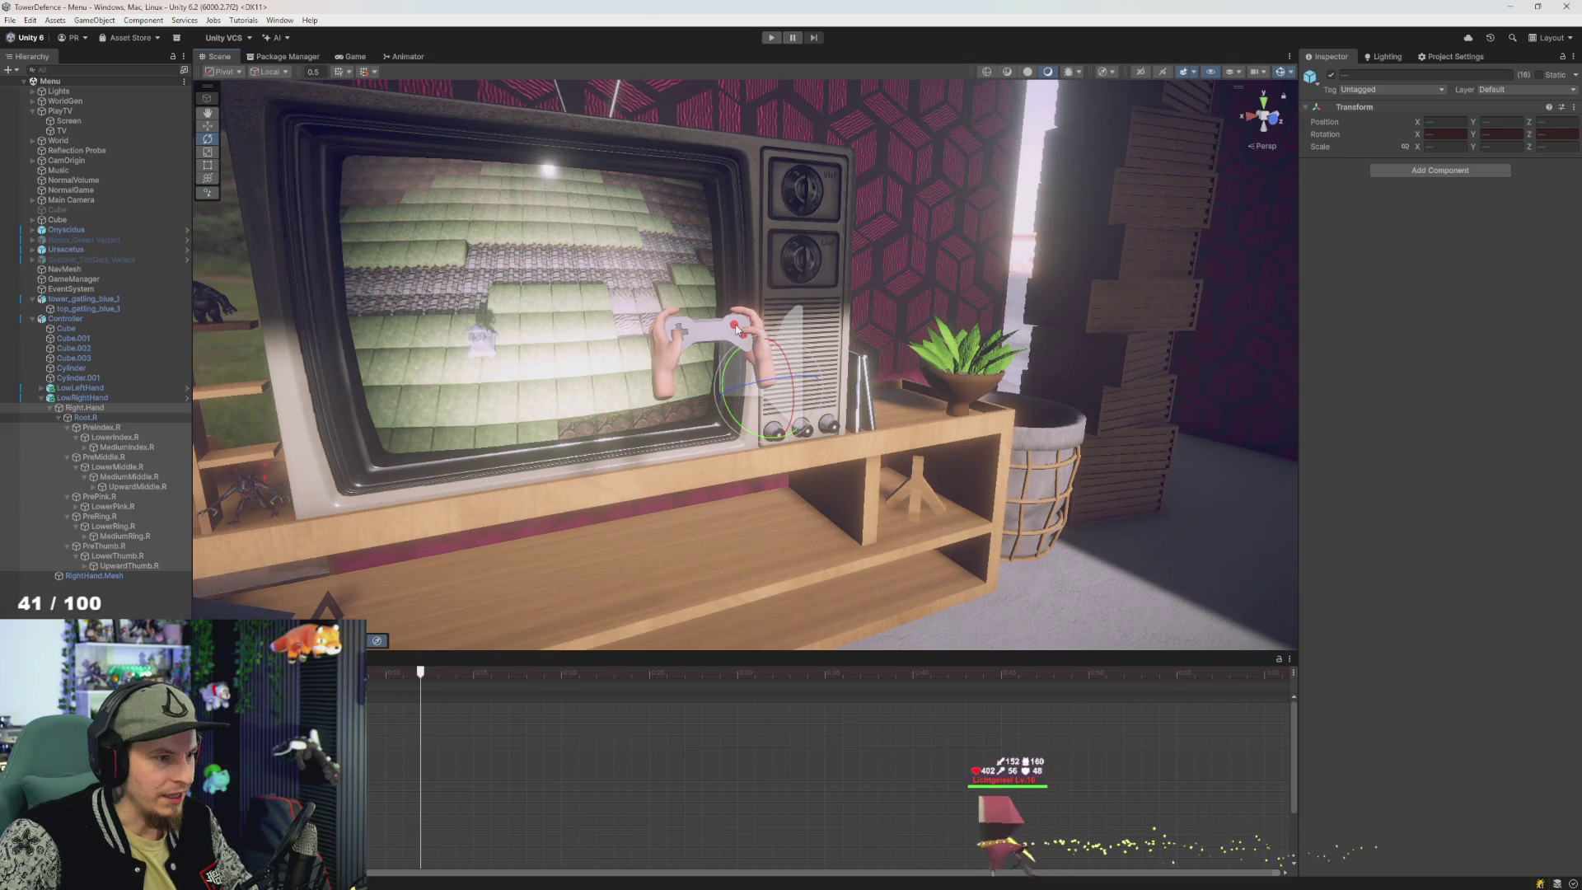
left_click(737, 331)
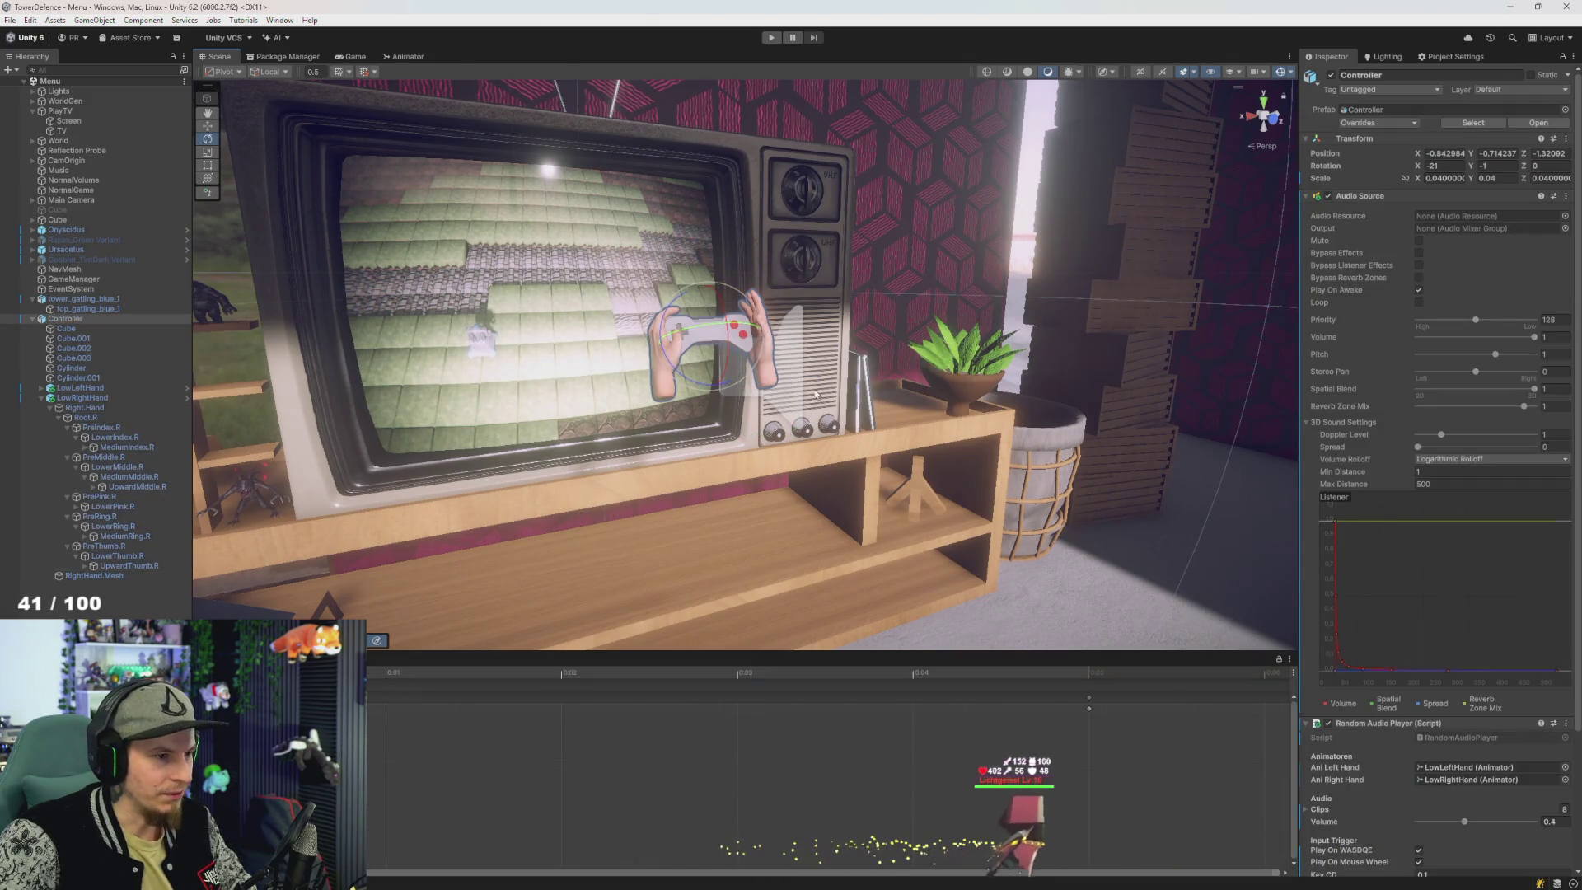
scroll(747, 338, "up", 3)
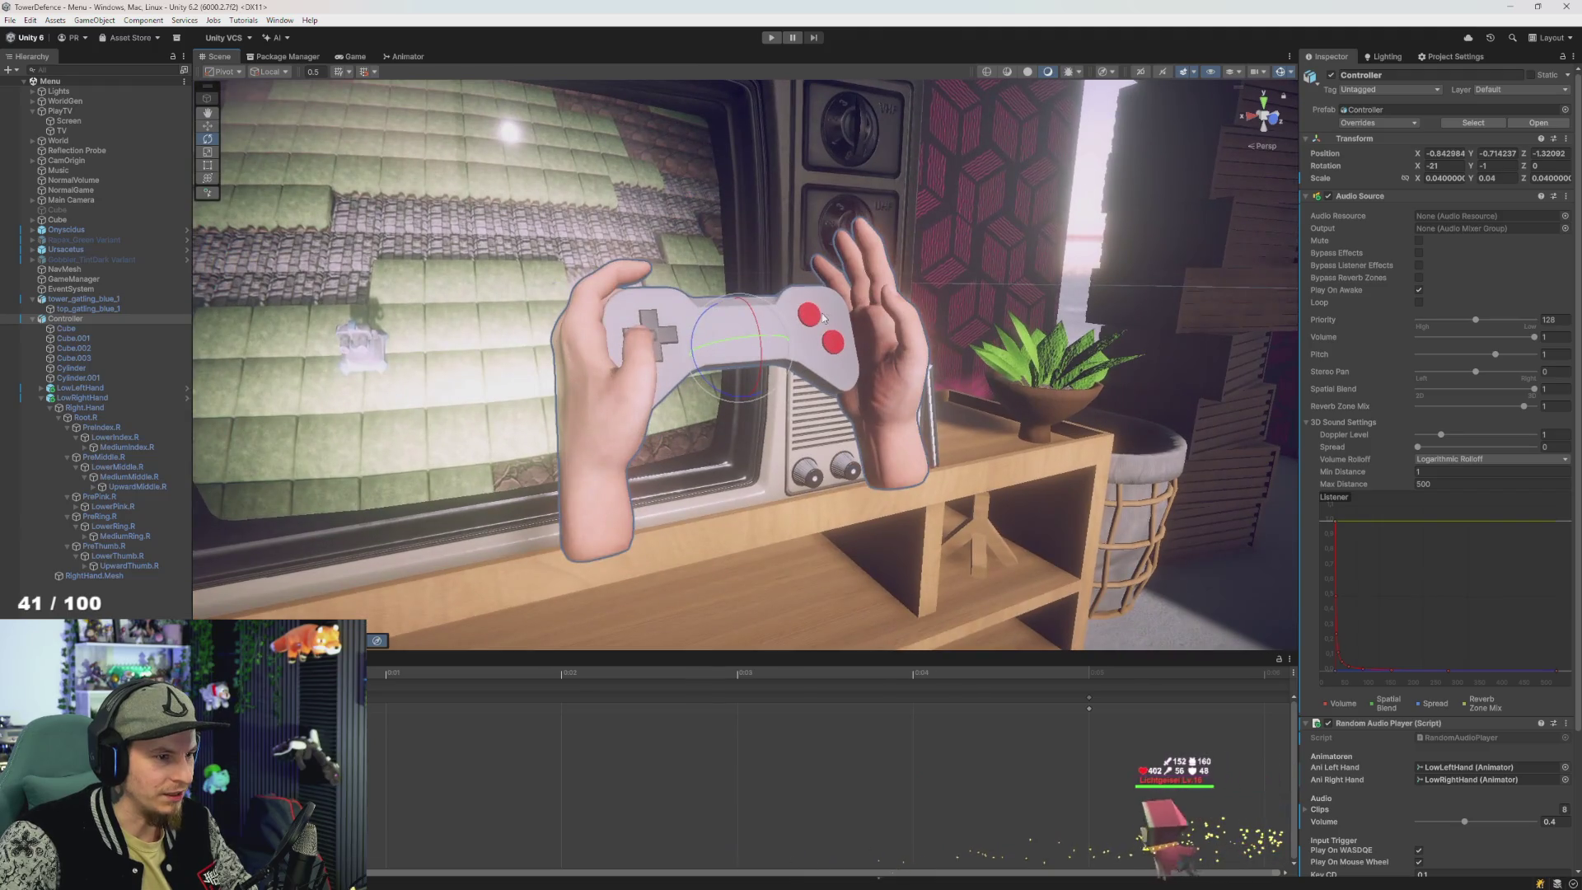
left_click(817, 344)
key("f")
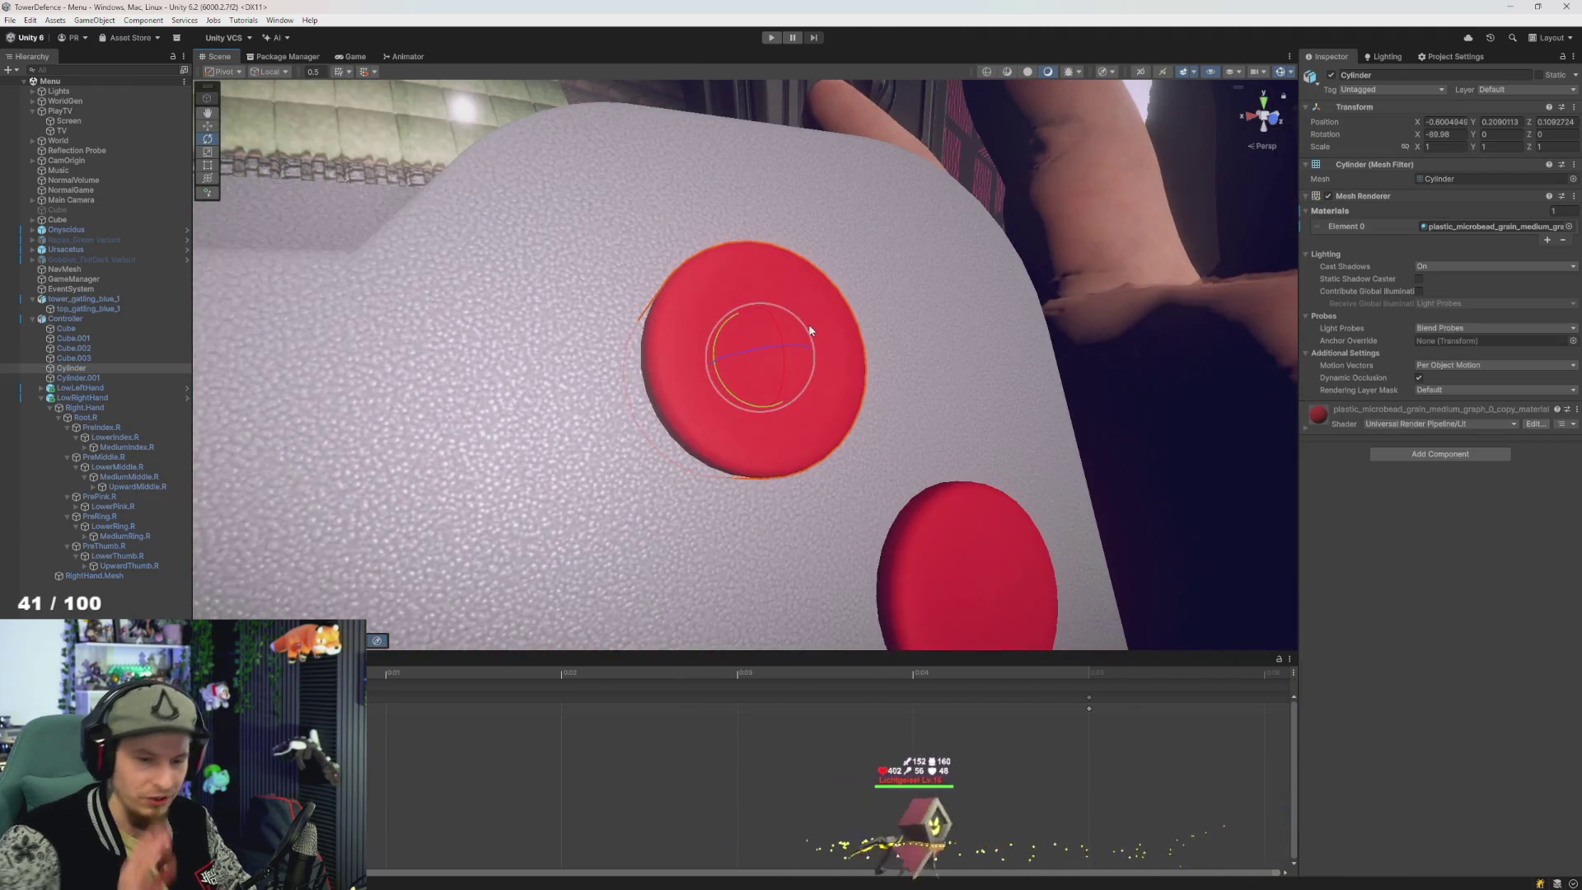
- Close in on the red button and select the thumb's base bone PreThumb.R
scroll(810, 331, "down", 5)
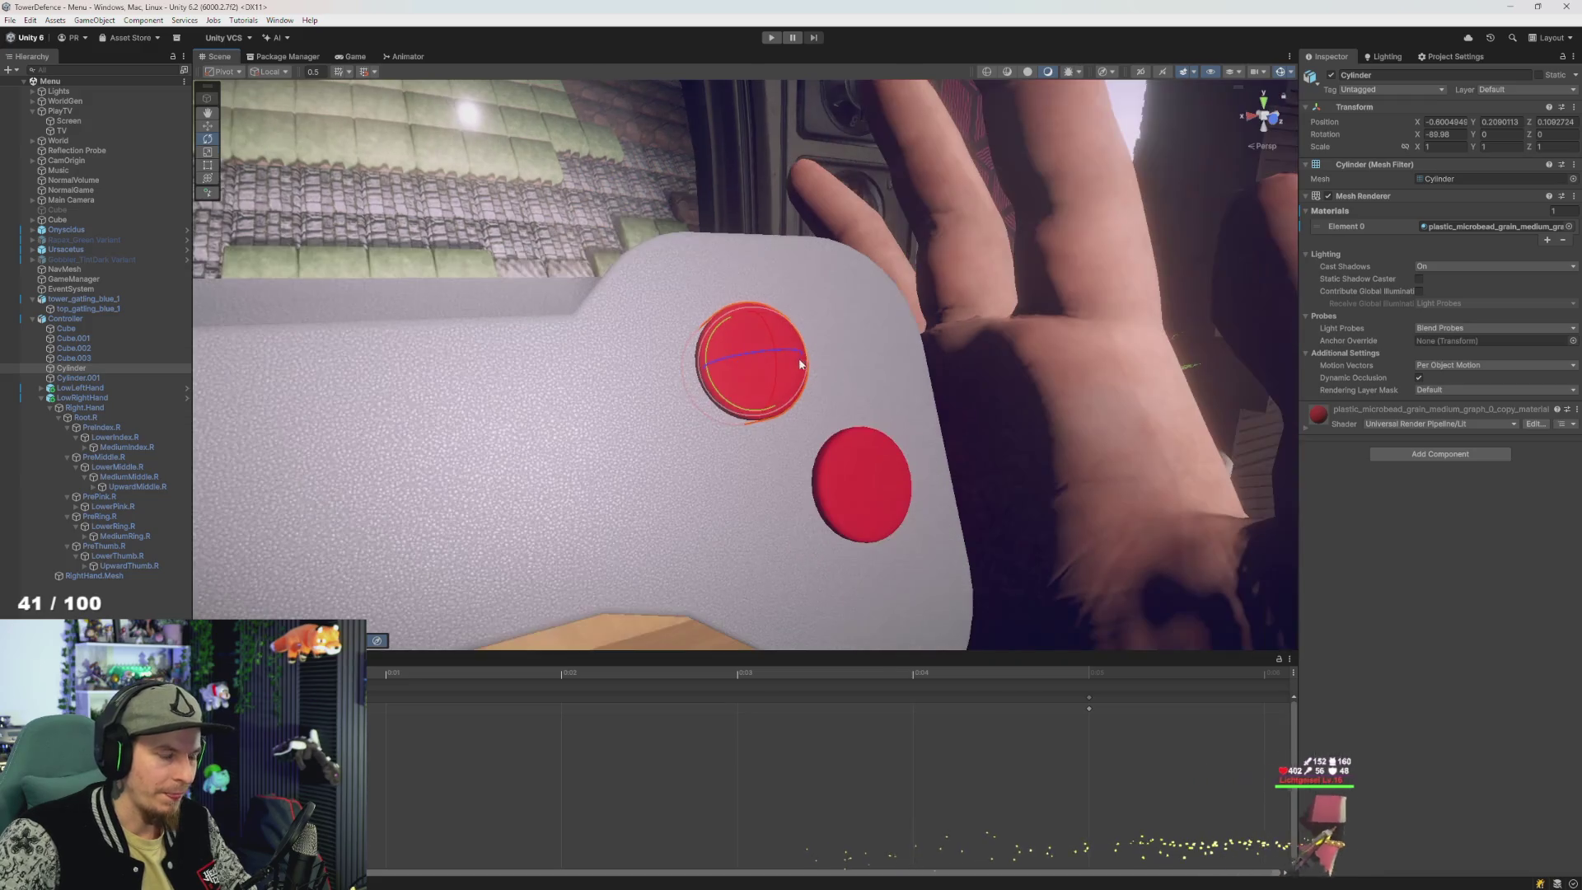
scroll(768, 459, "down", 10)
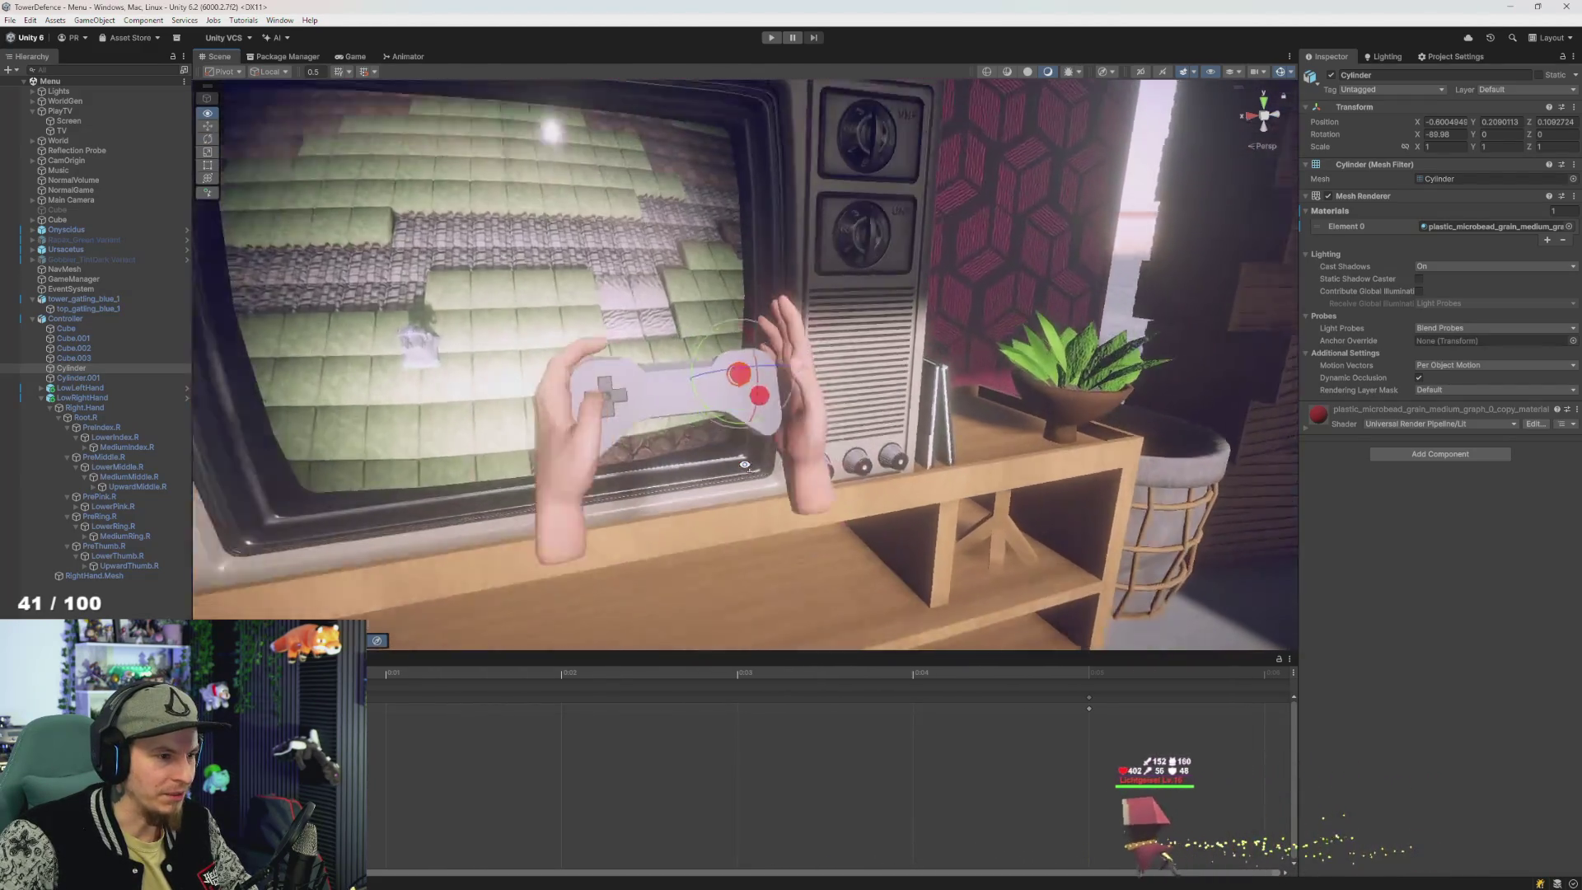
key("f")
scroll(753, 453, "down", 3)
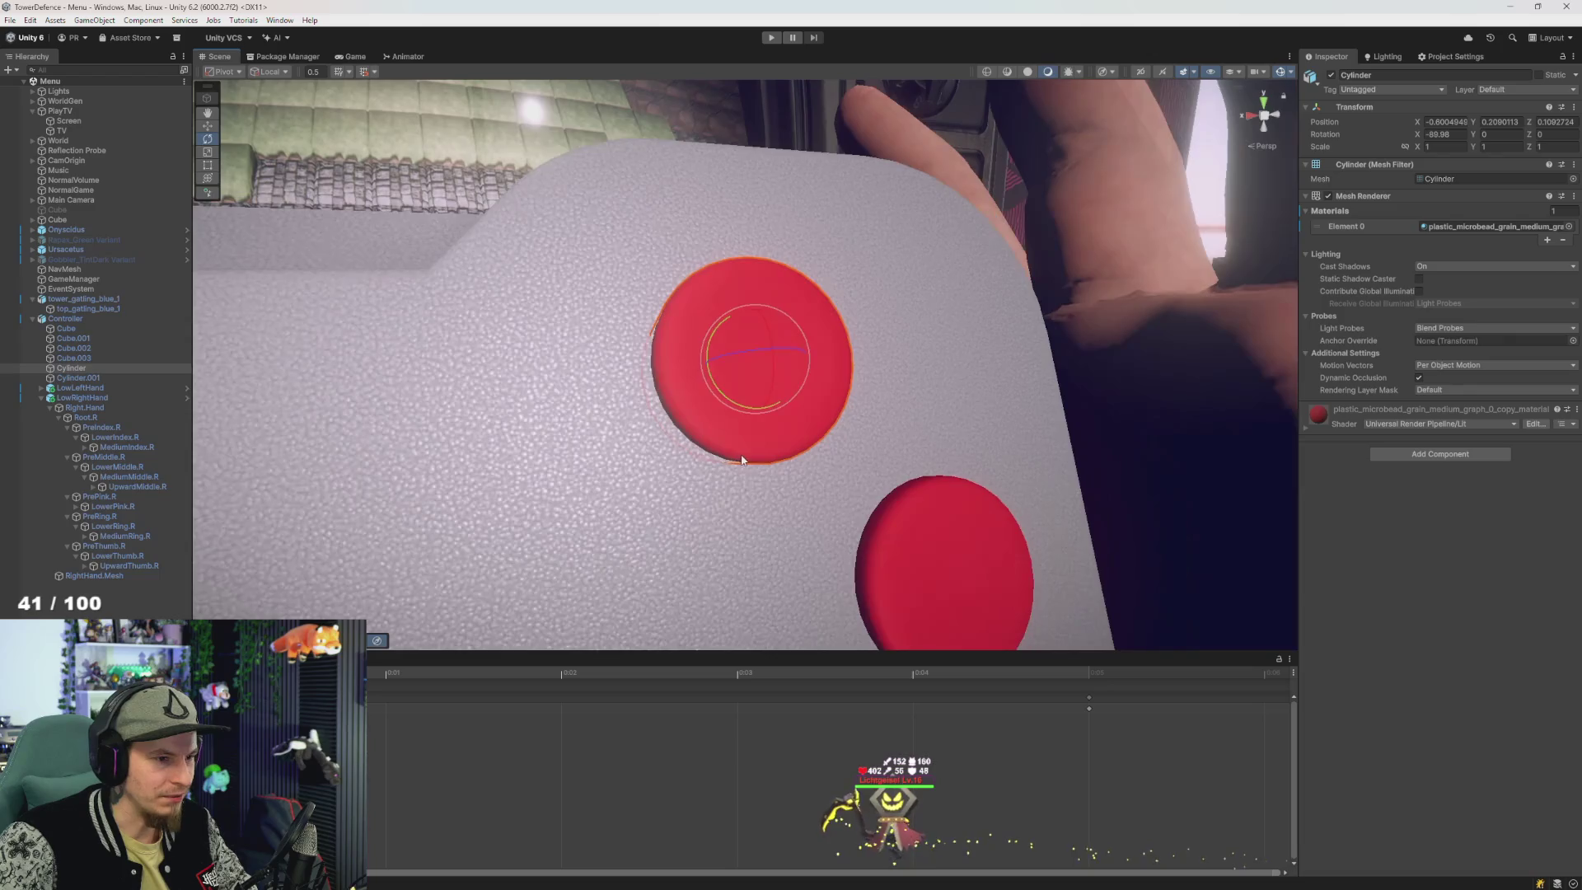
left_click_drag(816, 497, 820, 490)
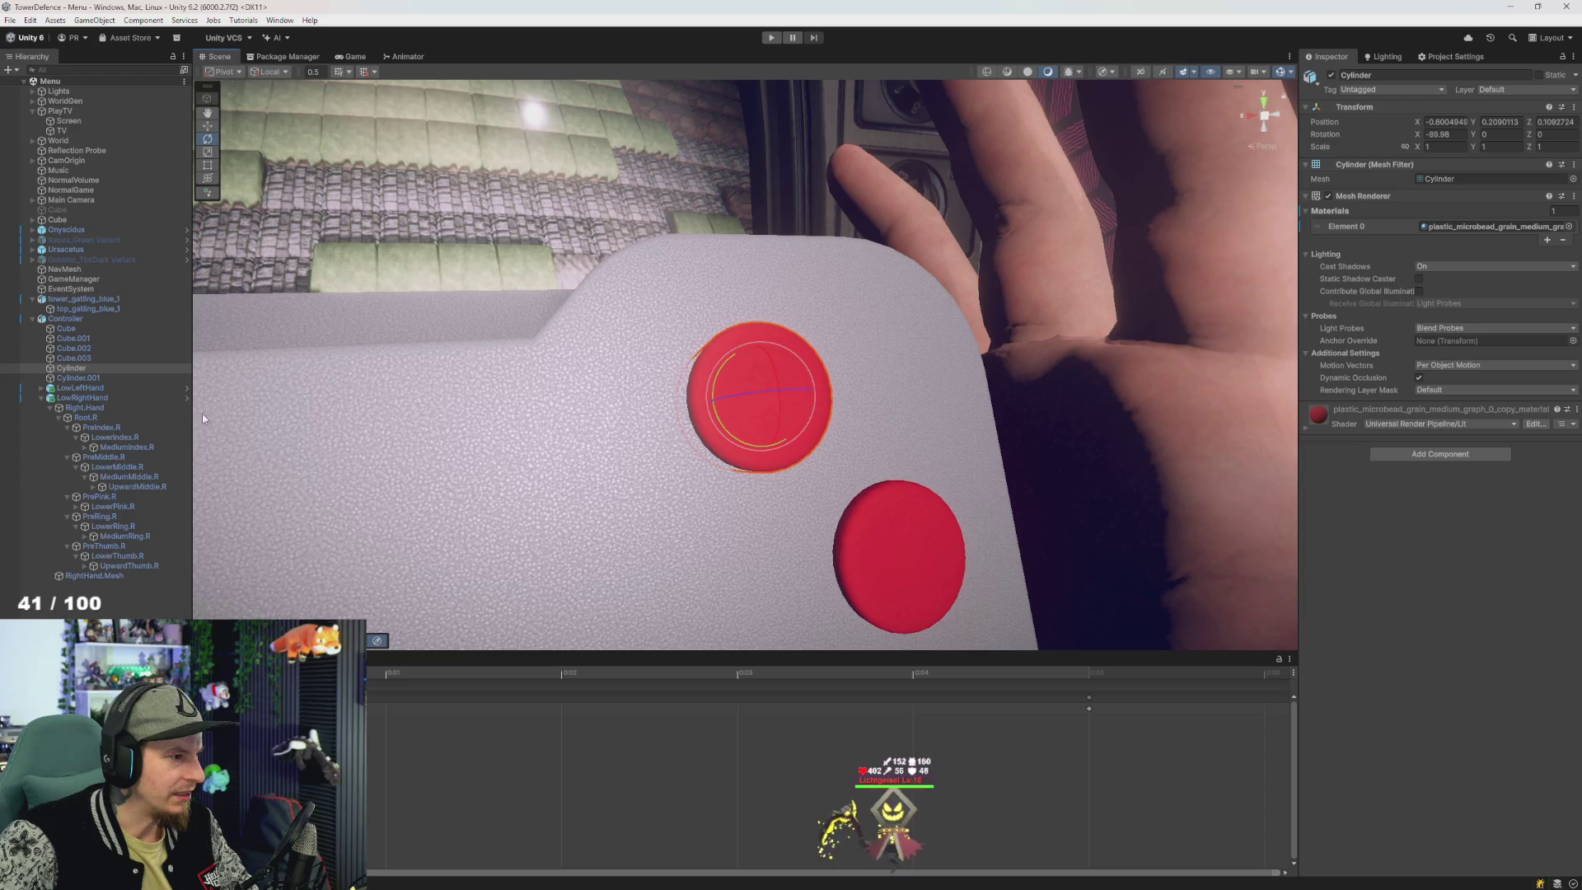
left_click(115, 546)
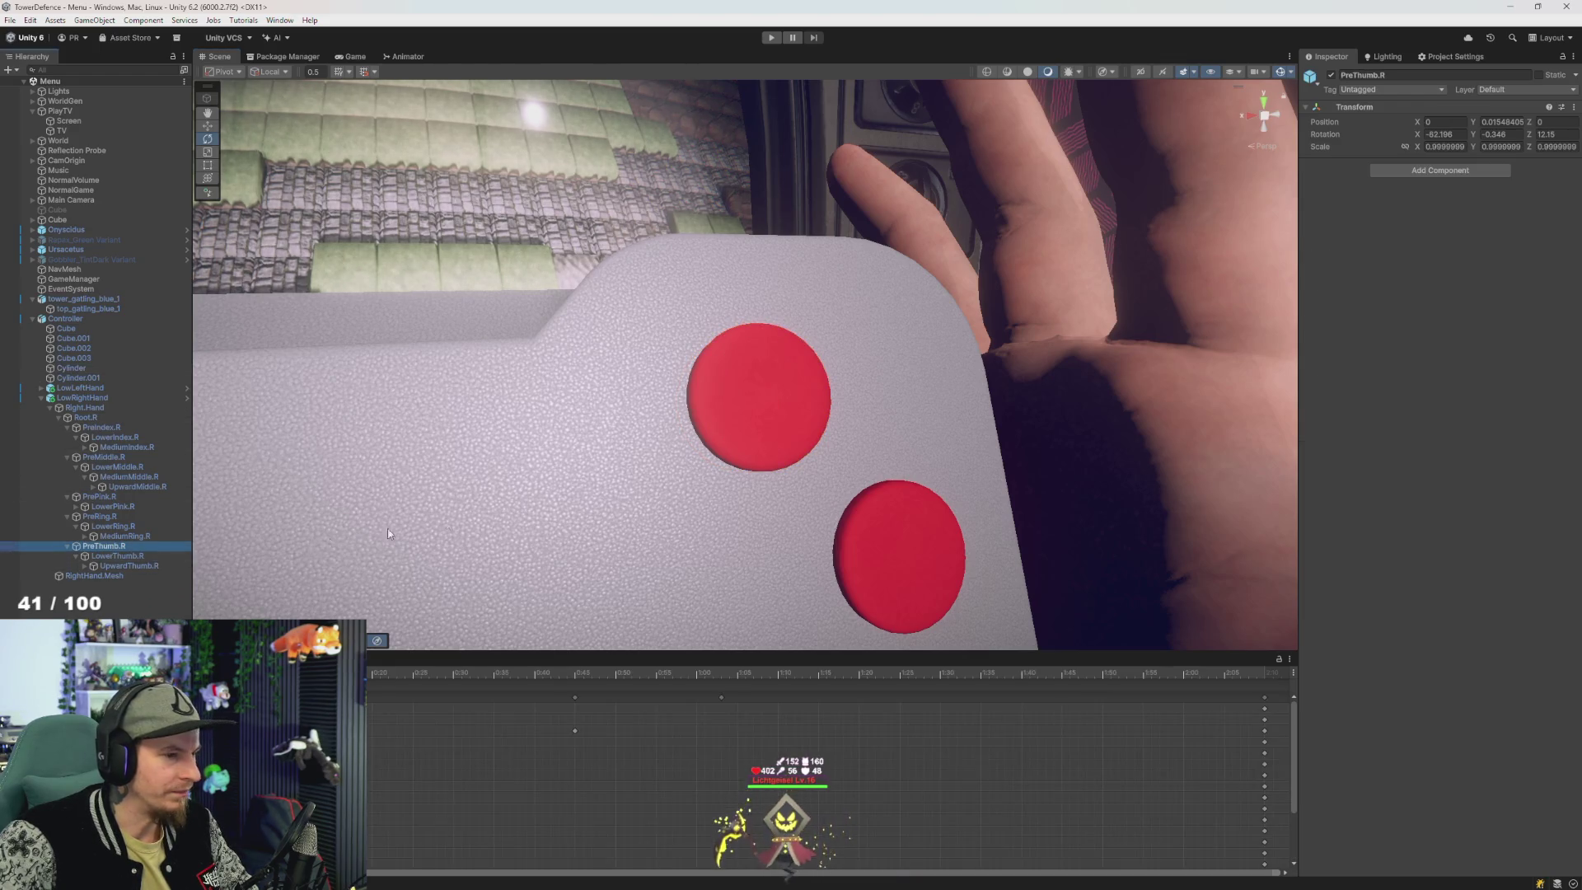
- Undo the stray PreThumb.R rotation, then select LowRightHand to show its Animator
scroll(390, 534, "down", 5)
left_click_drag(650, 506, 612, 493)
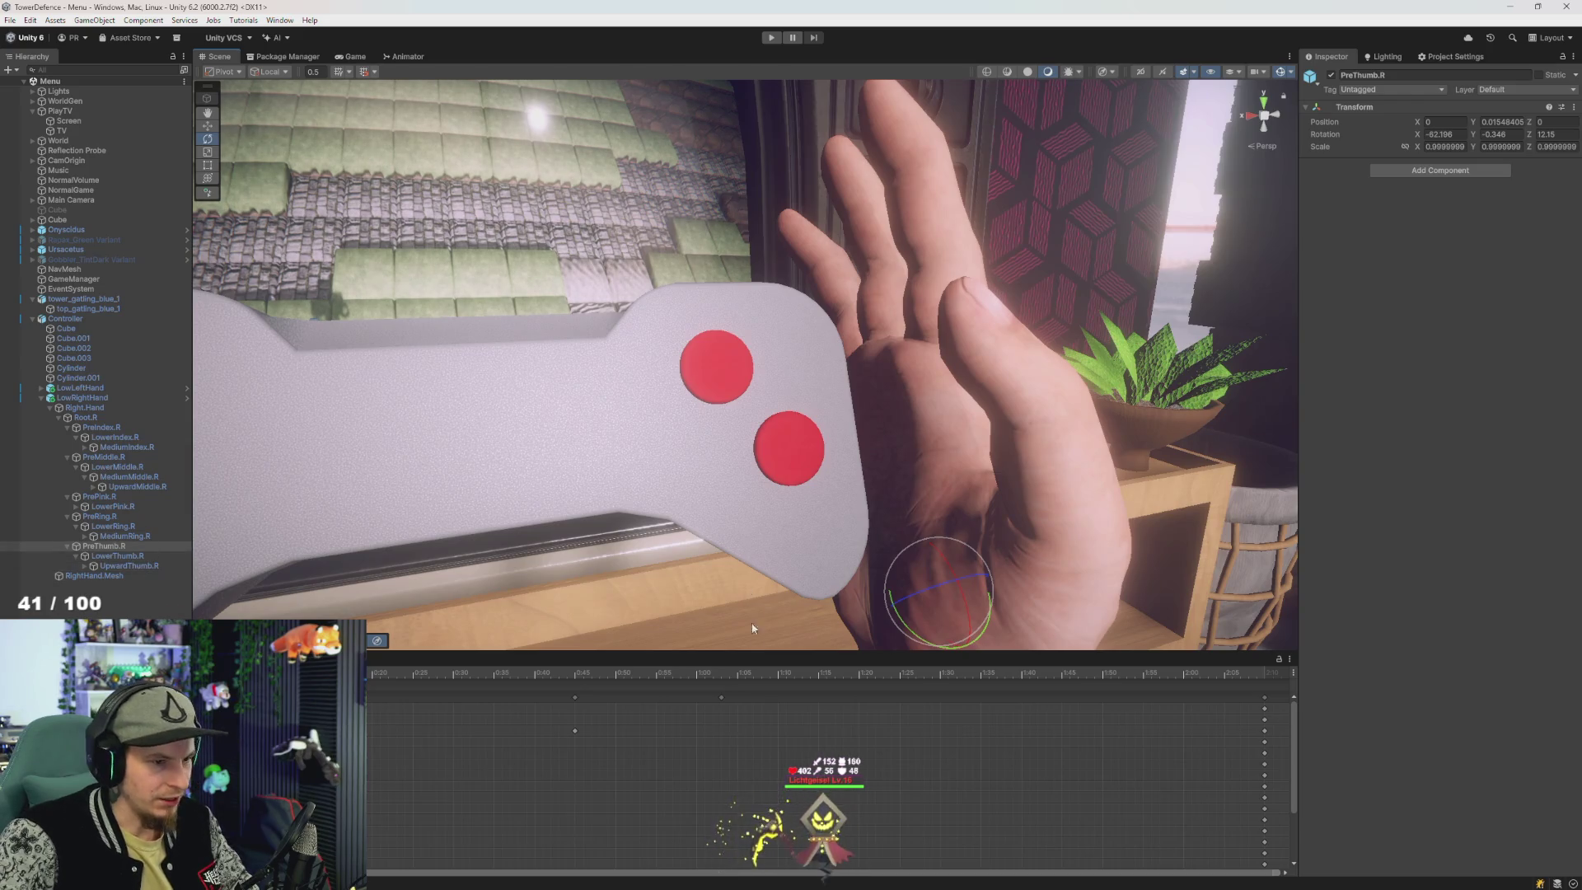
mouse_move(752, 628)
left_mouse_down()
mouse_move(752, 518)
mouse_move(818, 527)
mouse_move(719, 508)
left_mouse_up()
key("ctrl+z")
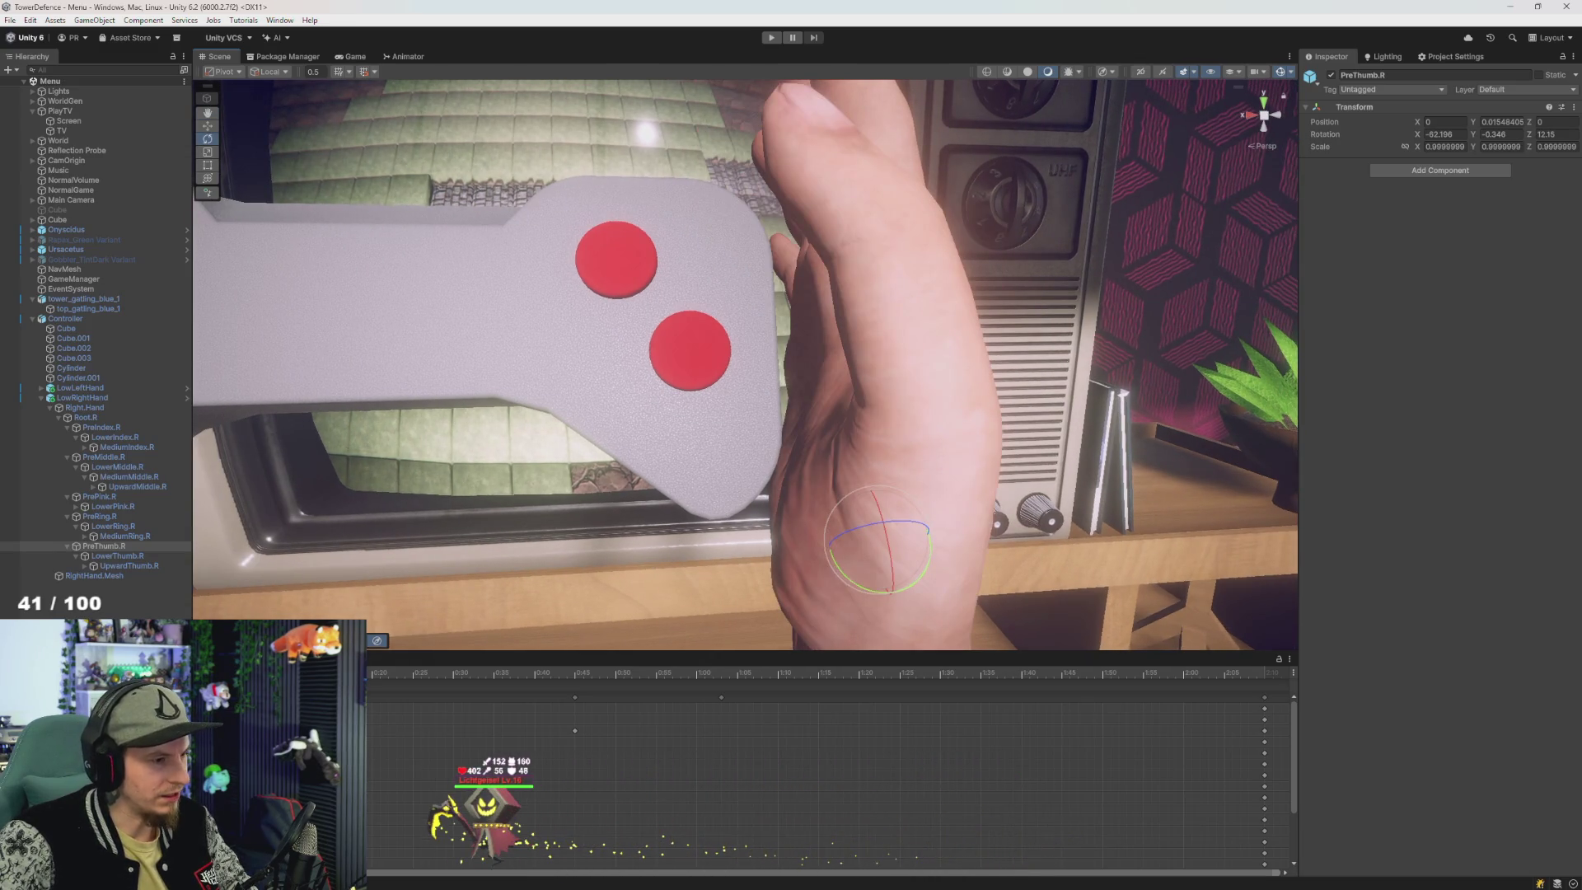
key("ctrl+z")
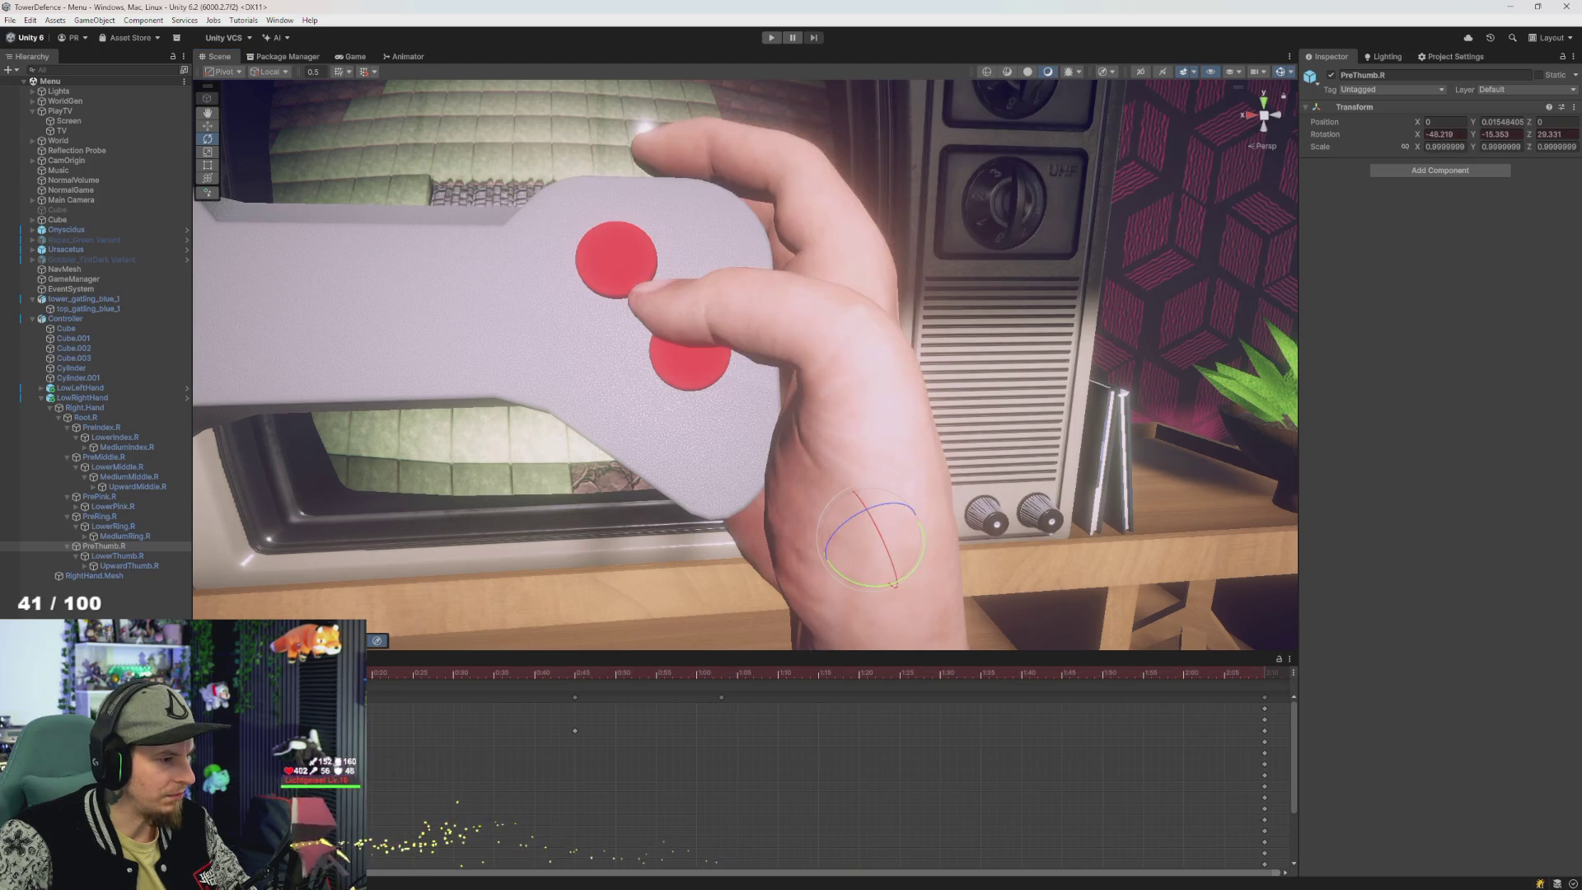
left_click(605, 247)
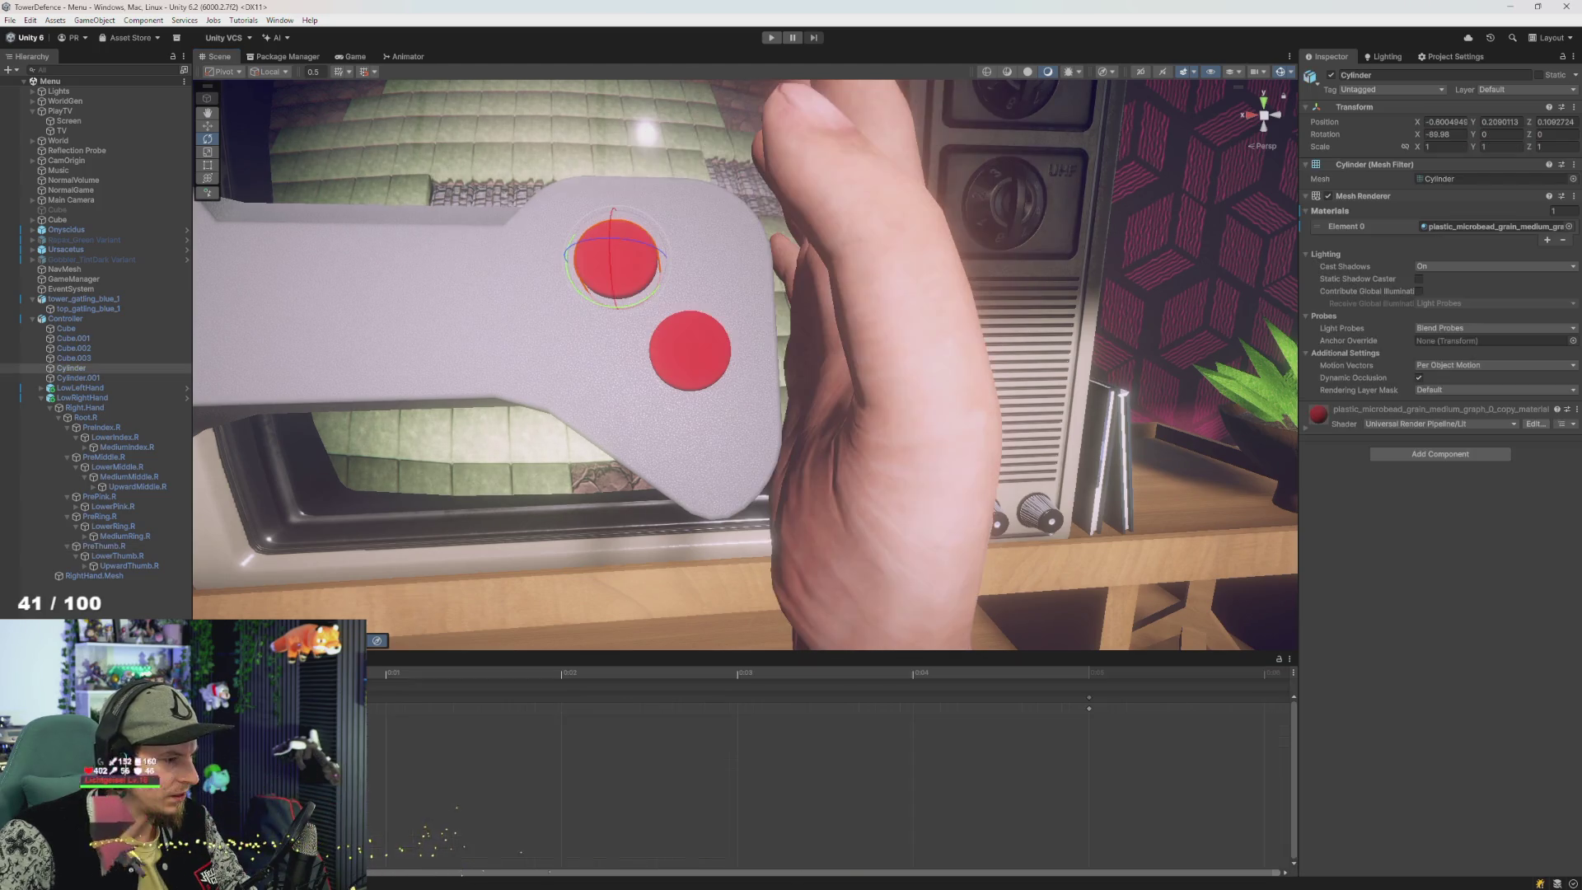
left_click(81, 399)
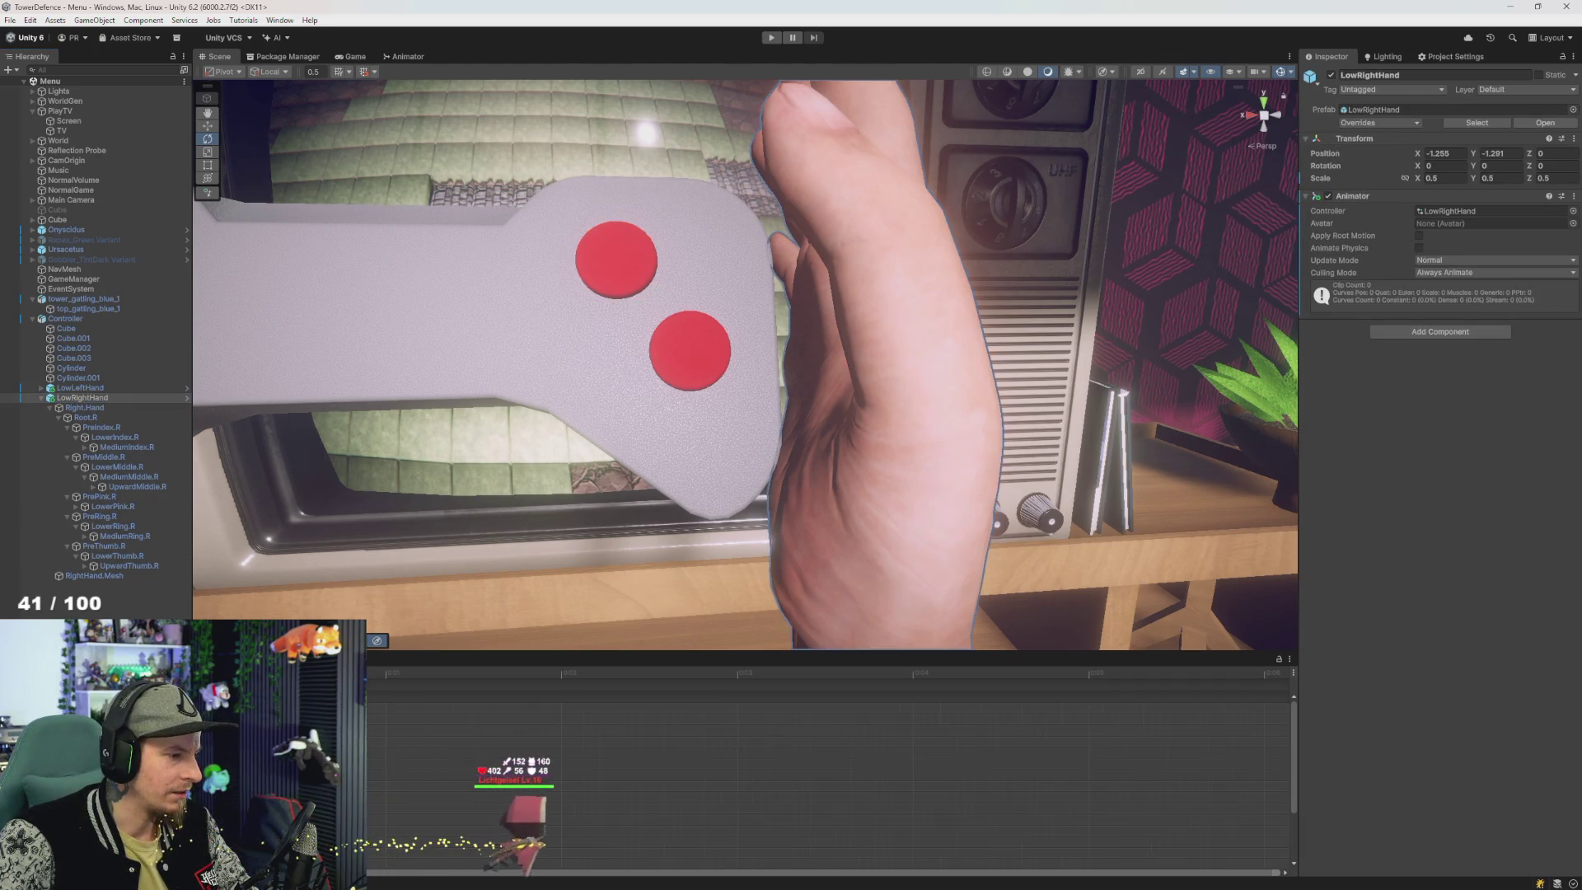
- Load the rhandA clip, scrub to the thumb-on-button frame, and select PreThumb.R
left_click(468, 710)
scroll(673, 715, "down", 3)
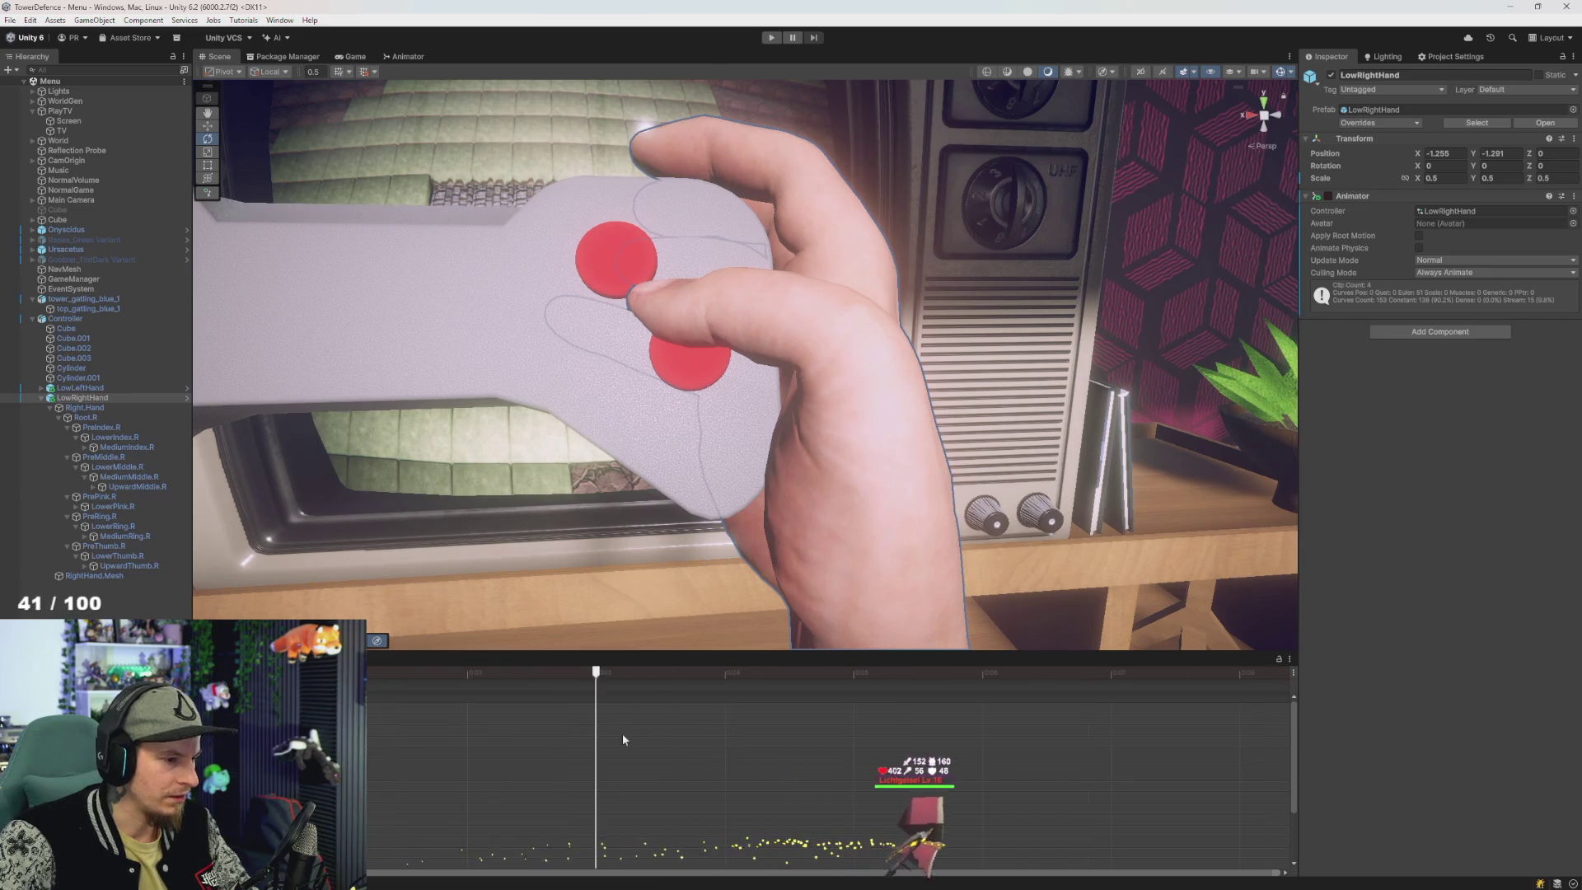
scroll(492, 733, "down", 2)
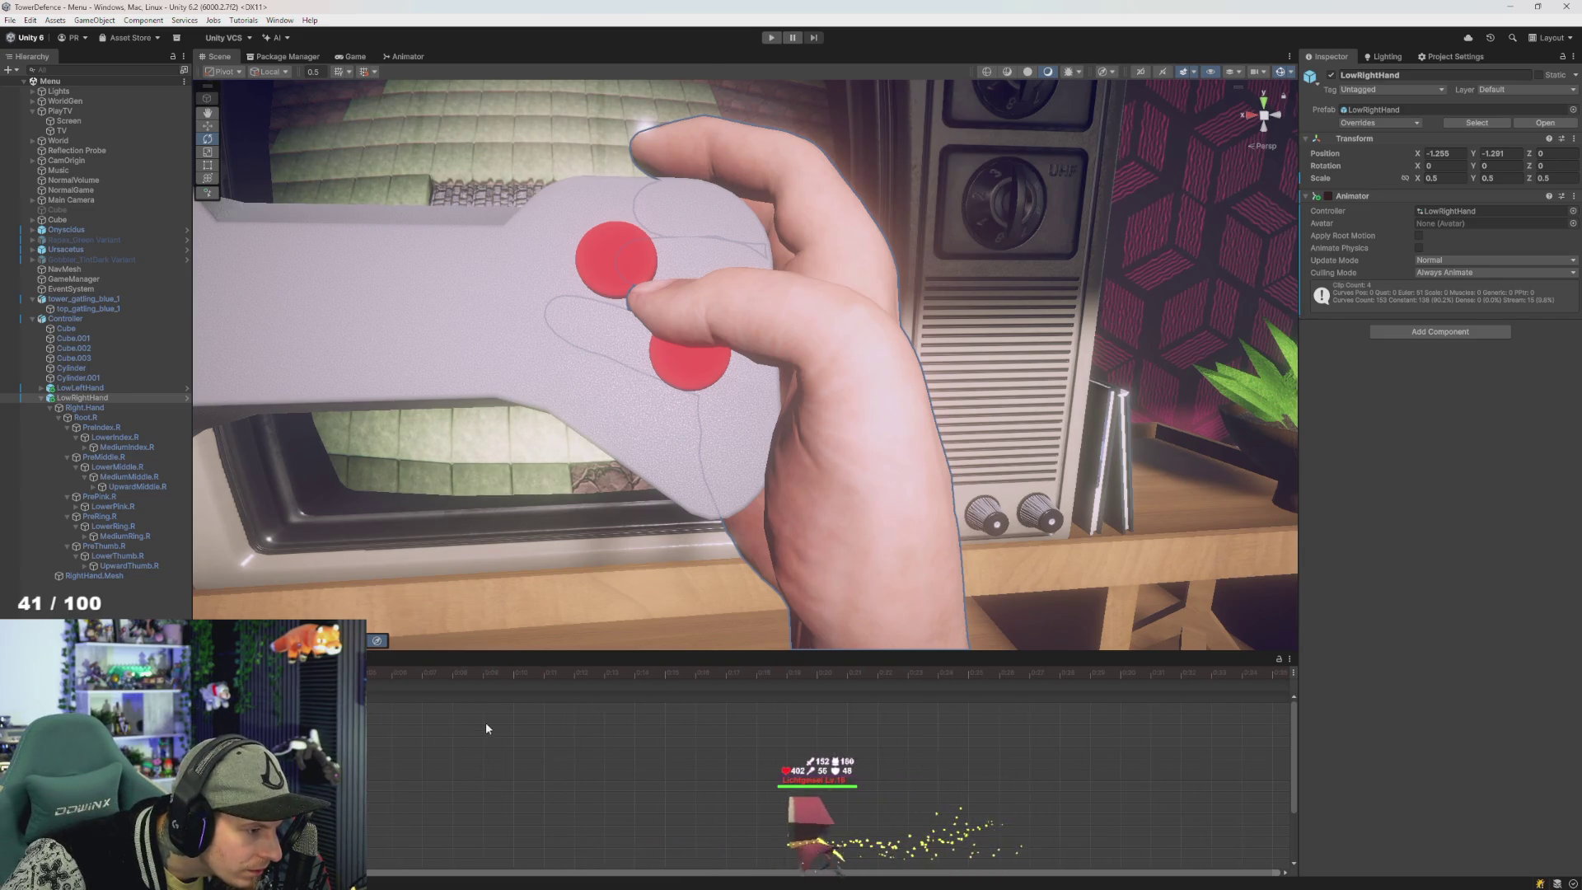
left_click_drag(428, 677, 544, 686)
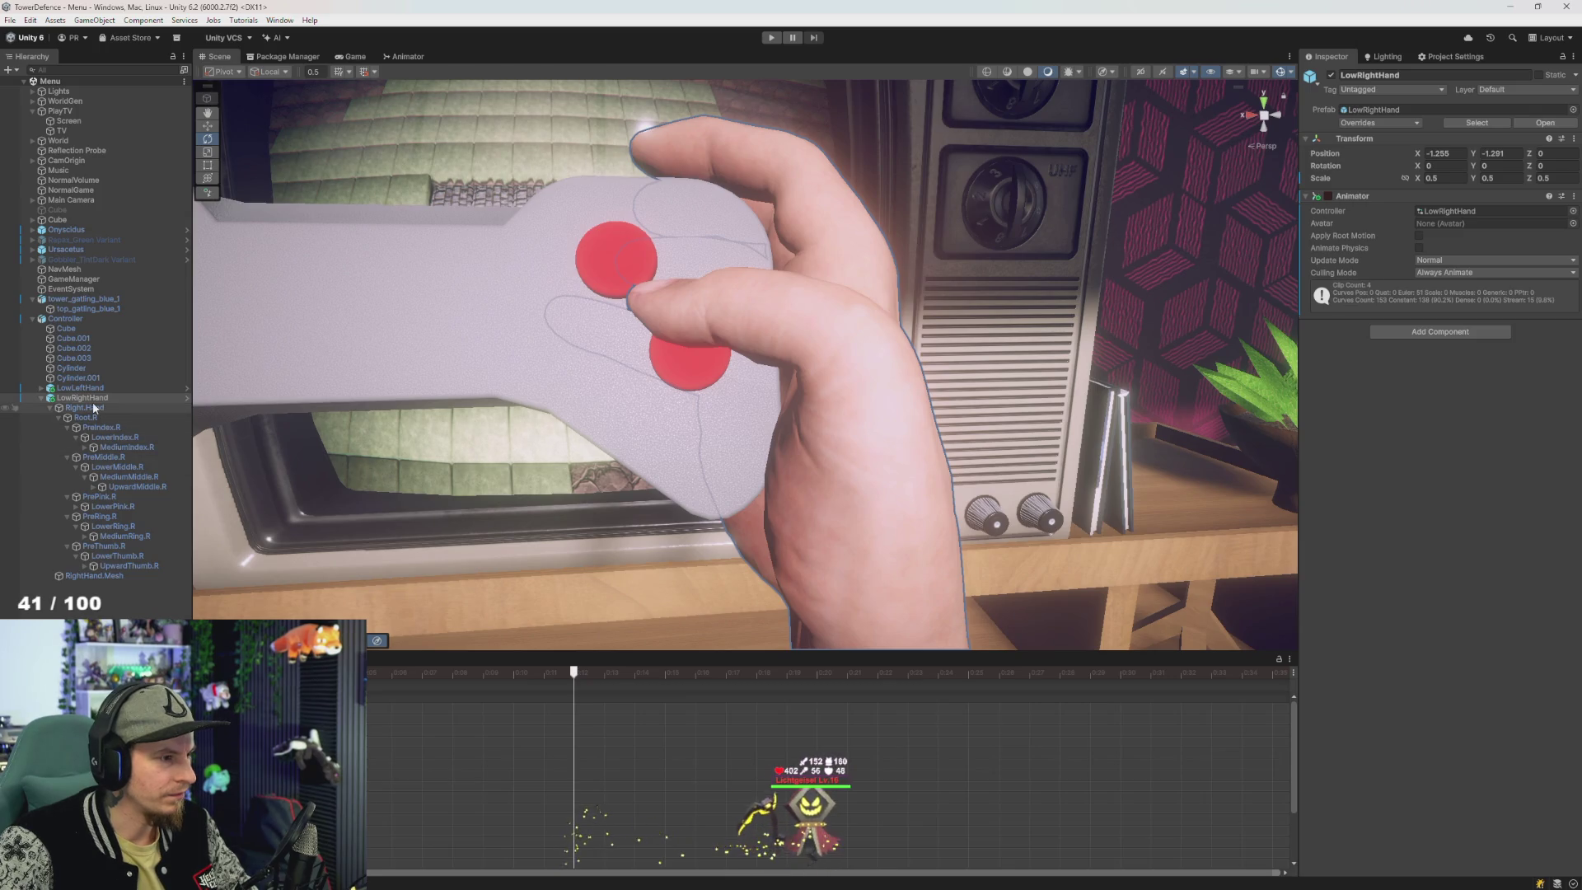
mouse_move(766, 379)
left_mouse_down()
mouse_move(805, 378)
mouse_move(613, 482)
left_mouse_up()
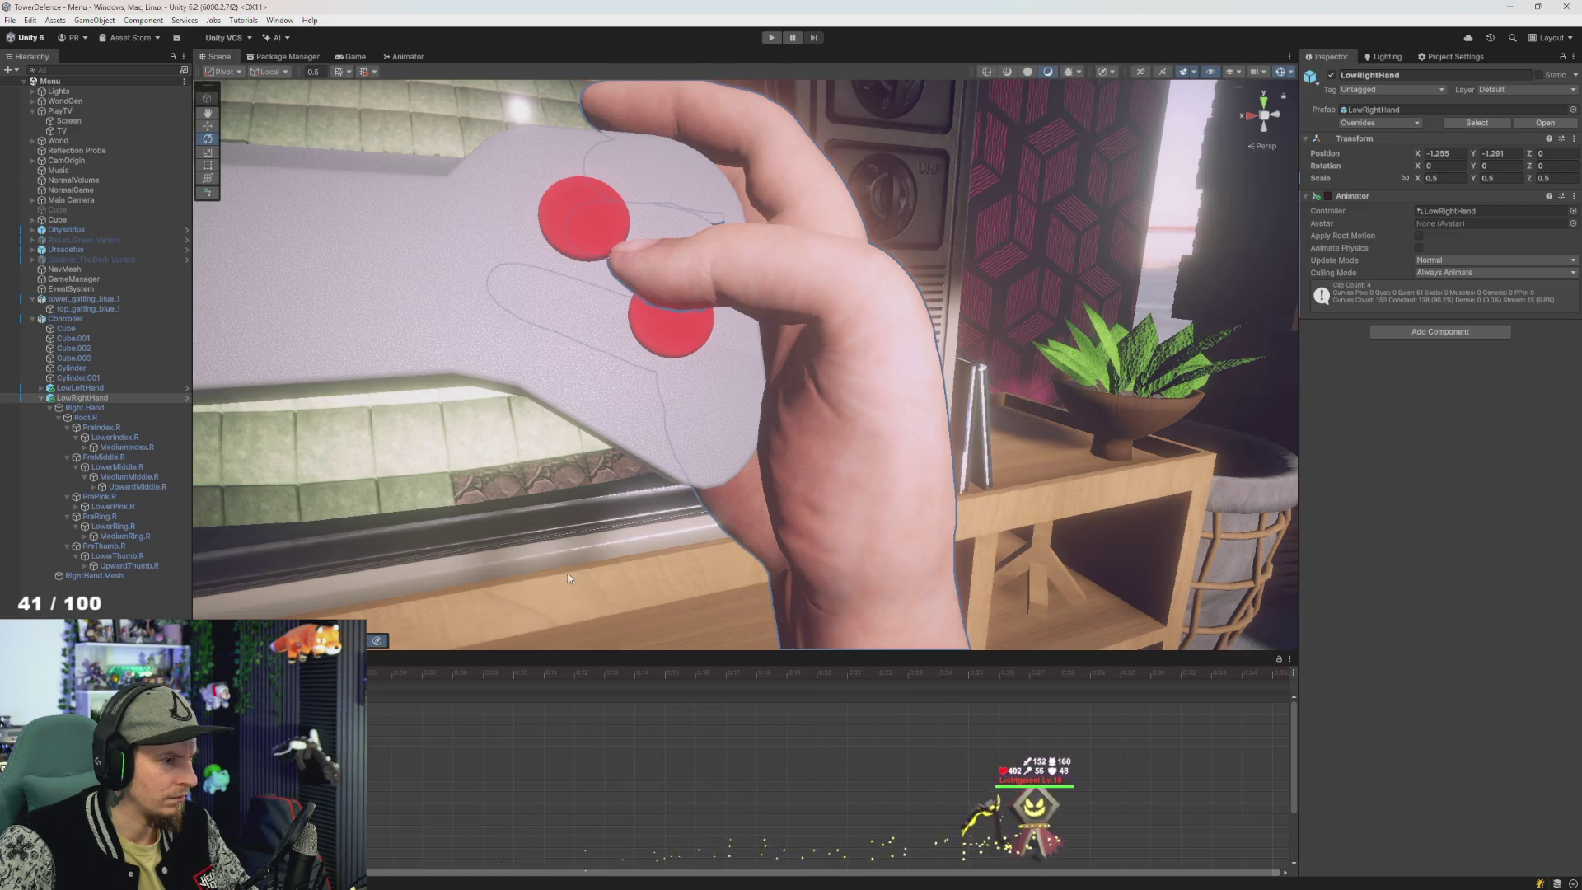
mouse_move(567, 579)
left_mouse_down()
mouse_move(491, 572)
mouse_move(530, 739)
mouse_move(505, 670)
mouse_move(937, 534)
mouse_move(1049, 519)
mouse_move(975, 530)
mouse_move(959, 549)
mouse_move(928, 483)
mouse_move(907, 477)
mouse_move(750, 502)
mouse_move(593, 461)
left_mouse_up()
left_click(422, 673)
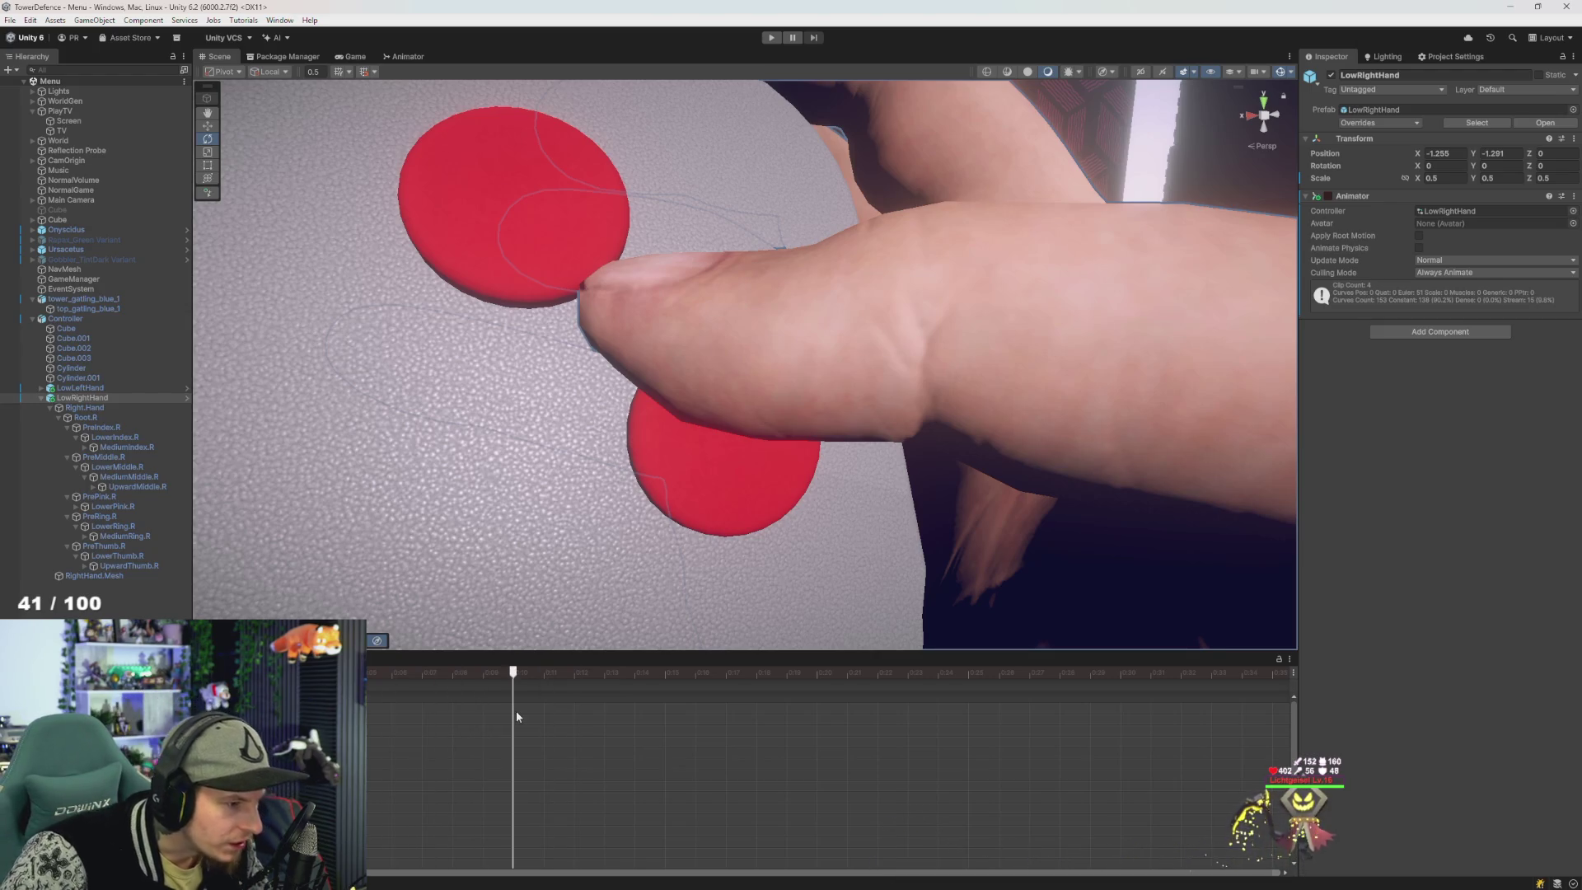
mouse_move(515, 716)
left_mouse_down()
mouse_move(598, 716)
mouse_move(545, 722)
left_mouse_up()
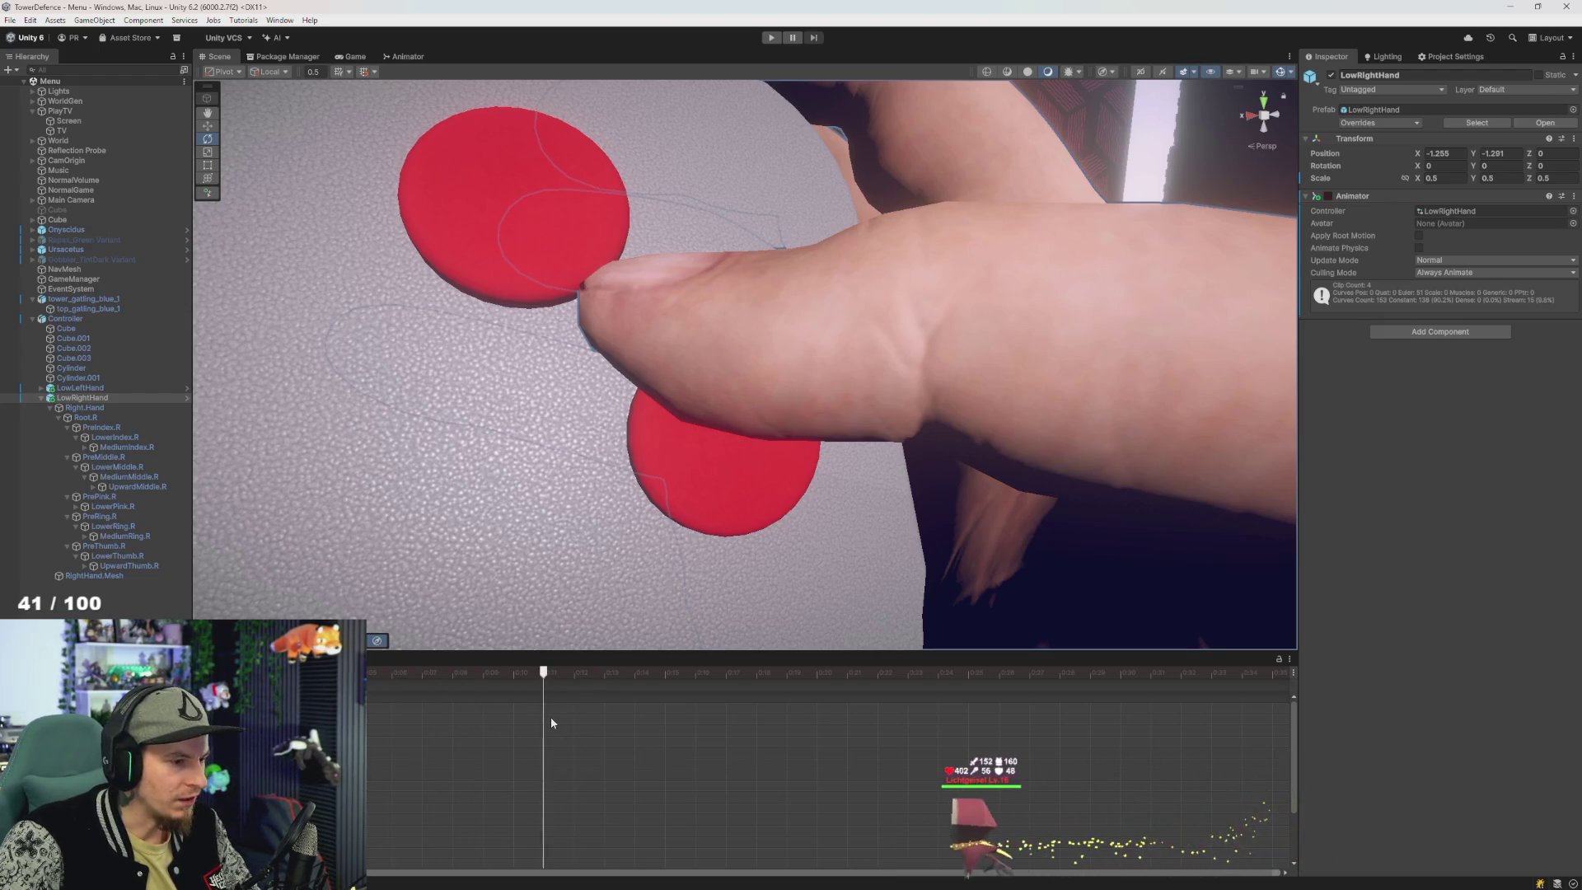
scroll(560, 501, "down", 5)
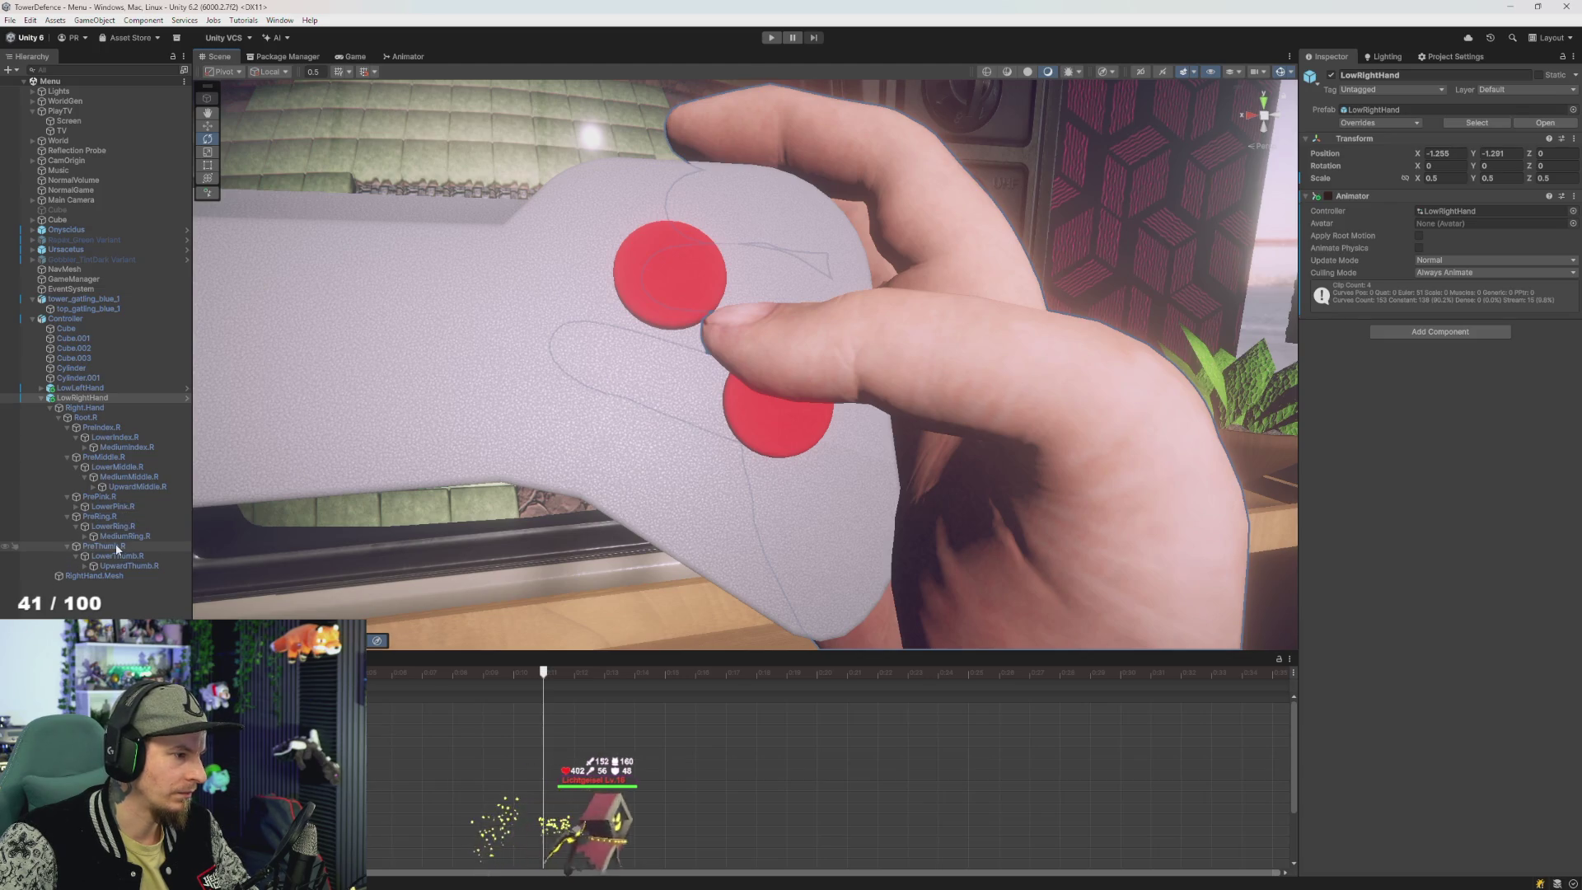
left_click(146, 547)
mouse_move(527, 486)
left_mouse_down()
mouse_move(778, 555)
mouse_move(827, 610)
mouse_move(855, 588)
left_mouse_up()
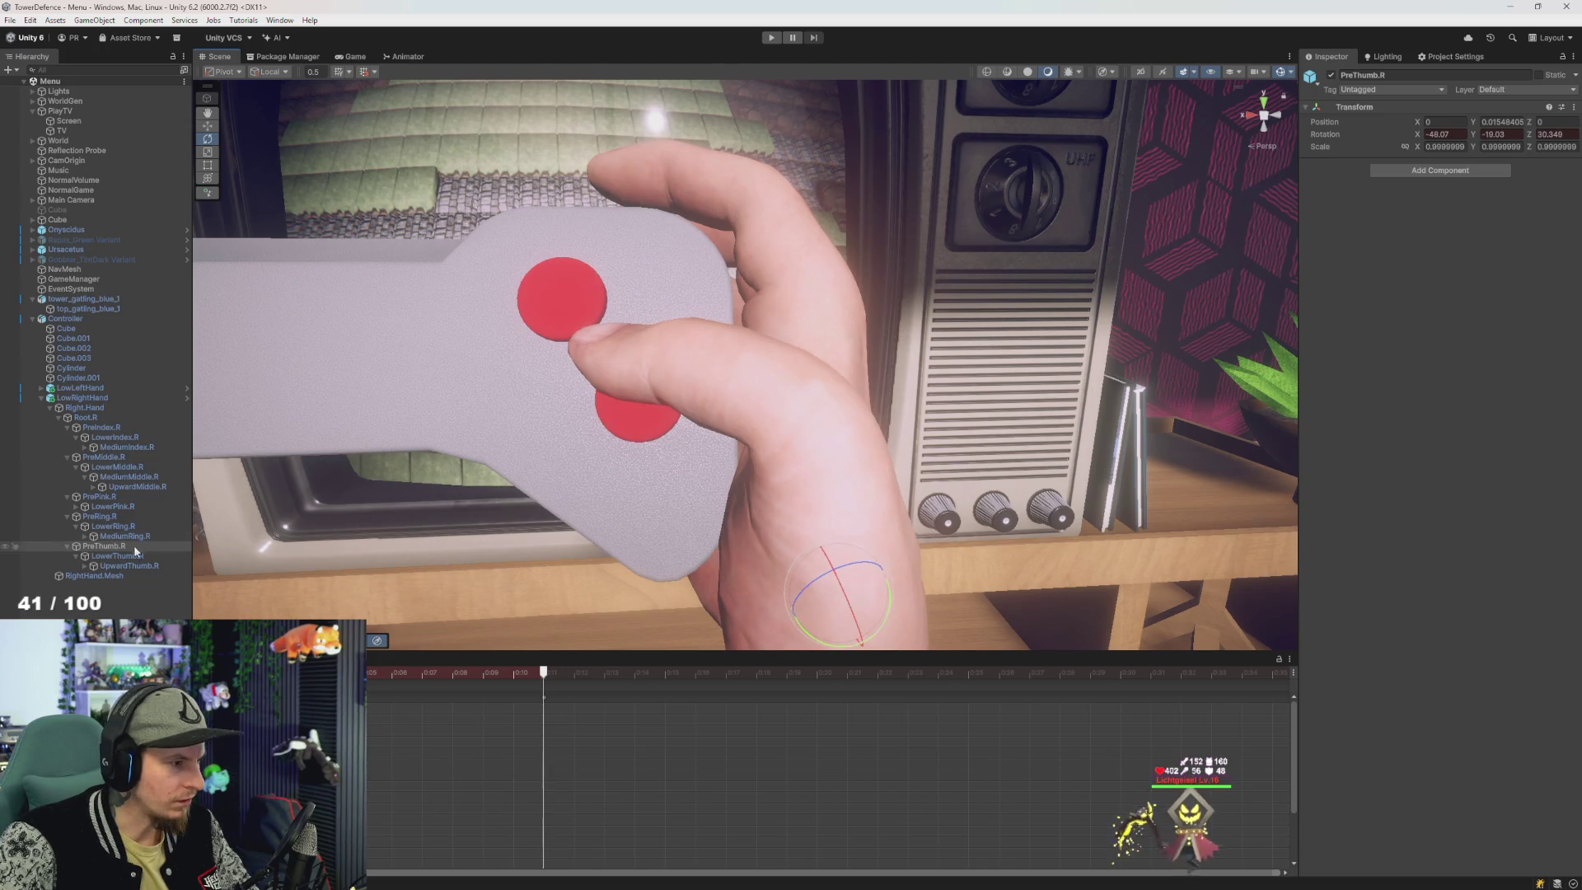
- Rotate the LowerThumb.R bone down onto the lower red button at the thumb's keyframe
left_click_drag(793, 416, 378, 458)
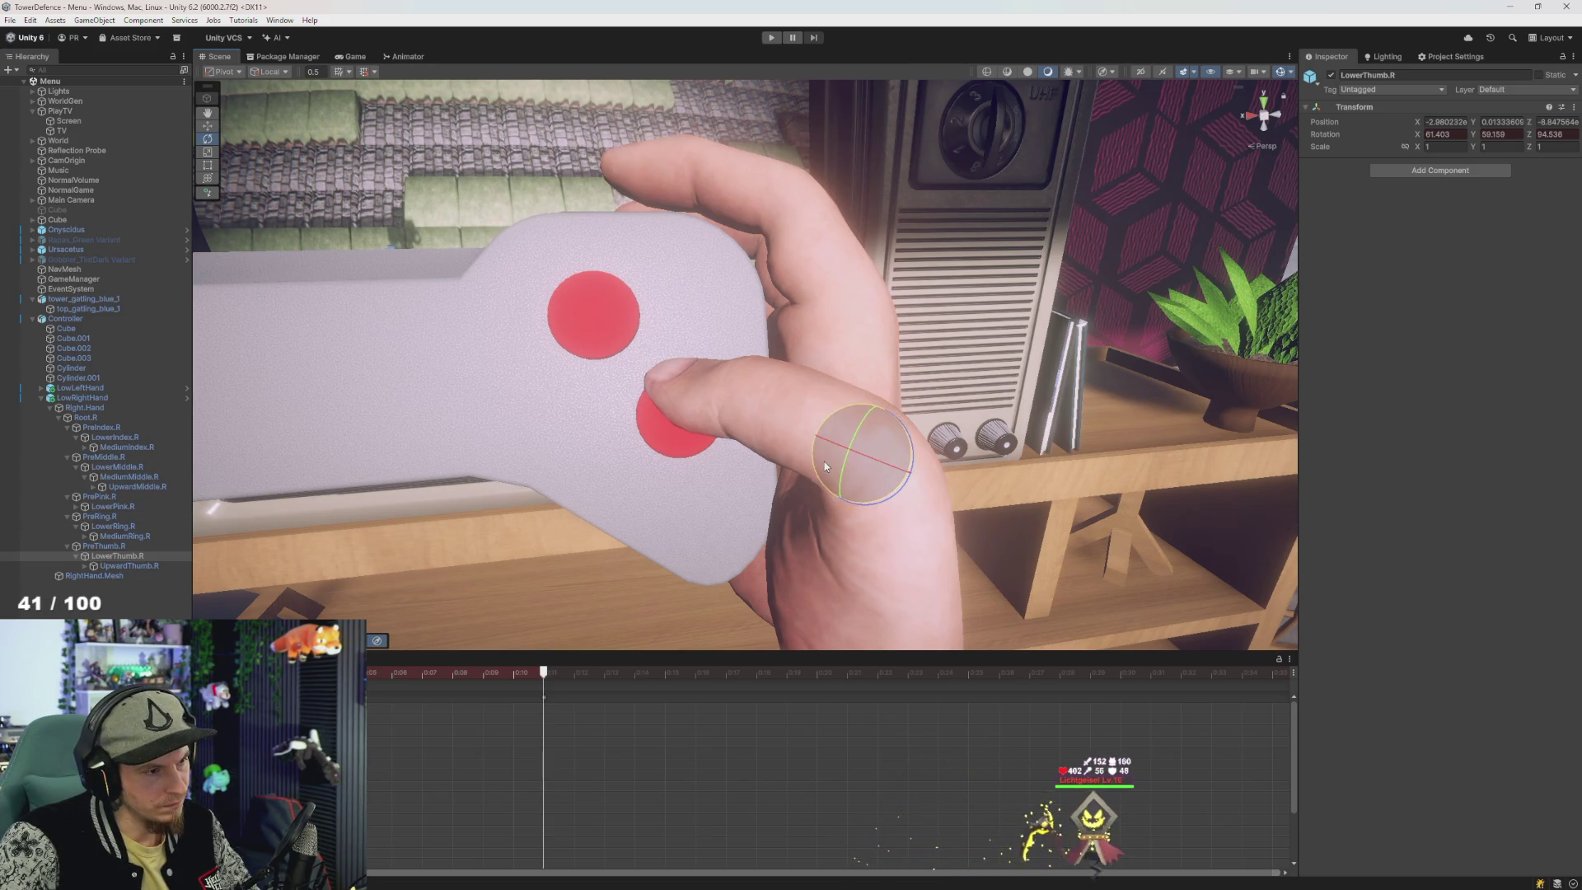
left_click_drag(824, 462, 826, 464)
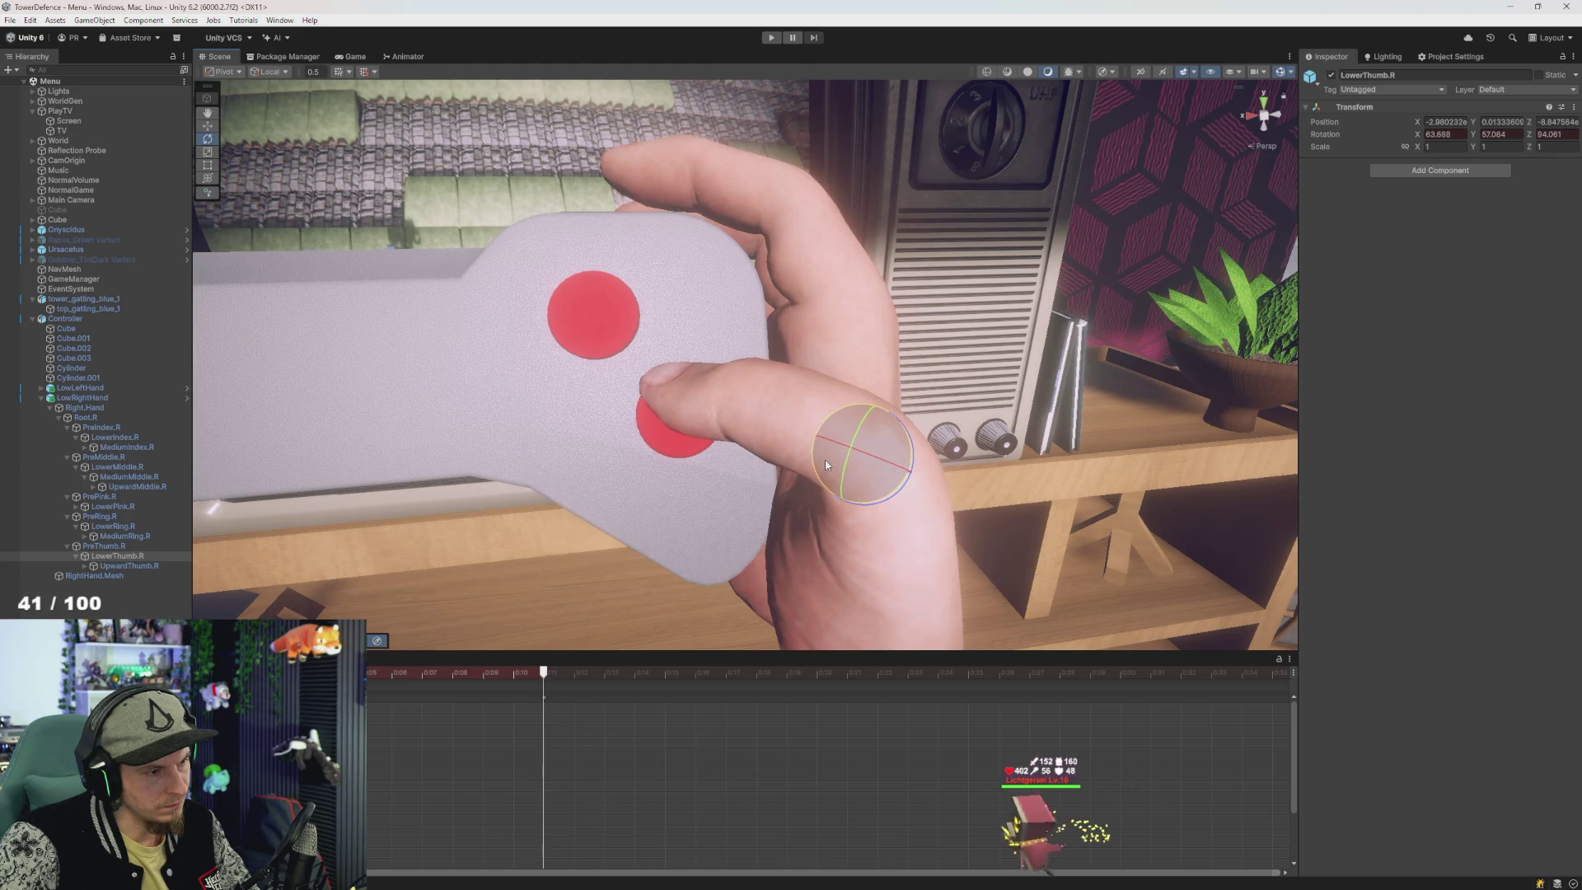
left_click_drag(493, 673, 486, 716)
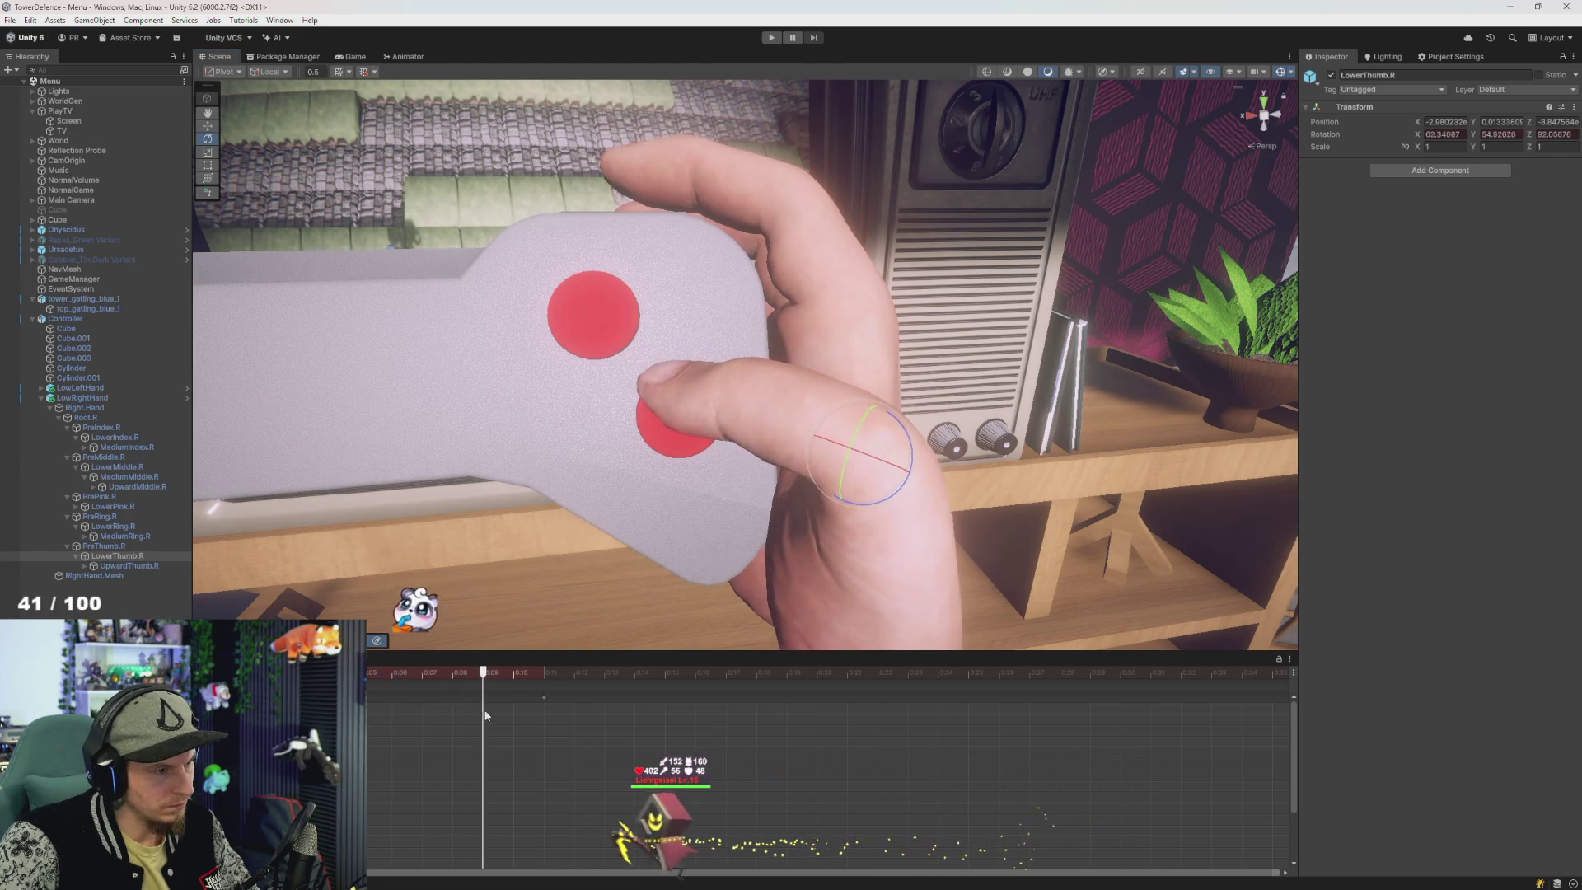
left_click(543, 672)
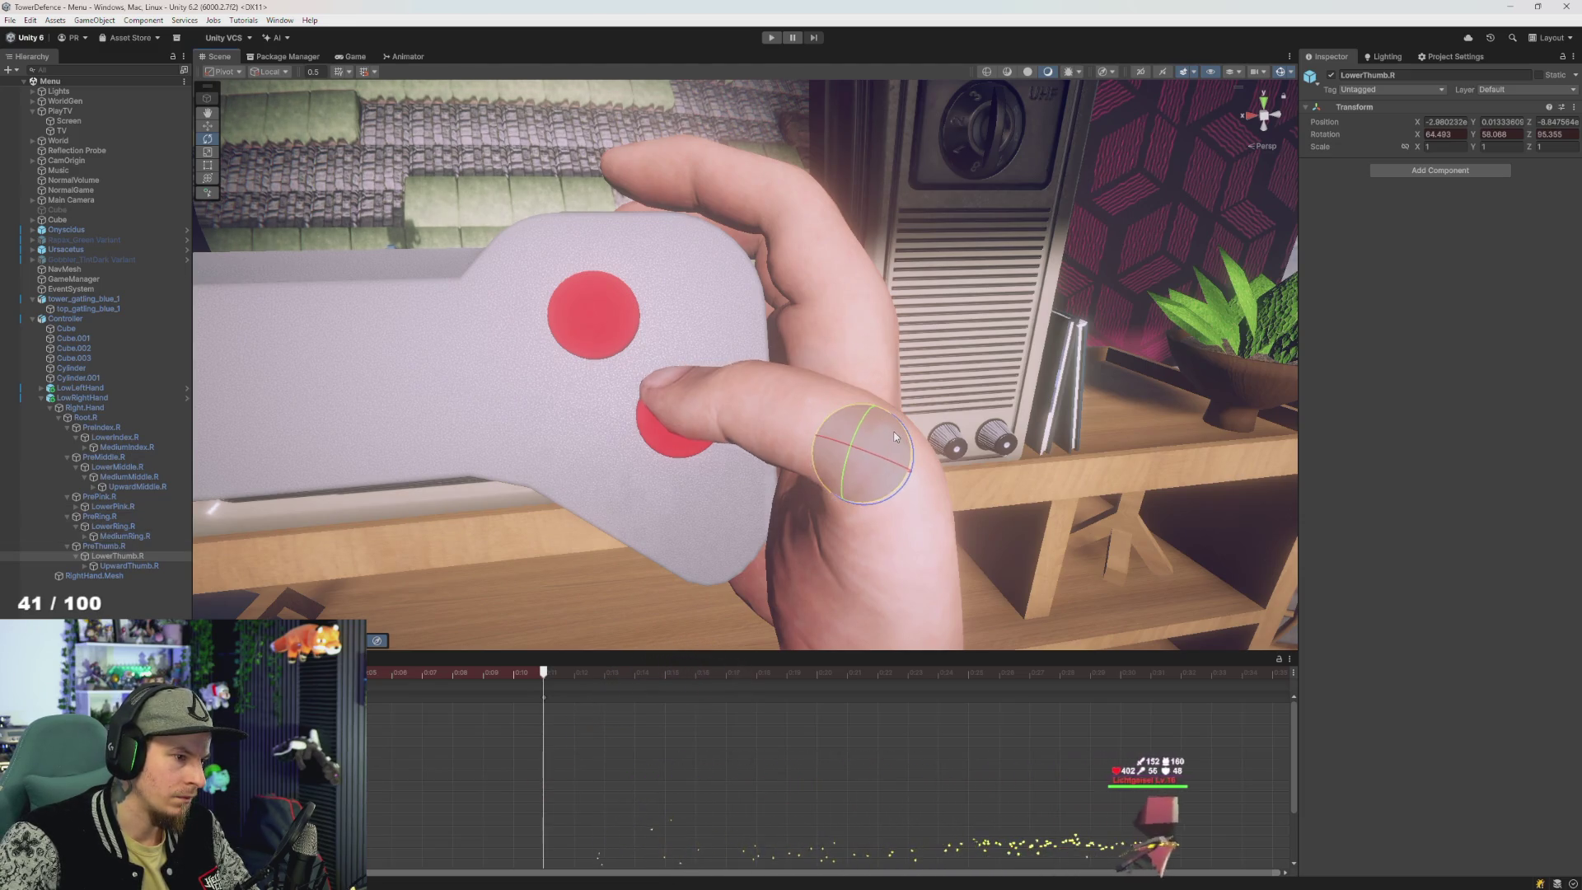
left_click_drag(895, 436, 896, 436)
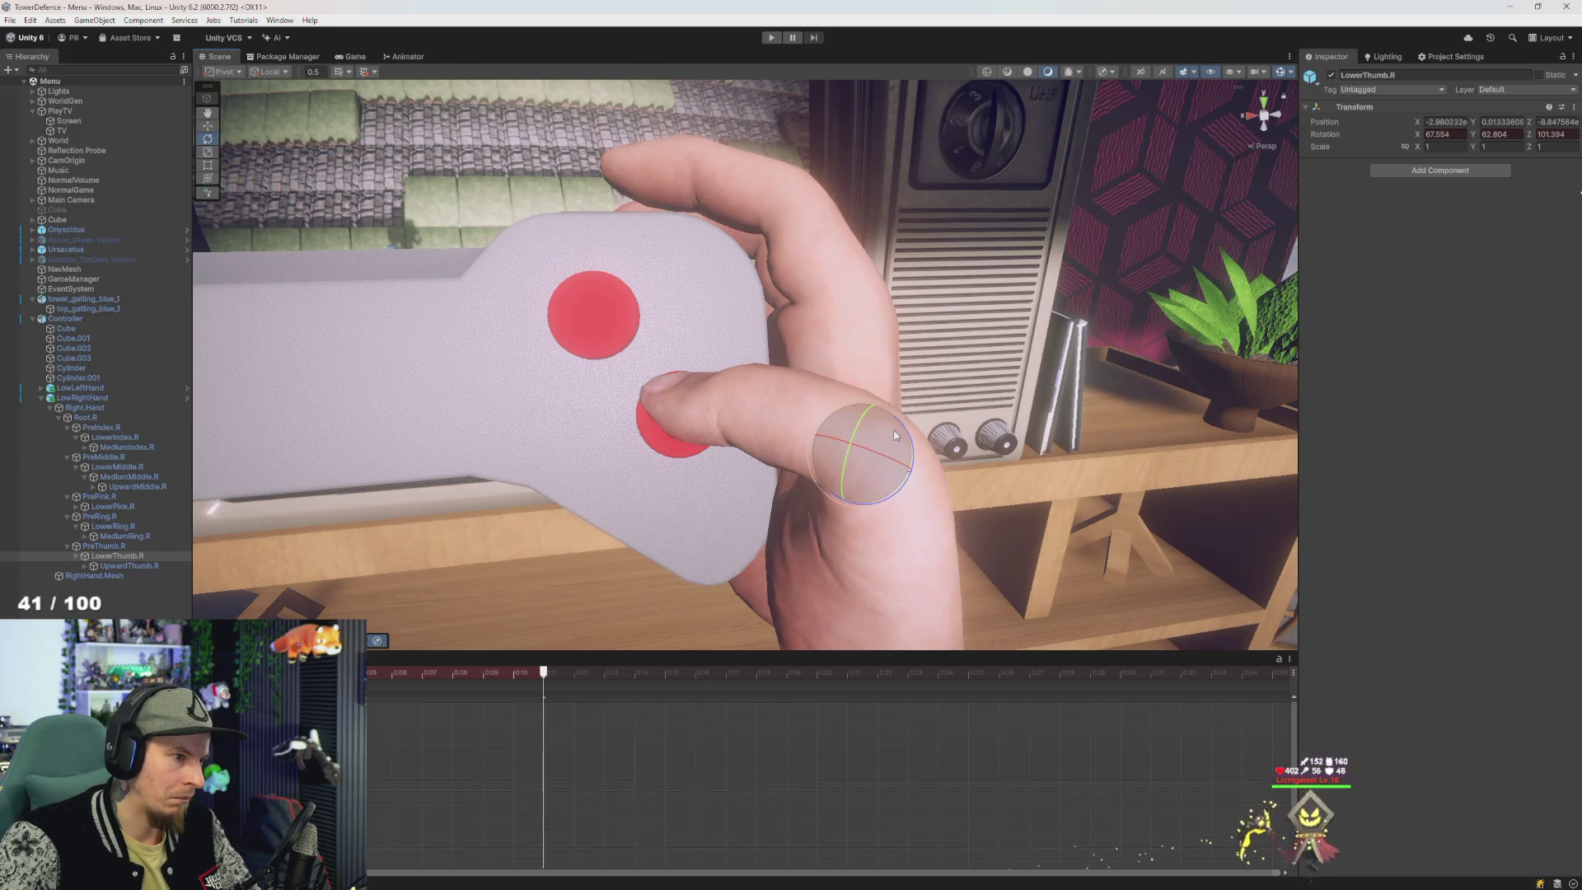
key("ctrl+z")
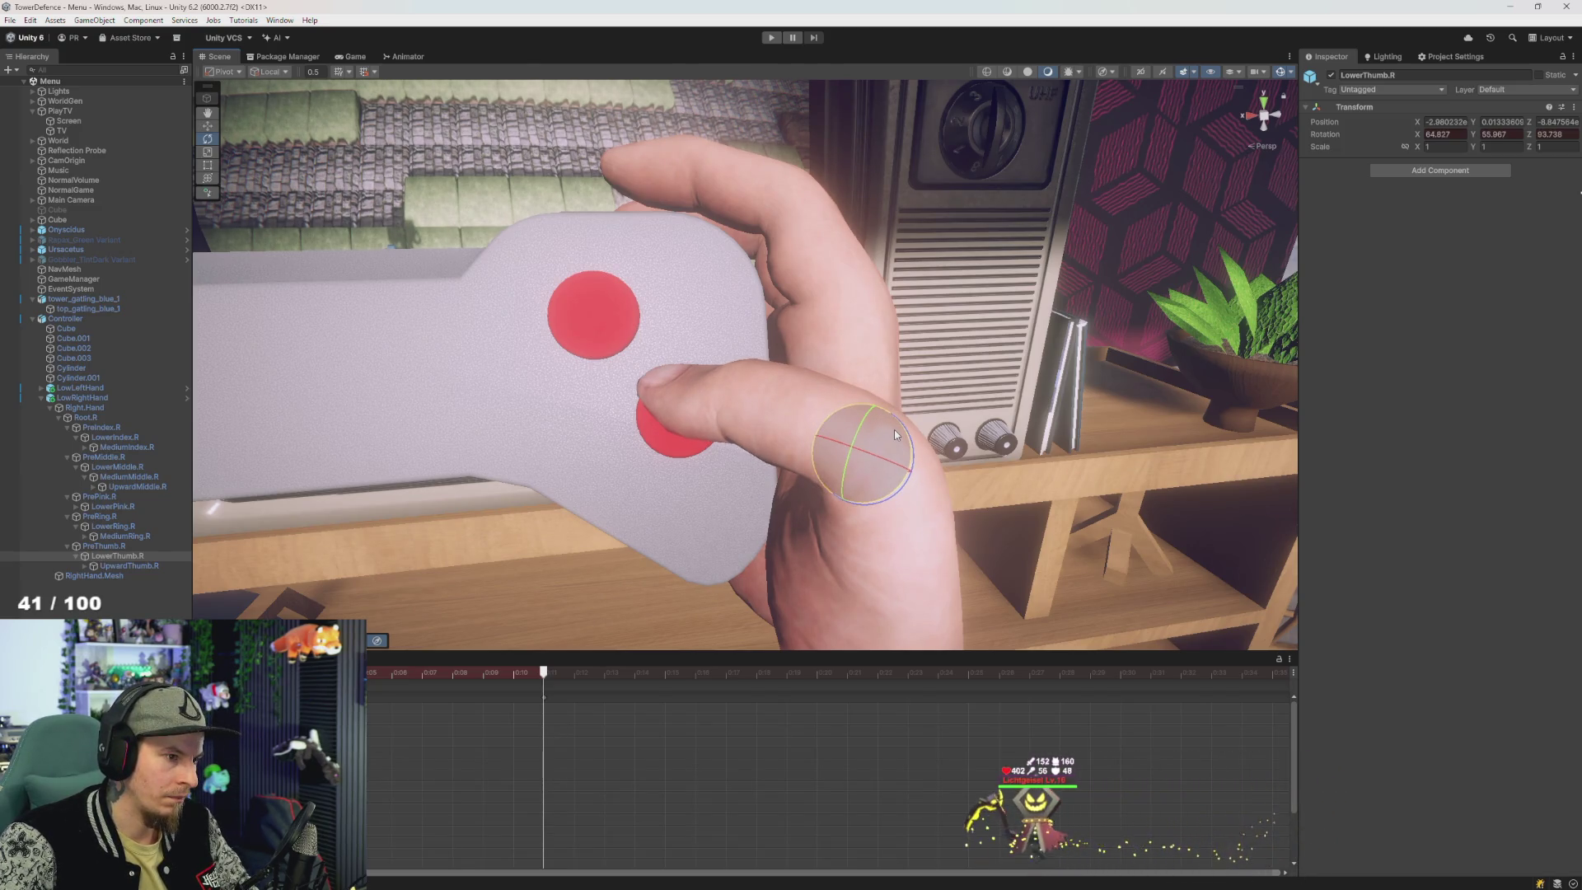
left_click_drag(895, 432, 898, 435)
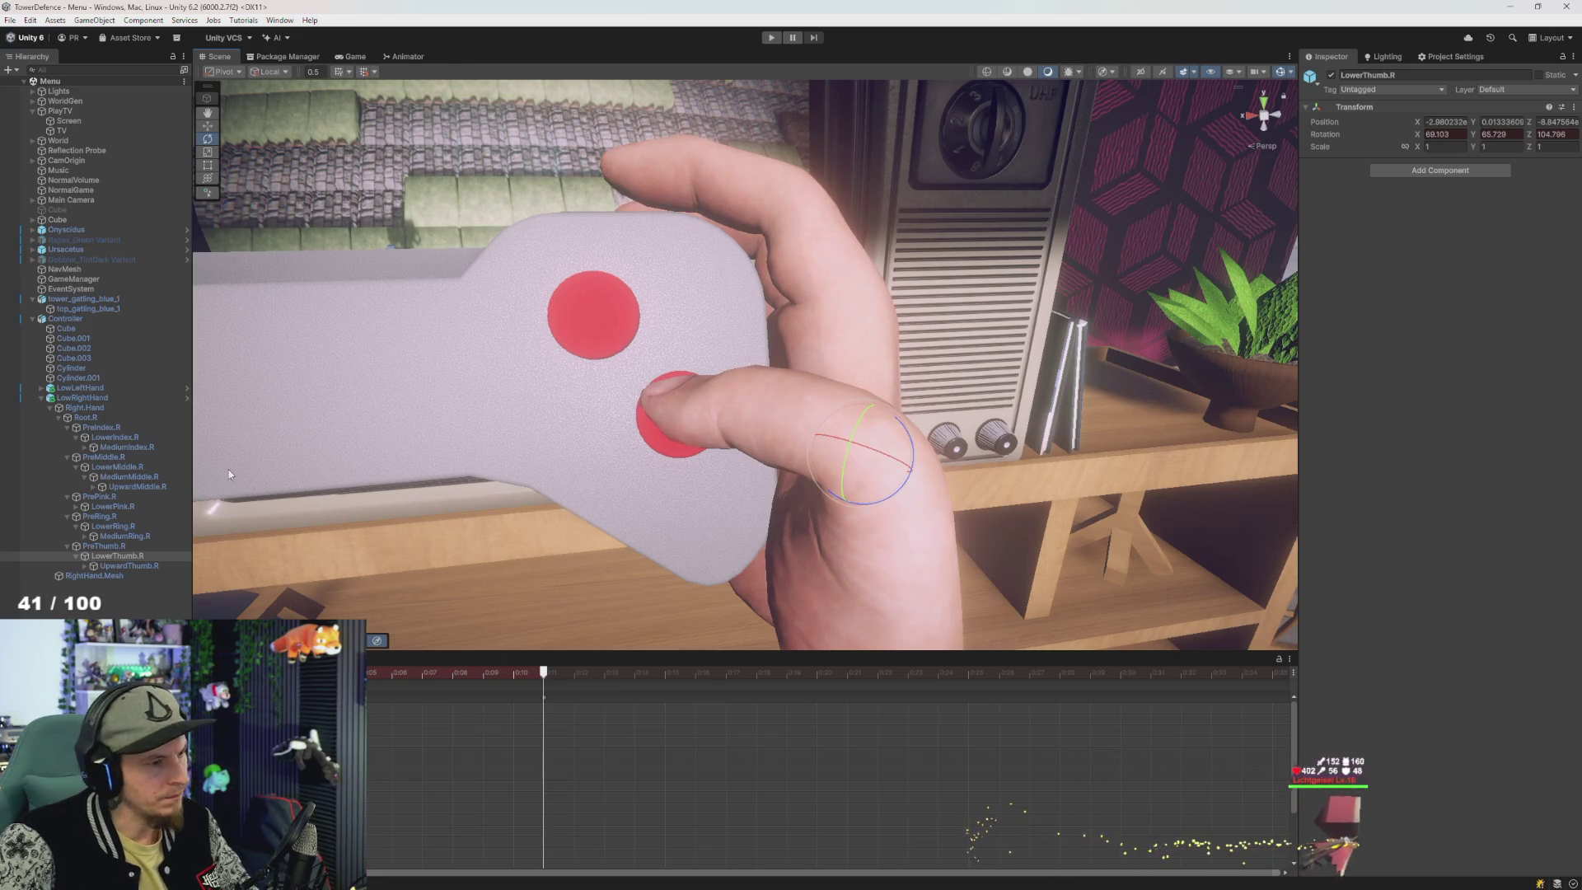
- Rotate PreThumb.R to about -48.49, -17.69, 29.37 so the tip presses the button
left_click(120, 566)
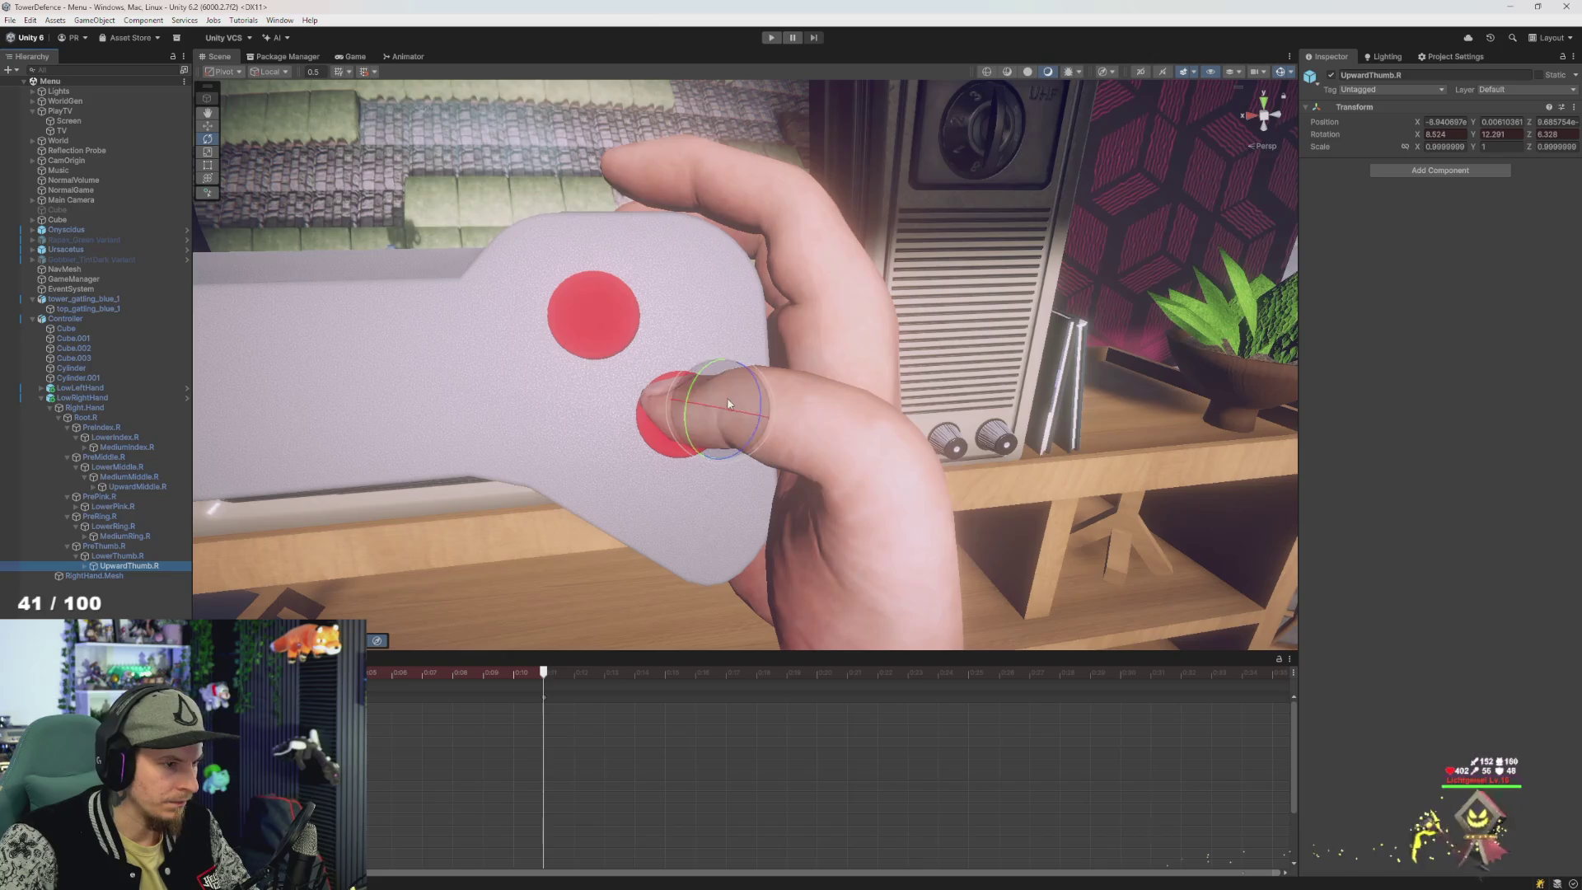
mouse_move(726, 397)
left_mouse_down()
mouse_move(716, 426)
mouse_move(840, 413)
mouse_move(983, 338)
left_mouse_up()
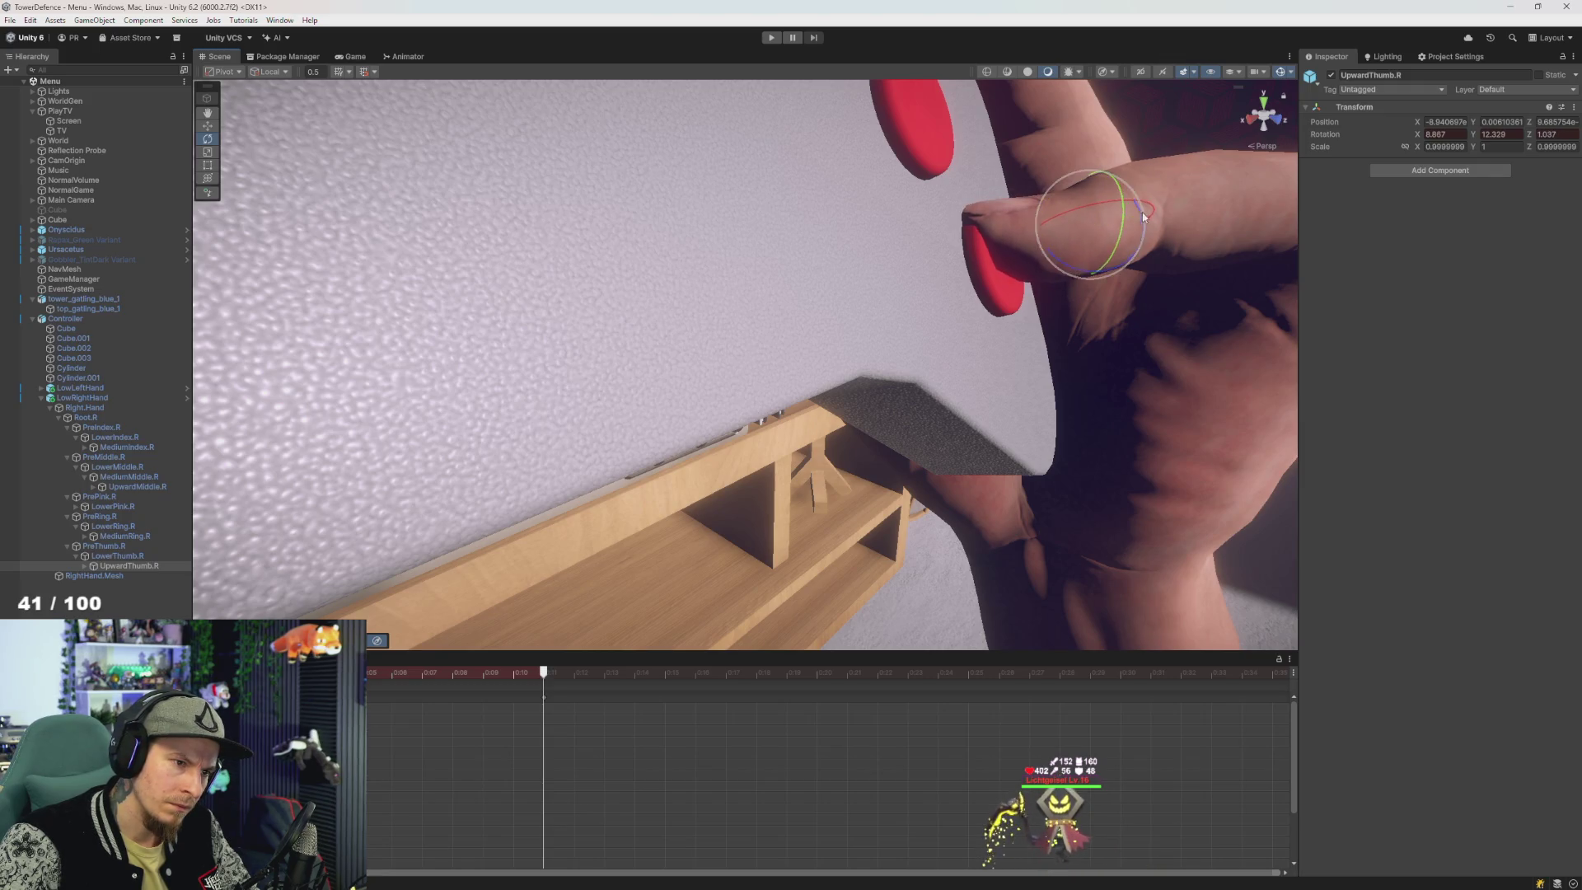
mouse_move(1144, 216)
left_mouse_down()
mouse_move(888, 229)
mouse_move(625, 423)
mouse_move(850, 370)
mouse_move(766, 416)
left_mouse_up()
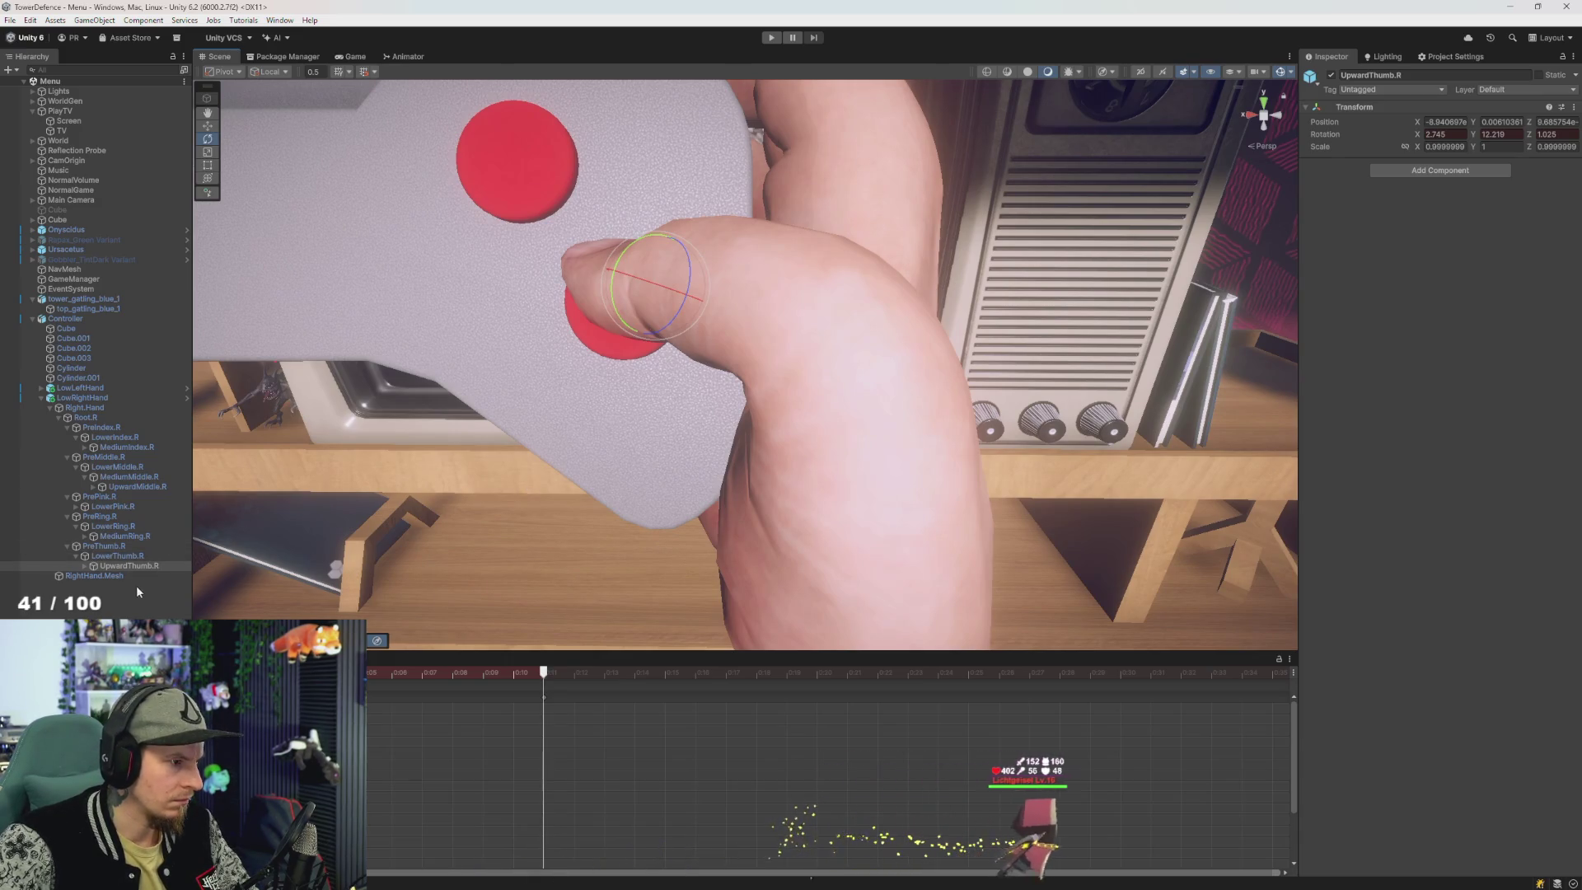
left_click(104, 545)
mouse_move(877, 531)
left_mouse_down()
mouse_move(899, 542)
mouse_move(883, 565)
mouse_move(865, 550)
left_mouse_up()
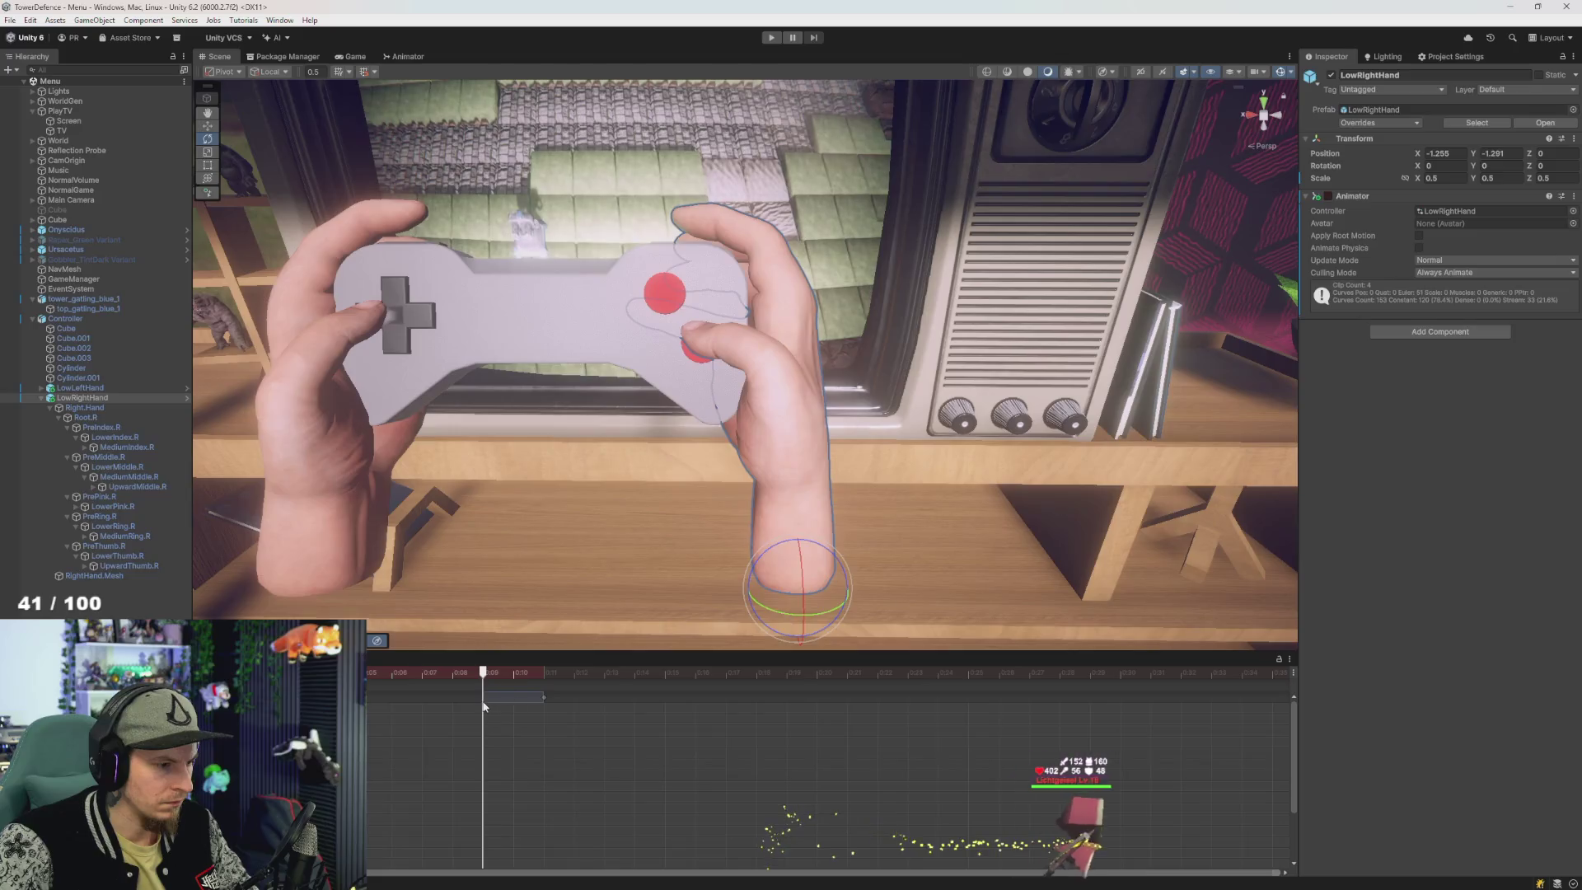
- At about 0:07, rotate UpwardThumb.R so the thumb tip sits further onto the button
left_click(541, 701)
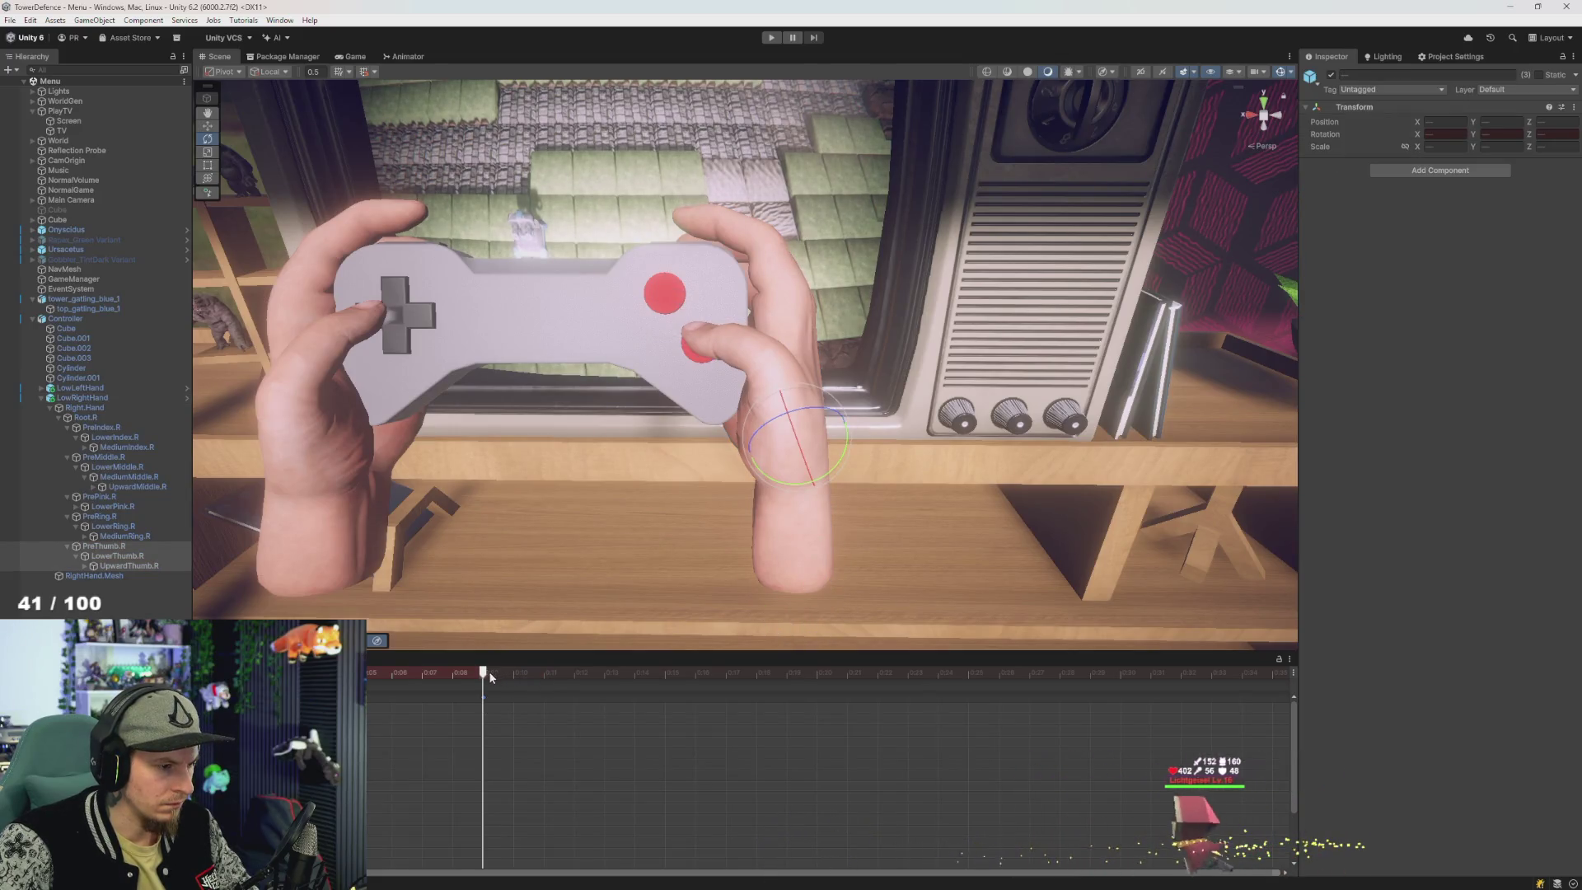
left_click_drag(494, 678, 446, 706)
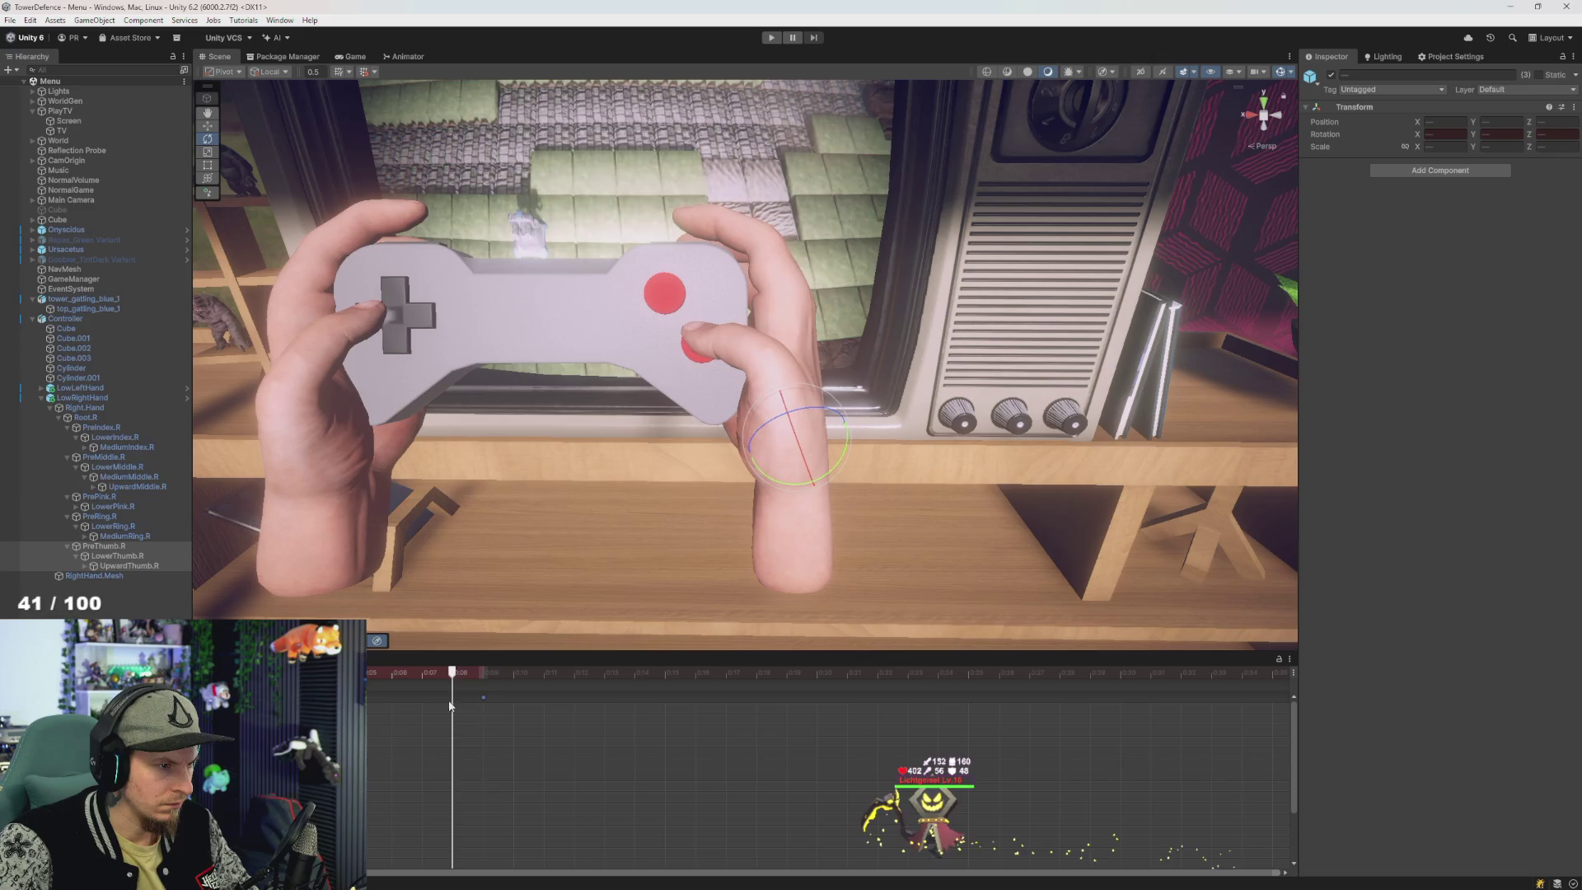
left_click_drag(576, 577, 585, 506)
mouse_move(659, 457)
left_mouse_down()
mouse_move(555, 490)
mouse_move(576, 494)
left_mouse_up()
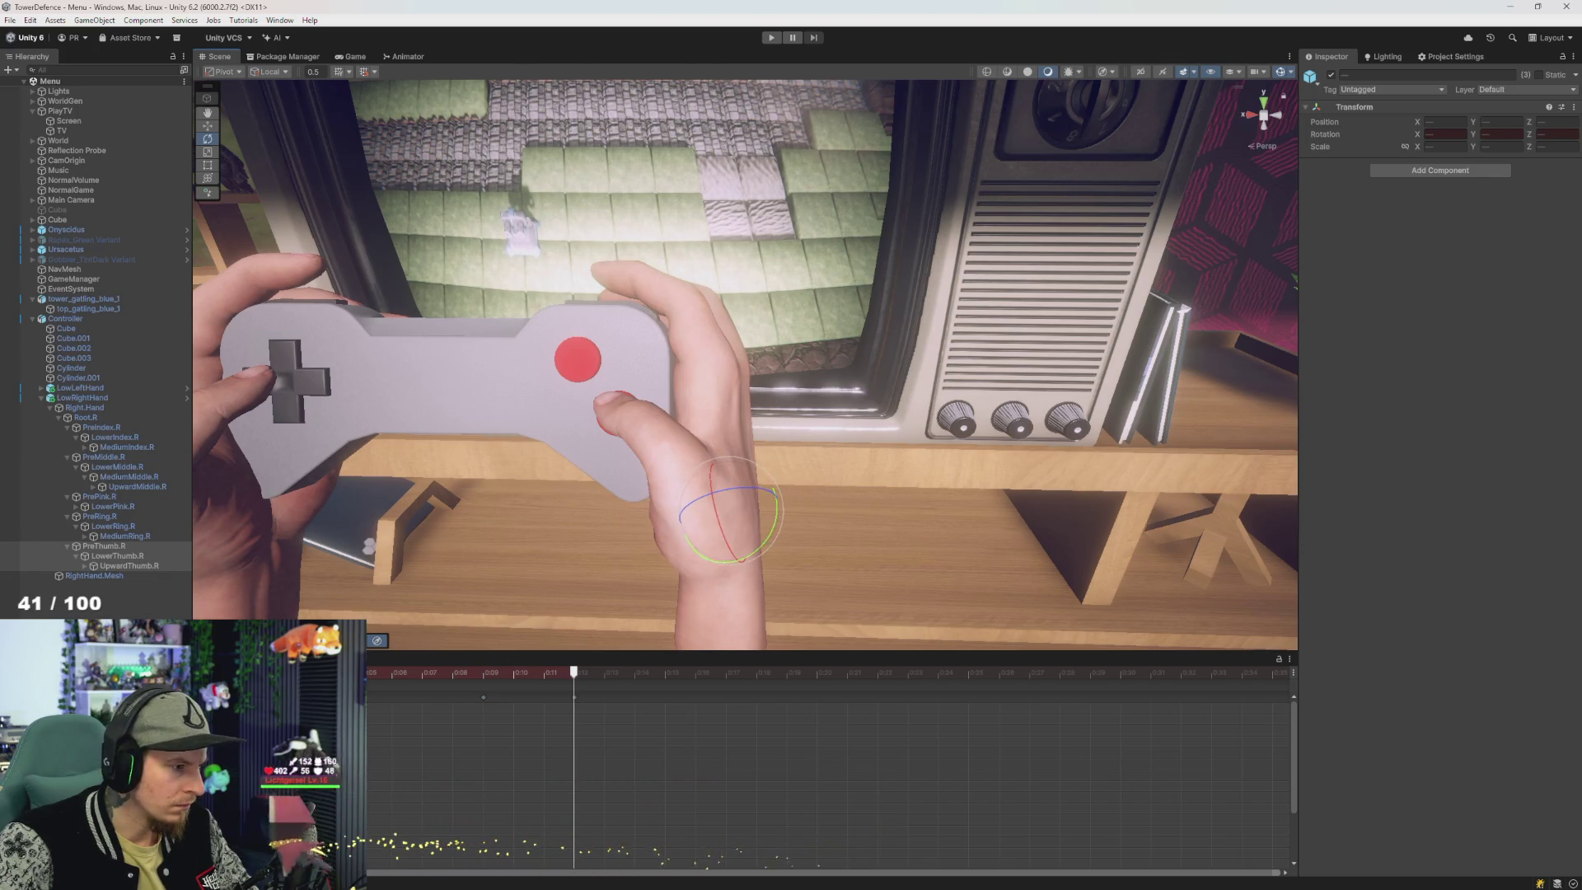
left_click(129, 566)
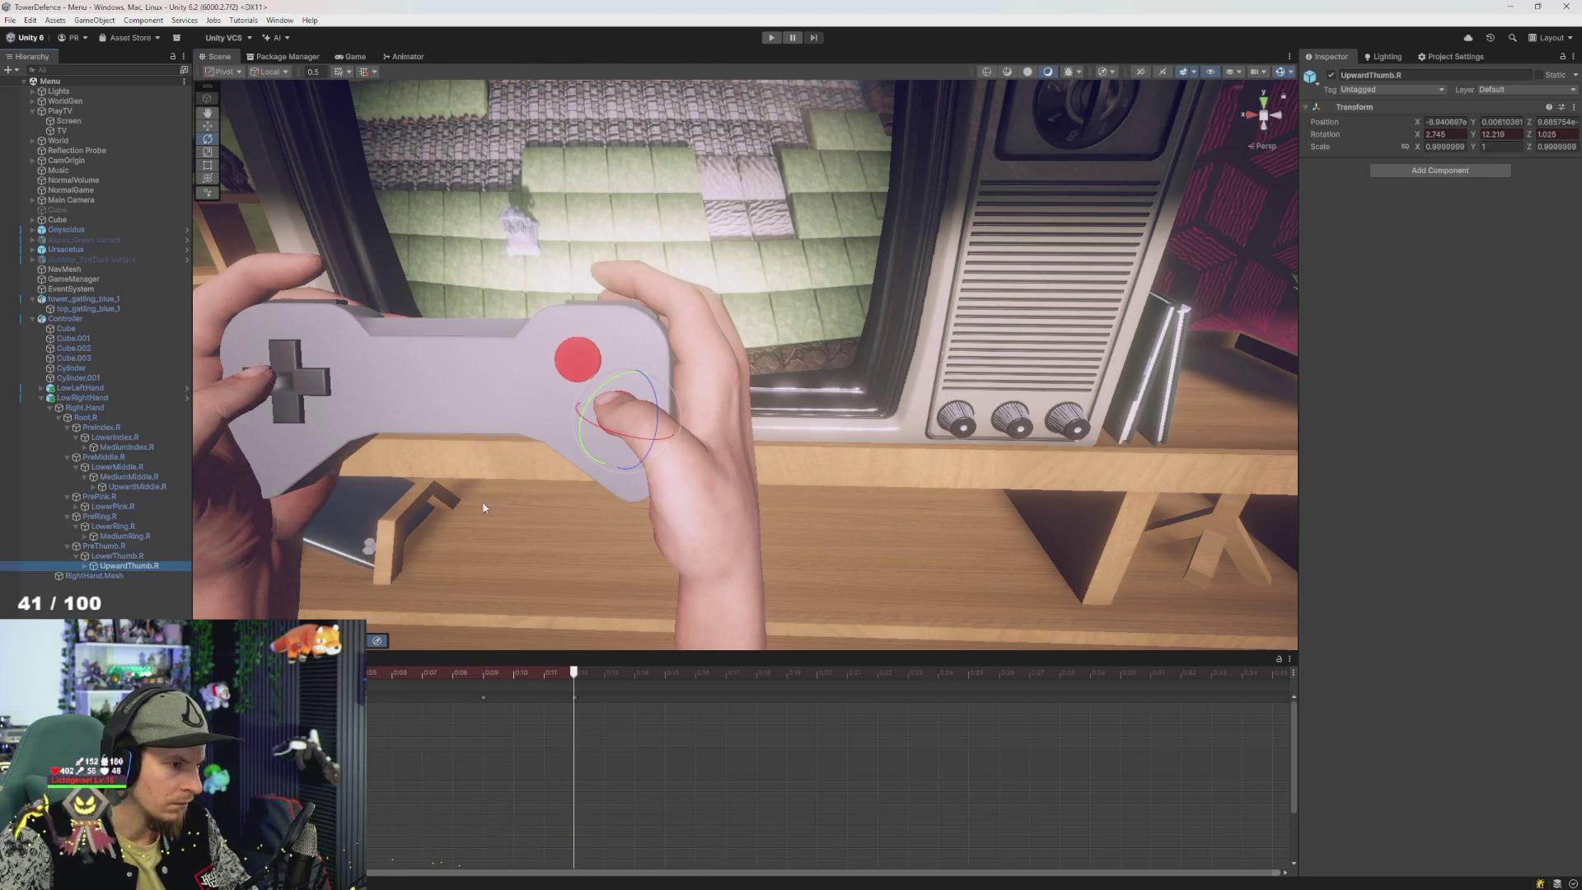
left_click_drag(644, 407, 620, 413)
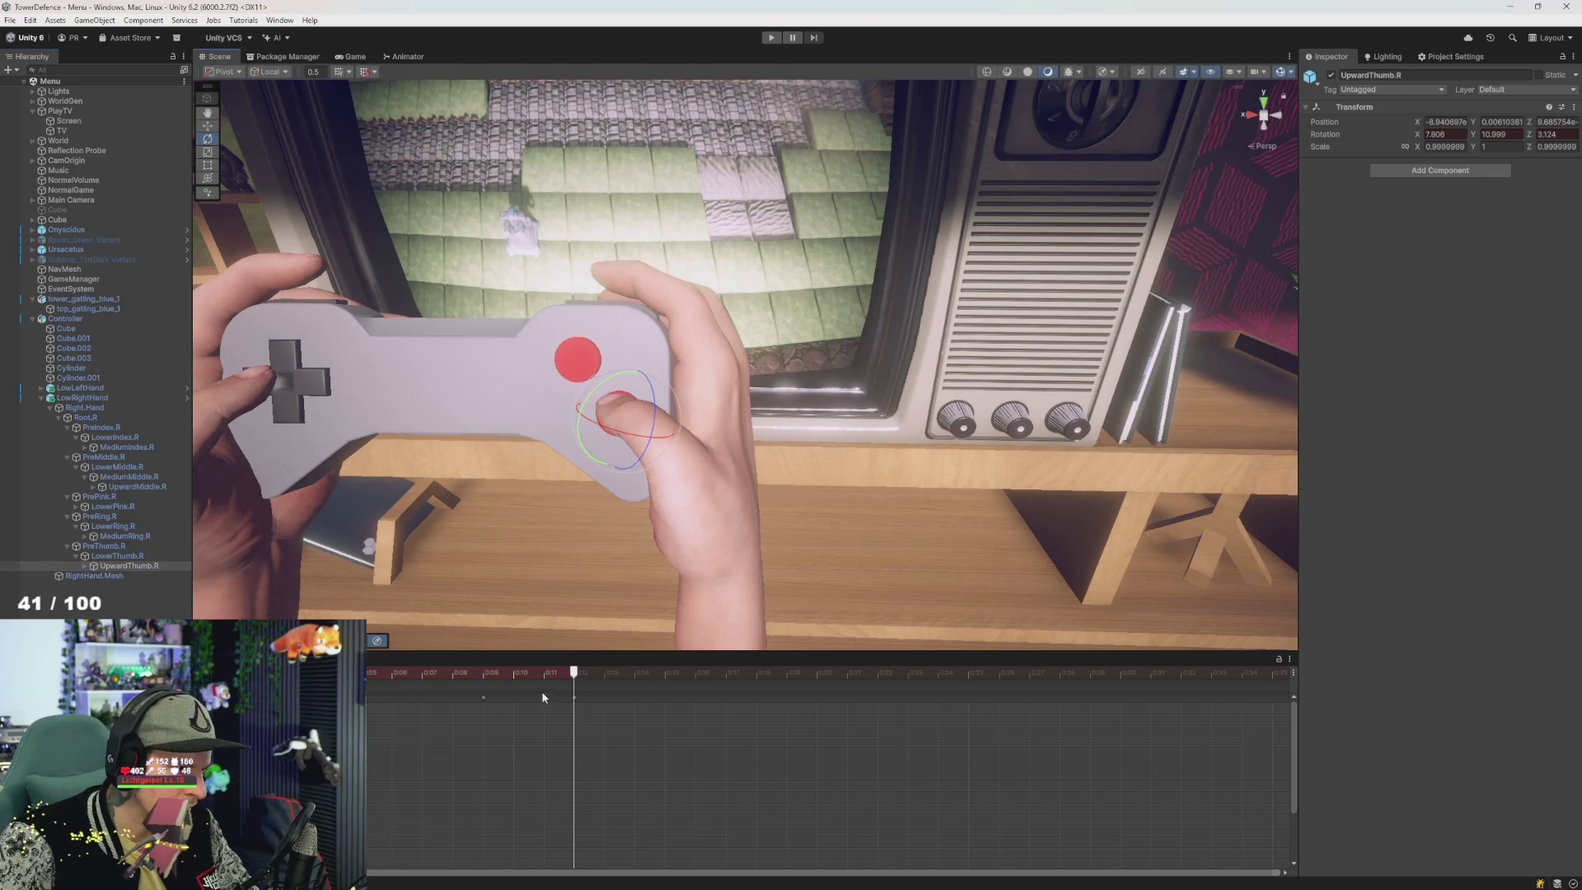
mouse_move(506, 685)
left_mouse_down()
mouse_move(636, 685)
mouse_move(373, 694)
mouse_move(631, 695)
mouse_move(386, 702)
mouse_move(555, 716)
mouse_move(412, 713)
mouse_move(552, 728)
mouse_move(477, 751)
mouse_move(694, 768)
left_mouse_up()
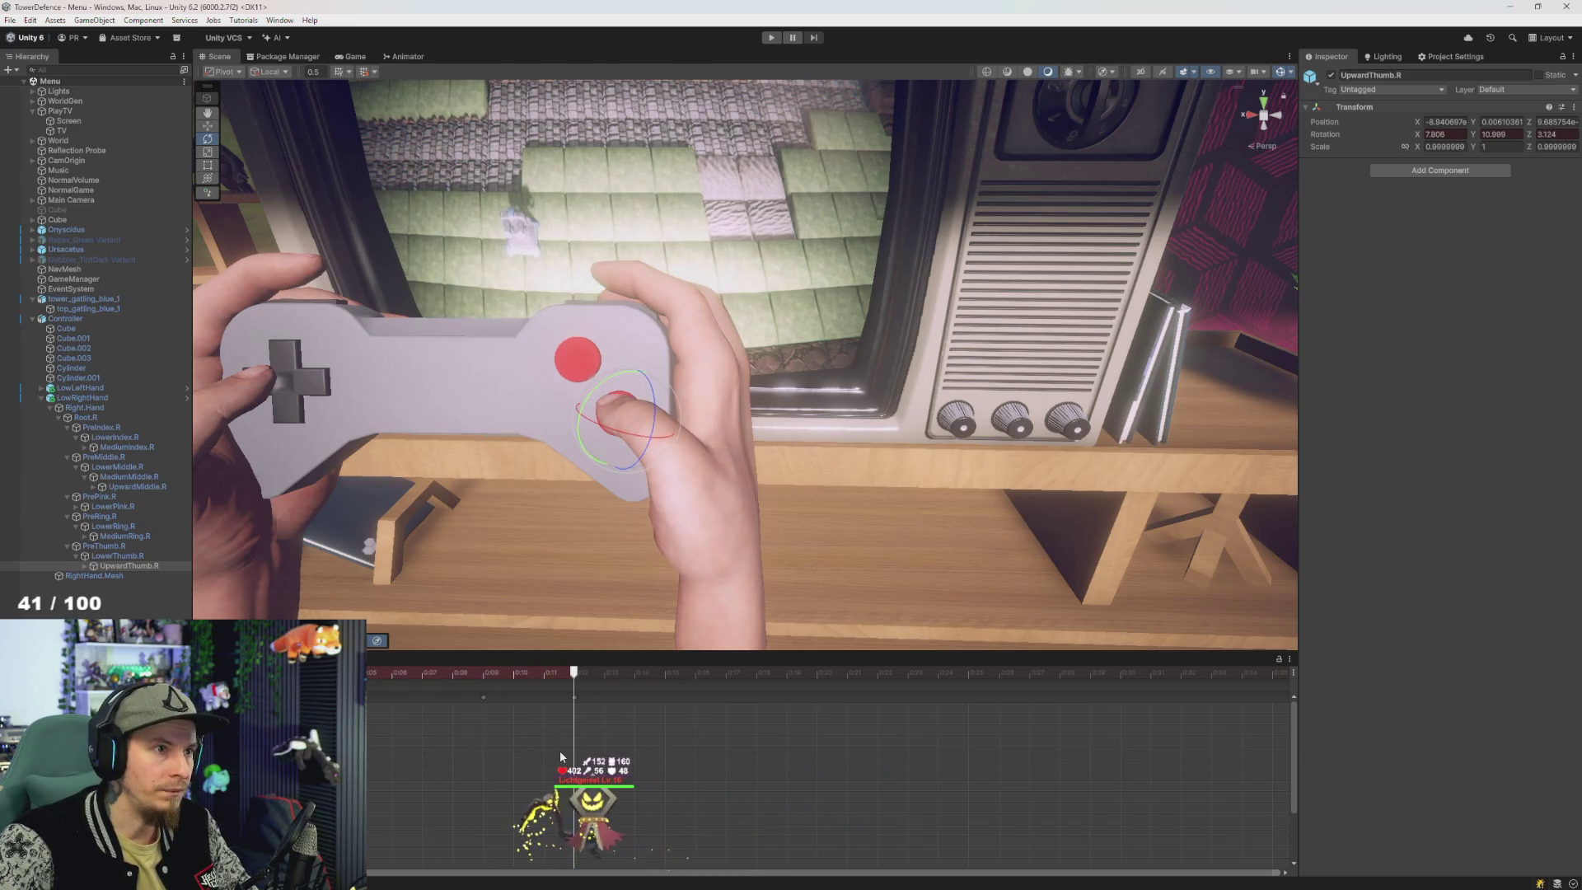
- Drag the thumb press keyframe earlier in the dopesheet and check it between keyframes
left_click_drag(560, 755, 460, 732)
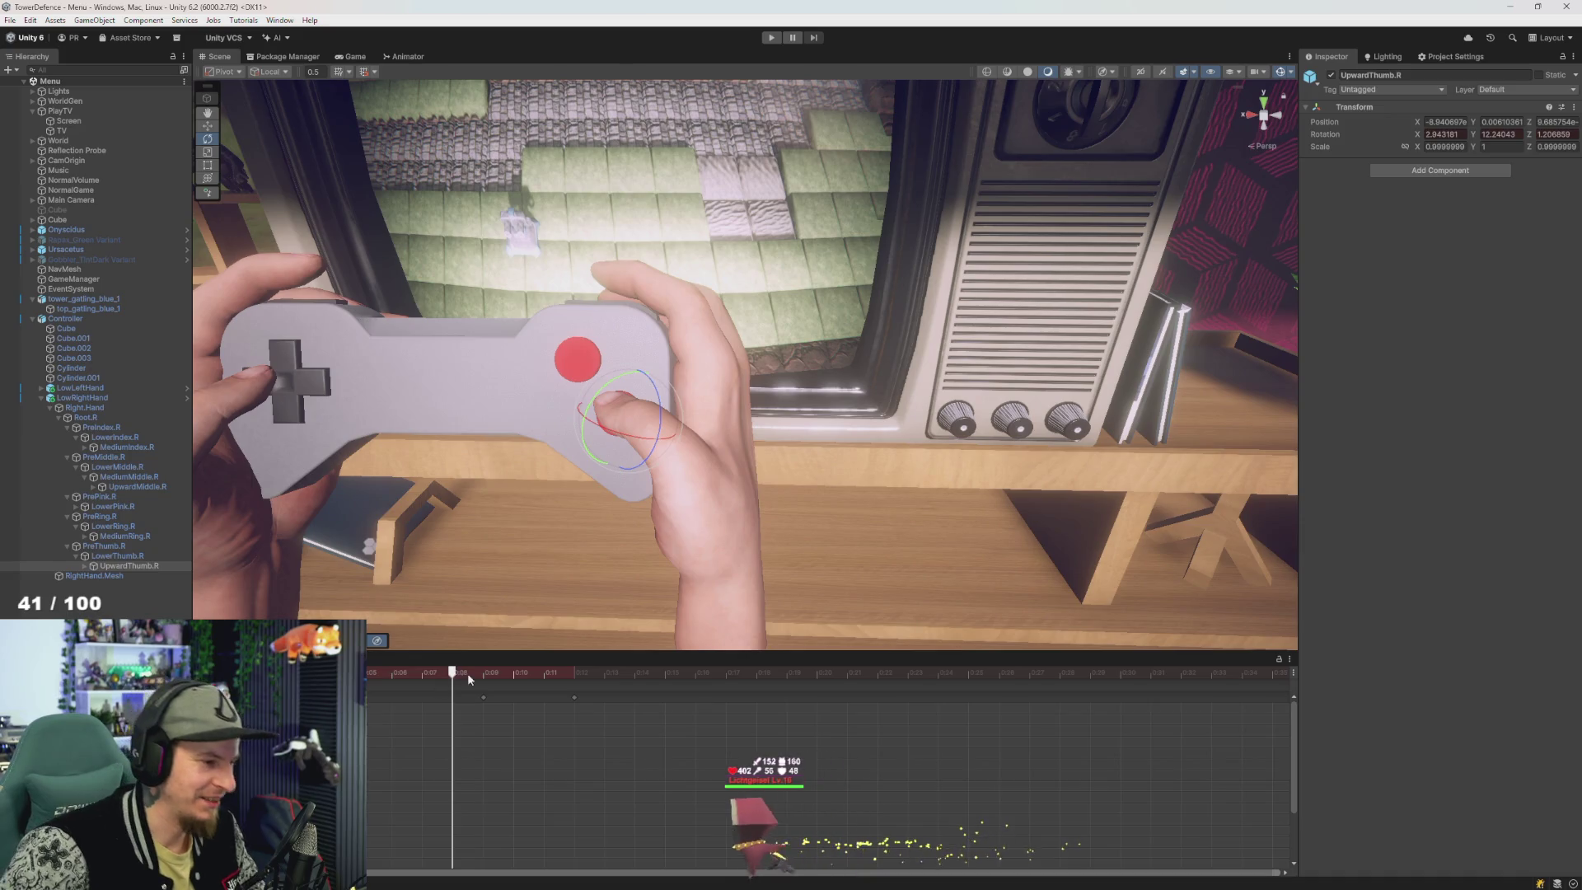
left_click(581, 700)
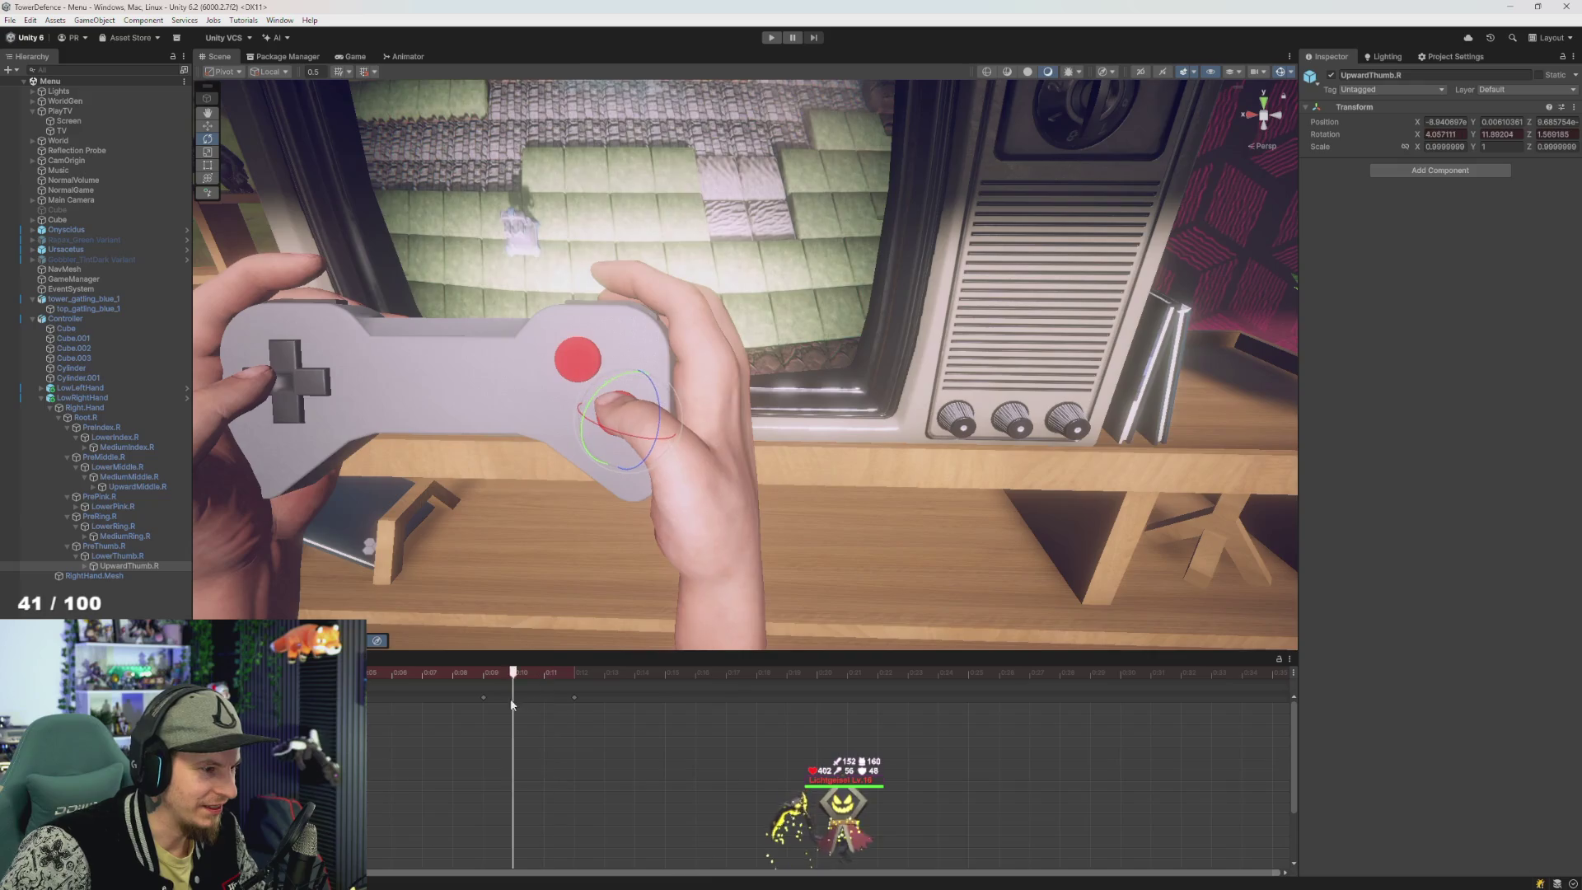
left_click(485, 700)
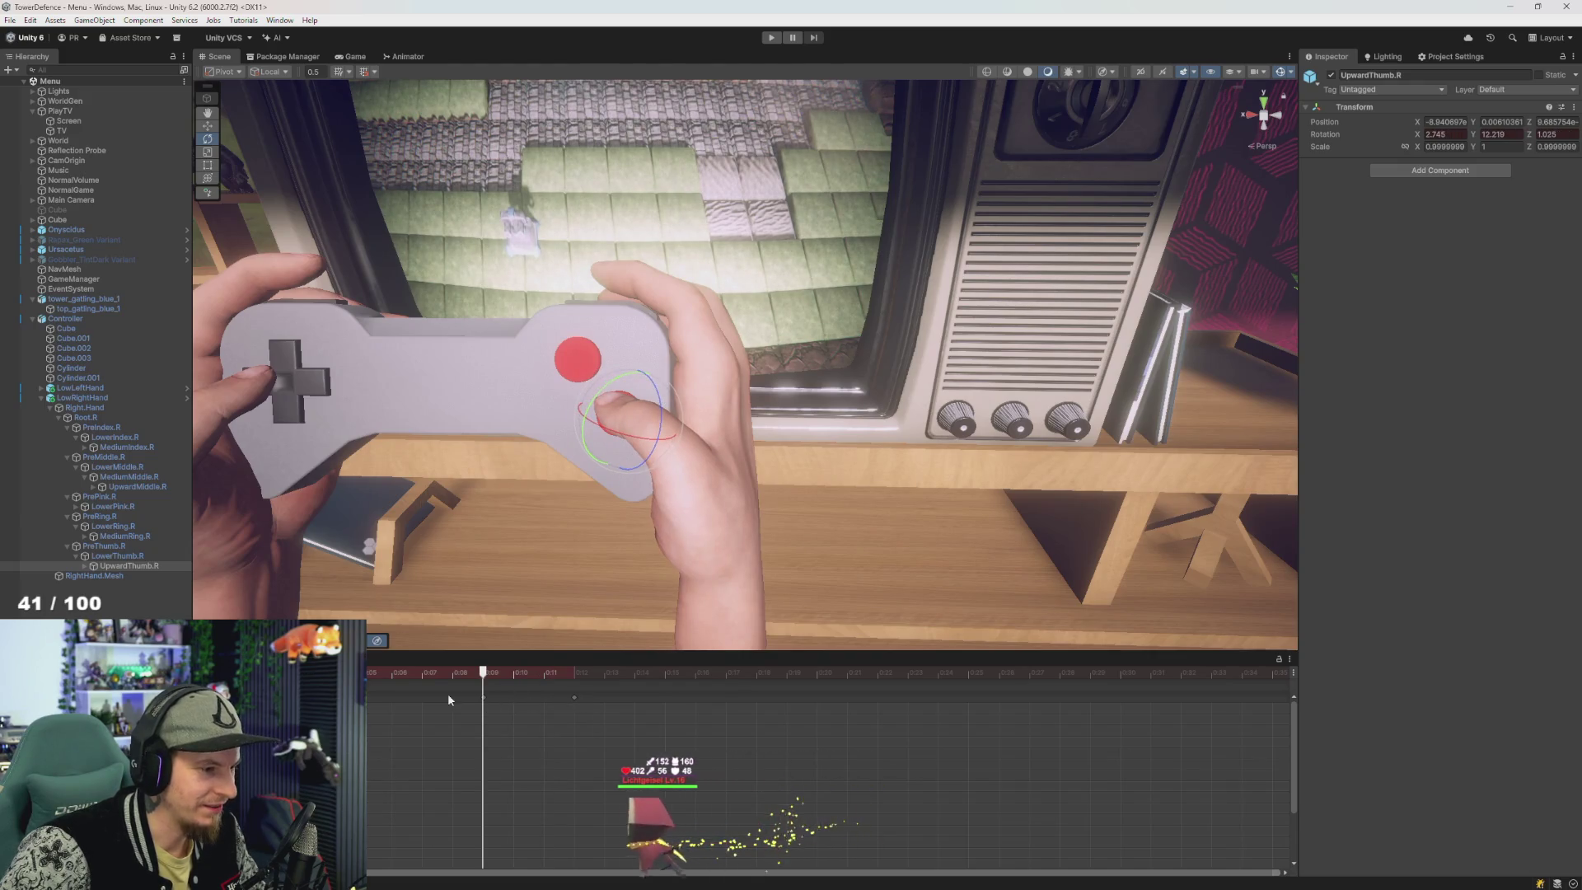
left_click(471, 702)
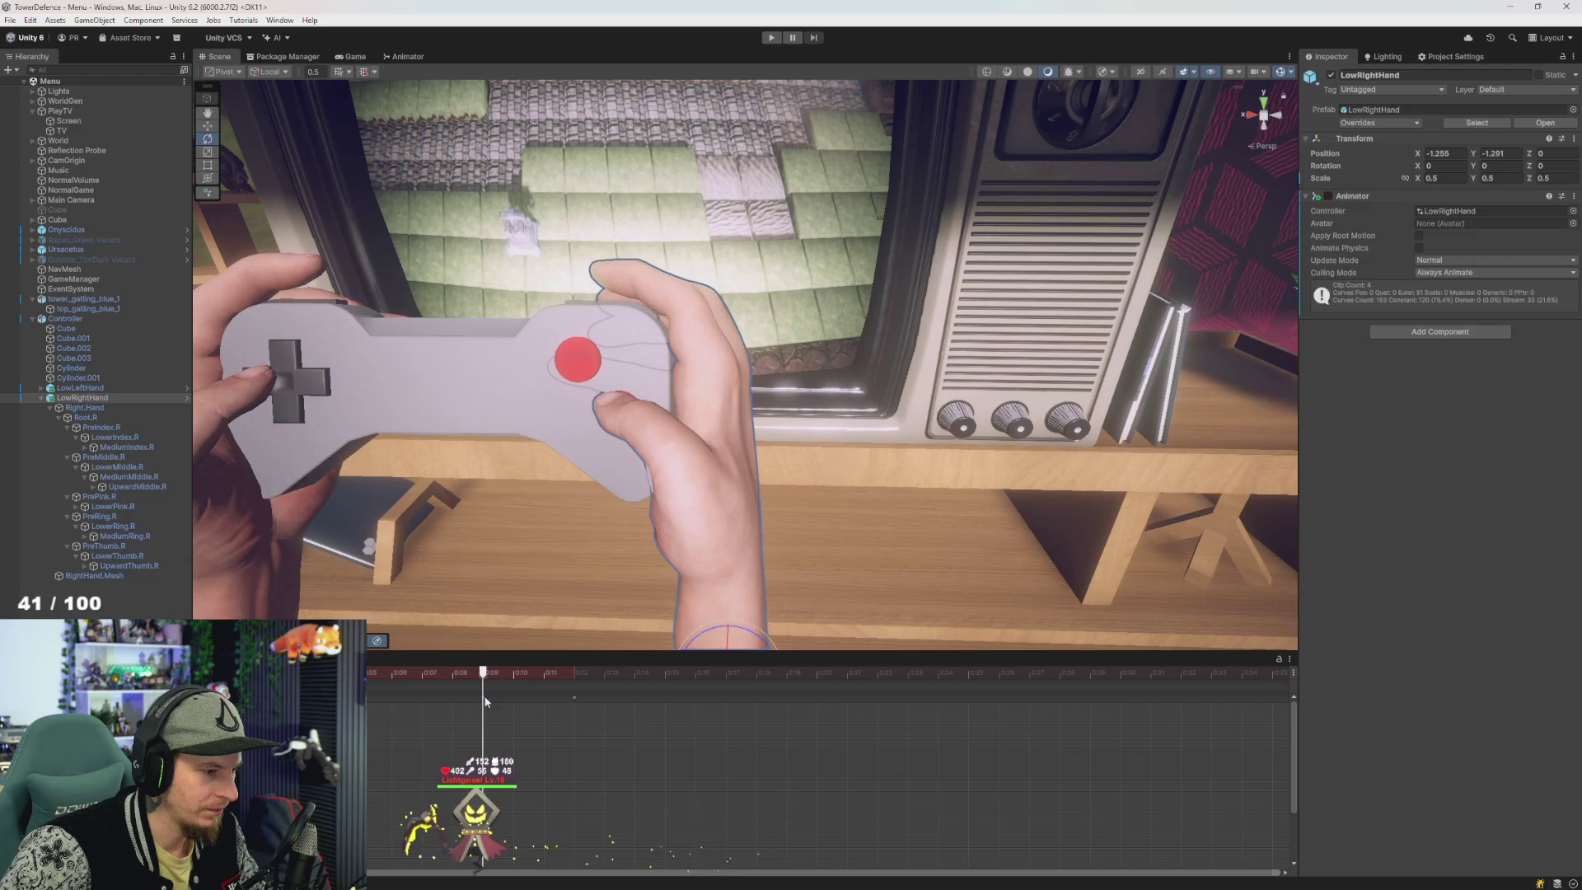
left_click_drag(476, 698, 443, 705)
key("period")
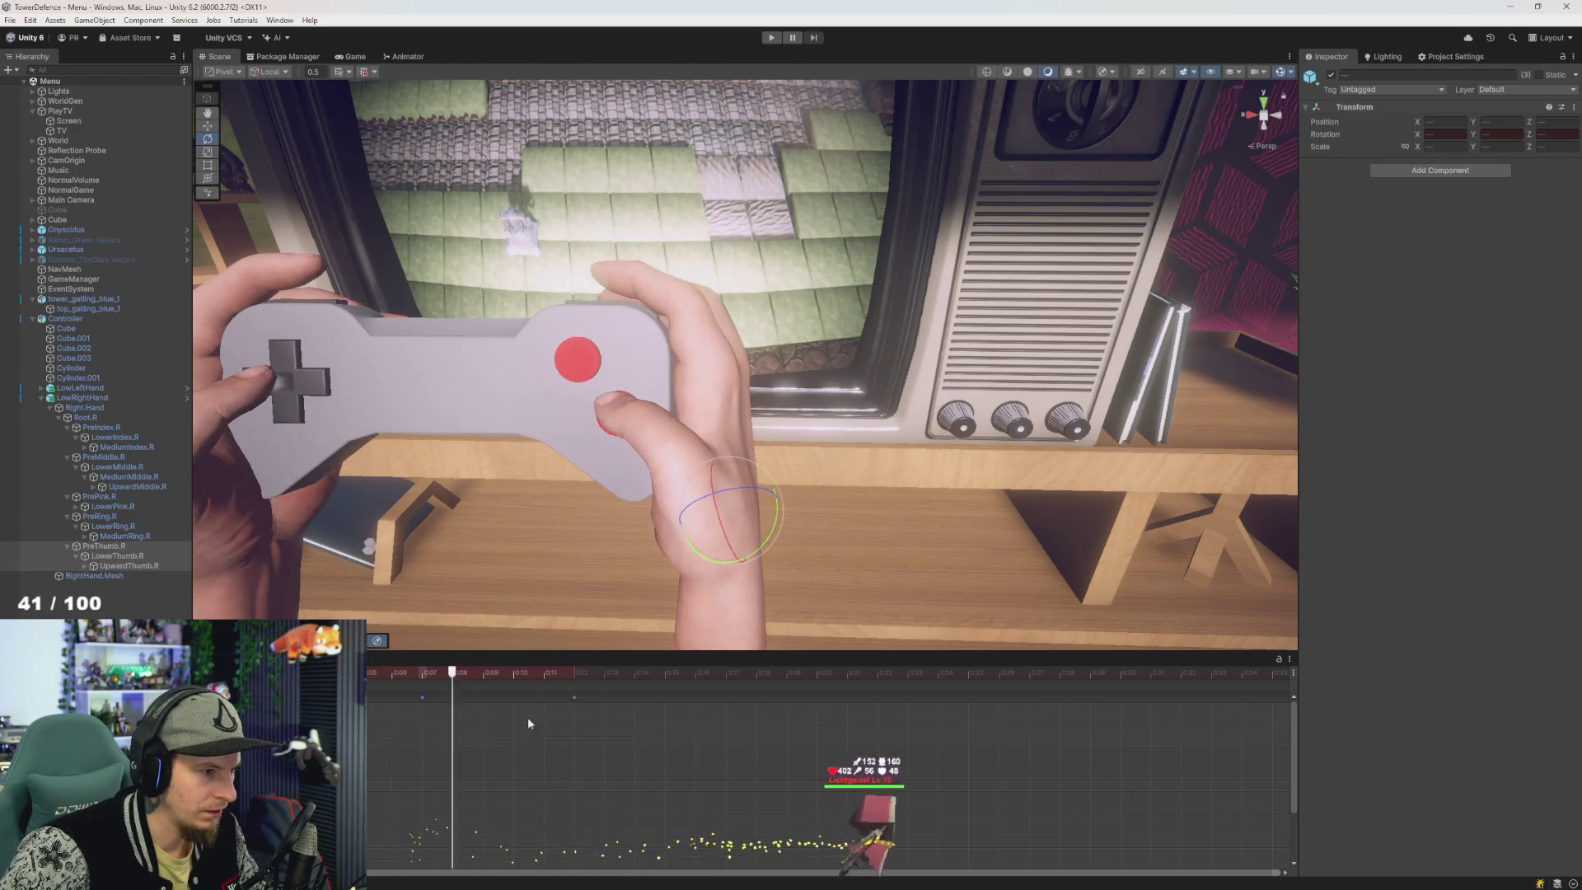
key("comma")
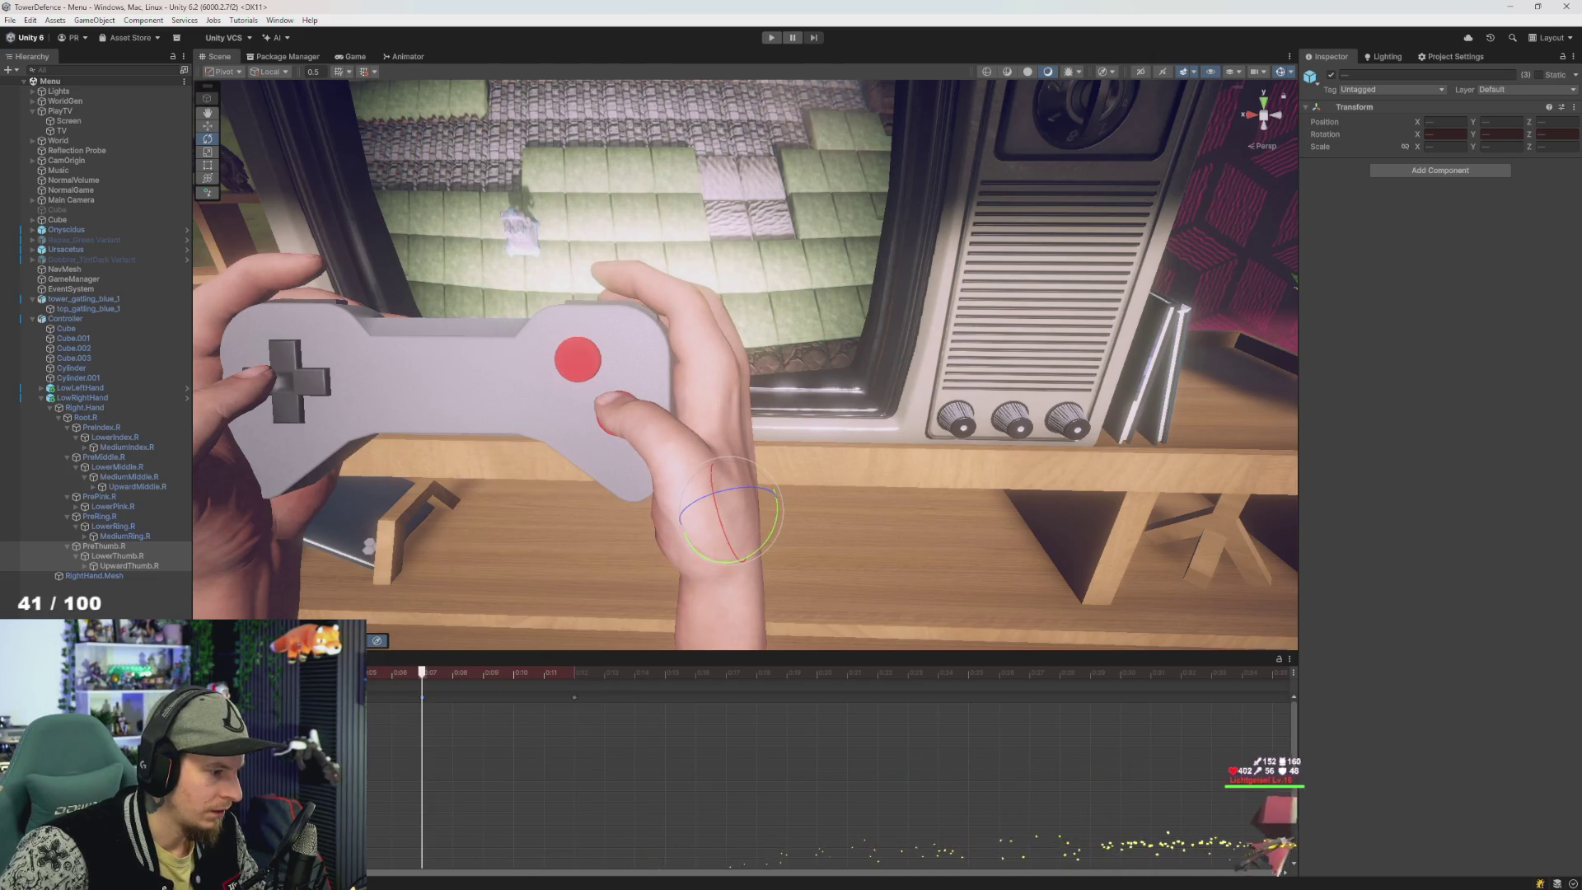
- Show the framed rotation curves and preview the press from 0:07 to about 0:11.5
key("c")
key("f")
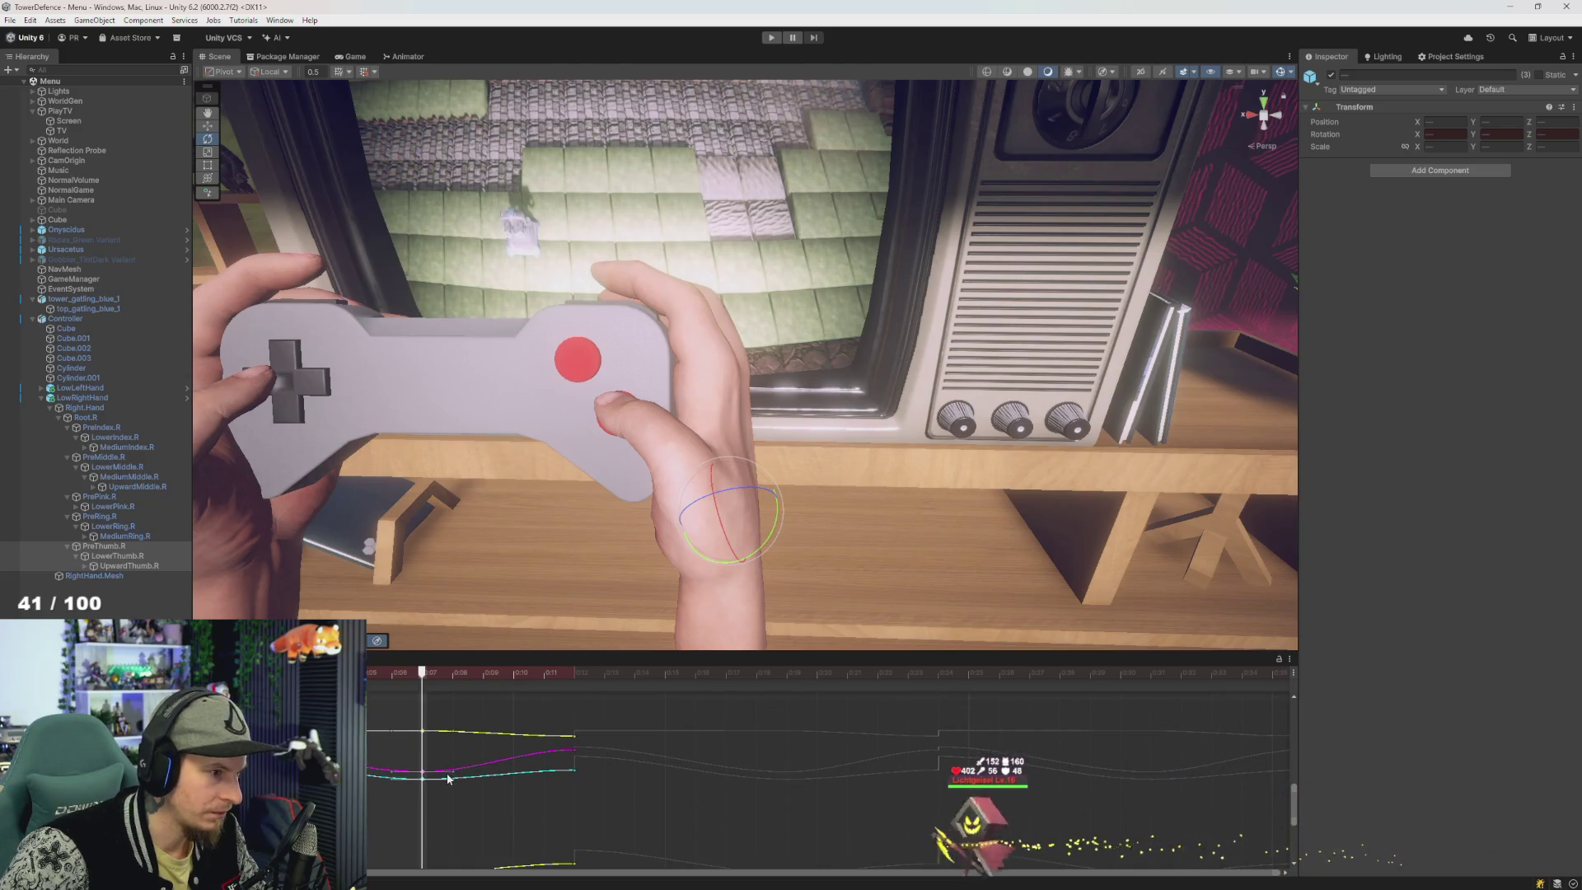
left_click_drag(462, 788, 481, 764)
mouse_move(413, 674)
left_mouse_down()
mouse_move(367, 673)
mouse_move(546, 724)
mouse_move(517, 729)
mouse_move(576, 720)
mouse_move(346, 729)
left_mouse_up()
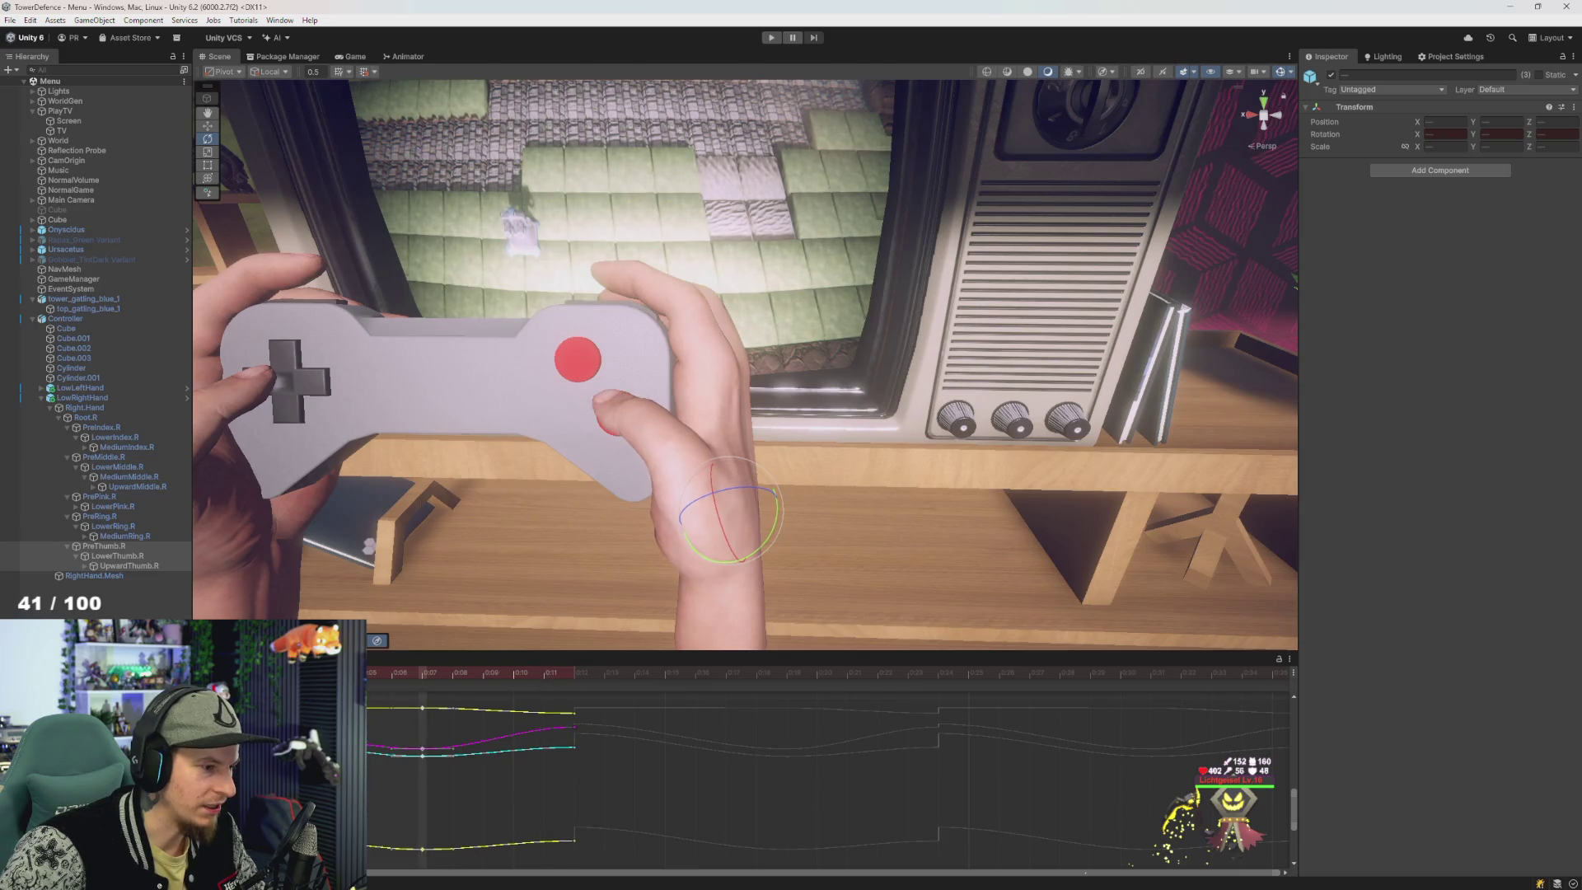
mouse_move(459, 727)
left_mouse_down()
mouse_move(596, 728)
mouse_move(574, 733)
left_mouse_up()
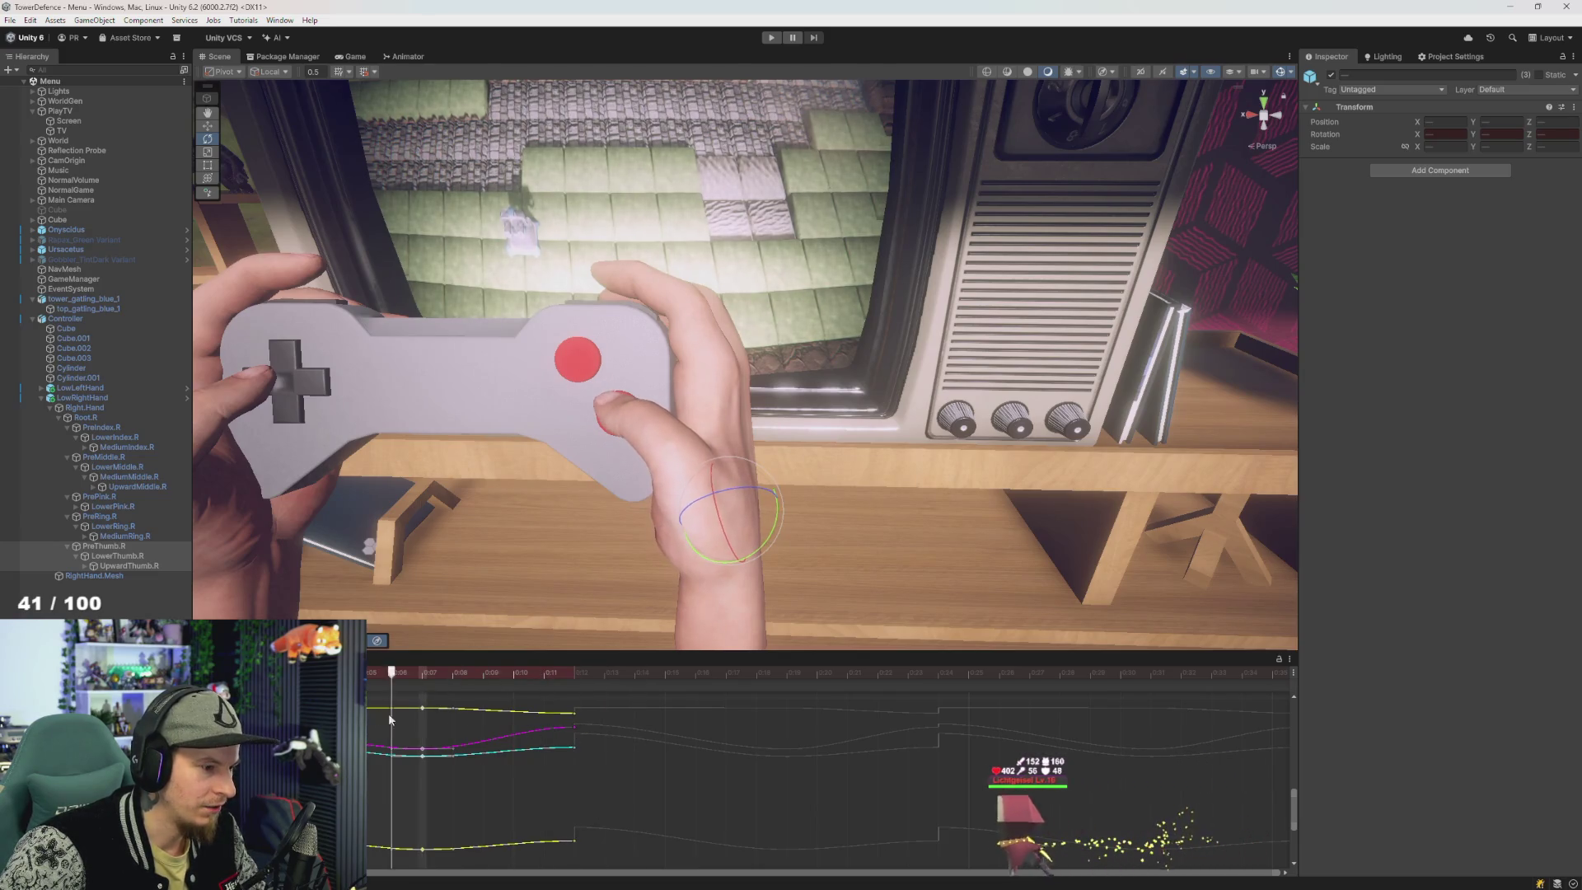
mouse_move(447, 726)
left_mouse_down()
mouse_move(575, 729)
mouse_move(418, 741)
left_mouse_up()
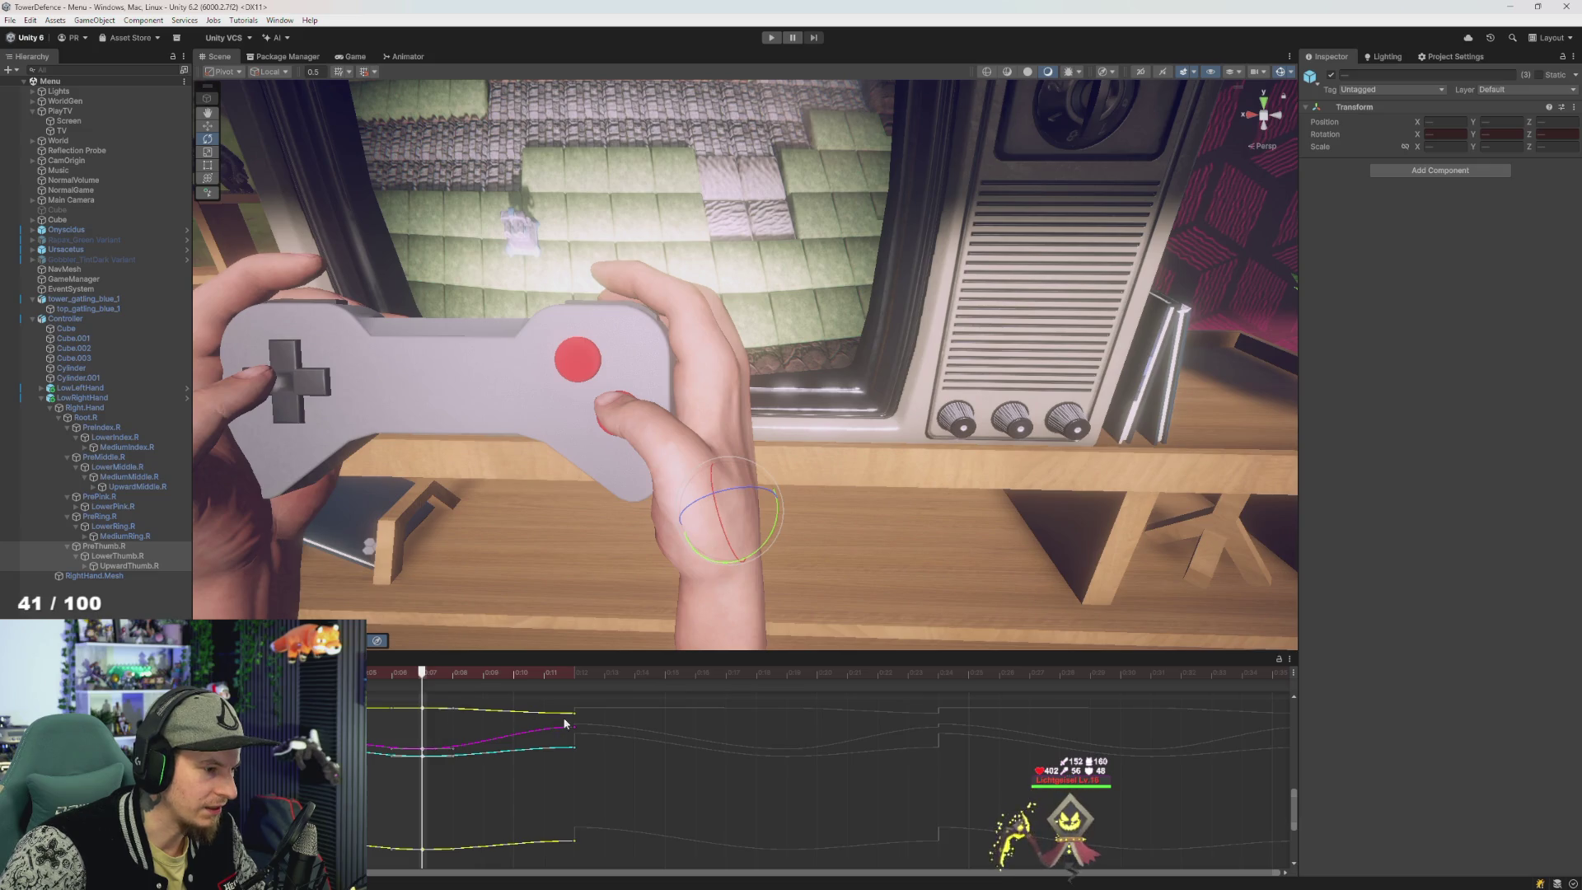
scroll(453, 710, "up", 2)
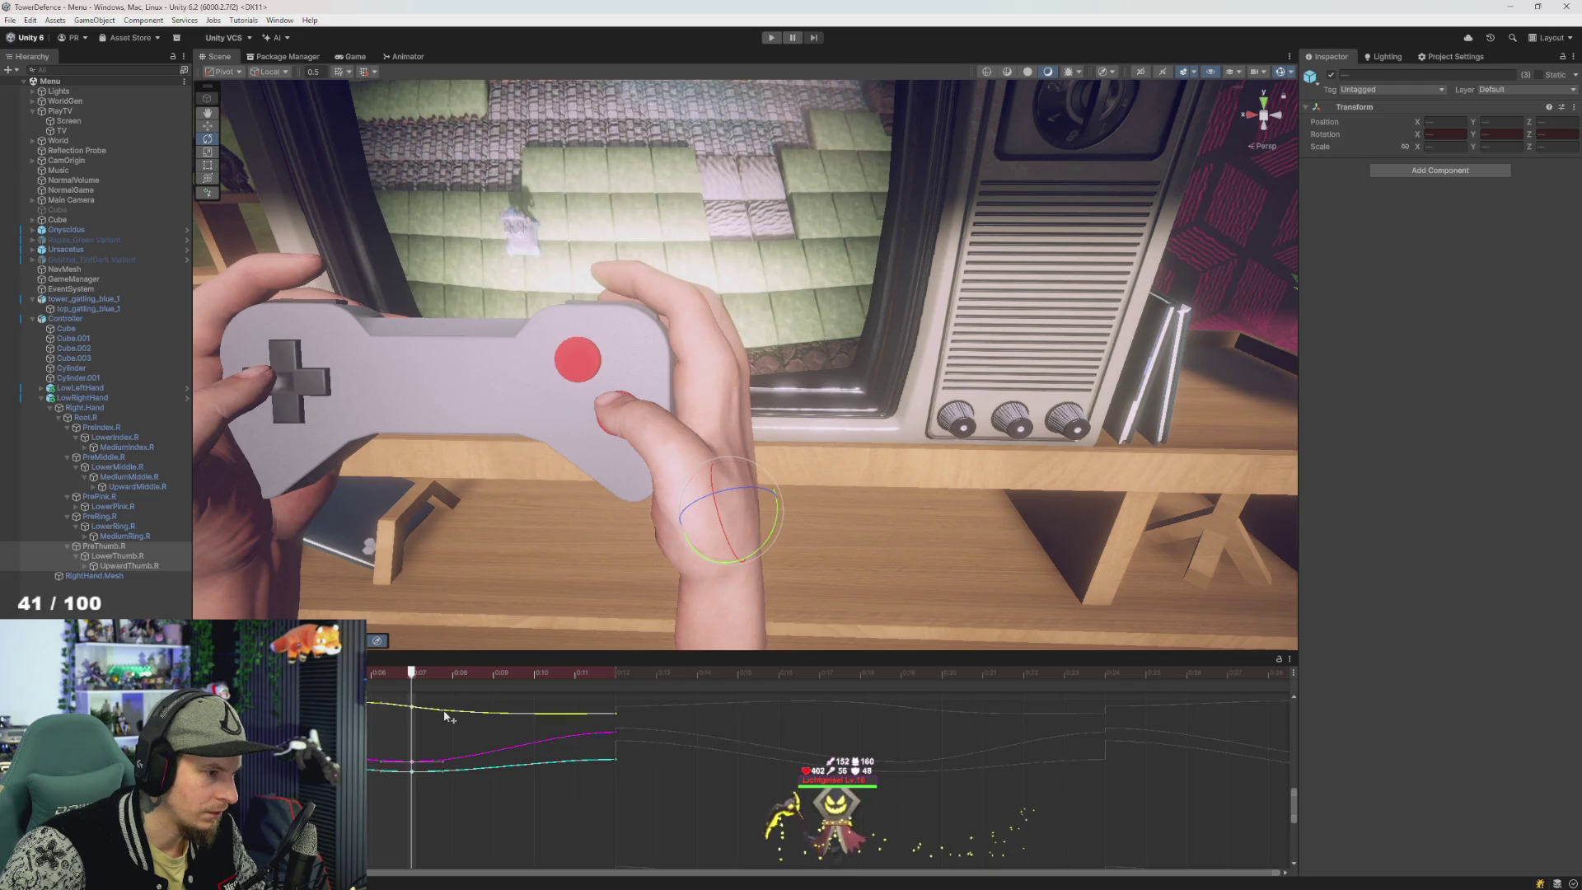
key("period")
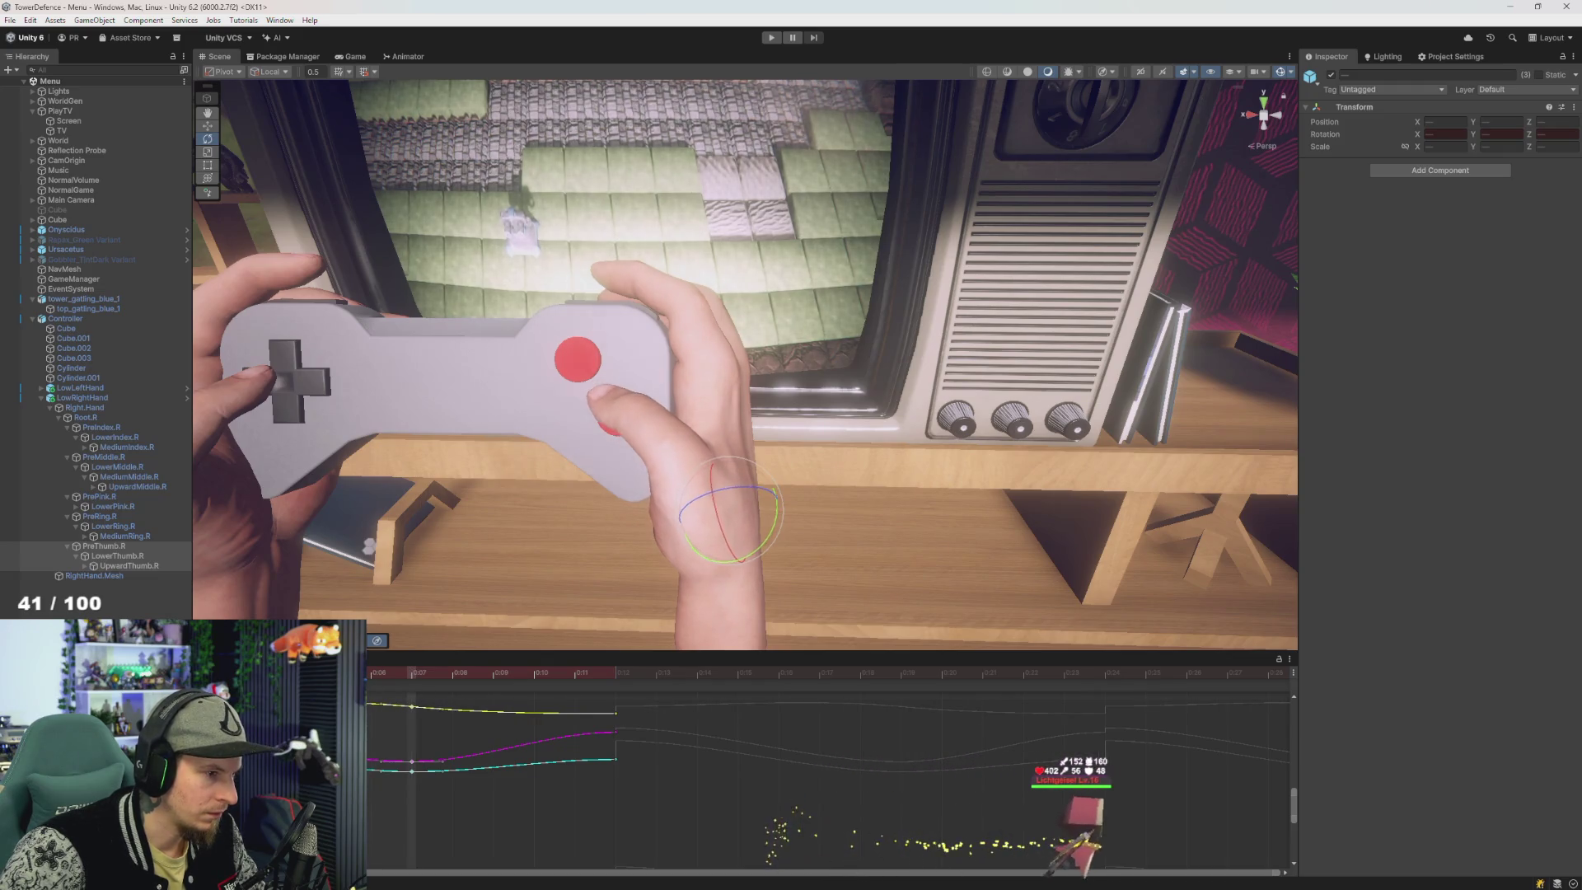
key("alt+period")
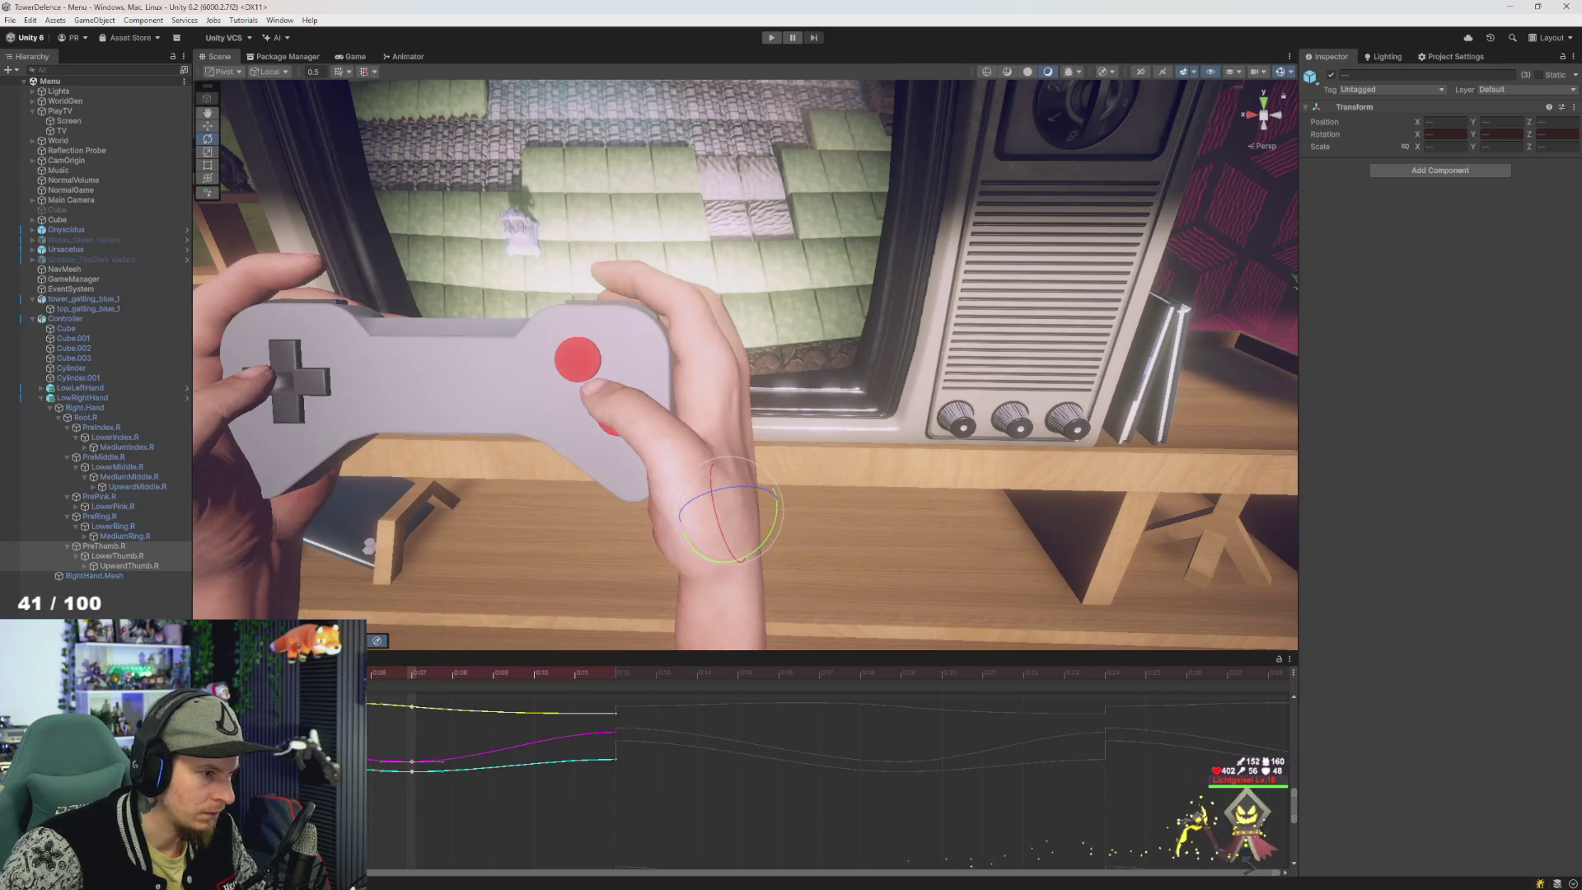
key("period")
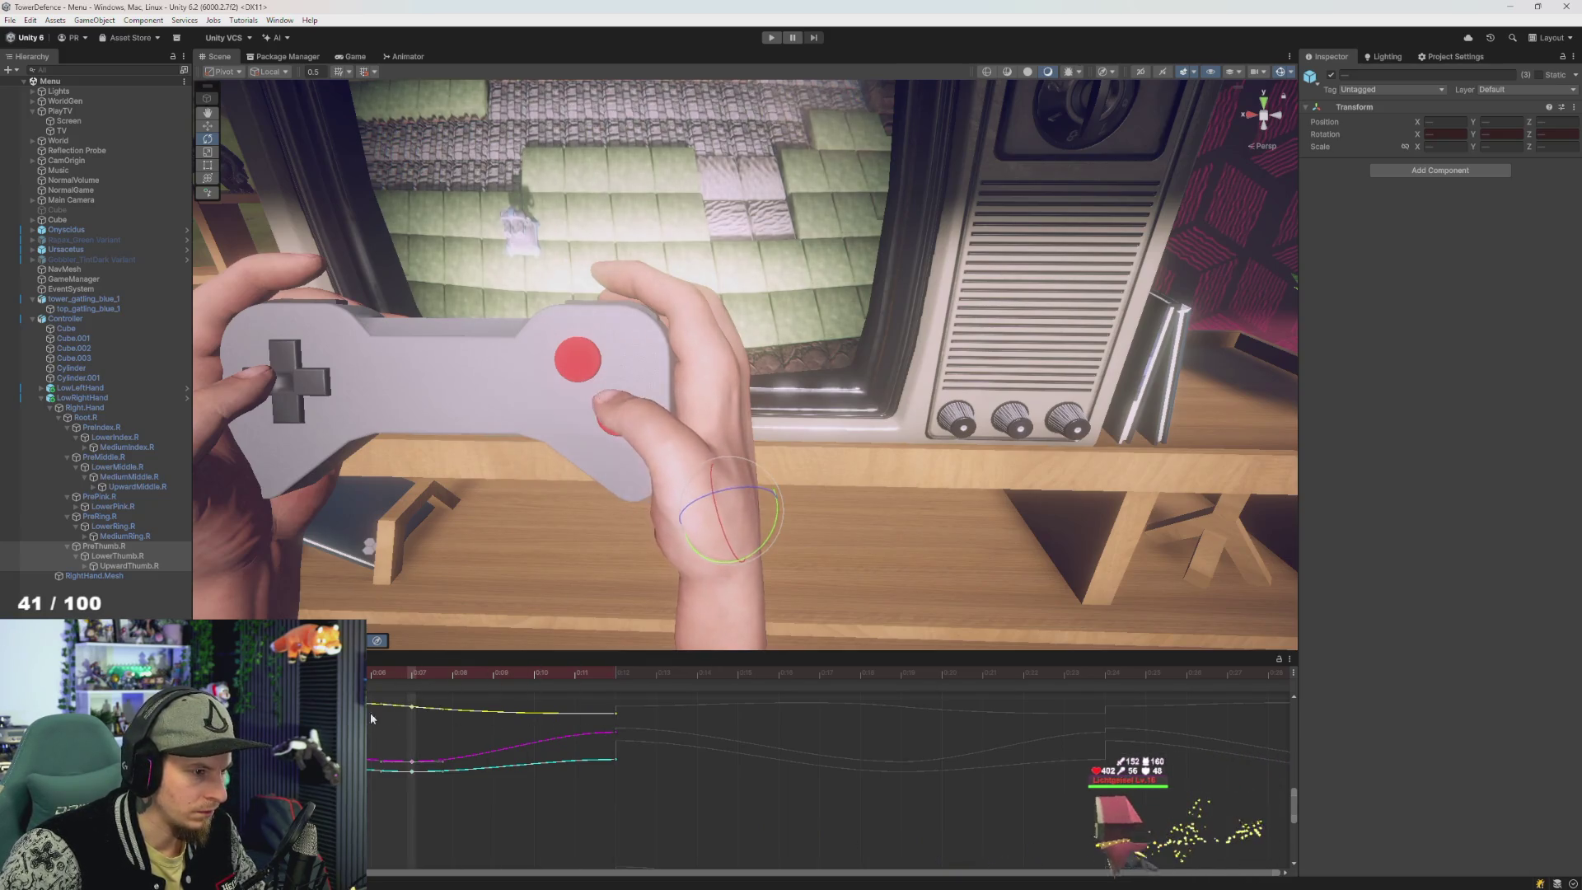
left_click(411, 673)
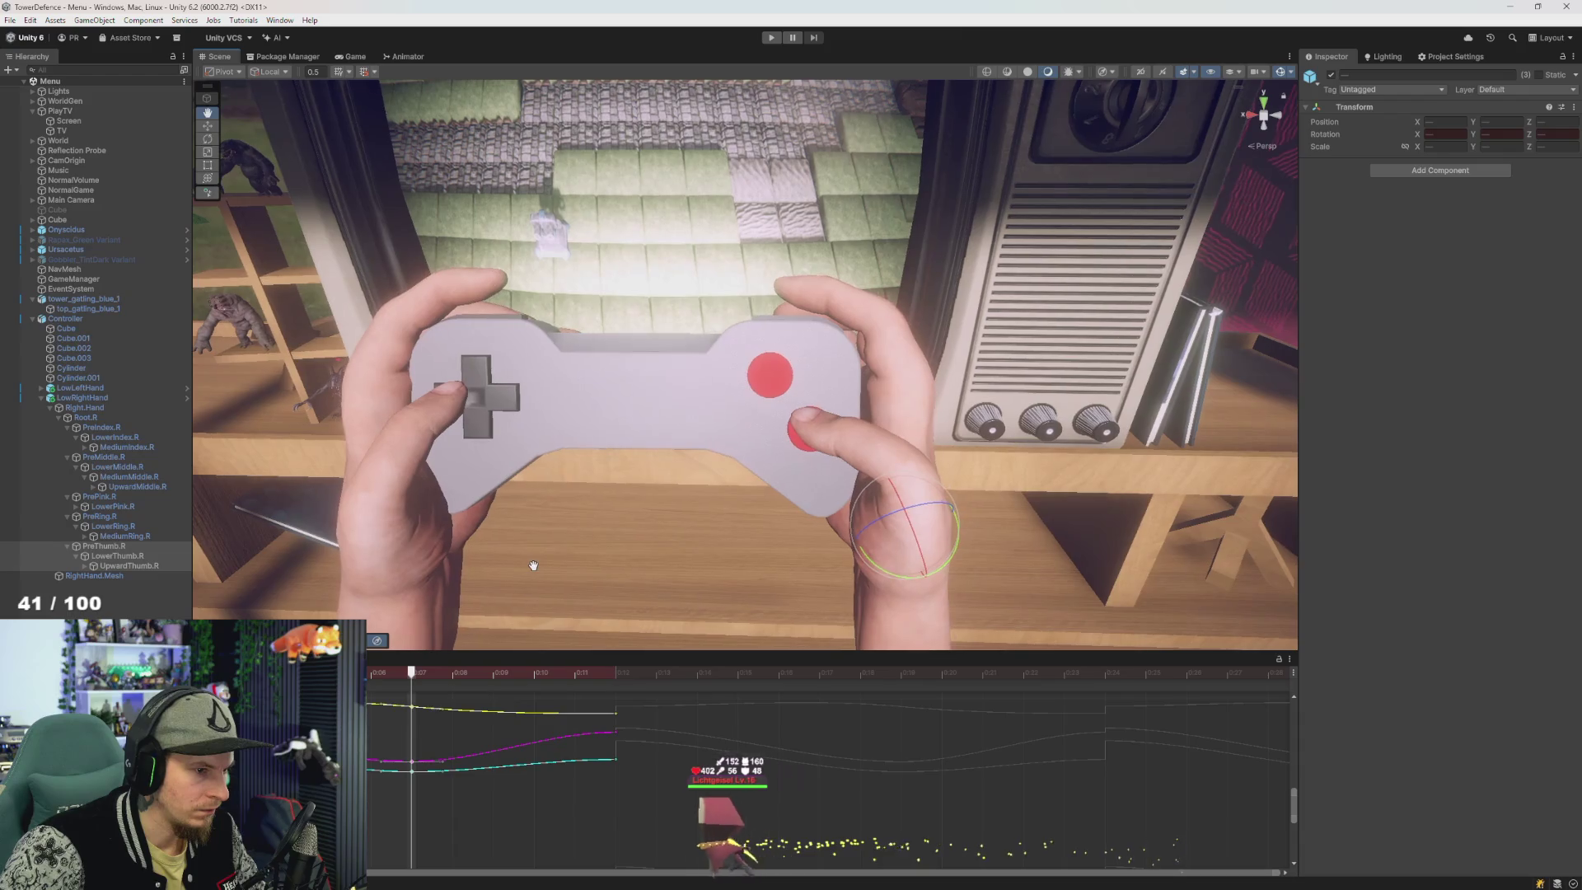
- Compare the poses at 0:13 and 0:07, framing the curves and stepping frame by frame
key("alt+period")
key("period")
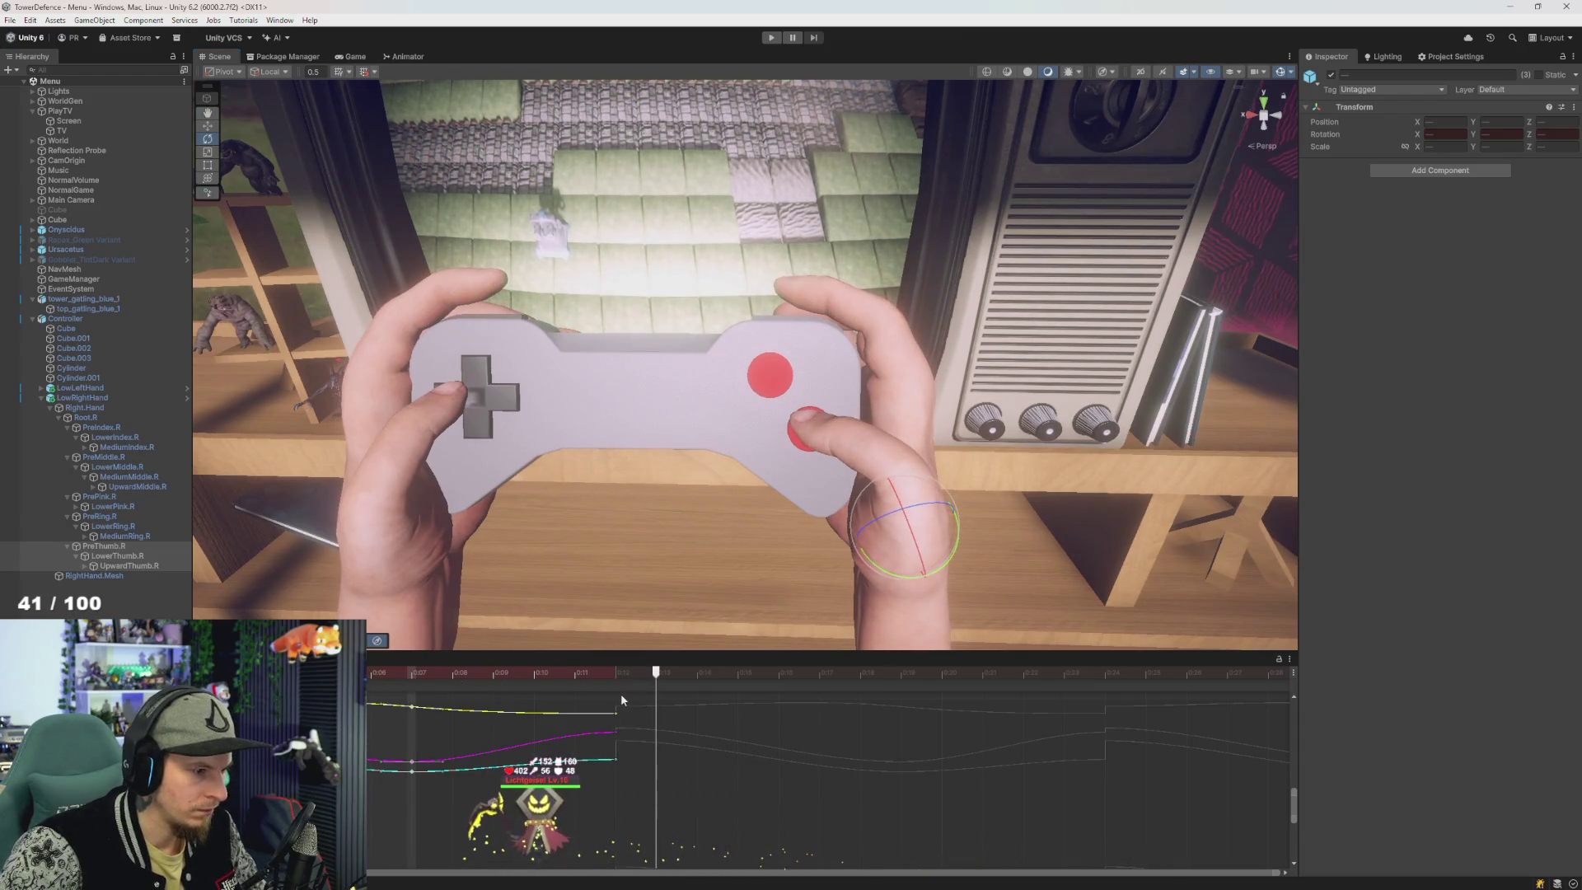
left_click(411, 672)
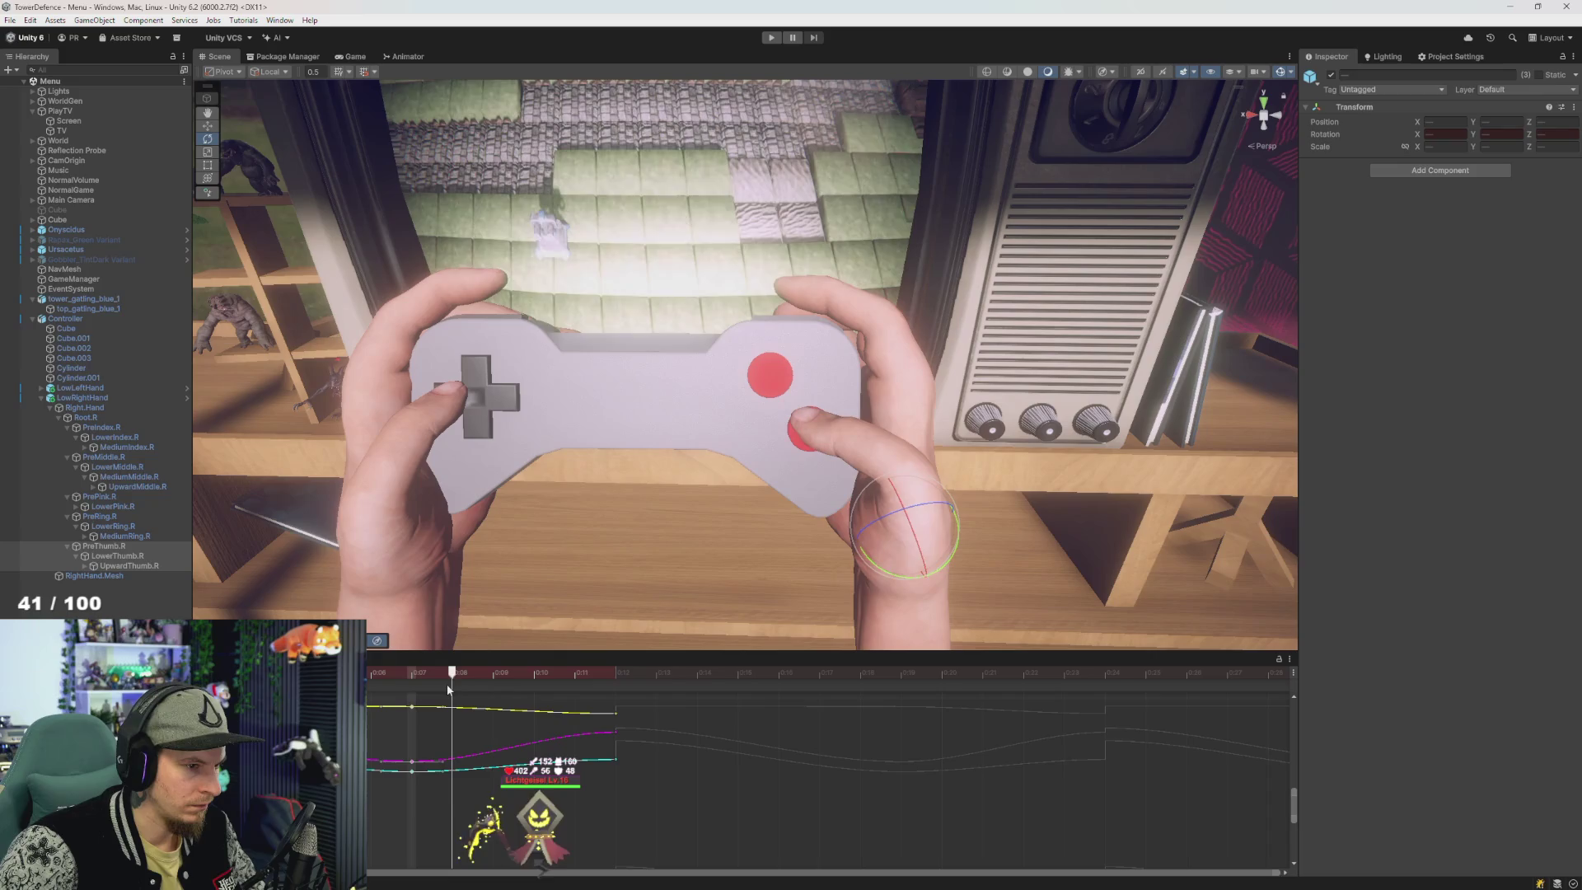
key("f")
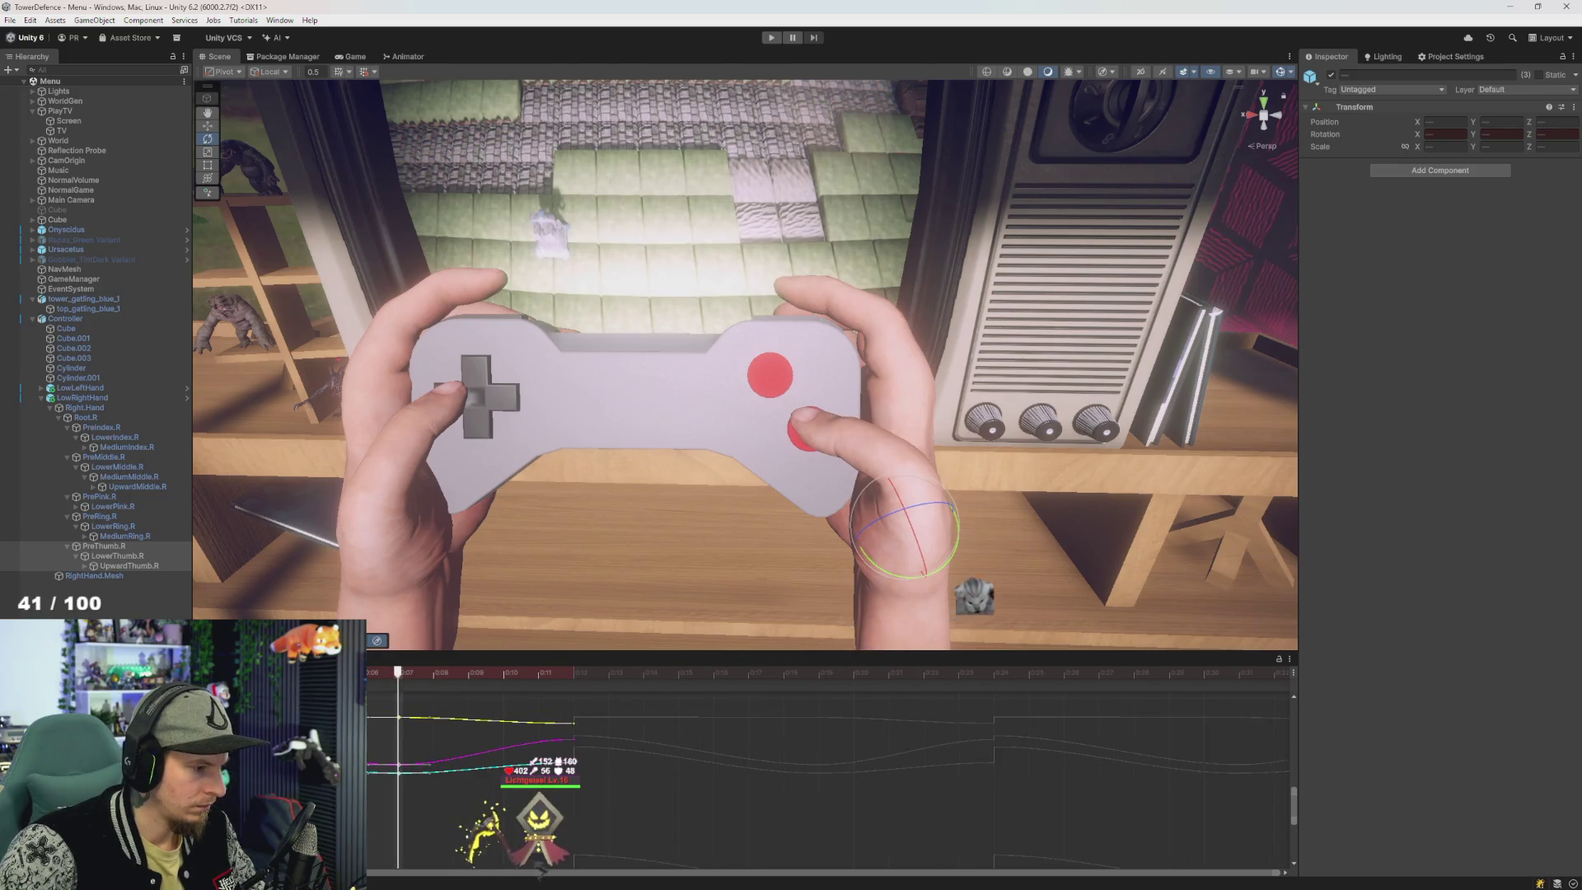
left_click_drag(414, 760, 436, 711)
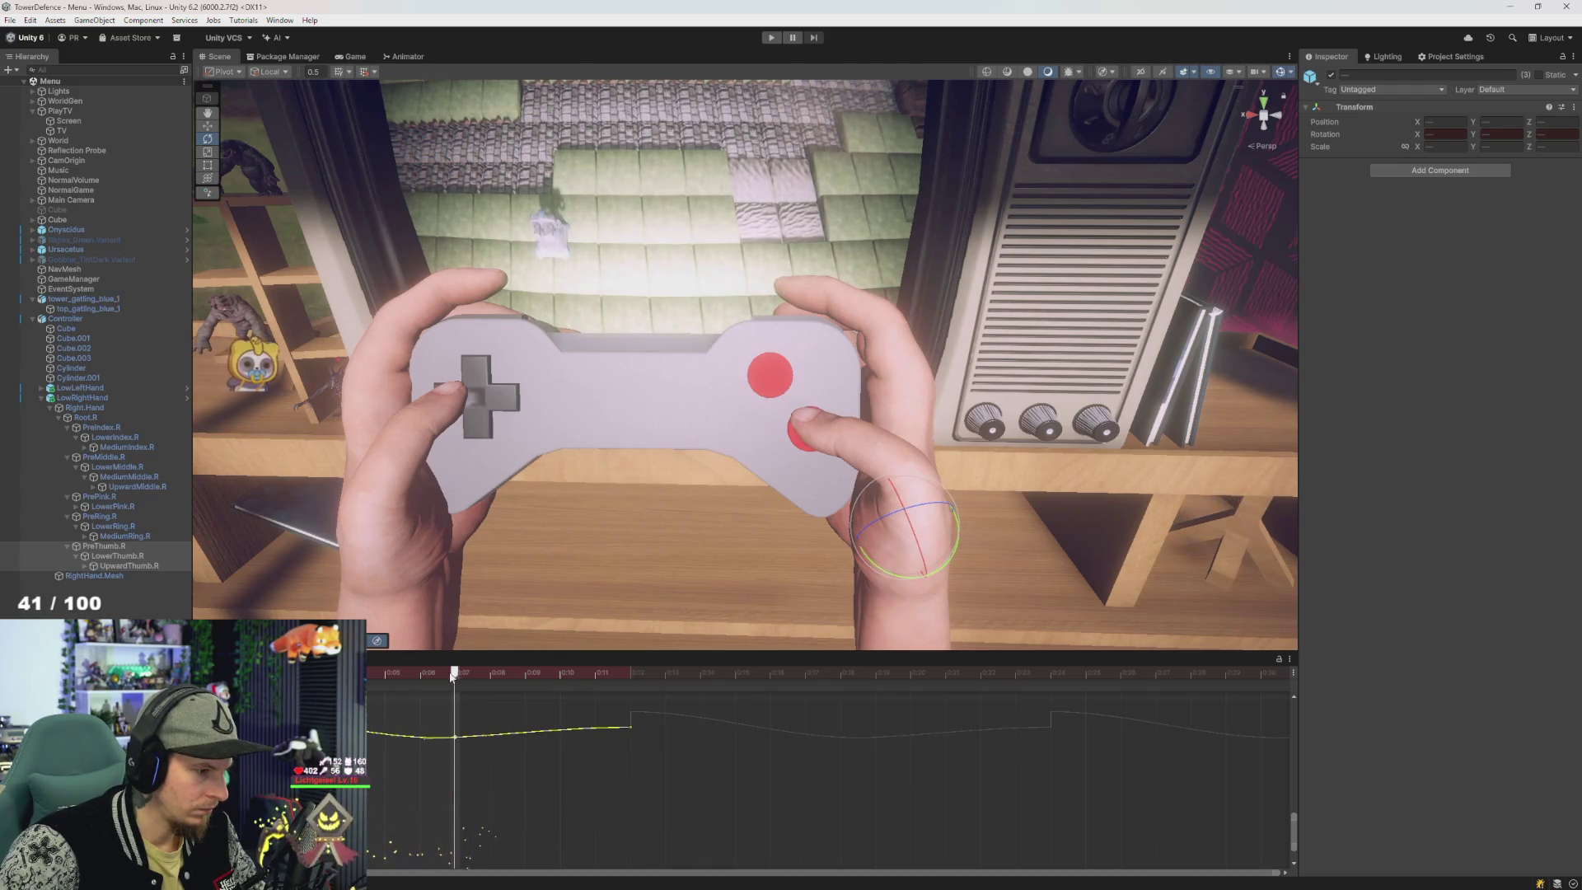
key("period")
key("period")
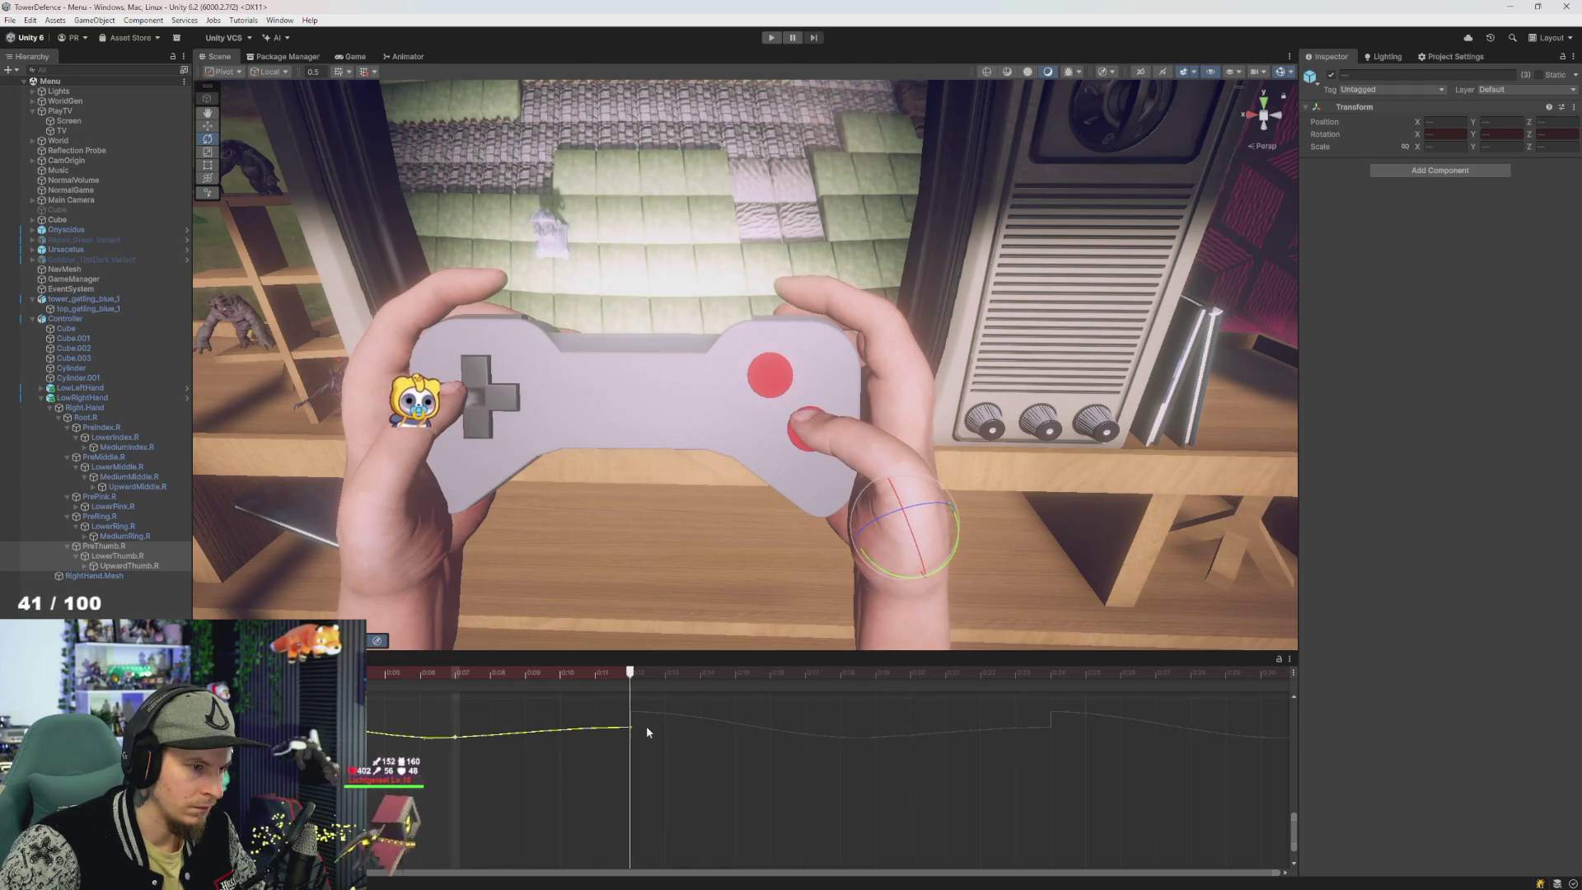
key("comma")
key("comma")
- Scrub through the thumb press, return to the Dopesheet timeline and select the PreIndex.R bone
mouse_move(412, 730)
left_mouse_down()
mouse_move(688, 743)
mouse_move(517, 740)
mouse_move(677, 756)
mouse_move(734, 744)
mouse_move(594, 739)
left_mouse_up()
mouse_move(474, 732)
left_mouse_down()
mouse_move(703, 745)
mouse_move(646, 744)
mouse_move(666, 745)
mouse_move(630, 765)
left_mouse_up()
mouse_move(511, 746)
left_mouse_down()
mouse_move(638, 752)
mouse_move(493, 745)
mouse_move(652, 752)
mouse_move(636, 754)
left_mouse_up()
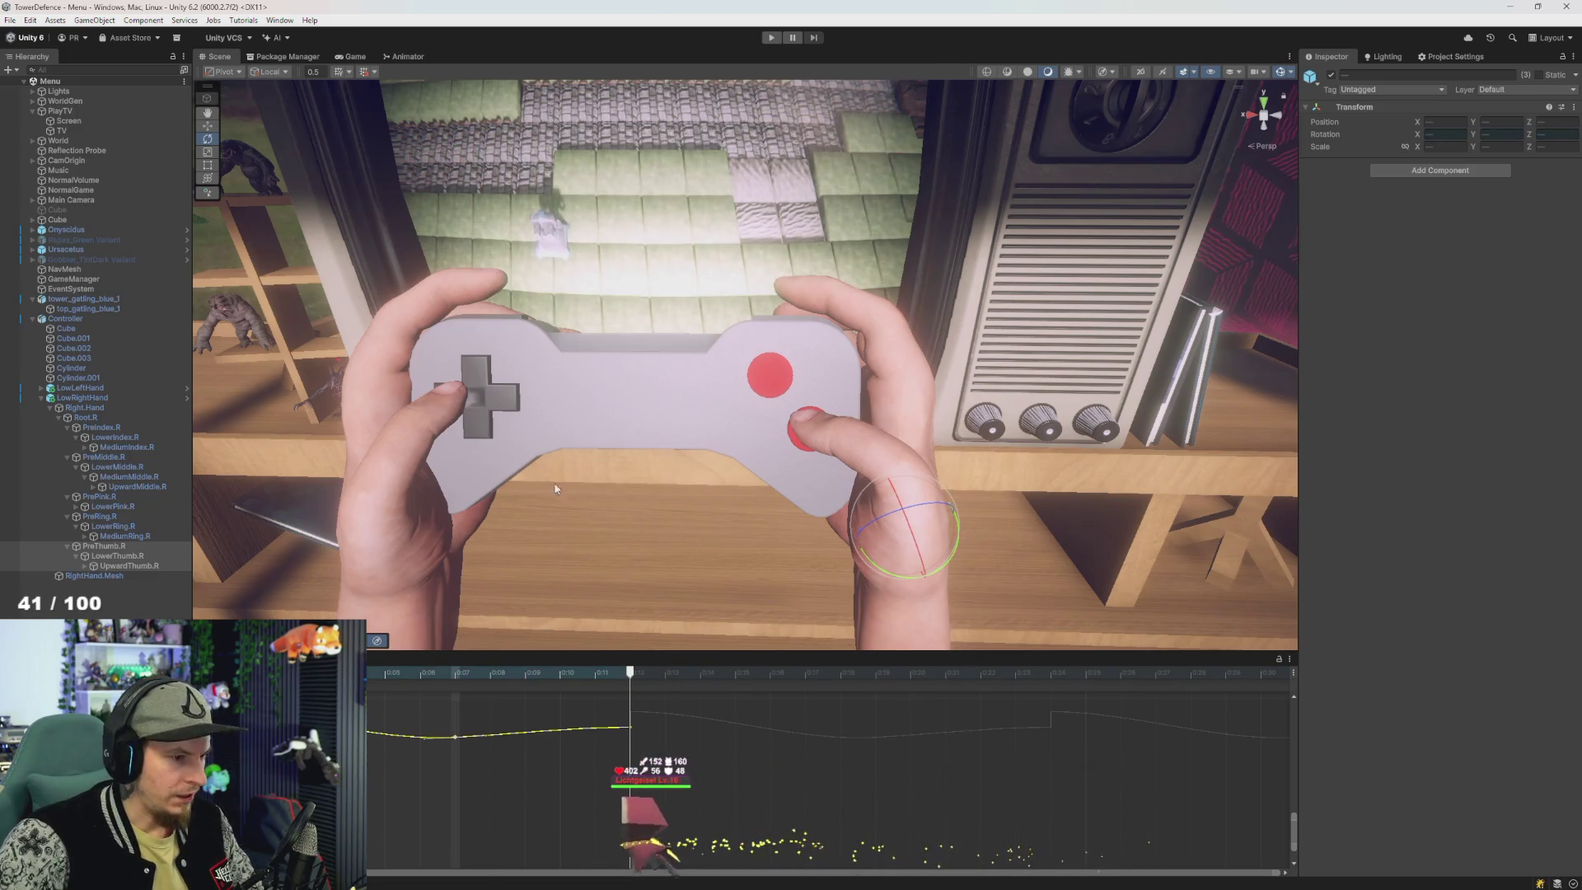
scroll(554, 497, "down", 1)
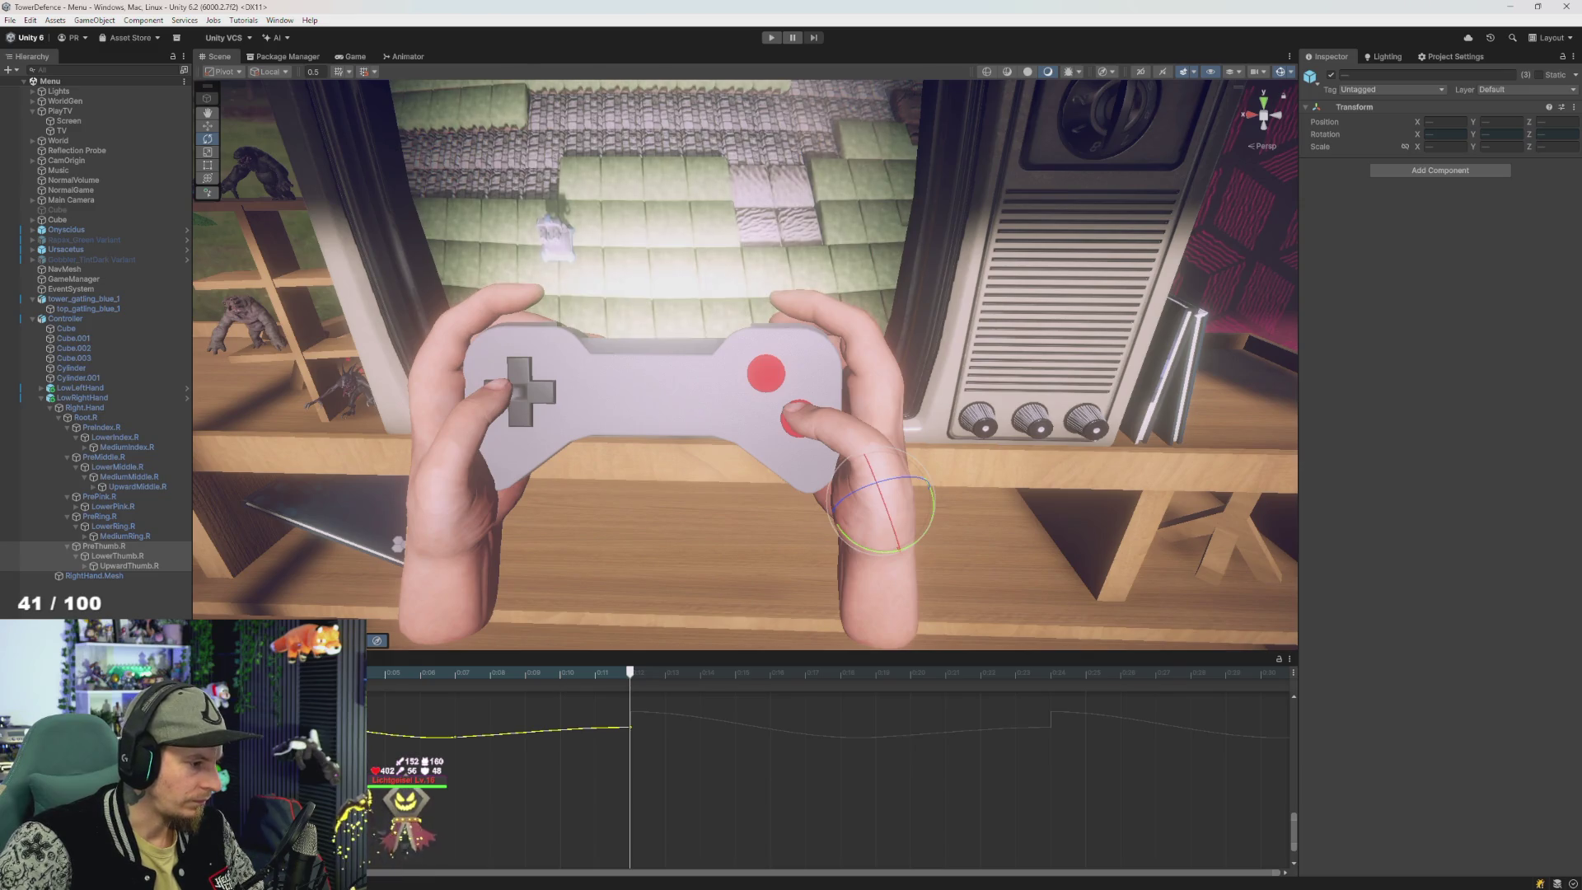
left_click(448, 819)
left_click(410, 801)
left_click(101, 427)
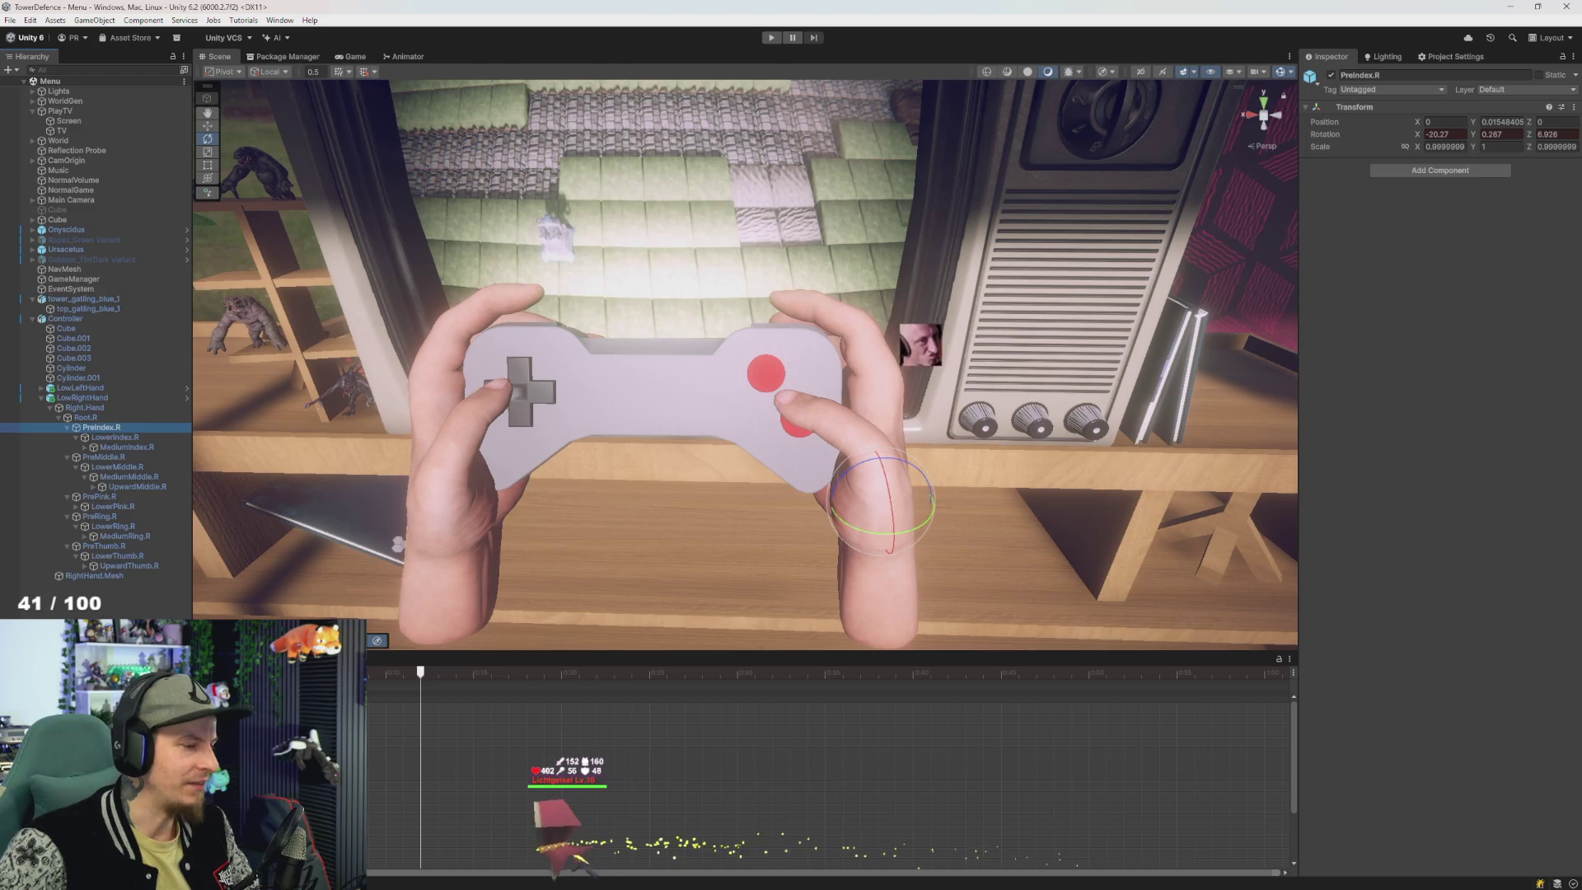
- Rotate PreThumb.R, LowerThumb.R and UpwardThumb.R to curl the thumb toward the red button
left_click(126, 544)
mouse_move(885, 500)
left_mouse_down()
mouse_move(898, 482)
mouse_move(922, 505)
mouse_move(824, 494)
mouse_move(947, 461)
mouse_move(925, 445)
mouse_move(871, 449)
left_mouse_up()
left_click_drag(775, 448, 877, 522)
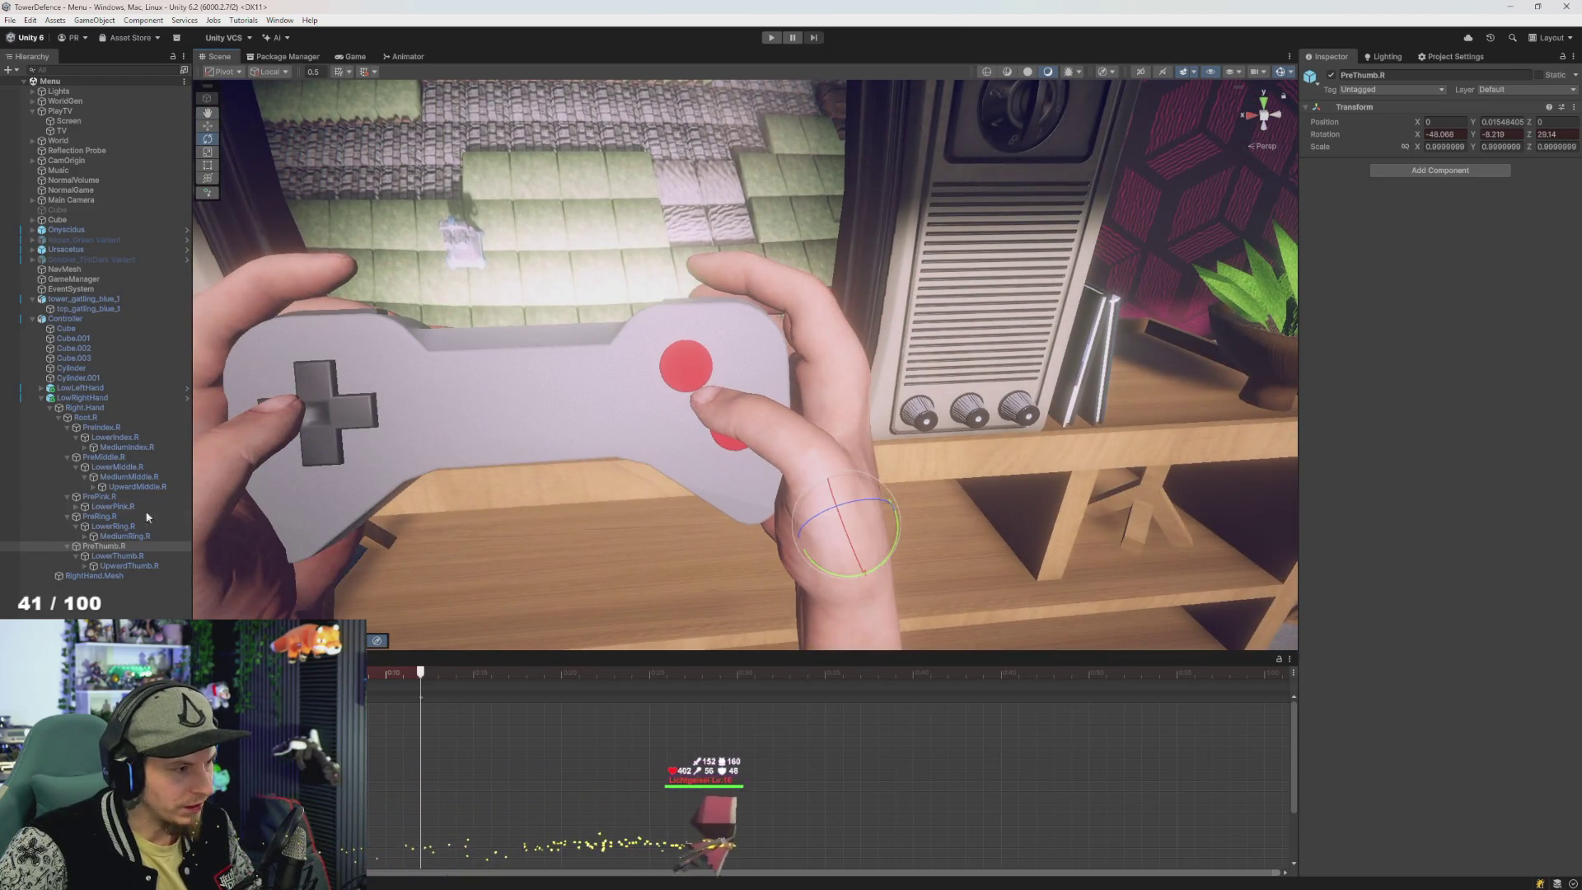
left_click(115, 556)
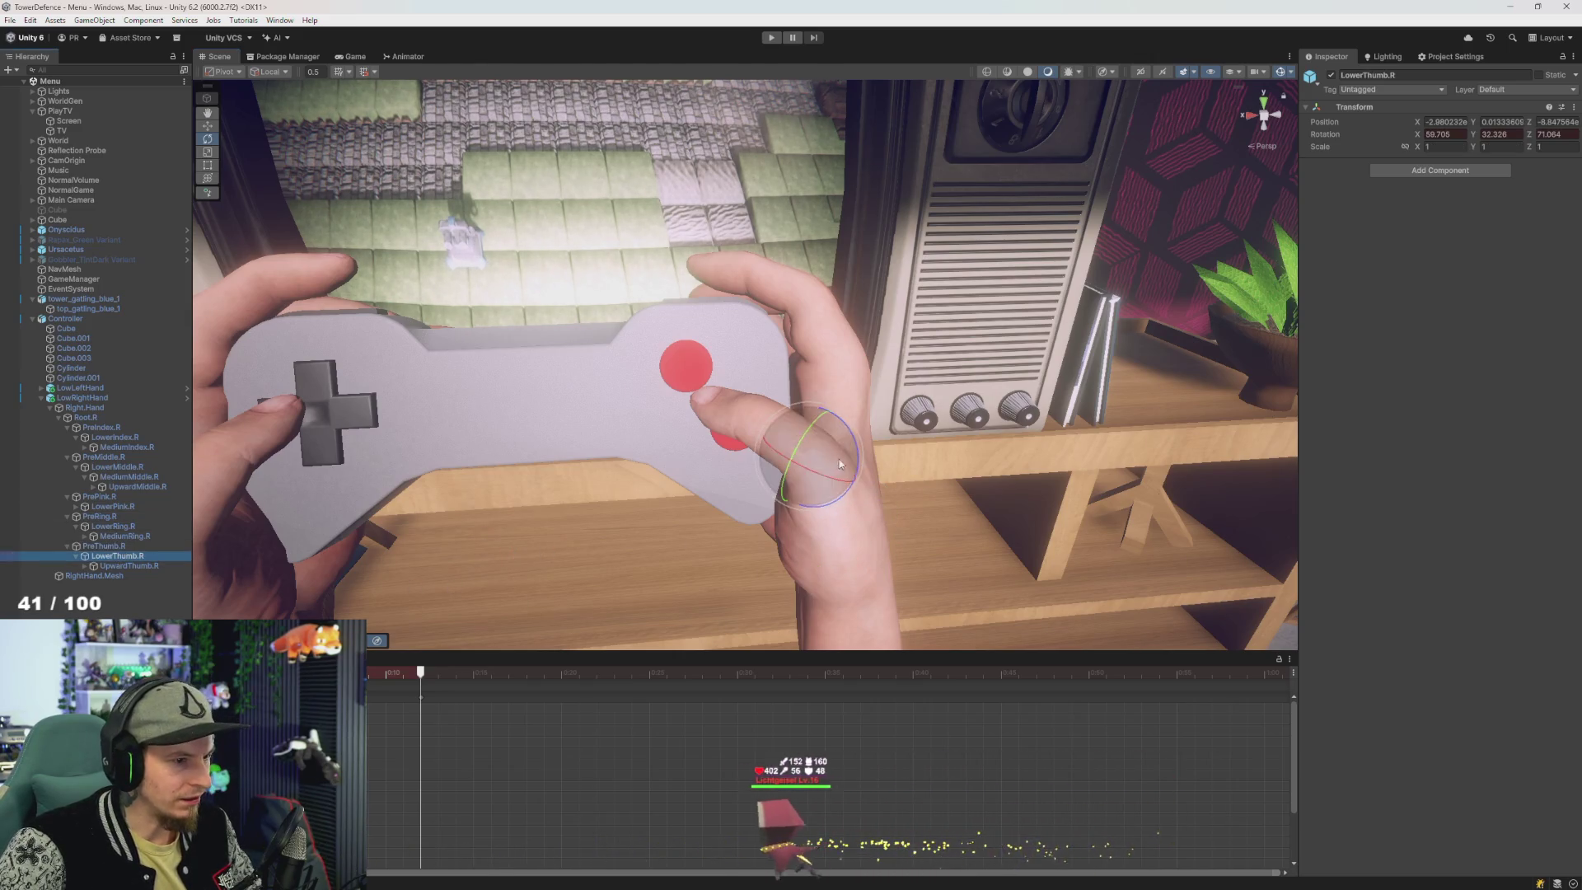
mouse_move(811, 457)
left_mouse_down()
mouse_move(832, 462)
mouse_move(820, 442)
mouse_move(659, 499)
left_mouse_up()
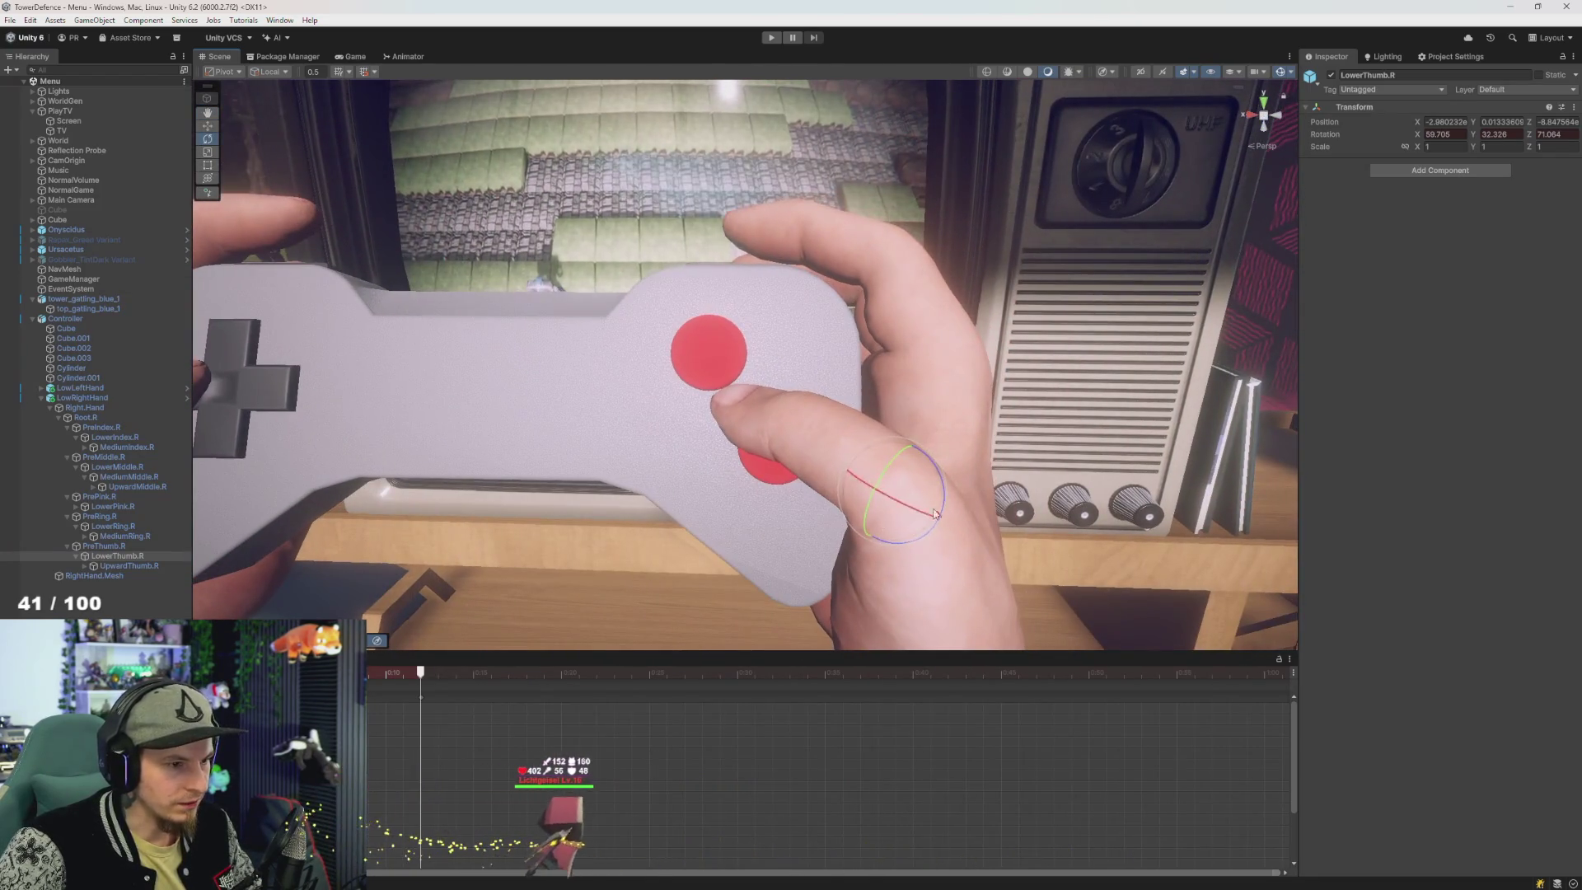
key("e")
left_click_drag(907, 483, 907, 486)
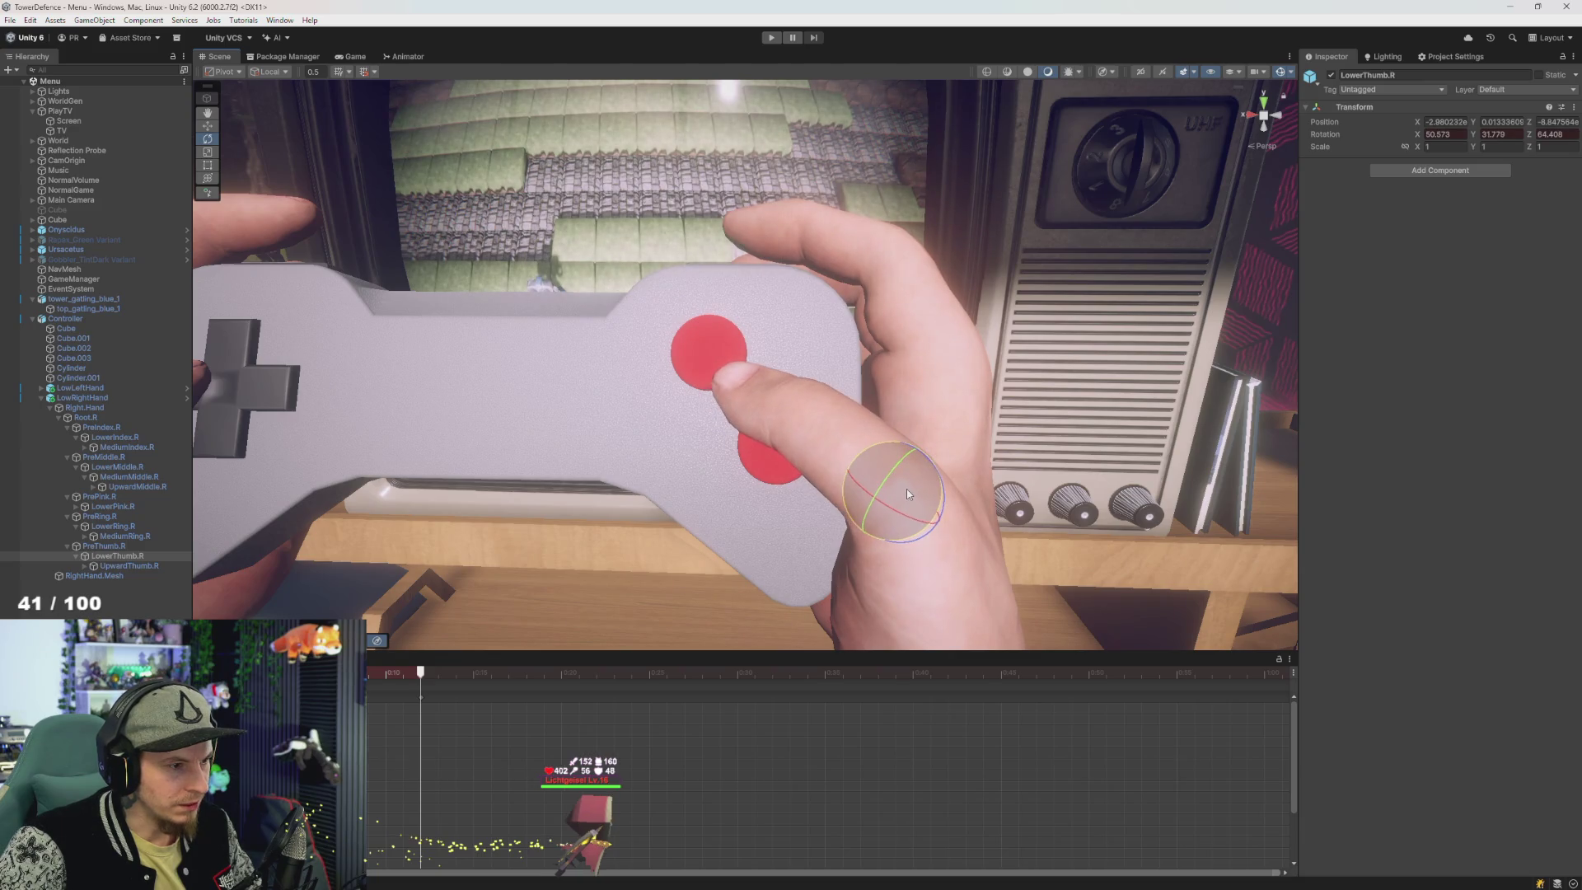
left_click(127, 565)
left_click_drag(766, 416, 779, 429)
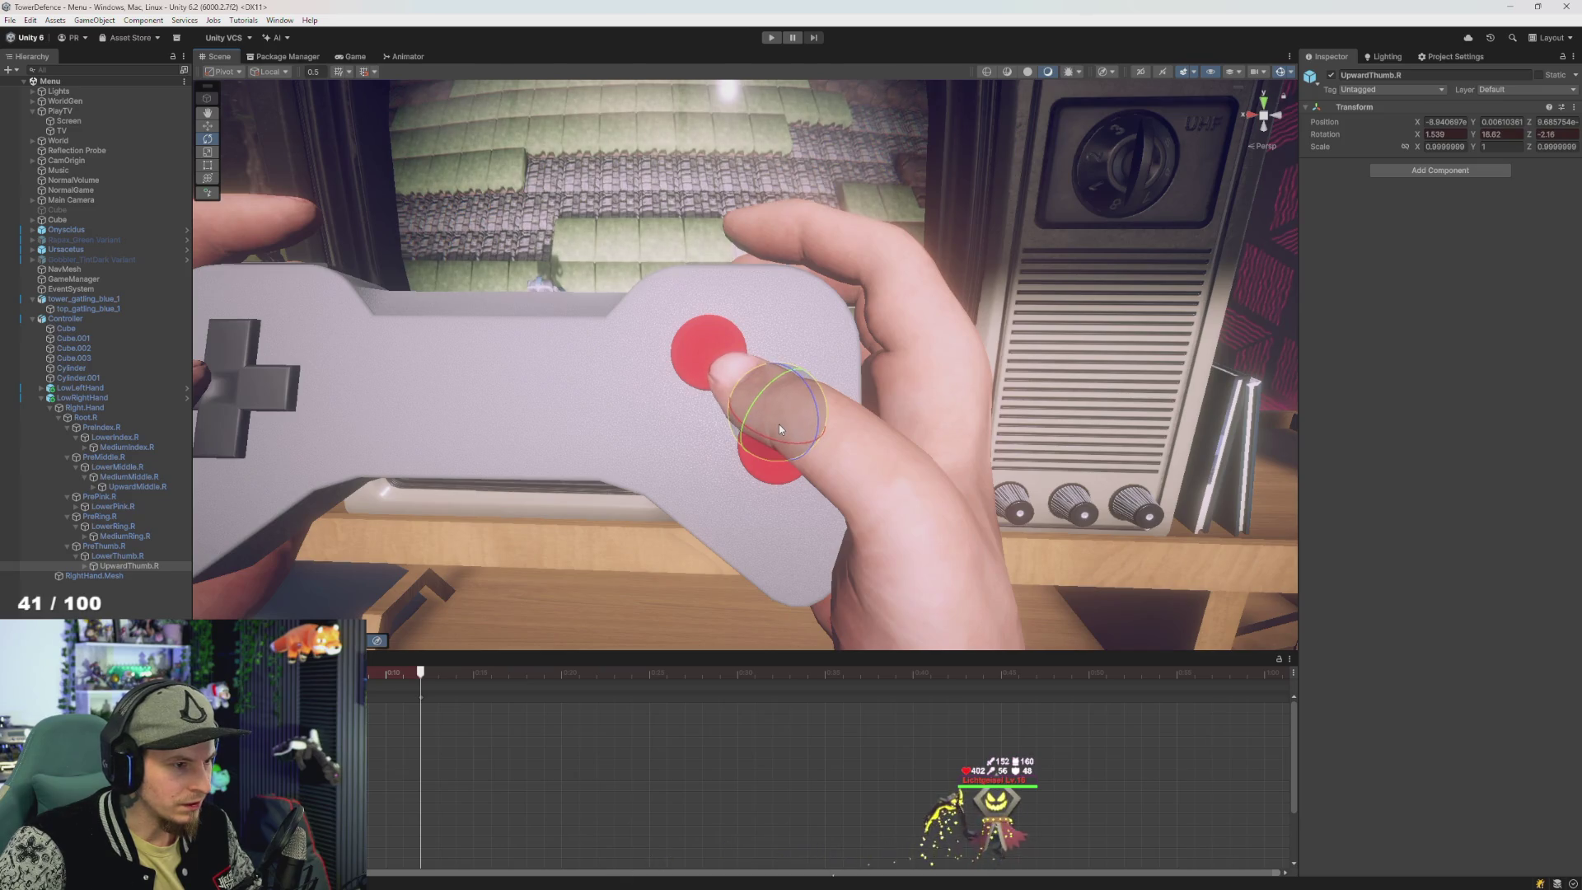
- Refine PreThumb.R to about -47.2, -1.15, 27.56 and LowerThumb.R to 48.18, 25.5, 58.05, tilting the tip onto the button
left_click(115, 546)
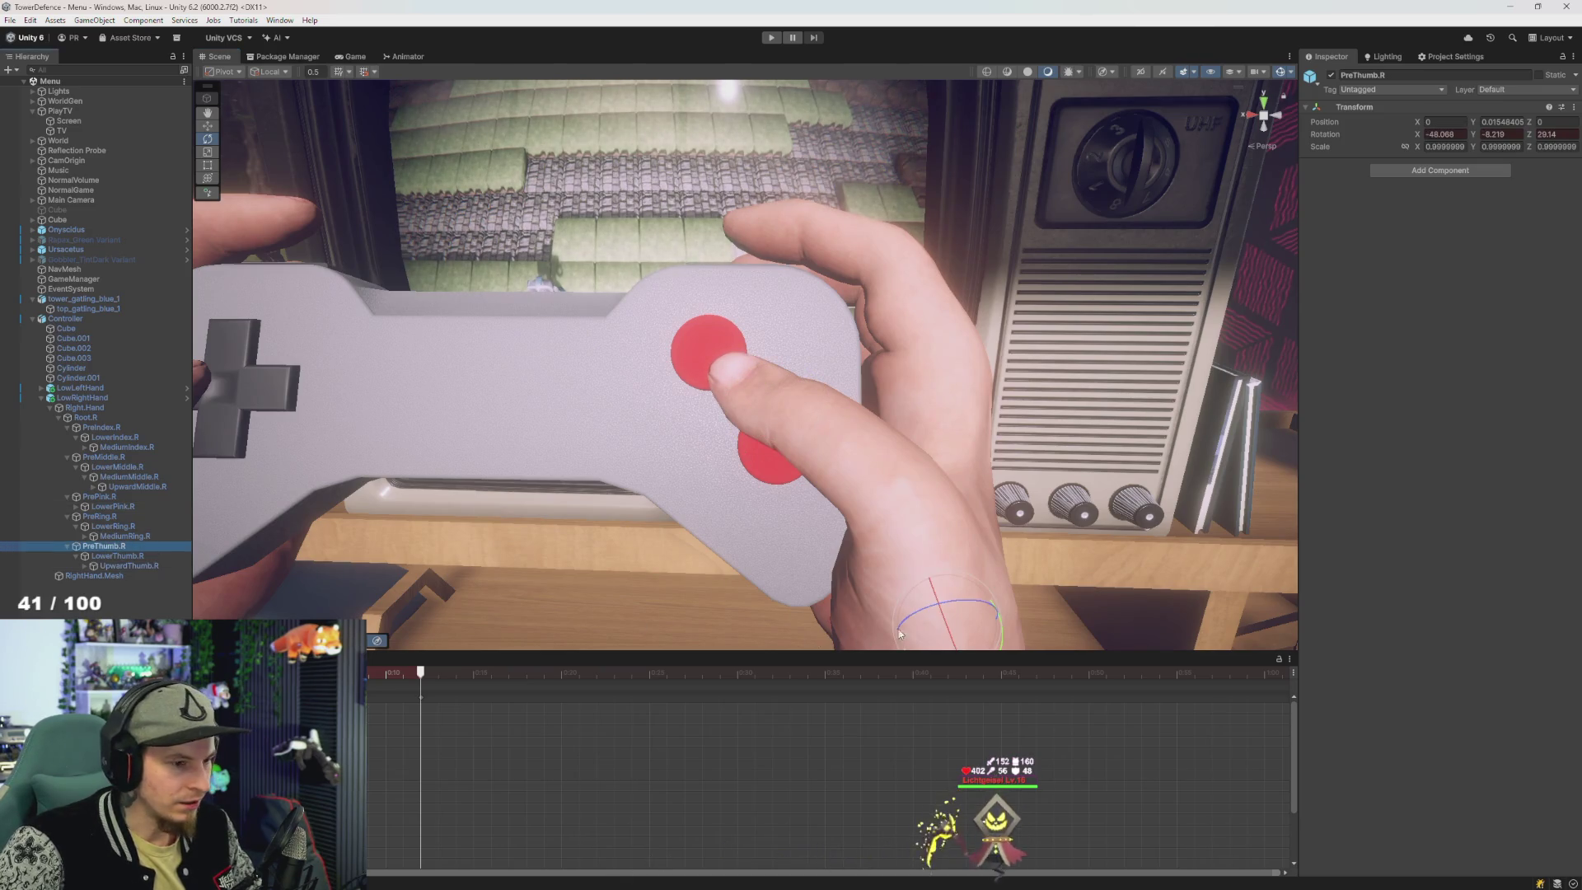
left_click_drag(981, 621, 972, 626)
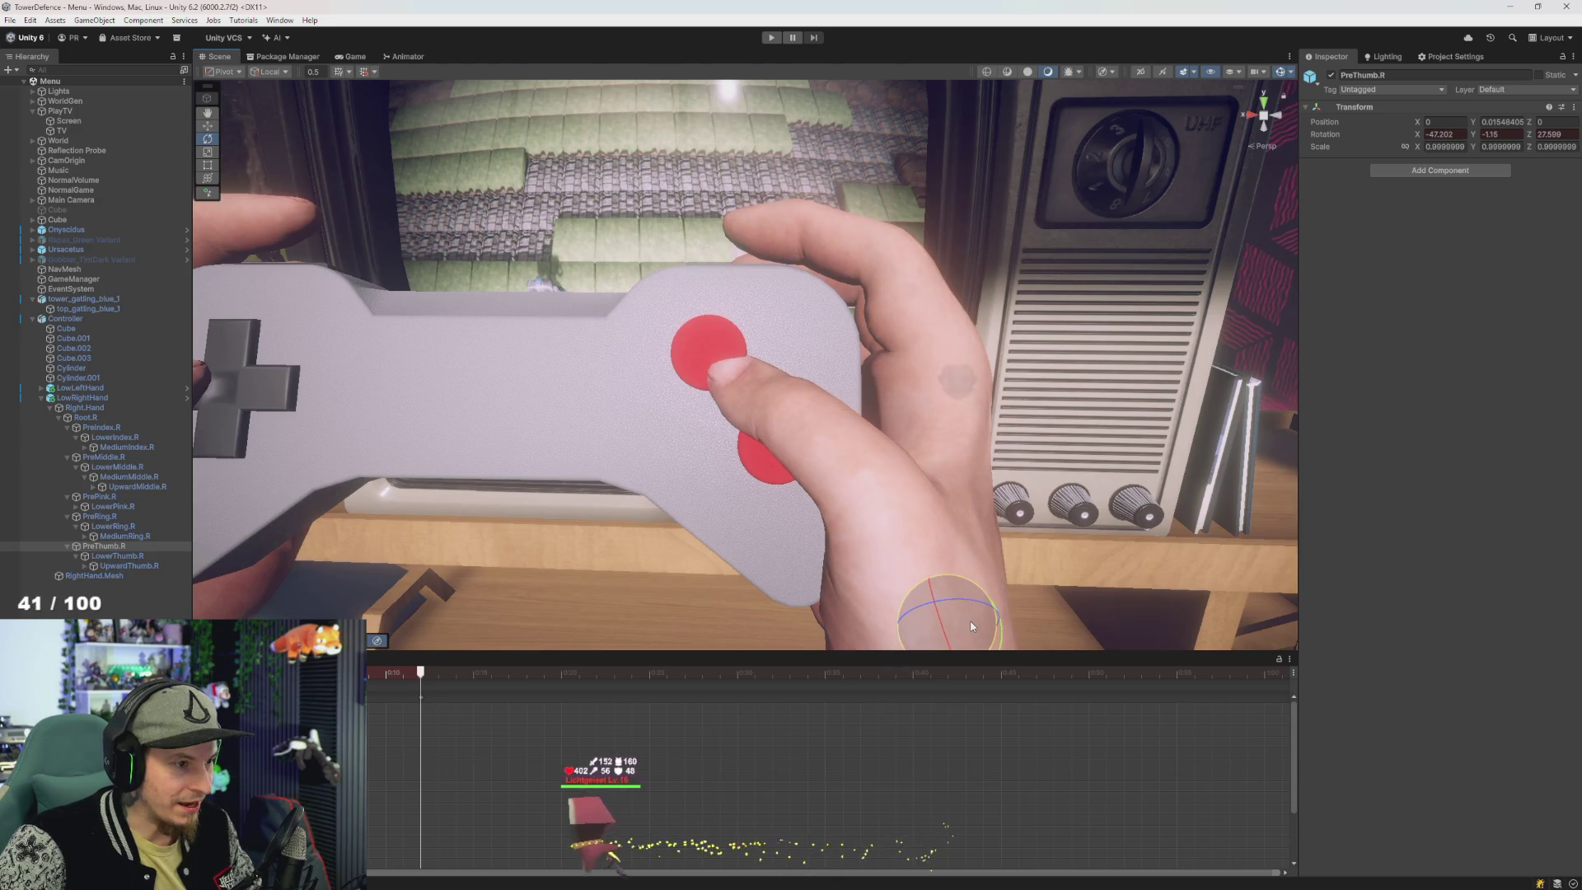
left_click(120, 557)
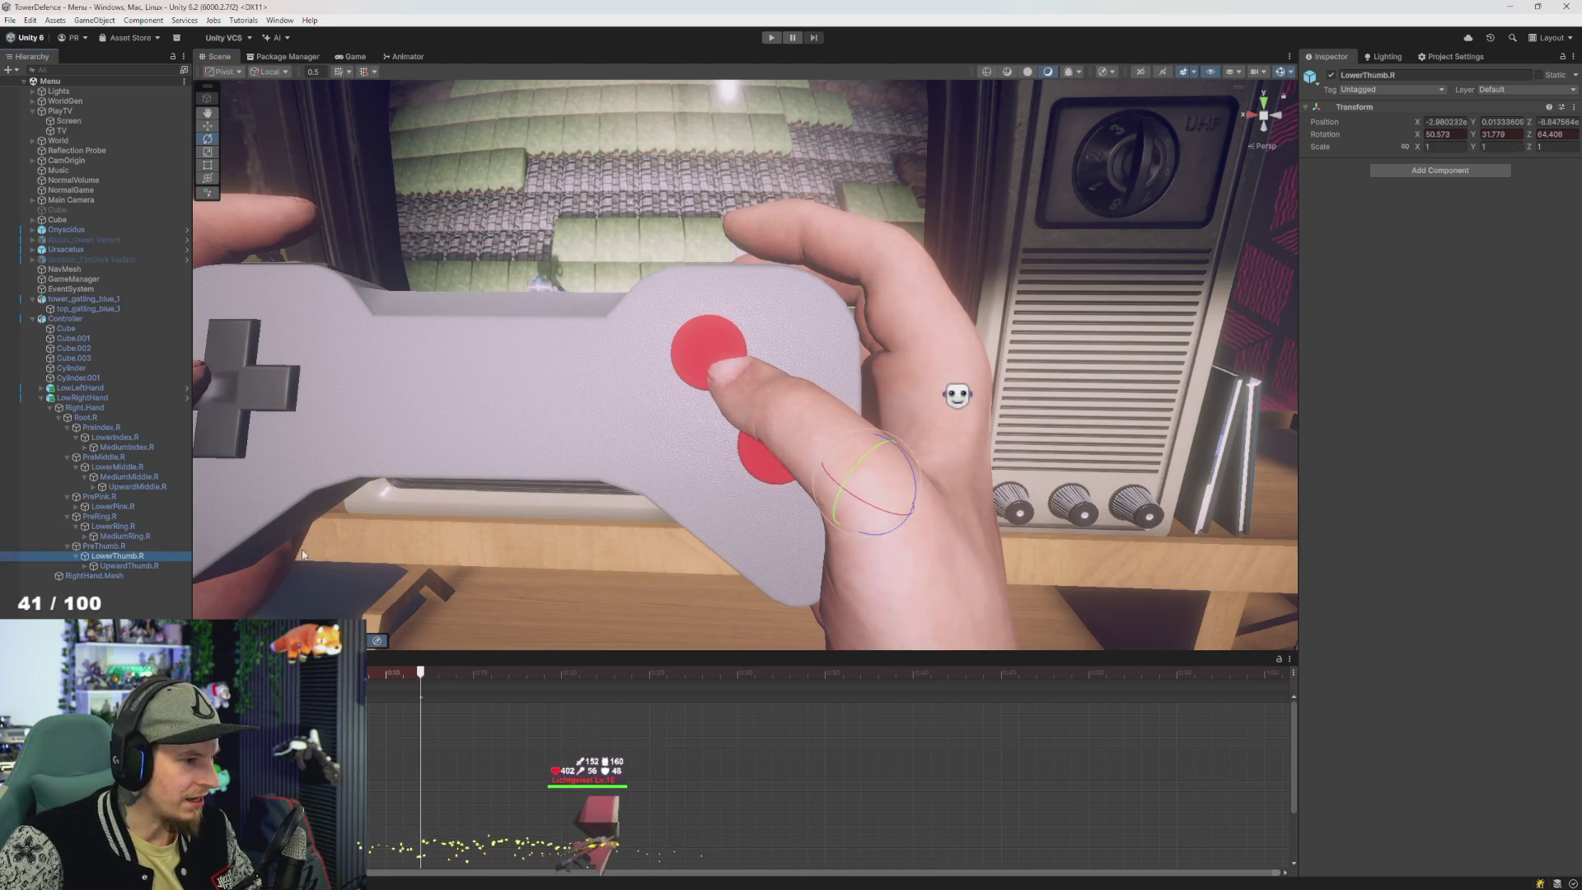
left_click_drag(880, 487, 883, 489)
double_click(115, 555)
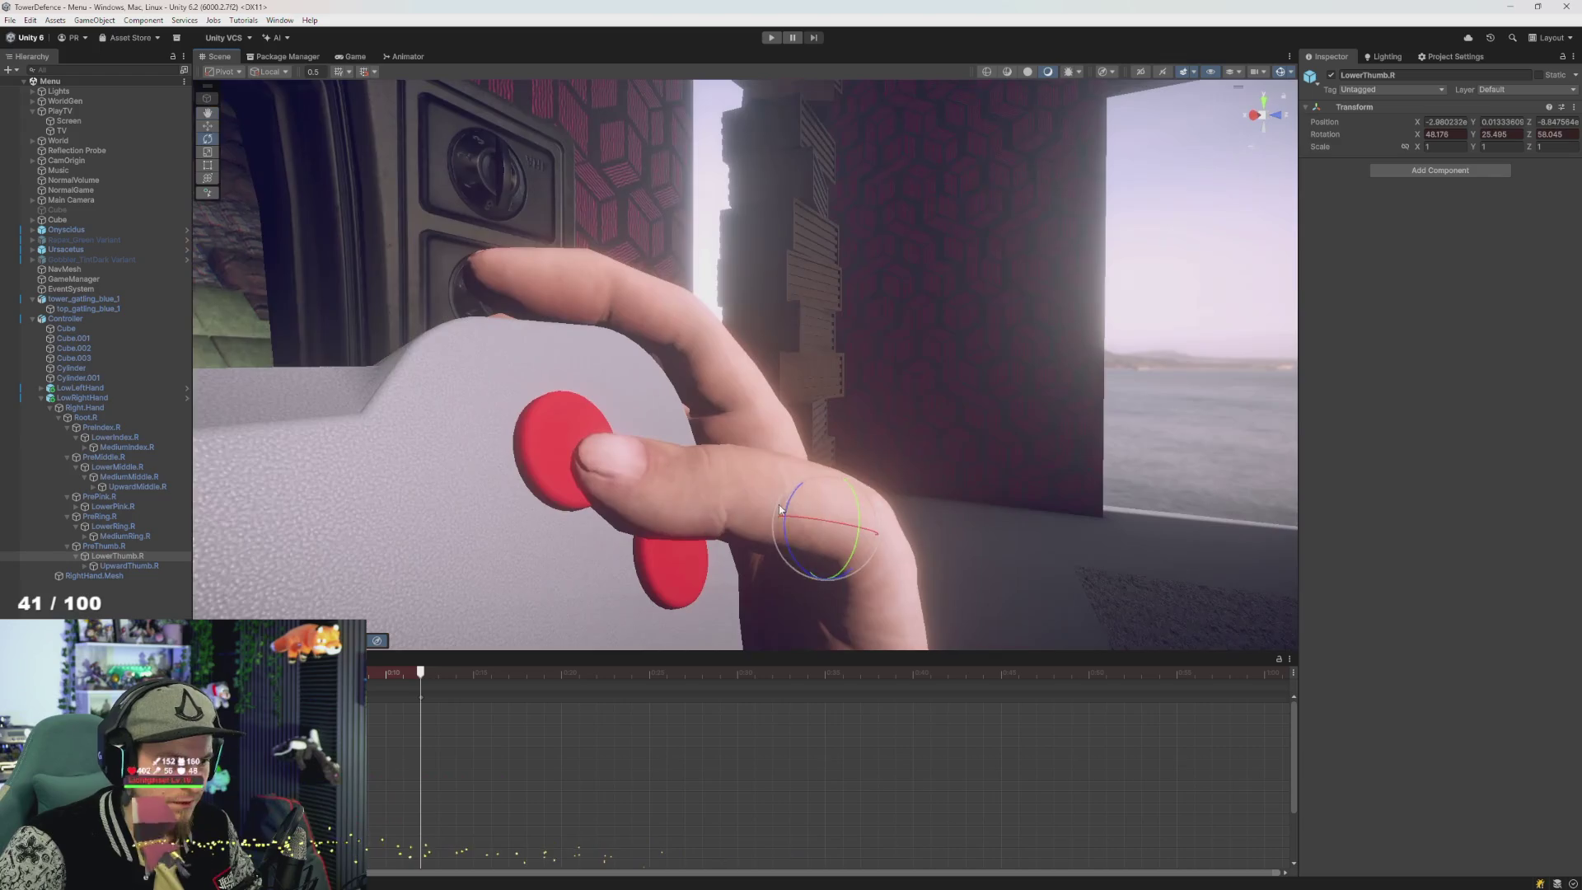
left_click_drag(780, 509, 323, 539)
left_click(151, 567)
left_click_drag(874, 381, 877, 379)
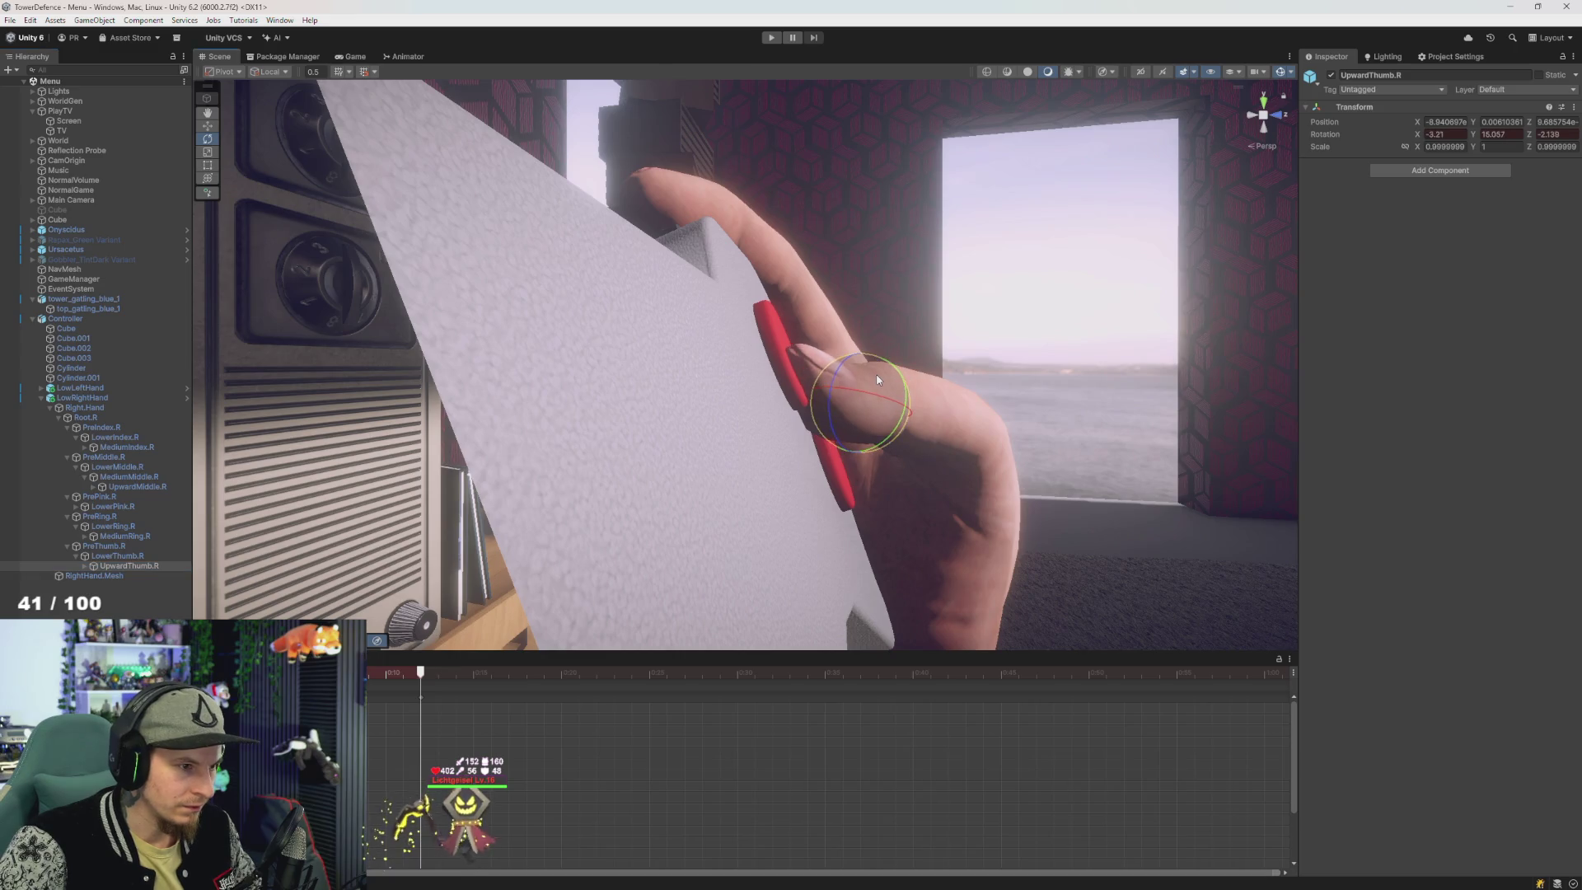
- Undo the last thumb tip rotation and re-adjust the tip at the keyed press frame
key("ctrl+z")
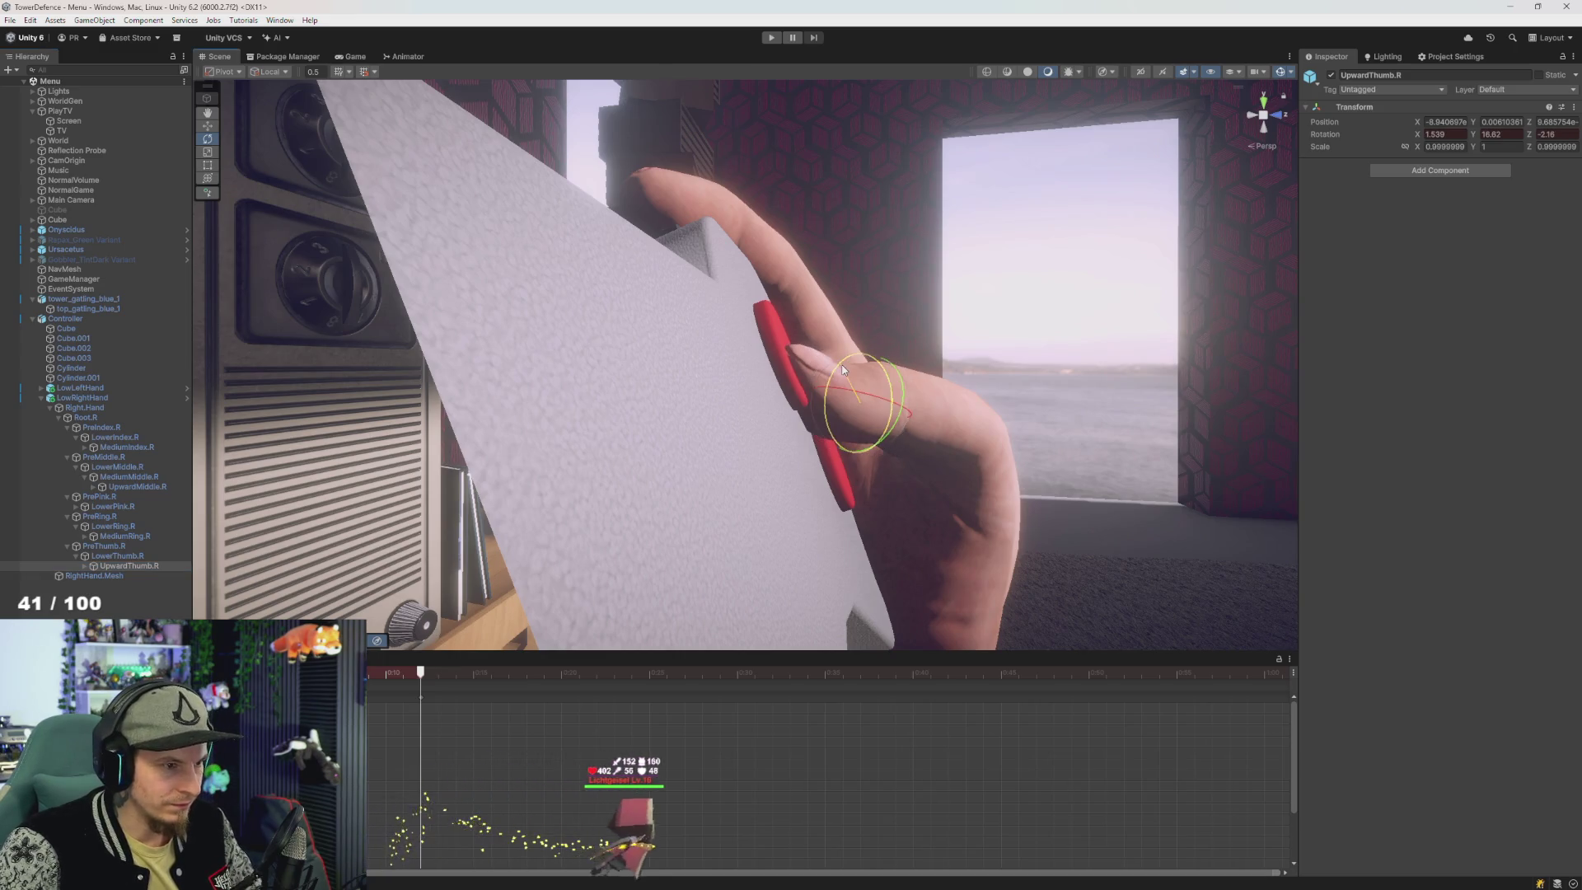
mouse_move(878, 388)
left_mouse_down()
mouse_move(651, 443)
mouse_move(744, 467)
mouse_move(754, 498)
mouse_move(819, 506)
mouse_move(720, 504)
left_mouse_up()
left_click_drag(516, 705, 424, 705)
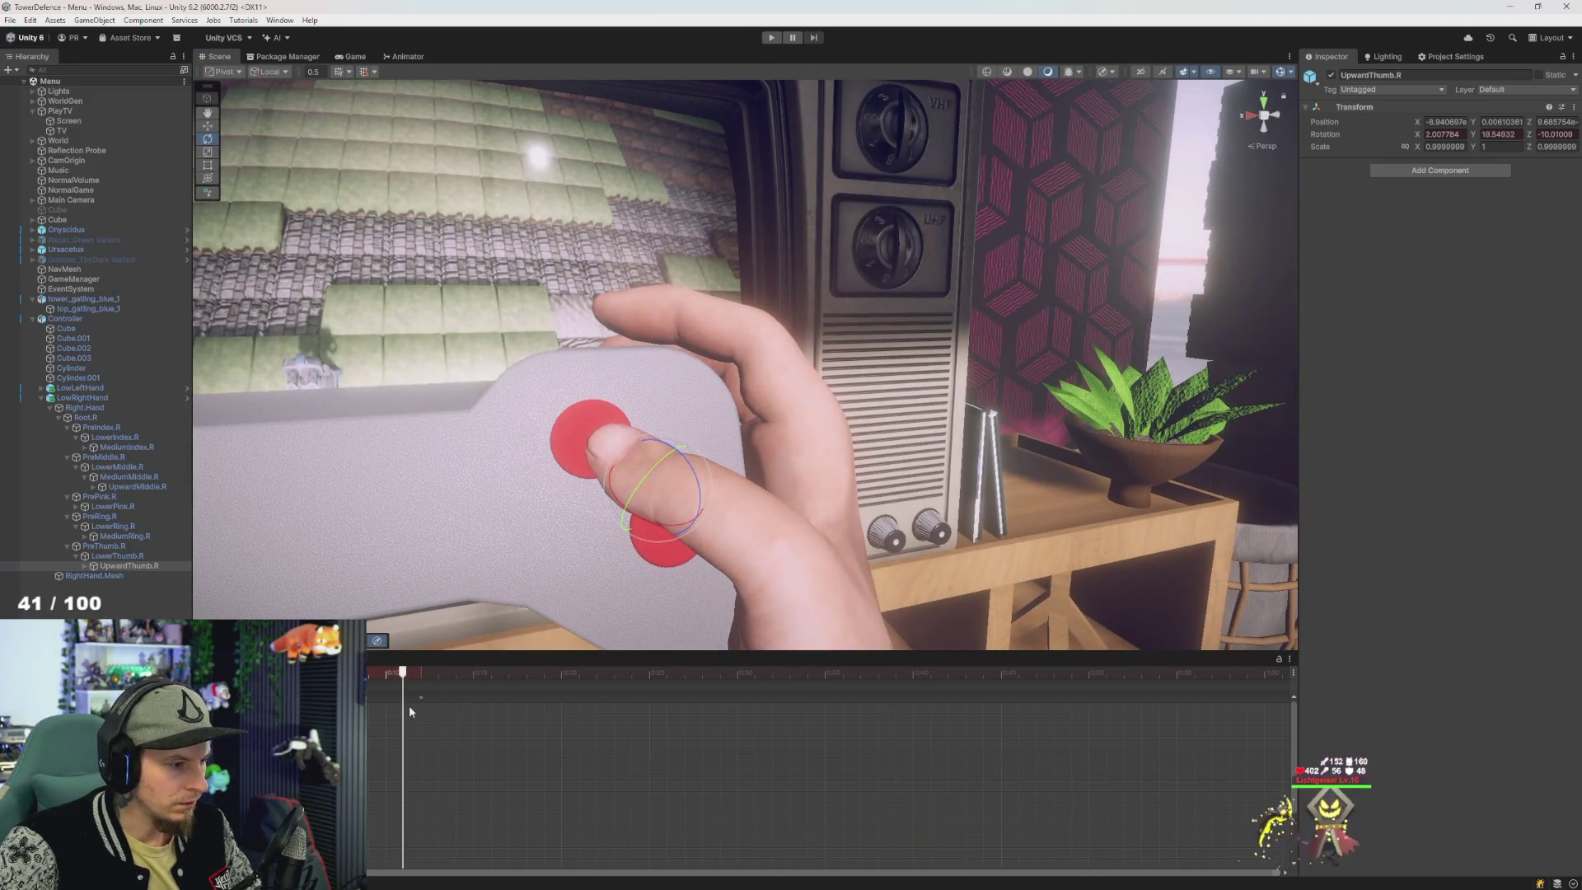
mouse_move(688, 461)
left_mouse_down()
mouse_move(721, 511)
mouse_move(671, 494)
left_mouse_up()
mouse_move(424, 733)
left_mouse_down()
mouse_move(370, 733)
mouse_move(439, 735)
mouse_move(421, 744)
left_mouse_up()
left_click_drag(529, 531, 420, 574)
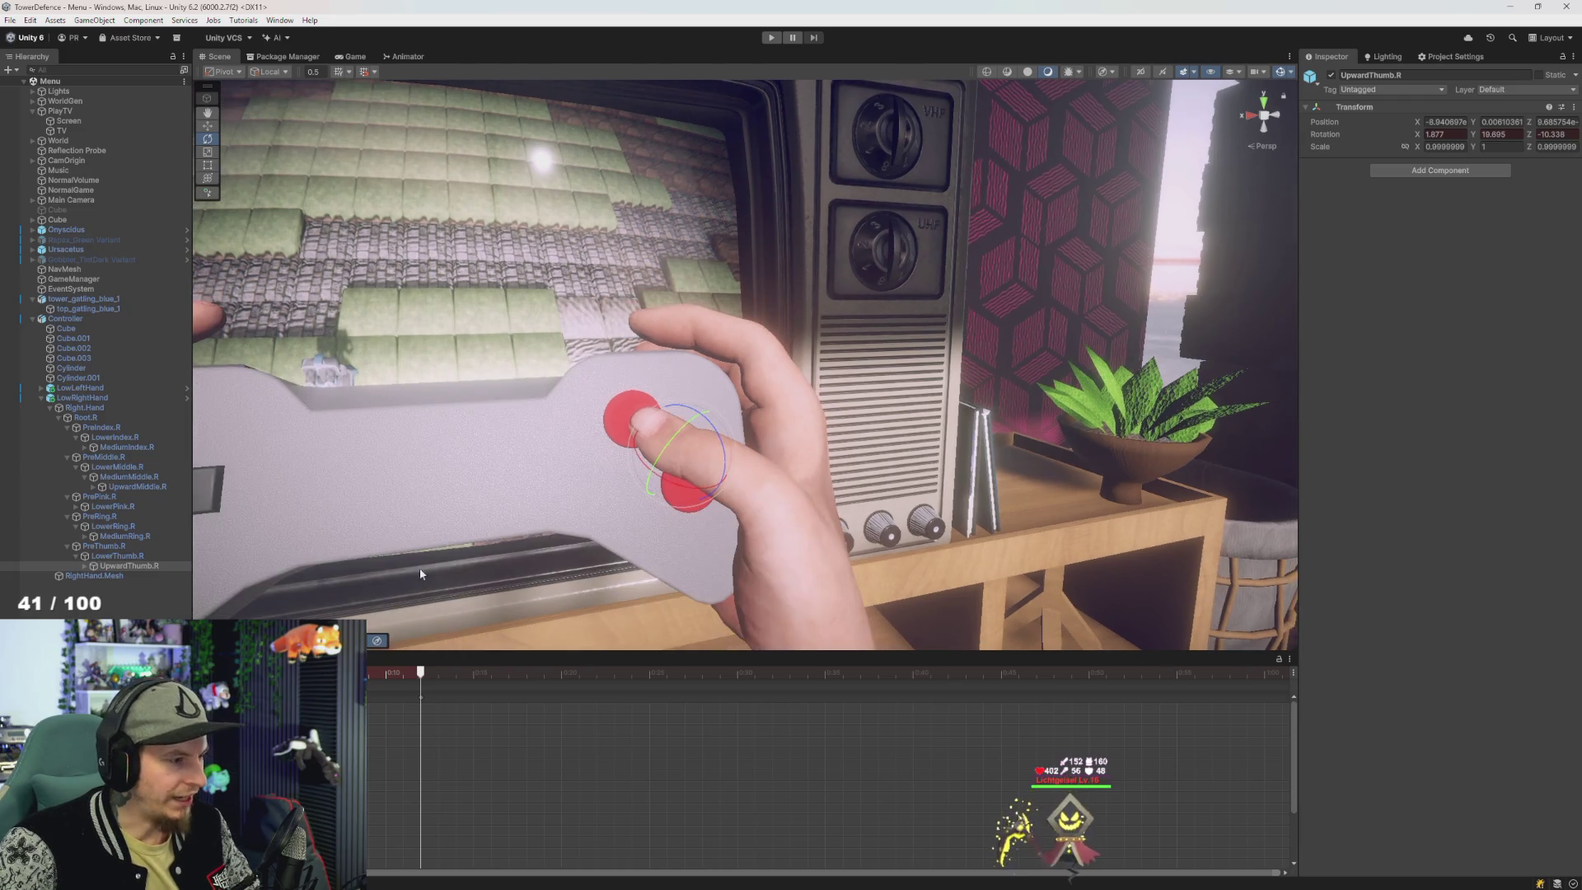
- Tuck the thumb onto the button: UpwardThumb.R about -1.43, 20.37, -11.68, PreThumb.R near -47.12, 1.41, 26.71
left_click(115, 546)
mouse_move(659, 567)
left_mouse_down()
mouse_move(823, 565)
mouse_move(791, 562)
left_mouse_up()
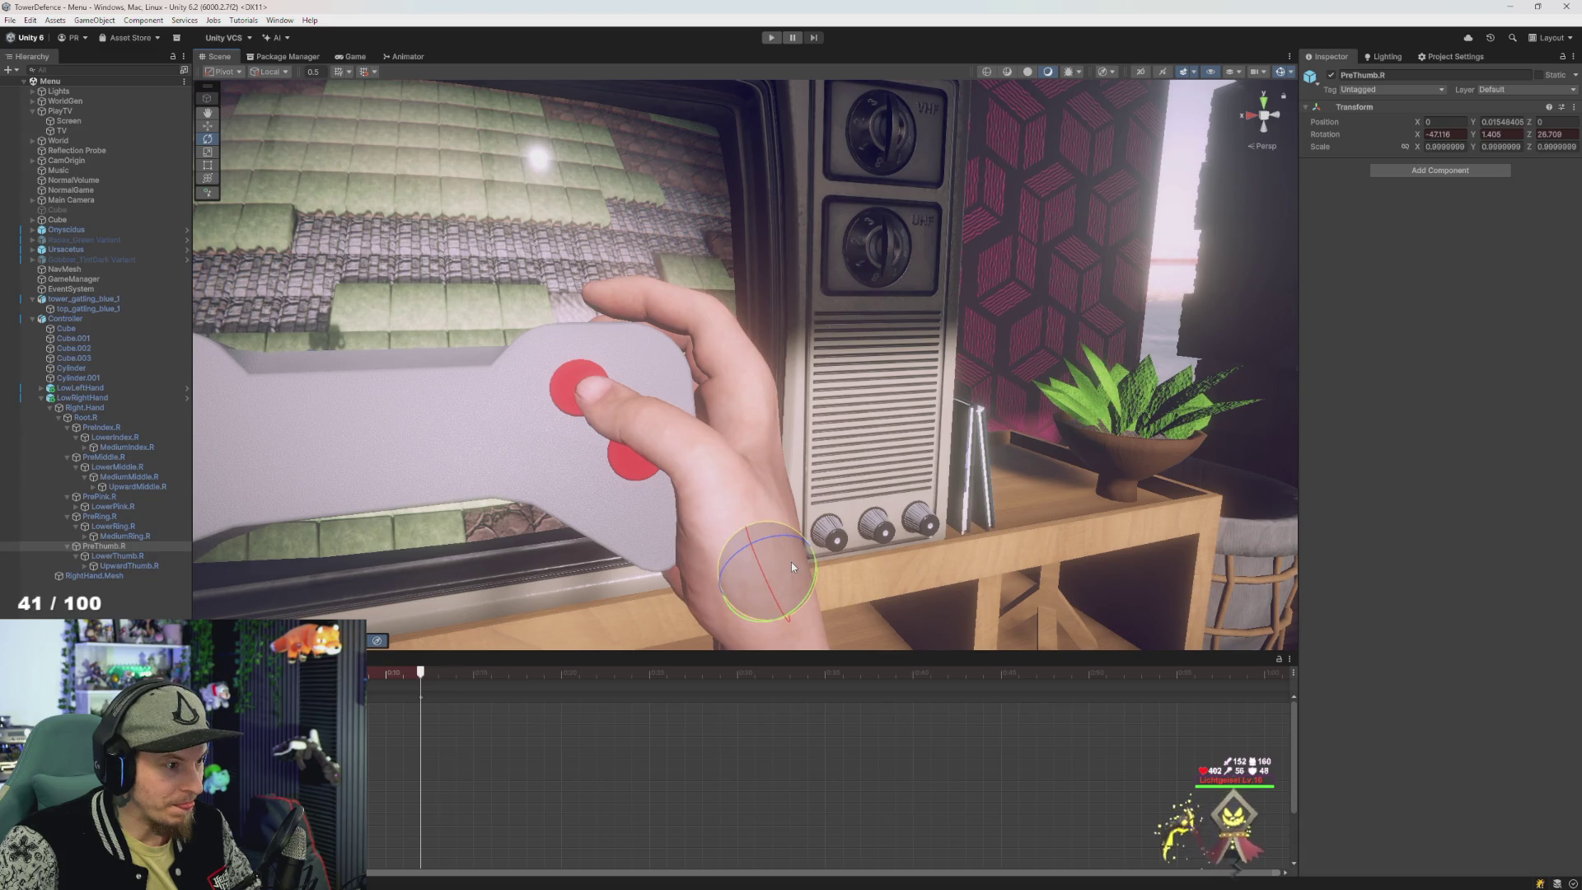
left_click(124, 556)
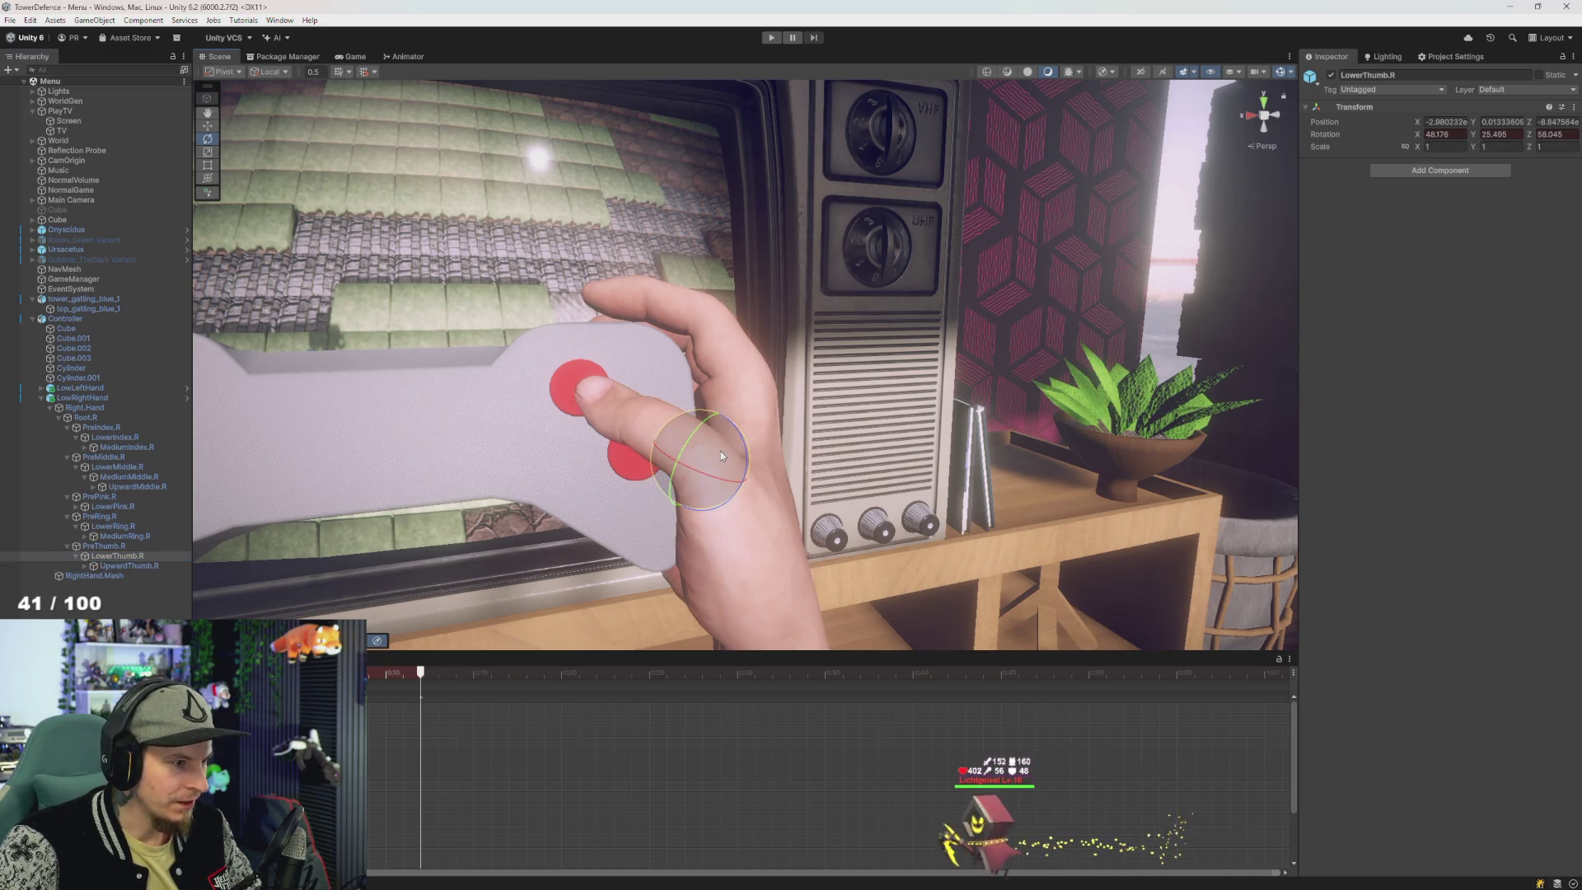
left_click_drag(720, 451, 715, 462)
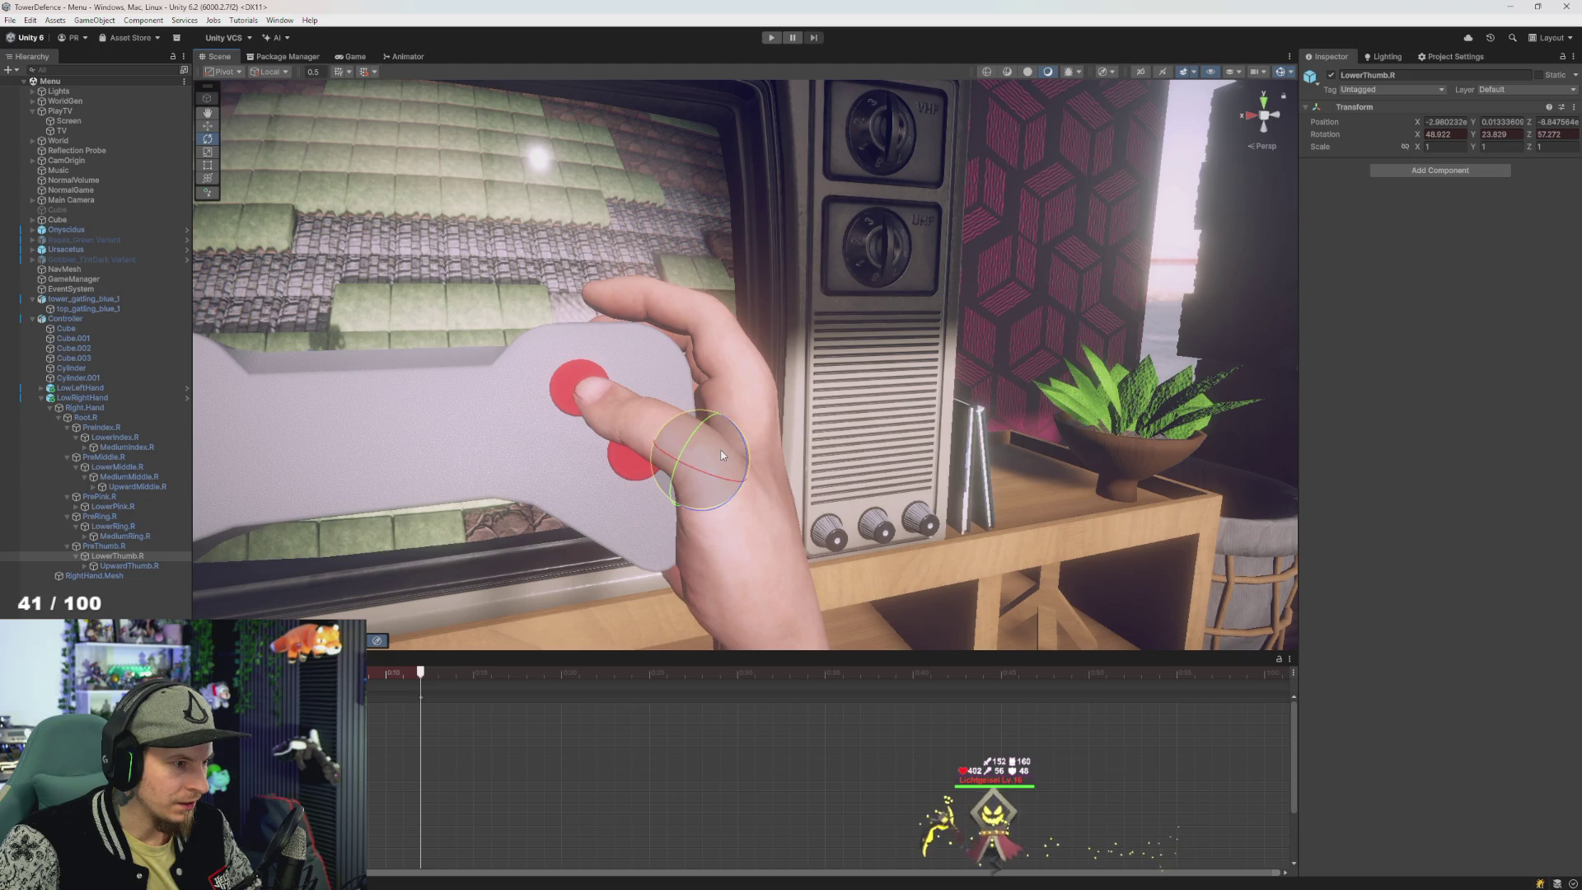
left_click(132, 565)
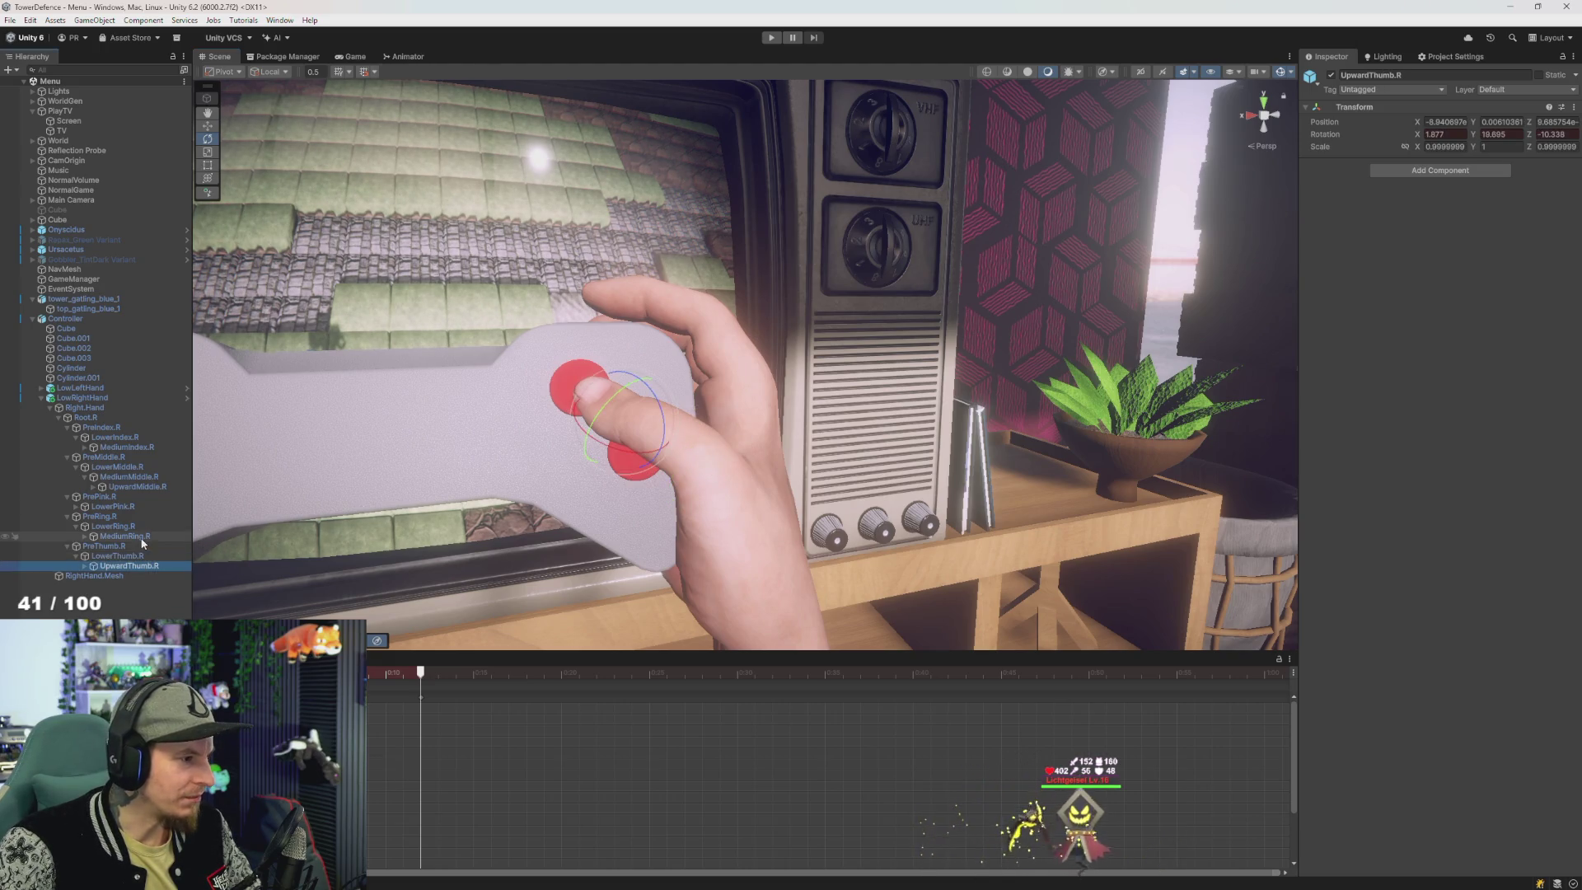
left_click_drag(625, 422, 630, 409)
scroll(629, 408, "up", 2)
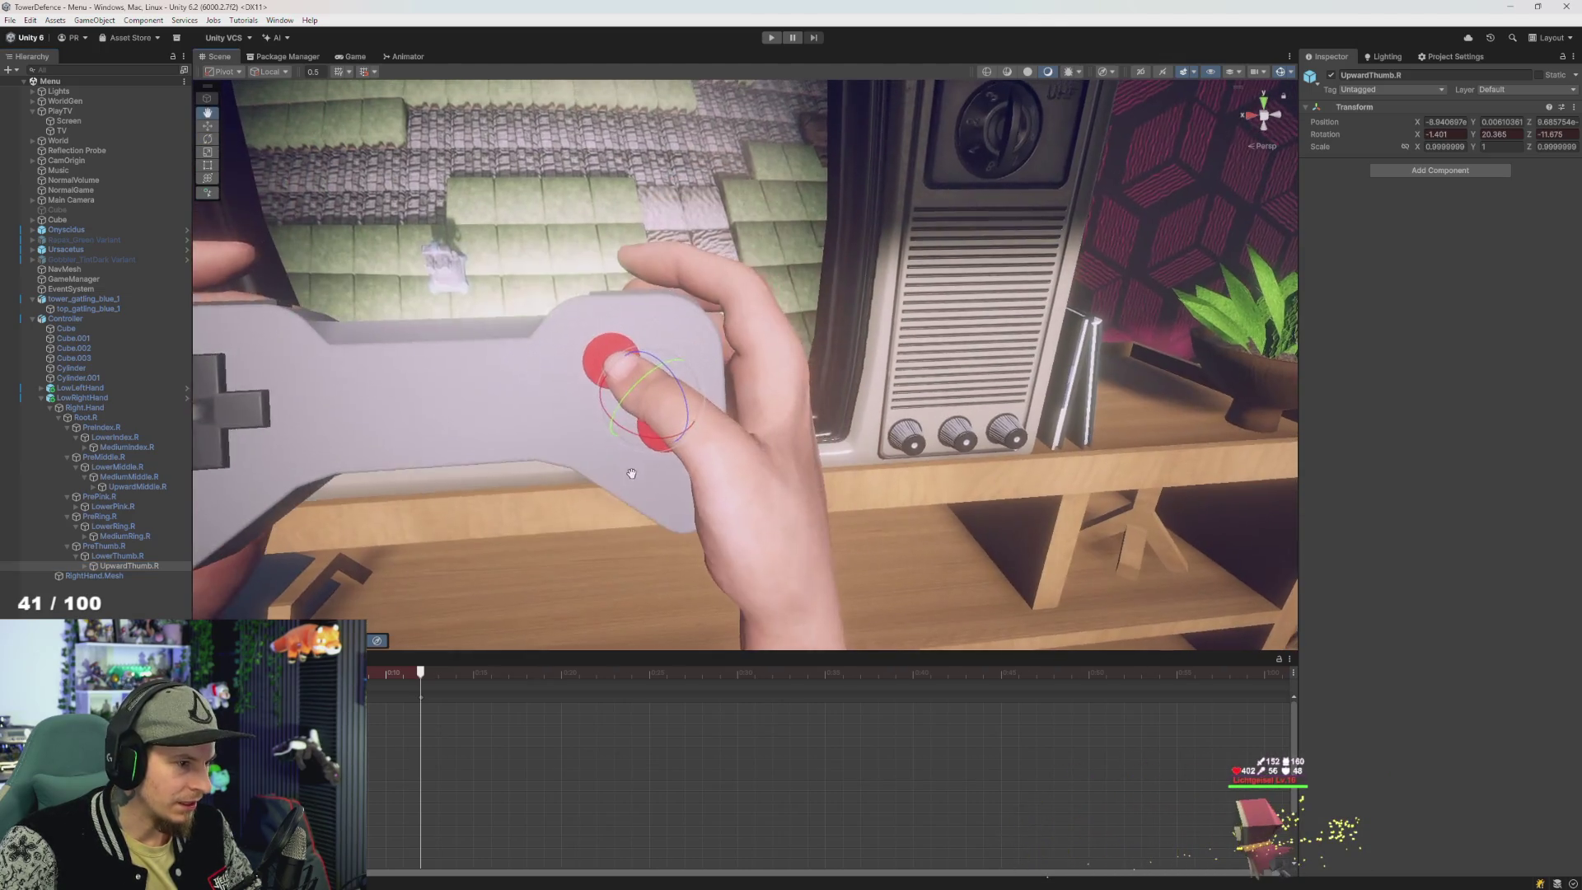
left_click_drag(631, 473, 614, 497)
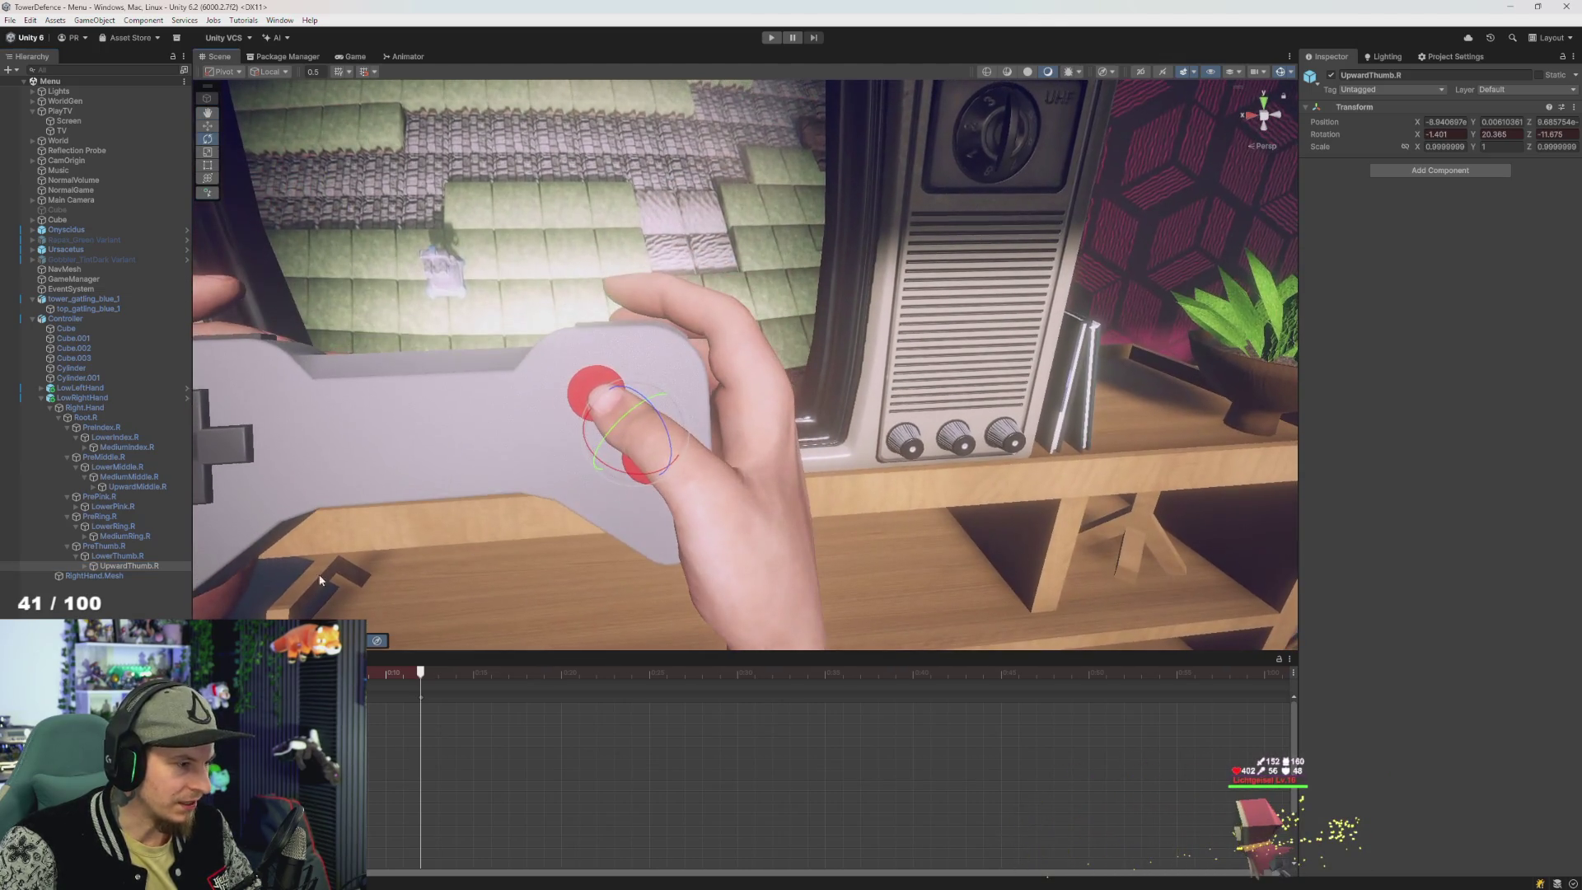
left_click(120, 546)
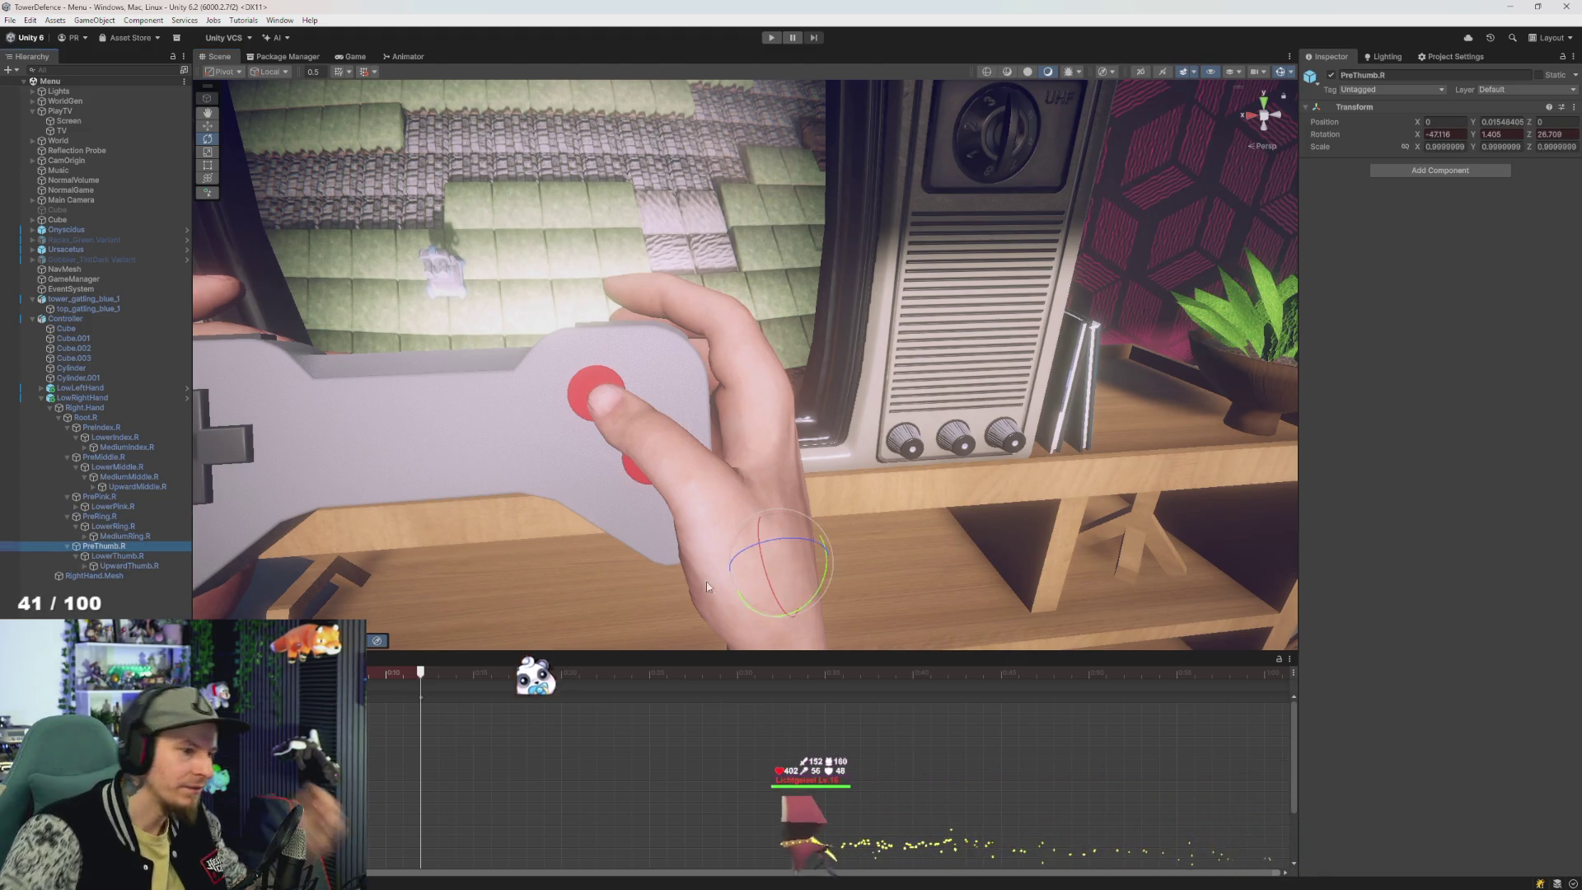
key("w")
left_click_drag(783, 564, 770, 544)
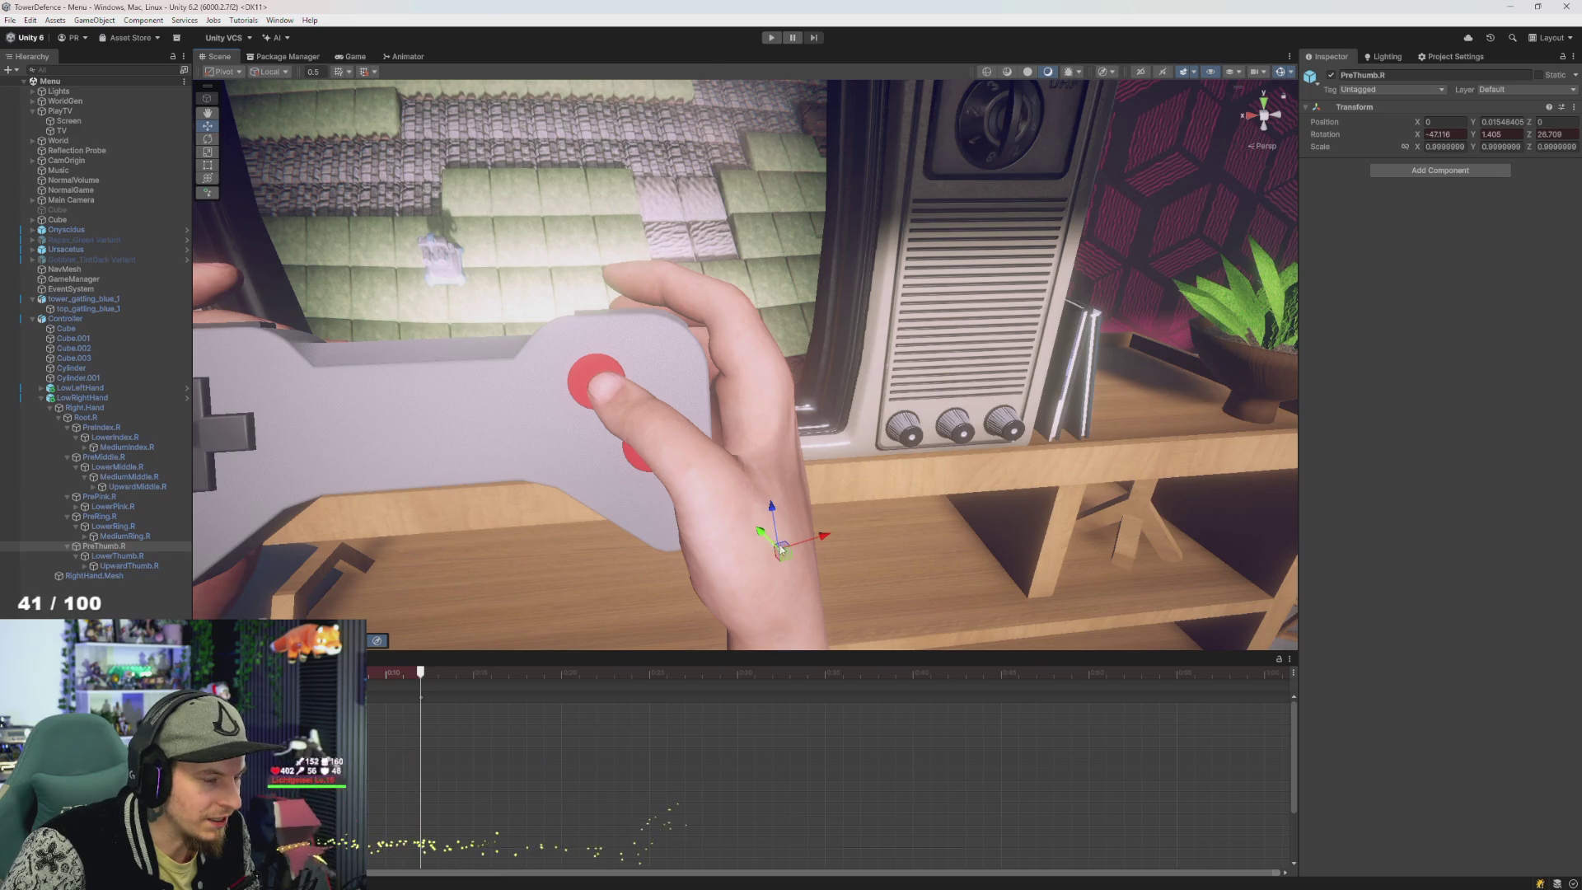
- Scrub the clip and frame the thumb to inspect the press pose up close
mouse_move(439, 670)
left_mouse_down()
mouse_move(455, 672)
mouse_move(437, 694)
mouse_move(397, 694)
mouse_move(420, 694)
left_mouse_up()
left_click_drag(577, 535, 650, 598)
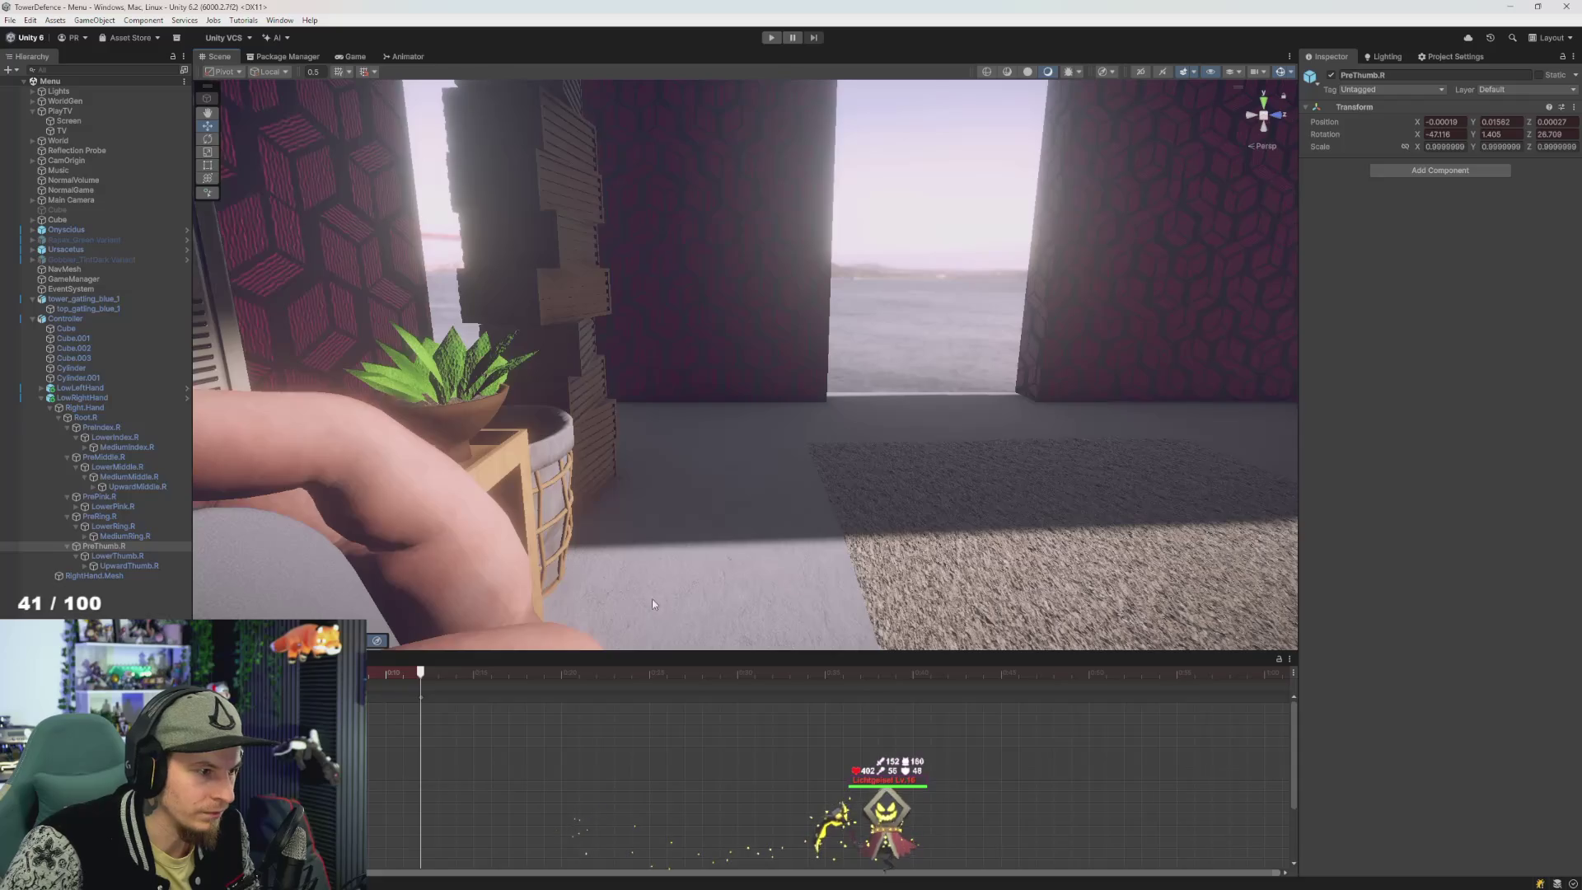
key("f")
scroll(689, 525, "up", 3)
scroll(688, 525, "down", 3)
scroll(705, 506, "up", 2)
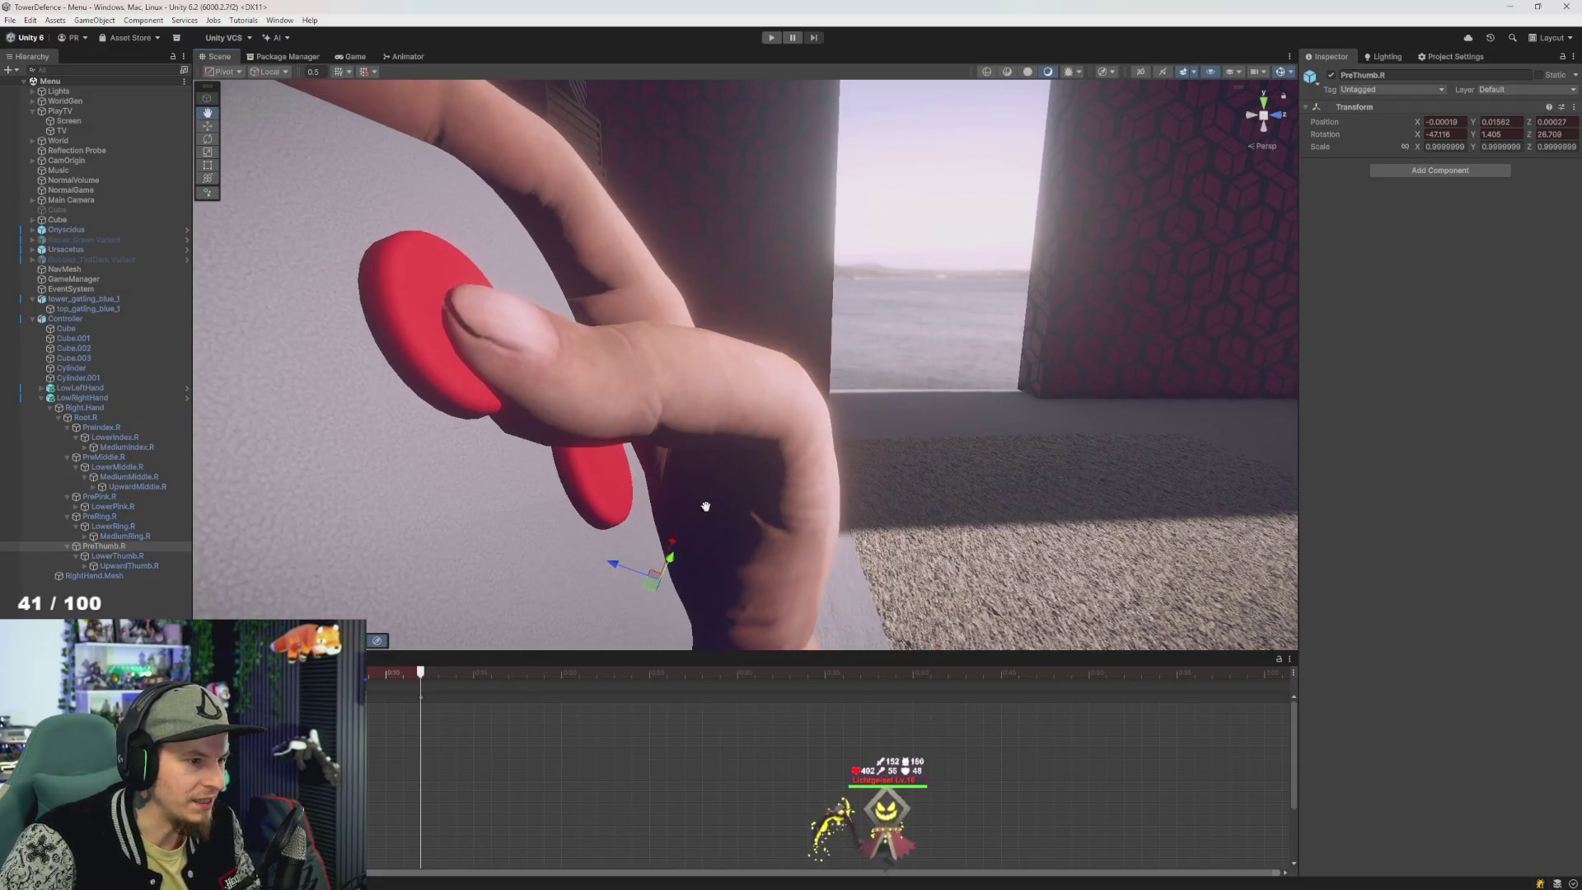
- Ease the LowerThumb.R bend to roughly 43.05, 22.95, 54.64, undoing the last rotation
left_click(116, 555)
key("f")
left_click_drag(569, 517, 601, 530)
key("e")
scroll(755, 458, "up", 2)
mouse_move(756, 458)
left_mouse_down()
mouse_move(760, 475)
mouse_move(799, 384)
mouse_move(566, 456)
mouse_move(717, 424)
mouse_move(672, 417)
left_mouse_up()
key("ctrl+z")
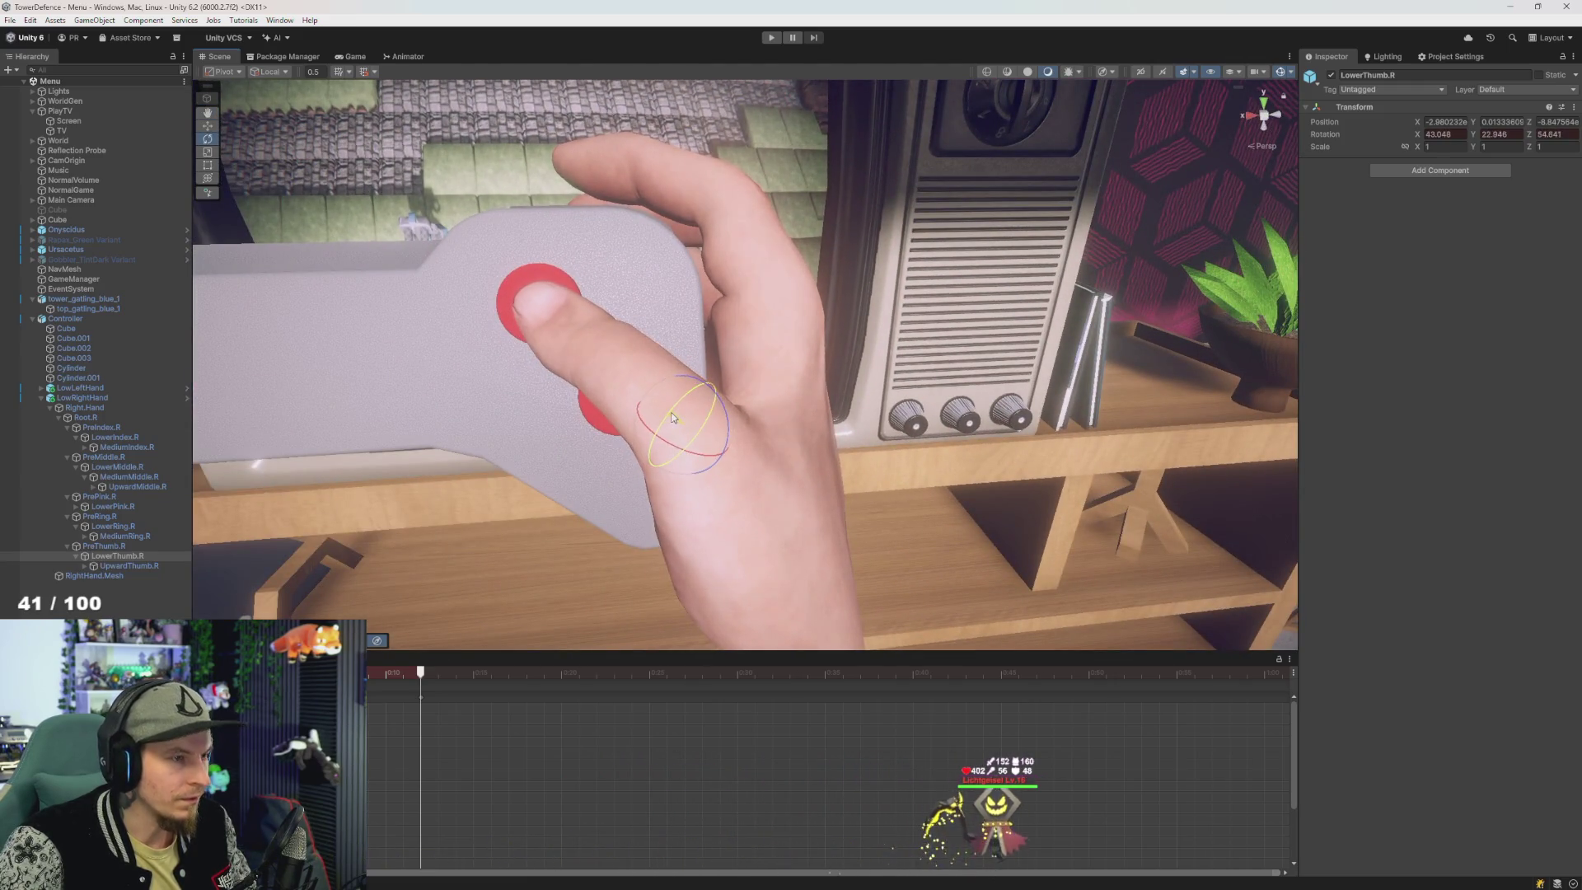
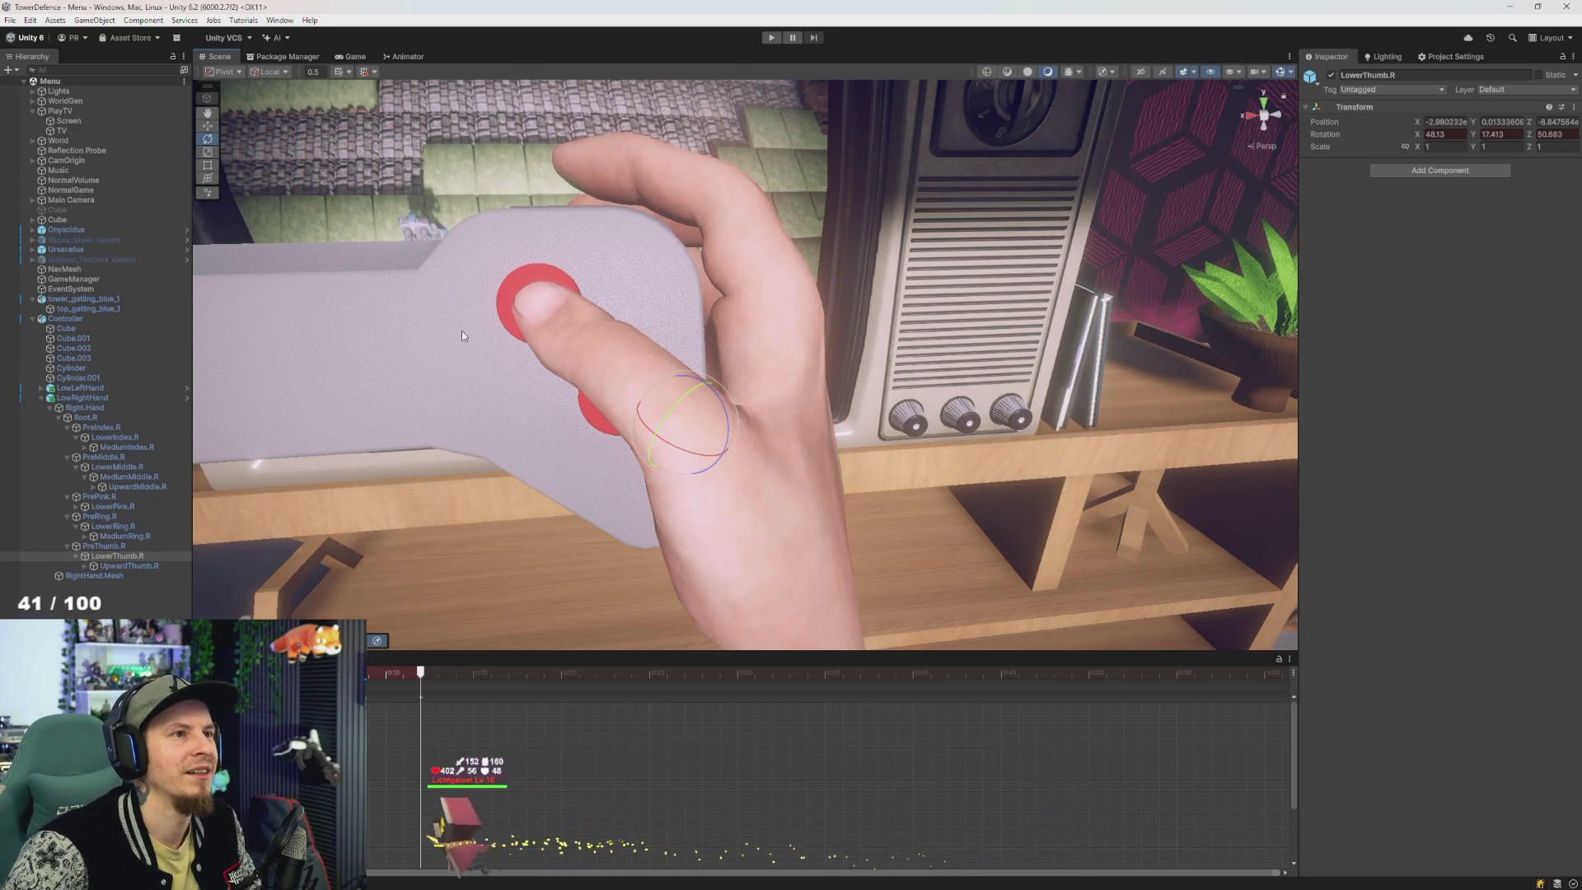
- Frame the right hand near the controller and select its thumb bones
mouse_move(540, 310)
left_mouse_down()
mouse_move(596, 299)
mouse_move(570, 308)
left_mouse_up()
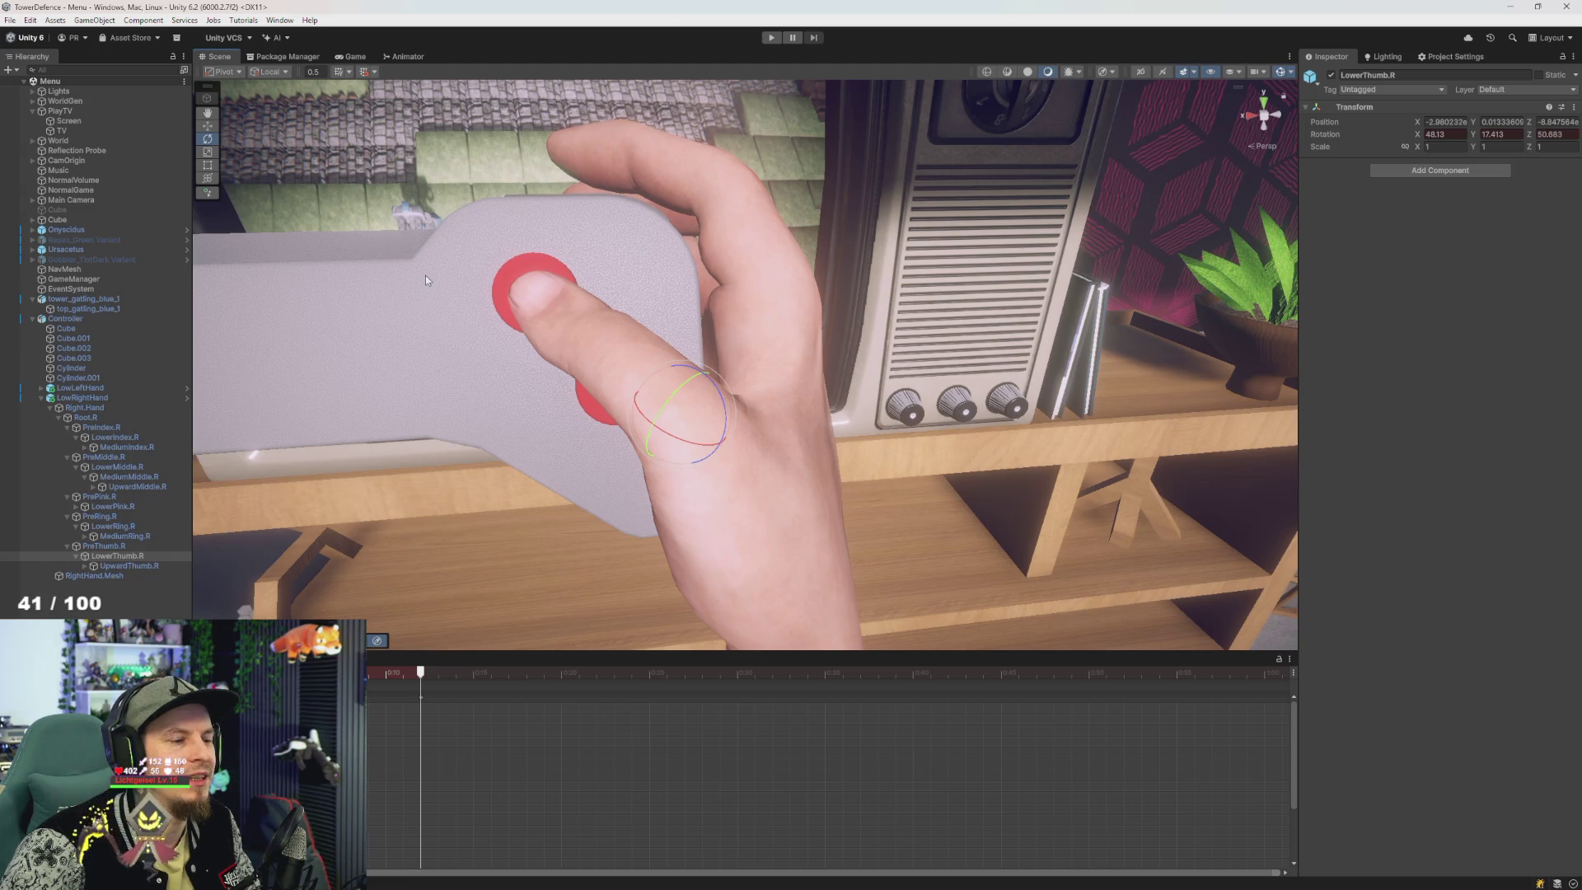
mouse_move(519, 290)
left_mouse_down()
mouse_move(528, 309)
mouse_move(693, 277)
mouse_move(798, 307)
mouse_move(805, 356)
mouse_move(866, 347)
left_mouse_up()
key("f")
mouse_move(831, 402)
left_mouse_down()
mouse_move(867, 359)
mouse_move(727, 410)
mouse_move(693, 463)
mouse_move(682, 453)
left_mouse_up()
left_click_drag(377, 674, 420, 674)
left_click(414, 702)
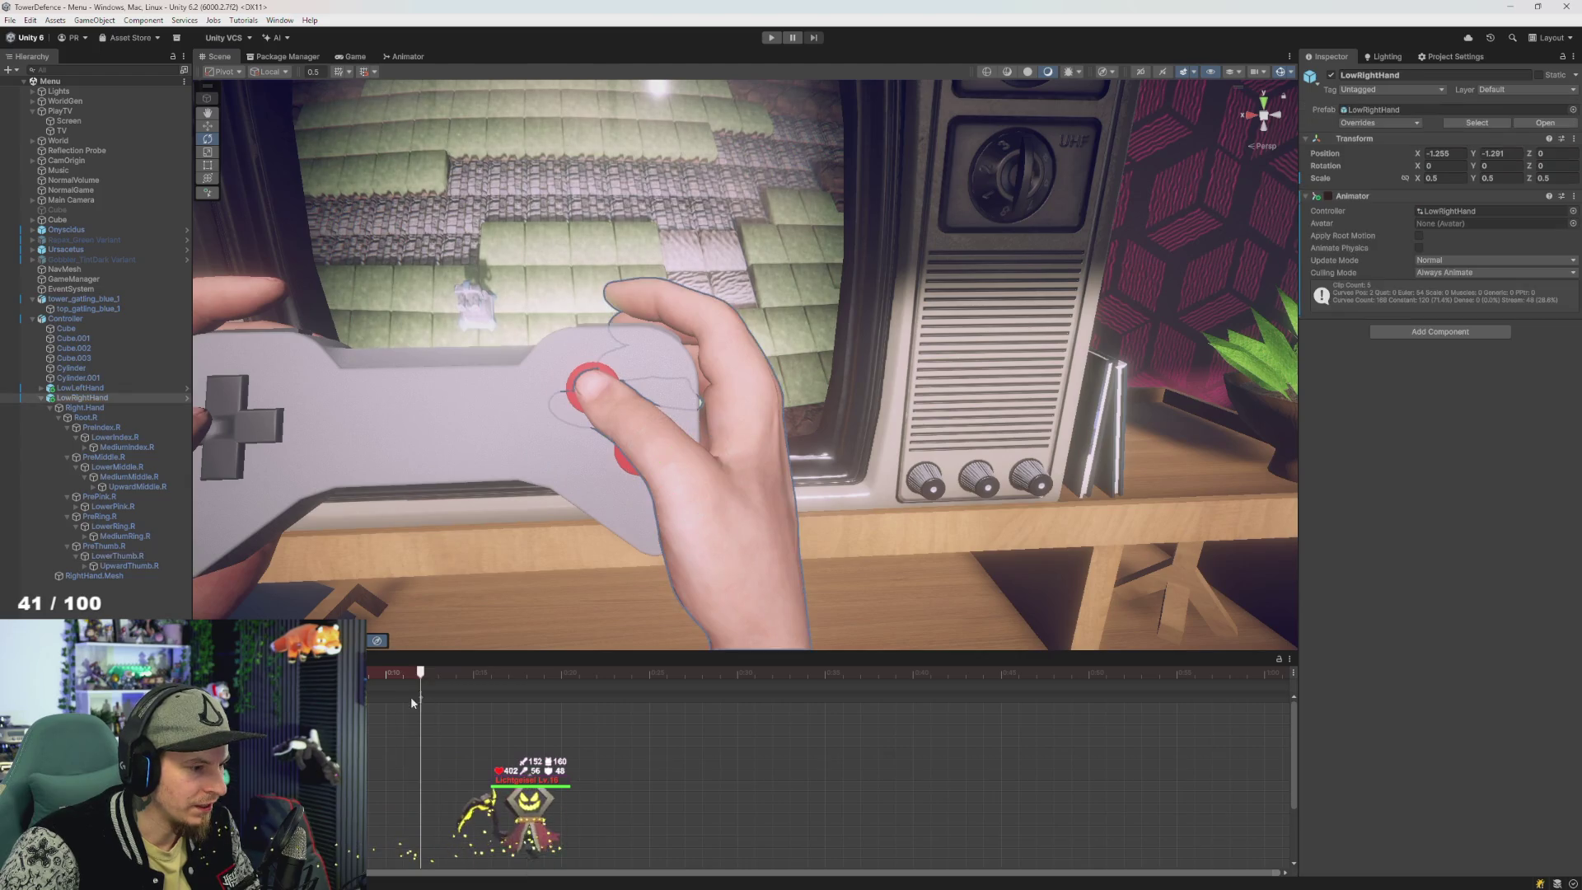
left_click(402, 697)
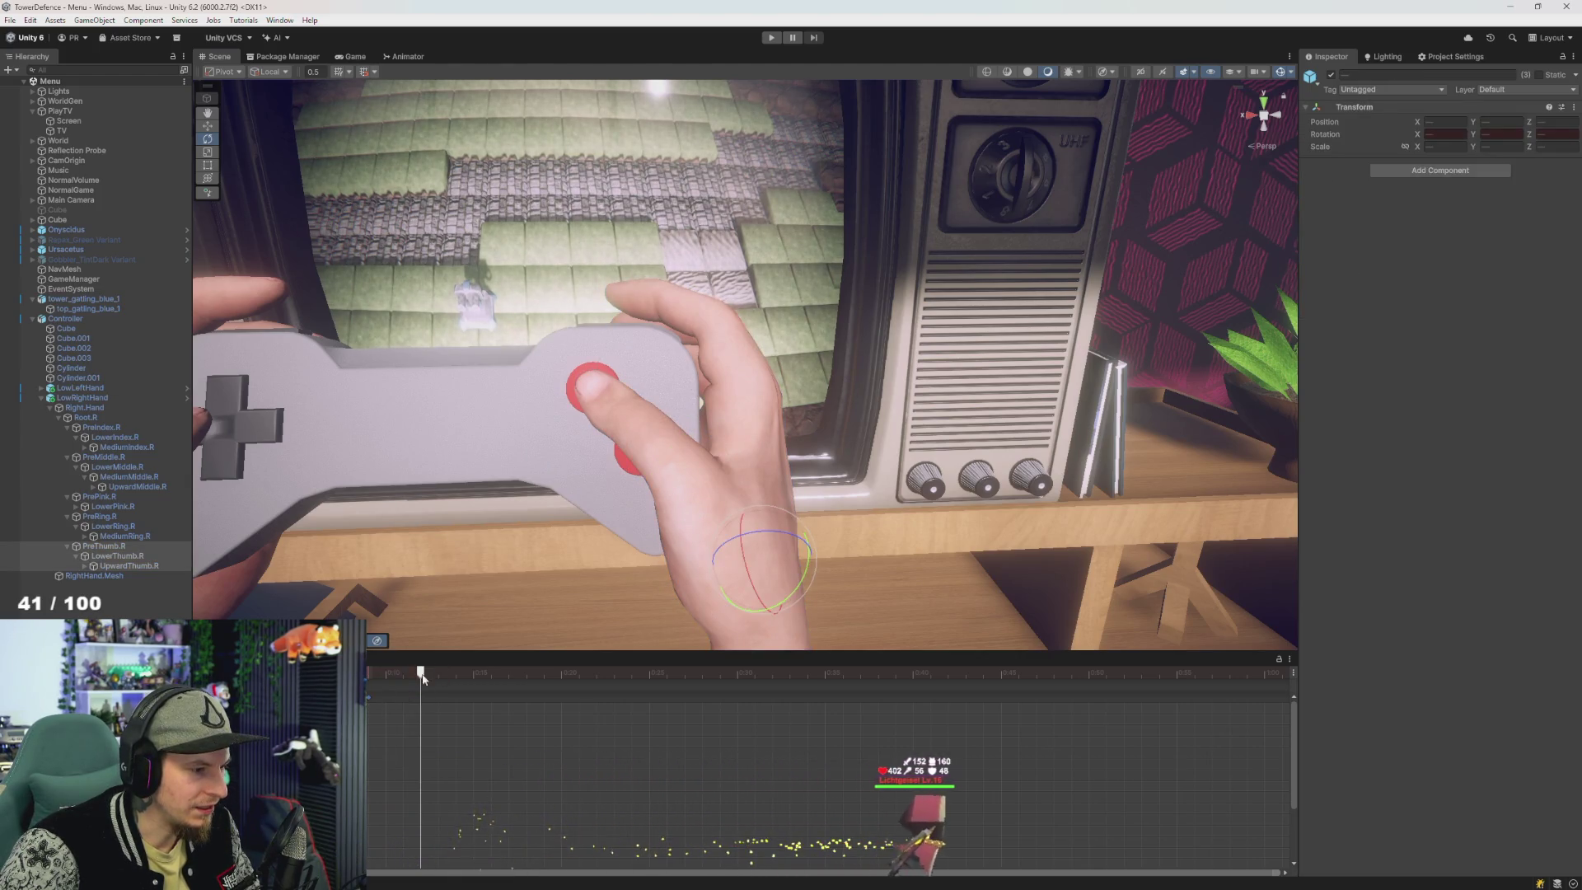
mouse_move(492, 537)
left_mouse_down()
mouse_move(695, 532)
mouse_move(800, 499)
left_mouse_up()
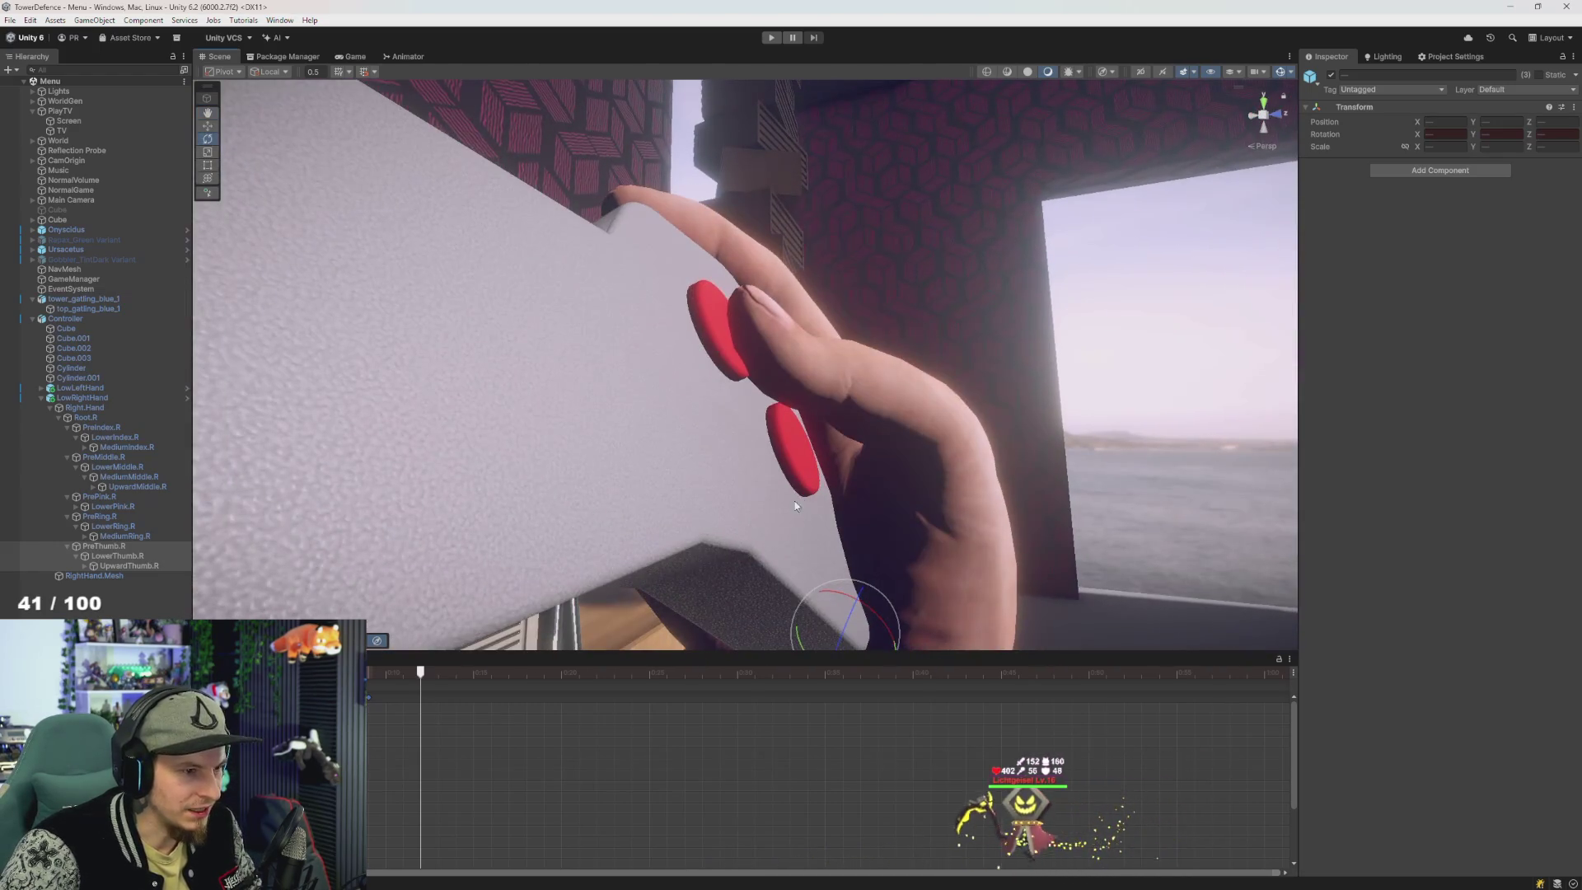
- Rotate LowerThumb.R toward the red button, undo the overshoot, and move on to UpwardThumb.R
left_click(115, 556)
mouse_move(869, 412)
left_mouse_down()
mouse_move(756, 455)
mouse_move(872, 439)
left_mouse_up()
mouse_move(996, 427)
left_mouse_down()
mouse_move(980, 435)
mouse_move(1006, 449)
mouse_move(701, 549)
mouse_move(712, 570)
mouse_move(729, 539)
left_mouse_up()
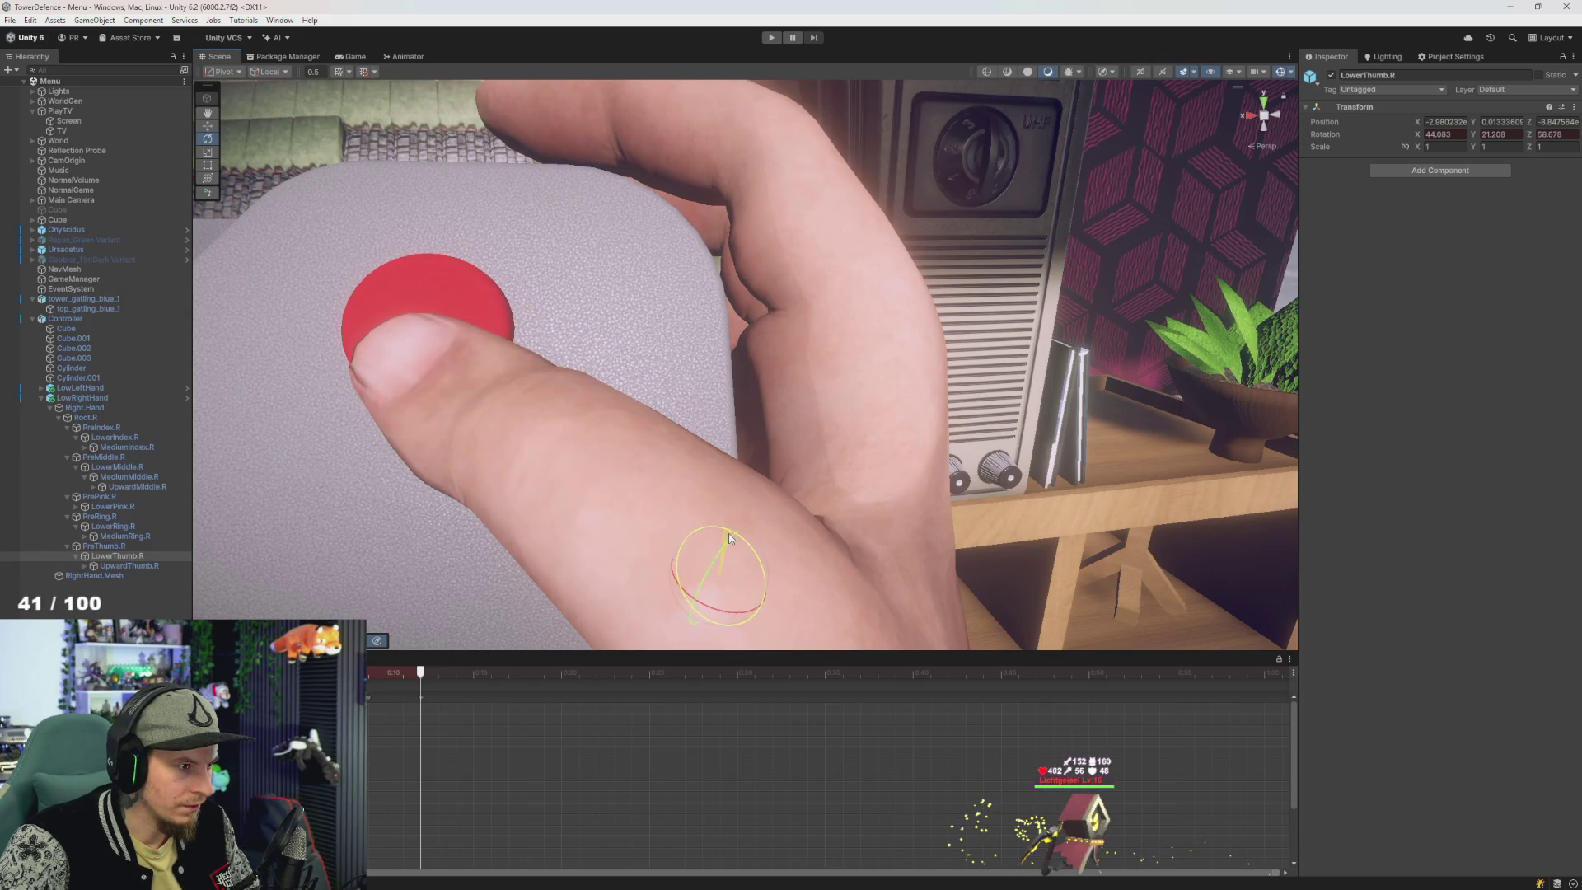
key("ctrl+z")
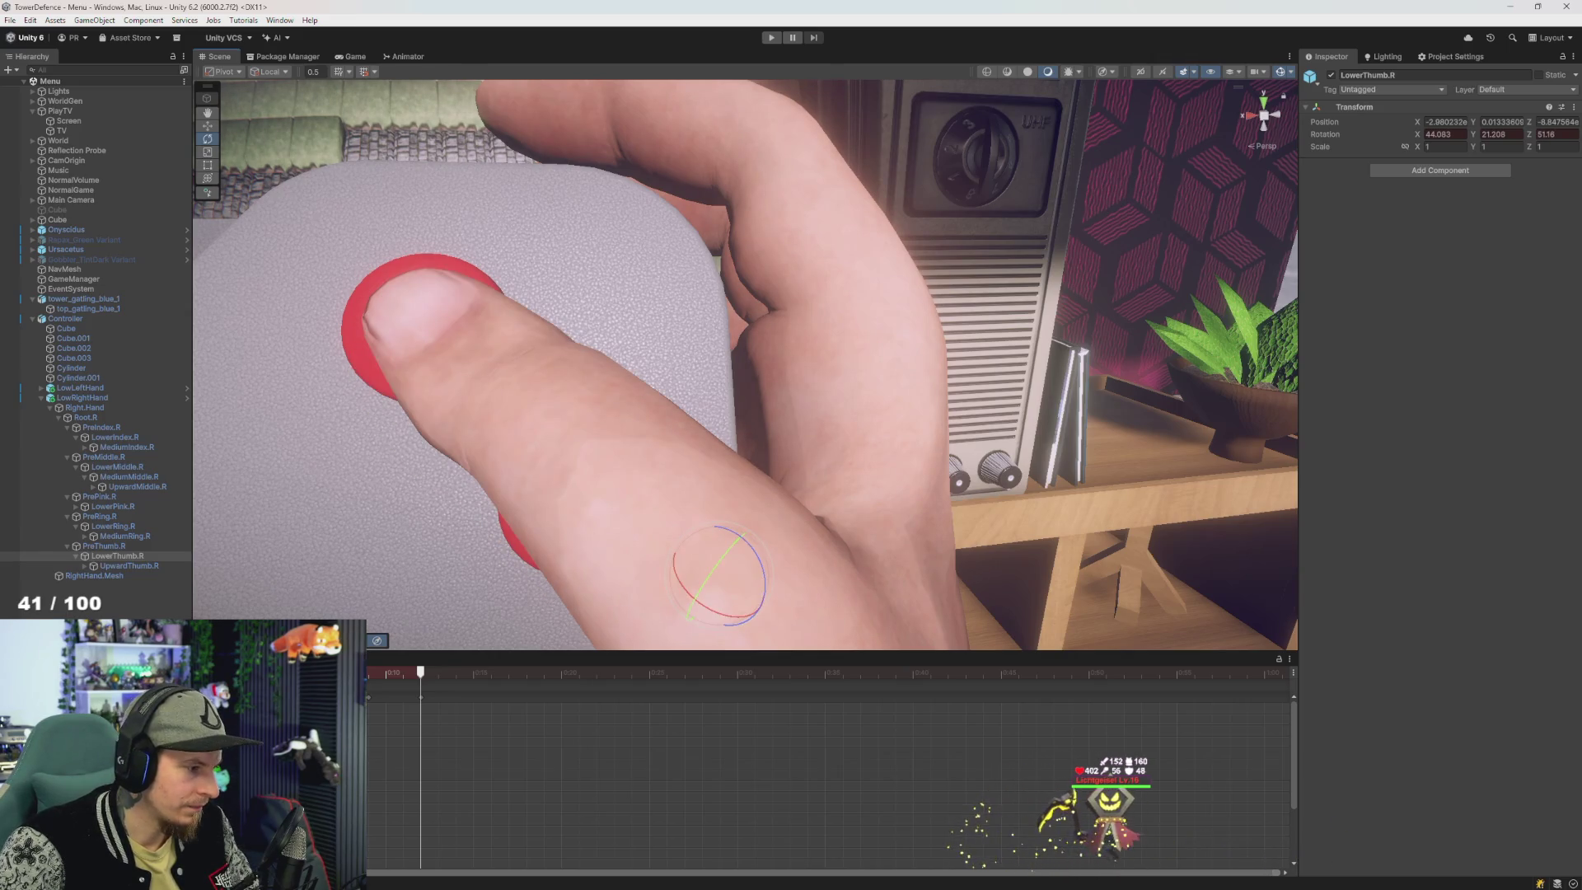
scroll(527, 475, "down", 5)
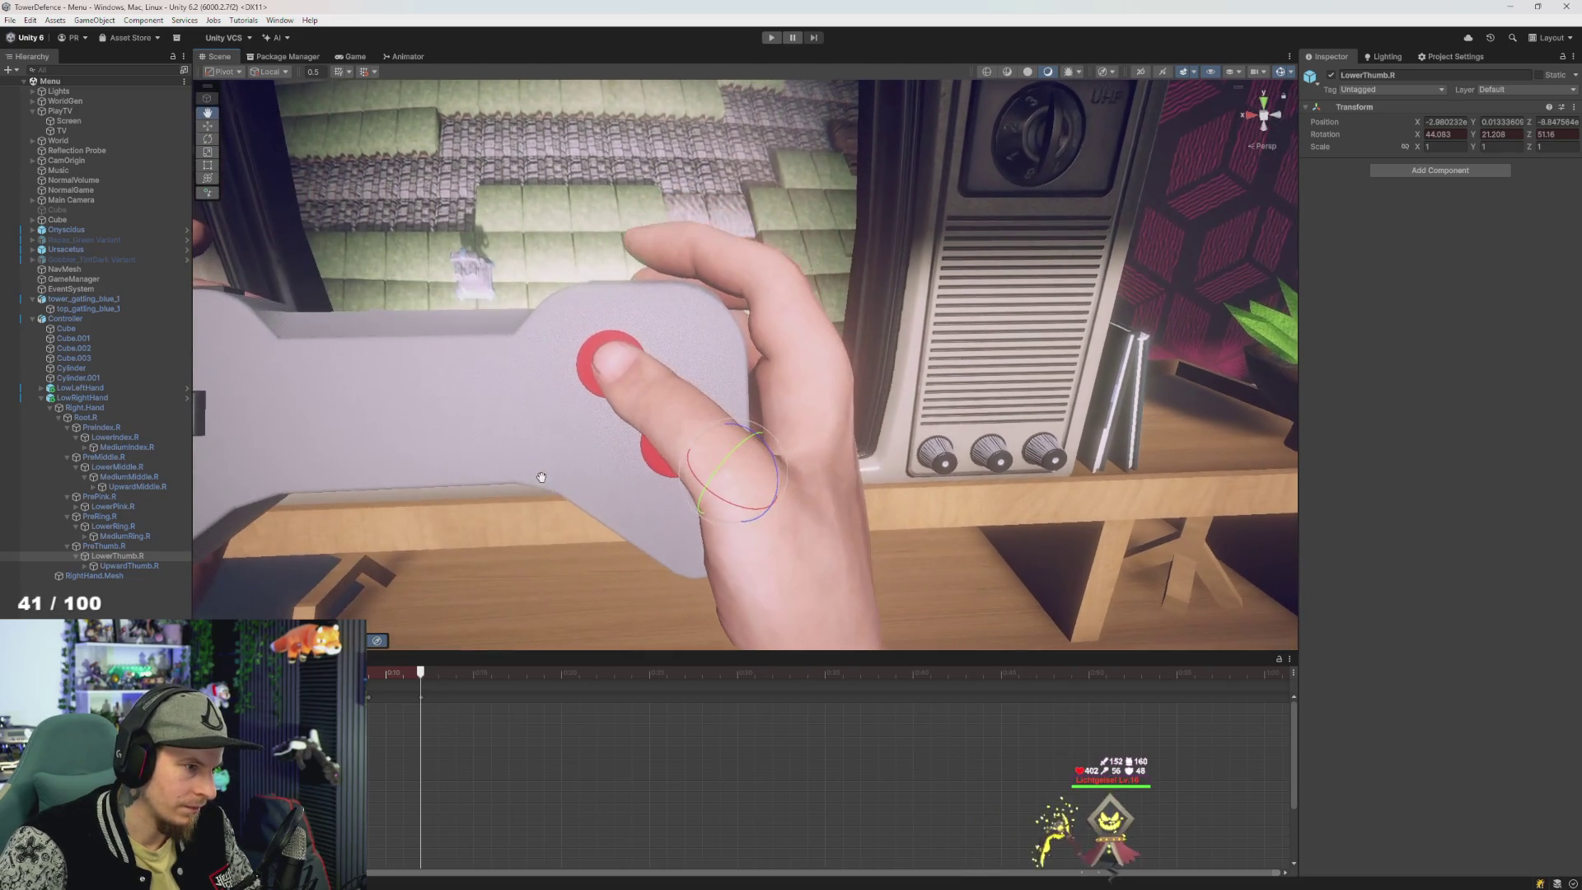
key("Down")
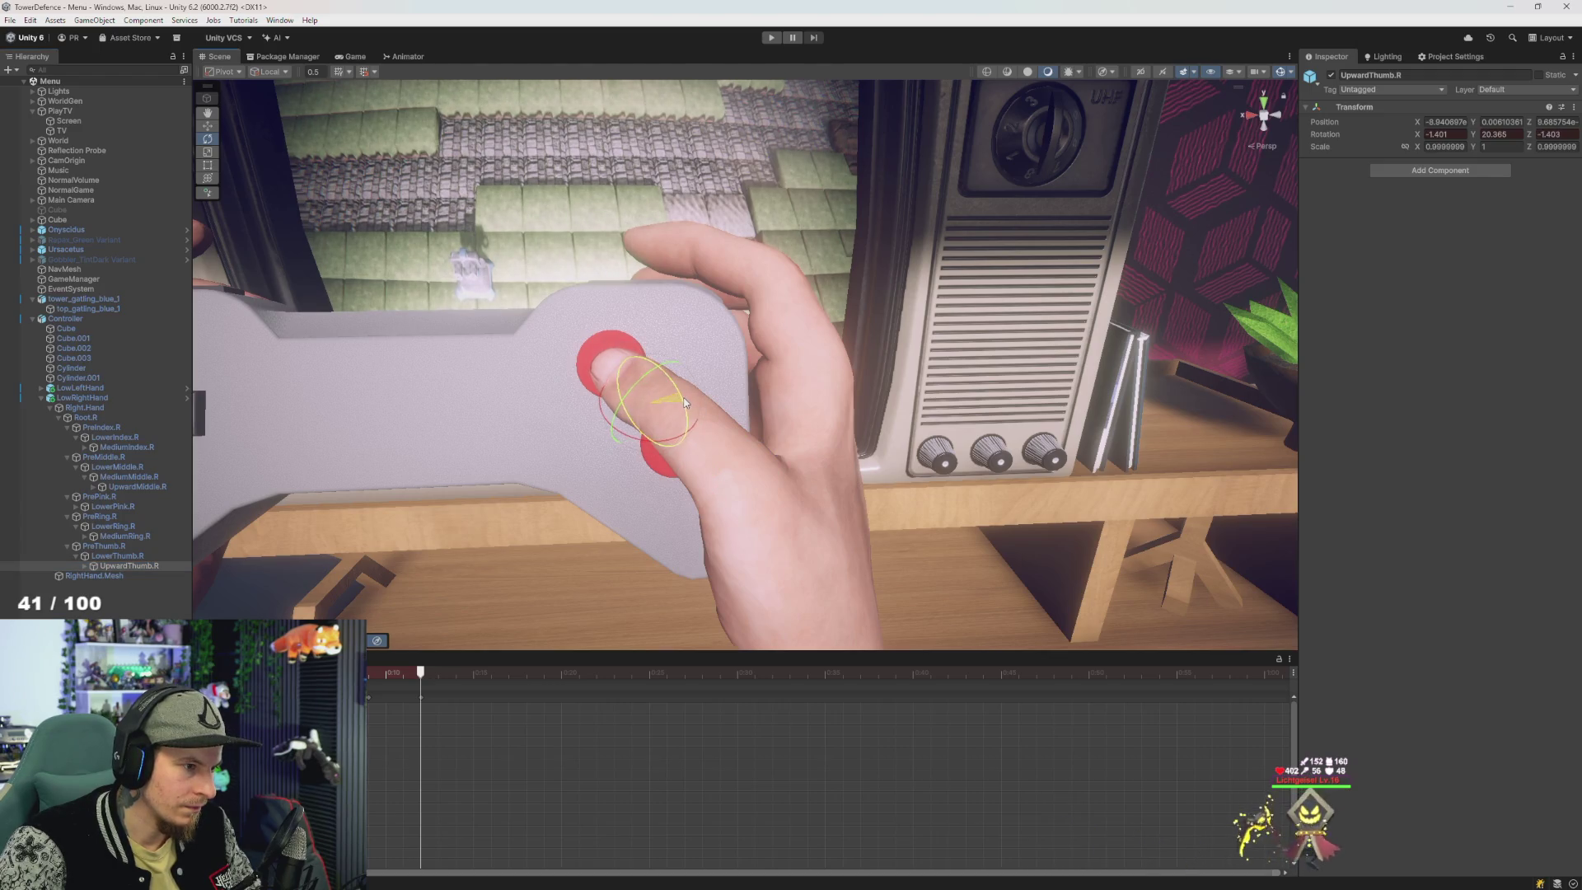
- Rotate UpwardThumb.R at the first keyframe and at the later pose so the tip rests on the button
left_click(370, 673)
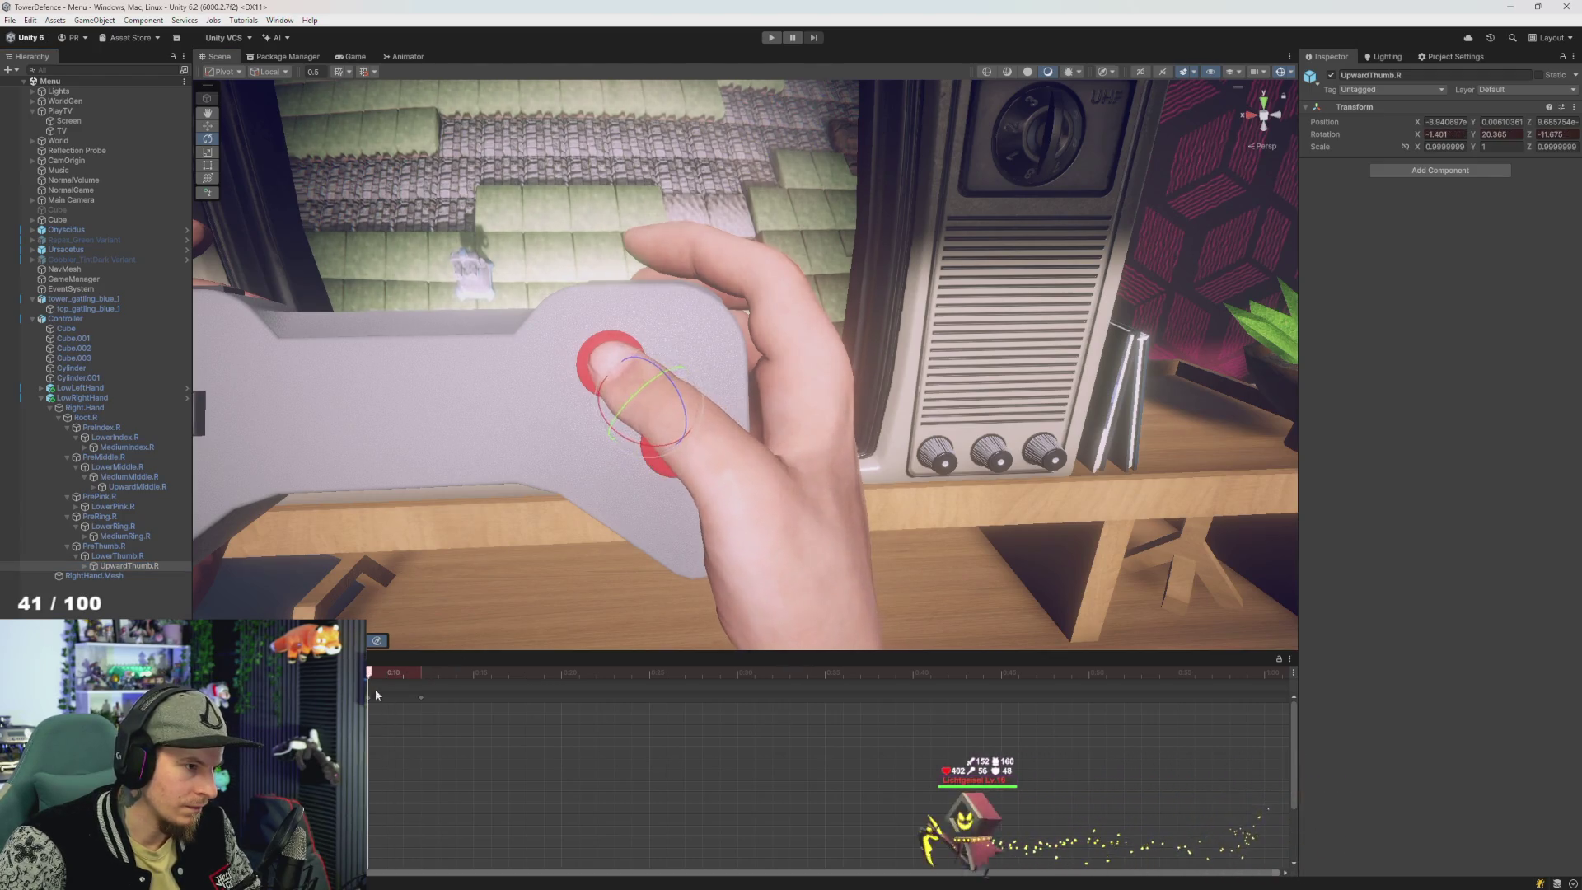
mouse_move(439, 703)
left_mouse_down()
mouse_move(397, 701)
mouse_move(494, 705)
mouse_move(448, 710)
mouse_move(386, 681)
mouse_move(428, 694)
mouse_move(366, 696)
mouse_move(431, 712)
mouse_move(369, 720)
left_mouse_up()
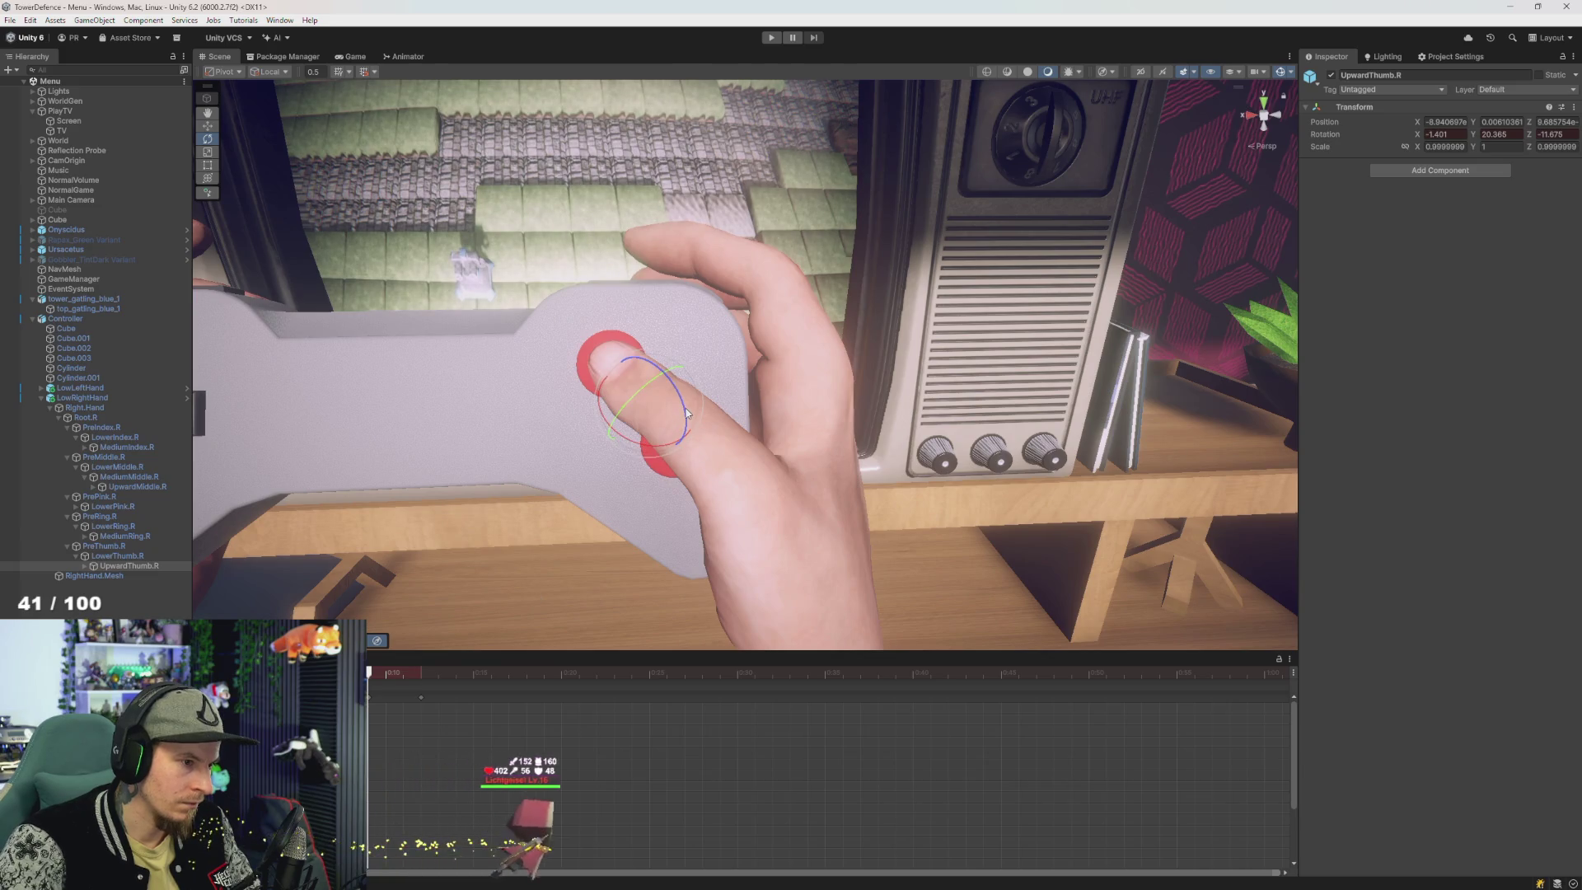
left_click_drag(682, 409, 679, 416)
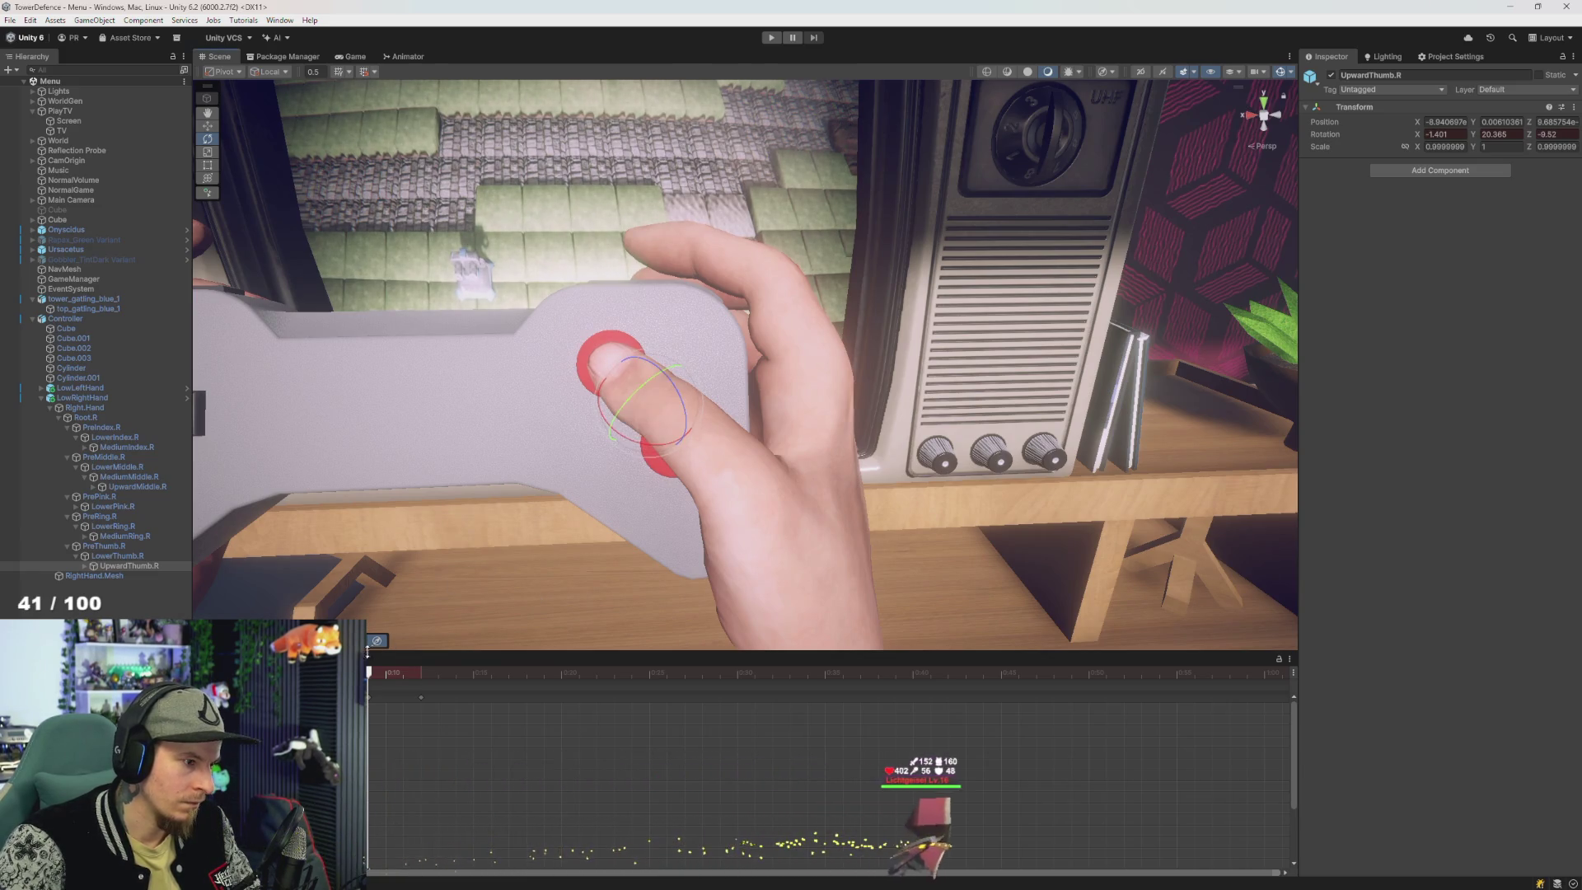
left_click_drag(368, 673, 437, 683)
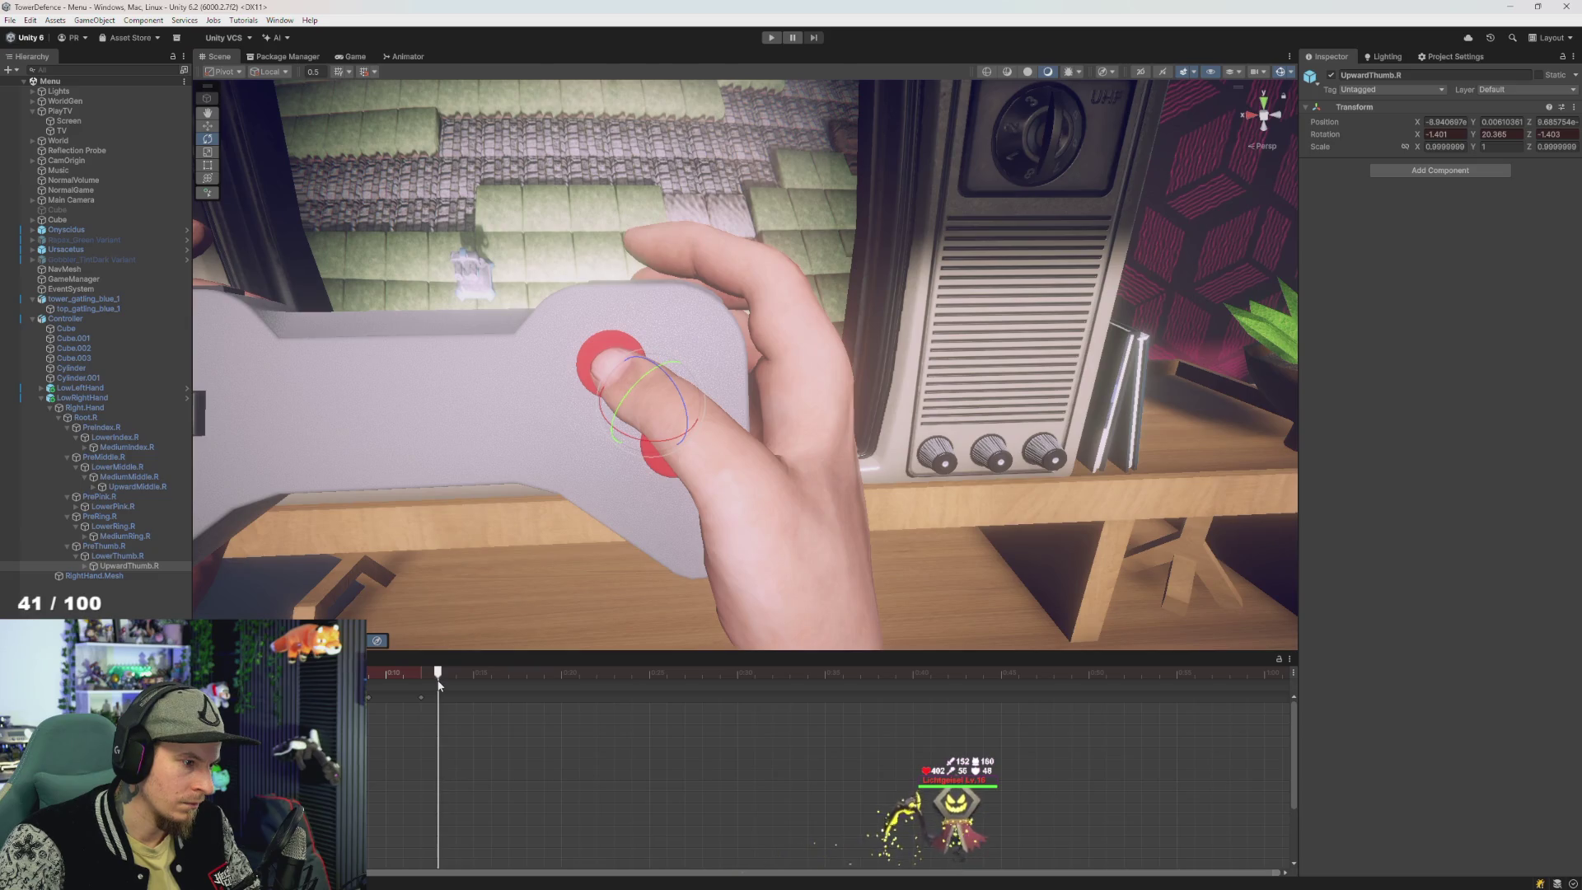
left_click_drag(685, 407, 680, 412)
- Return to the clip start and show the project's animation clips, selecting rhandZ
left_click(400, 673)
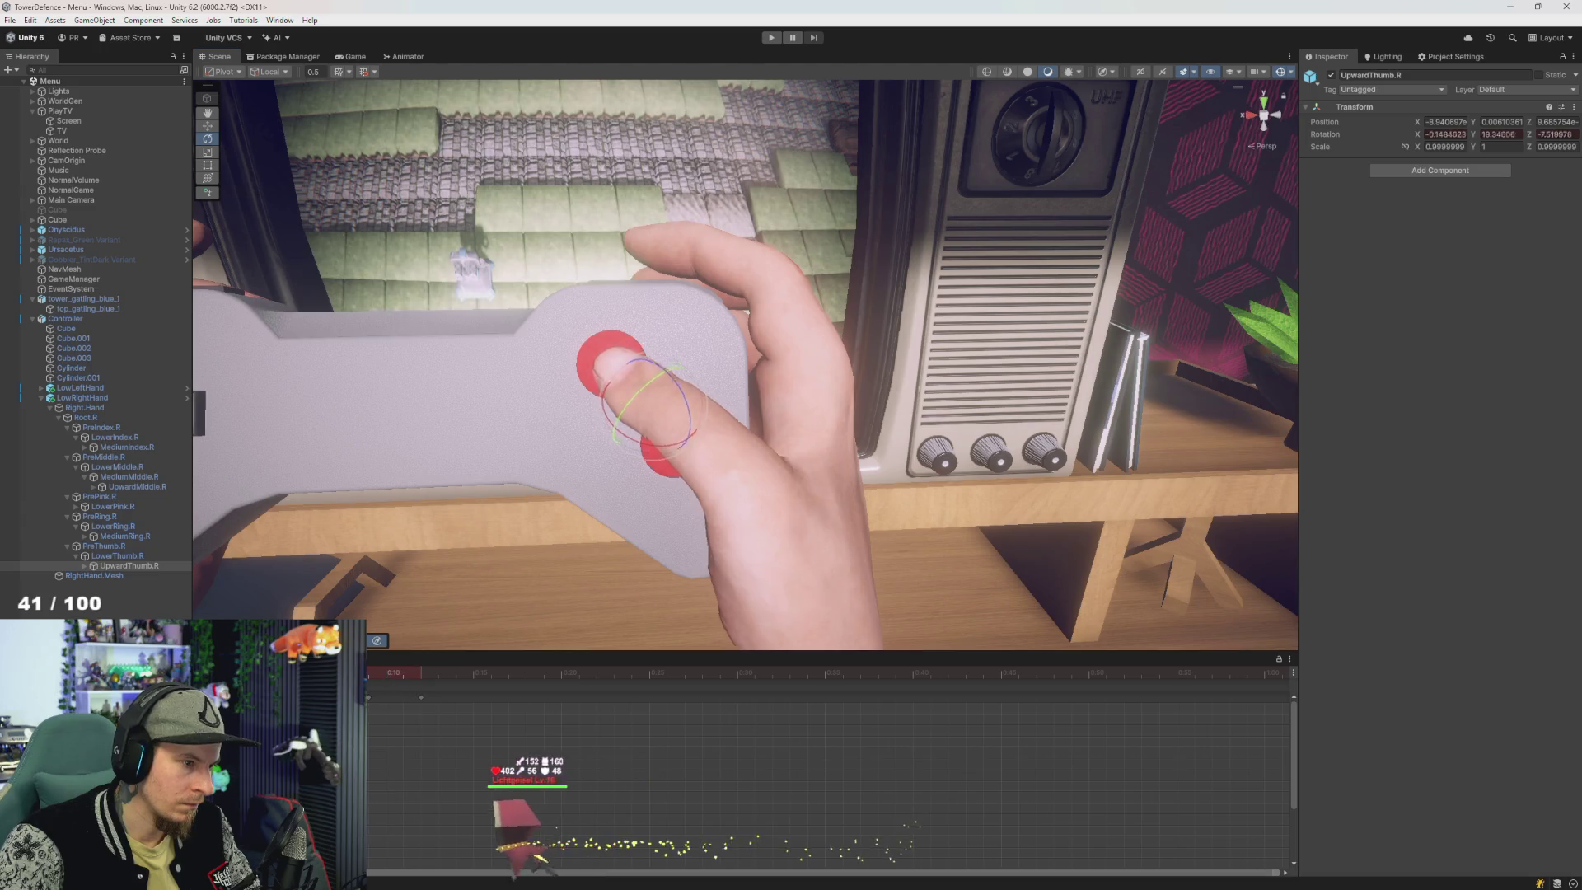
left_click_drag(451, 699, 368, 694)
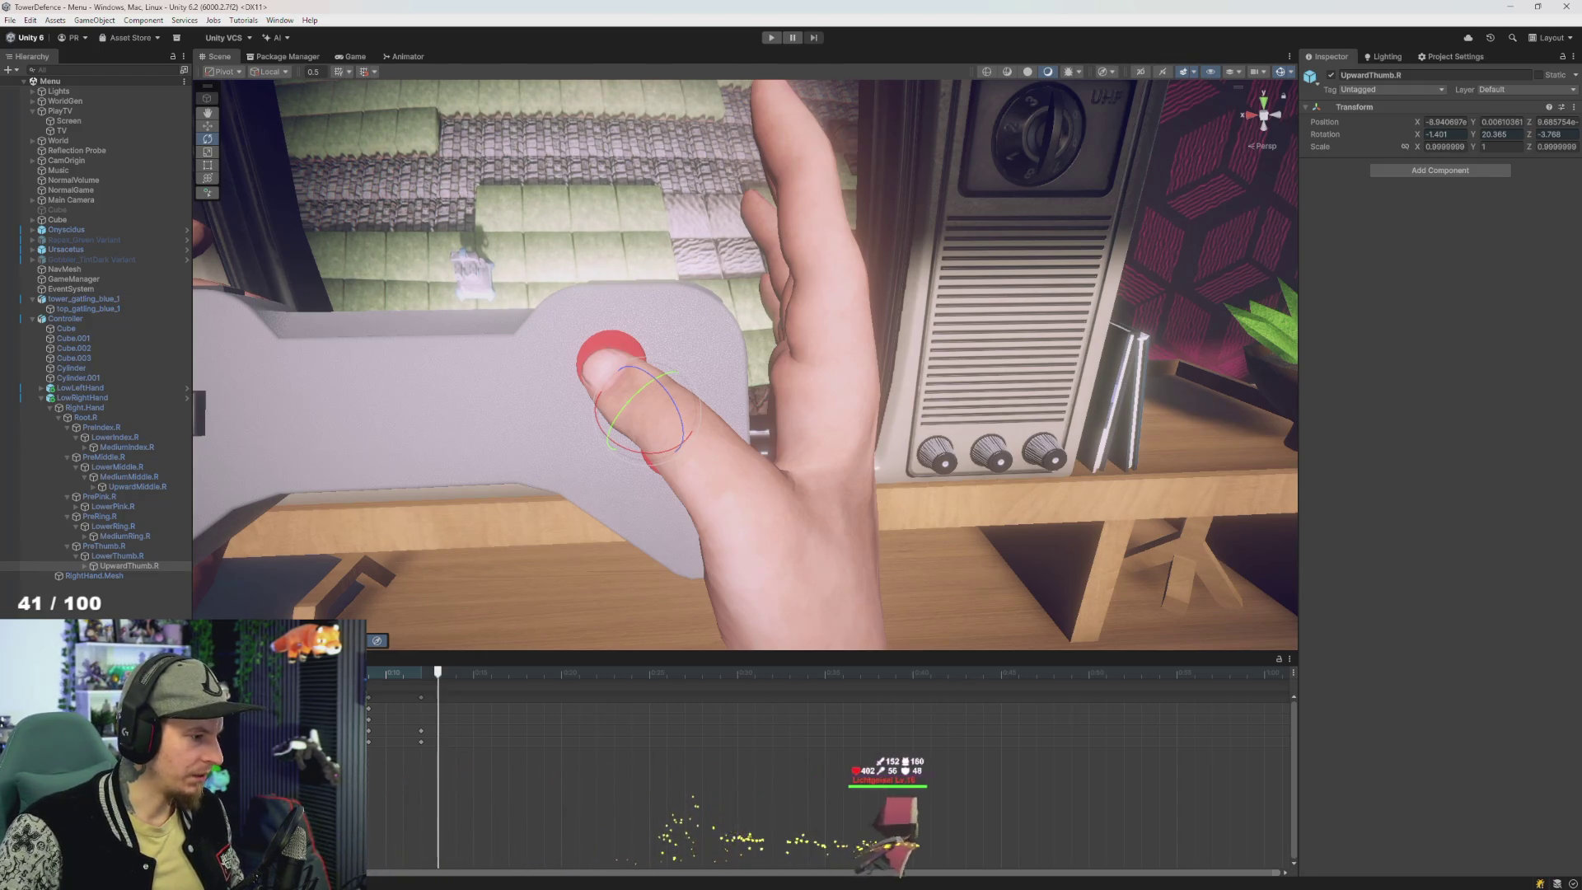
key("ctrl+5")
left_click(1048, 718)
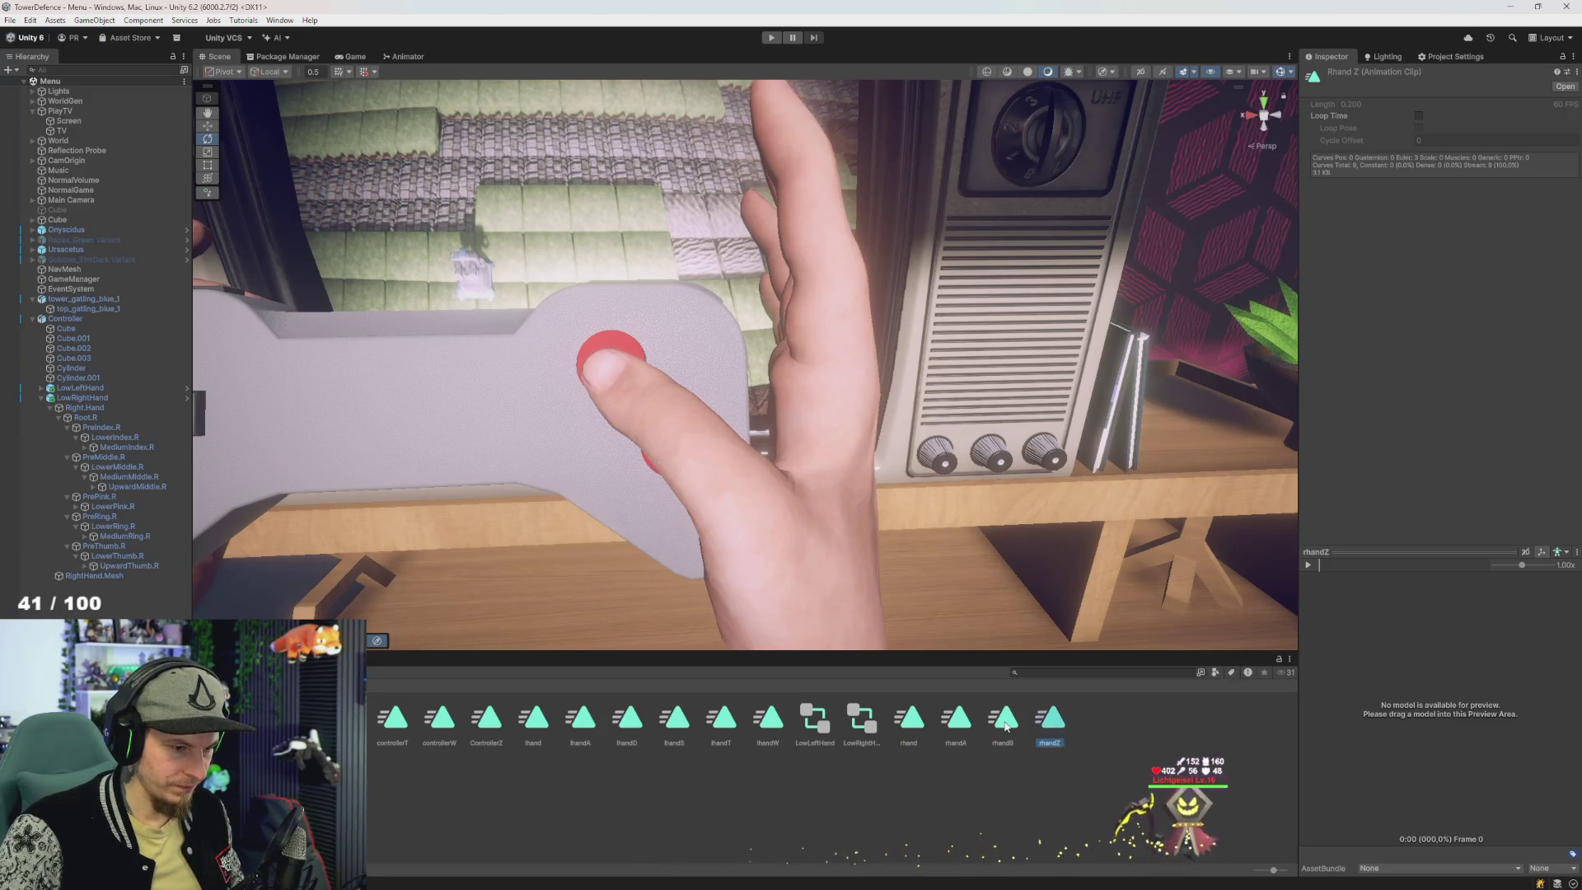
- Browse rhandB, rhand, LowLeftHand and lhand to reach the Controller clip's looping settings
left_click(1005, 720)
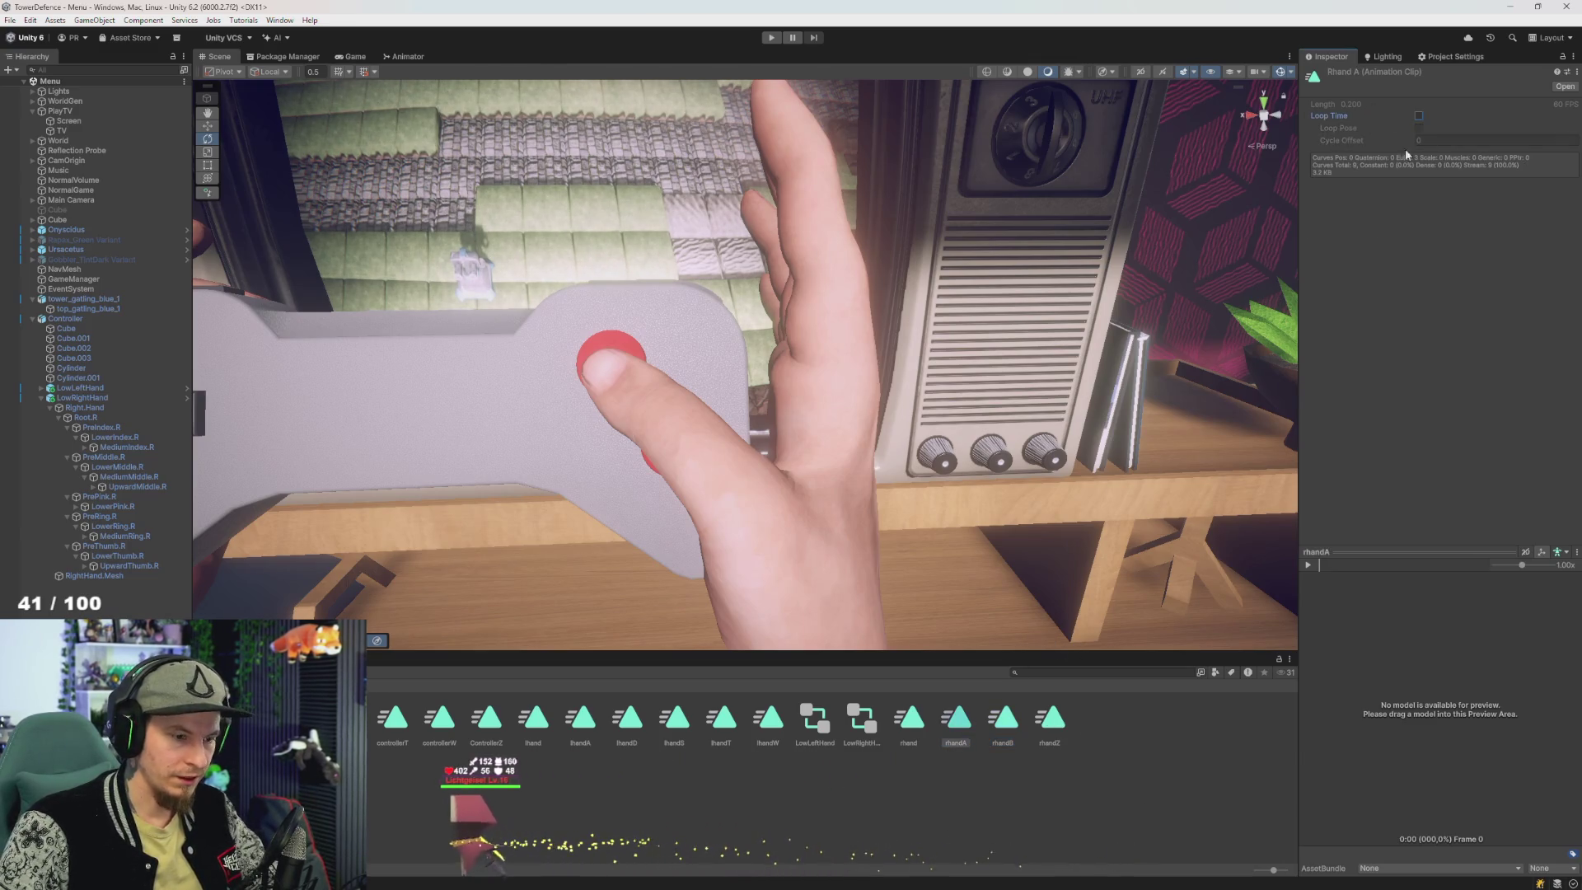
left_click(906, 729)
key("Left")
key("Left")
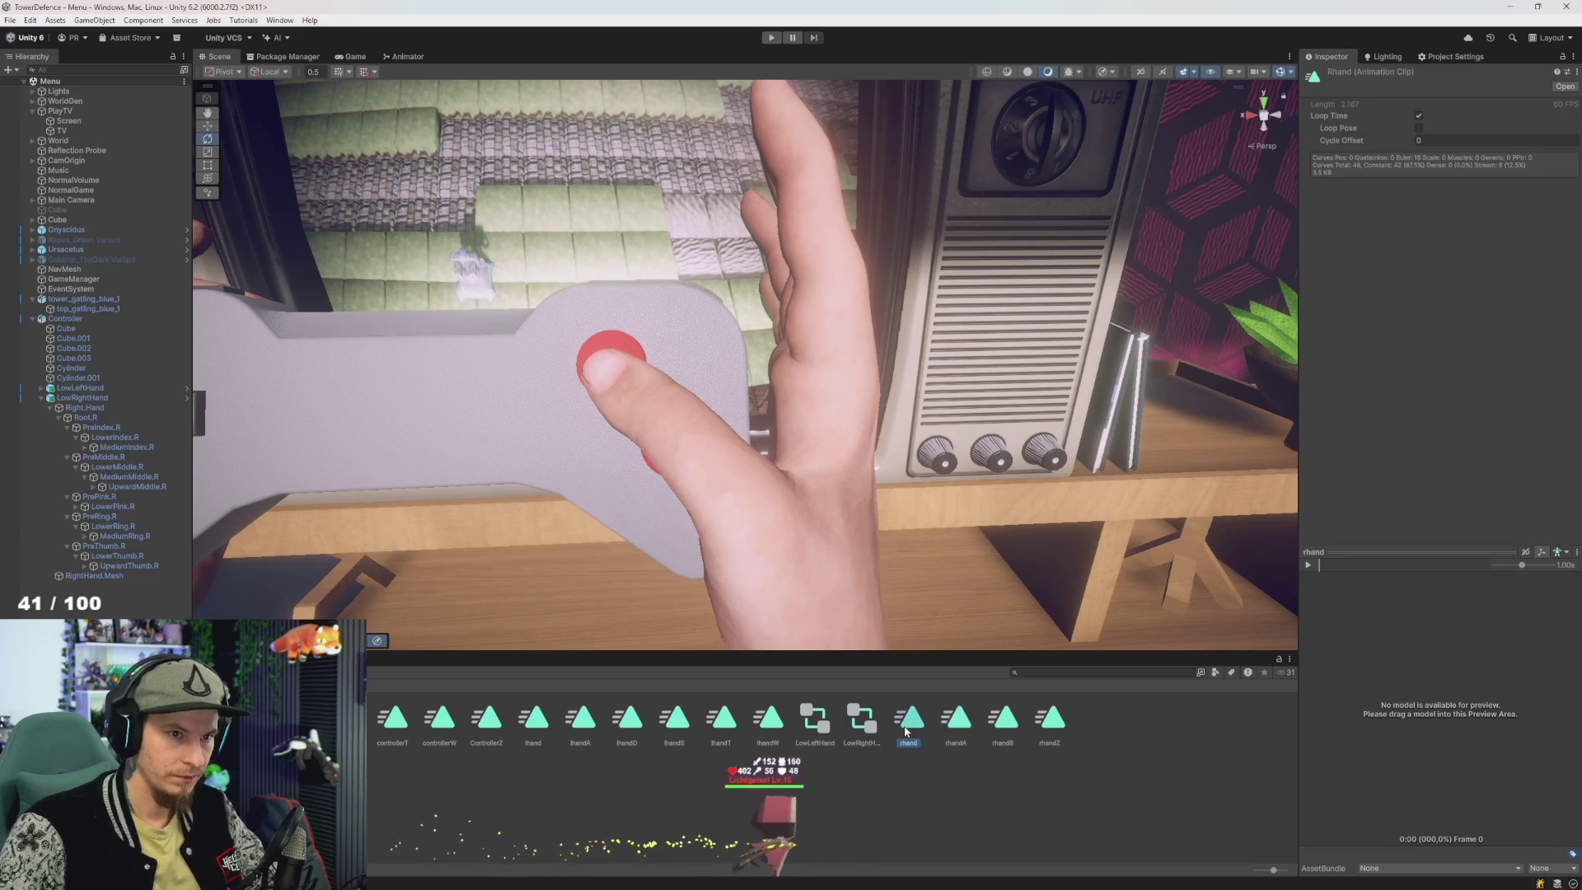
key("Left")
key("Left")
key("Left")
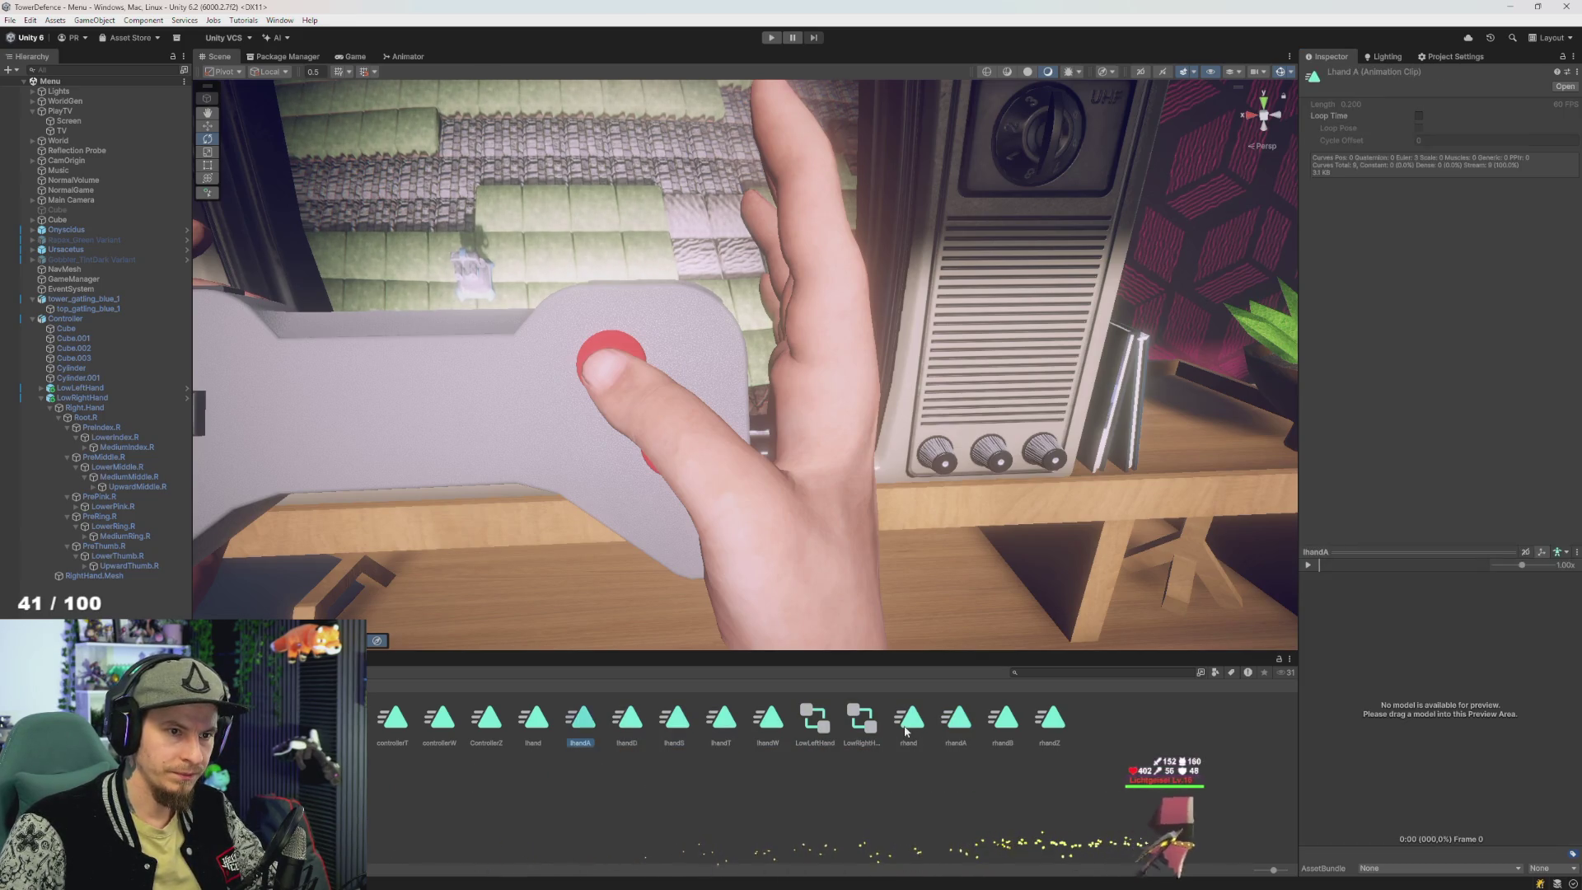
key("Left")
key("Left")
key("Left")
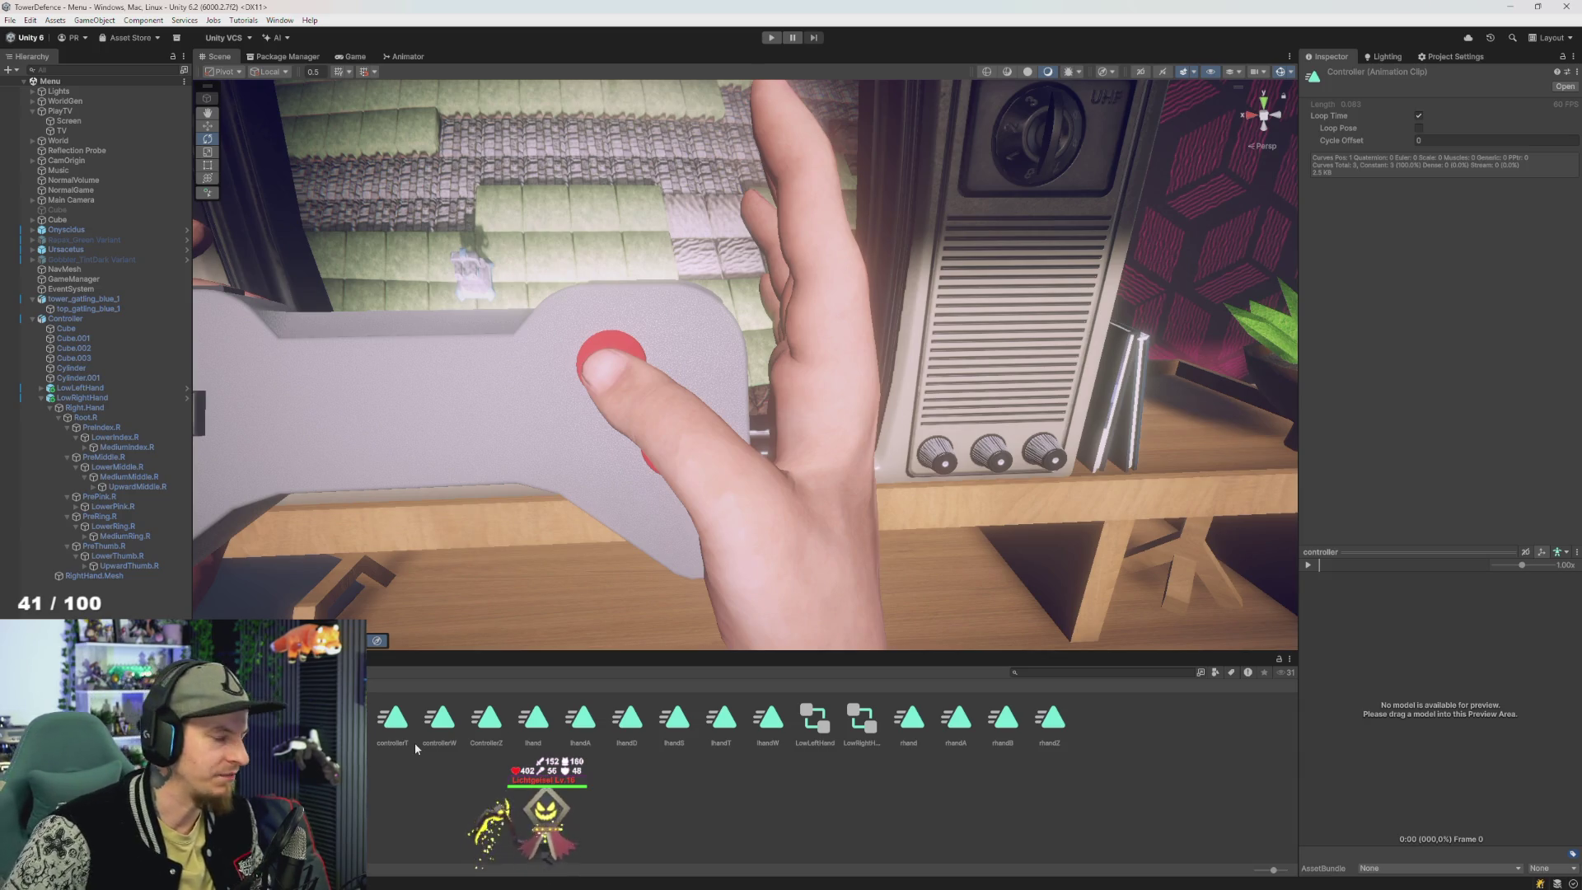
mouse_move(331, 500)
left_mouse_down()
mouse_move(392, 519)
mouse_move(459, 508)
left_mouse_up()
scroll(459, 508, "up", 5)
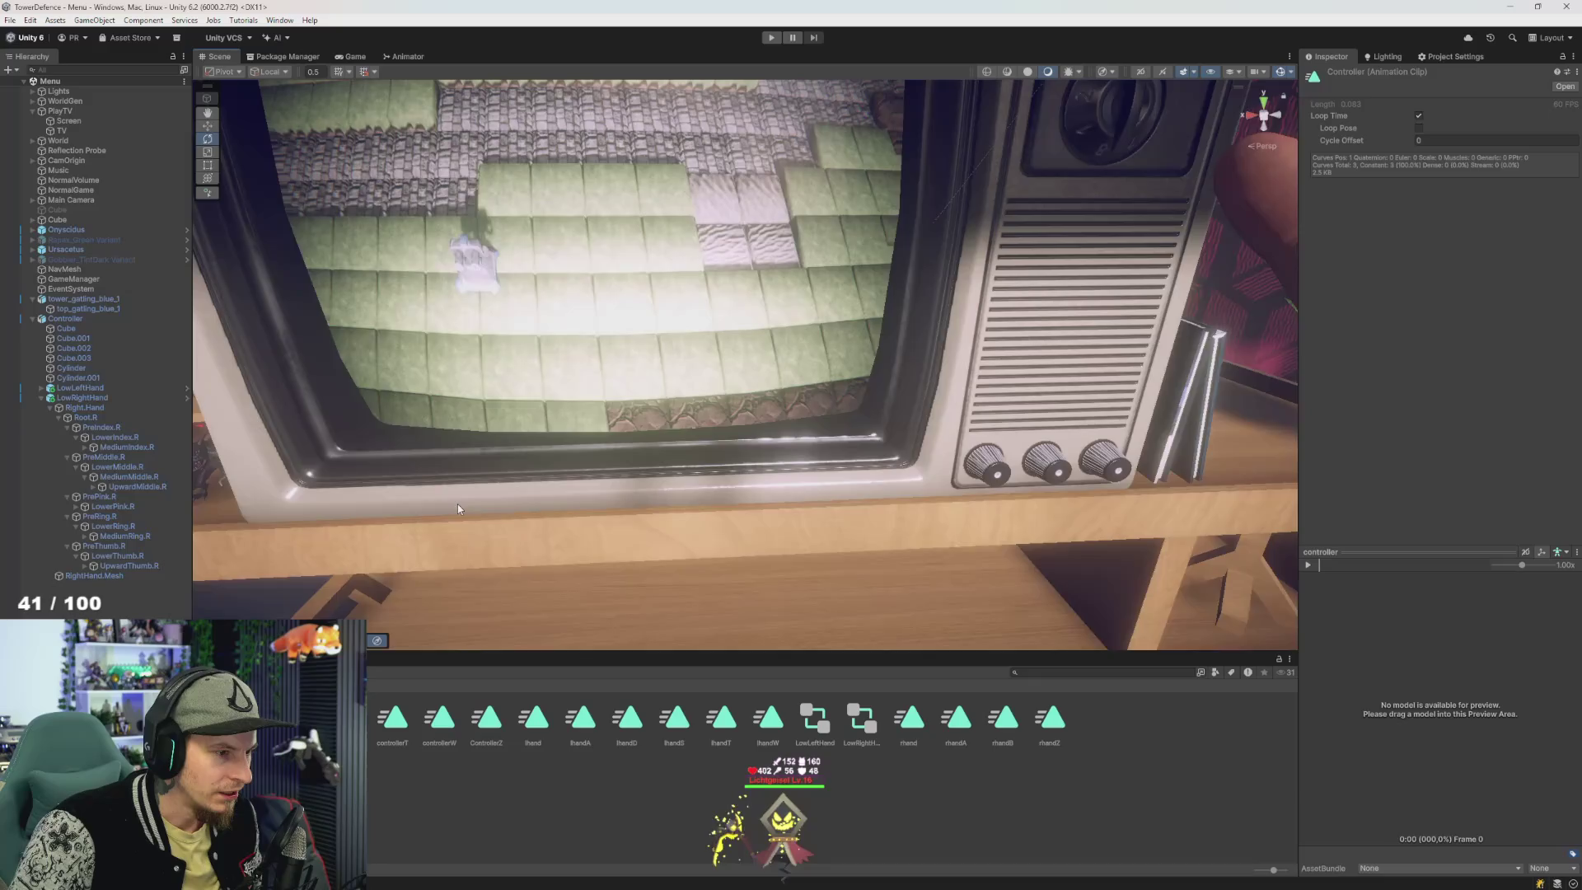
scroll(459, 508, "down", 3)
scroll(459, 508, "down", 3)
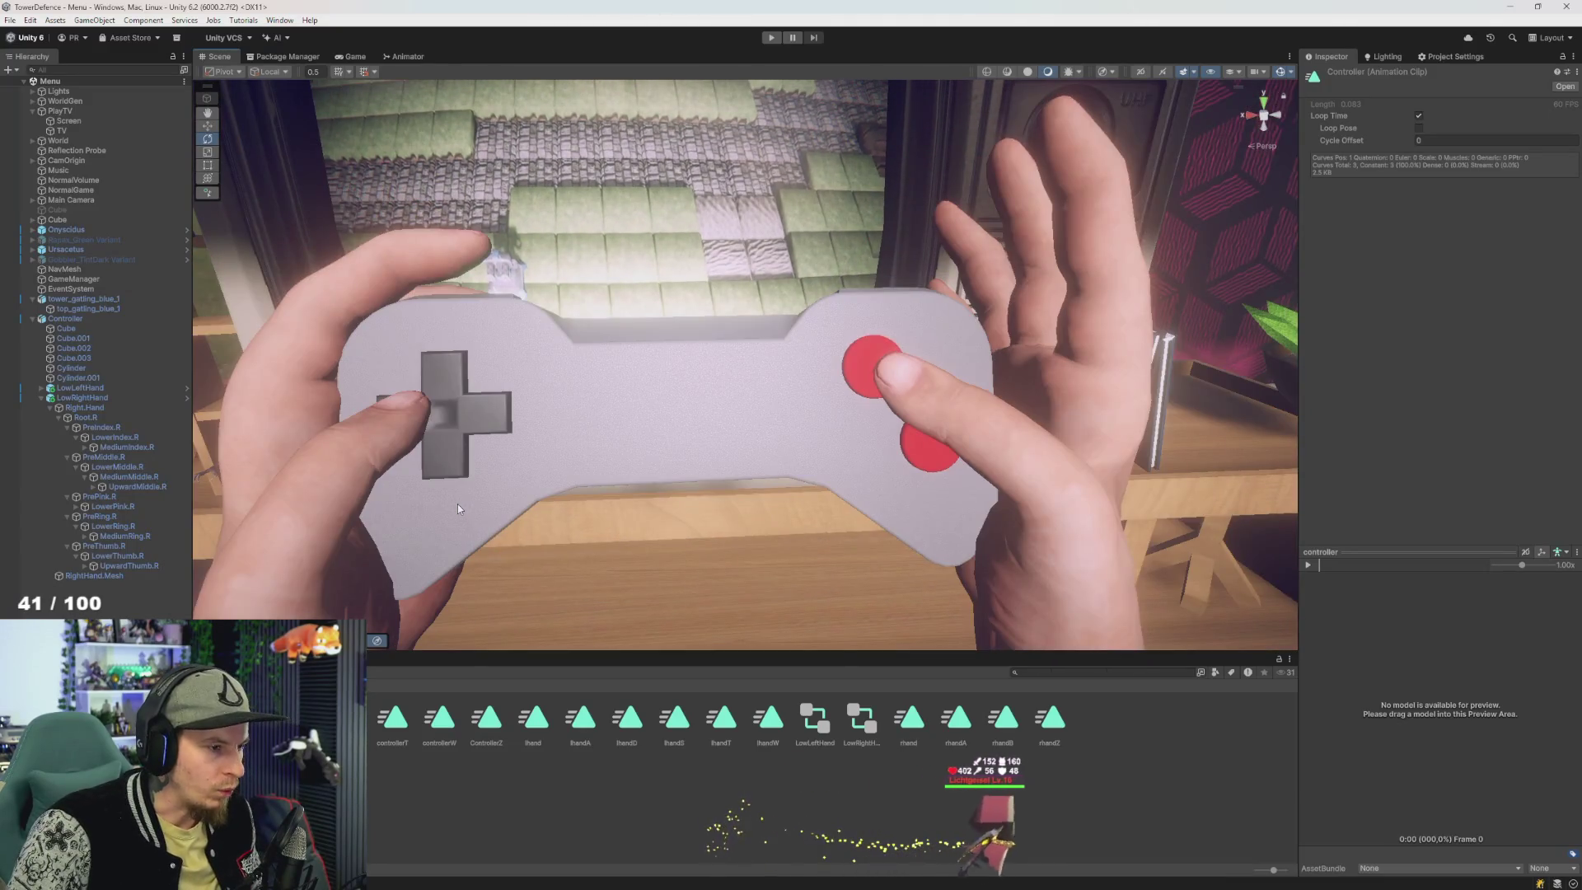
scroll(485, 505, "down", 3)
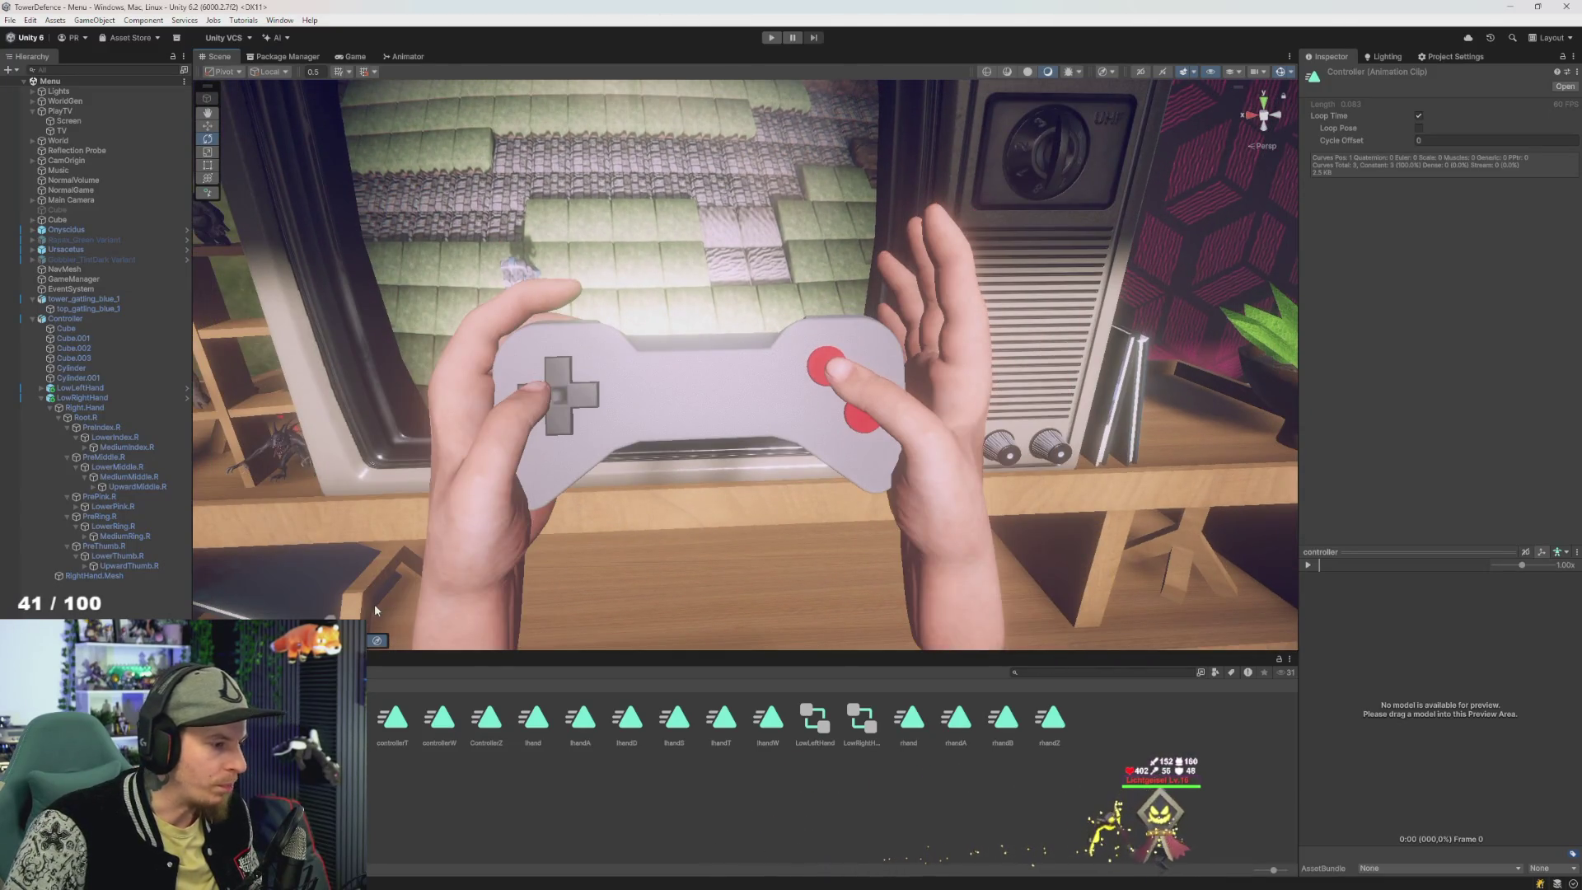
scroll(920, 375, "up", 5)
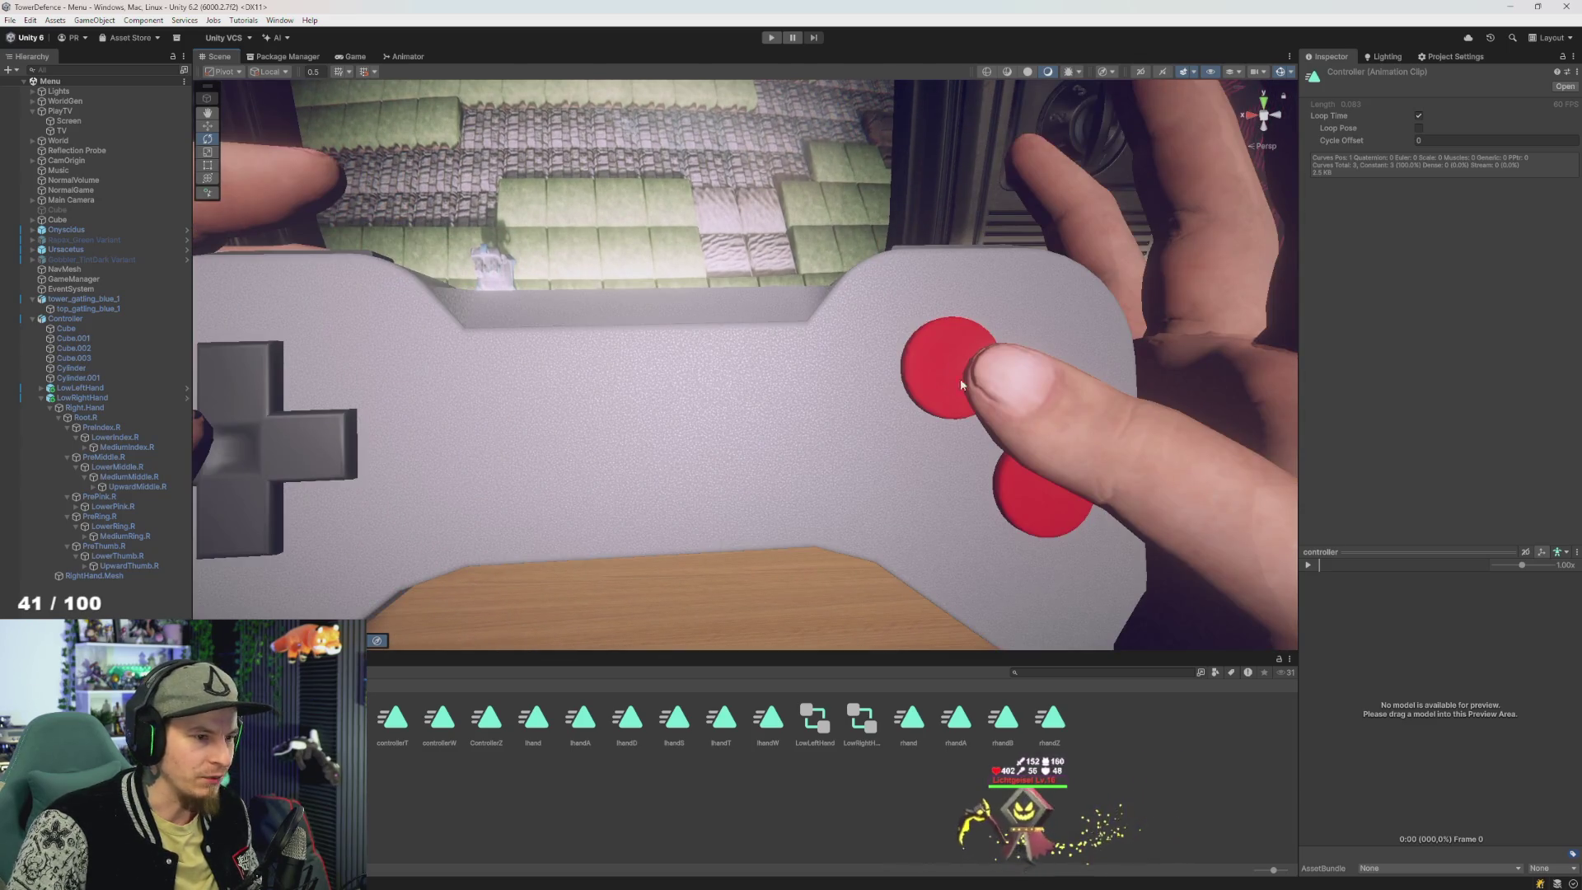
scroll(649, 451, "down", 3)
scroll(457, 482, "up", 3)
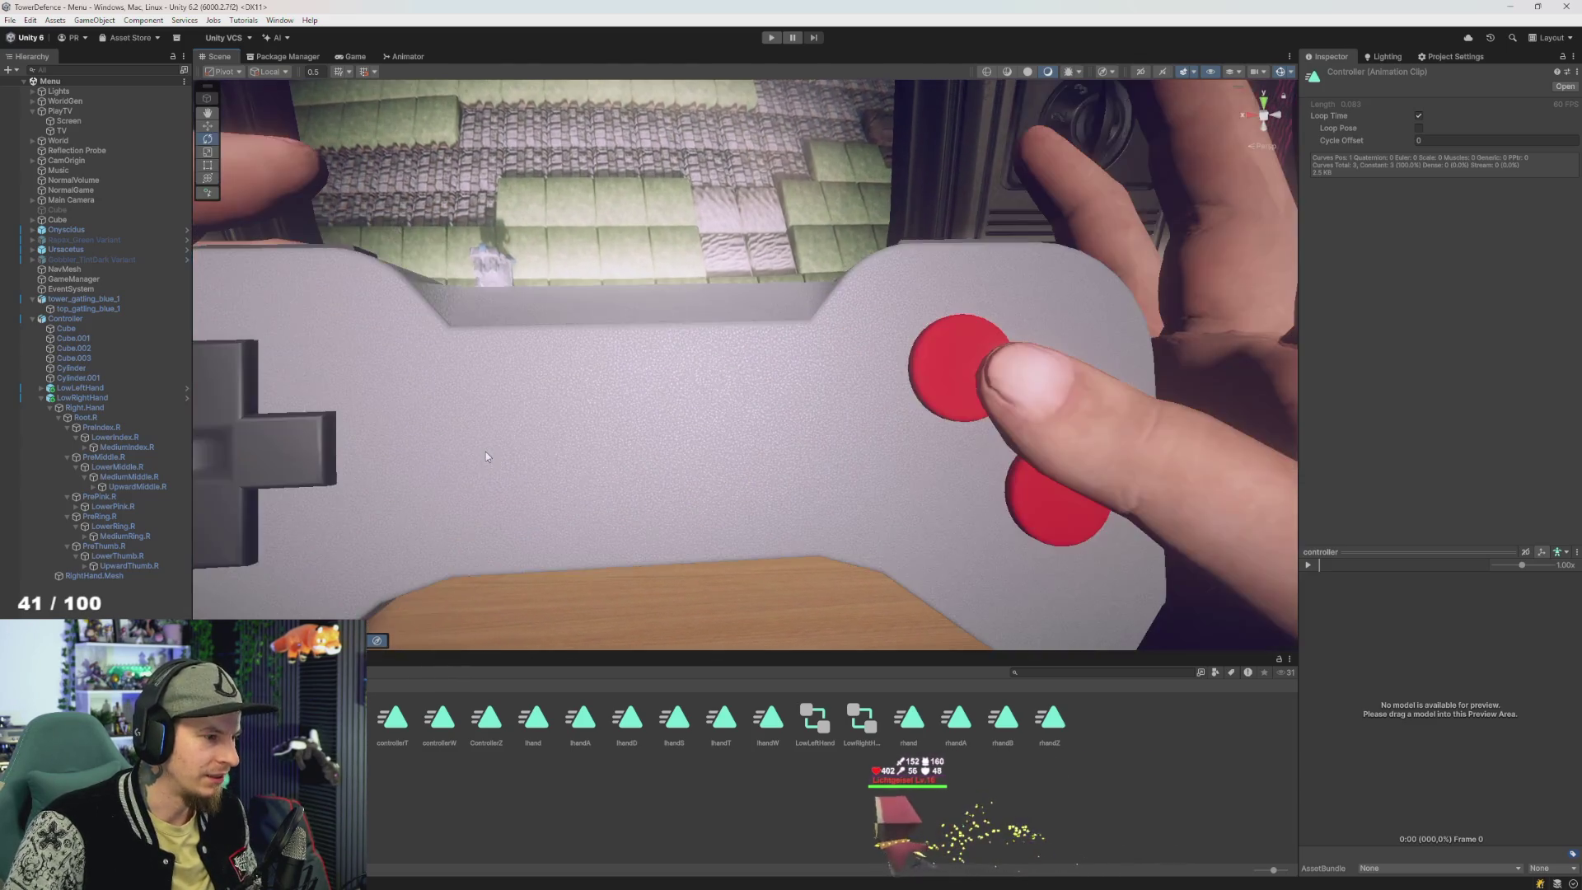
left_click_drag(486, 451, 567, 445)
scroll(567, 445, "up", 2)
scroll(567, 445, "down", 6)
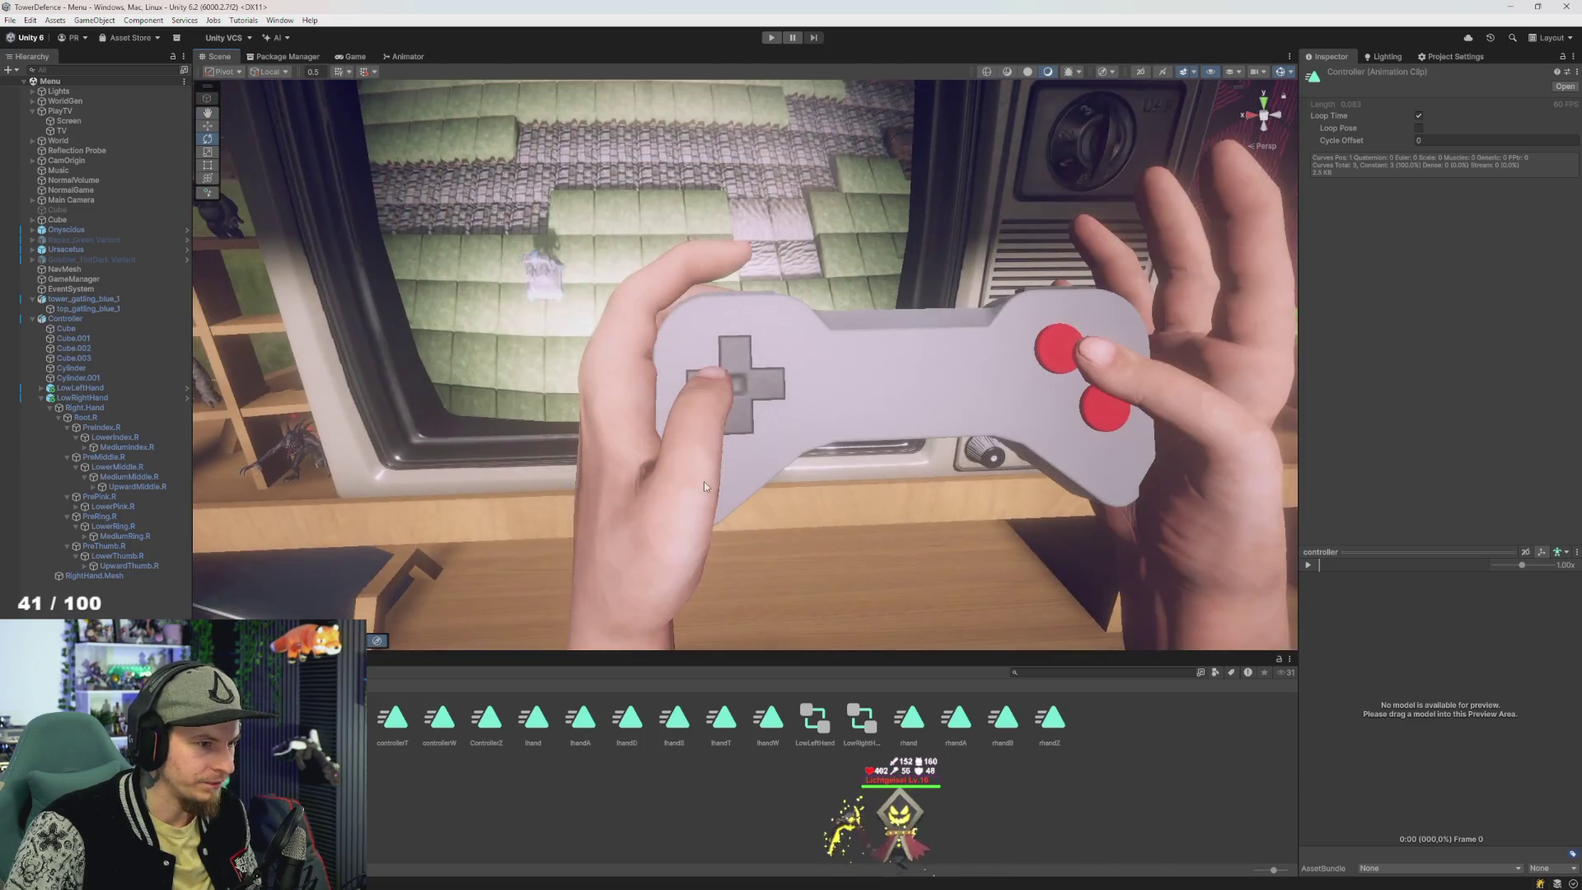
left_click_drag(704, 486, 516, 533)
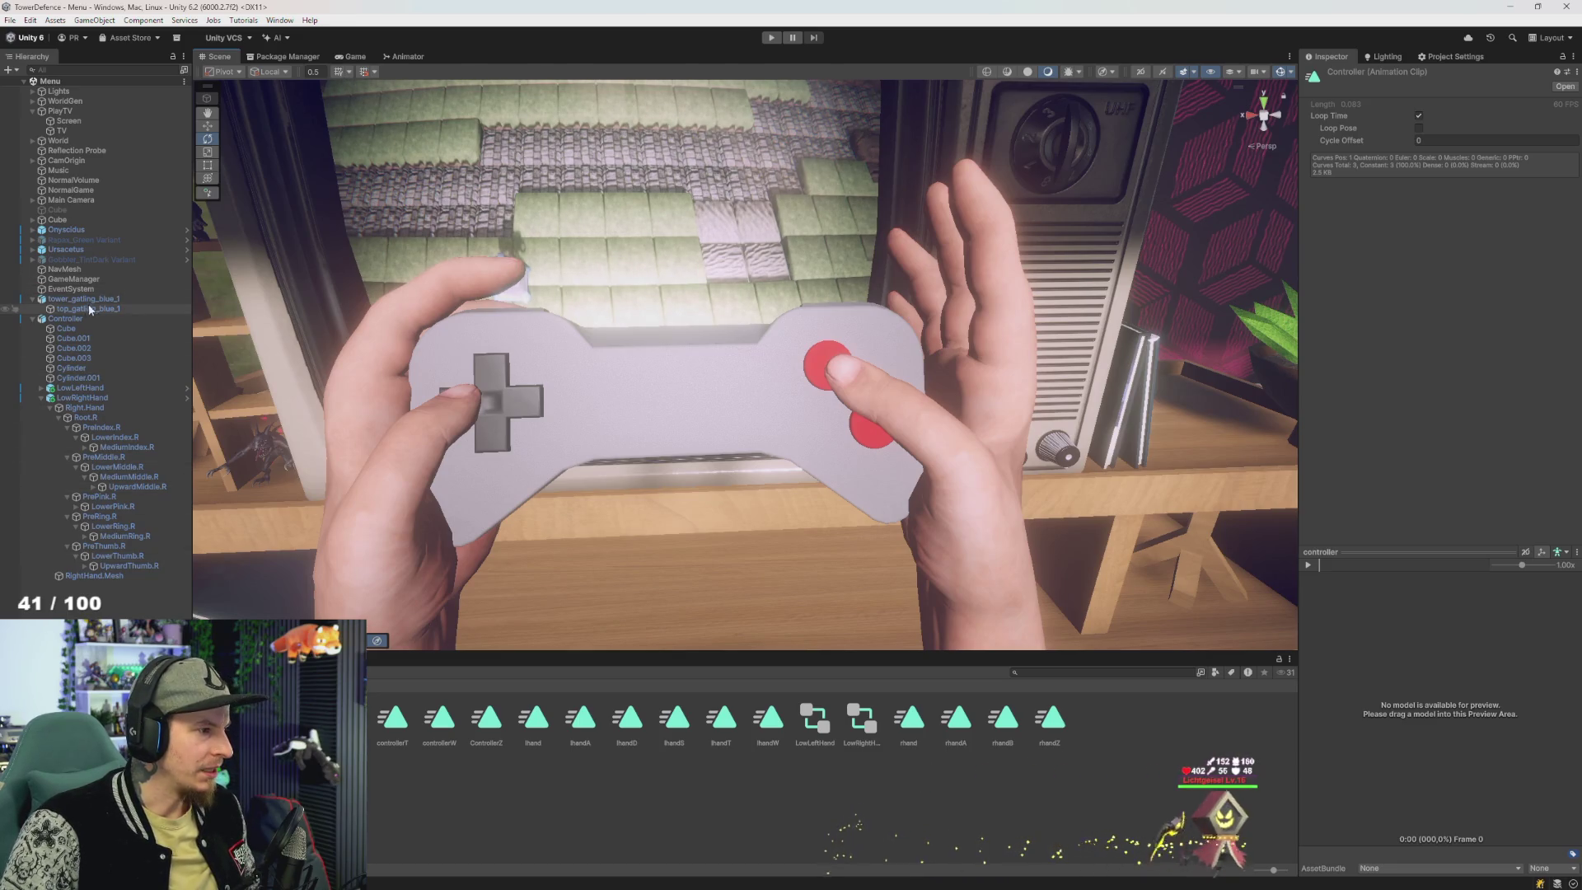
left_click(729, 477)
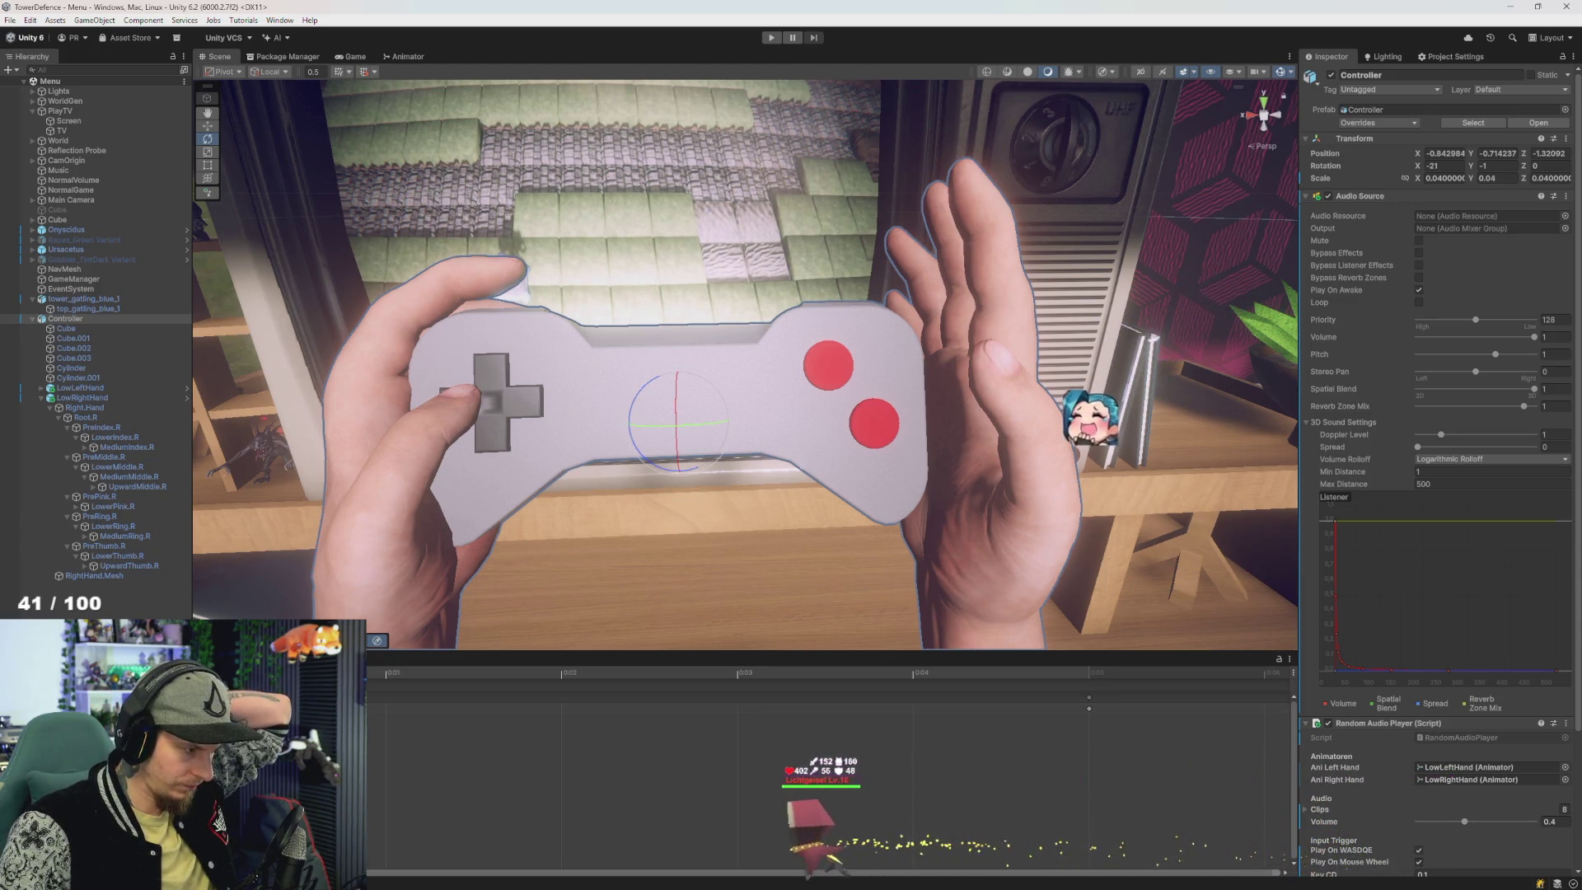
- Pan toward the TV knobs and select the Controller's child Cube in the Hierarchy
left_click_drag(574, 537, 362, 578)
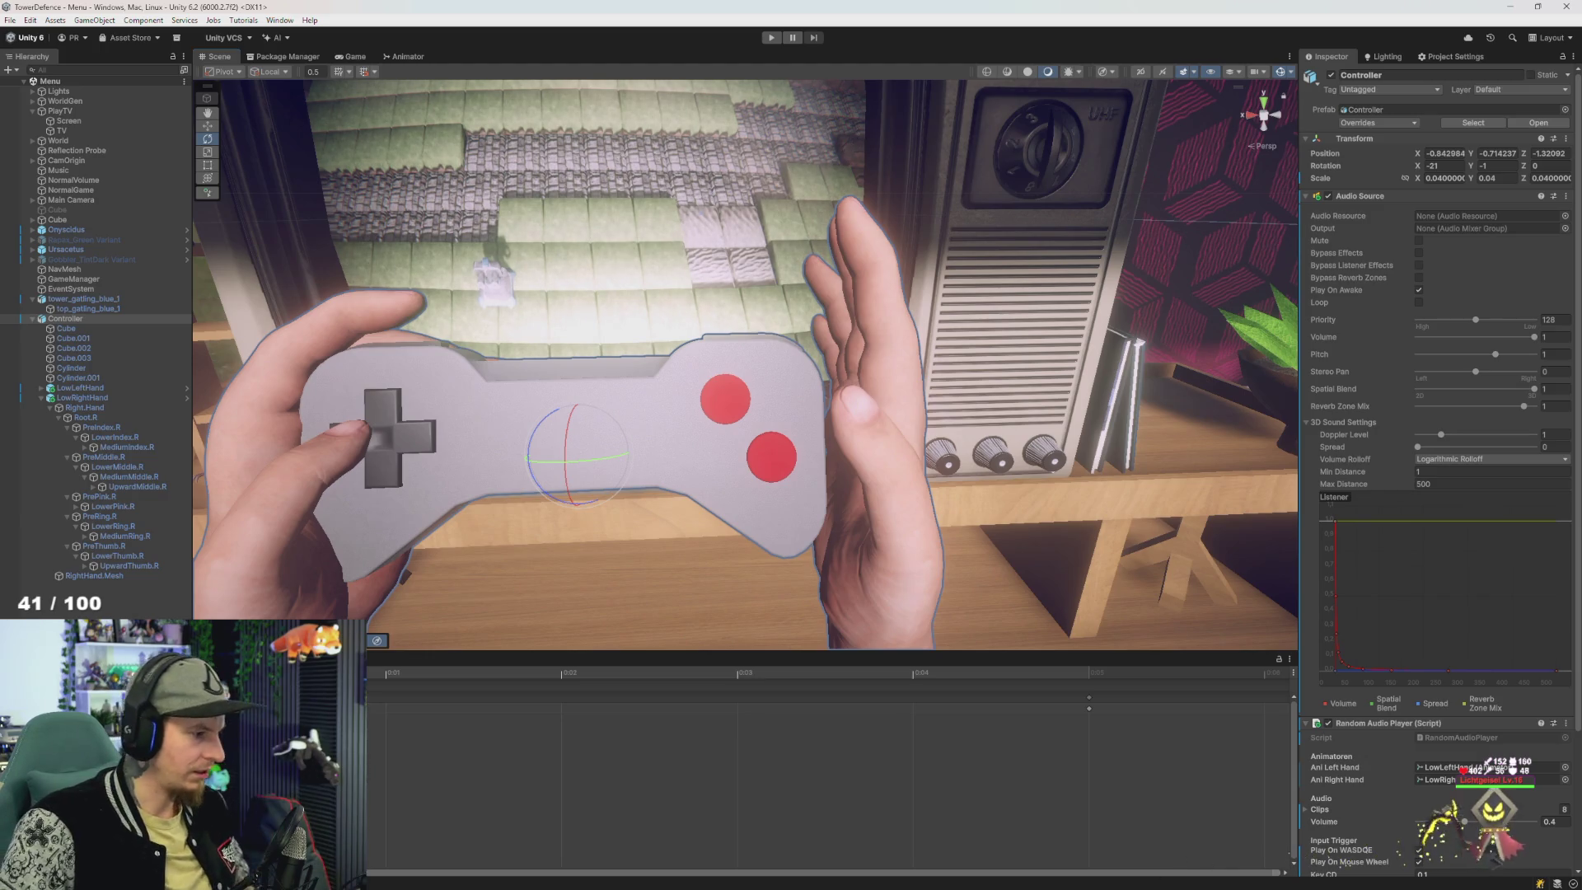
left_click(66, 328)
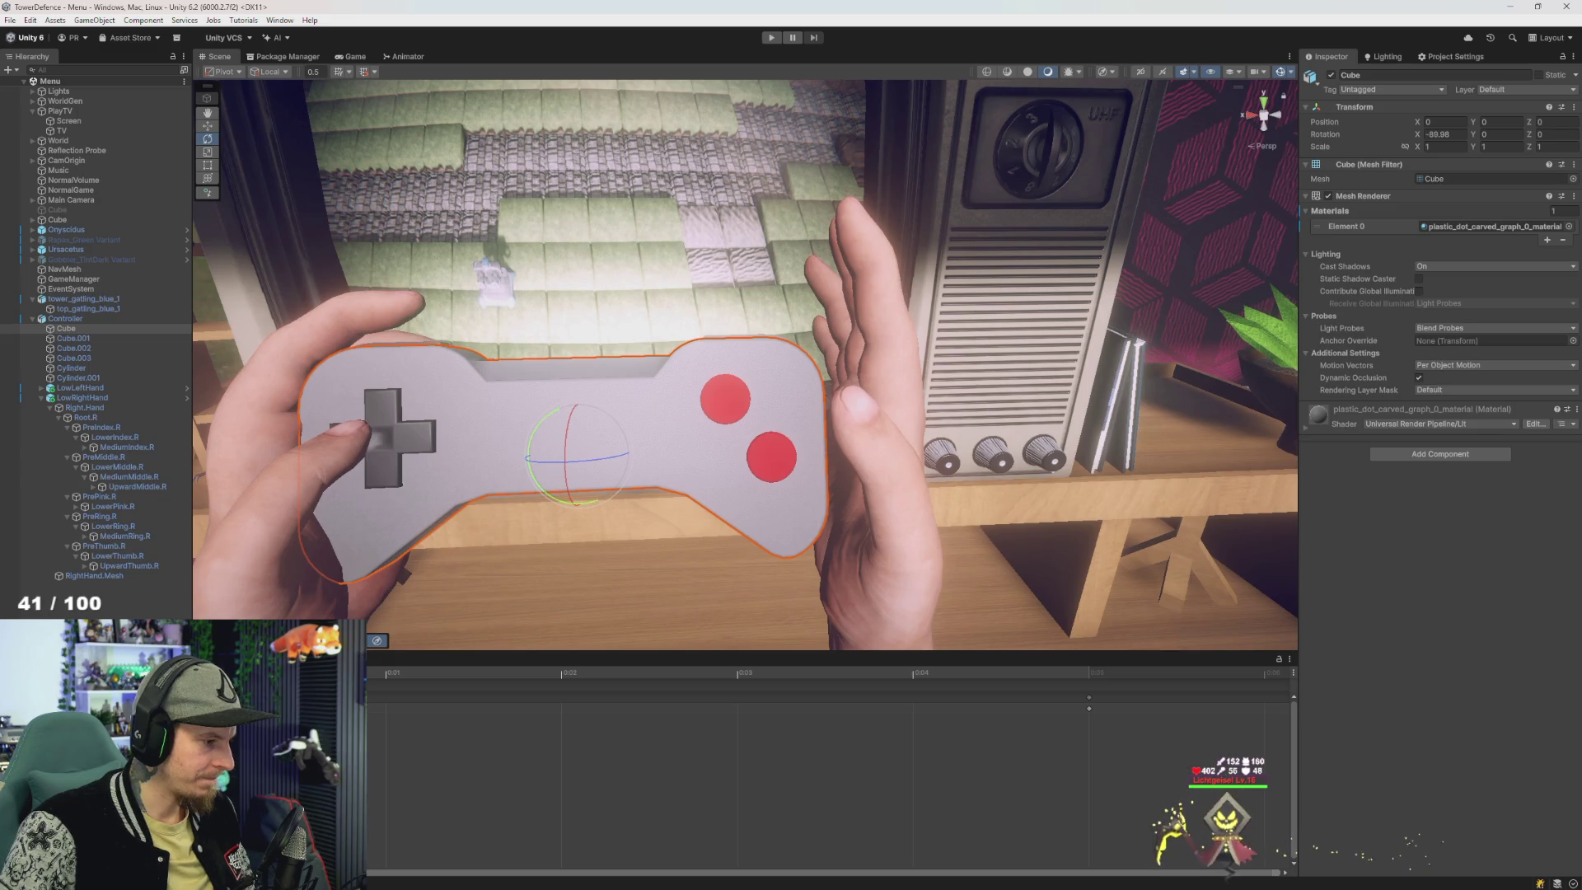
- Name the new clip controllerBA, declining to overwrite the existing controllerA
scroll(824, 766, "down", 5)
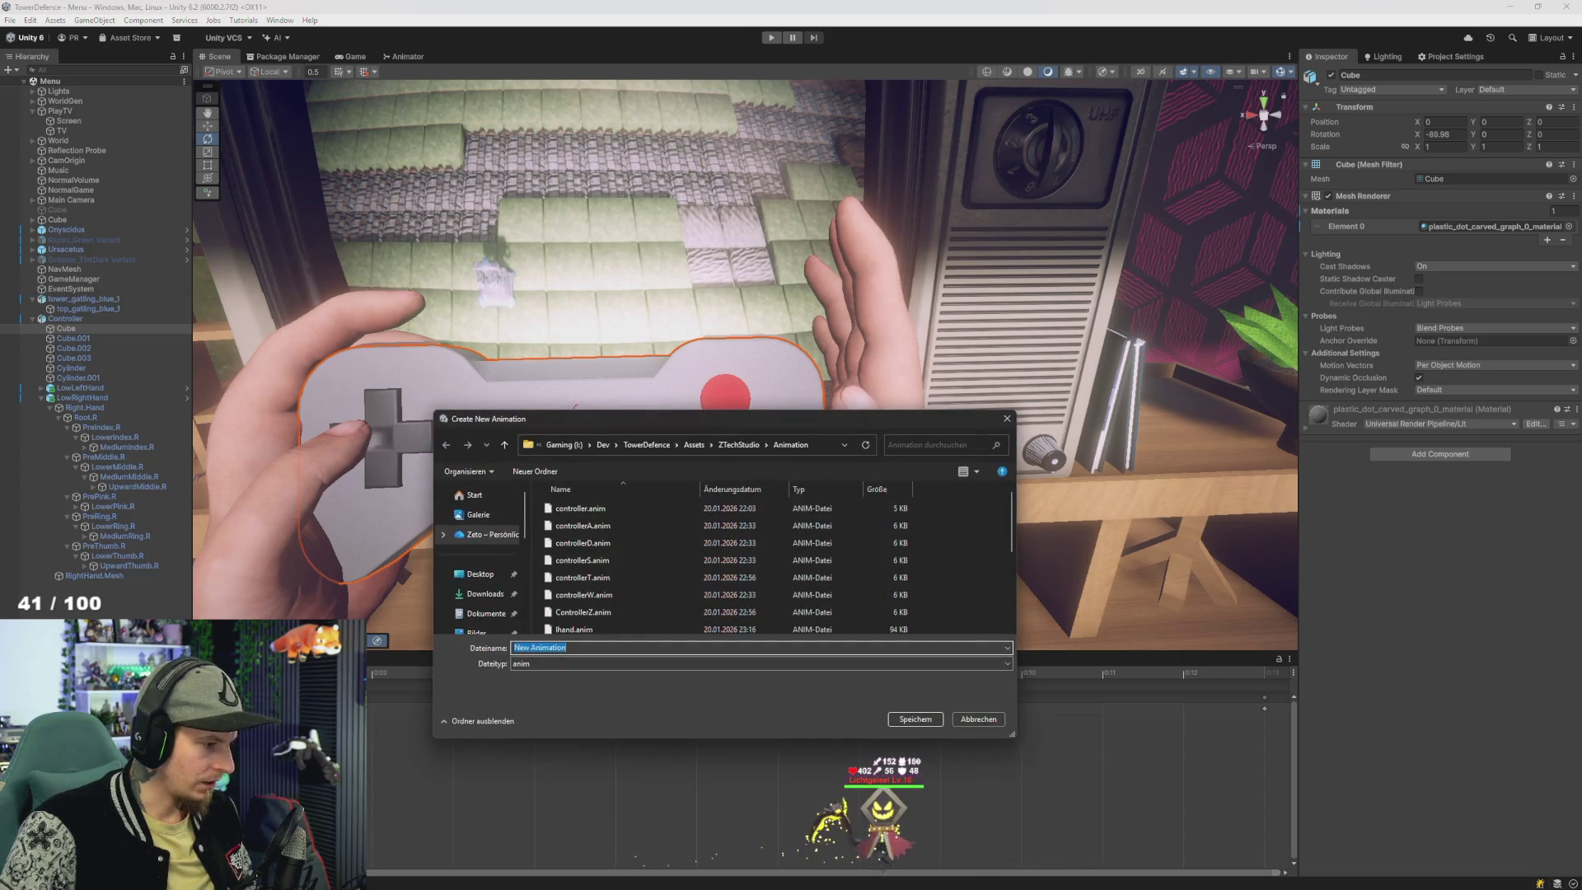
type("cont")
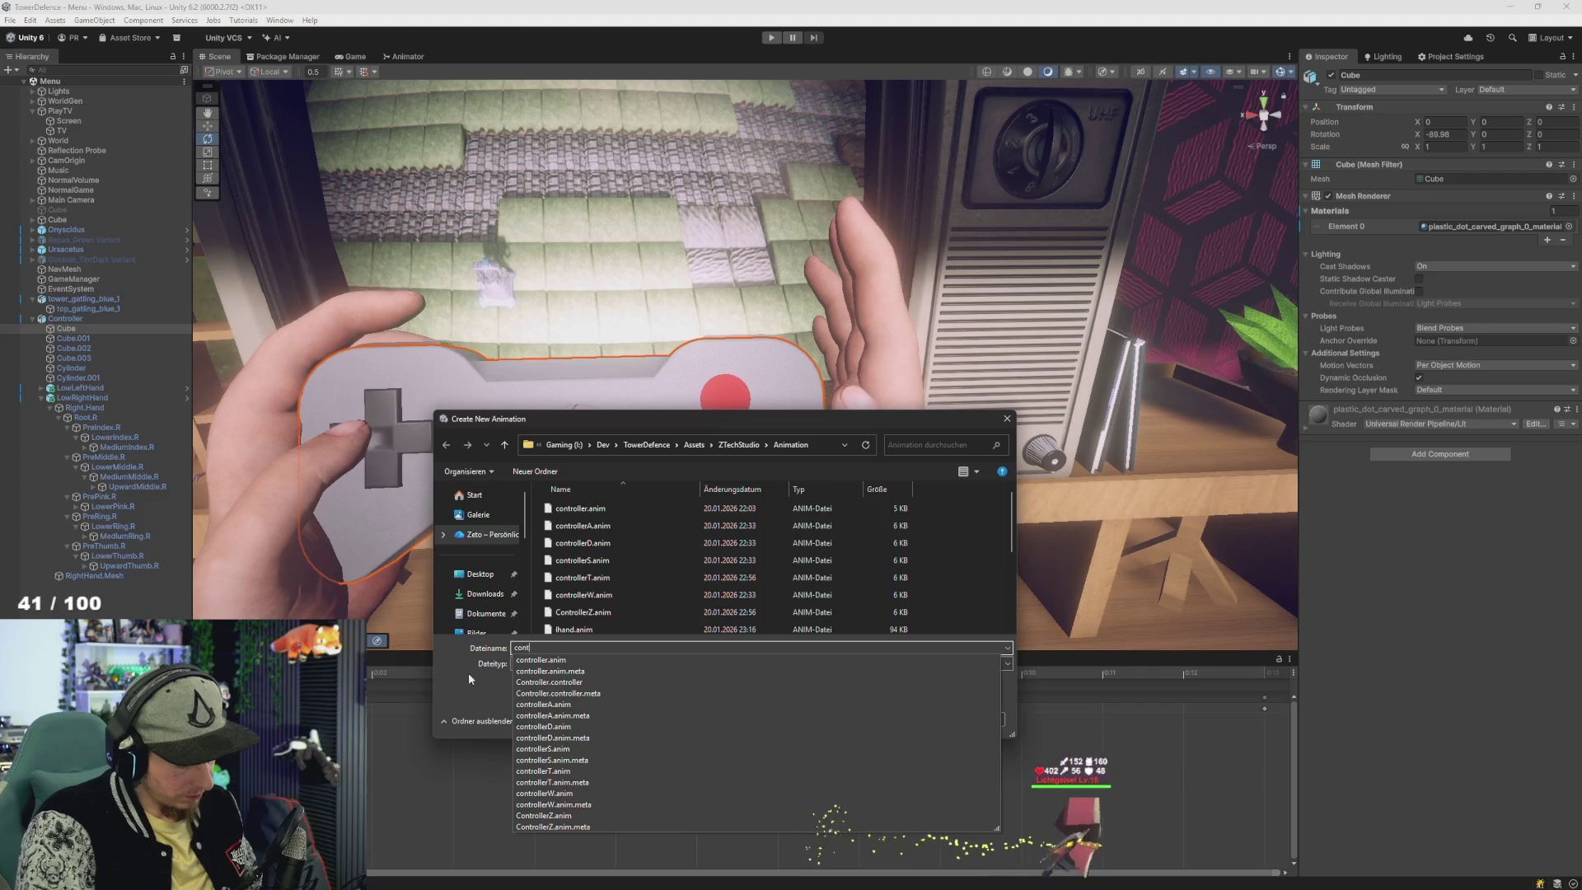
type("rollerA")
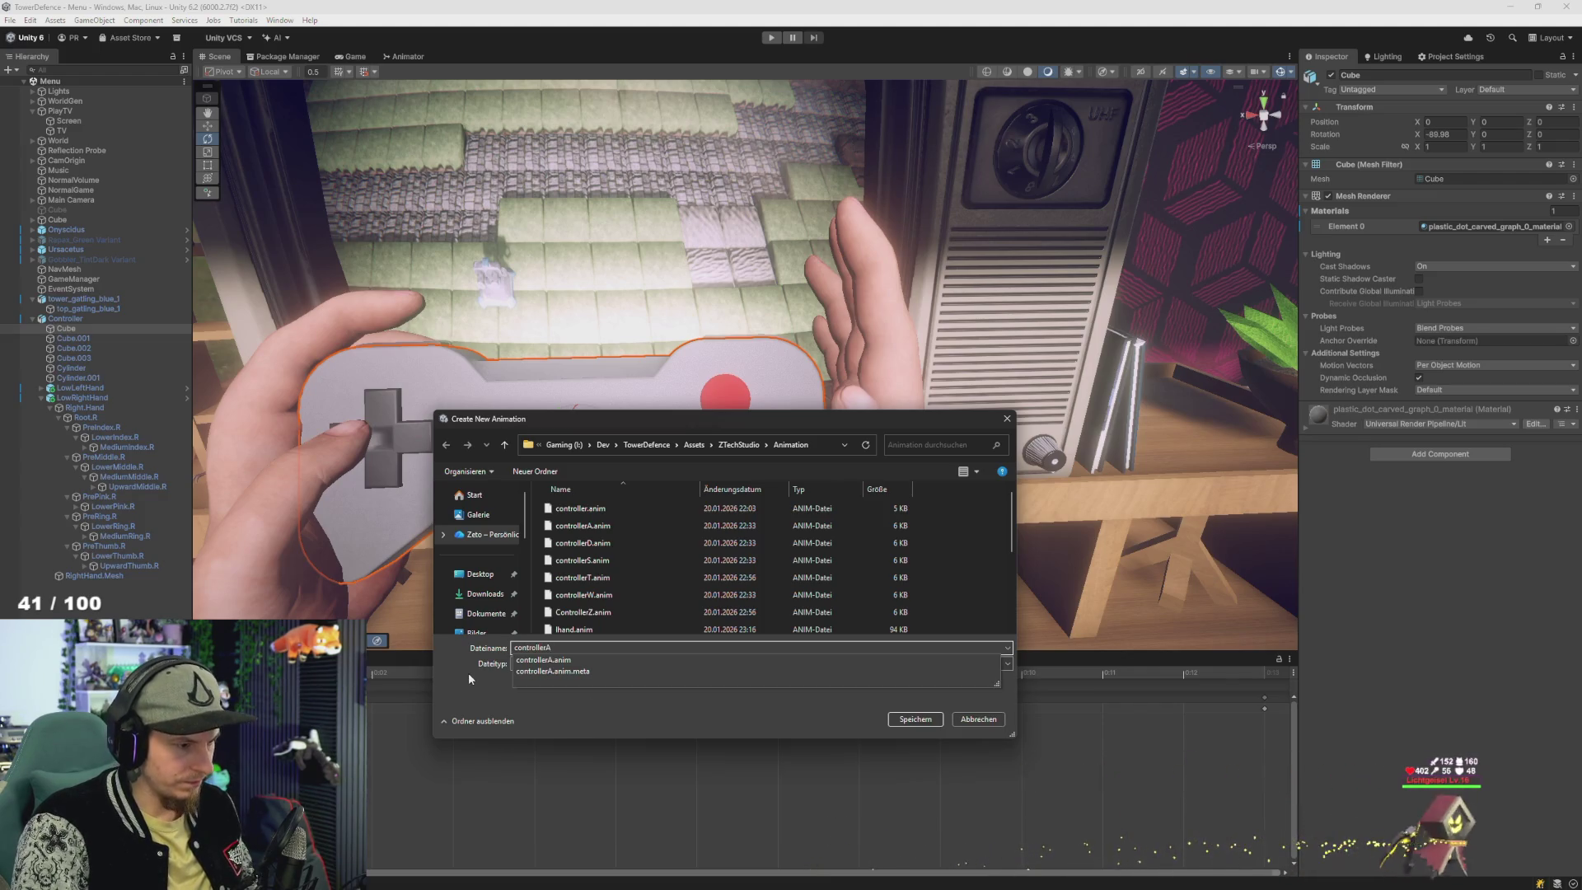
key("Return")
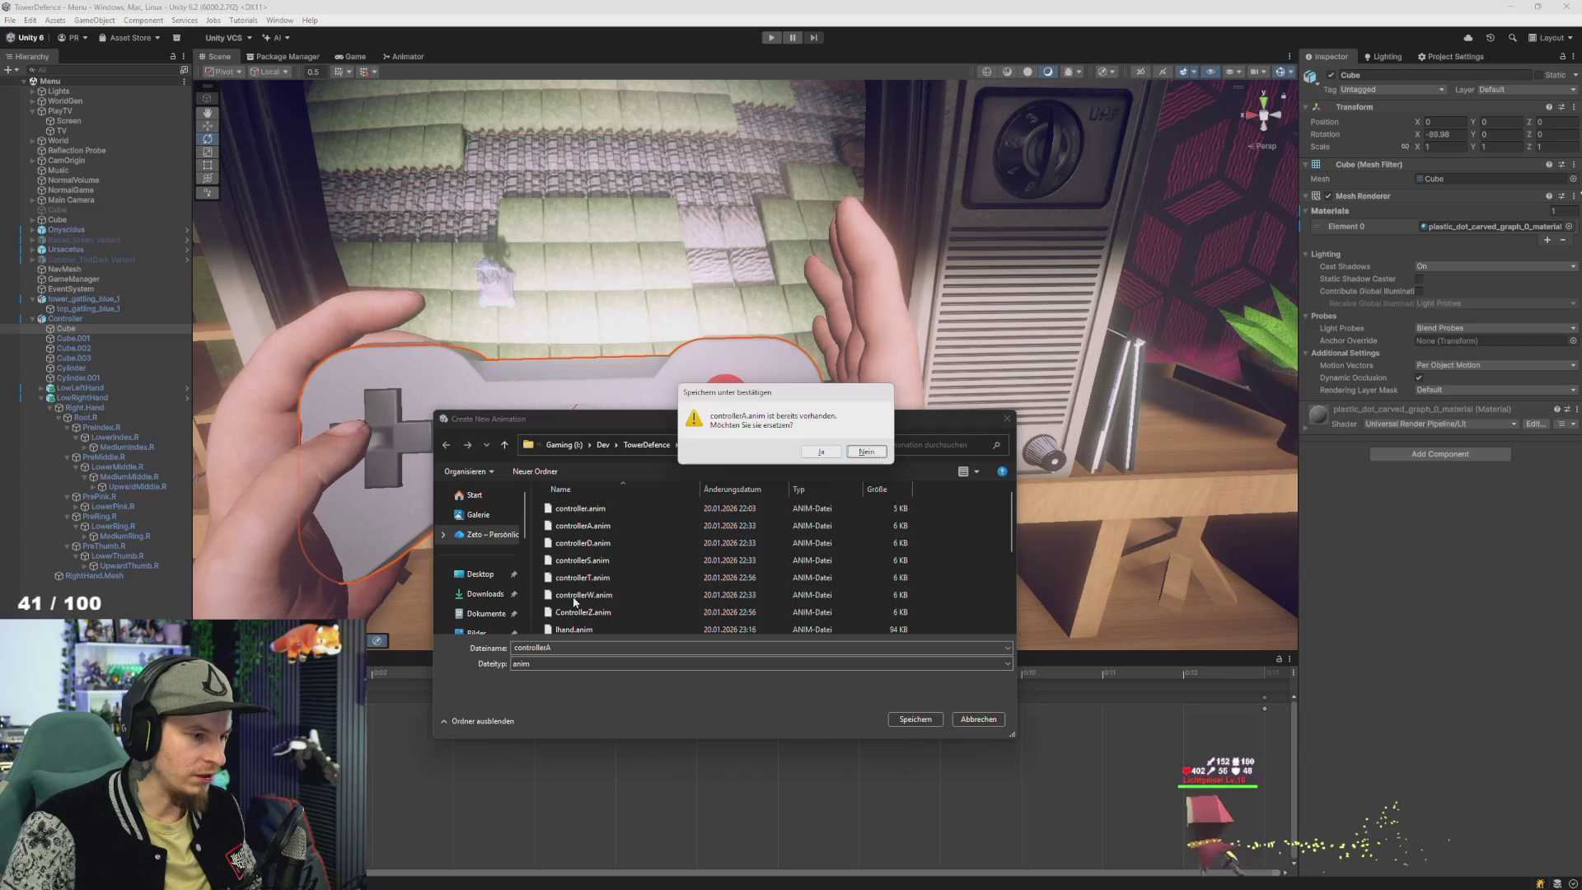
left_click(865, 452)
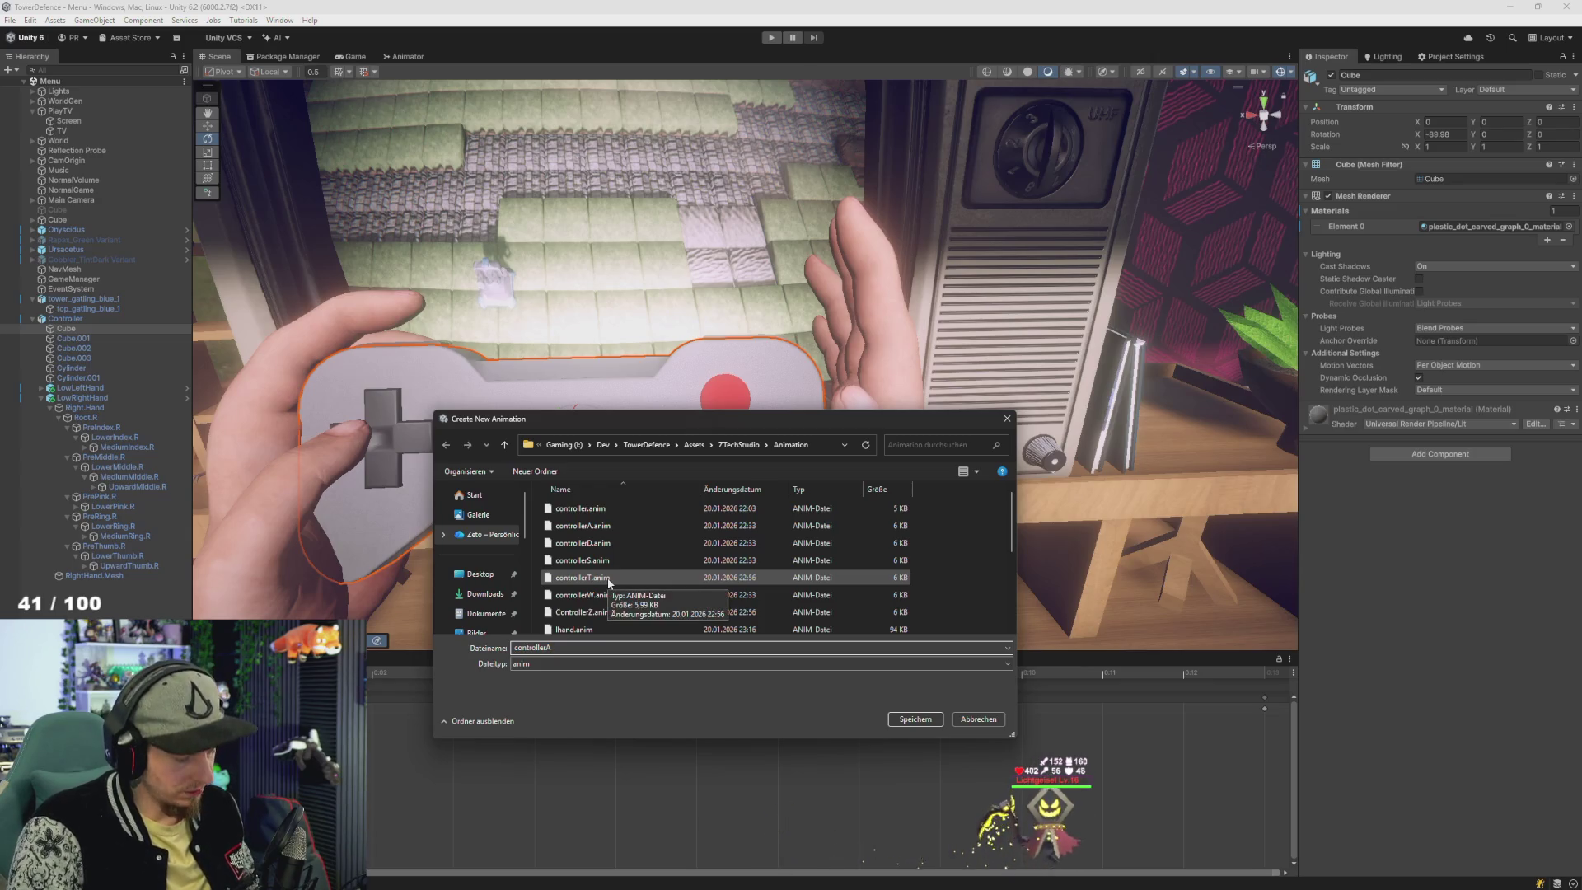
key("BackSpace")
type("BA")
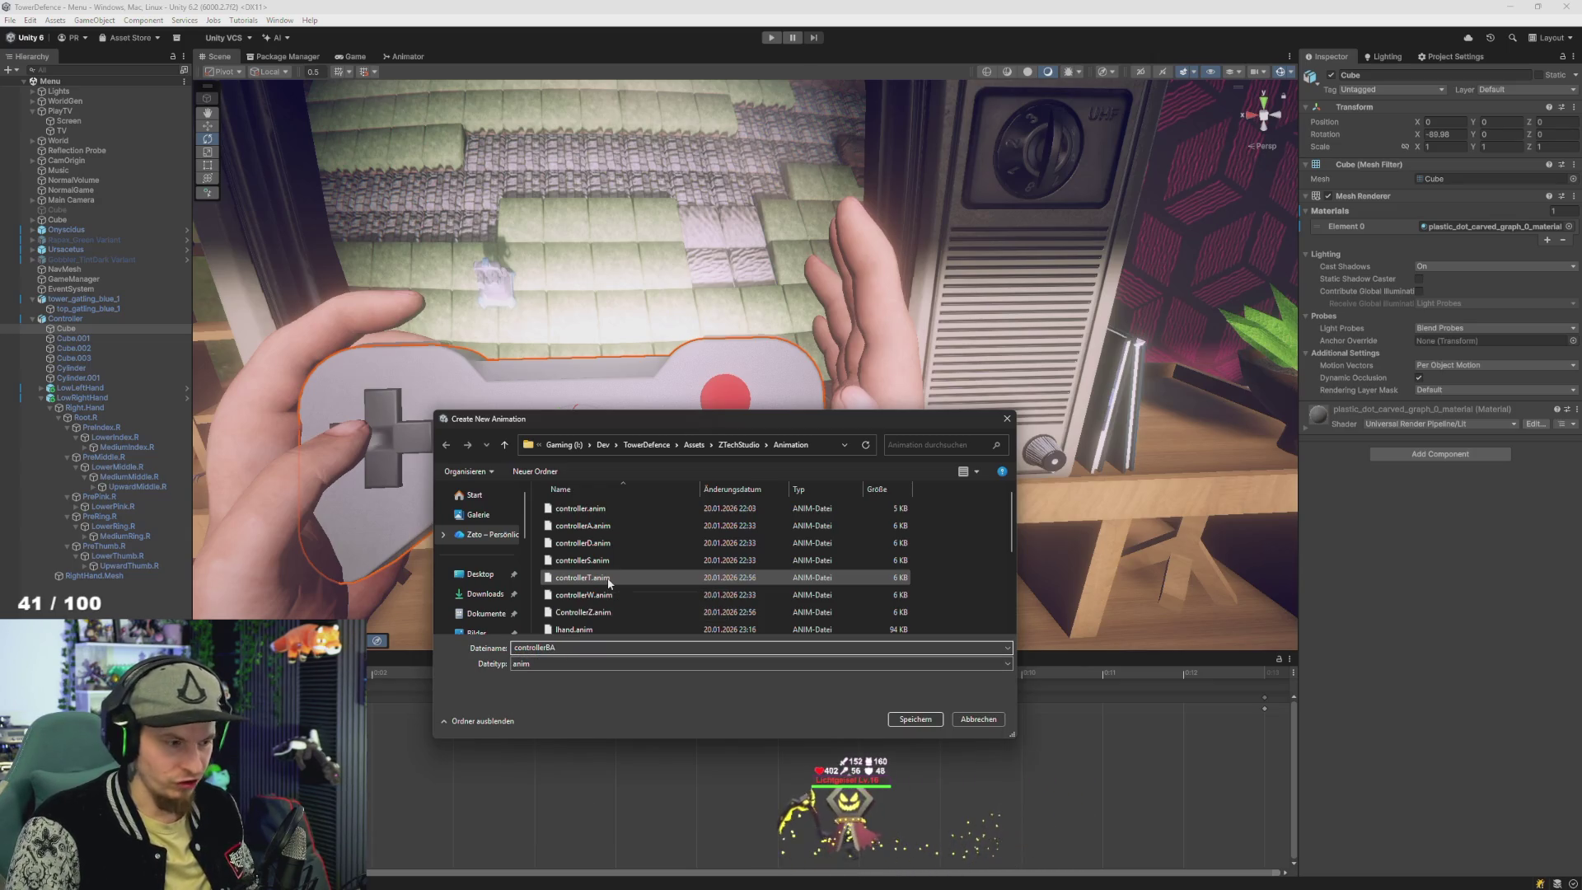
key("Return")
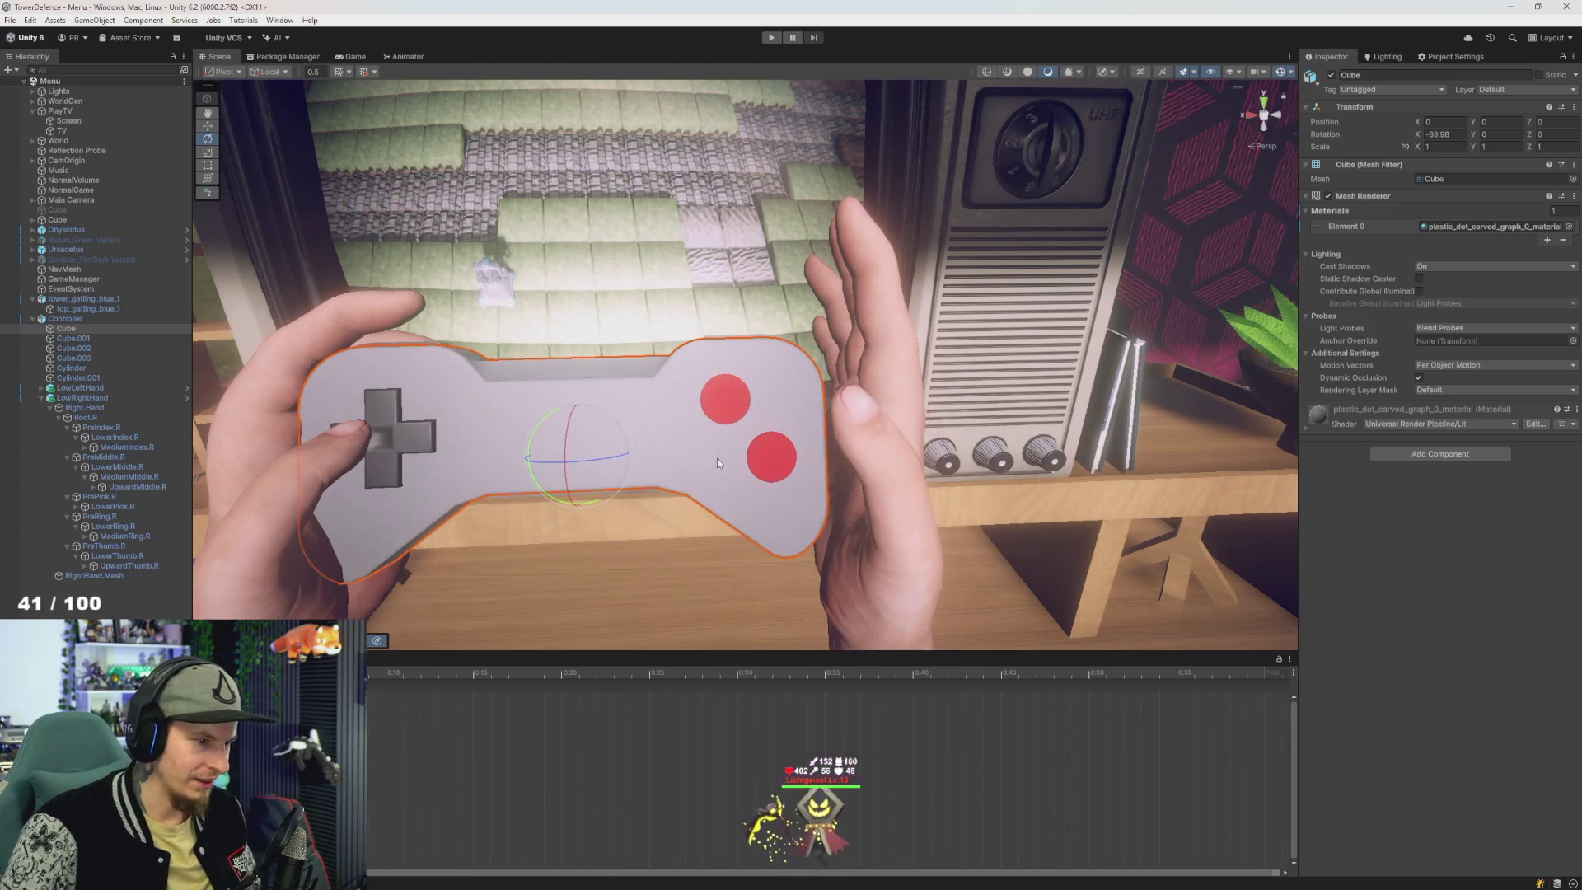
- Select the upper red button Cylinder, enable recording, and key its resting position
scroll(699, 438, "up", 5)
left_click(698, 438)
mouse_move(709, 463)
left_mouse_down()
mouse_move(741, 438)
mouse_move(729, 467)
left_mouse_up()
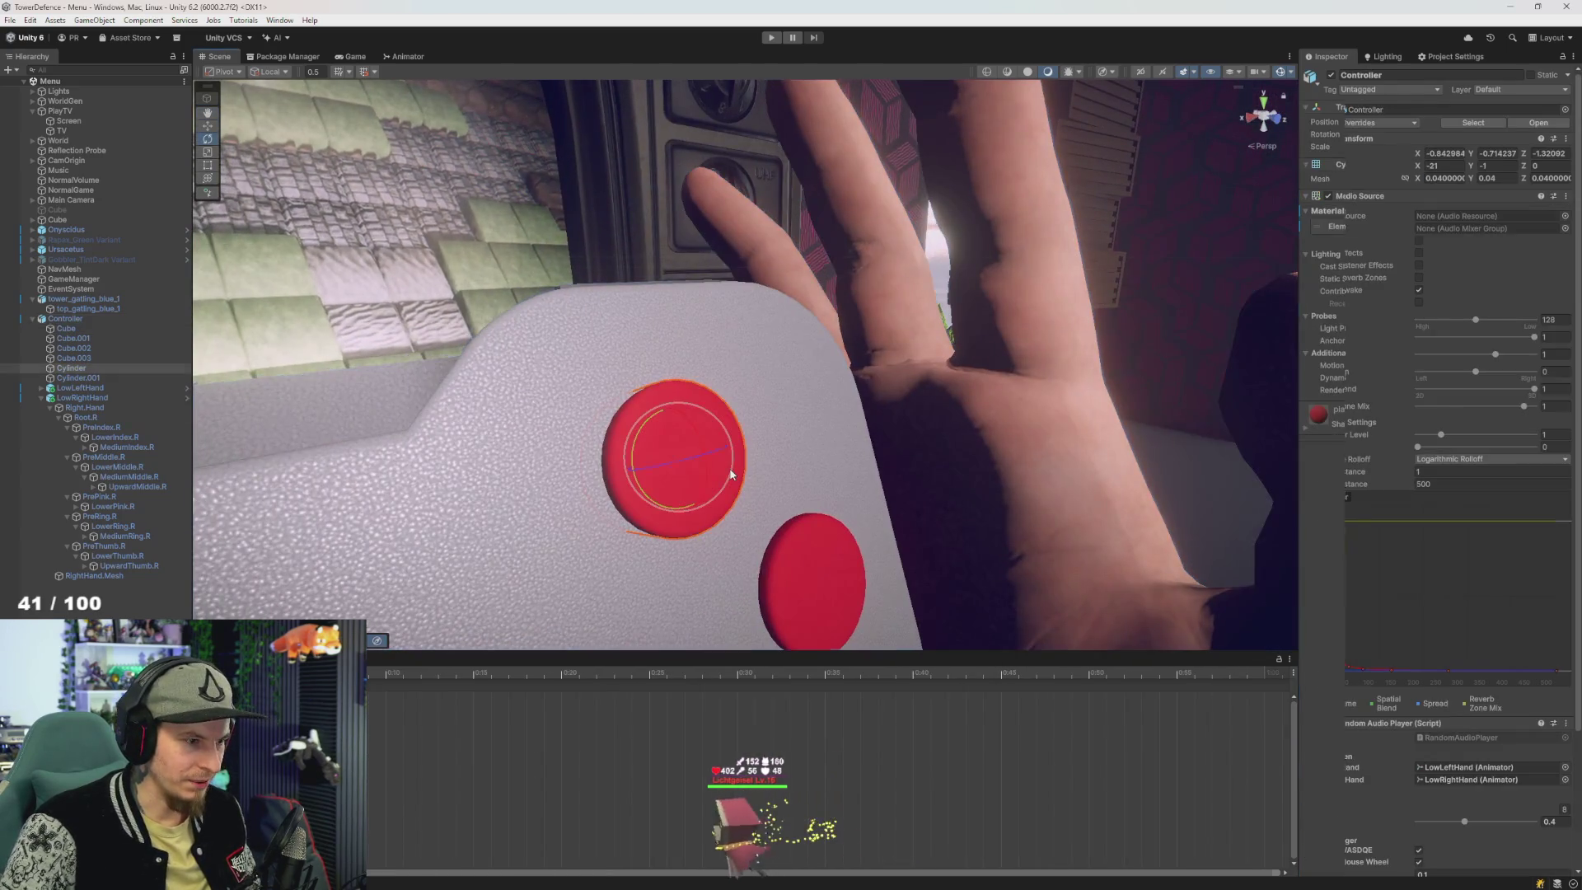
left_click(729, 467)
key("e")
key("k")
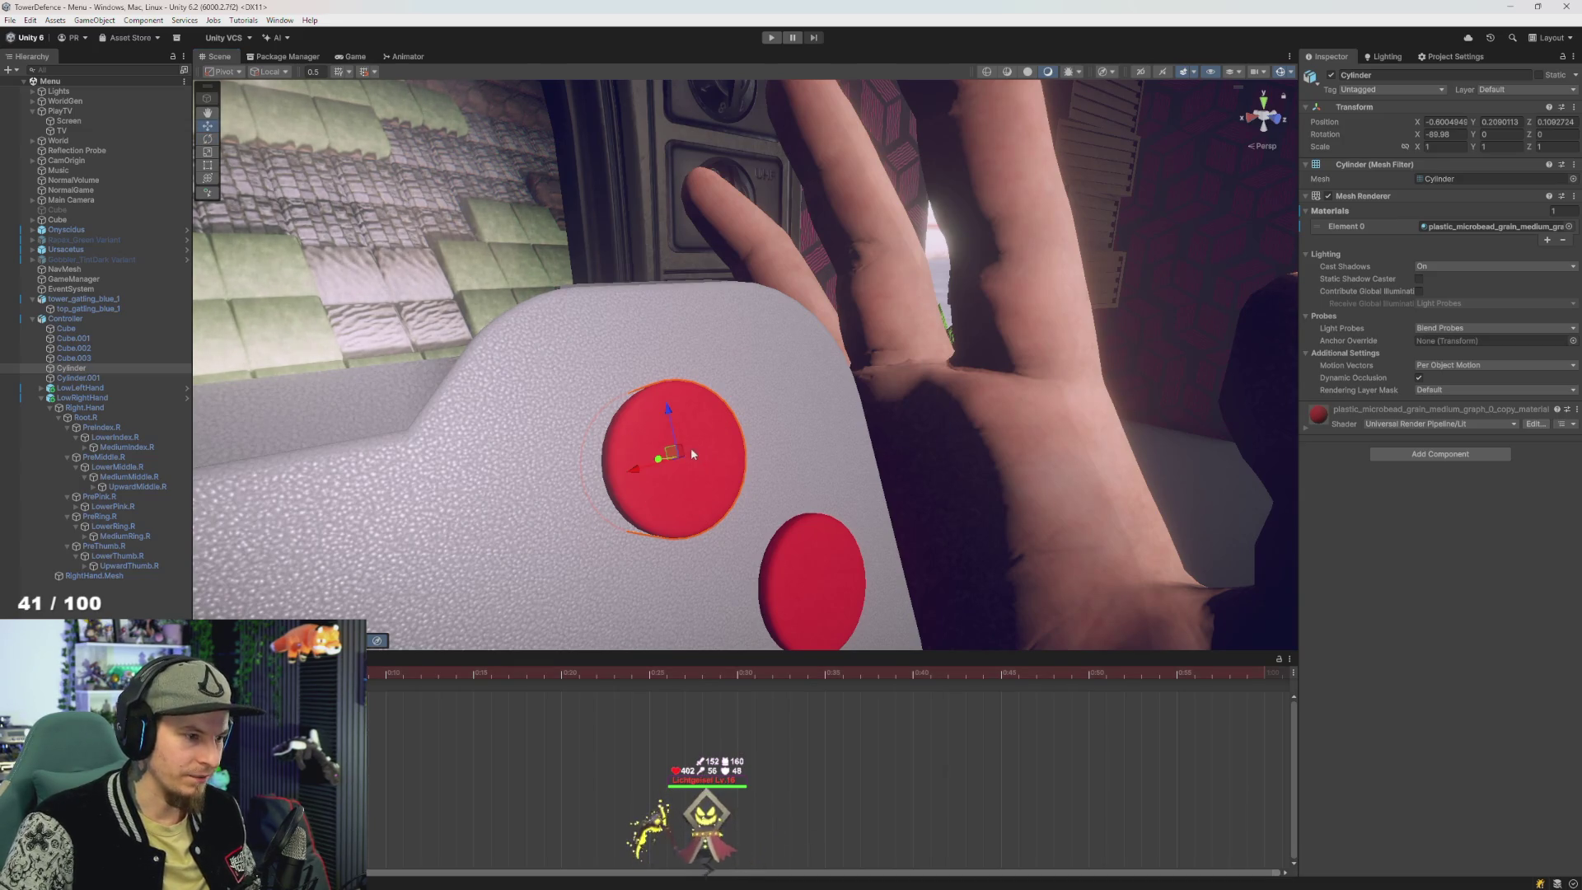
left_click_drag(659, 462, 886, 454)
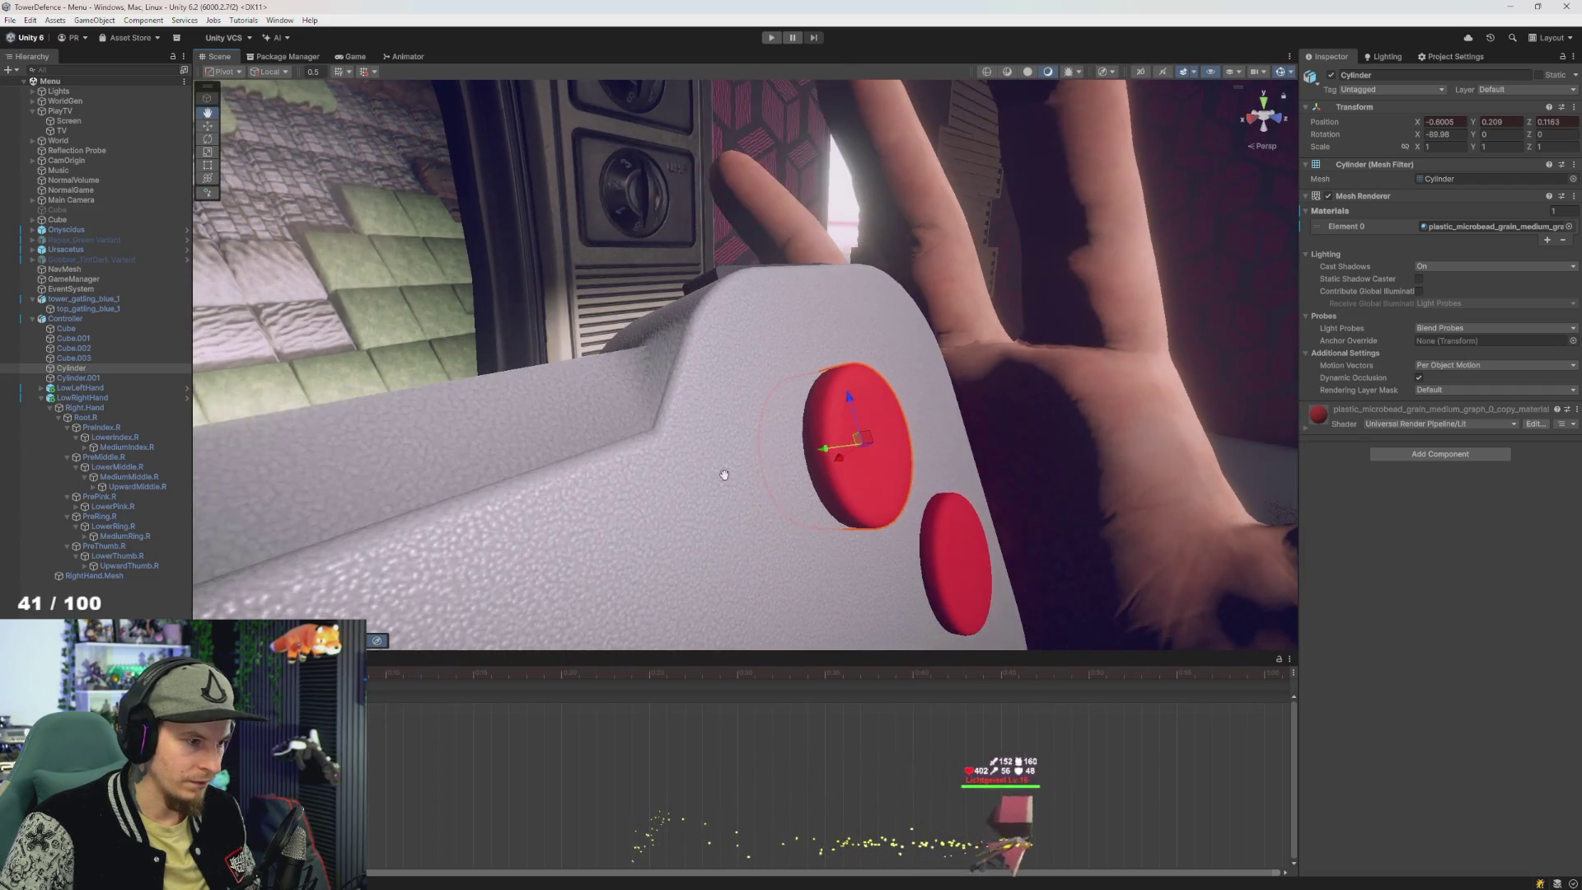
key("ctrl+z")
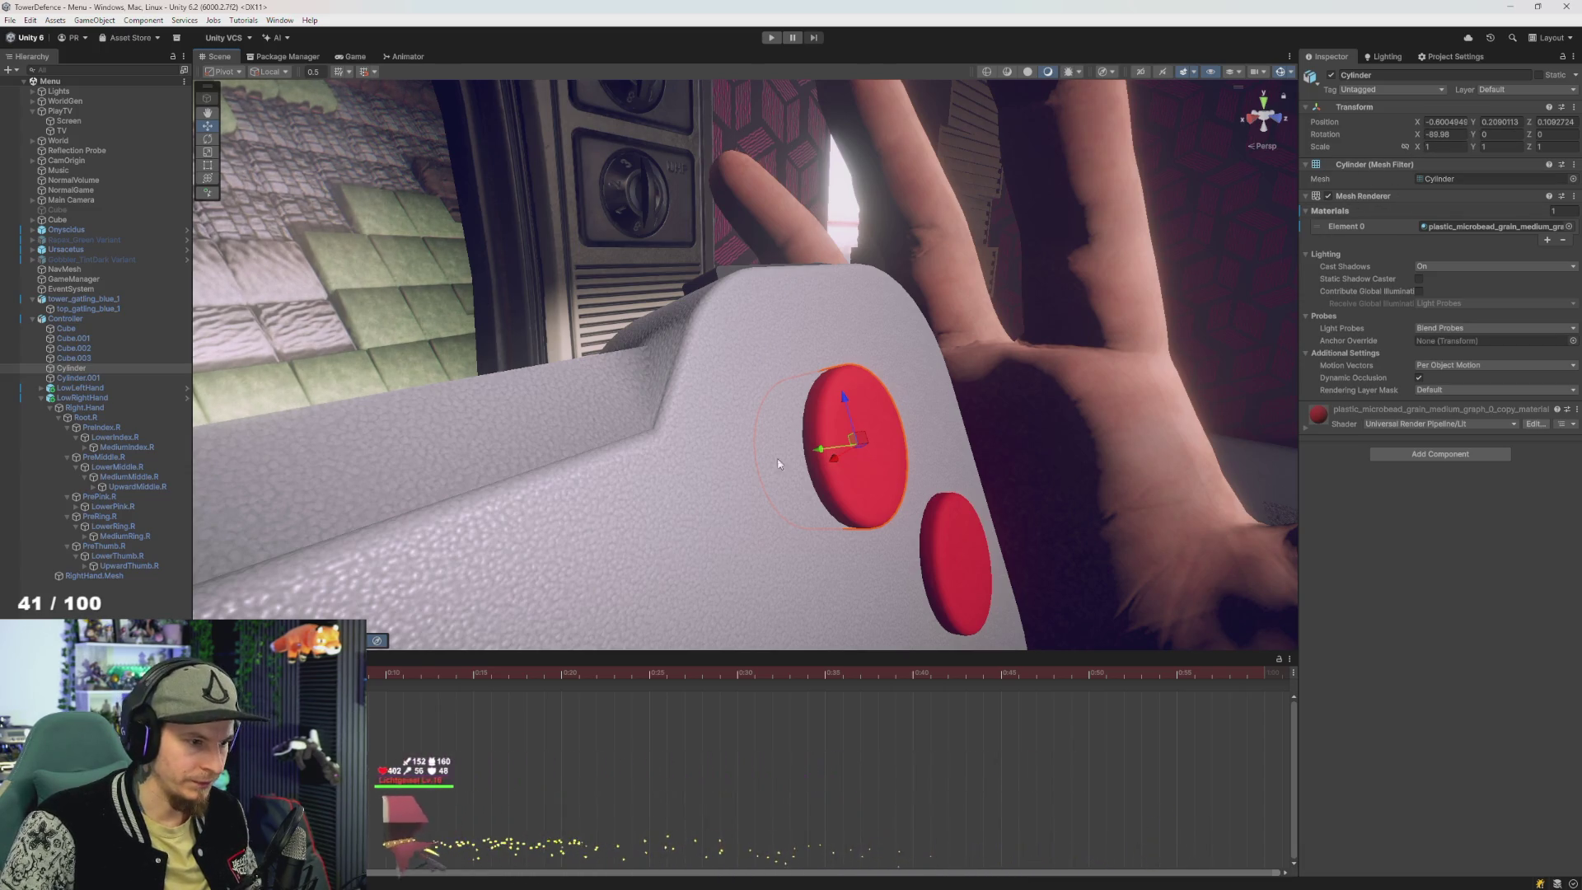
left_click(820, 451)
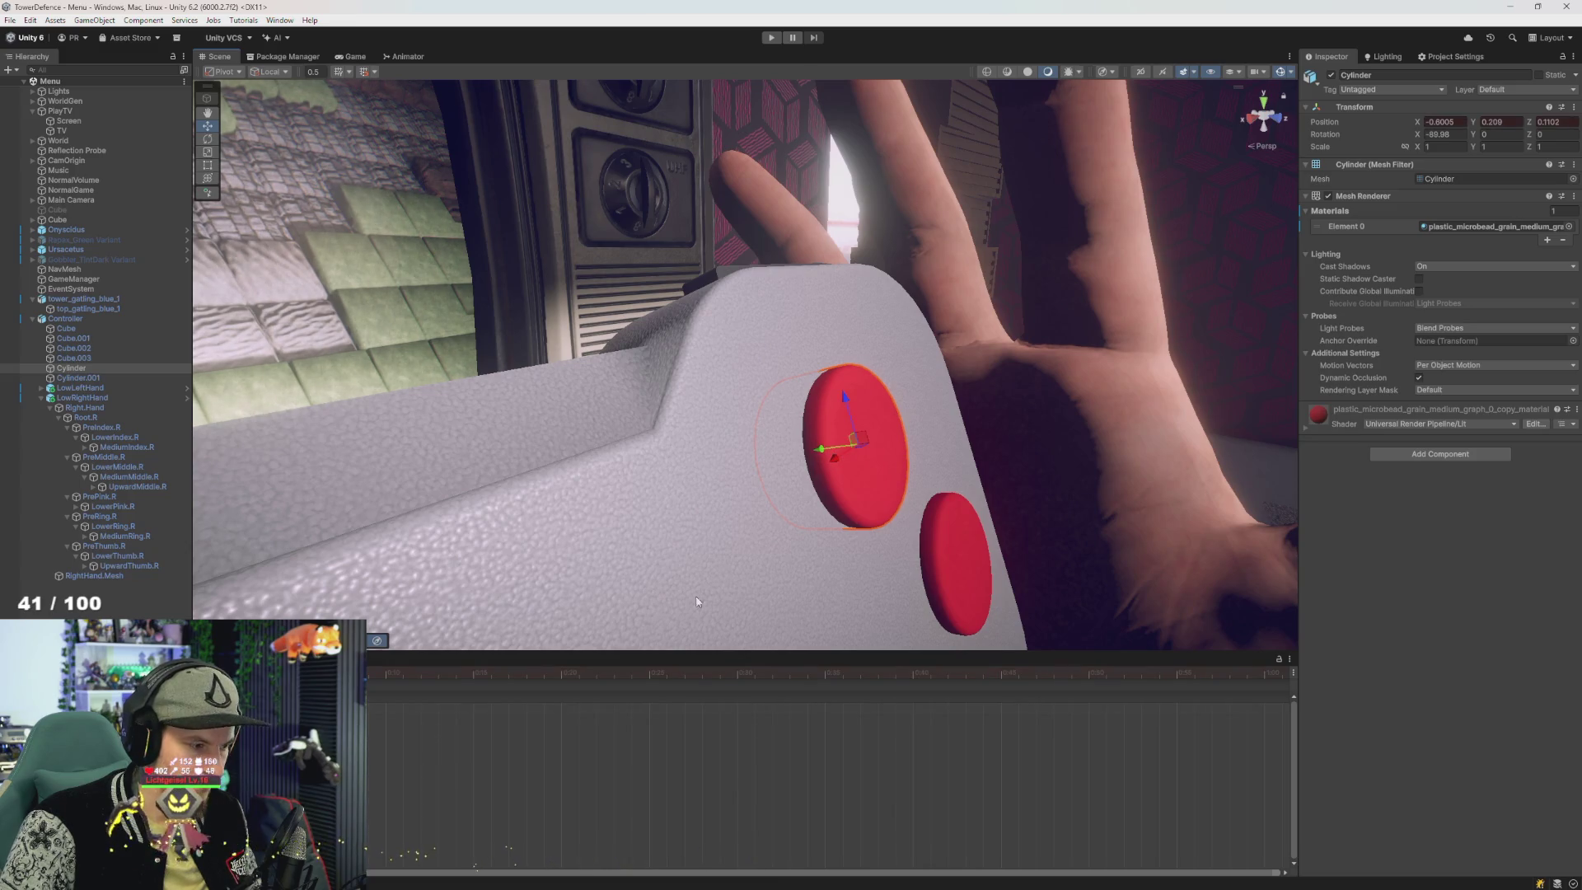
- Key the button pressed in, set Position Z back to 0.1102, and start naming a new clip
left_click_drag(809, 750, 403, 734)
left_click(420, 722)
left_click_drag(813, 447, 806, 463)
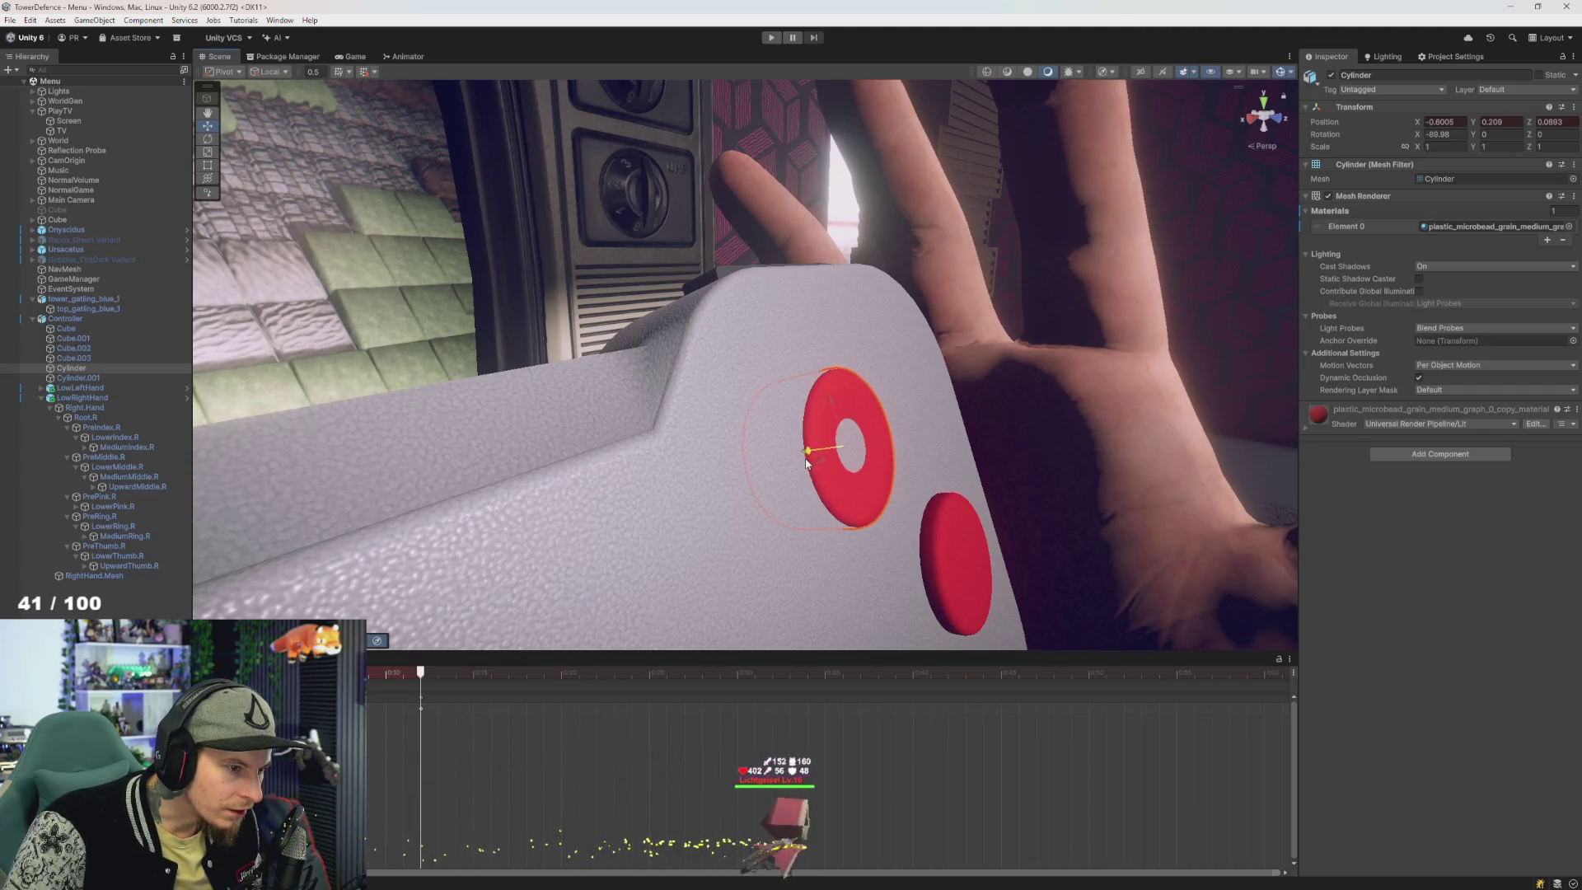
left_click_drag(650, 577, 428, 569)
left_click_drag(568, 247, 578, 232)
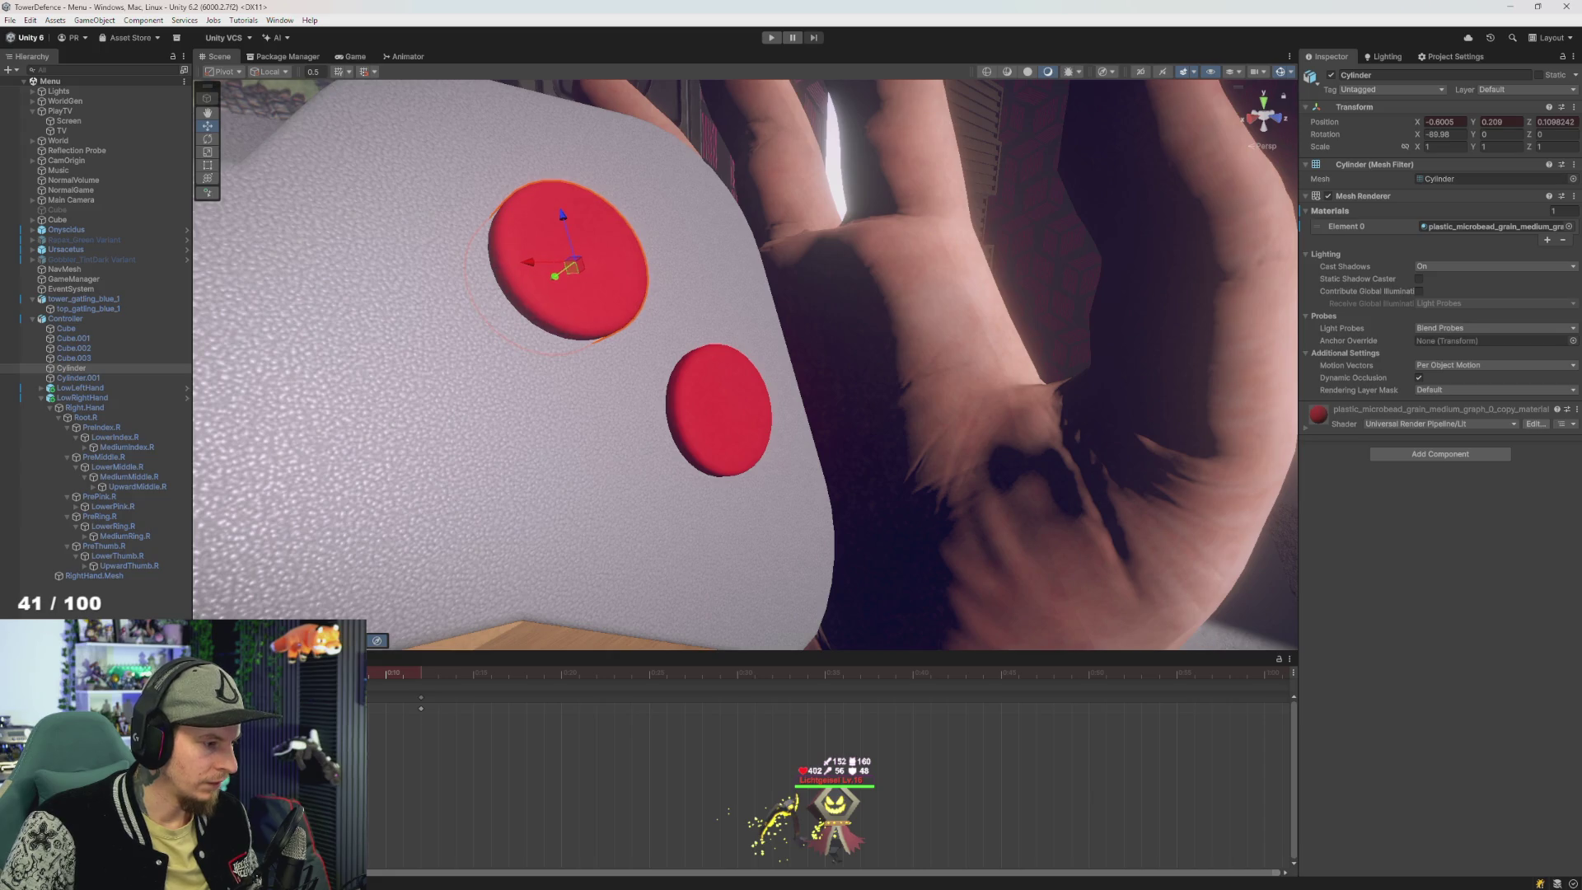
type("0.1102")
key("Return")
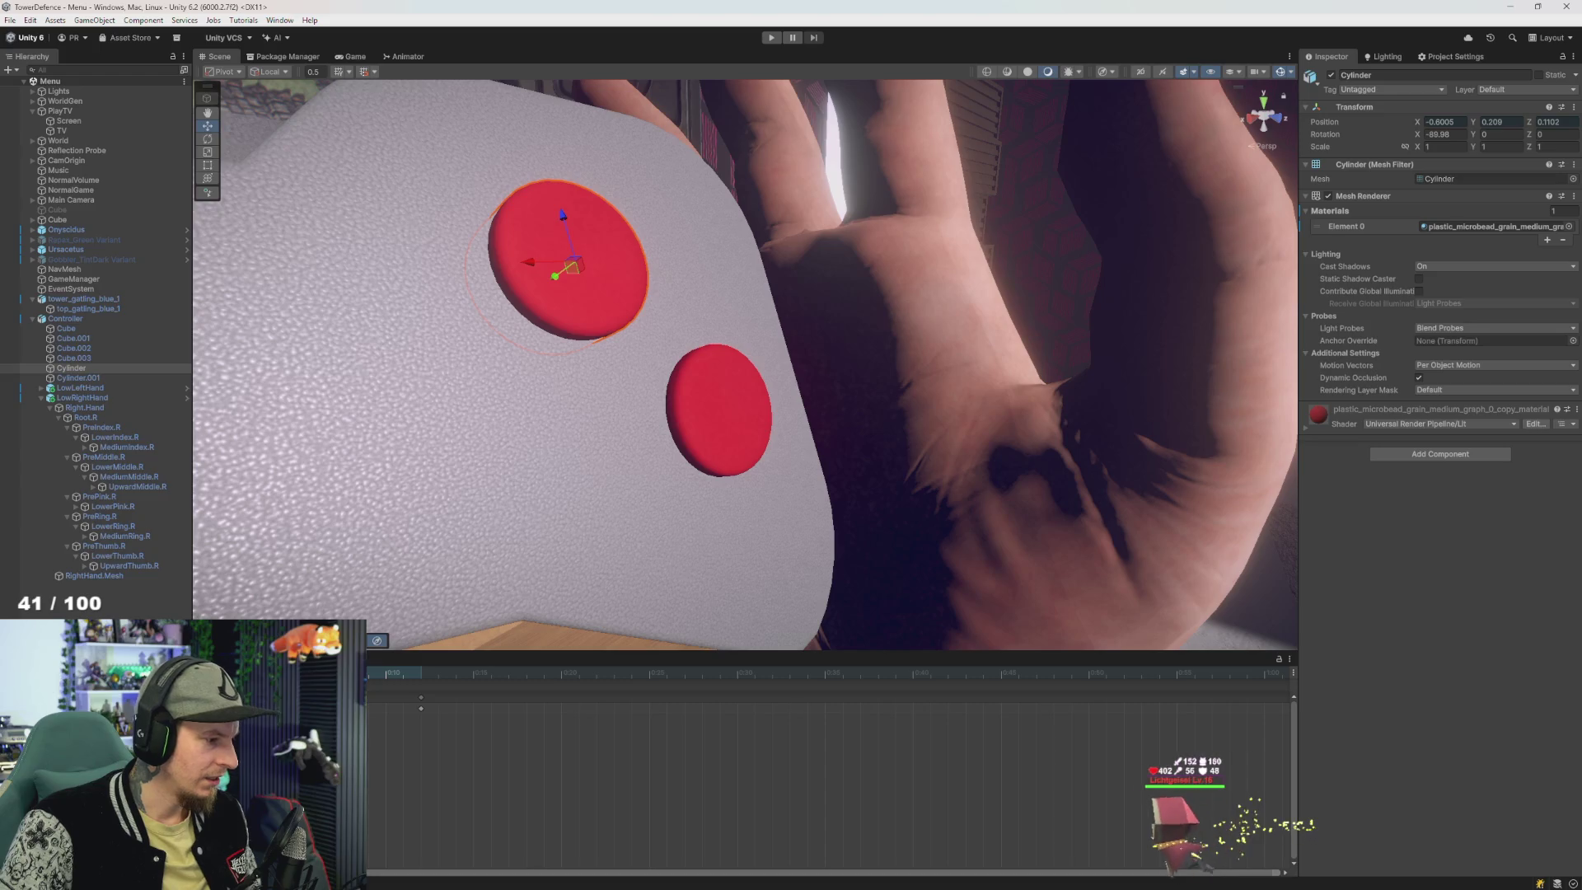
type("co")
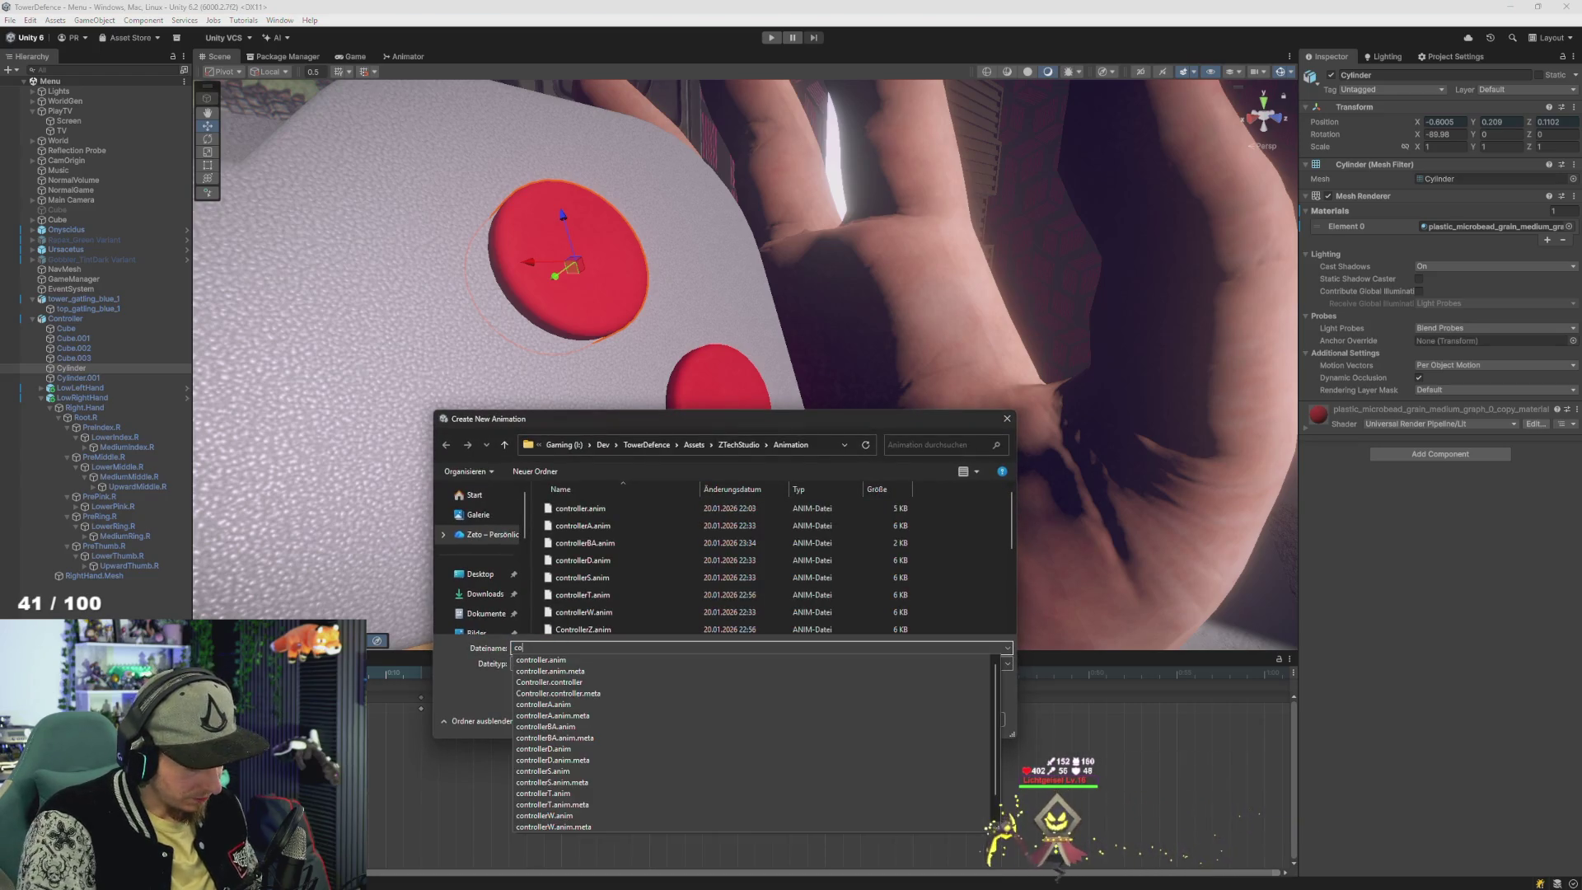
type("ntrollerBB")
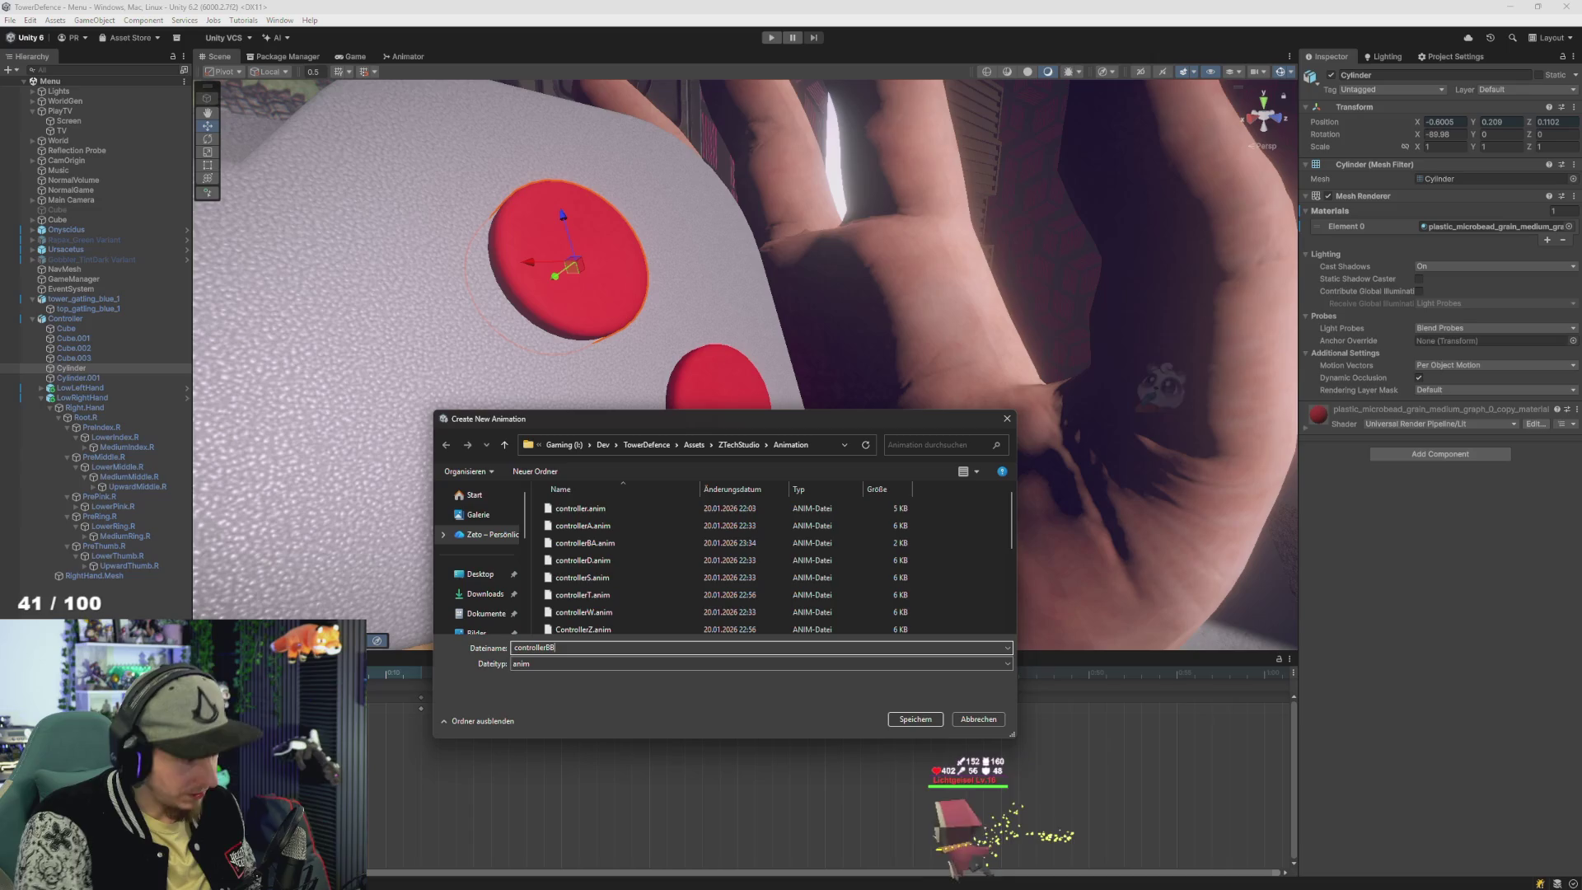
- Save the controllerBB clip and key the second red button, Cylinder.001
key("Return")
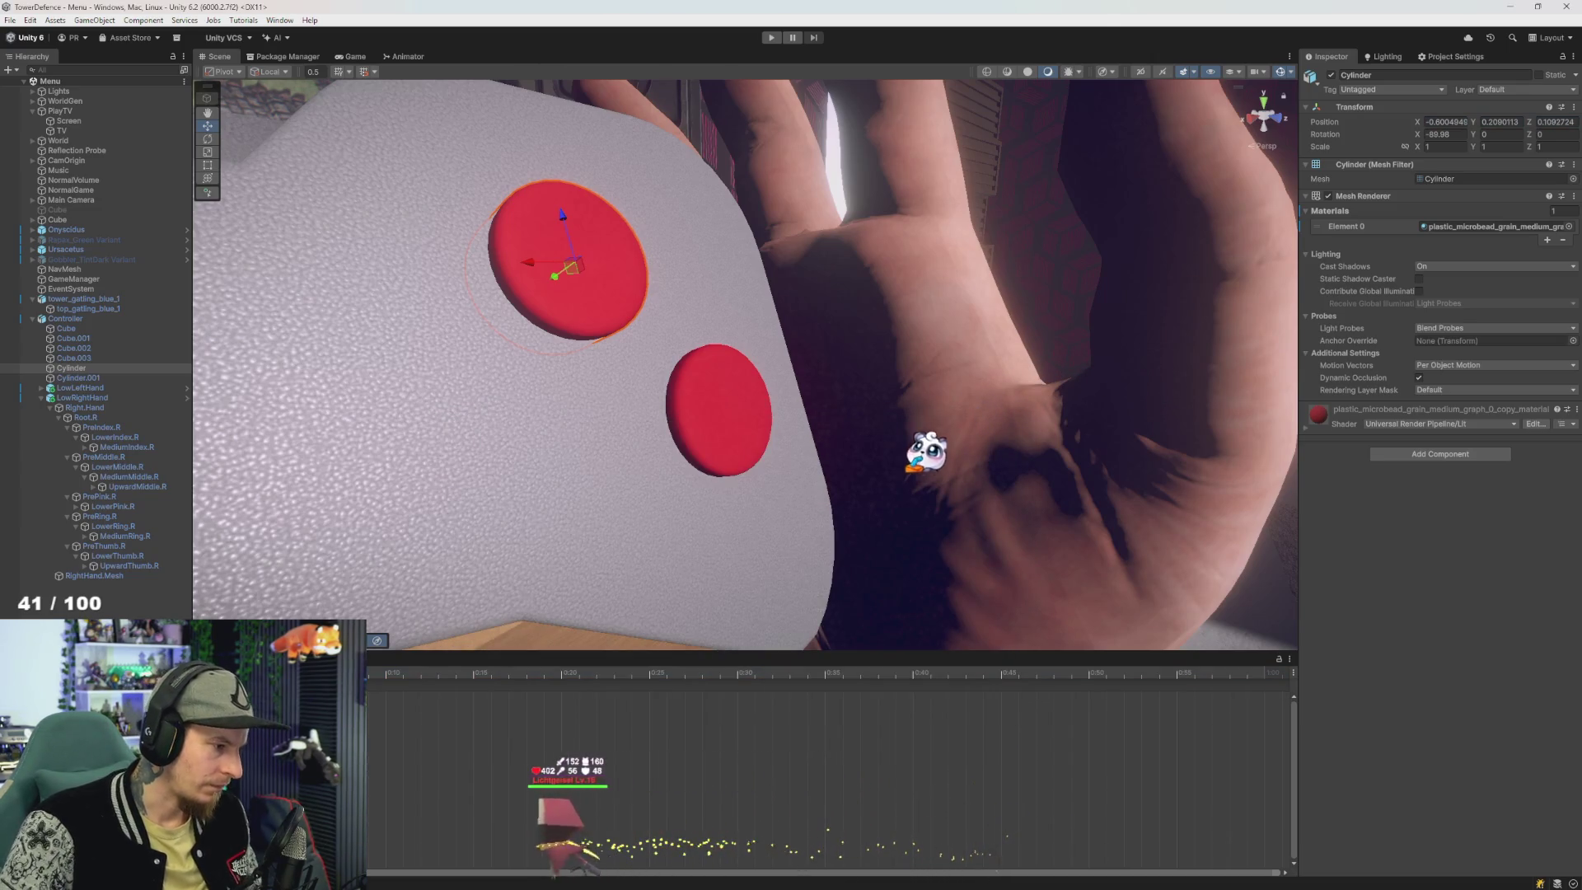
left_click(695, 389)
mouse_move(694, 389)
left_mouse_down()
mouse_move(546, 365)
mouse_move(439, 584)
left_mouse_up()
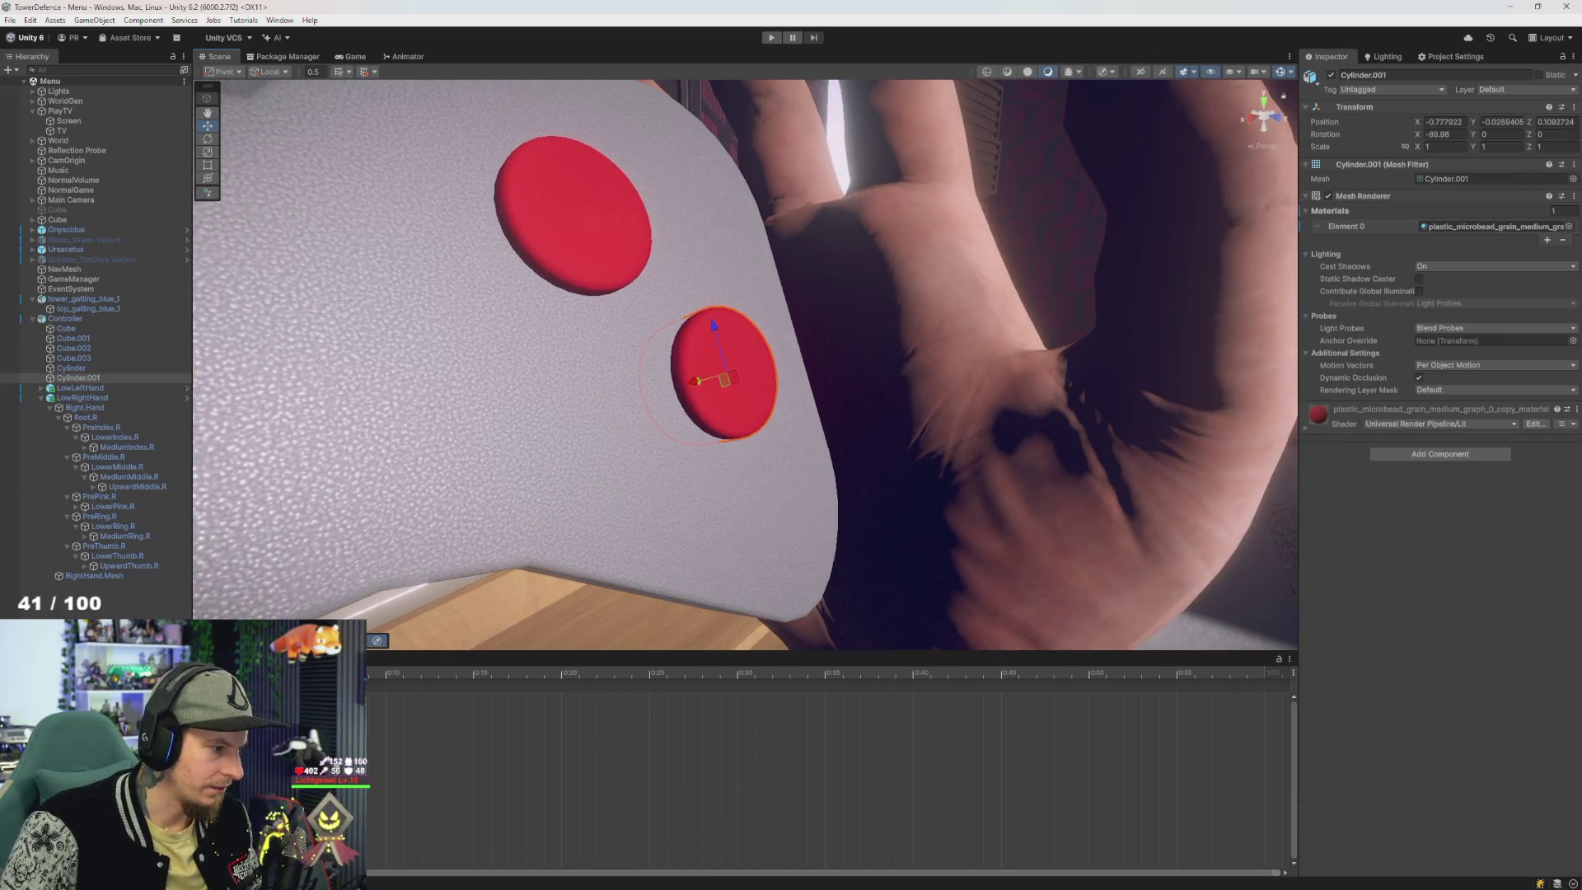
mouse_move(692, 379)
left_mouse_down()
mouse_move(726, 378)
mouse_move(720, 448)
left_mouse_up()
left_click_drag(700, 607, 626, 535)
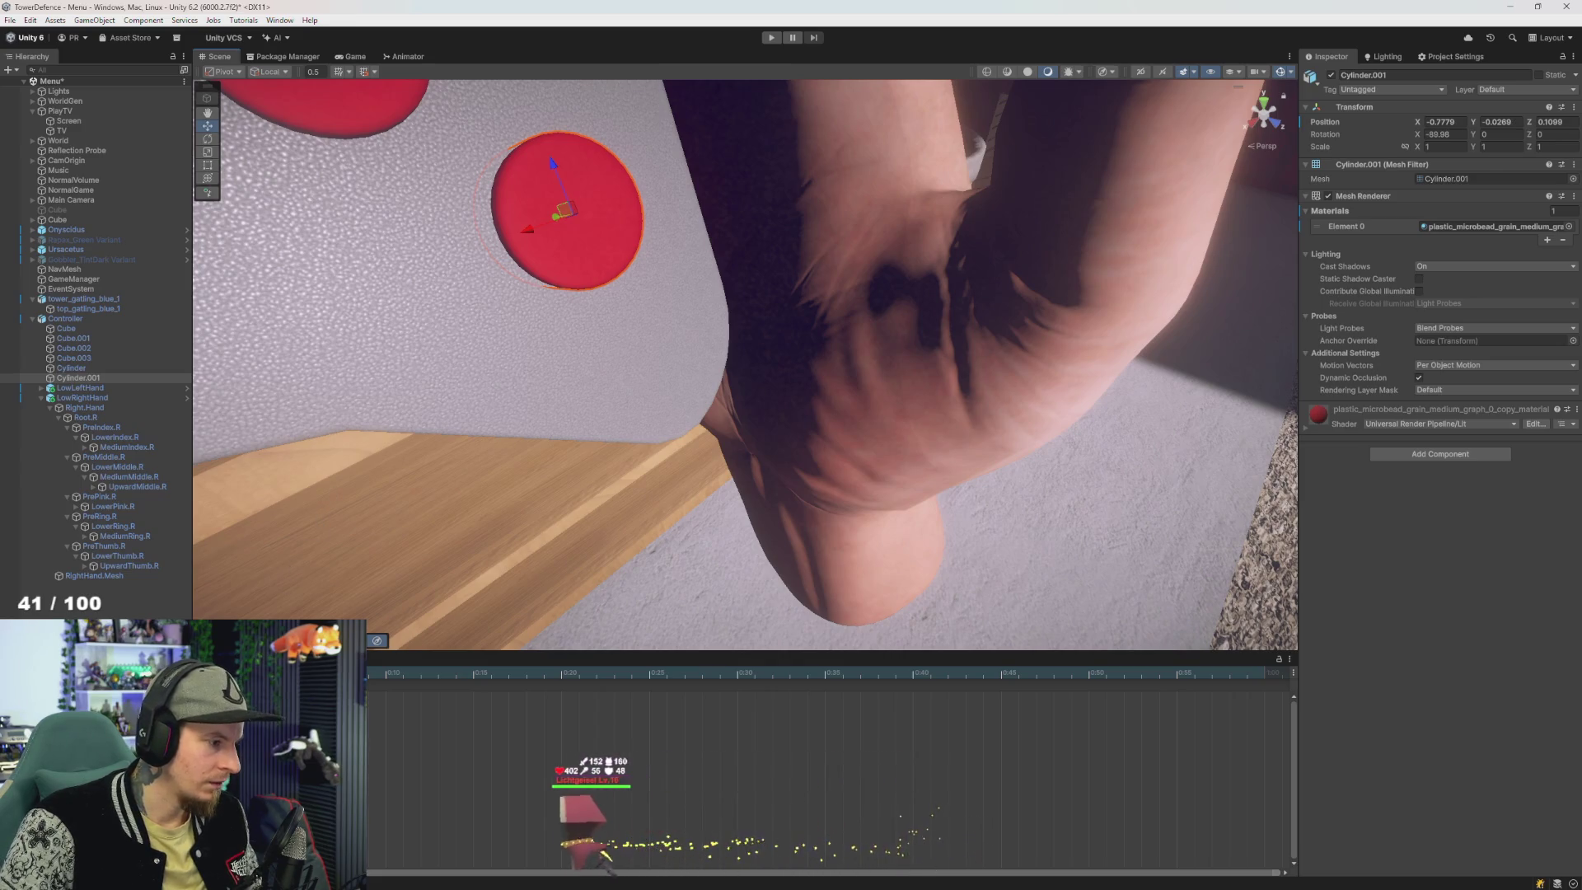
- Save the scene, push Cylinder.001 inward around Z 0.1103, and select the controllerBA clip
key("ctrl+s")
mouse_move(420, 408)
left_mouse_down()
mouse_move(432, 399)
mouse_move(576, 453)
left_mouse_up()
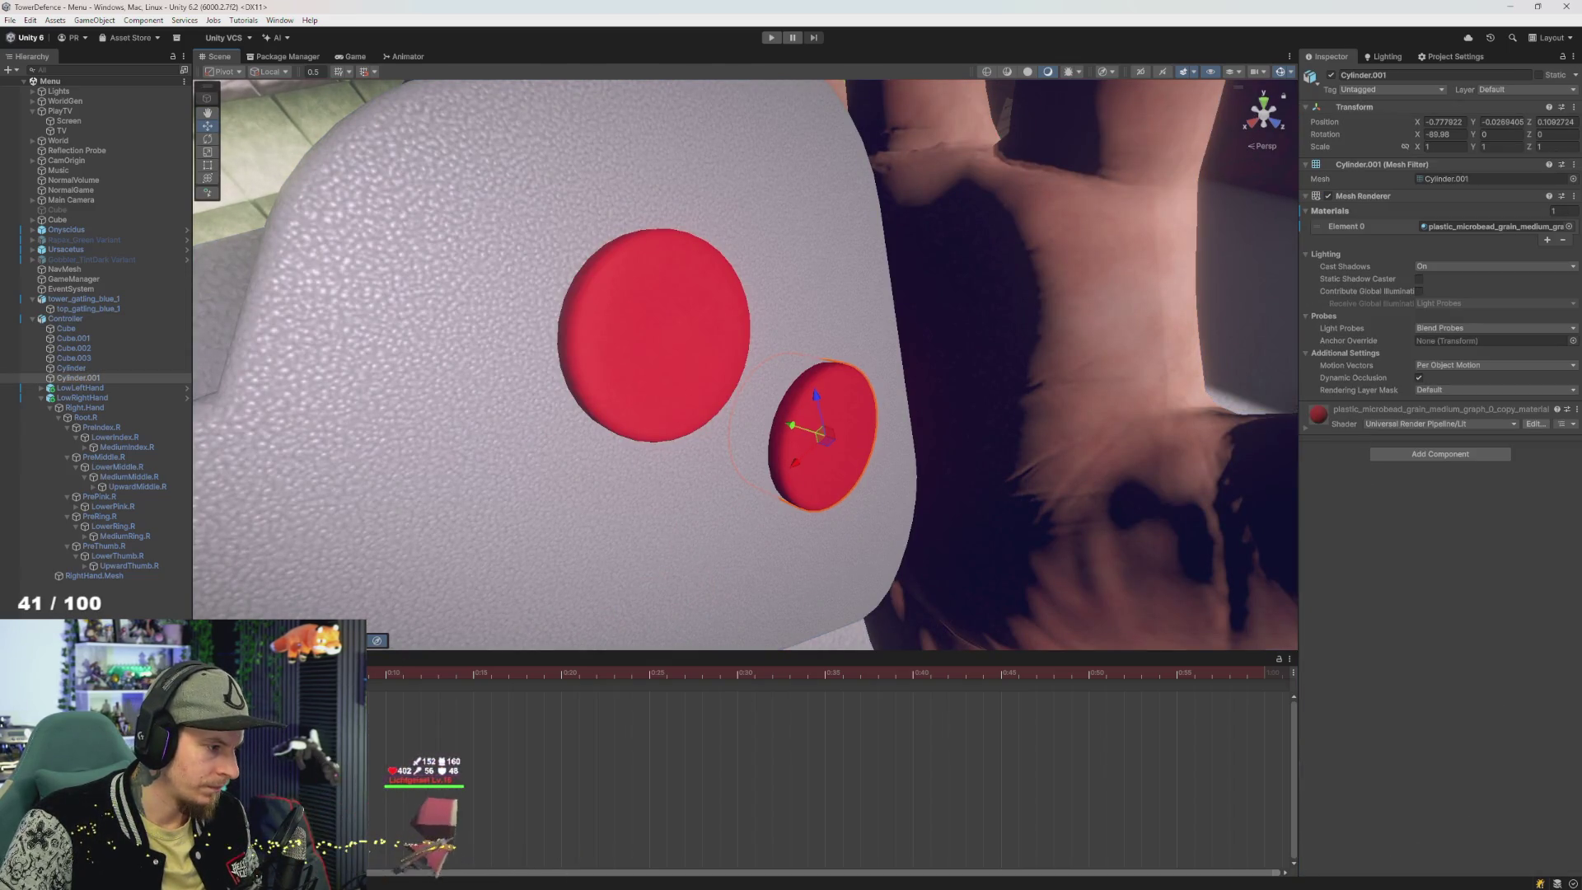
left_click_drag(792, 429, 793, 427)
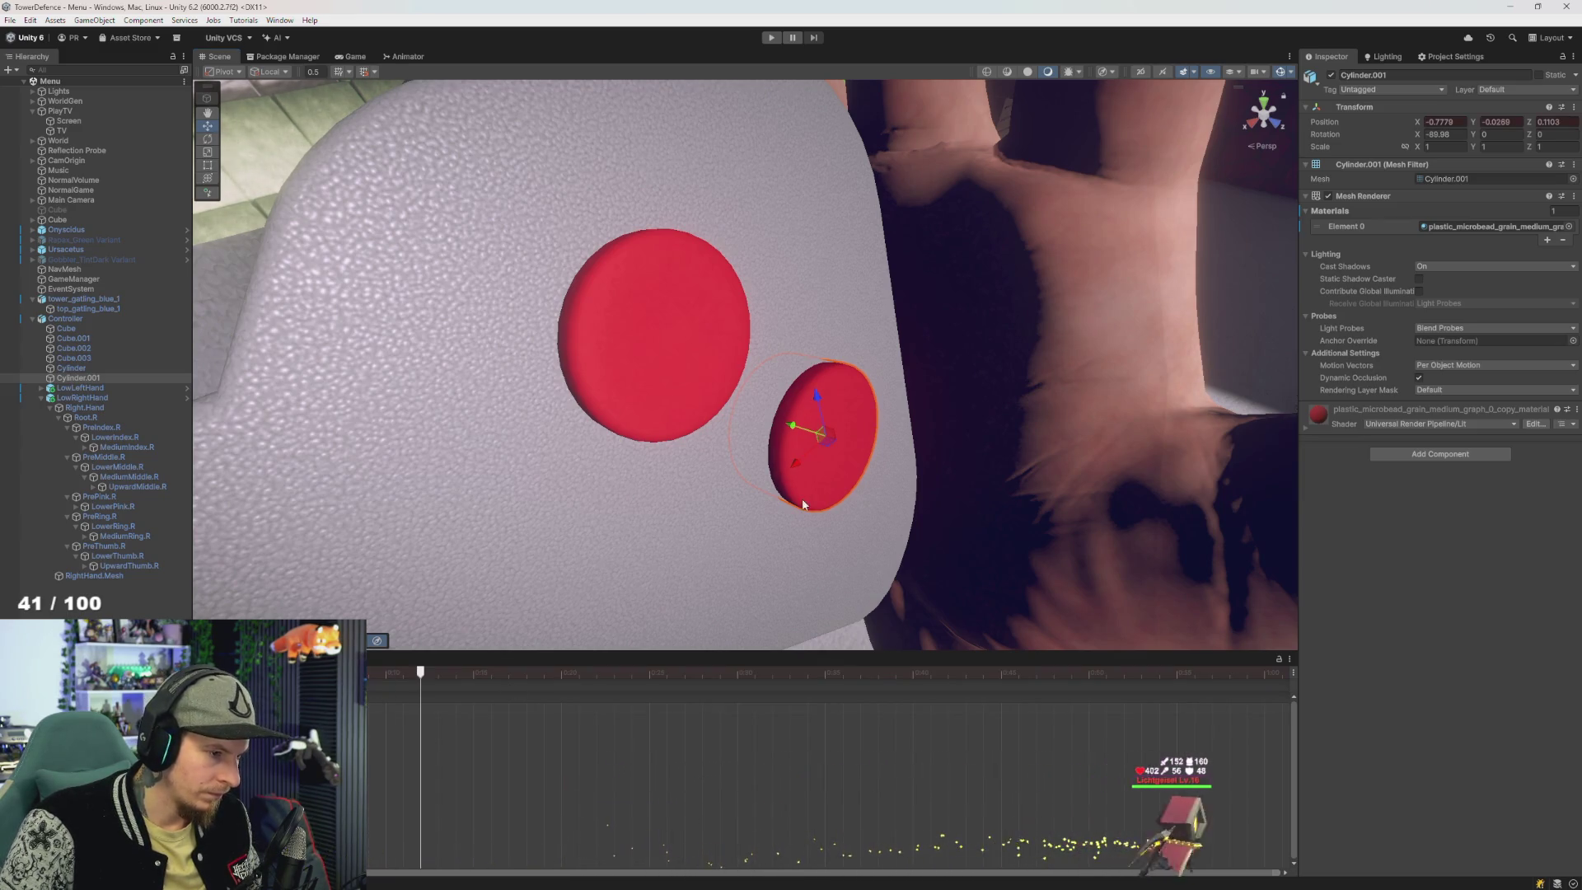
mouse_move(779, 433)
left_mouse_down()
mouse_move(776, 451)
mouse_move(801, 421)
mouse_move(818, 434)
left_mouse_up()
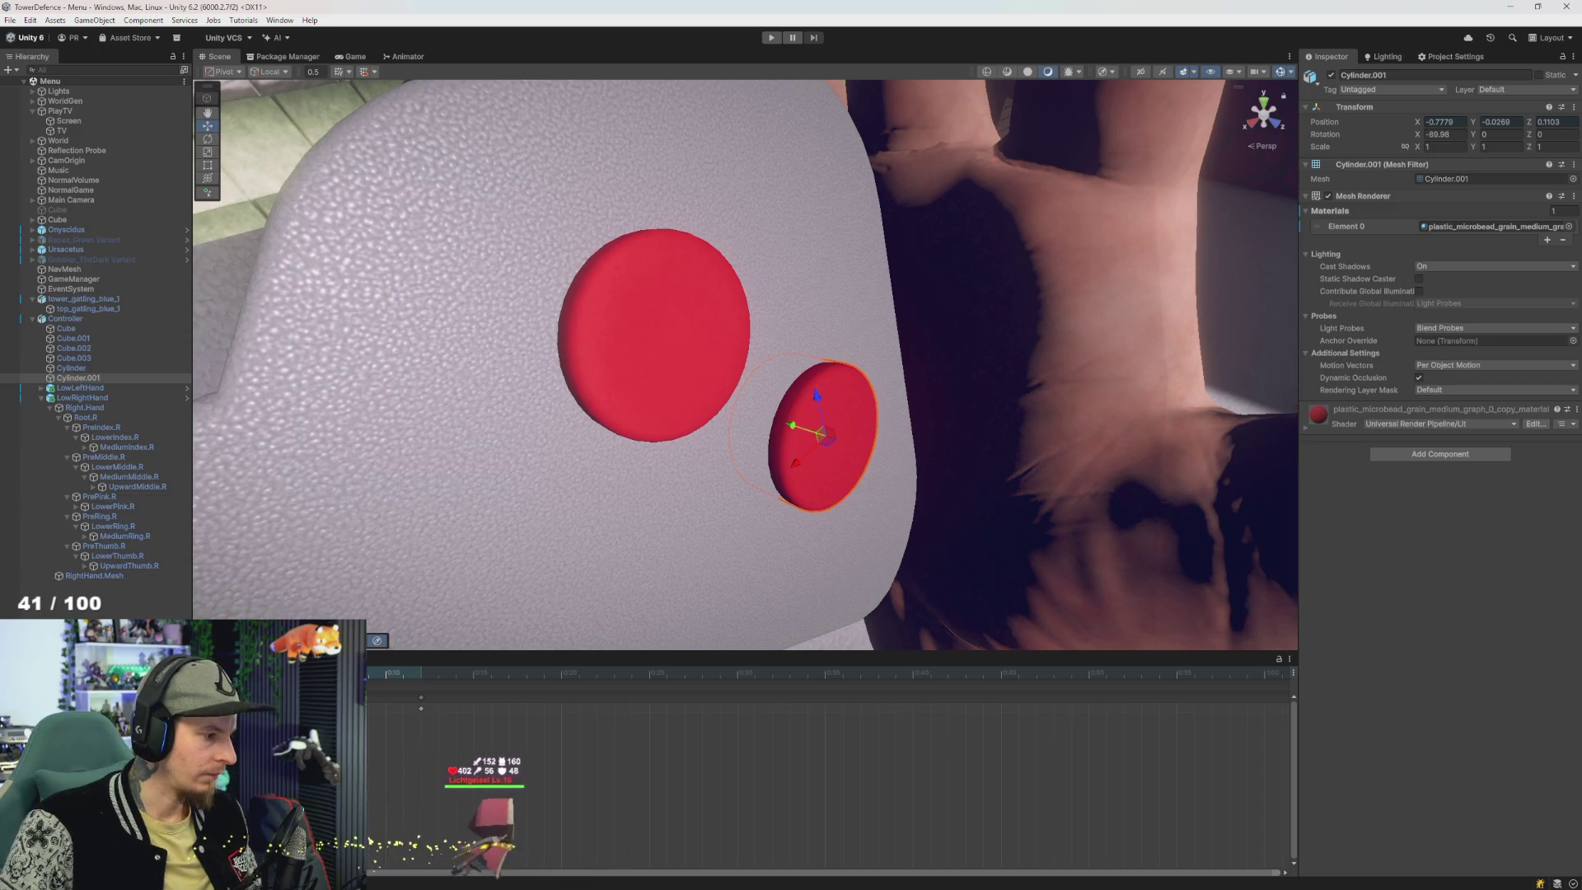
left_click(49, 657)
left_click(568, 762)
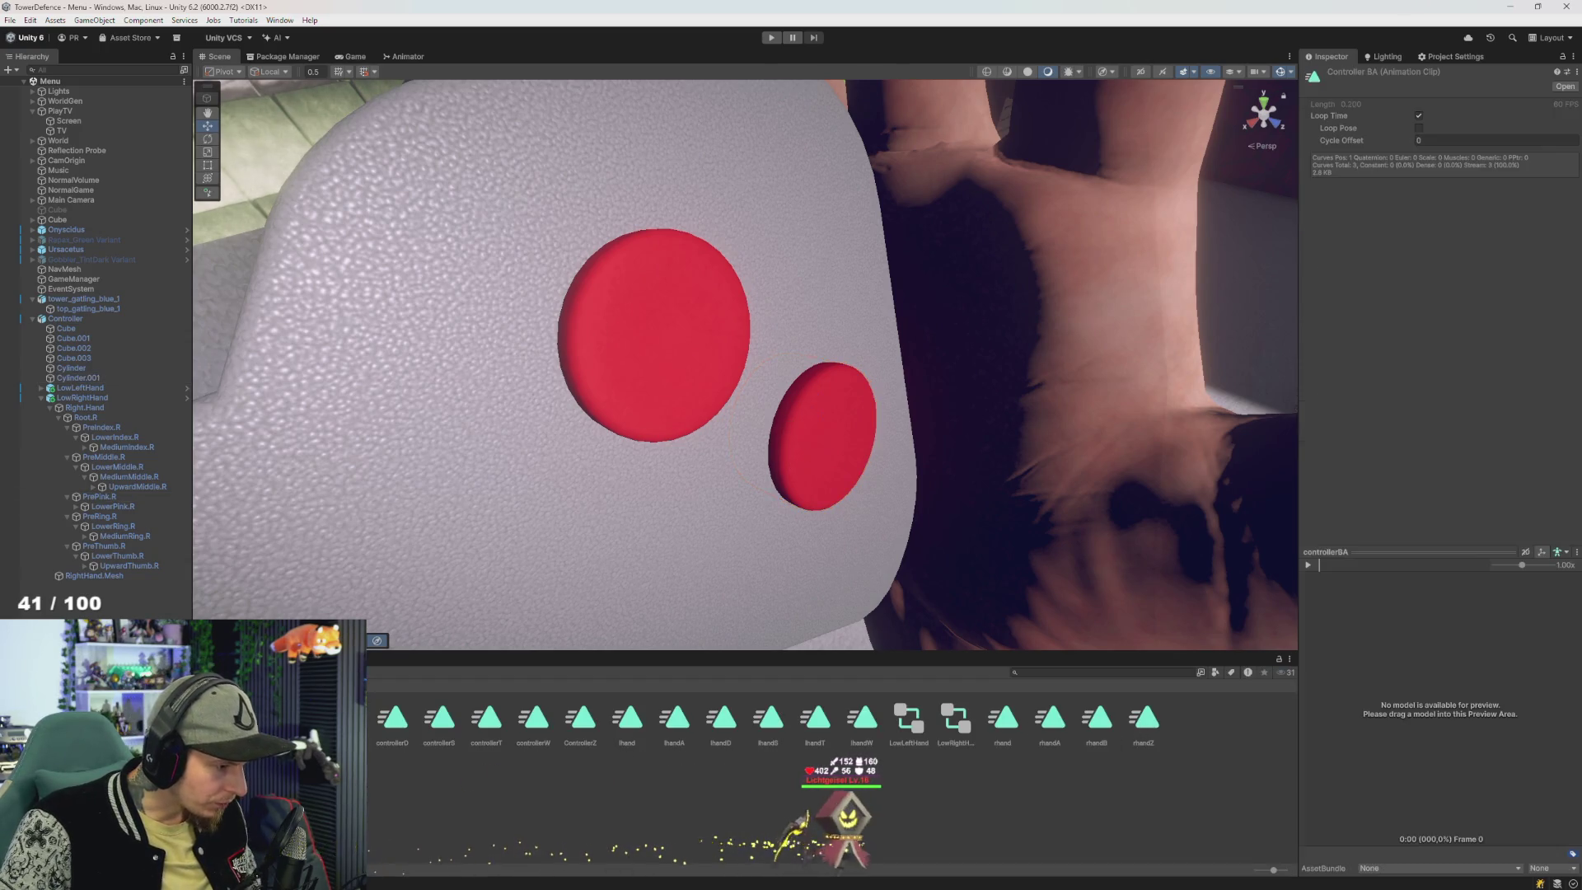
- Select controllerBA and controllerBB, open the Controller's Animator, and add a third layer
key("shift+Right")
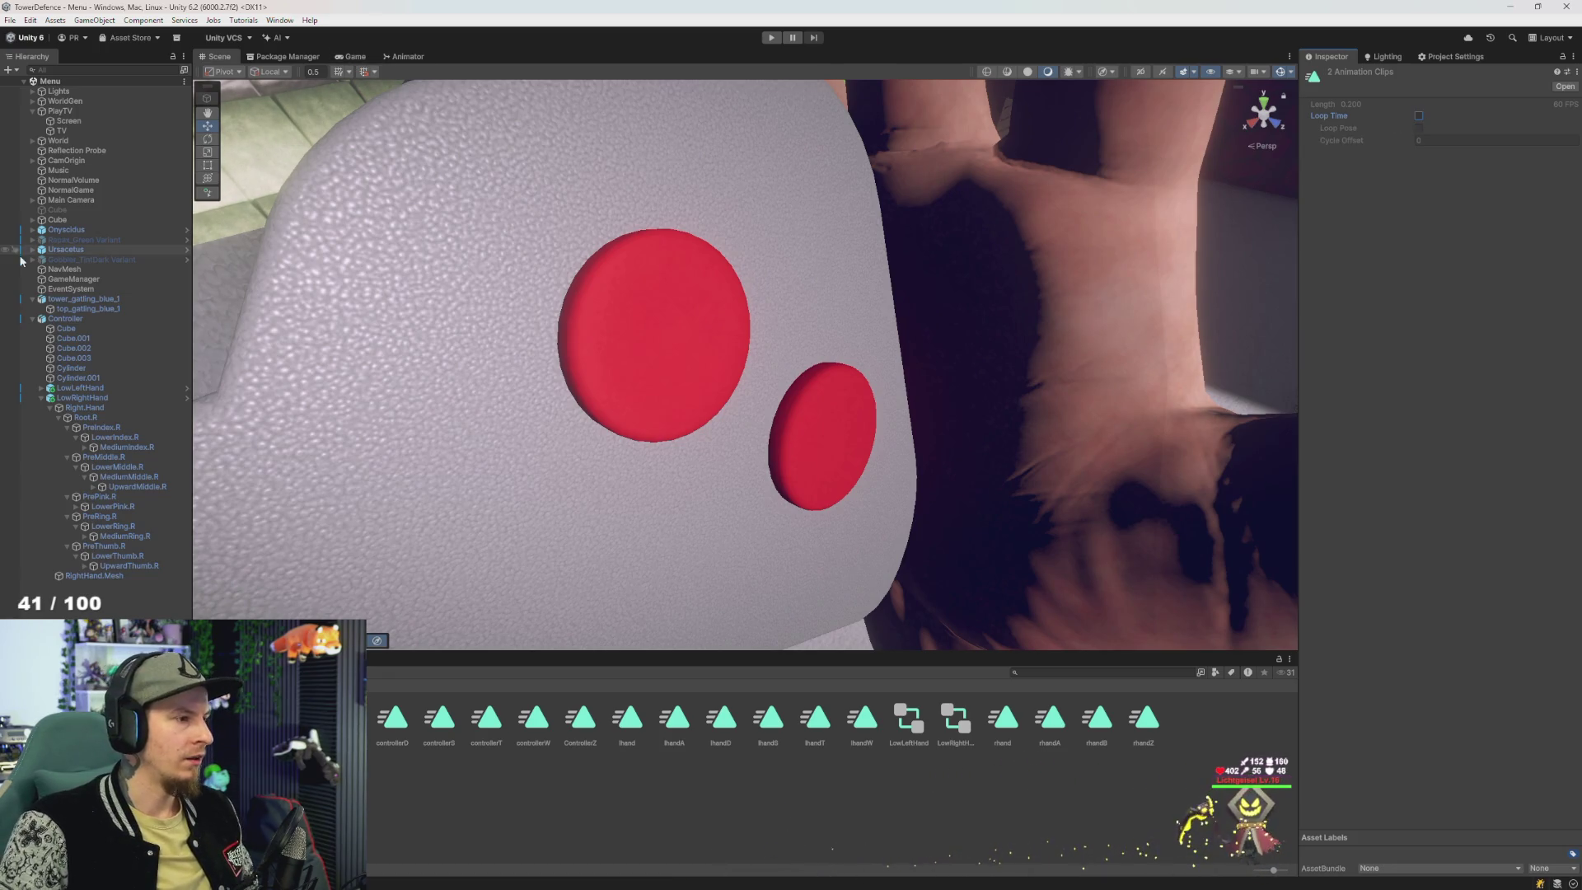
left_click(65, 319)
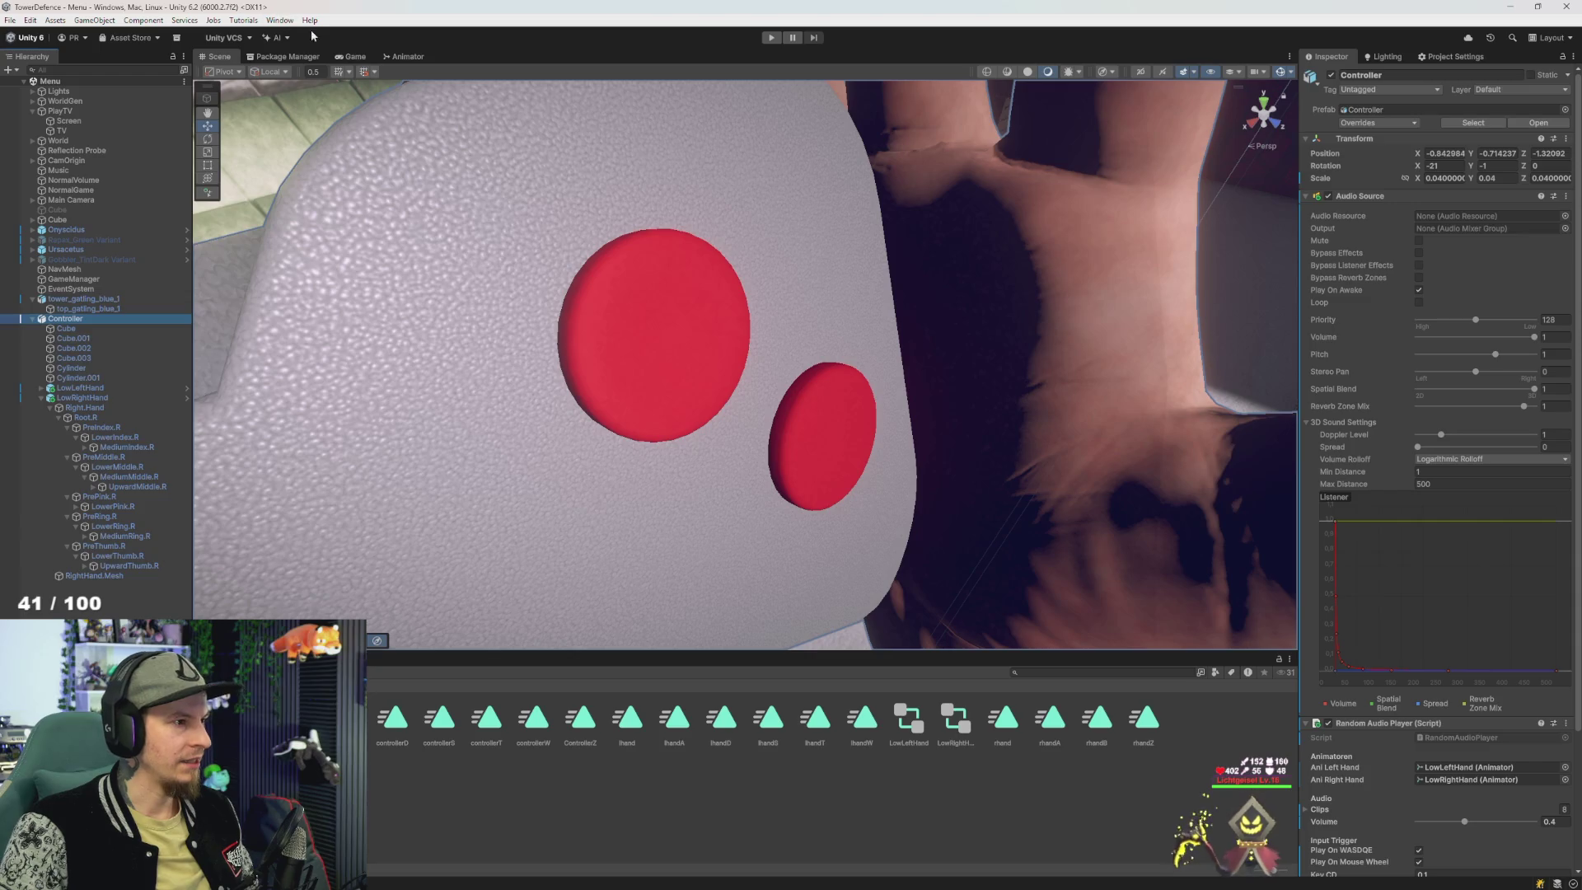
left_click(271, 58)
left_click(403, 56)
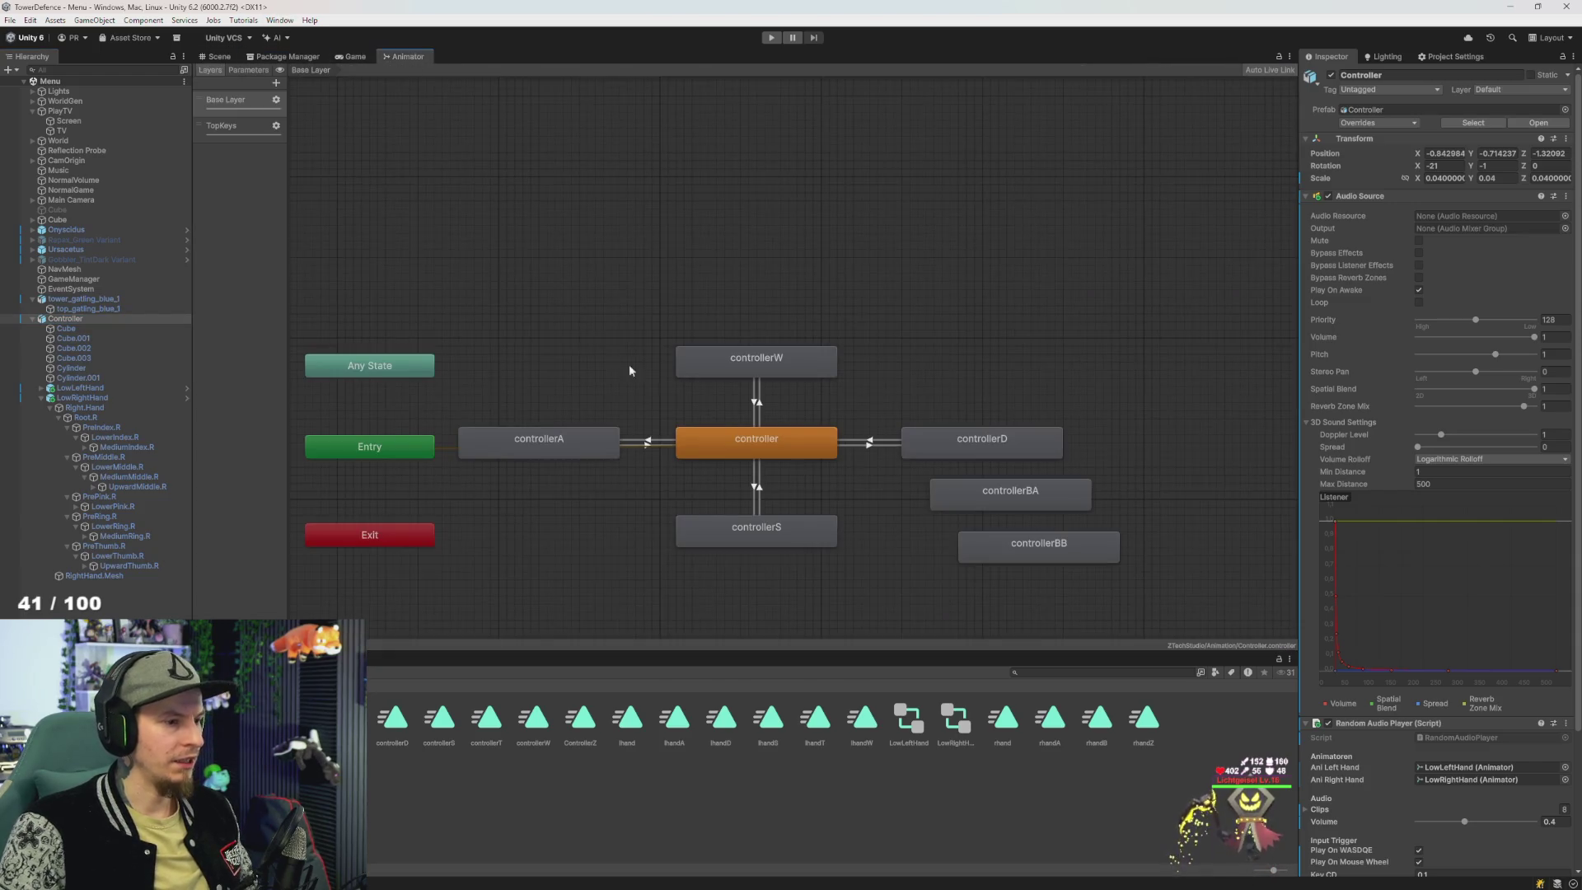
left_click_drag(980, 479, 848, 390)
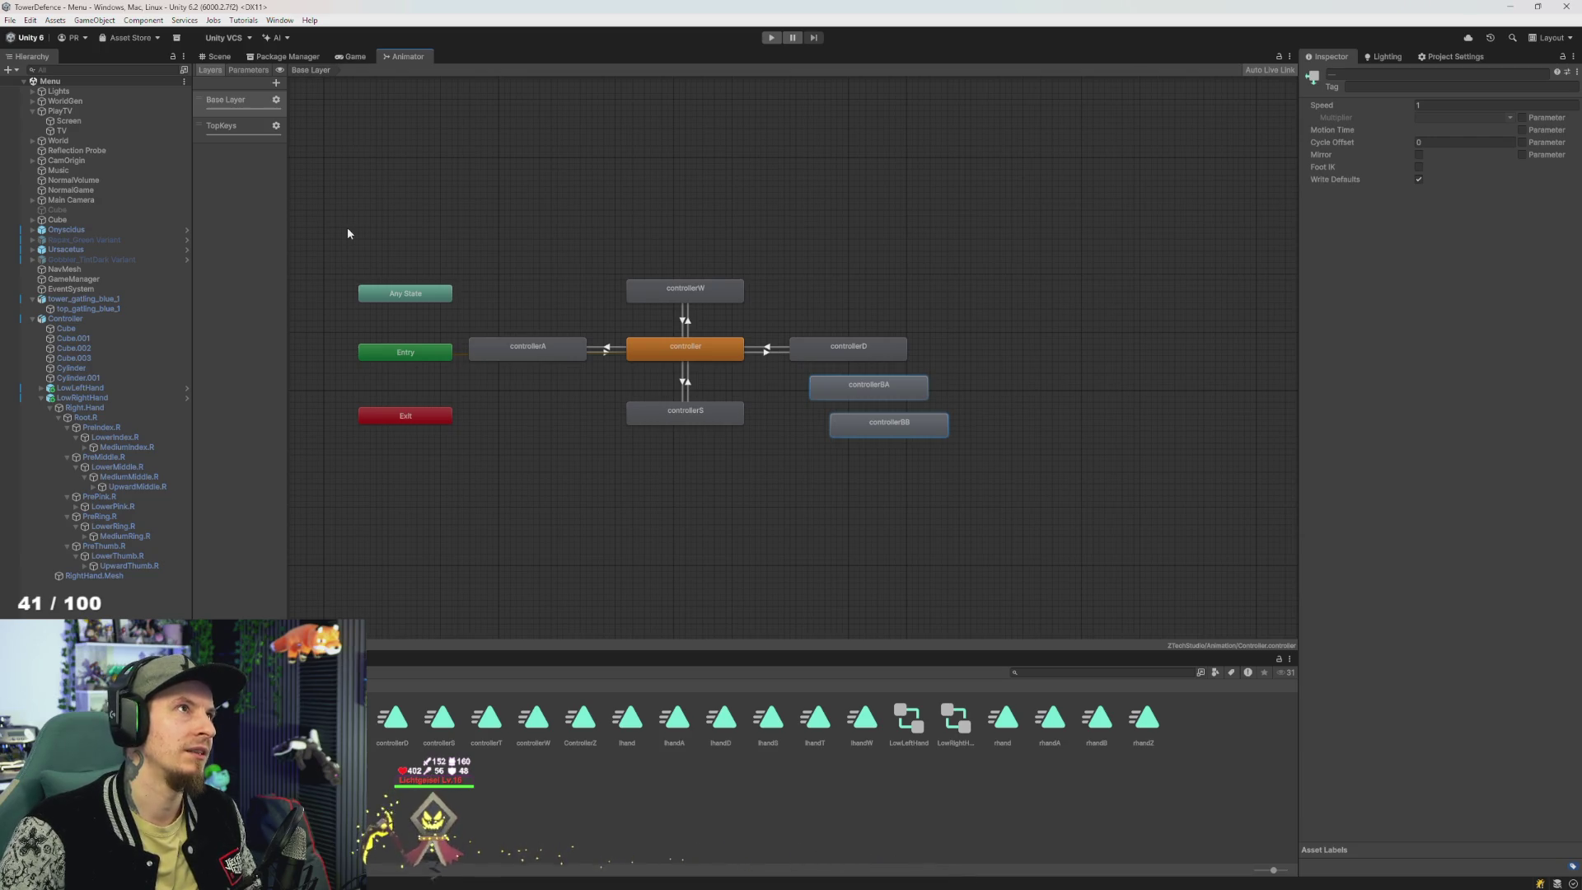
left_click(276, 83)
type("Buttons")
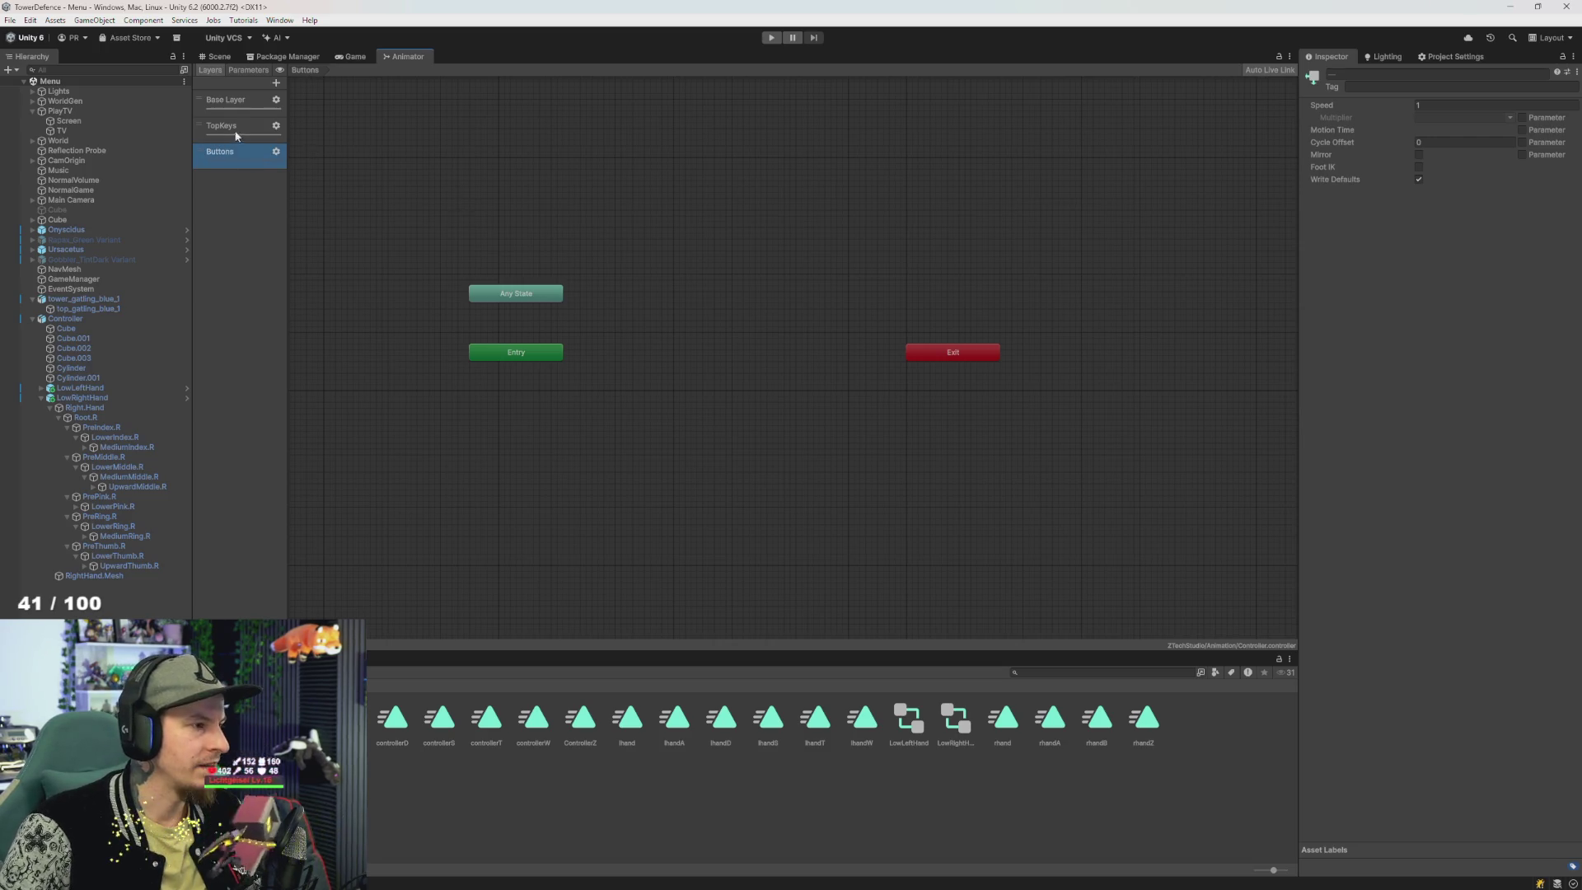
- Paste the controllerBA and controllerBB states from the Base Layer into the Buttons layer
left_click(224, 100)
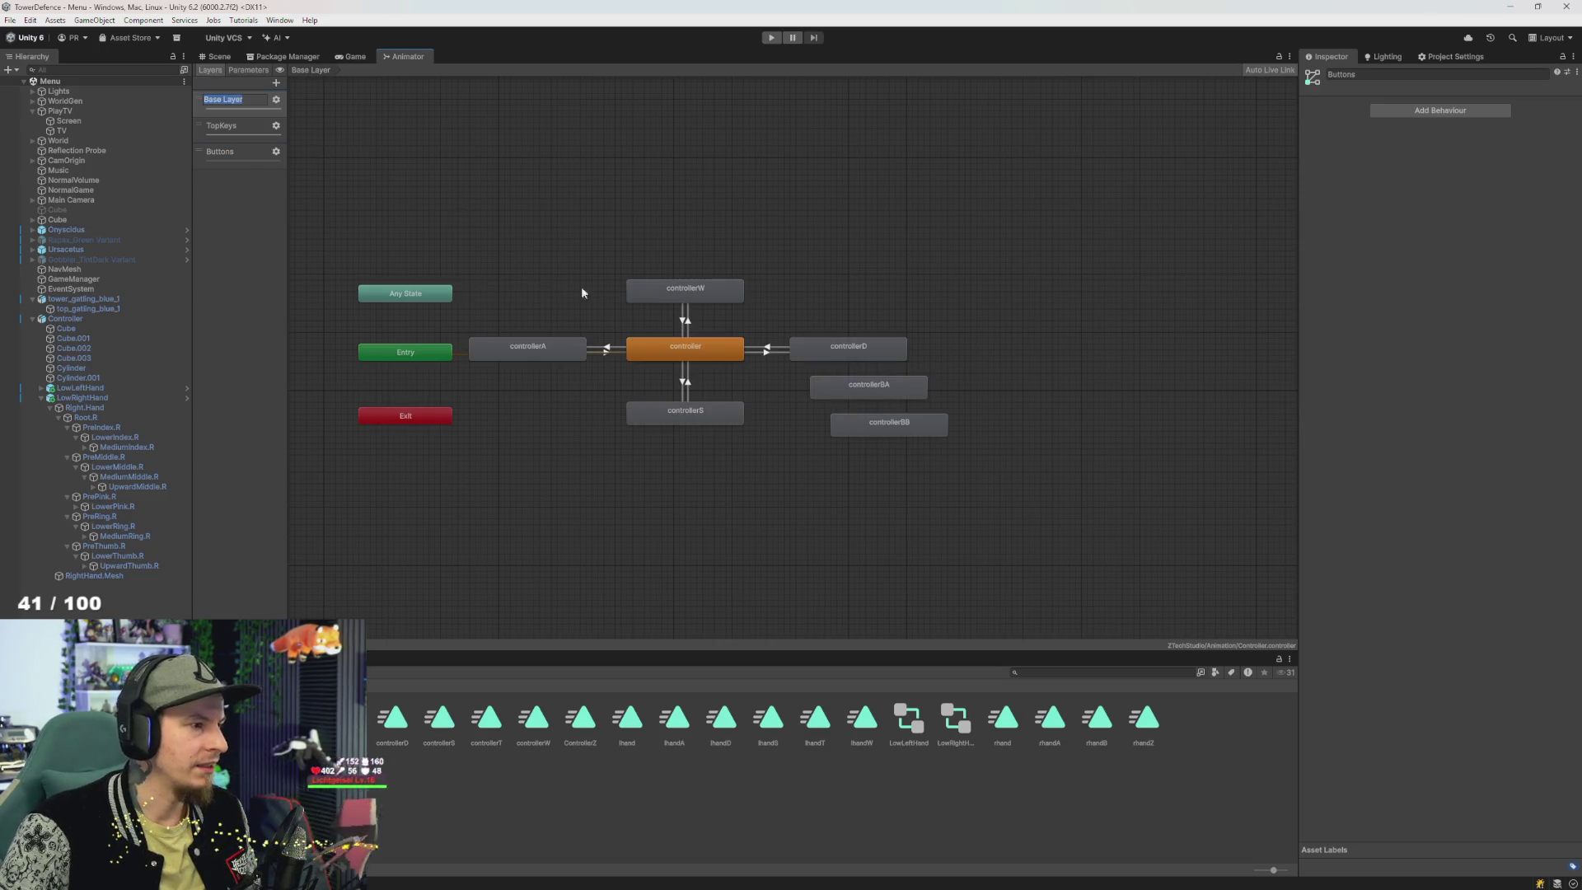
left_click_drag(995, 476, 834, 392)
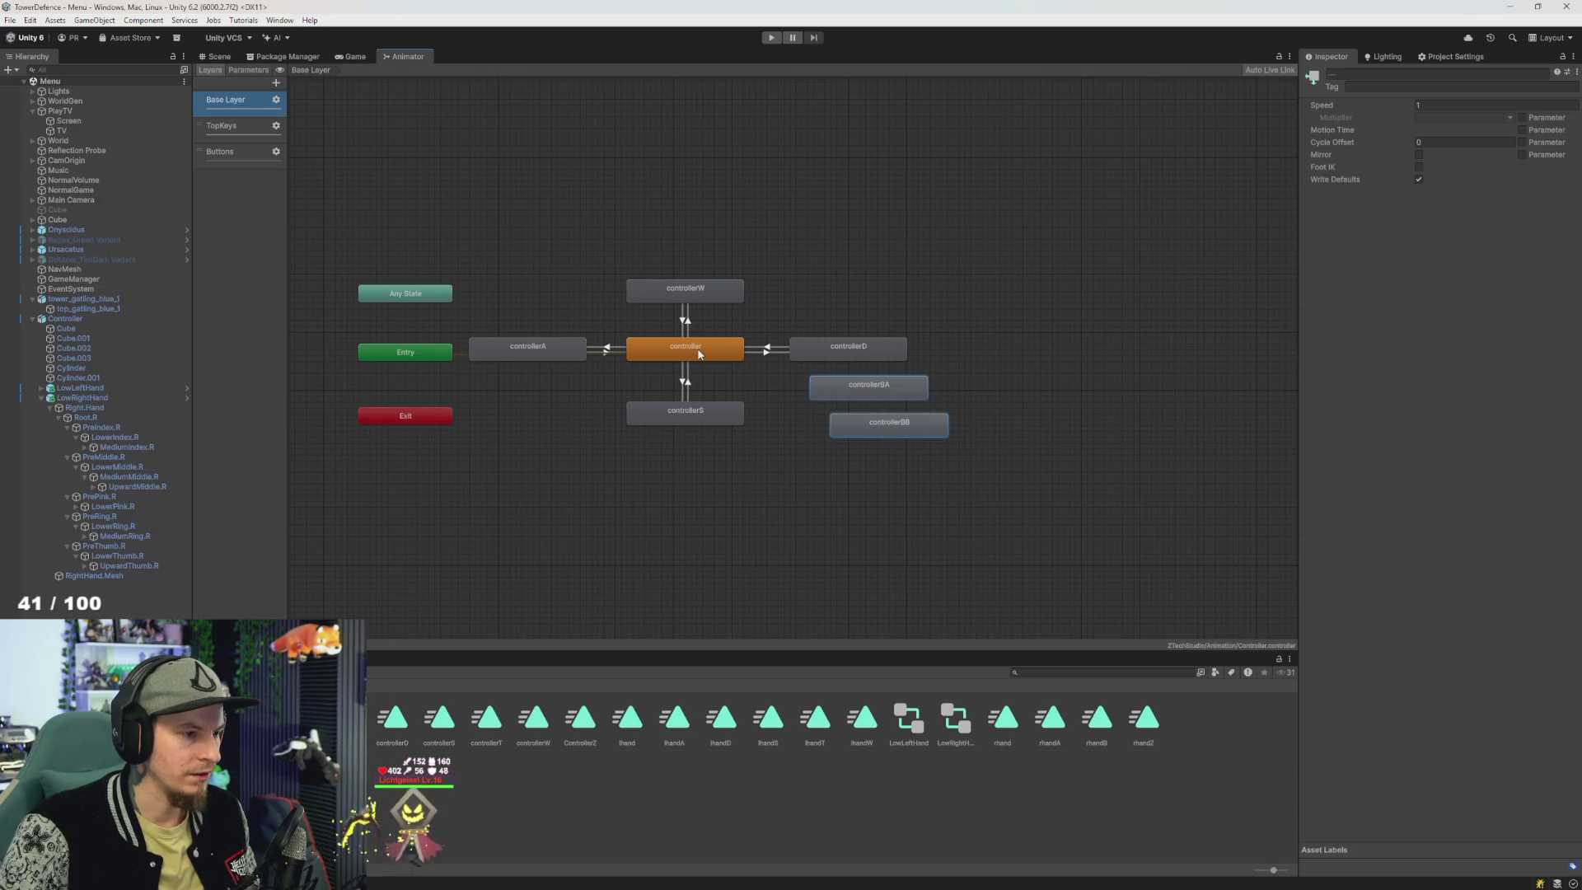
left_click(247, 154)
key("ctrl+v")
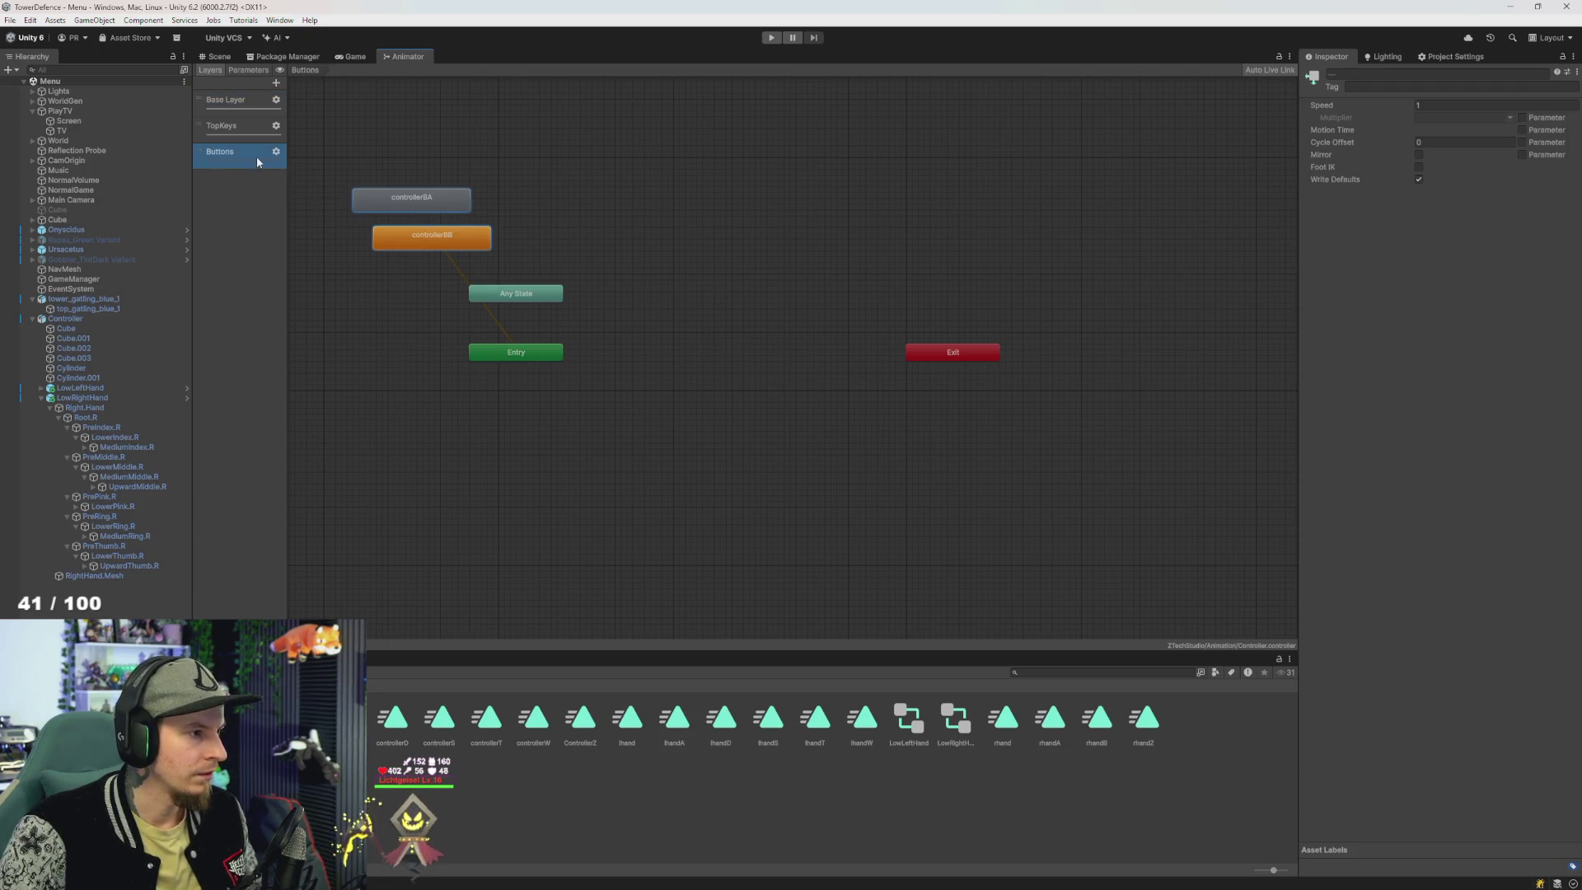
left_click_drag(477, 240, 721, 378)
left_click(246, 109)
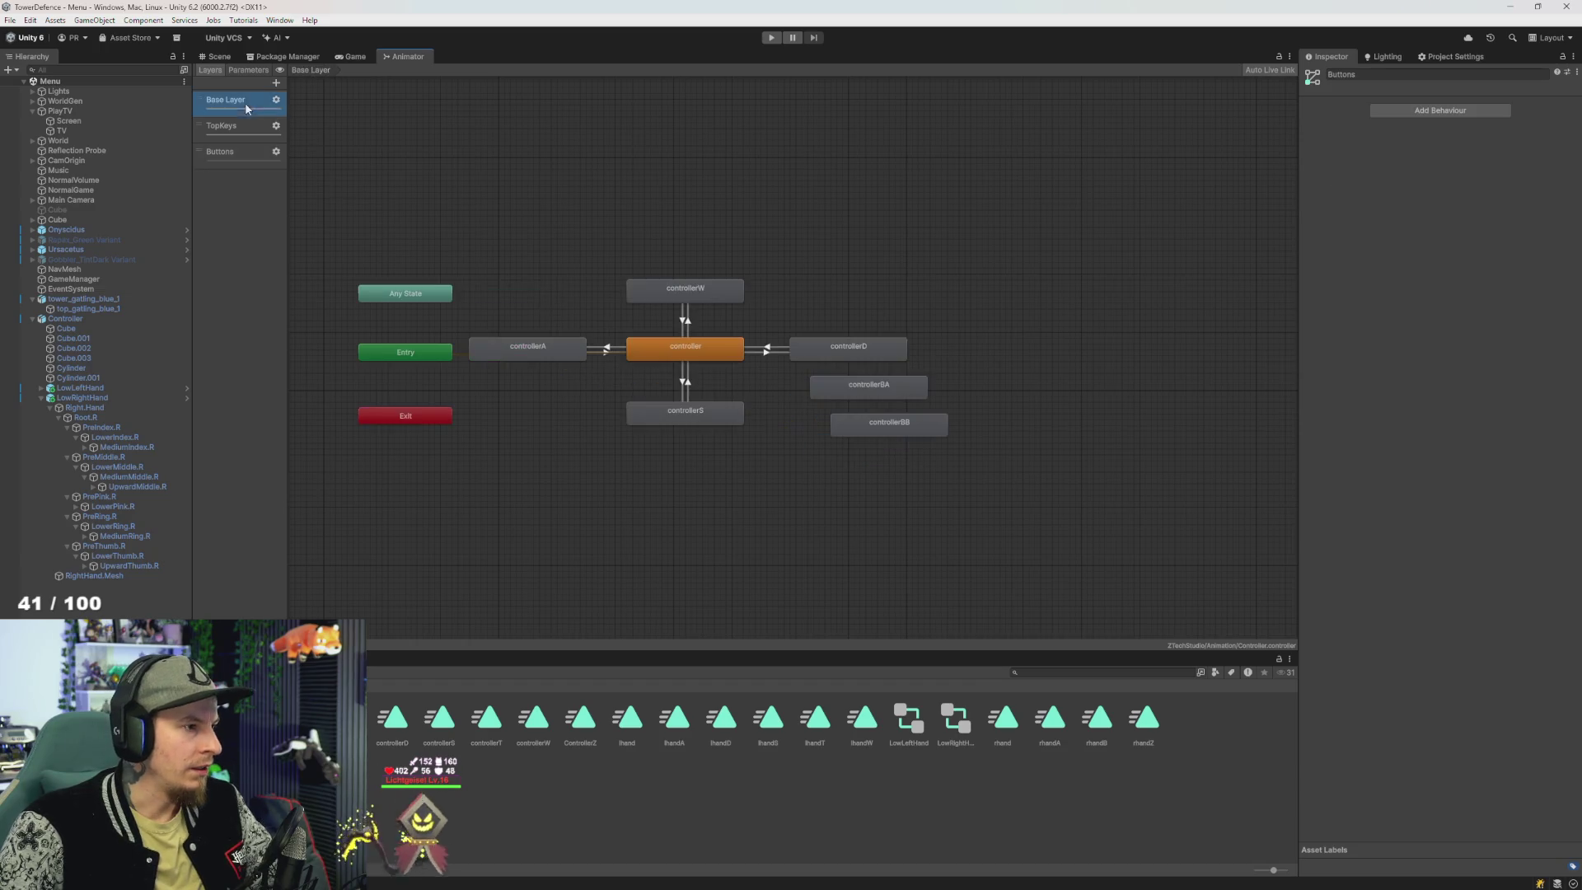
left_click_drag(1041, 522, 812, 375)
left_click(238, 162)
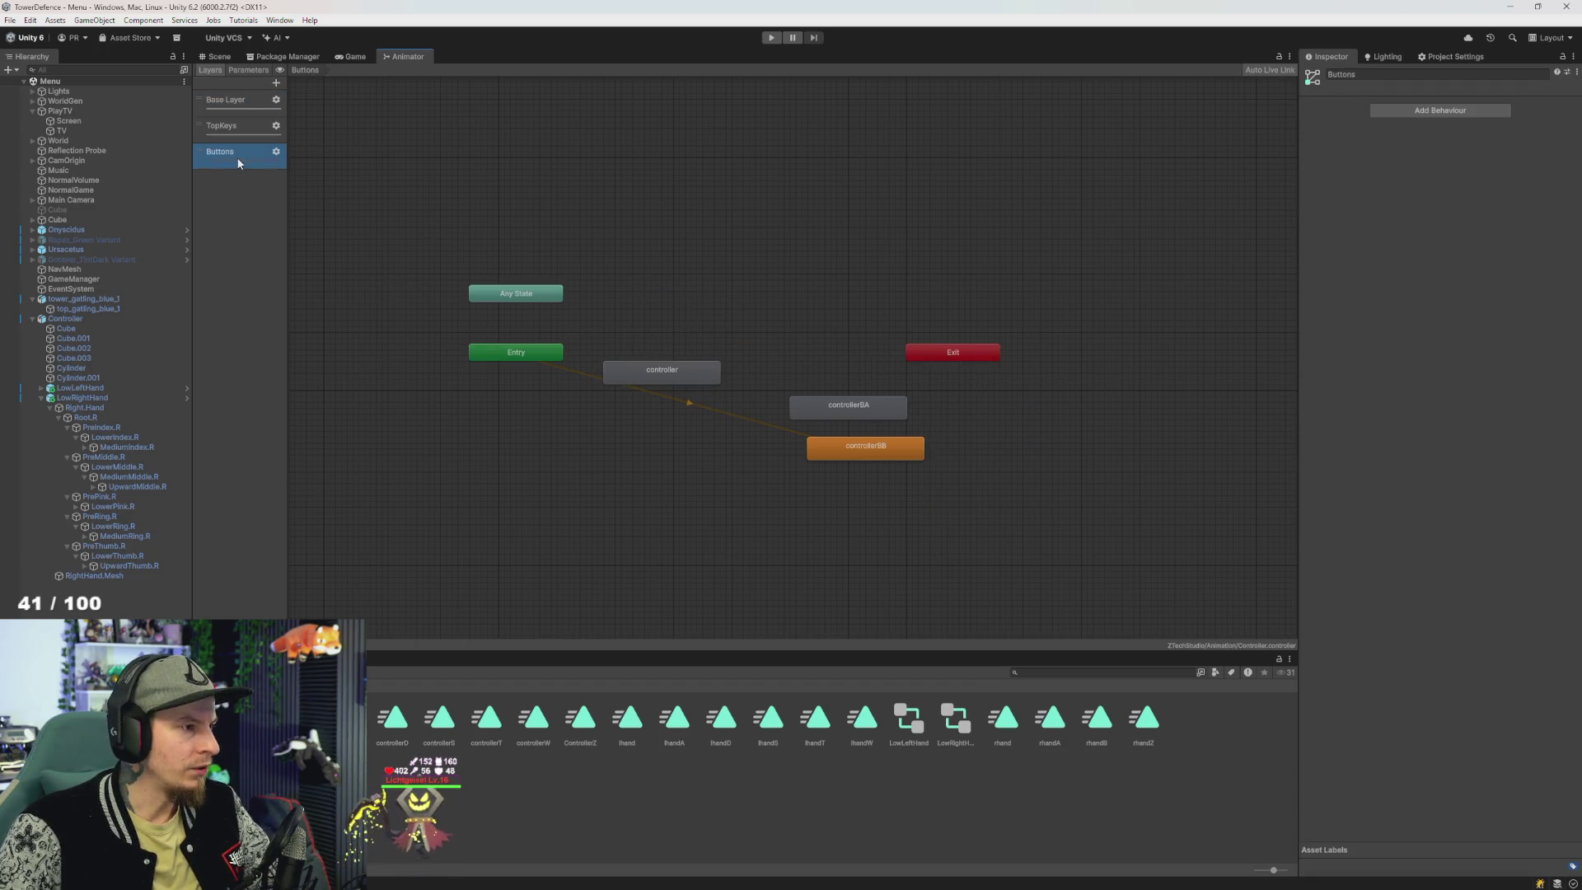
- Add Bool parameters PressBA and PressBB, then right-click the controller state
left_click(248, 70)
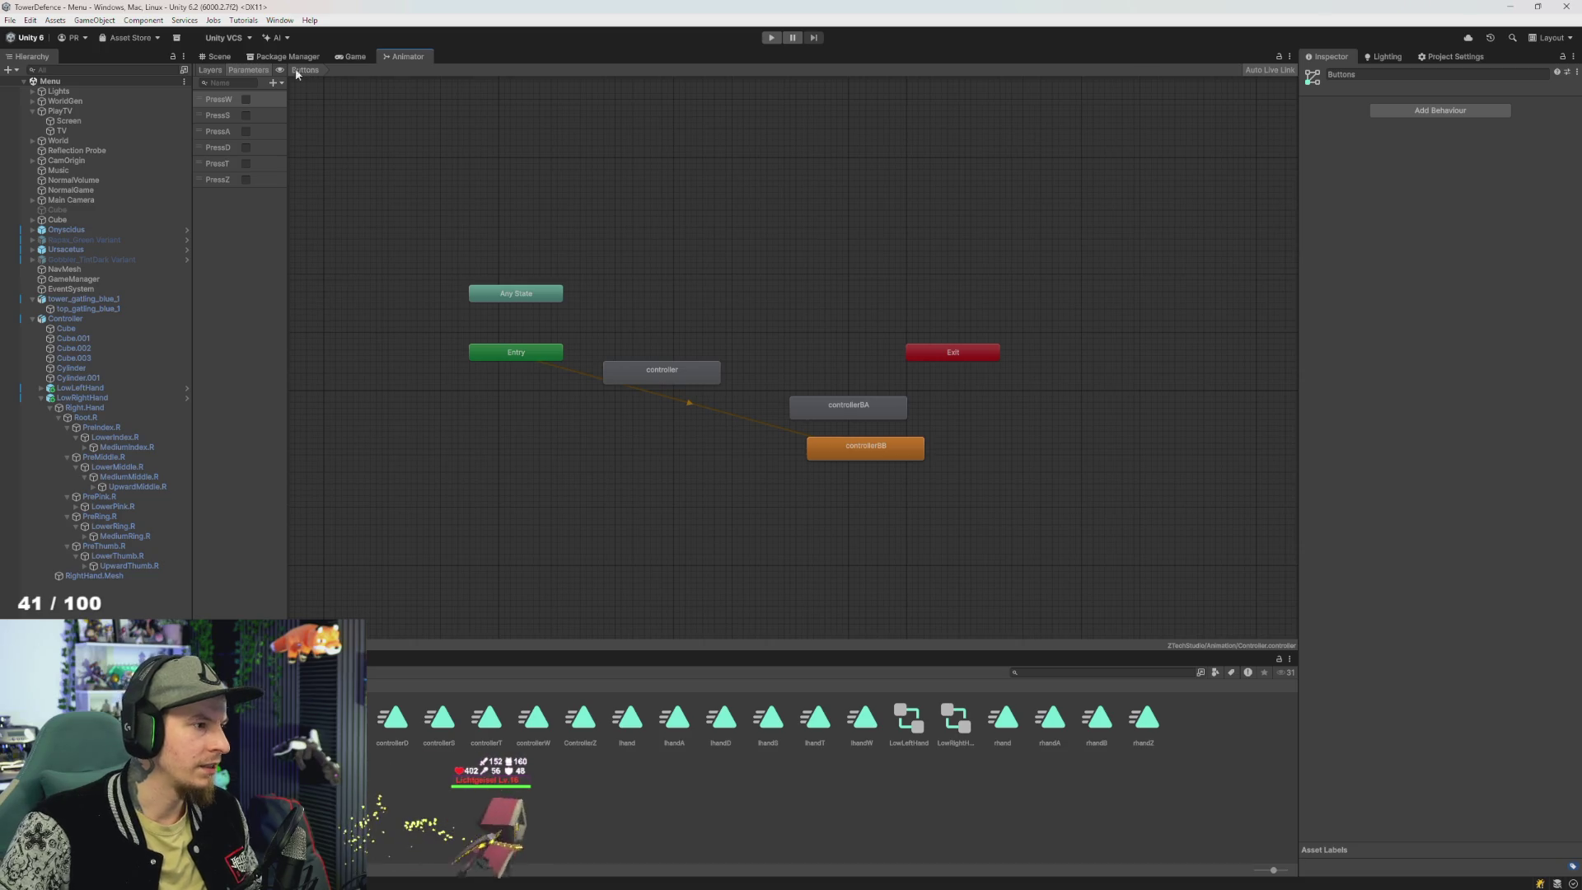
left_click(275, 82)
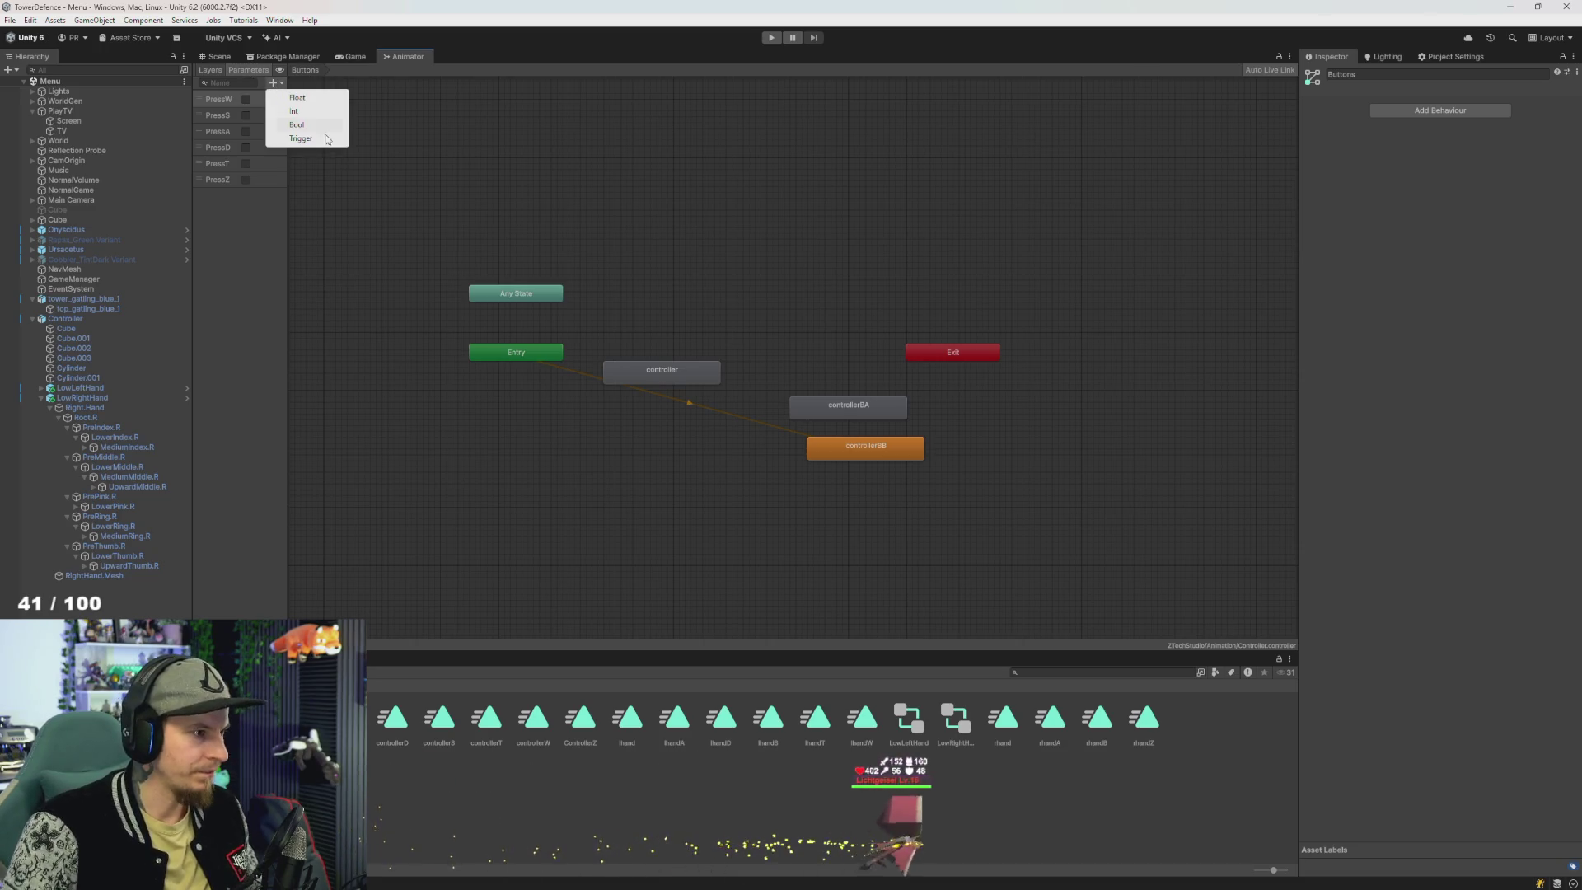
left_click(301, 124)
type("PressBA")
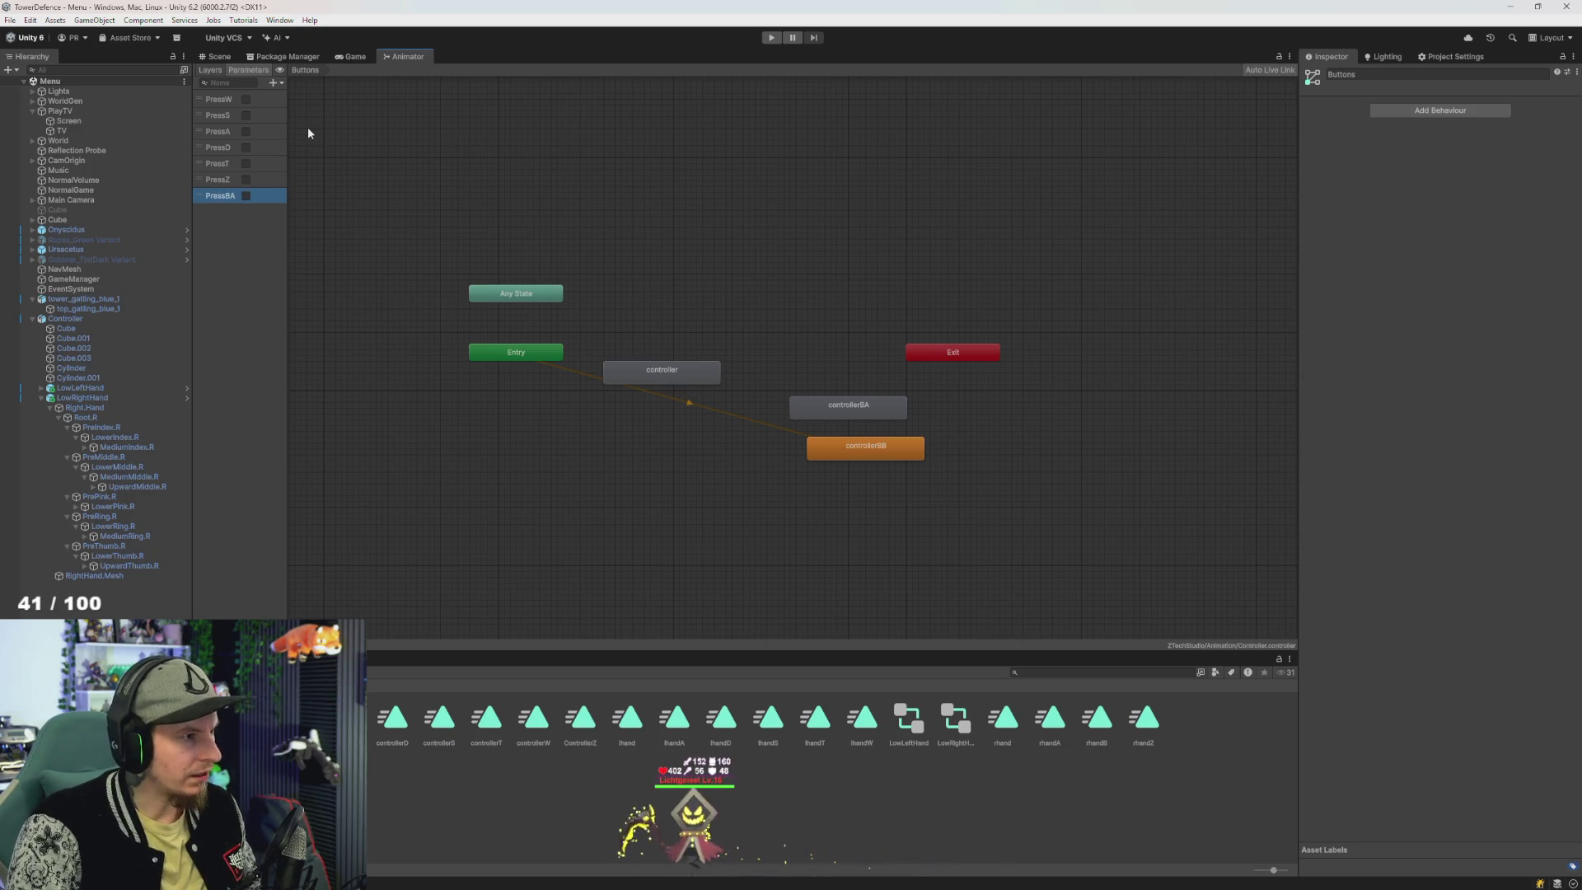
key("Return")
left_click(274, 82)
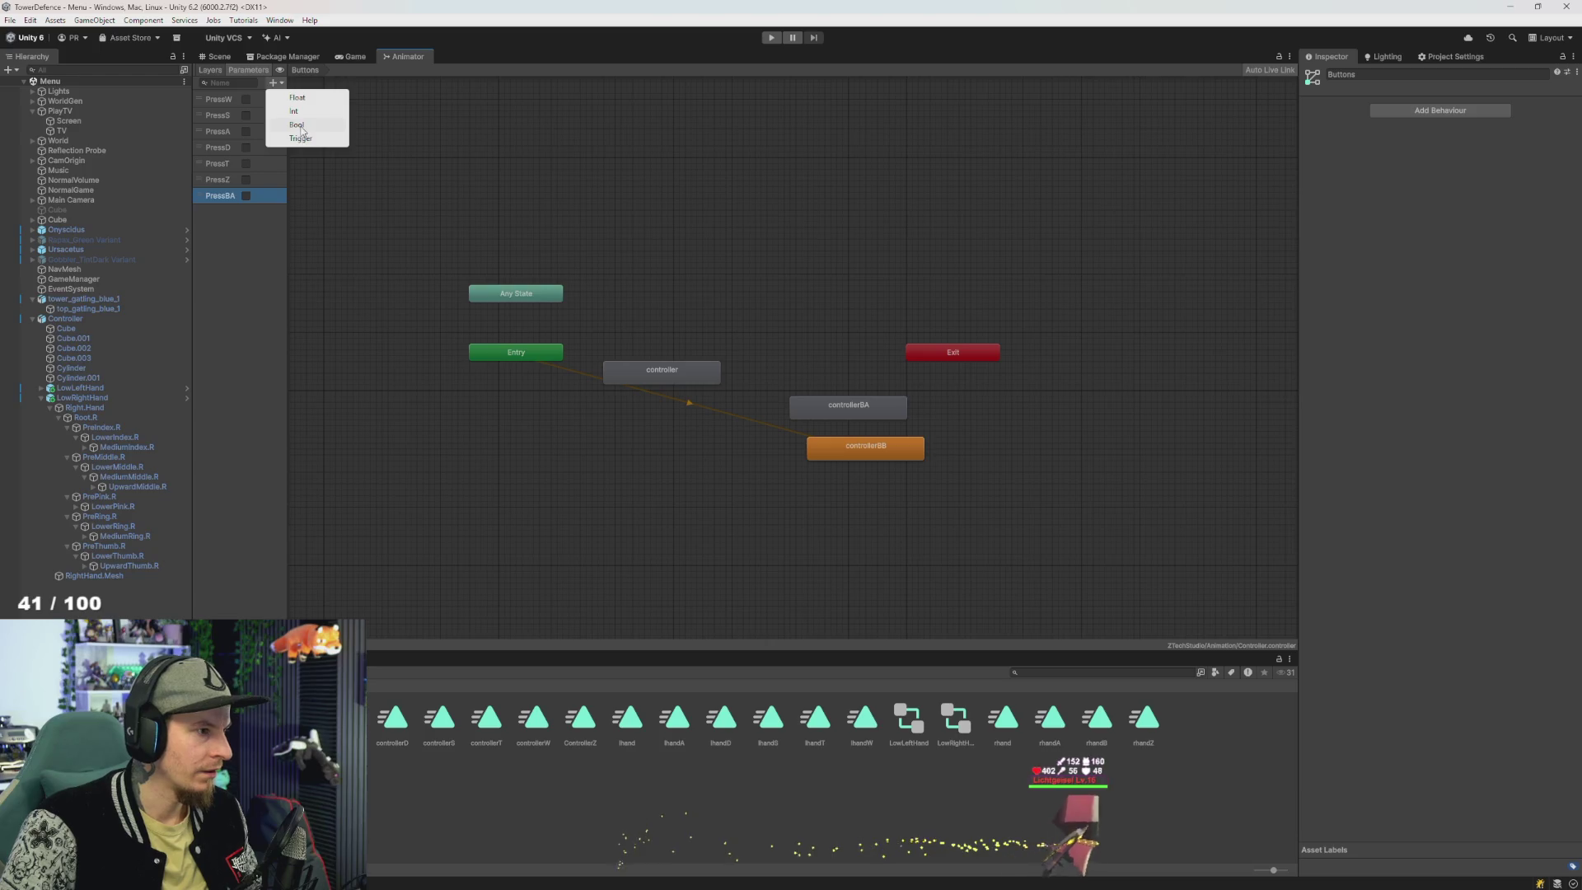
left_click(299, 139)
type("PressBB")
key("Return")
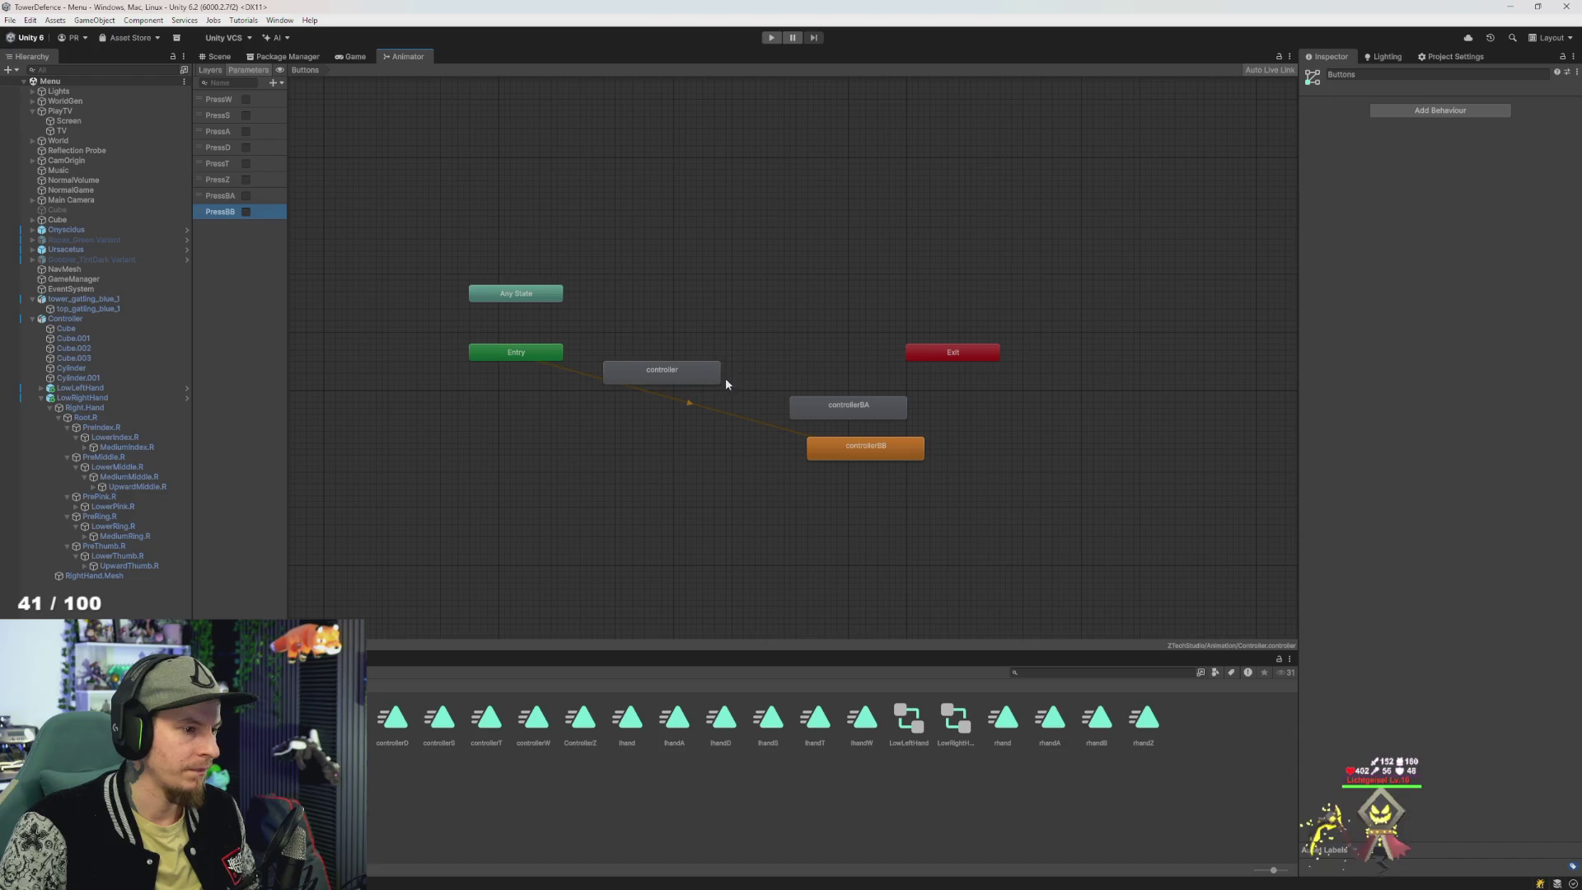
left_click(865, 445)
right_click(673, 373)
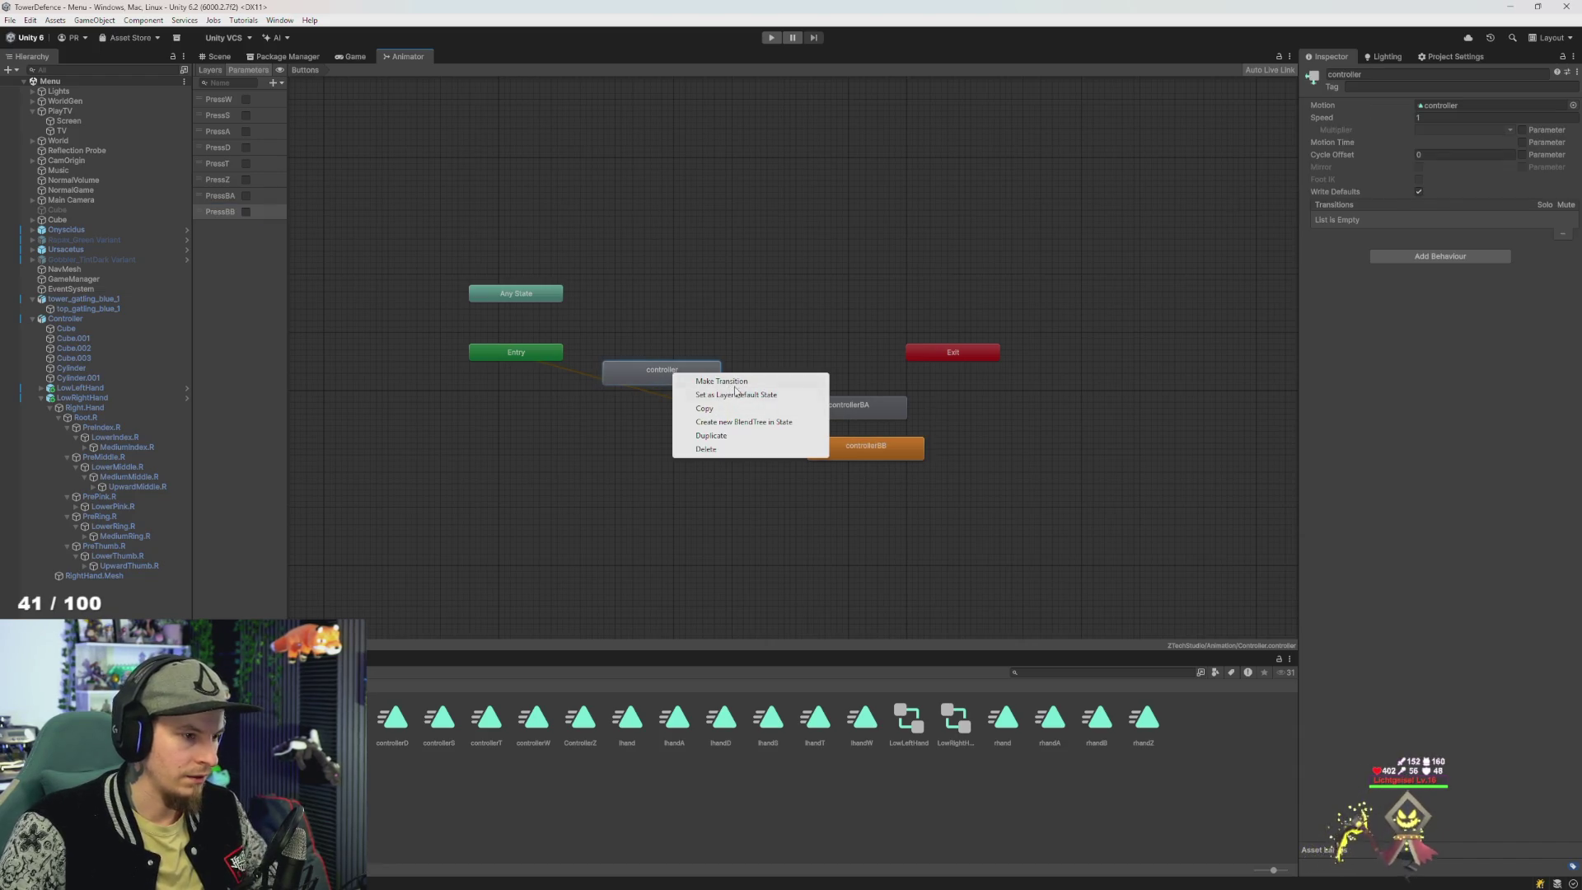
- Set the controller state as the Buttons layer default and rename it Empty
left_click(738, 395)
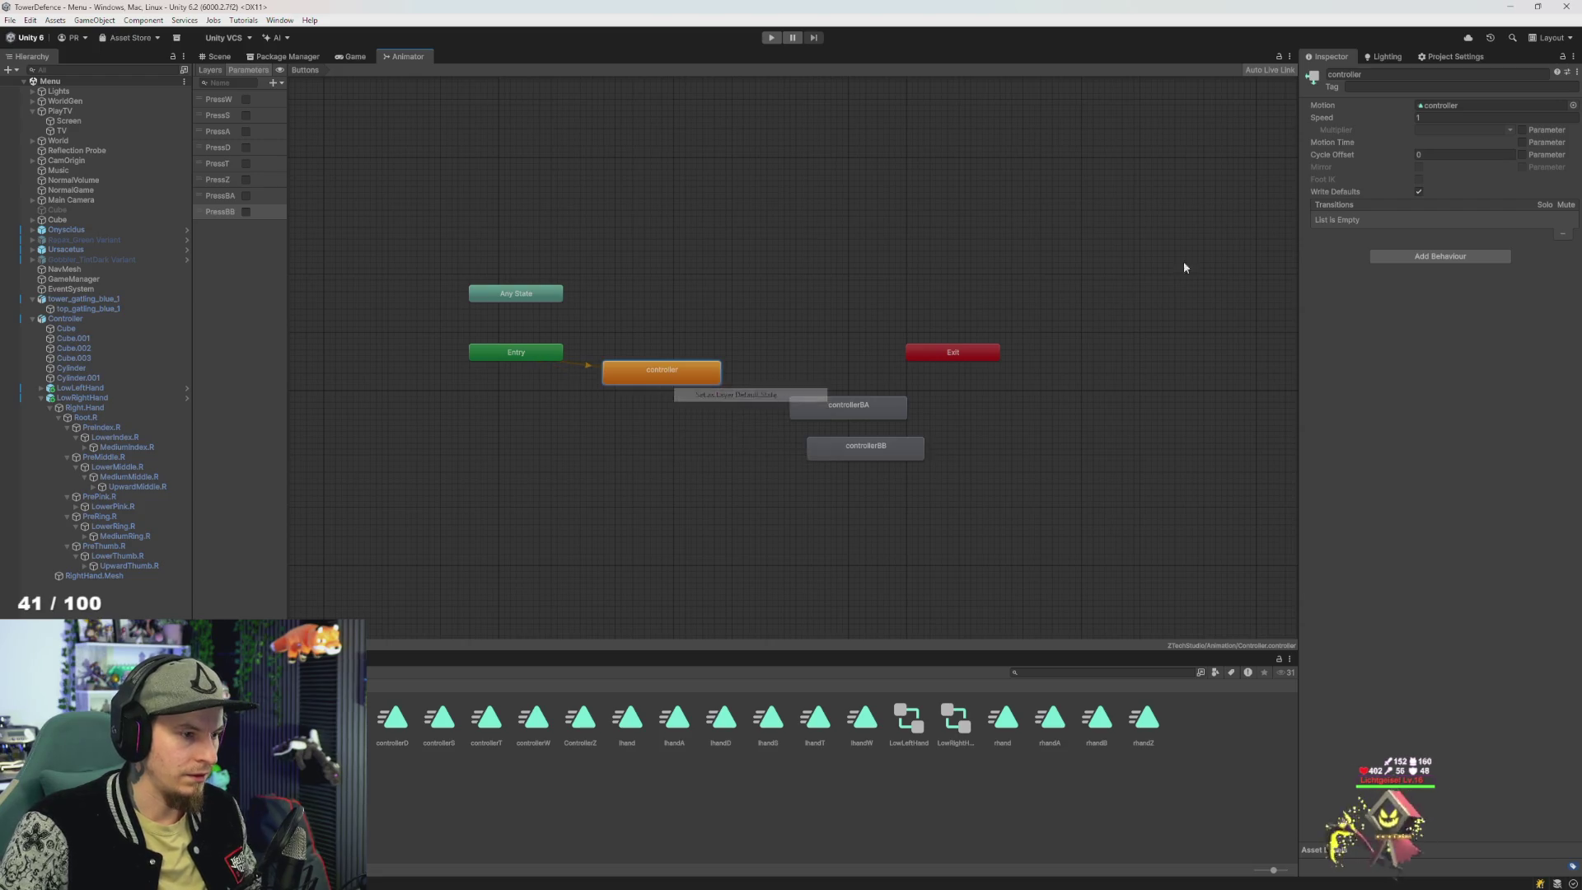
left_click(1408, 74)
type("Empty")
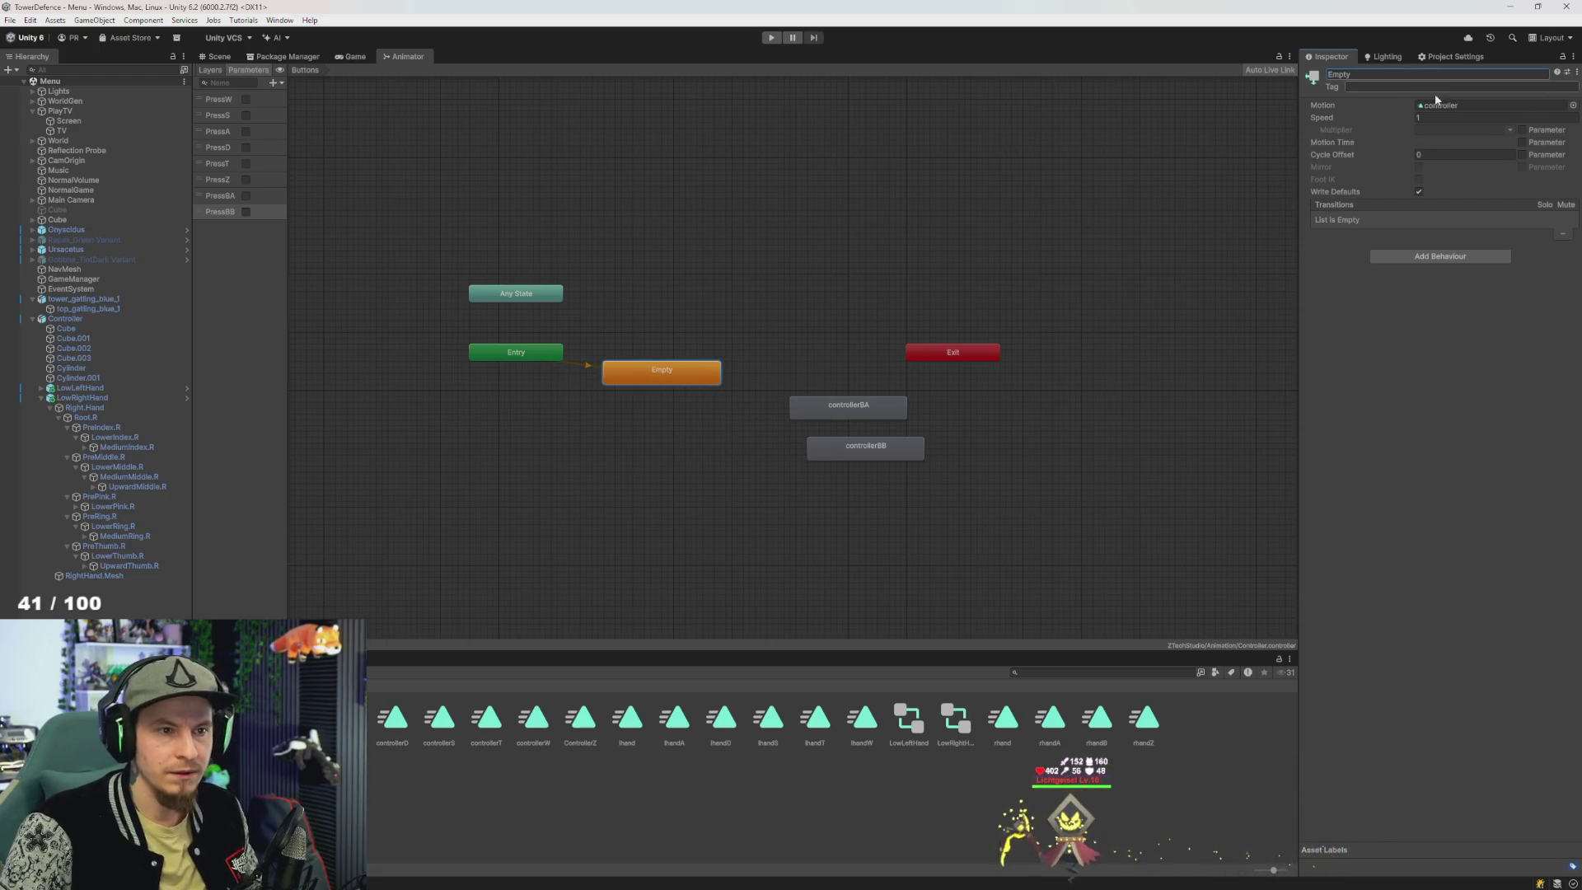
- Arrange Empty, Exit, controllerBA and controllerBB neatly in the graph
left_click_drag(689, 374, 793, 358)
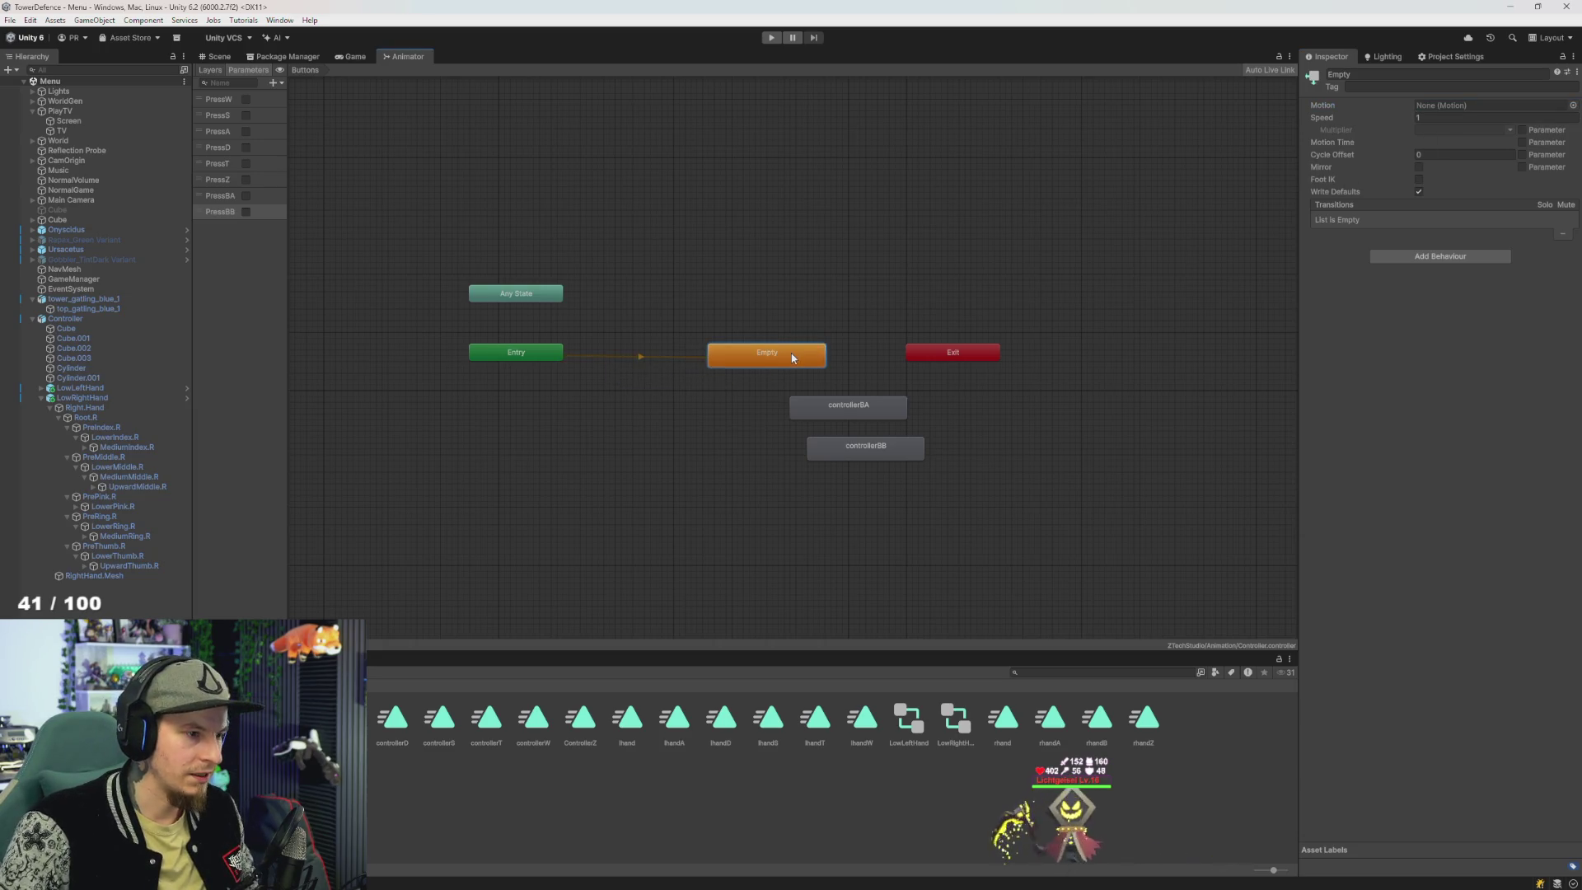
left_click_drag(959, 356, 1145, 321)
left_click_drag(525, 424, 522, 419)
mouse_move(824, 404)
left_mouse_down()
mouse_move(887, 285)
mouse_move(886, 298)
left_mouse_up()
left_click_drag(864, 451, 917, 433)
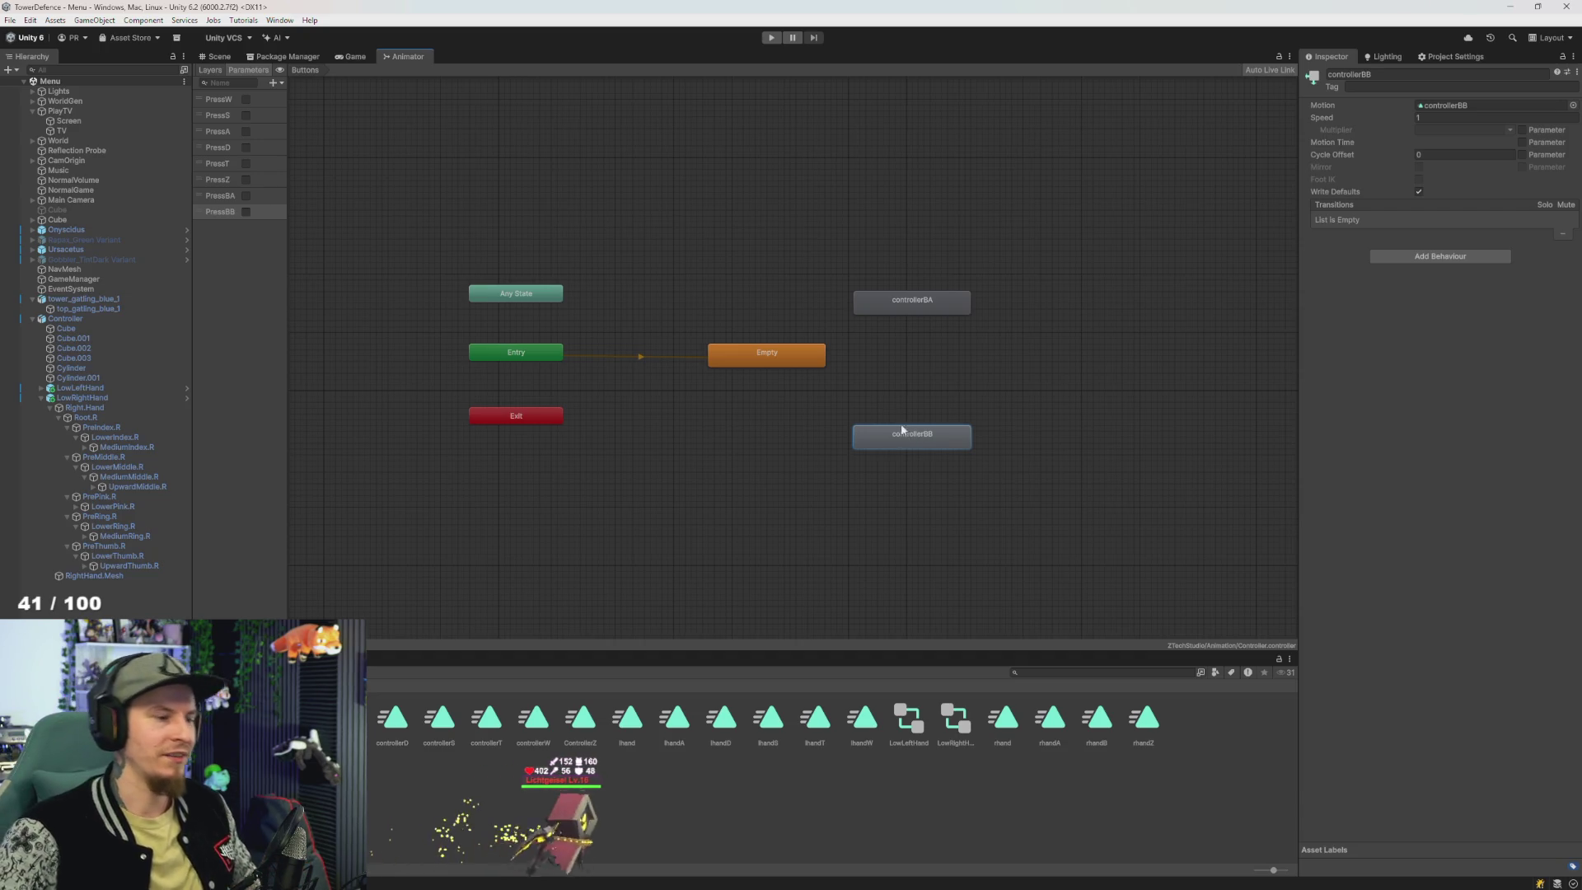
left_click_drag(912, 310, 912, 298)
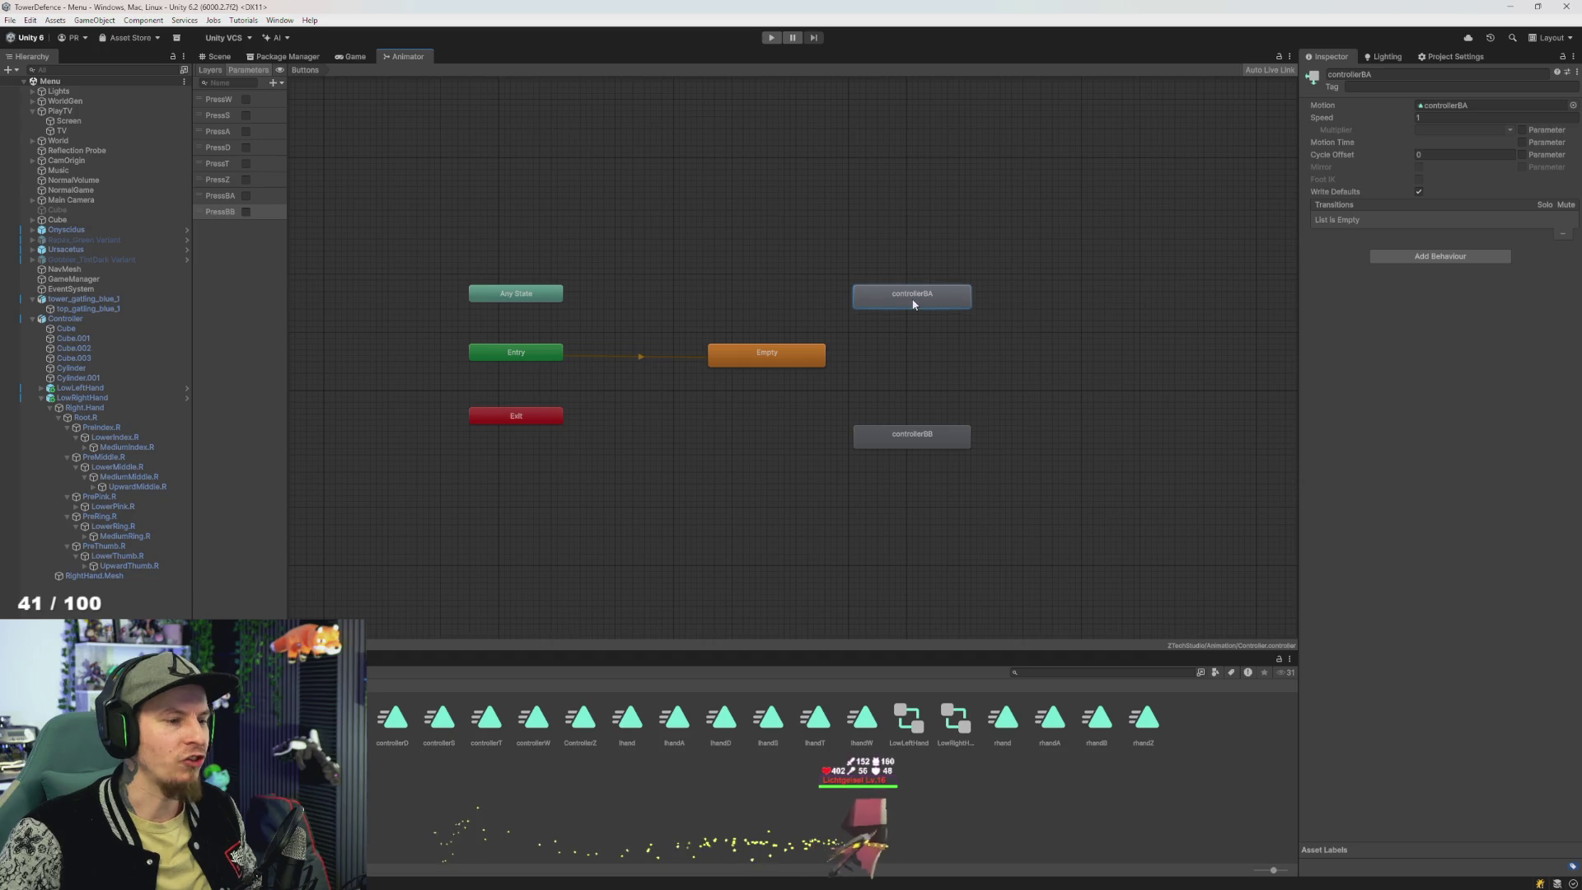
left_click(885, 335)
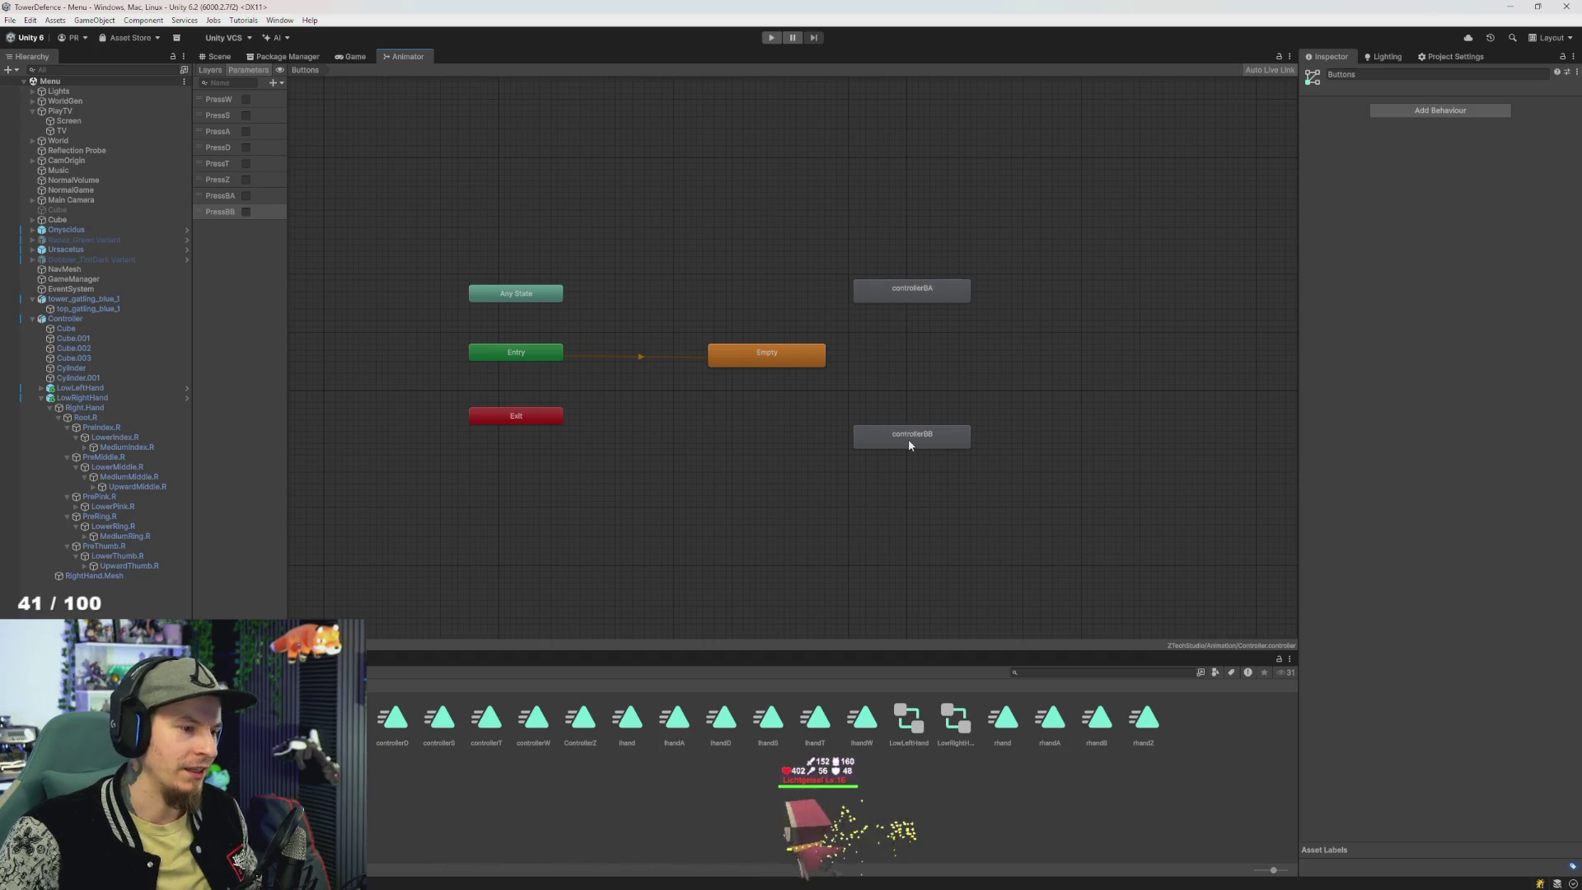
left_click_drag(908, 438, 908, 432)
left_click(812, 367)
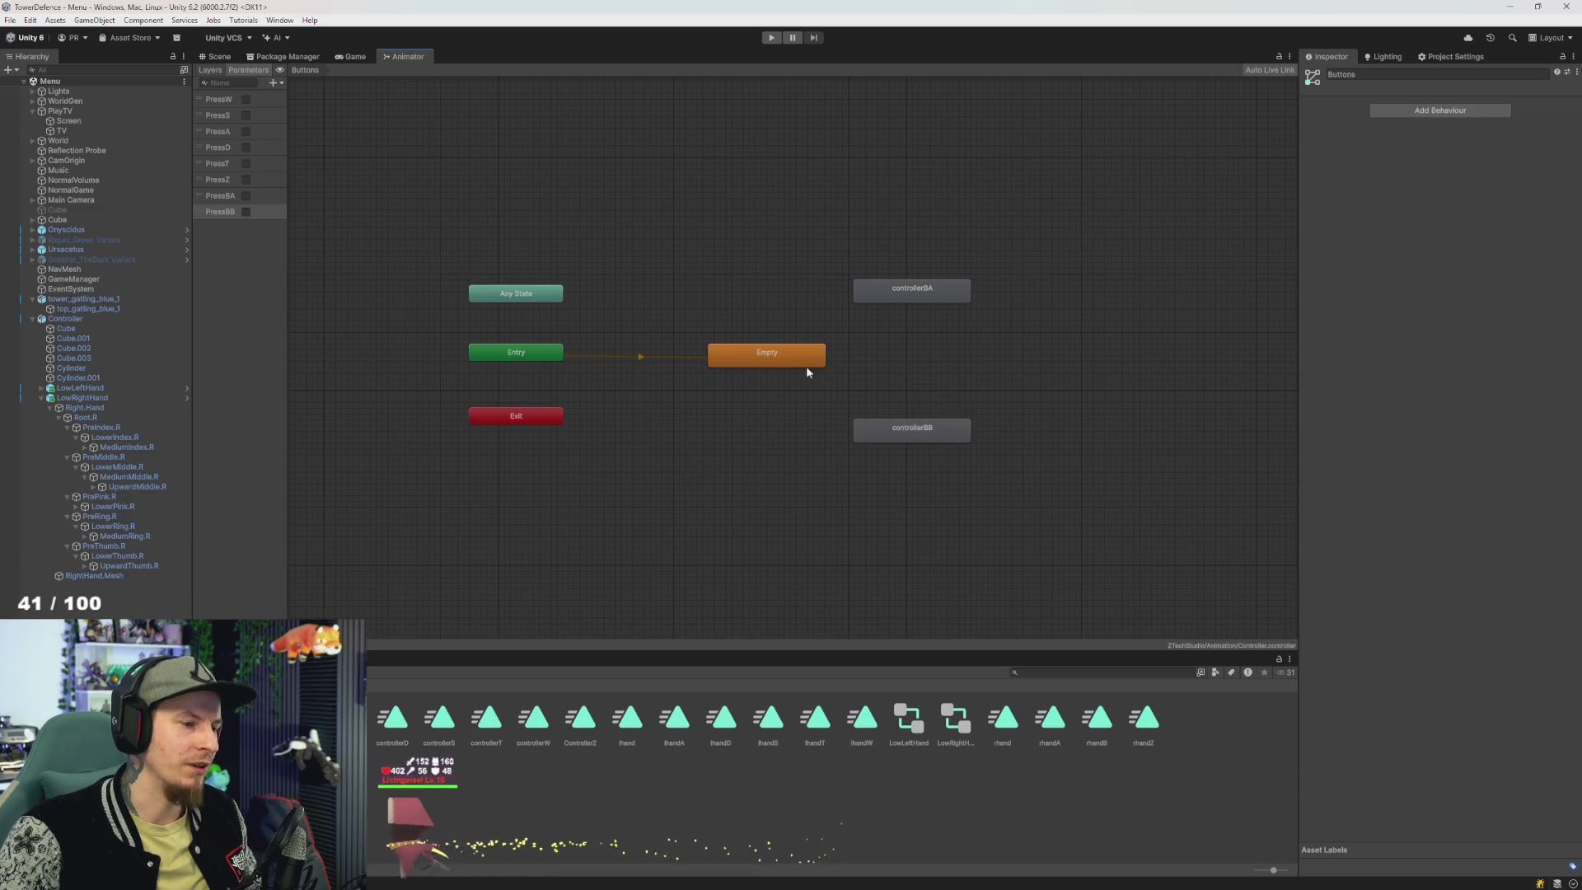
right_click(799, 363)
- Create two-way transitions between Empty and controllerBA and between Empty and controllerBB
left_click(823, 372)
left_click(881, 305)
right_click(909, 290)
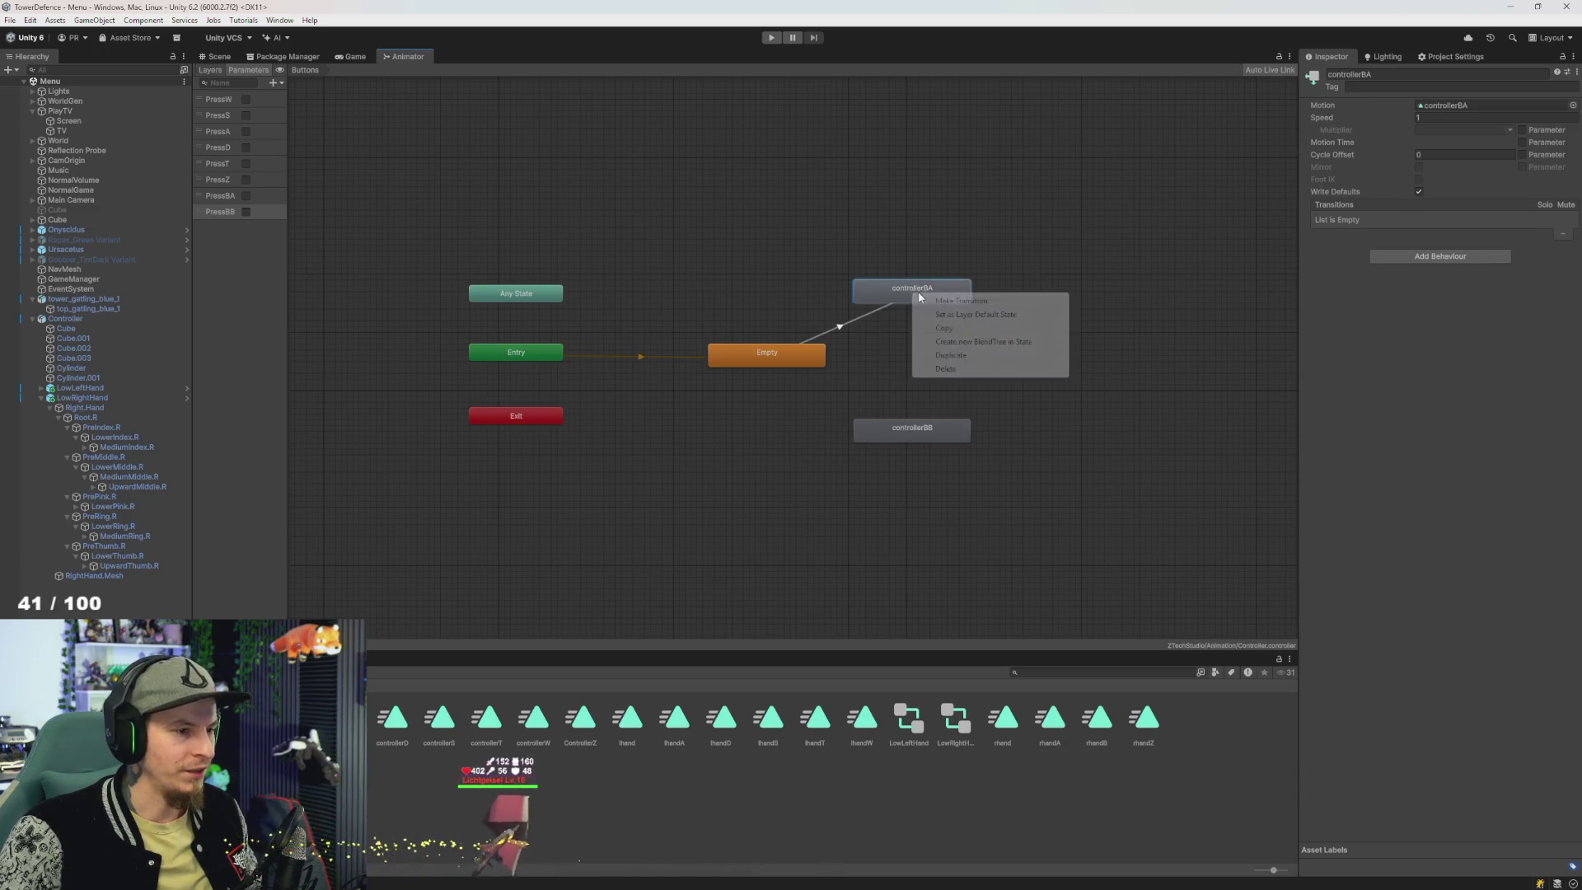
left_click(931, 298)
left_click(803, 359)
right_click(805, 363)
left_click(851, 371)
left_click(911, 425)
right_click(935, 436)
left_click(964, 446)
left_click(783, 354)
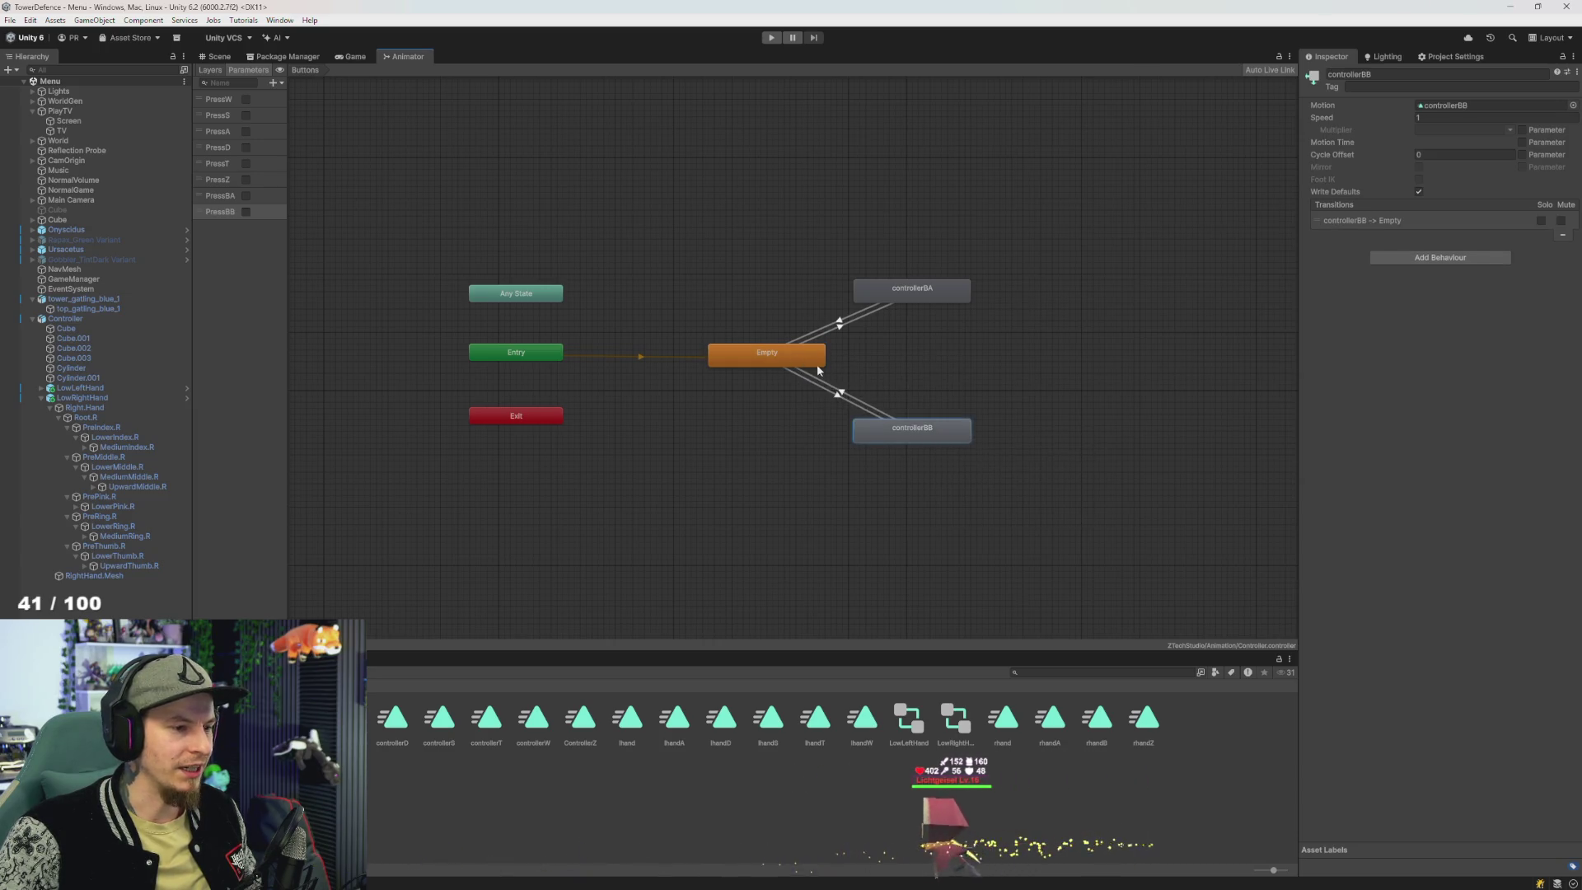
- Turn off Has Exit Time on the controllerBA and controllerBB transitions and add a condition to Empty→controllerBA
left_click(838, 327)
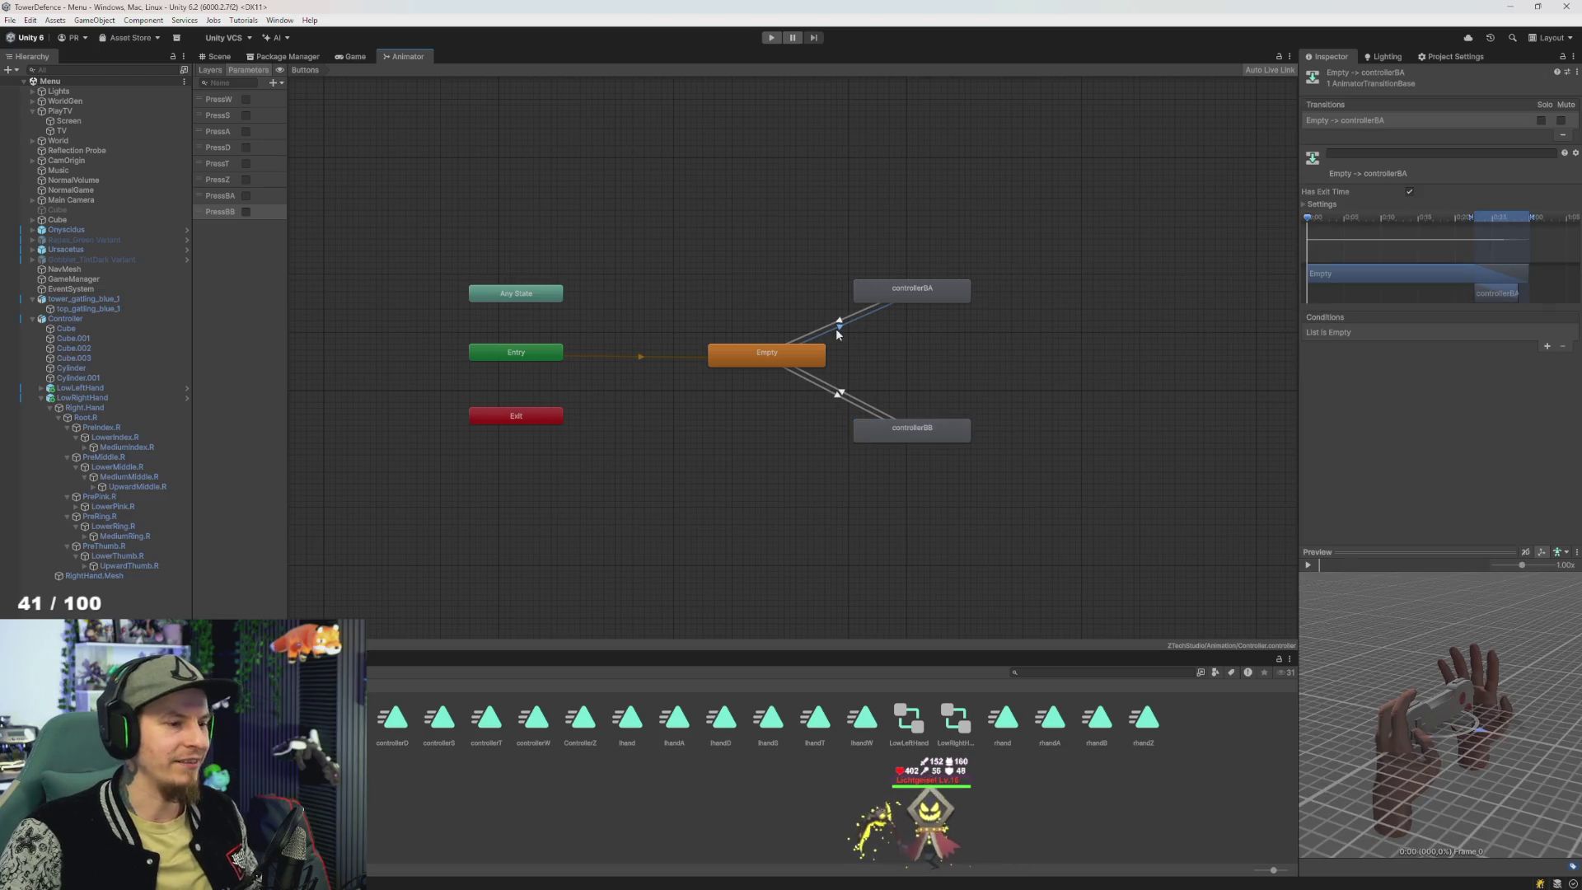
left_click(1548, 345)
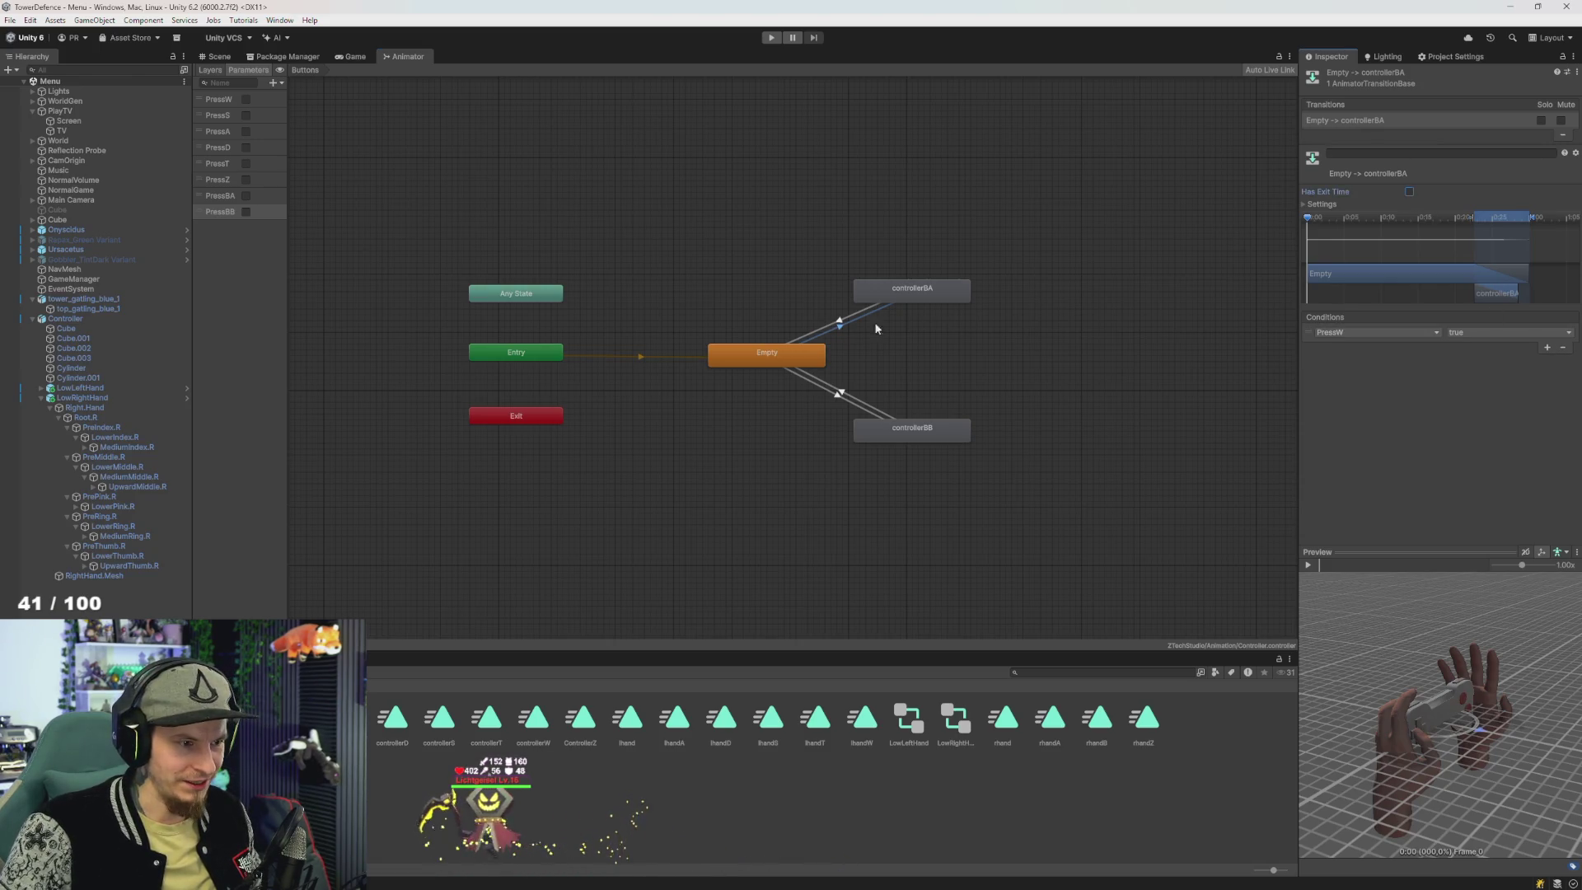
left_click(838, 324)
left_click(1408, 191)
left_click(842, 388)
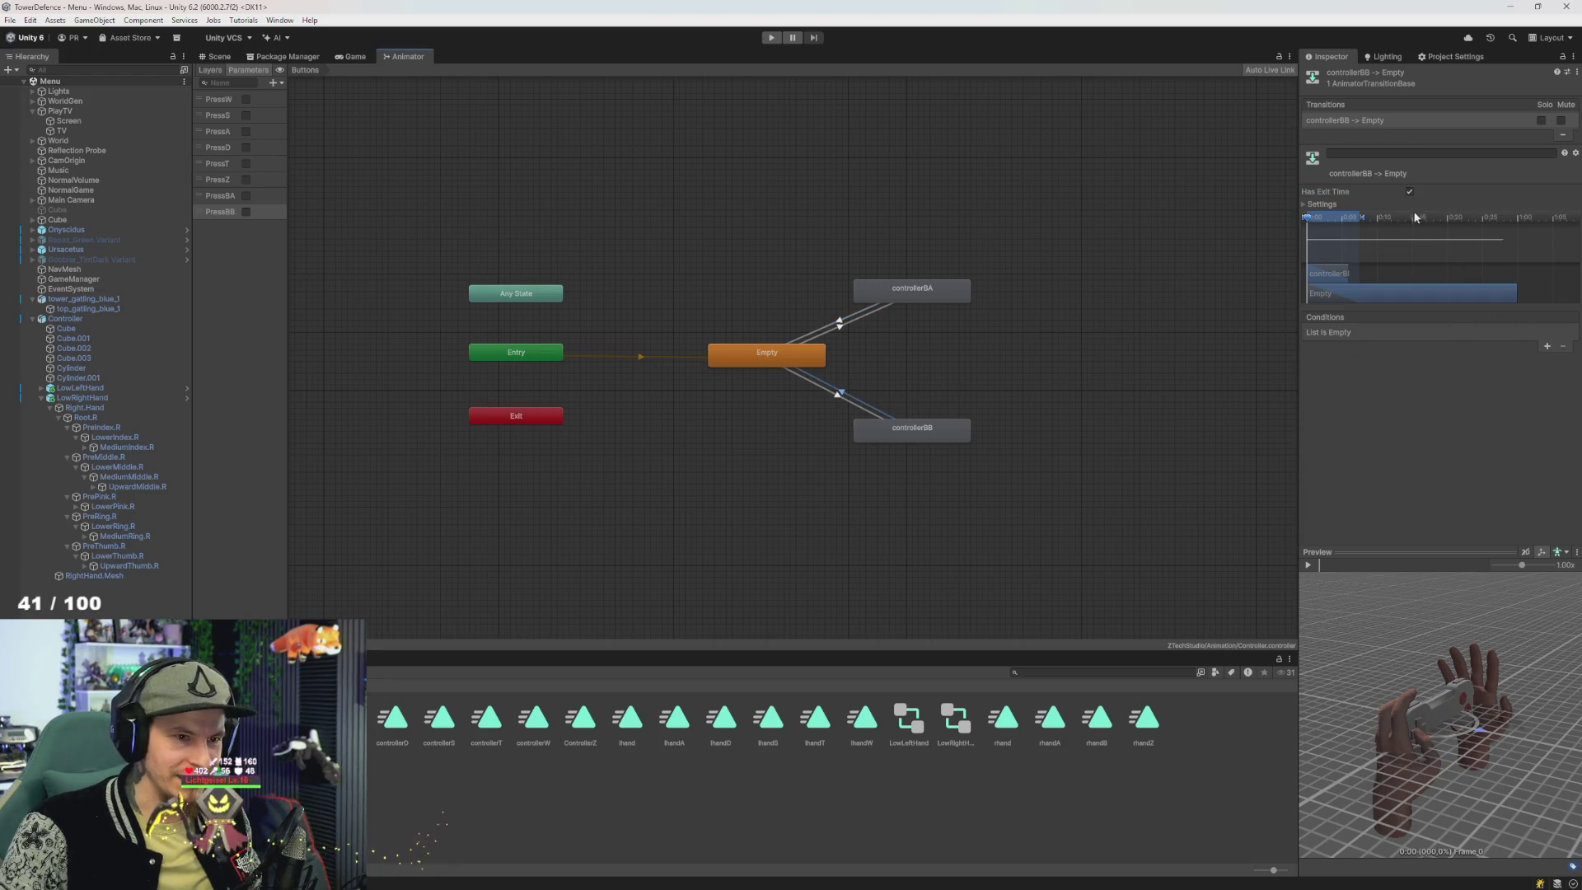
left_click(839, 403)
left_click(1408, 191)
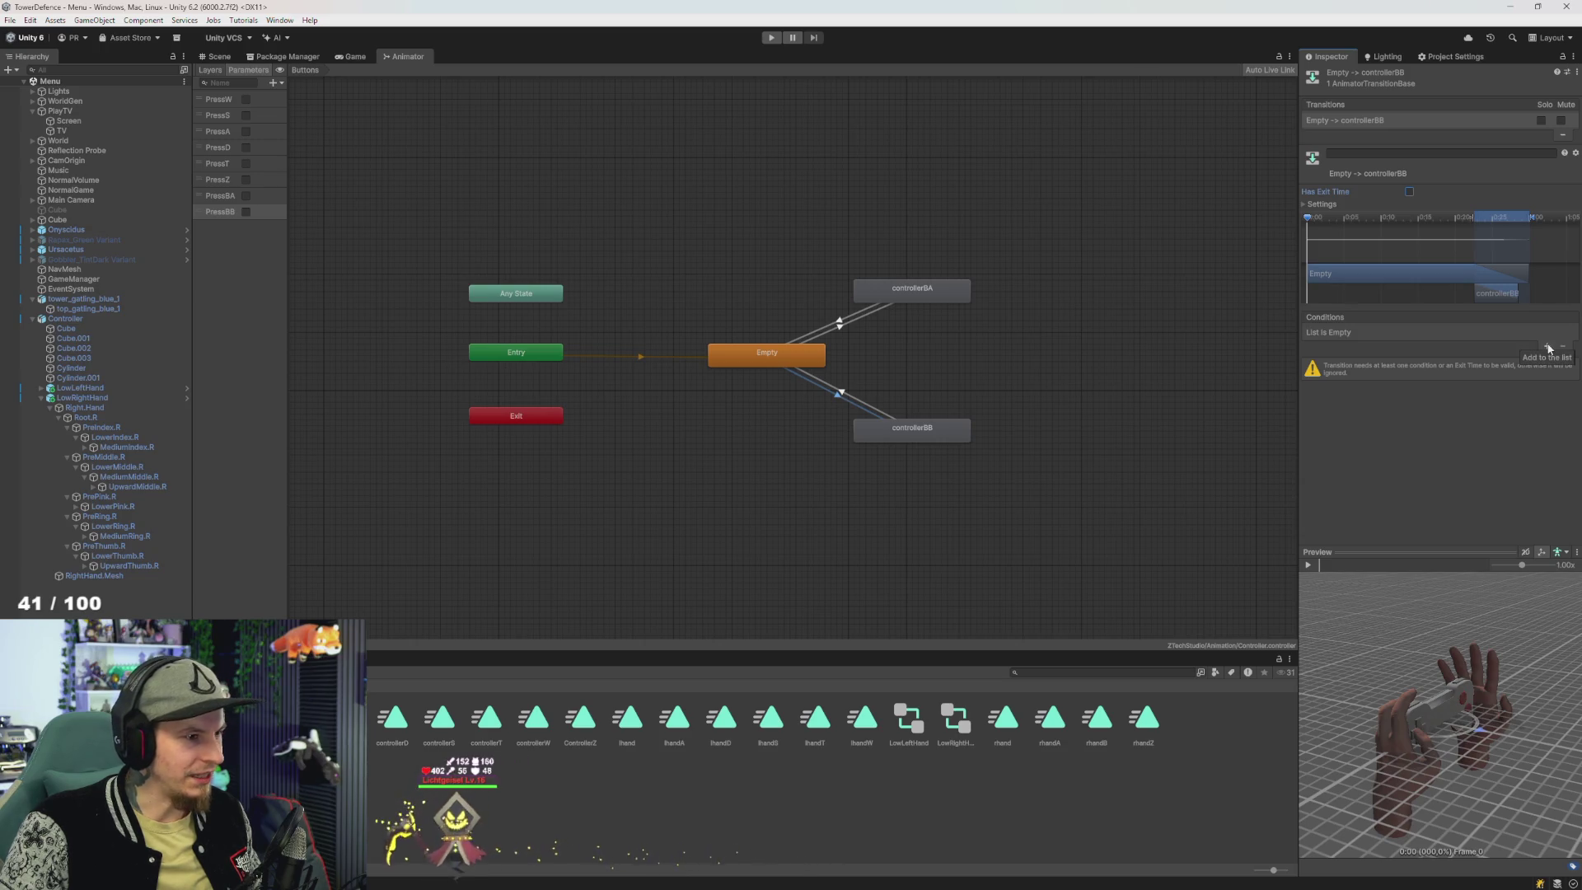
- Give Empty→controllerBB a PressBB condition and controllerBB→Empty a PressBB false condition
left_click(222, 59)
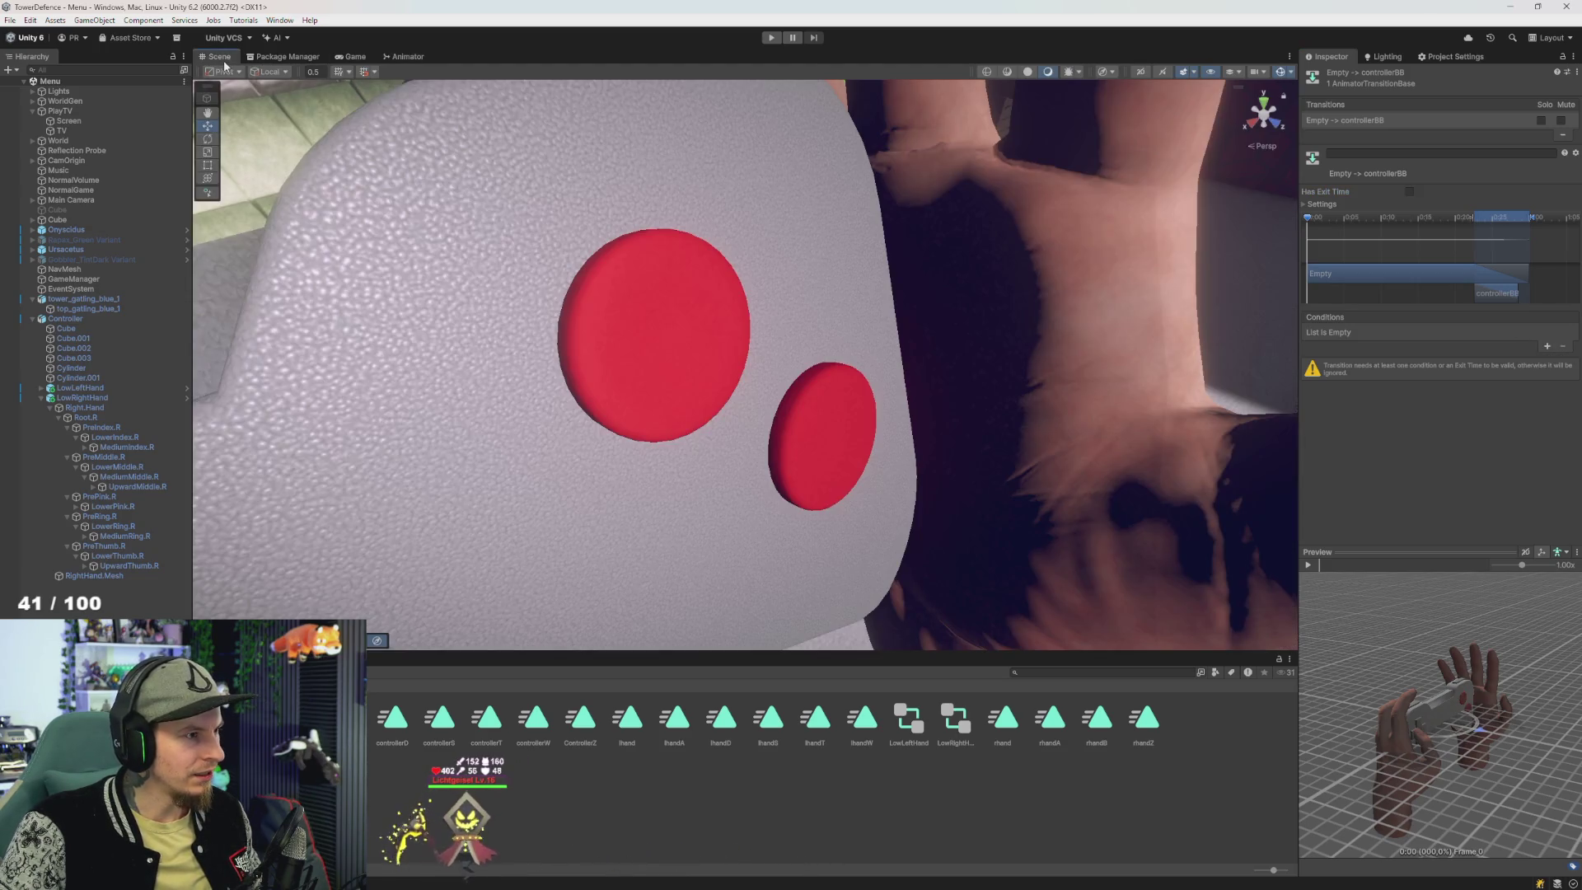
left_click(395, 58)
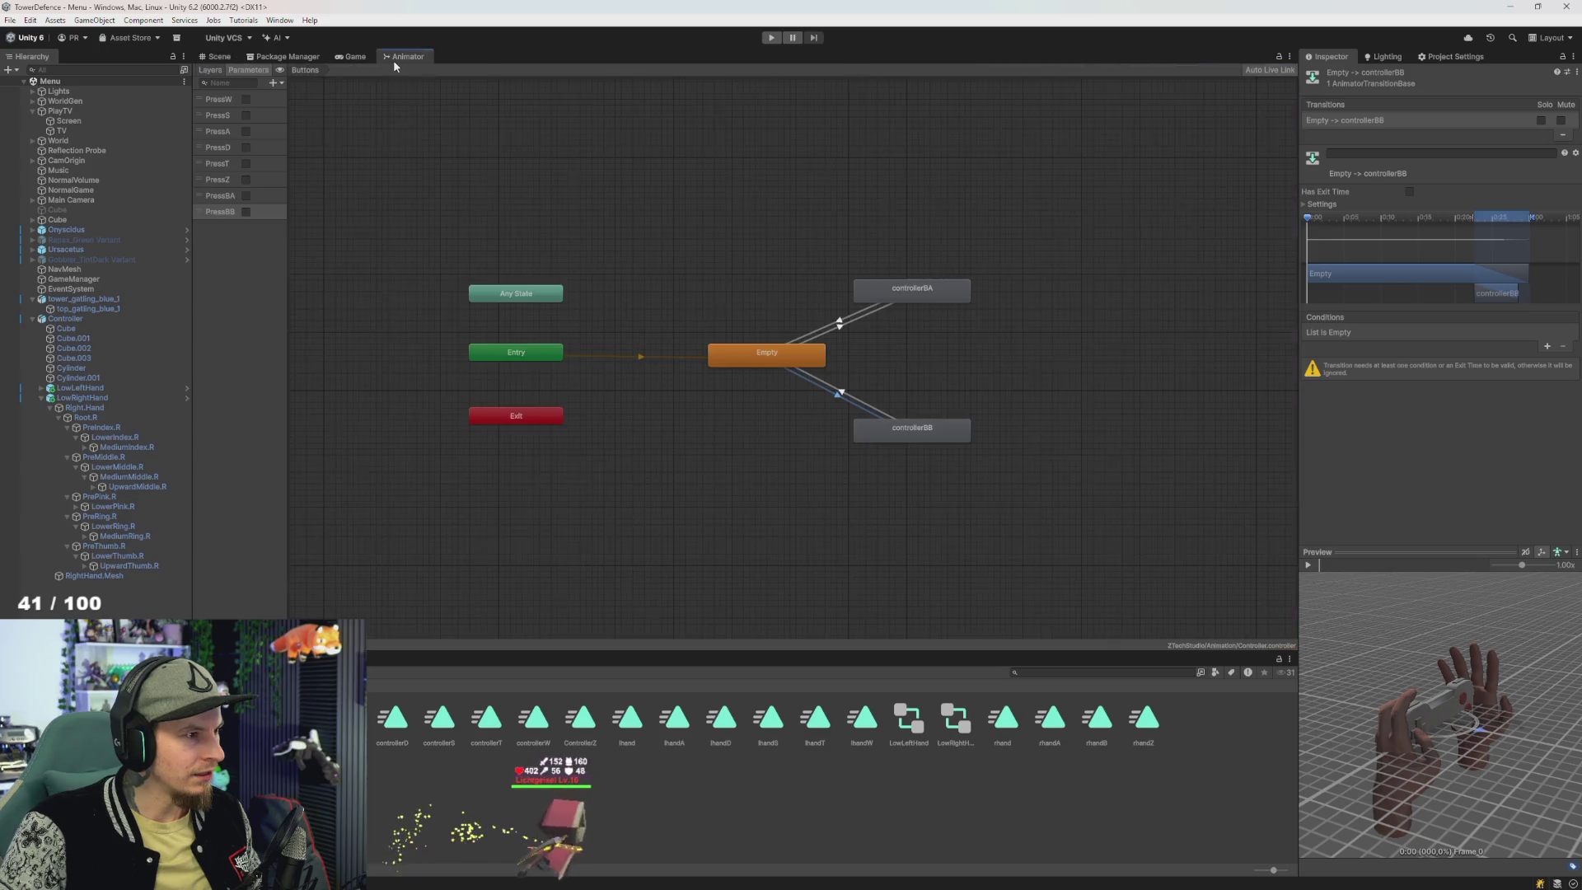
left_click(210, 70)
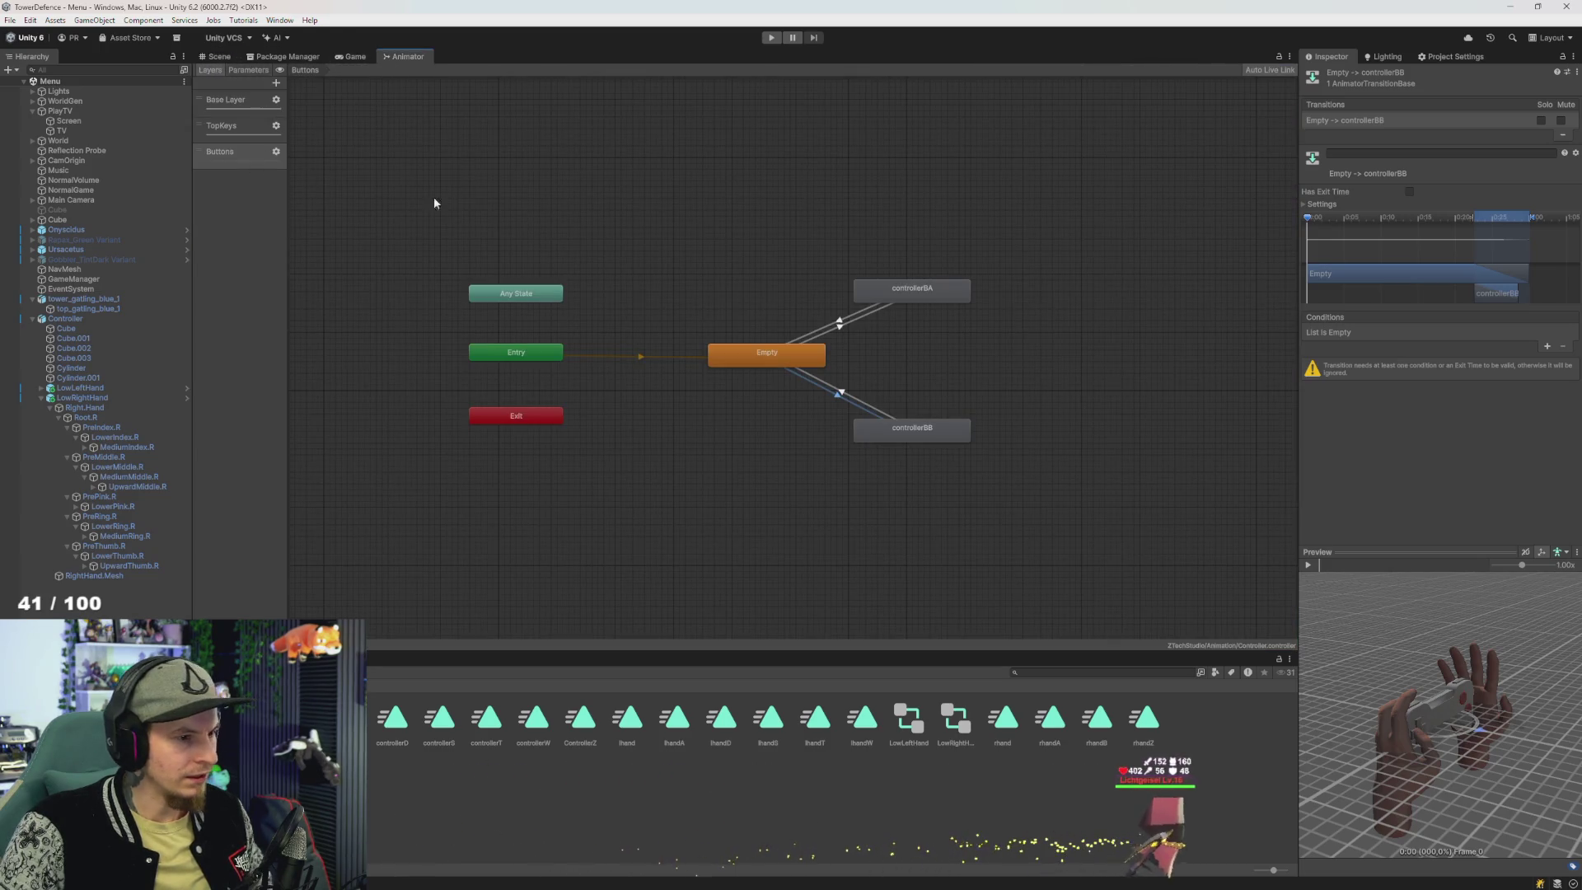
left_click(1549, 346)
left_click(1361, 445)
left_click(872, 410)
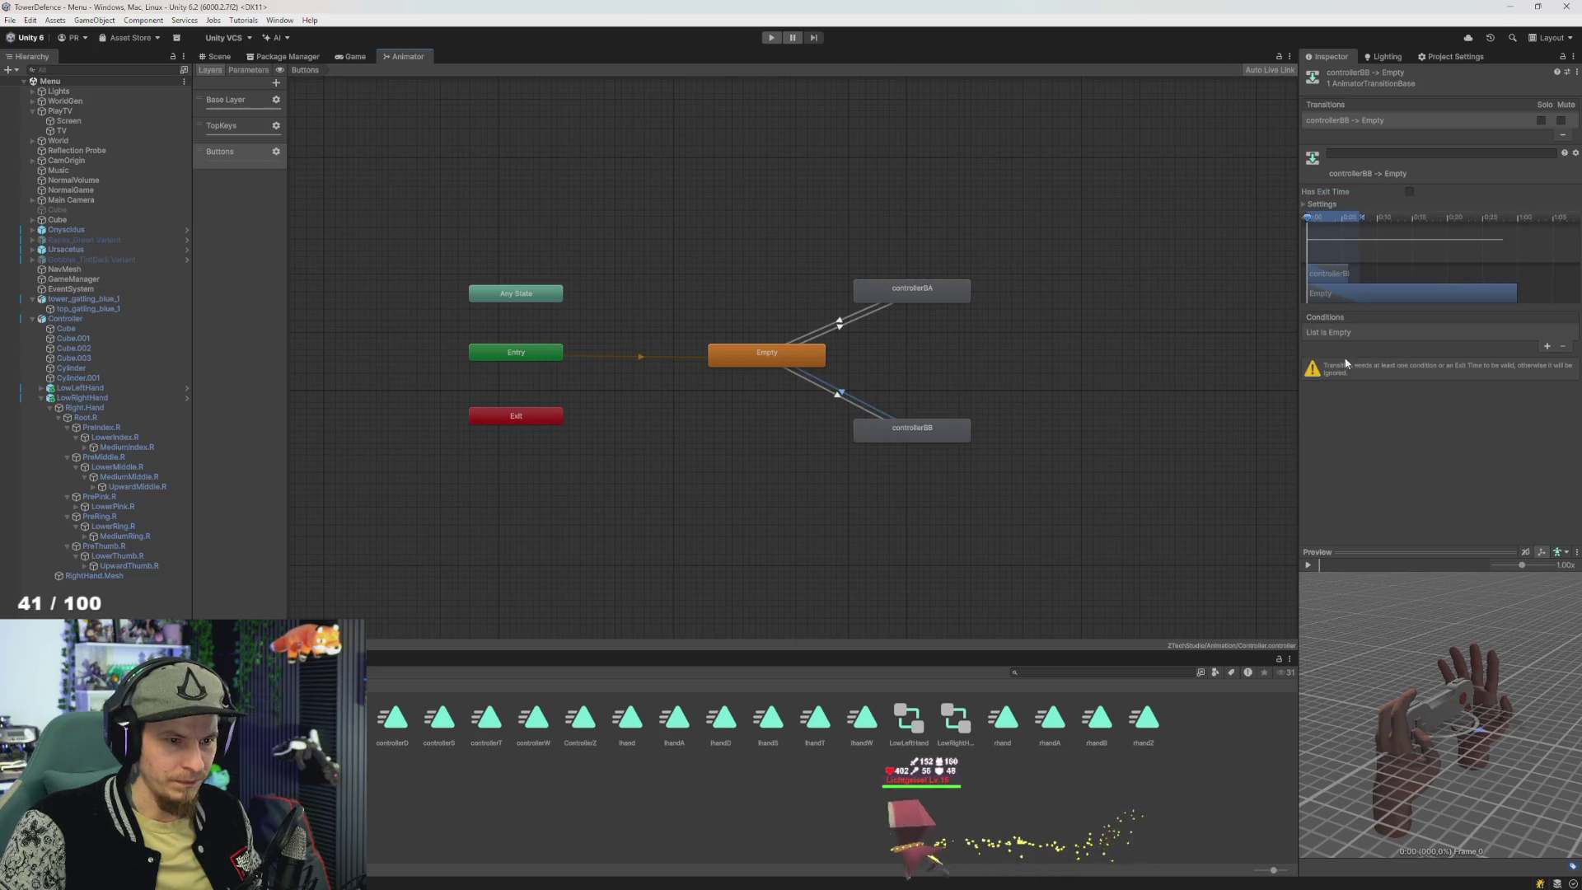
left_click(1547, 346)
left_click(1392, 333)
left_click(1389, 423)
left_click(1483, 332)
left_click(1479, 362)
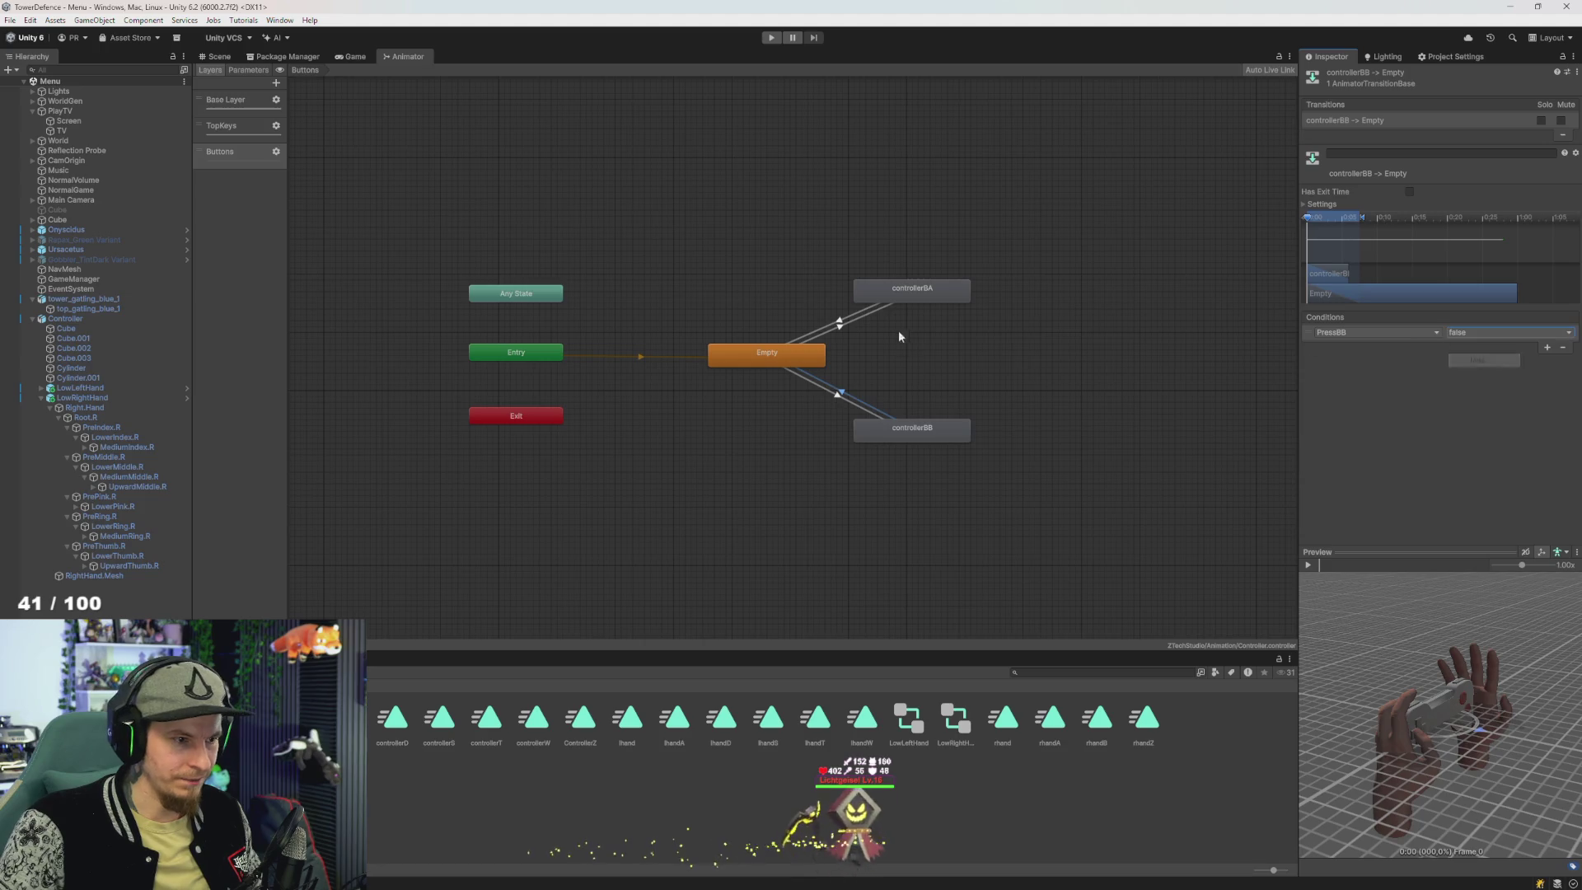
- Set Empty→controllerBA to PressBA and controllerBA→Empty to PressBA false, then open LowRightHand's animator
left_click(845, 329)
left_click(1357, 332)
left_click(1351, 445)
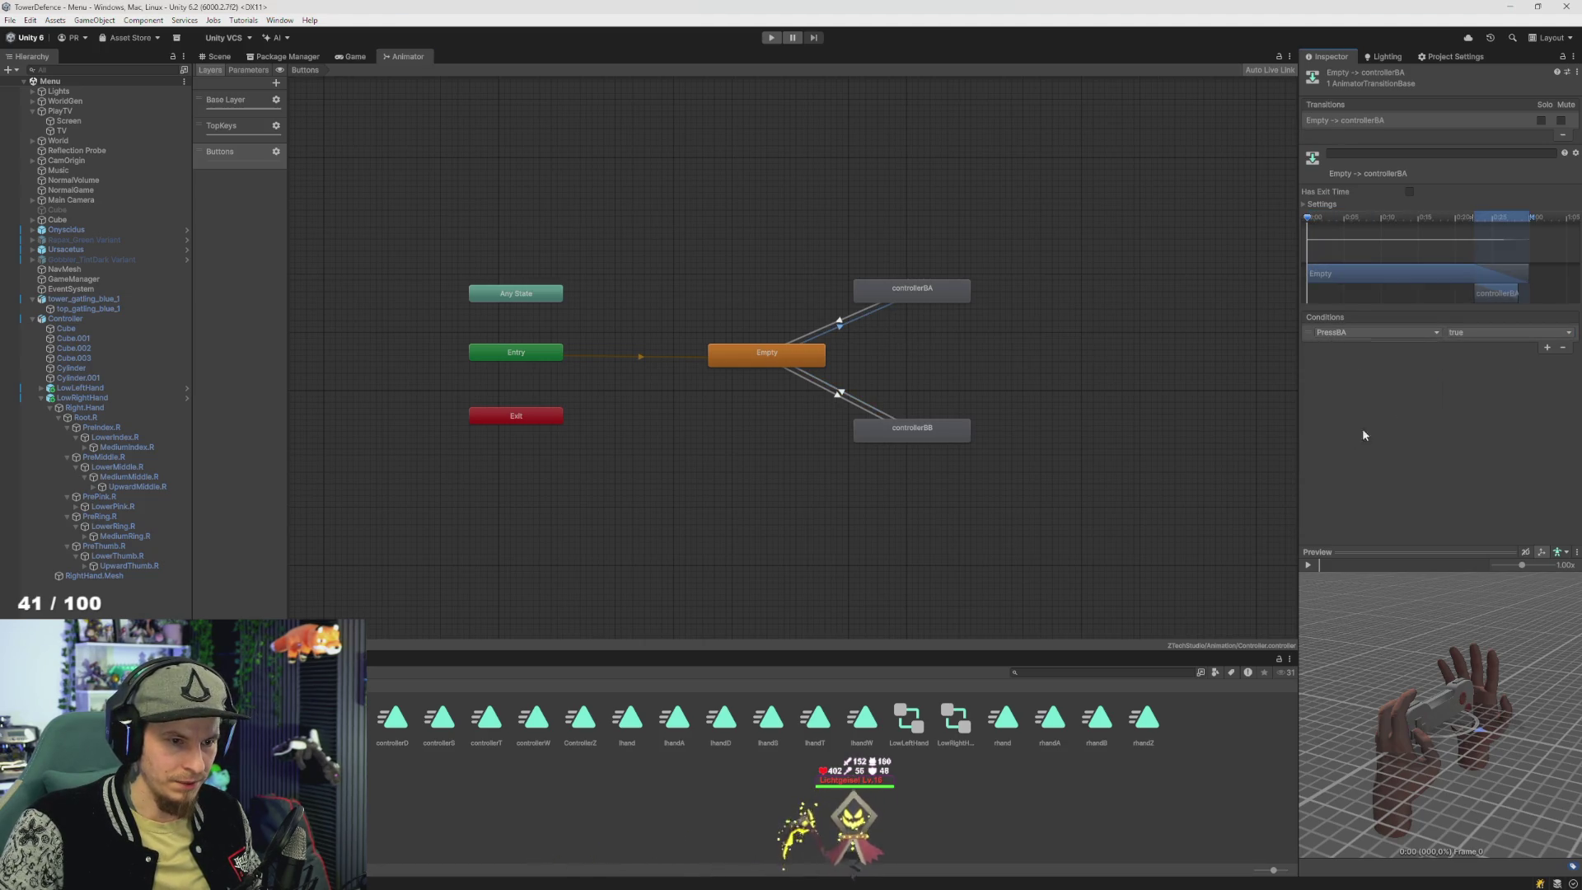
left_click(840, 320)
left_click(1546, 346)
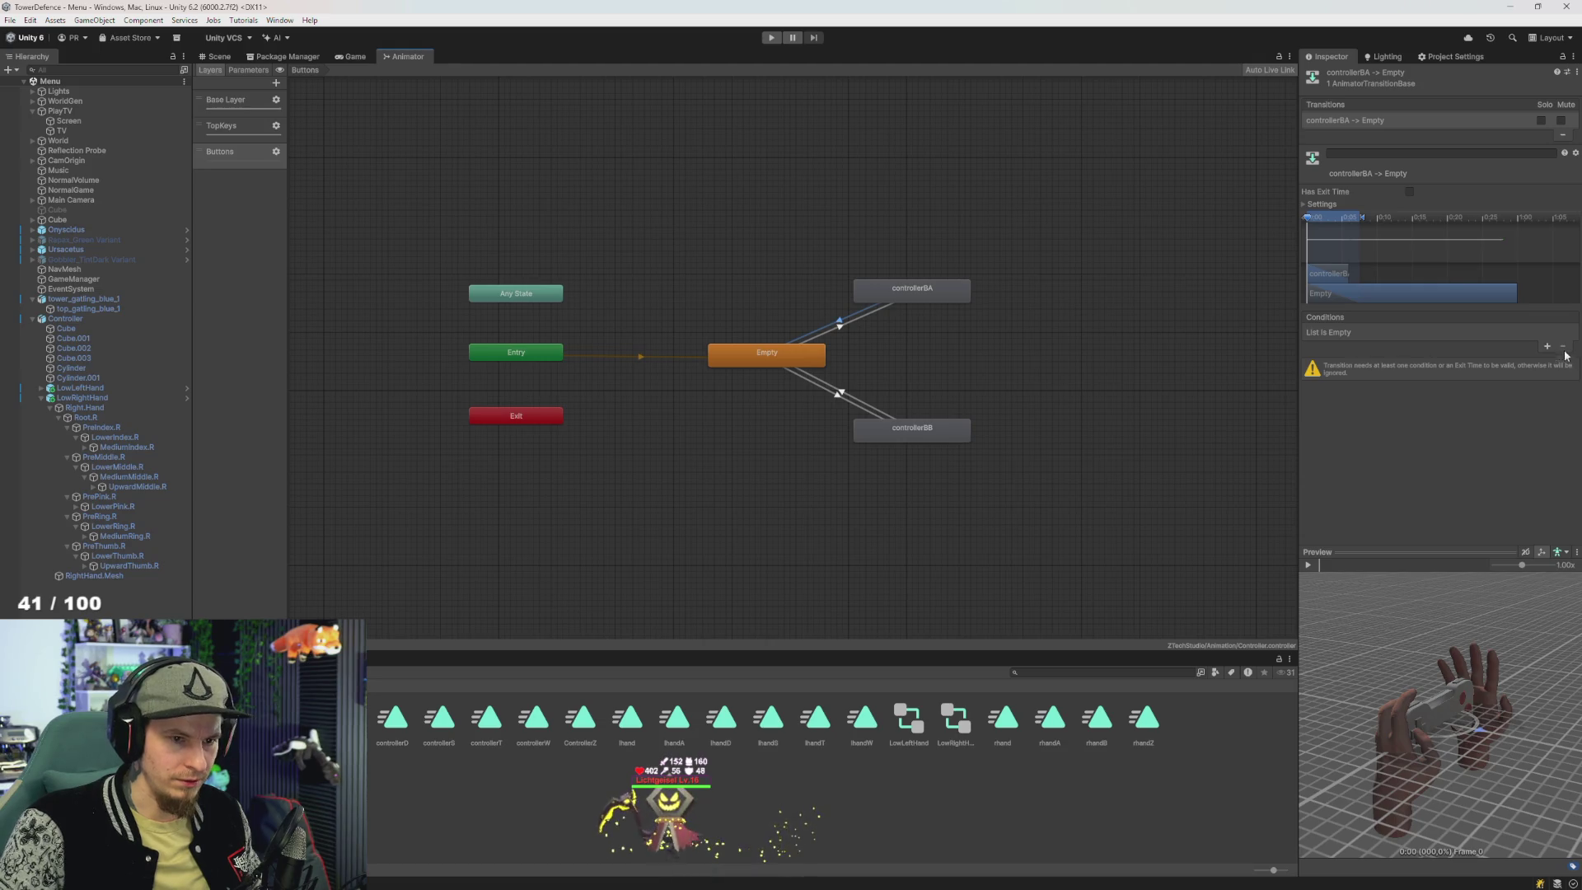
left_click(1351, 331)
left_click(1344, 437)
left_click(1507, 332)
left_click(1475, 363)
left_click_drag(1081, 418, 1081, 429)
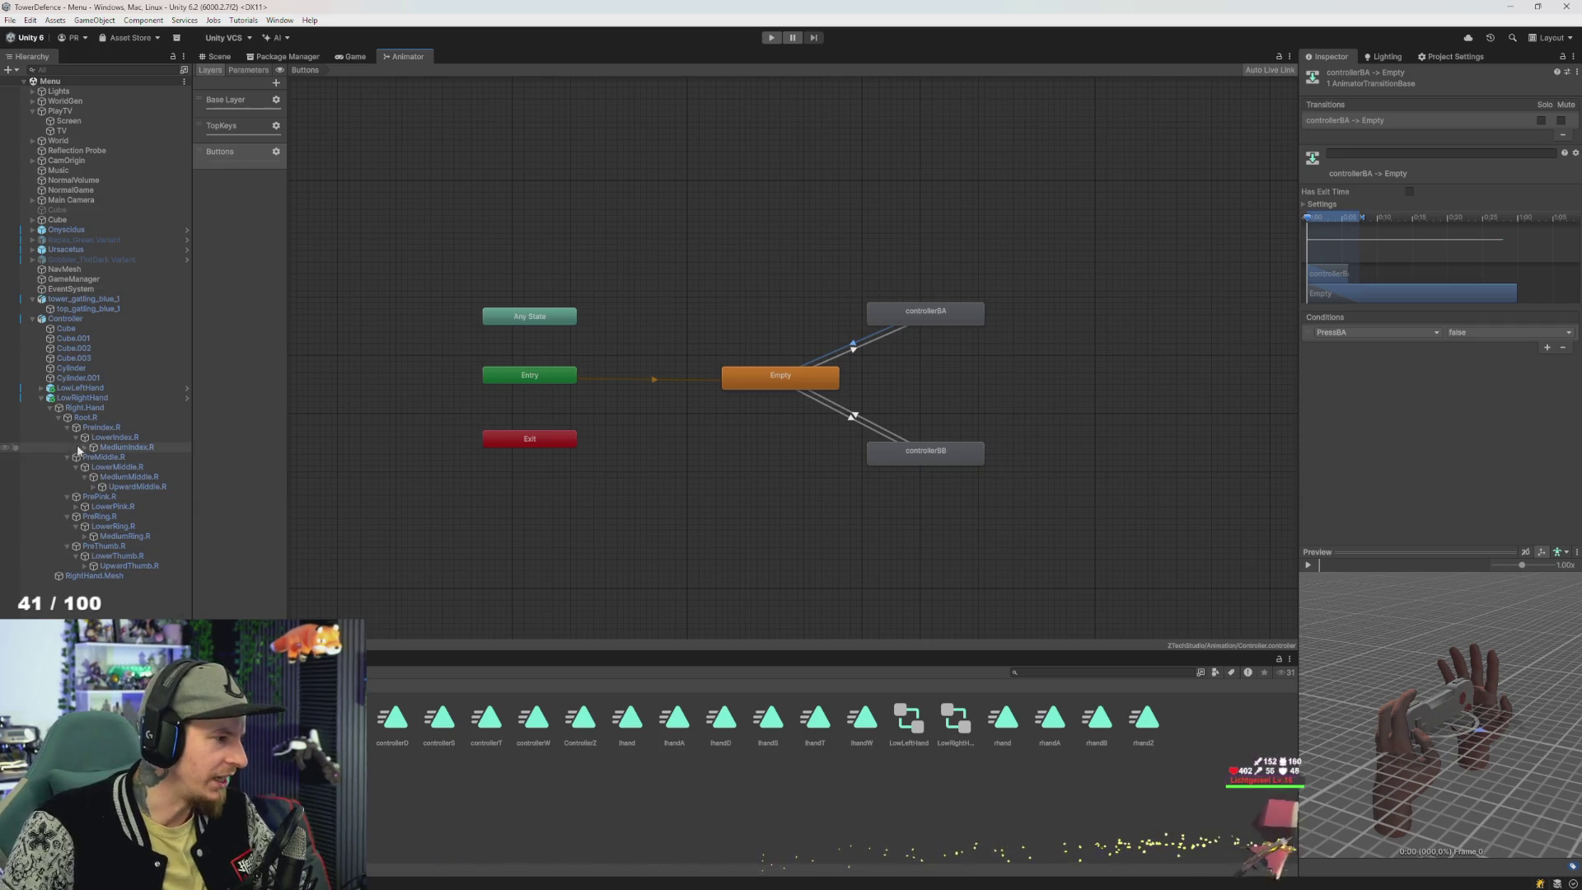
left_click(82, 397)
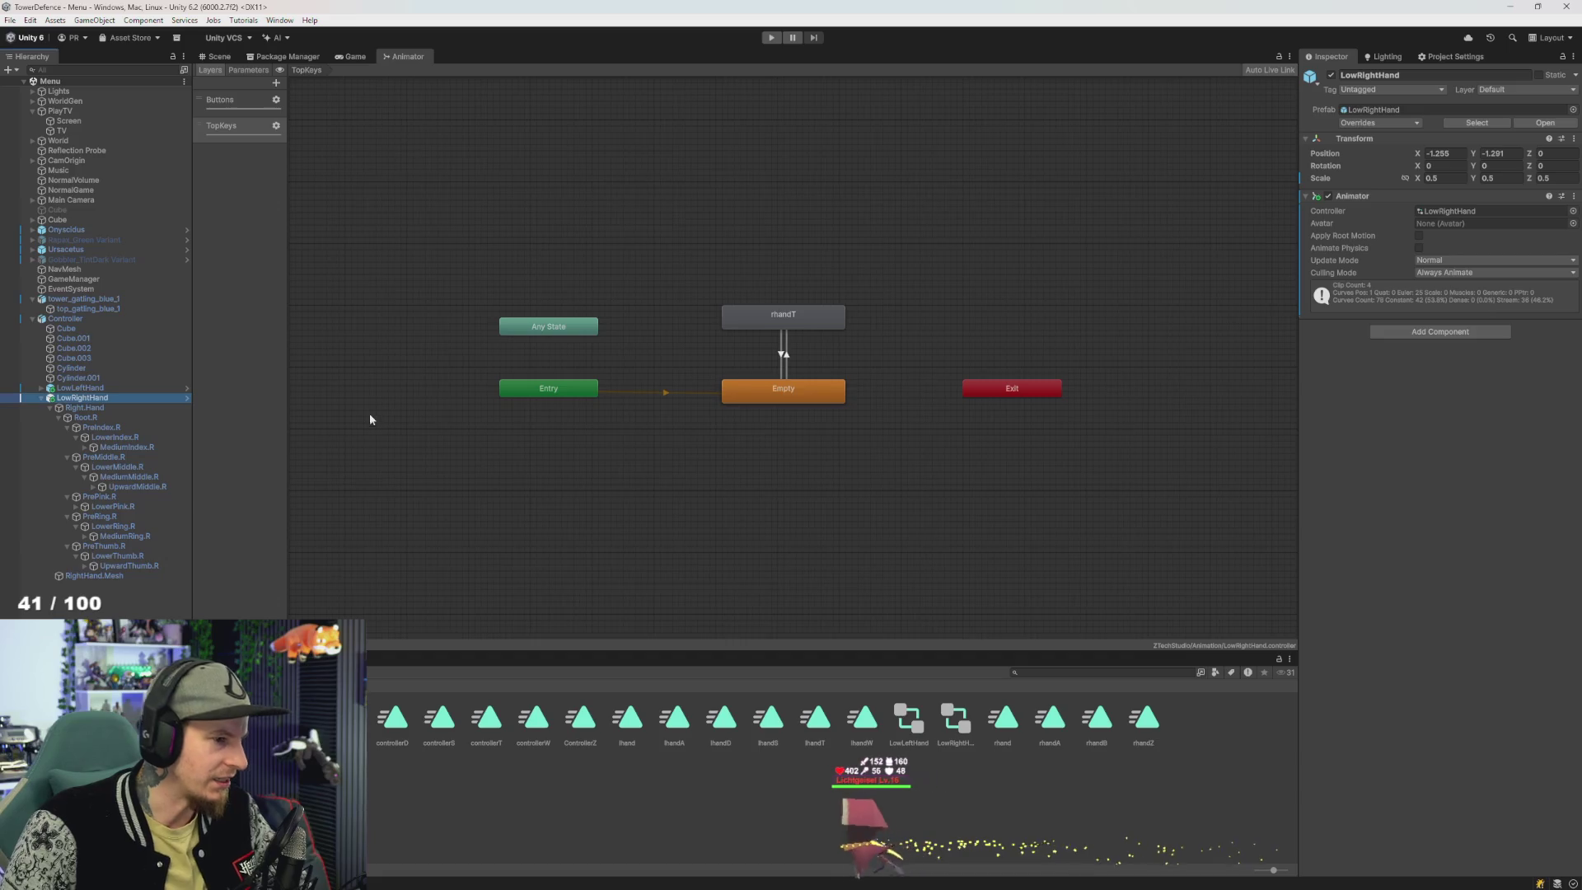
- In LowRightHand's Buttons layer, nudge rhand right and place rhandA above and right of it
scroll(763, 361, "up", 2)
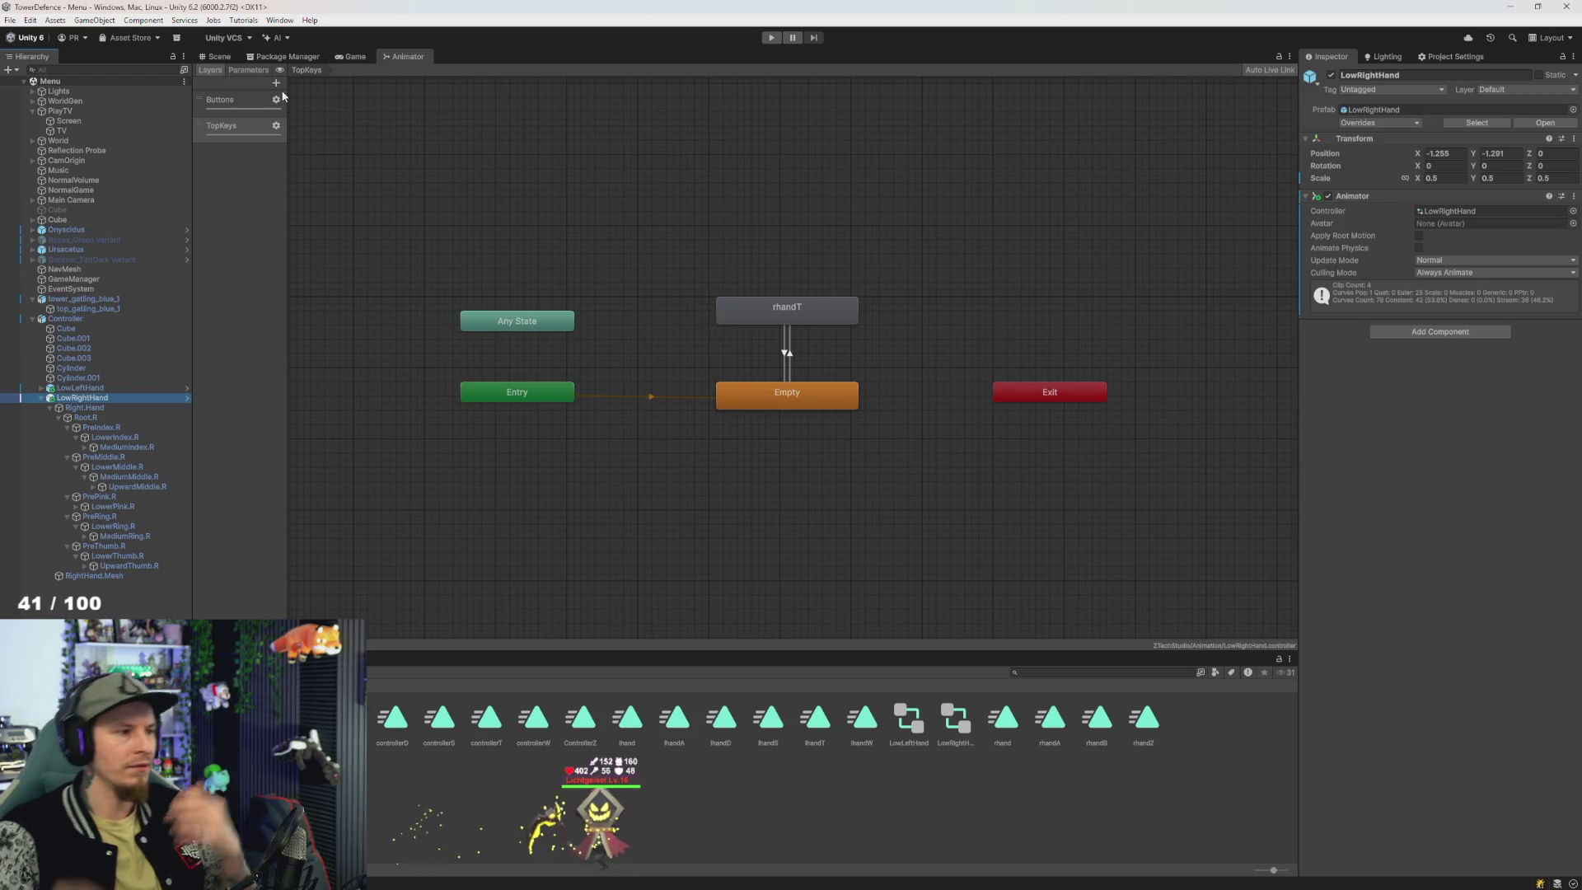
left_click(245, 100)
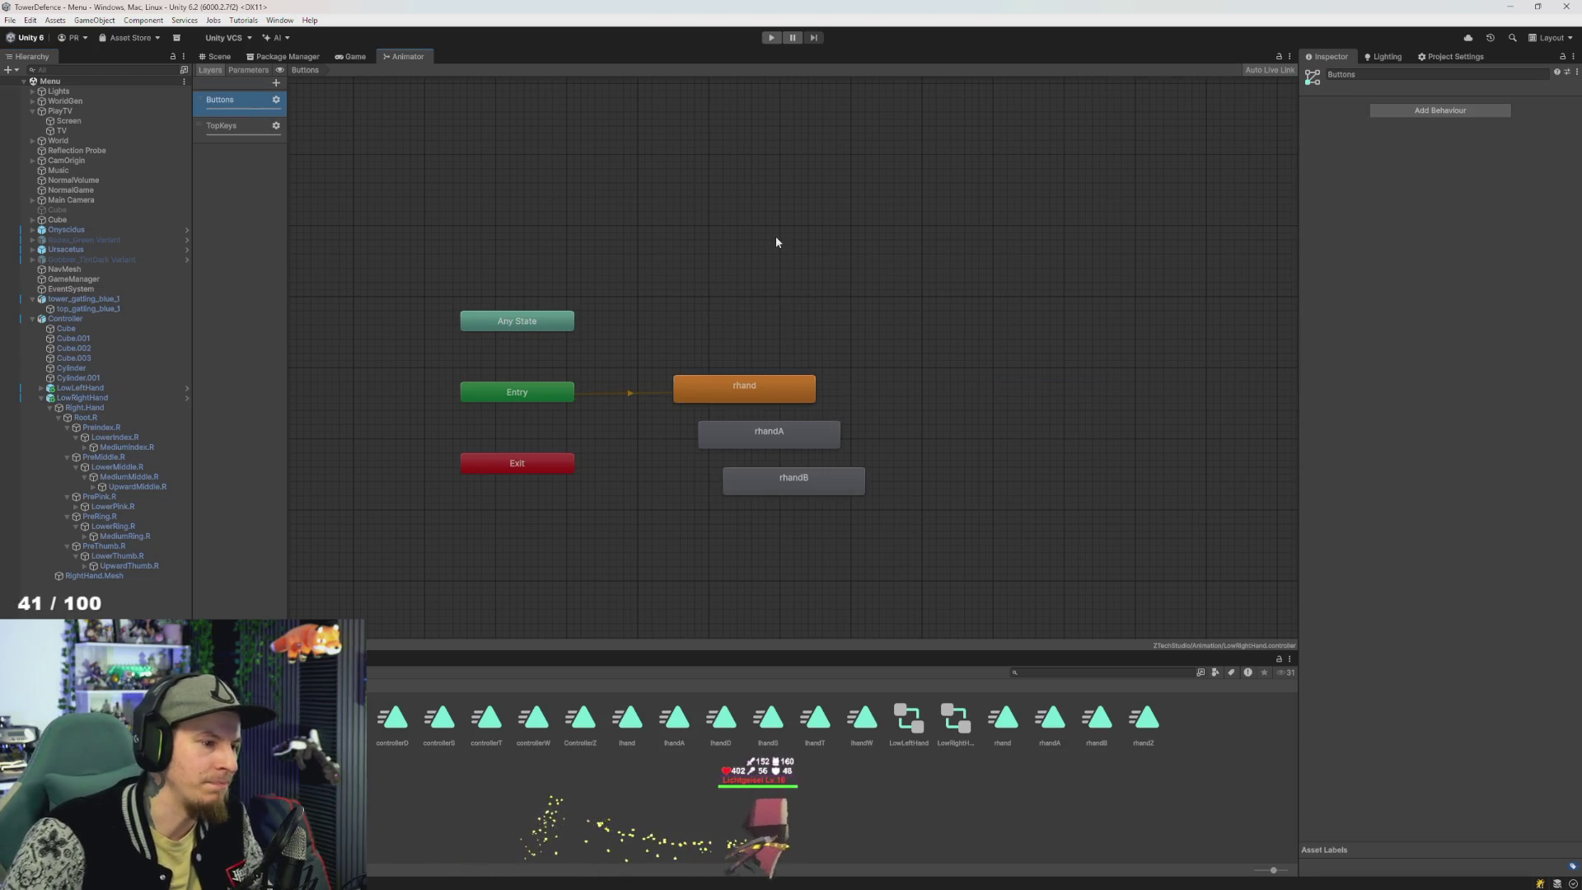
scroll(847, 275, "down", 1)
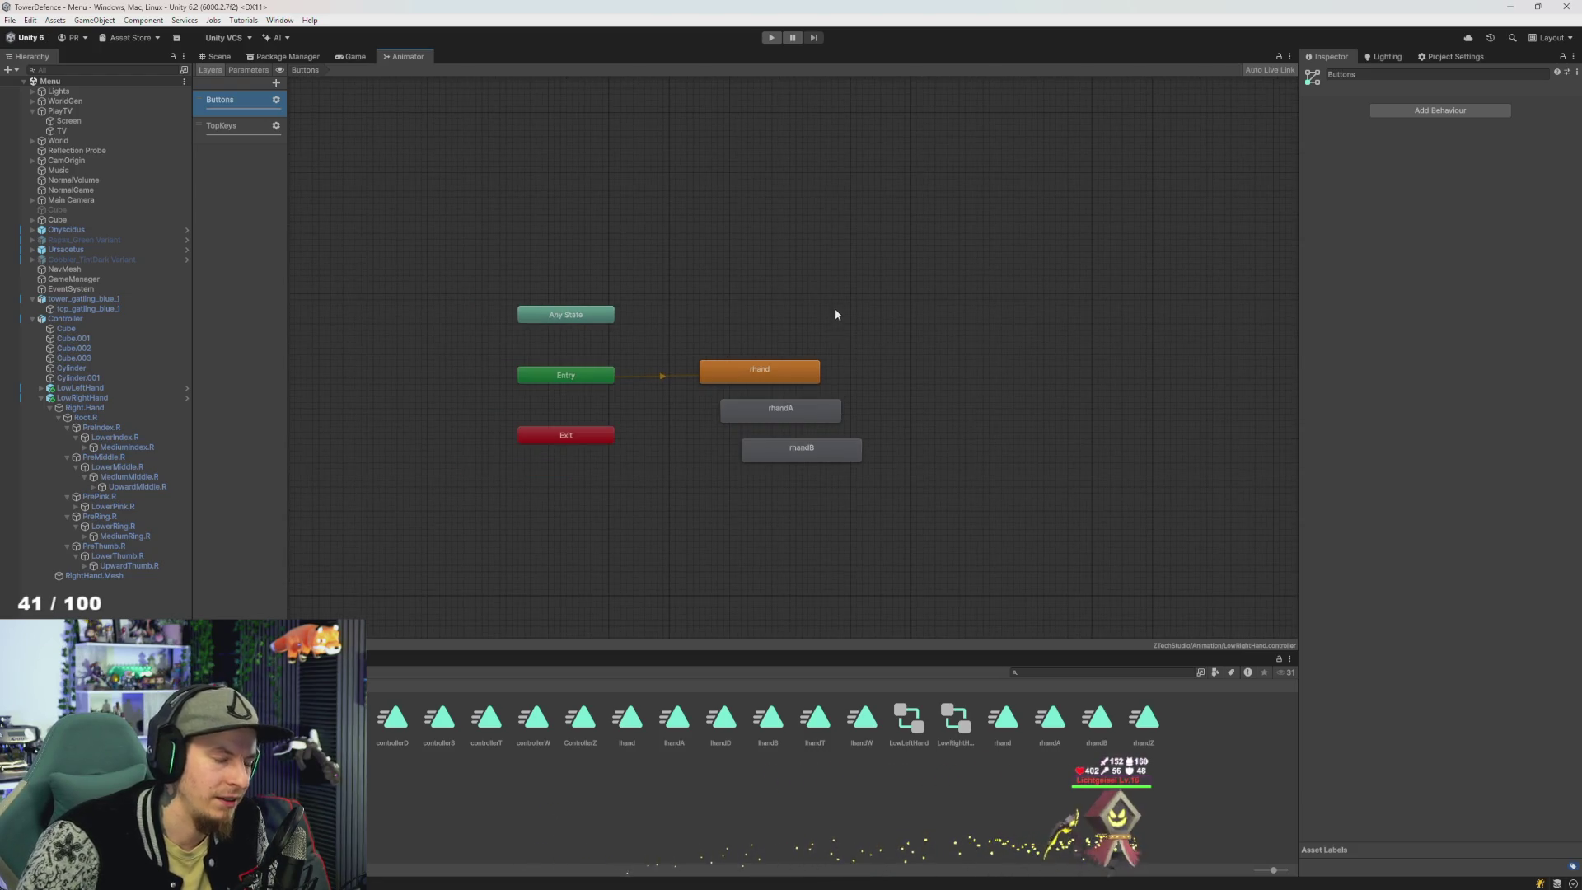
left_click_drag(772, 379, 802, 379)
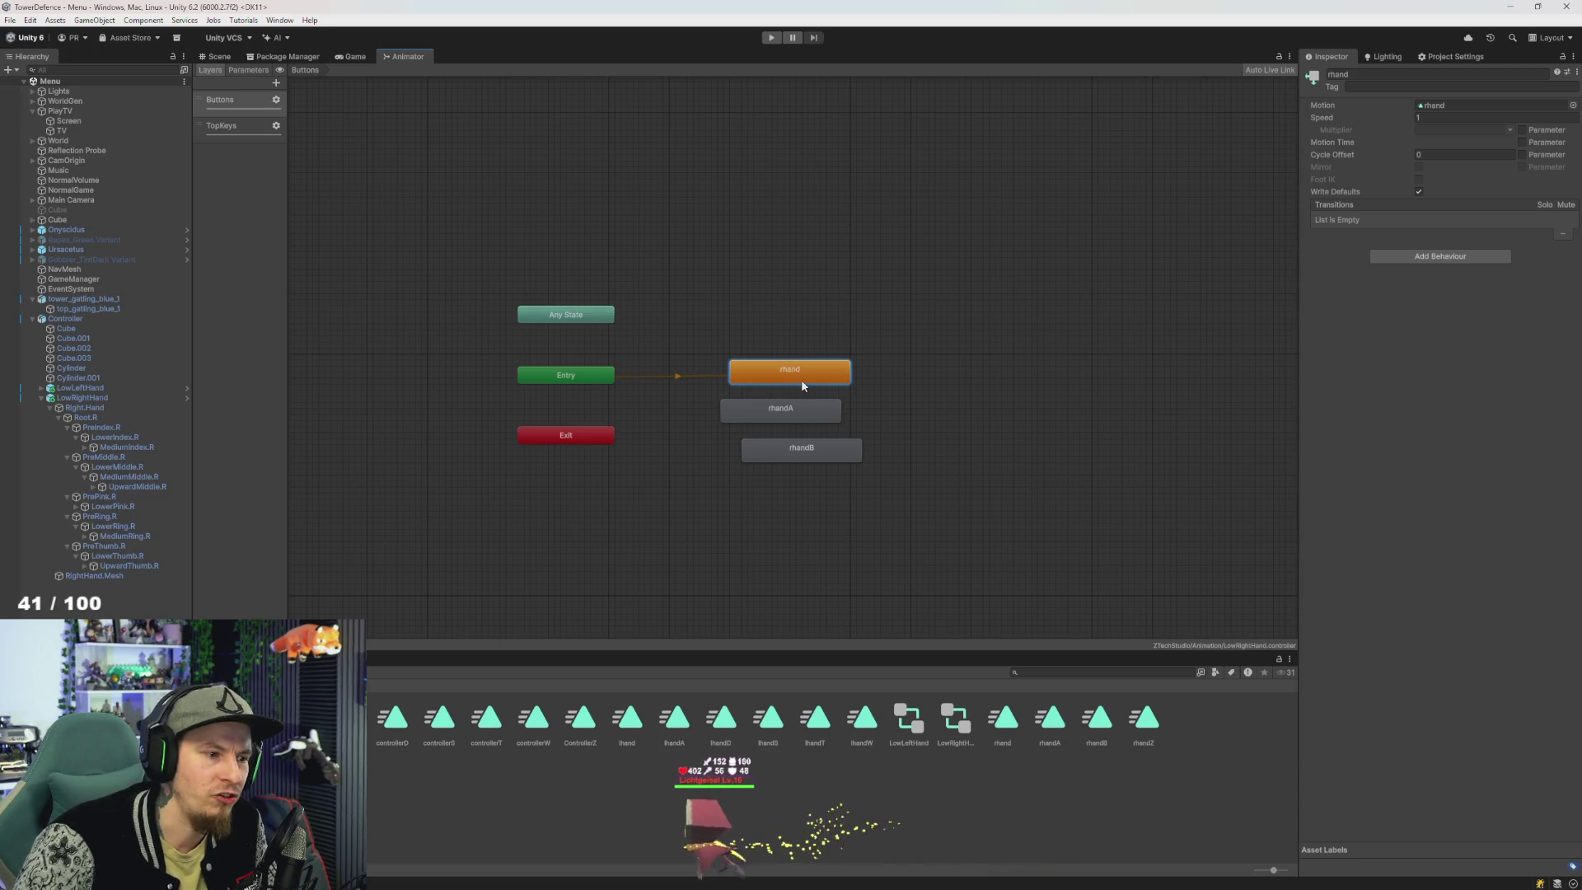
mouse_move(779, 415)
left_mouse_down()
mouse_move(926, 334)
mouse_move(932, 308)
left_mouse_up()
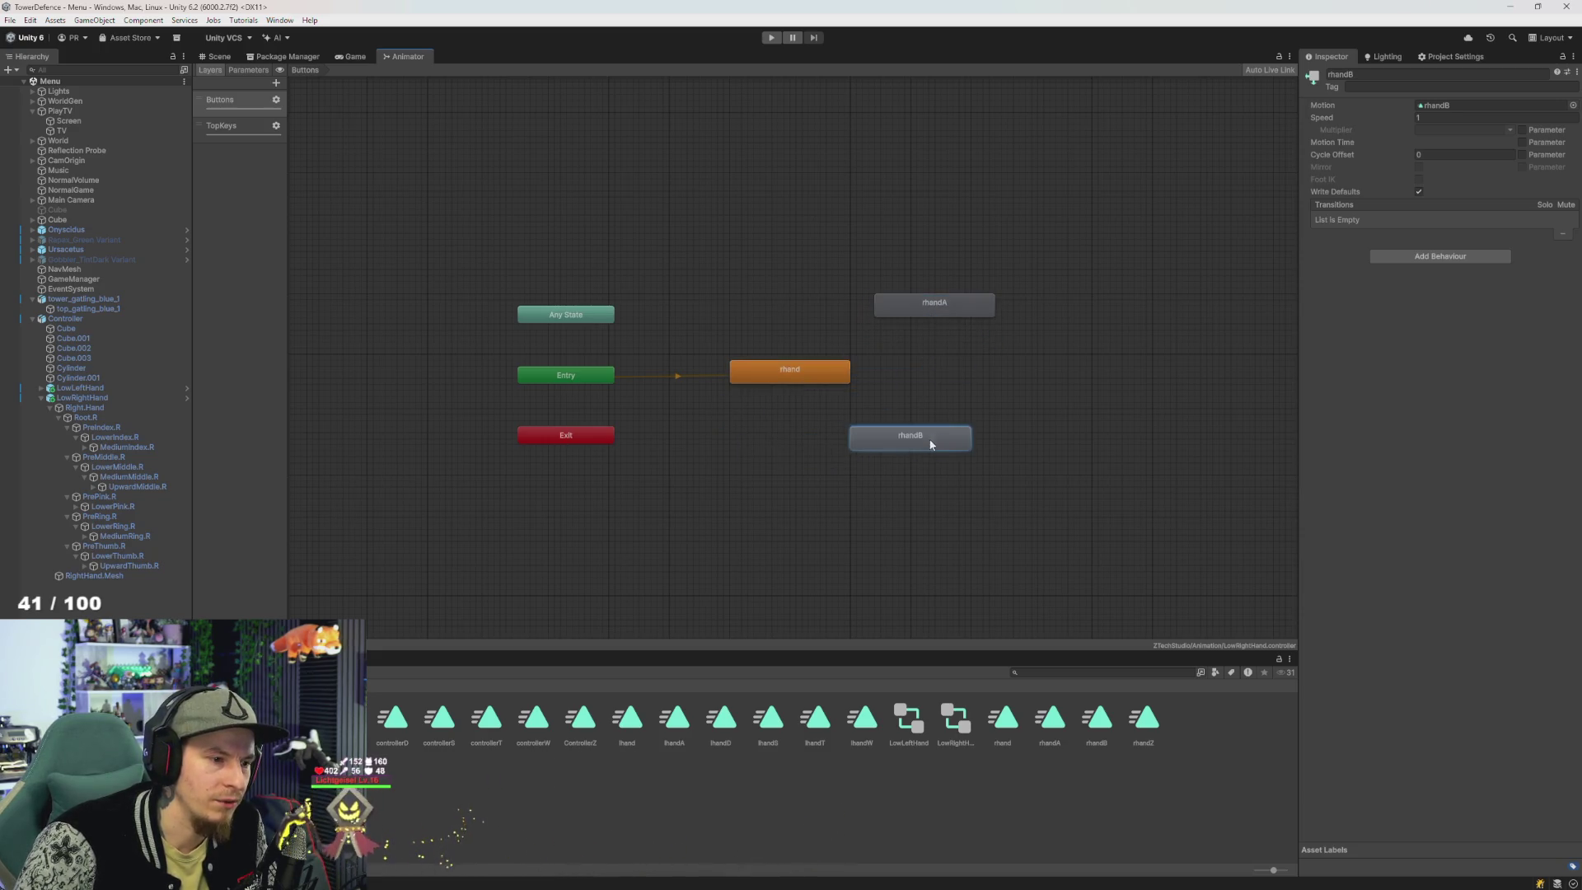
- Create two-way transitions between rhand and rhandA and between rhand and rhandB
right_click(835, 373)
left_click(865, 382)
left_click(939, 307)
right_click(939, 307)
left_click(959, 313)
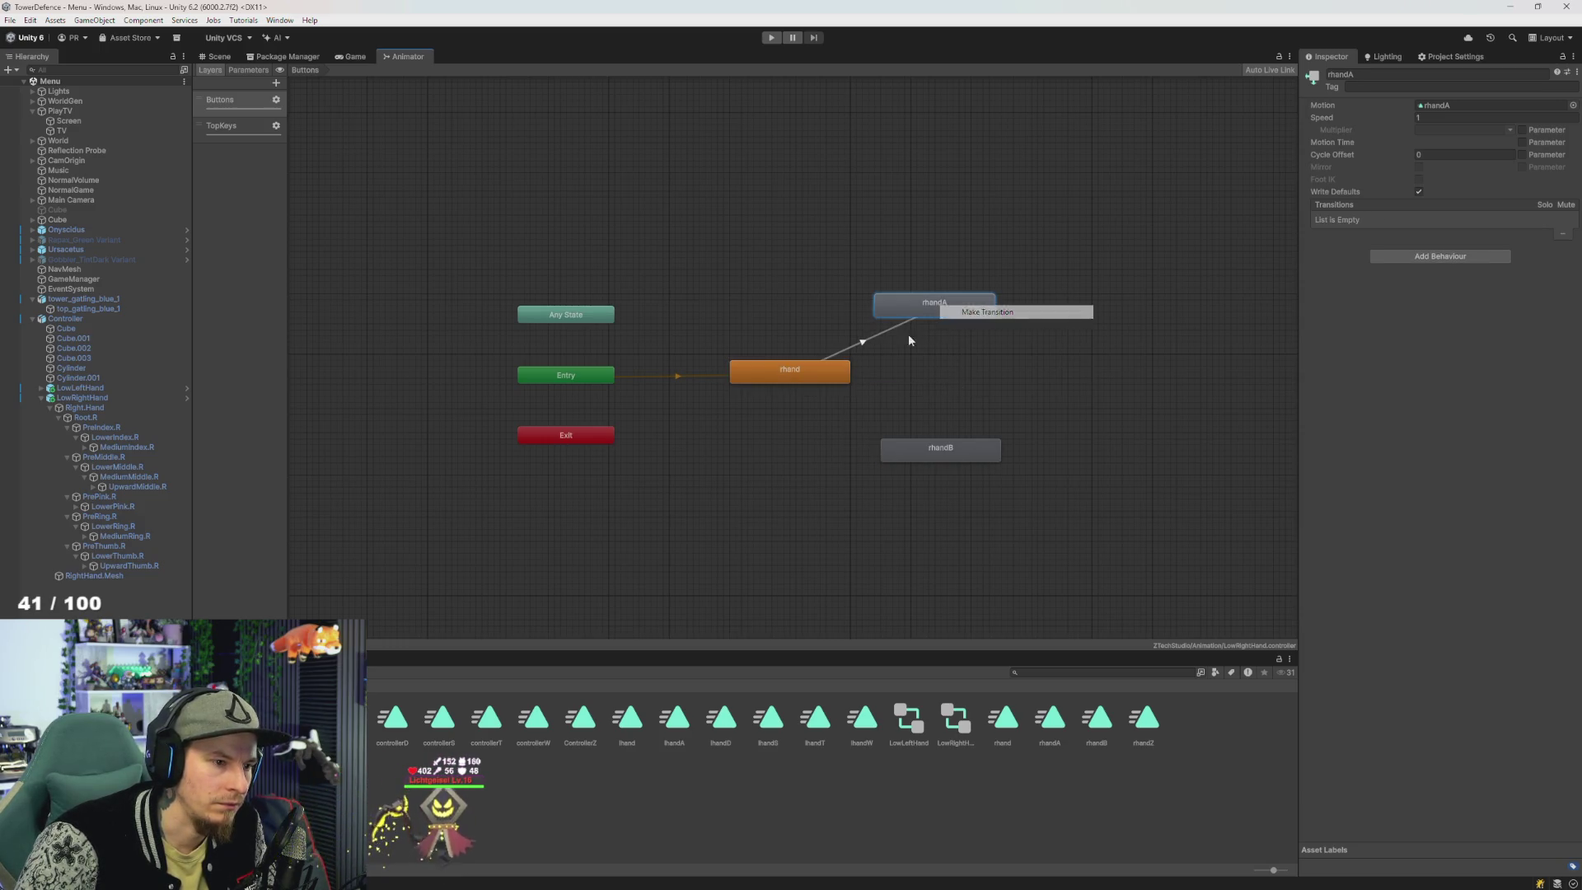
left_click(819, 368)
right_click(822, 371)
left_click(840, 380)
left_click(944, 453)
right_click(944, 455)
left_click(959, 459)
left_click(804, 376)
- Disable Has Exit Time on all four rhand transitions and add a new Bool parameter
left_click(858, 417)
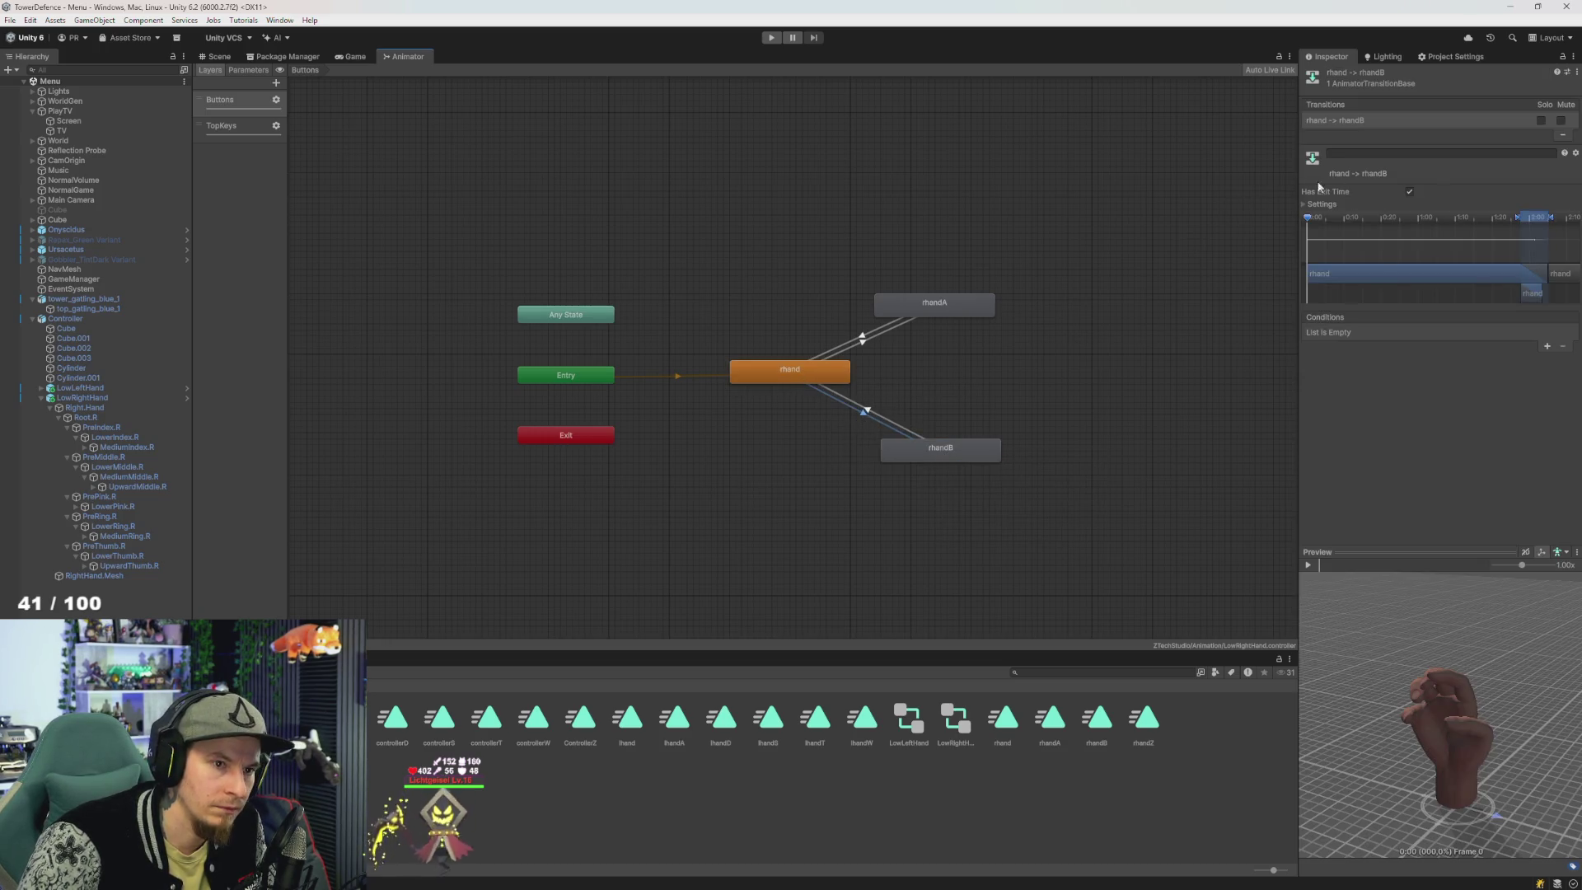
left_click(1409, 191)
left_click(864, 409)
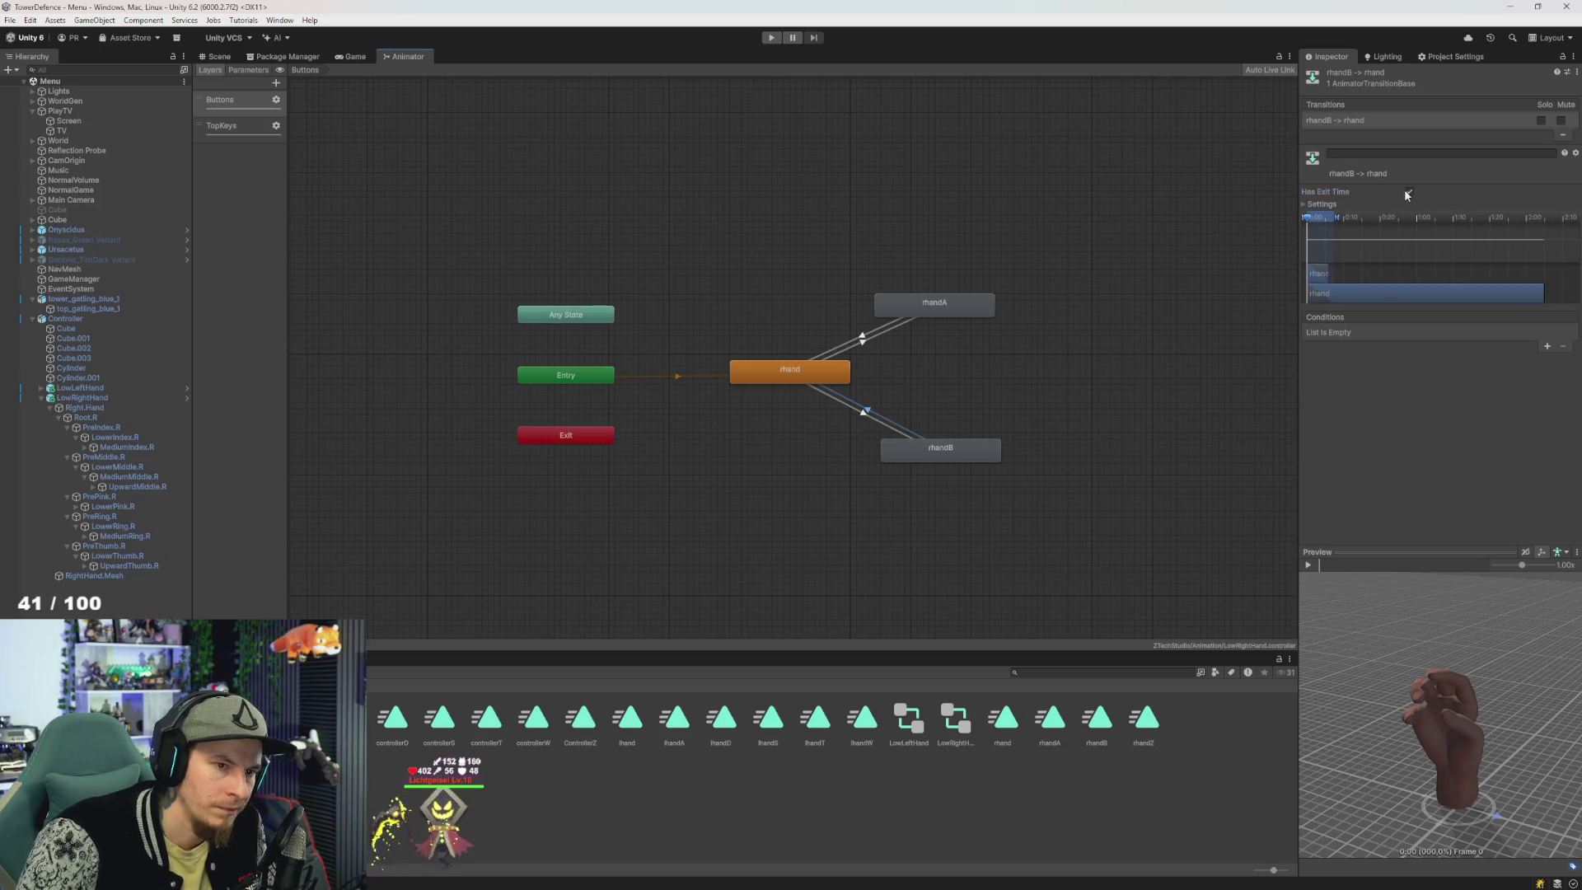
left_click(1409, 191)
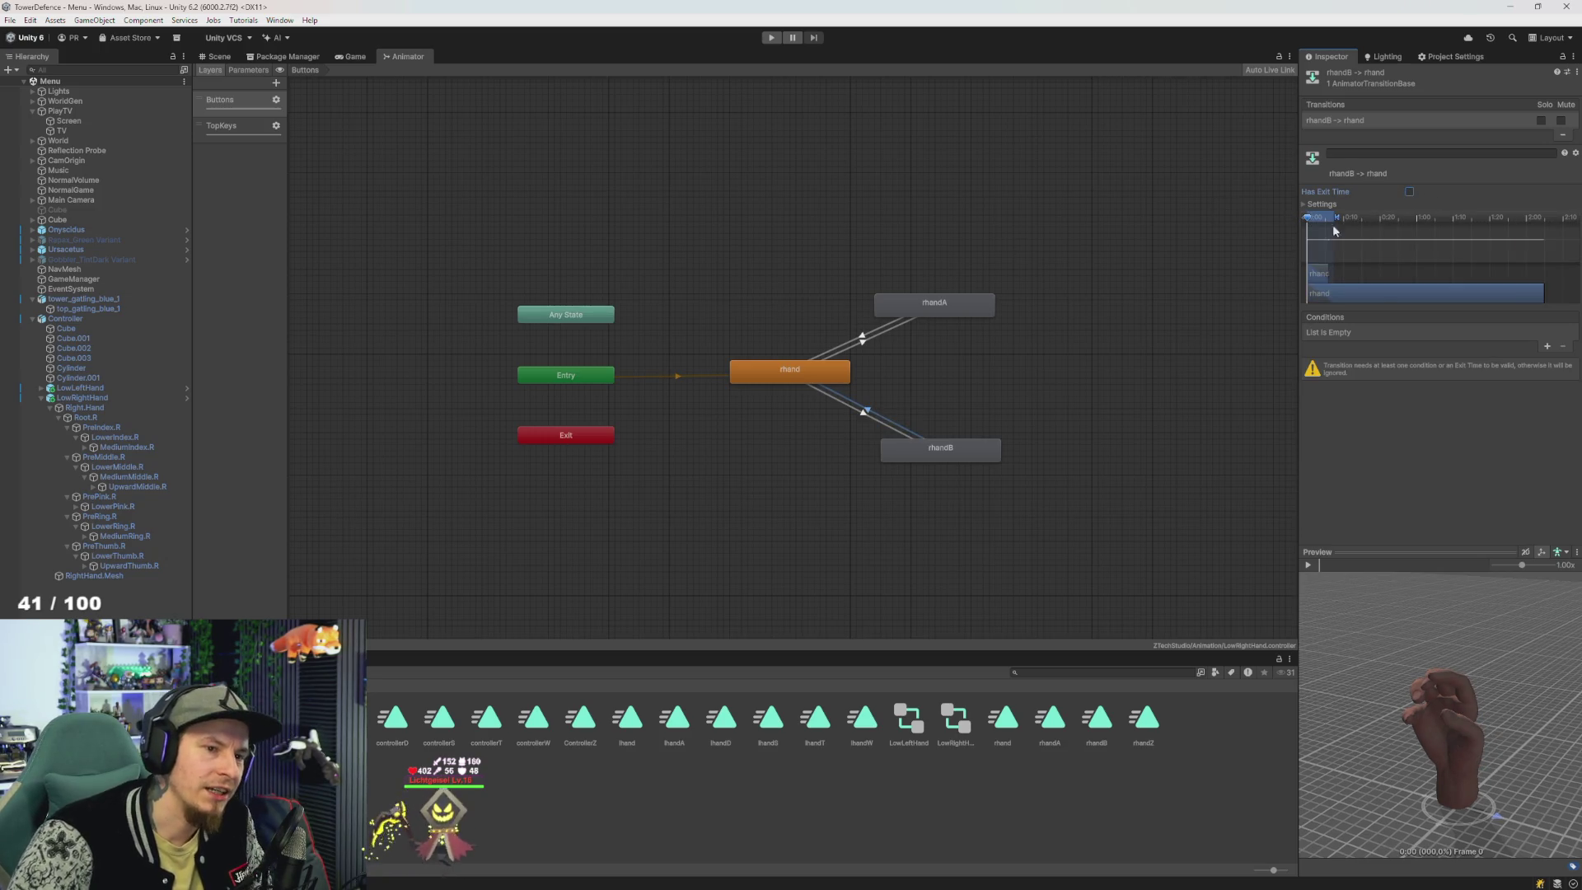
left_click(867, 338)
left_click(1407, 191)
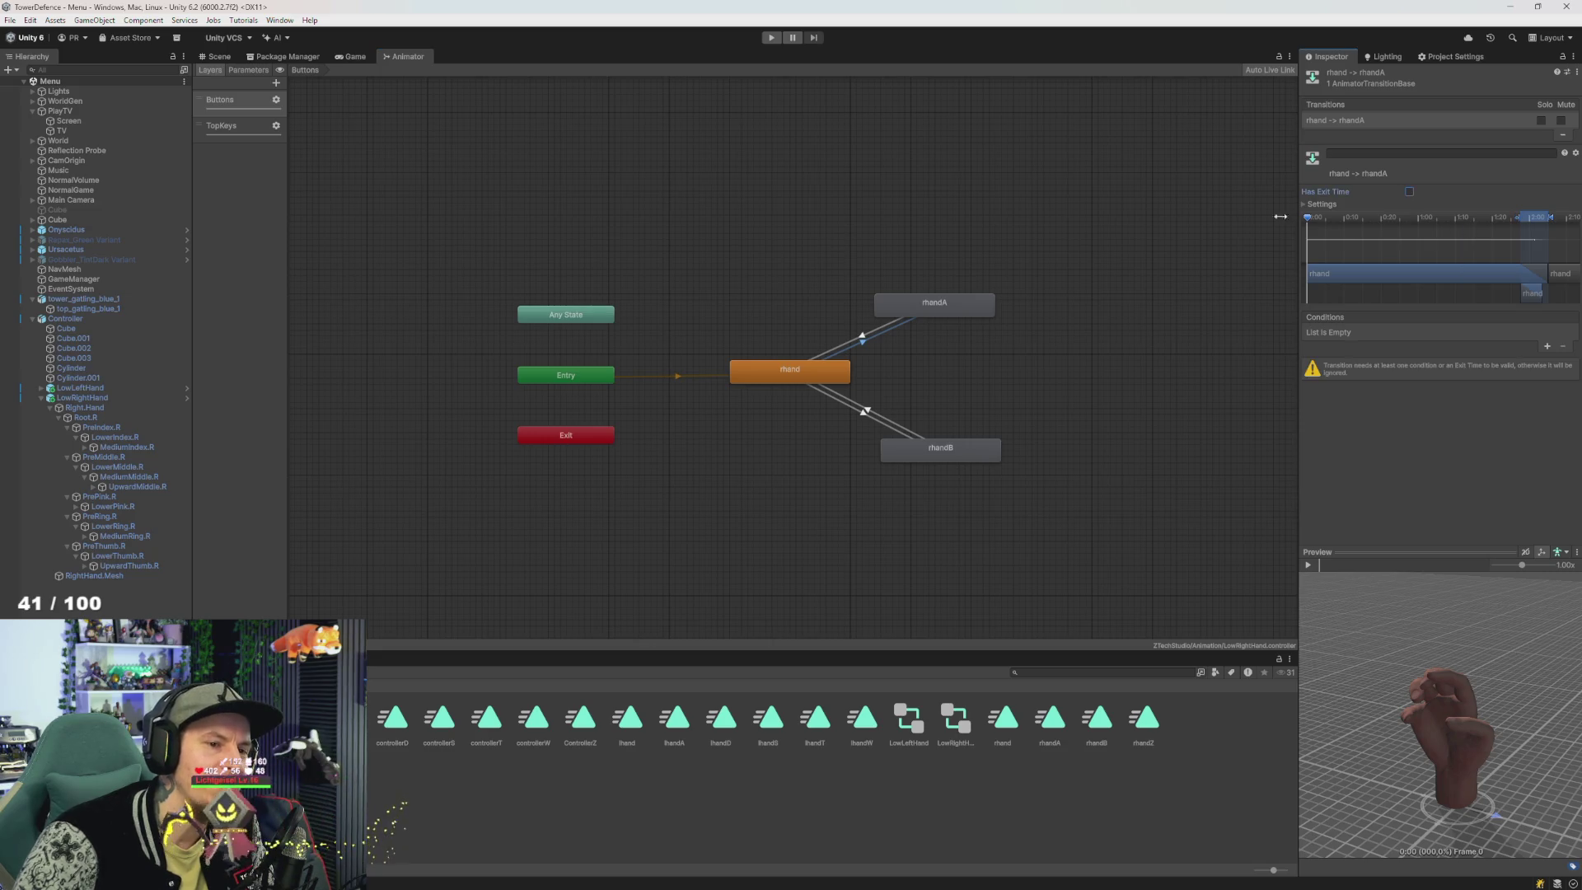
left_click(859, 338)
left_click(1410, 192)
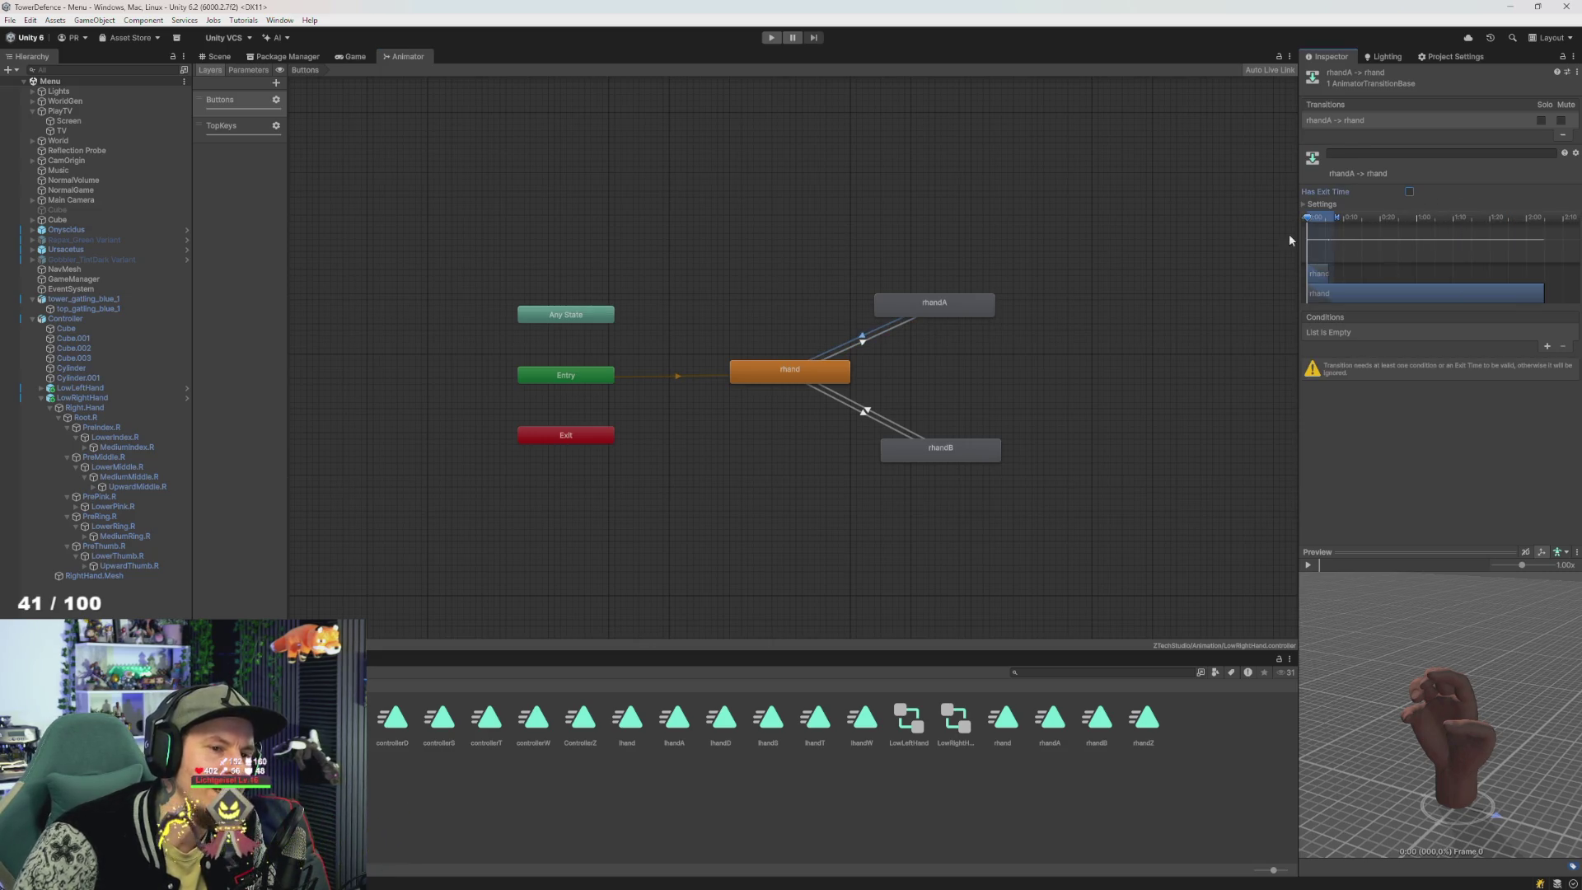
left_click(274, 82)
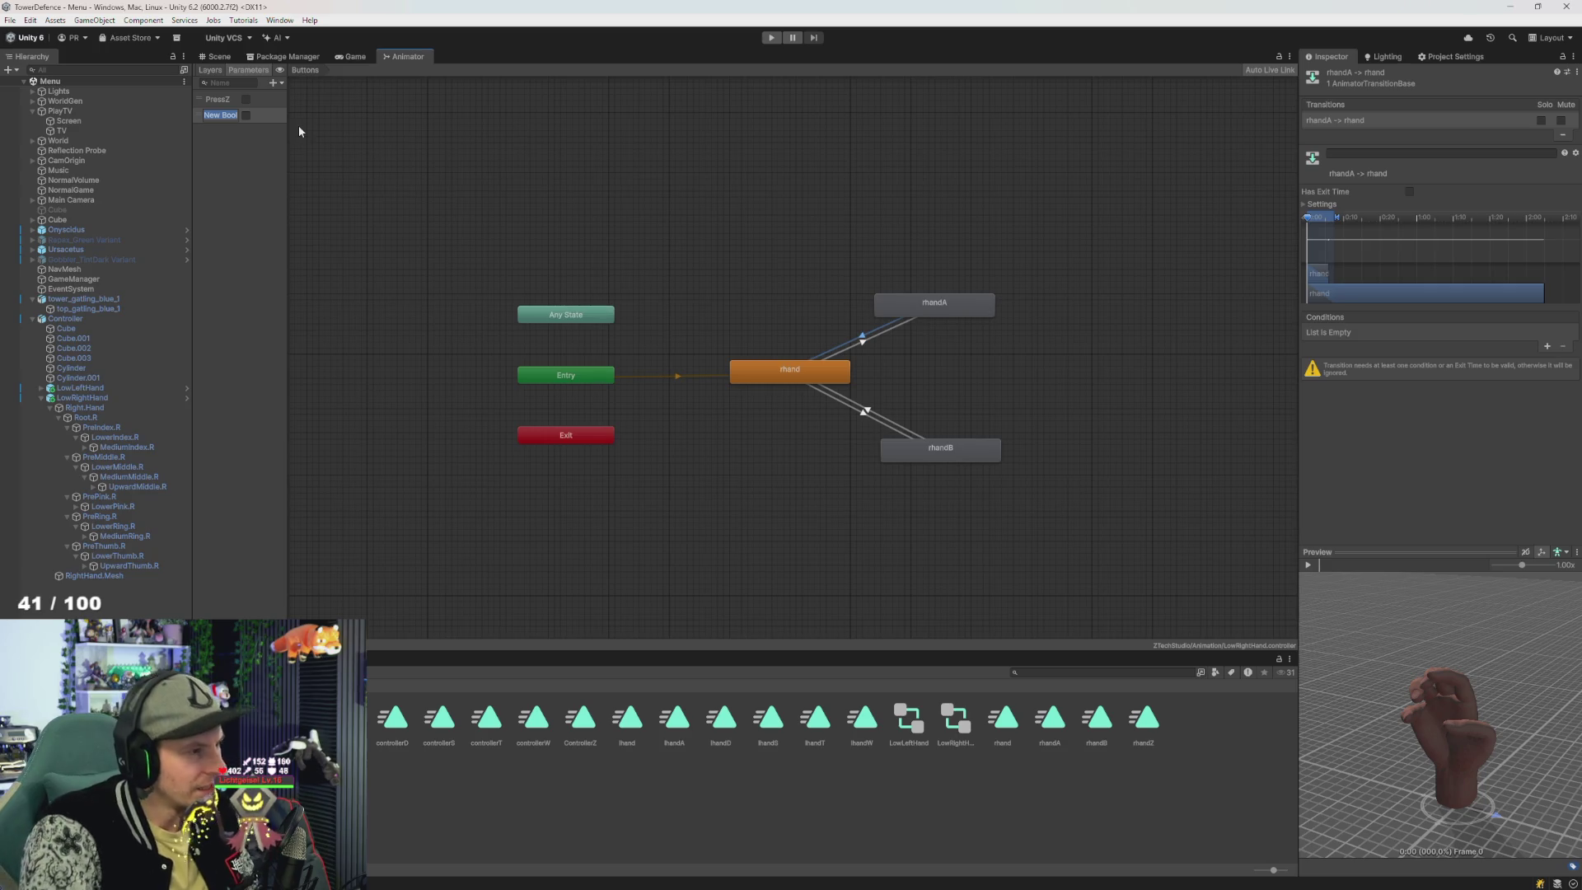
- Name the Bool parameters PressBA and PressBB
type("Press")
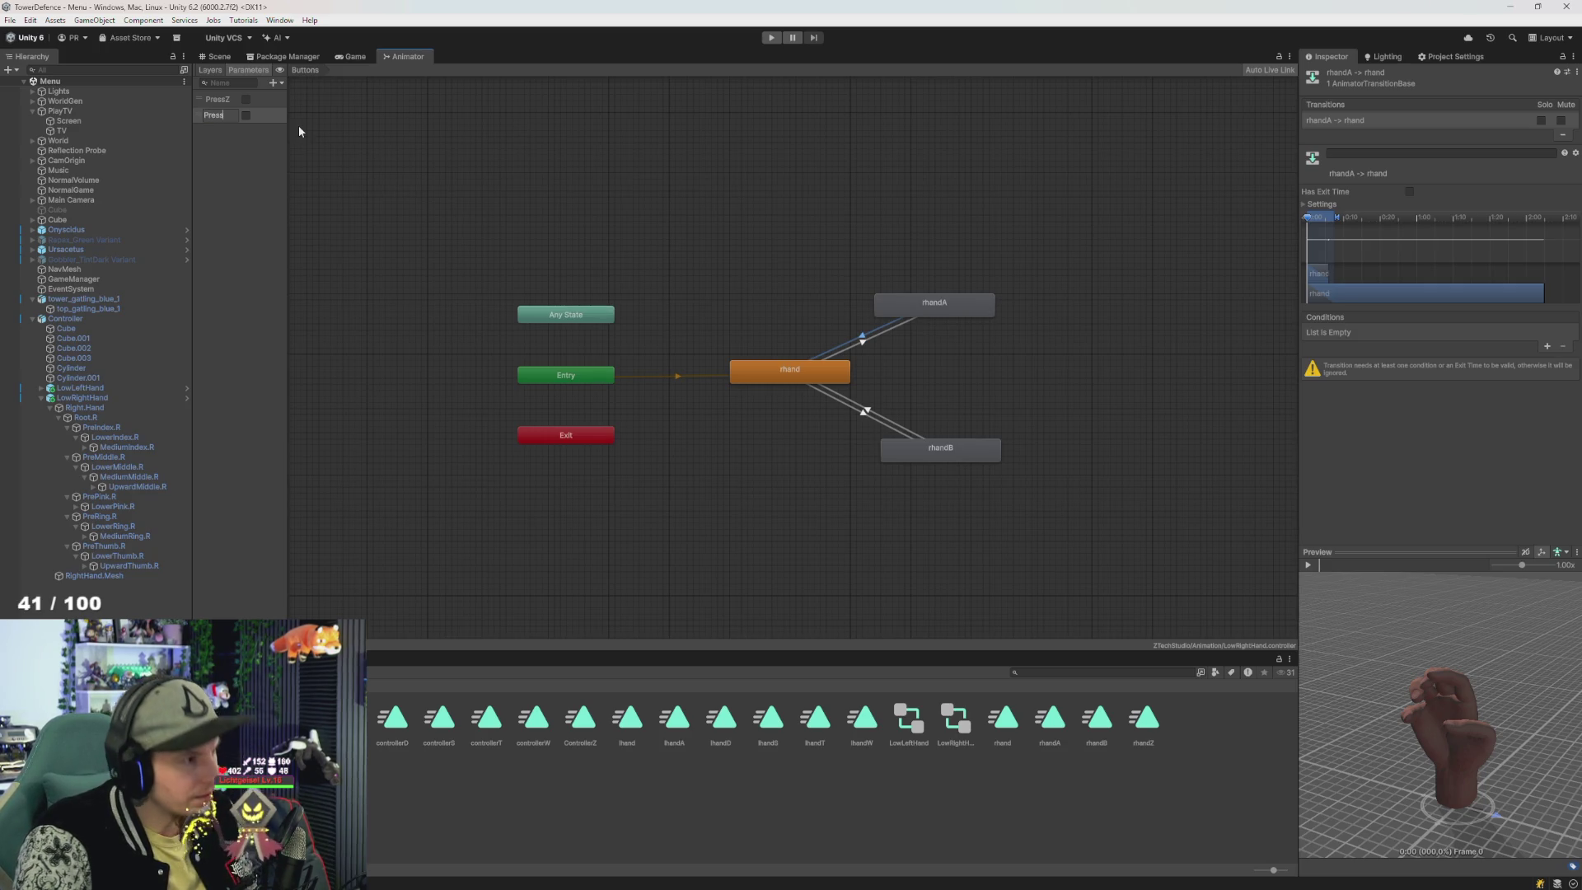
type("BA")
key("Return")
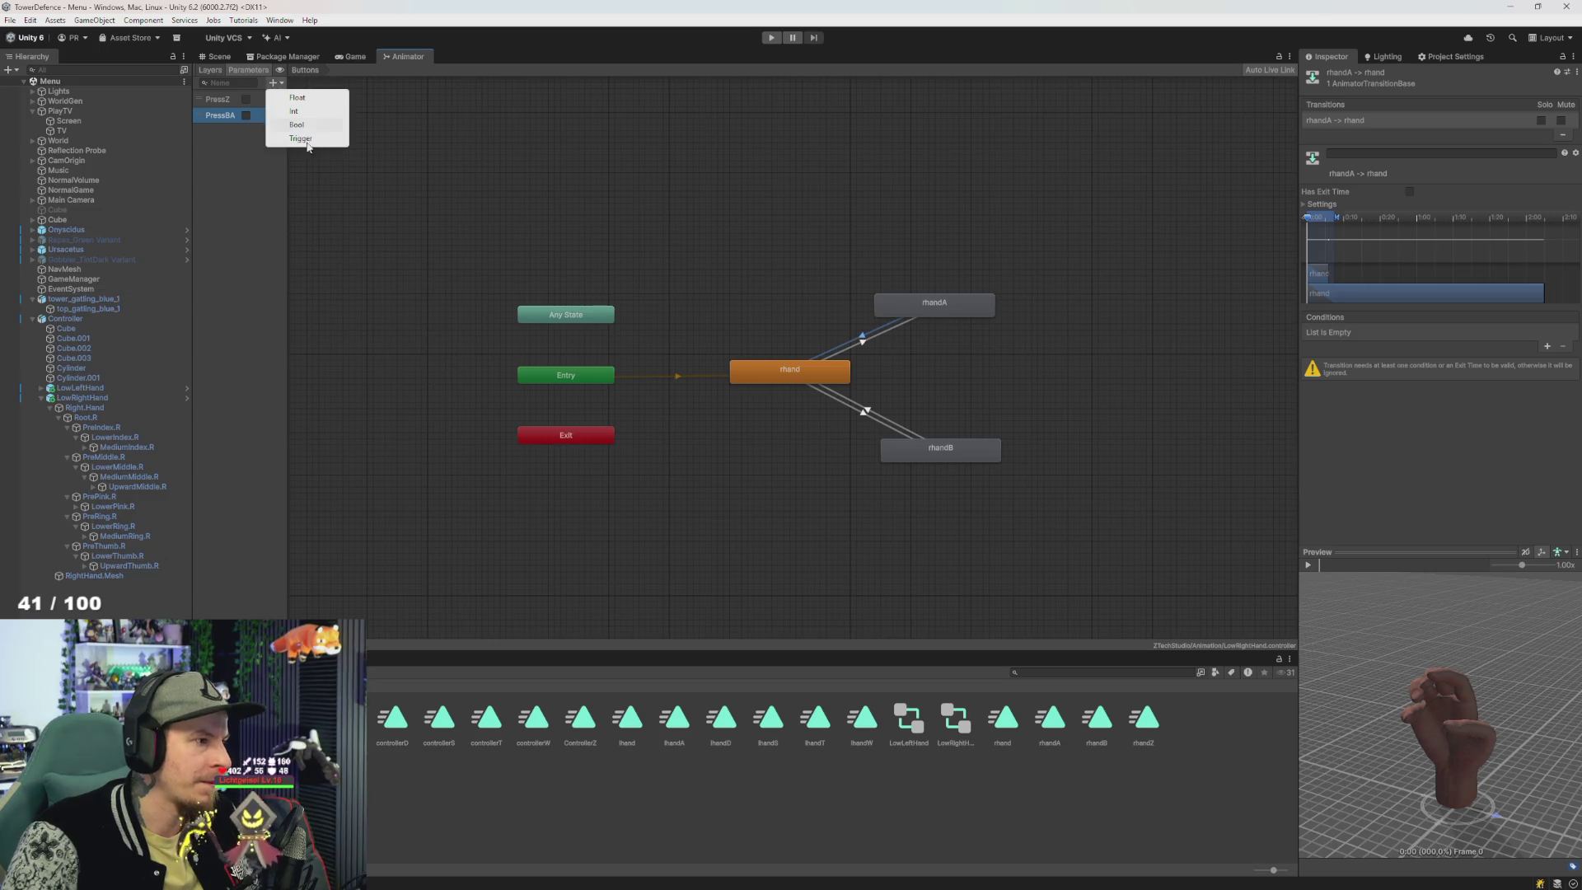
left_click(297, 124)
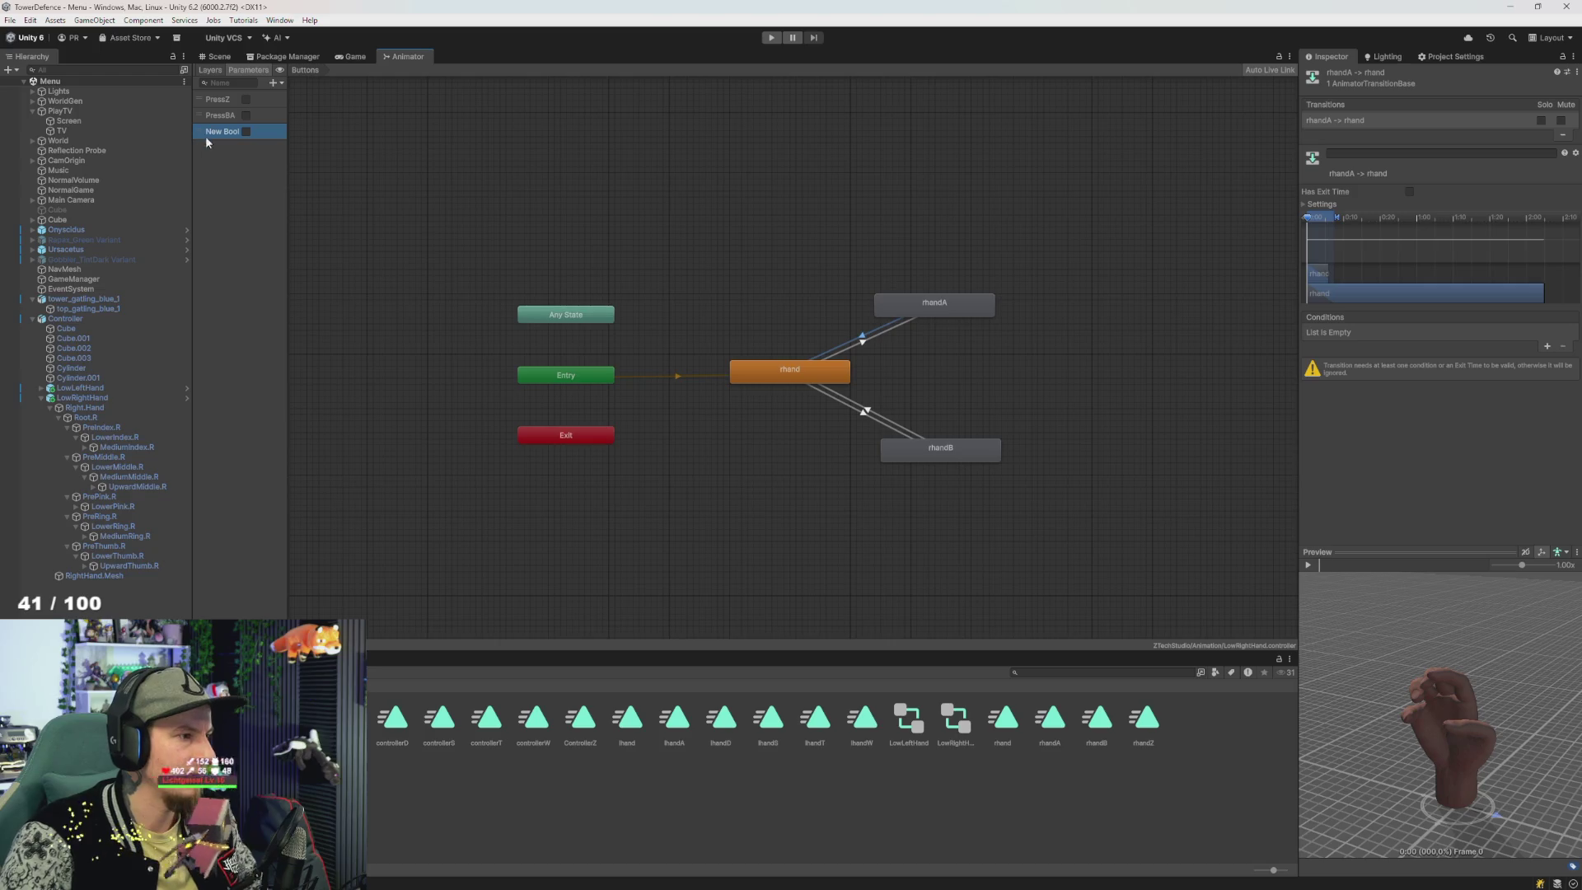
type("Pre")
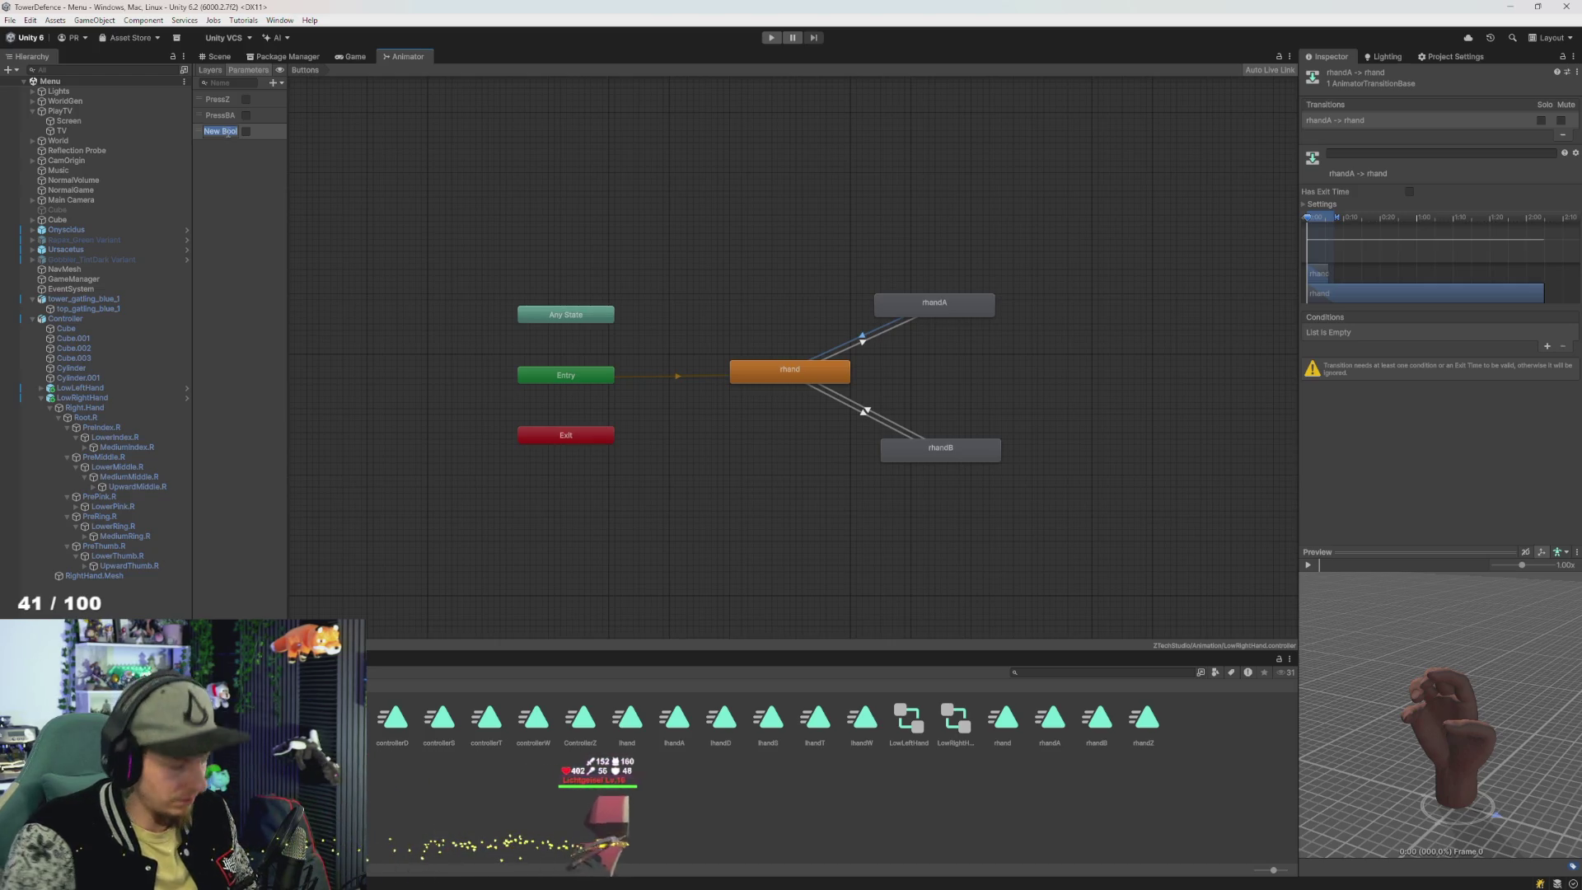
type("ssBB")
key("Return")
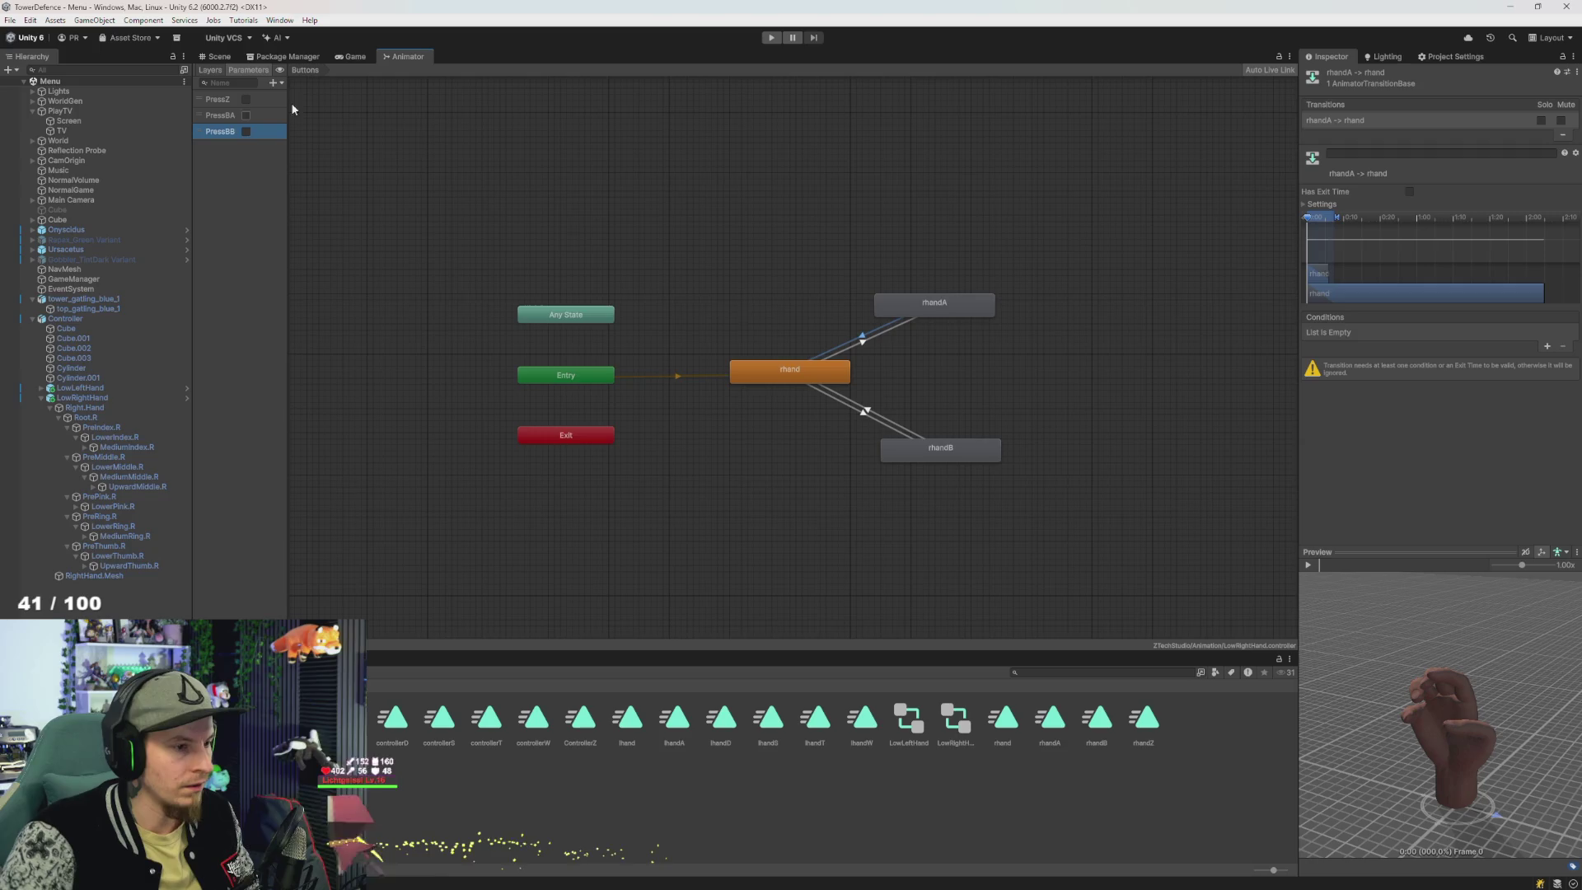
- Add a PressBB condition to the rhand→rhandB transition
left_click(939, 445)
left_click(865, 414)
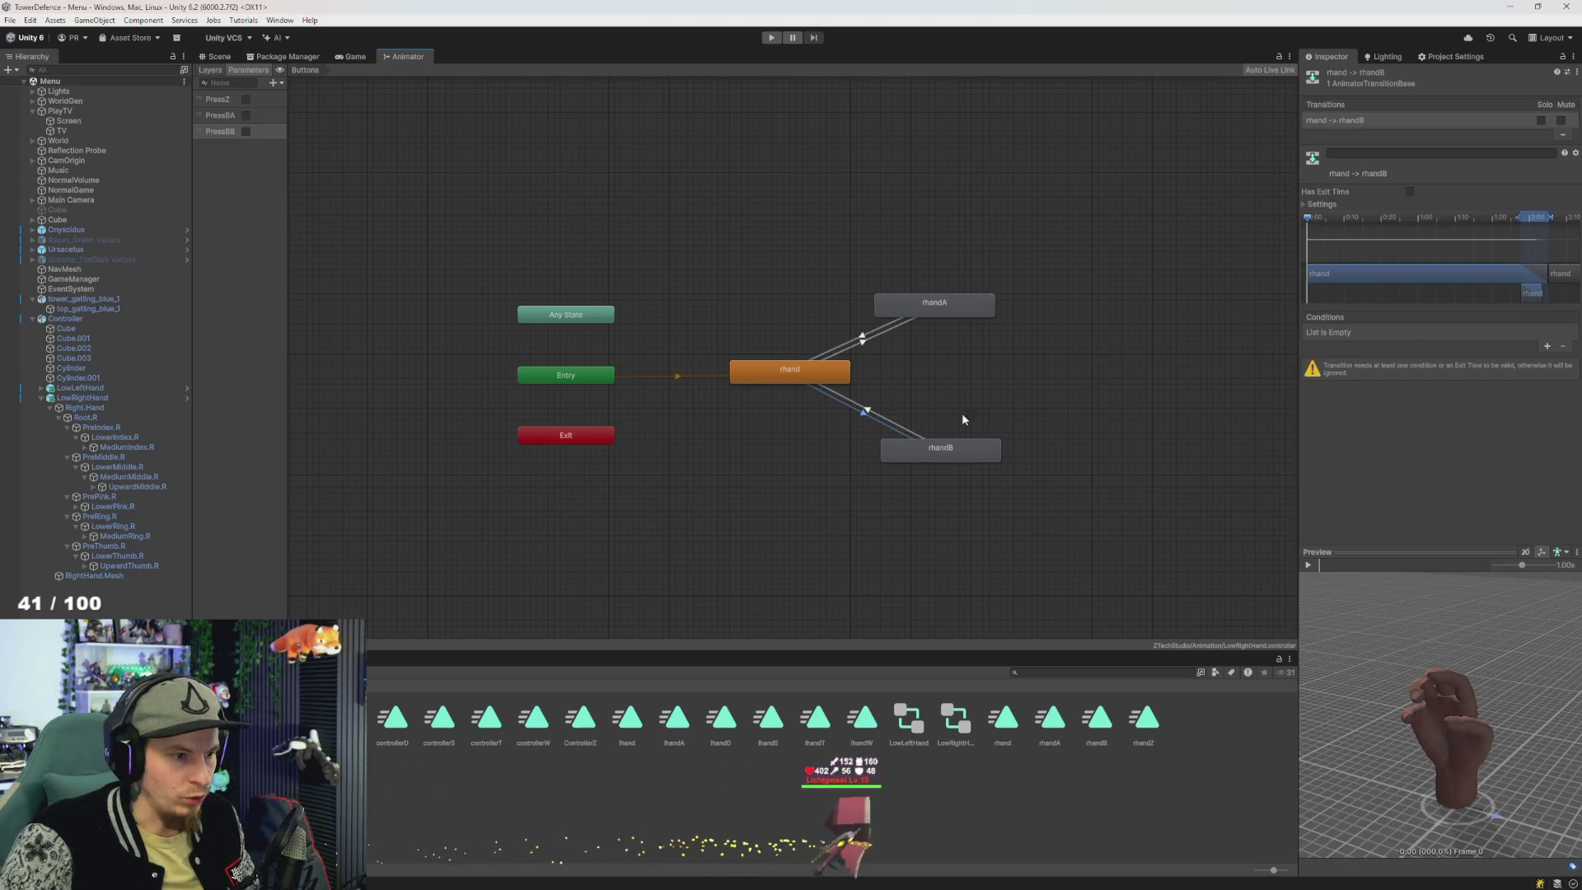
left_click(1546, 346)
left_click(1335, 332)
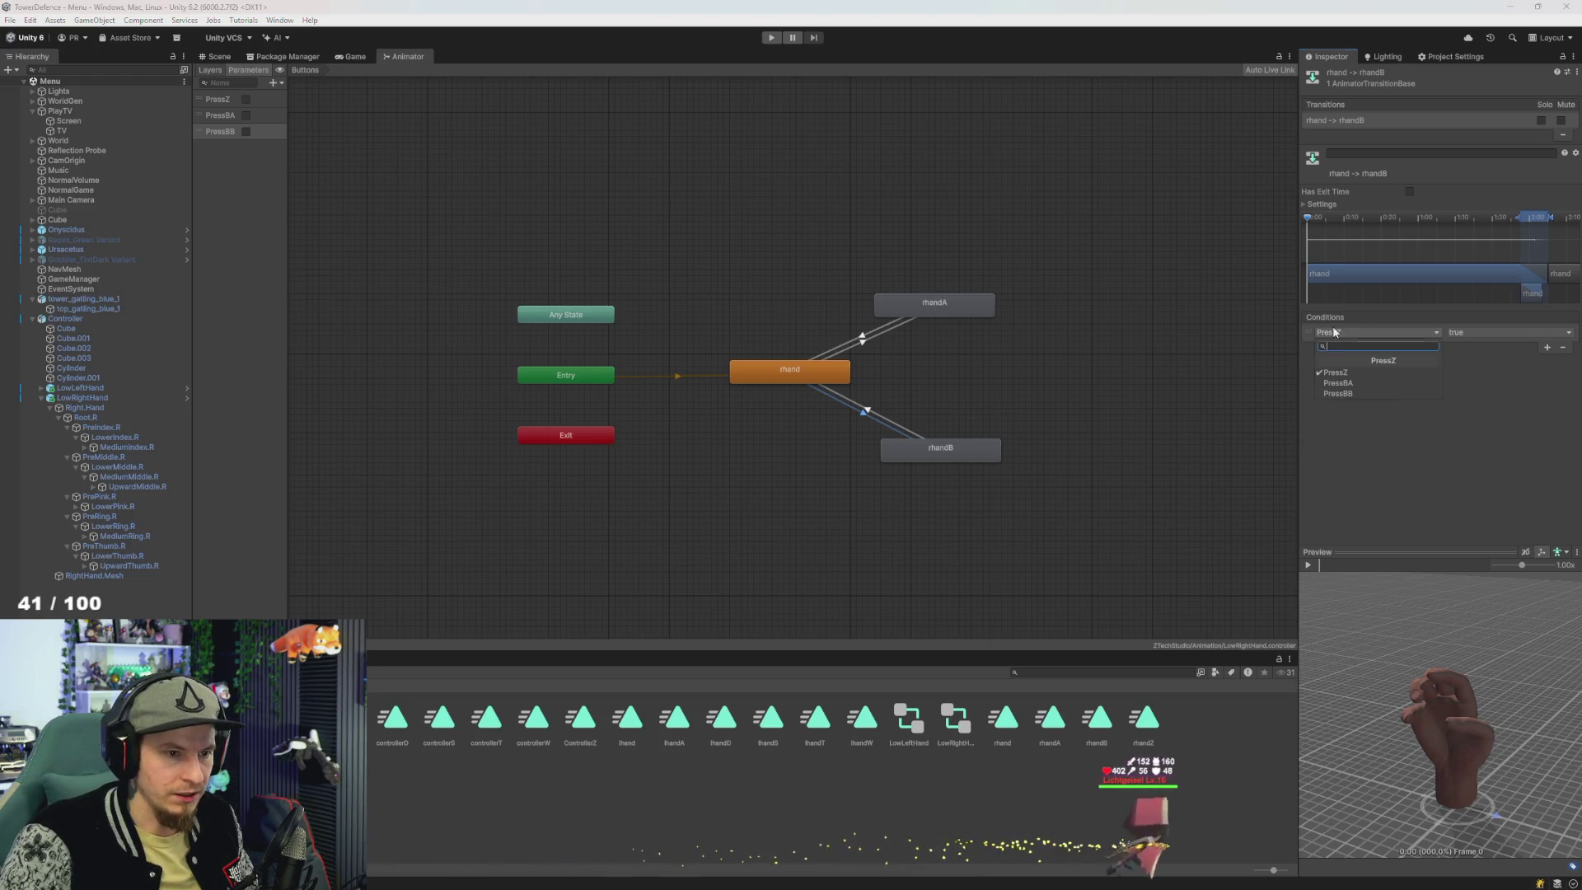
left_click(1343, 393)
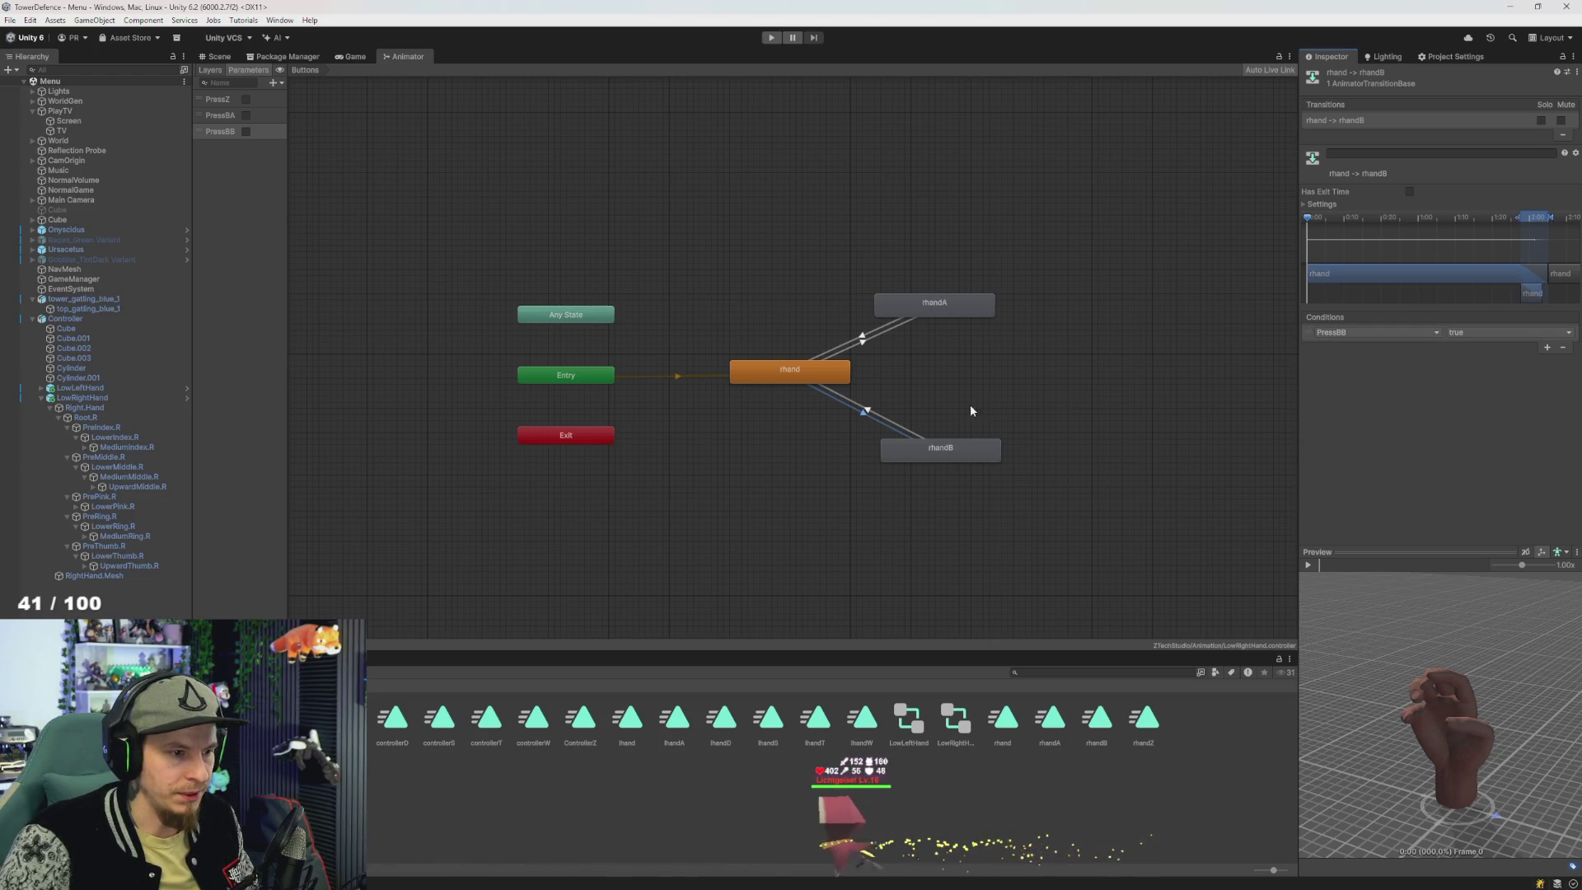
left_click(886, 422)
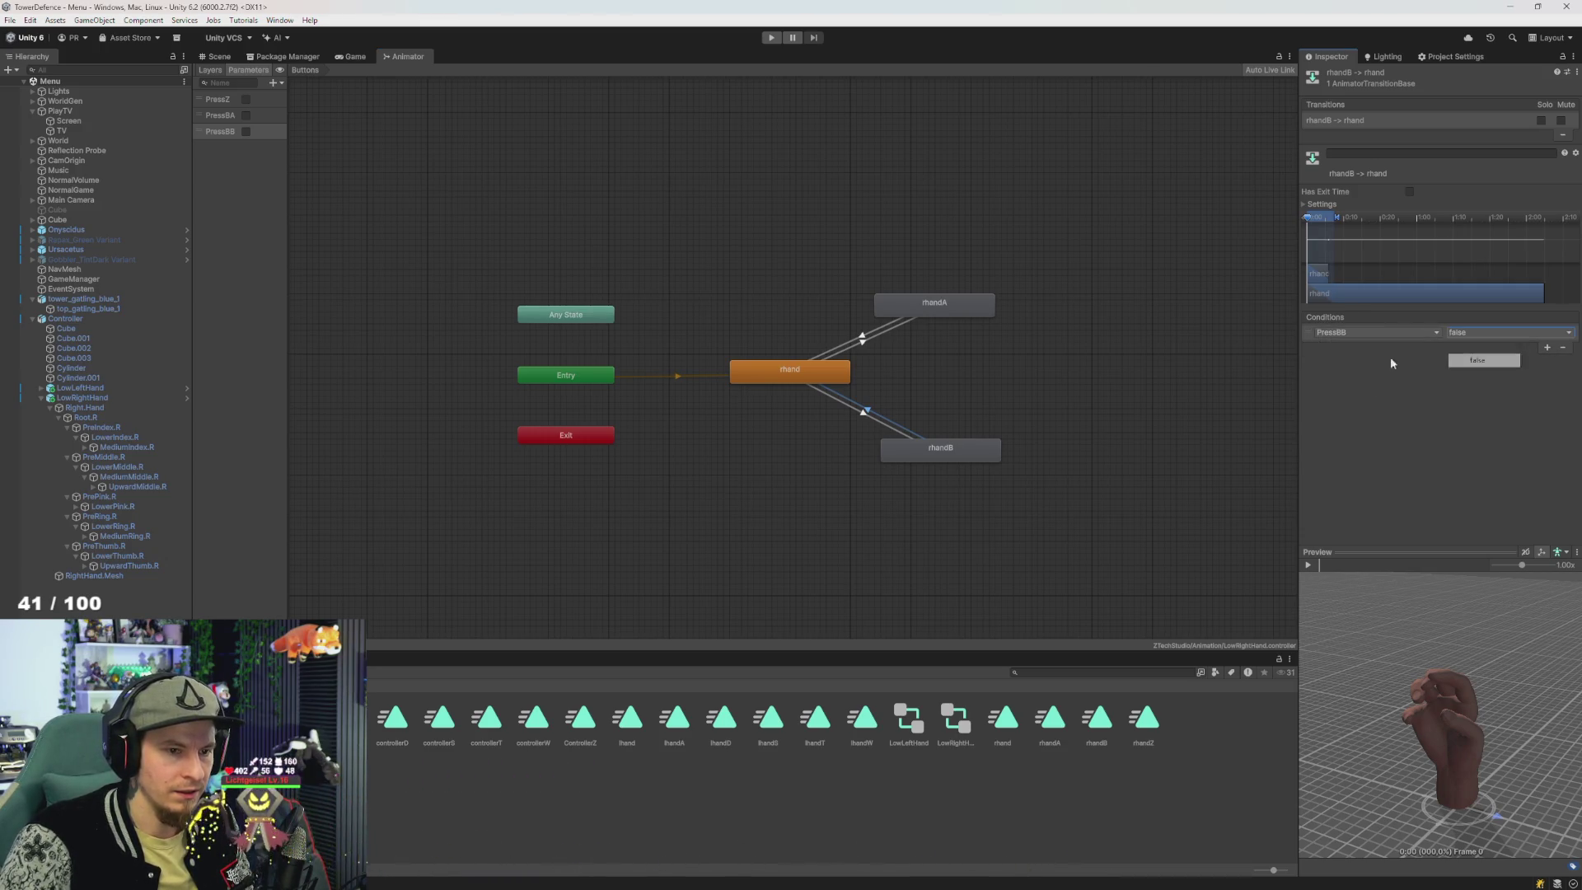
- Set rhandA→rhand to require PressBA false and rhand→rhandA to require PressBA true
left_click(873, 341)
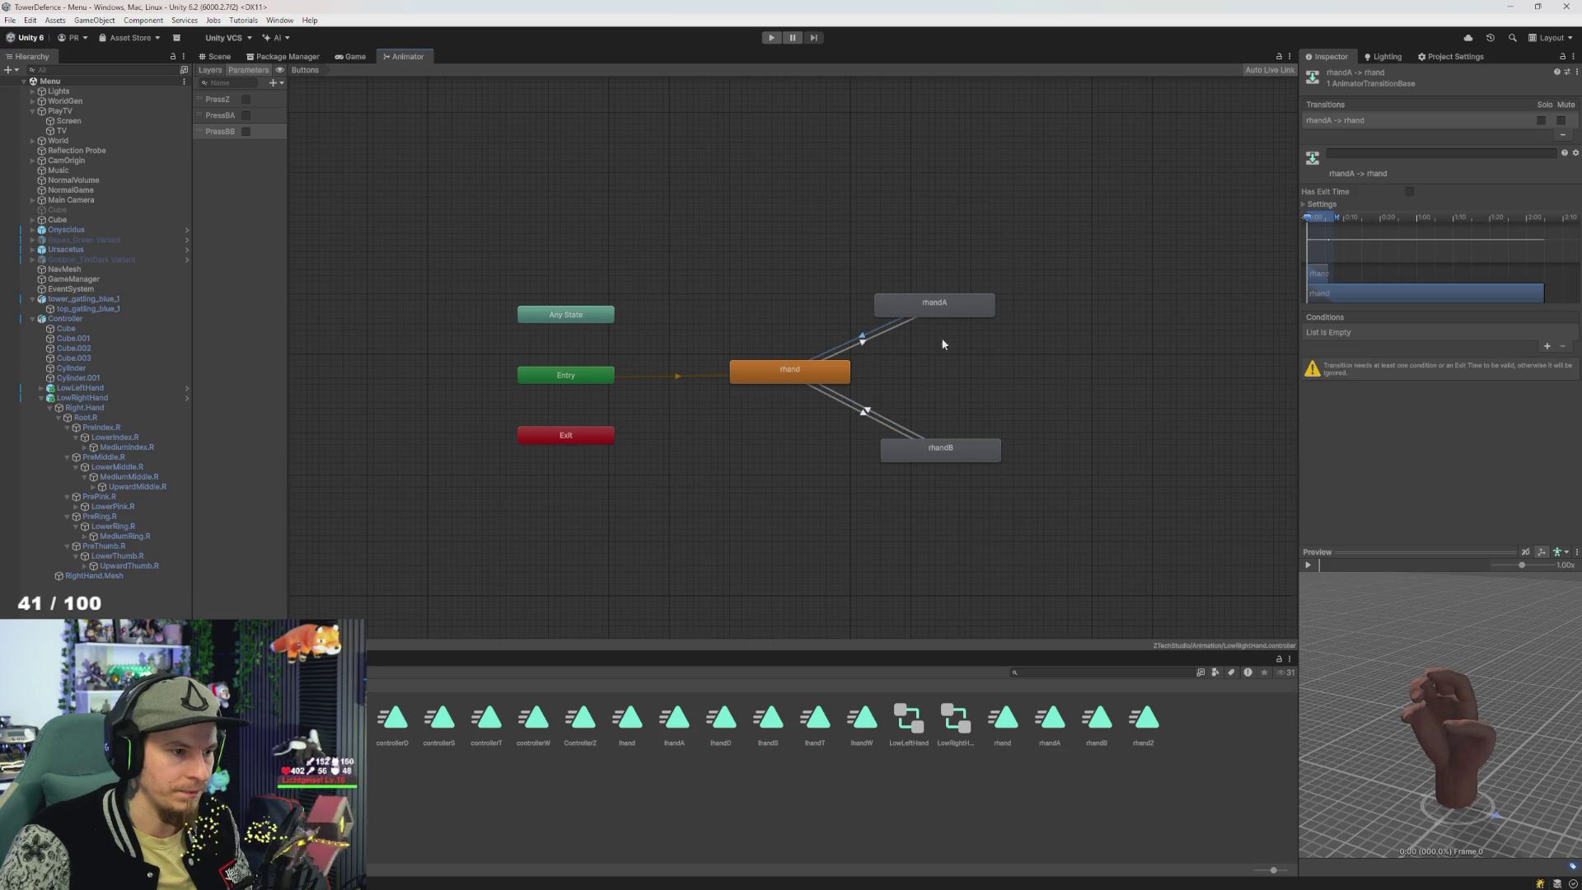
left_click(1546, 346)
left_click(1360, 384)
left_click(1465, 333)
left_click(1471, 356)
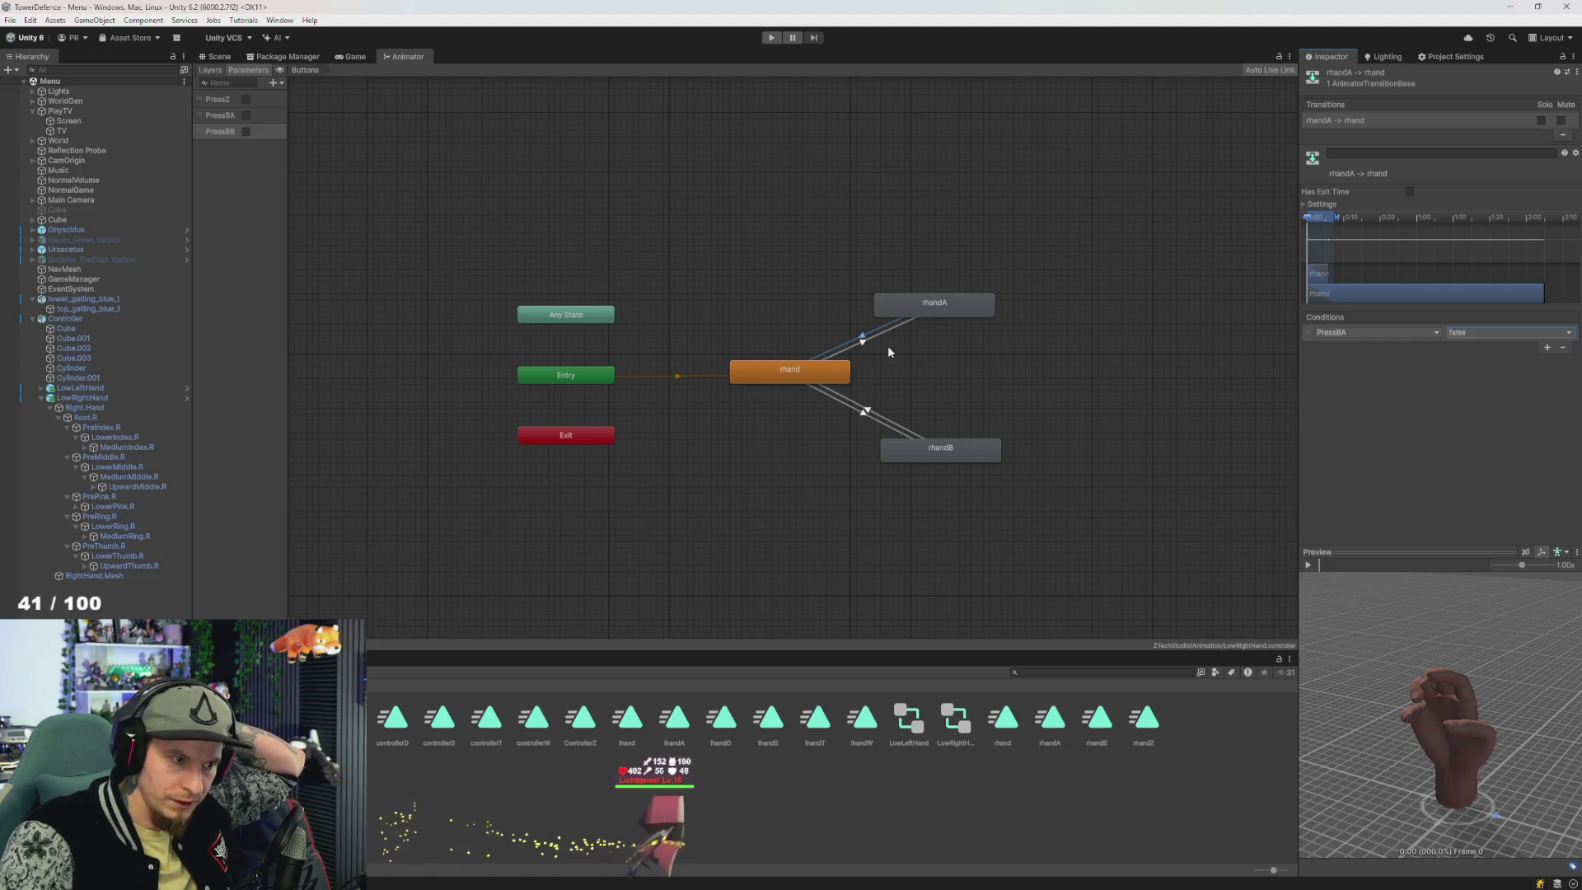
left_click(891, 347)
left_click(881, 346)
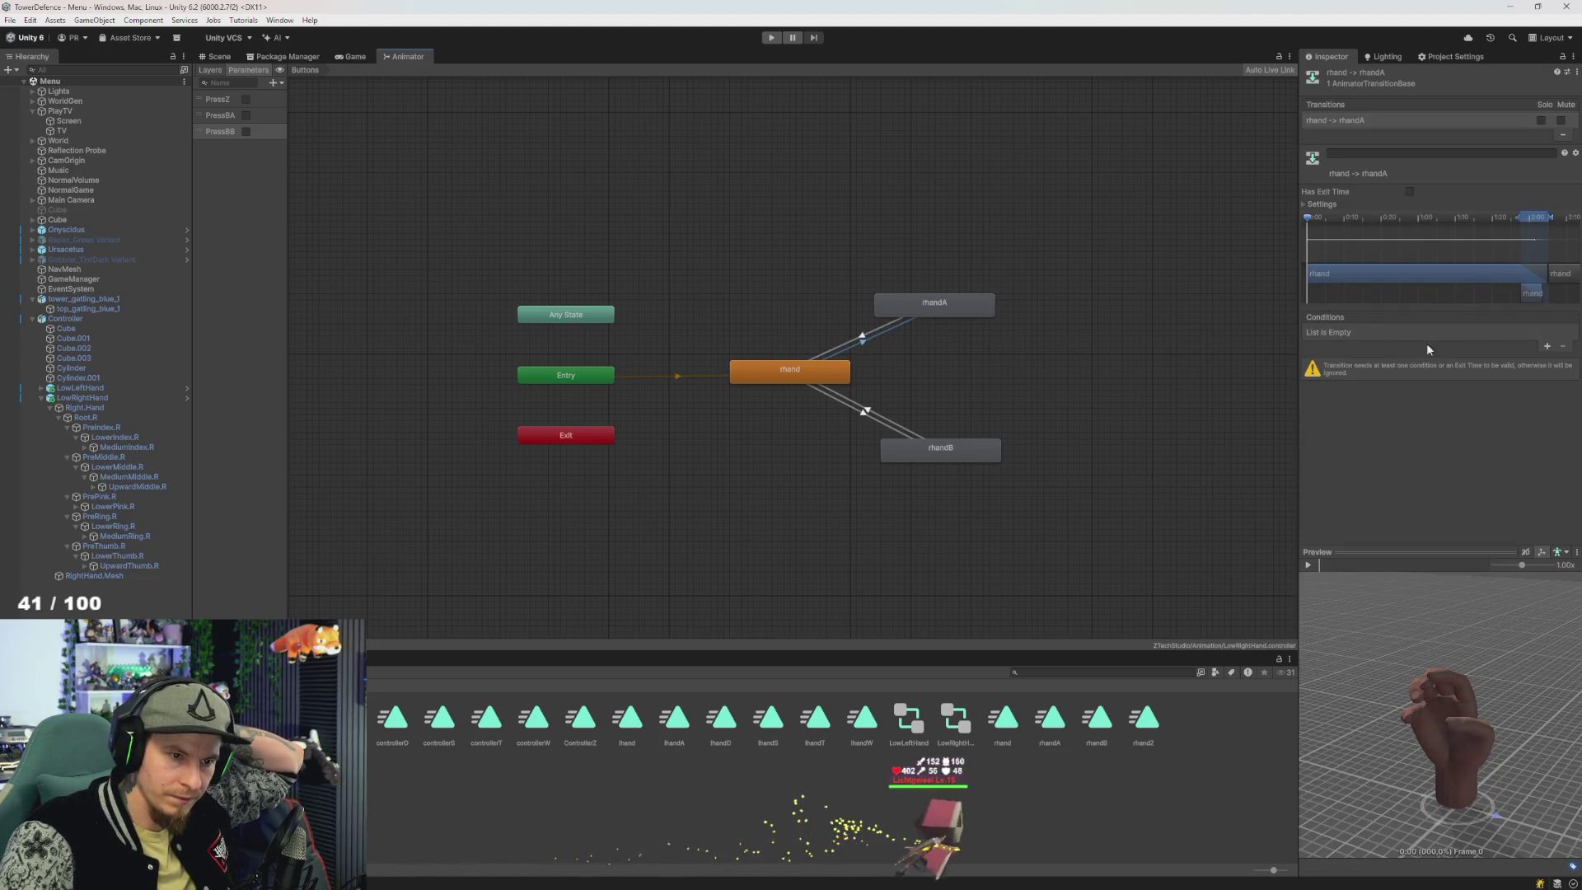
left_click(1547, 346)
left_click(1341, 332)
left_click(1360, 379)
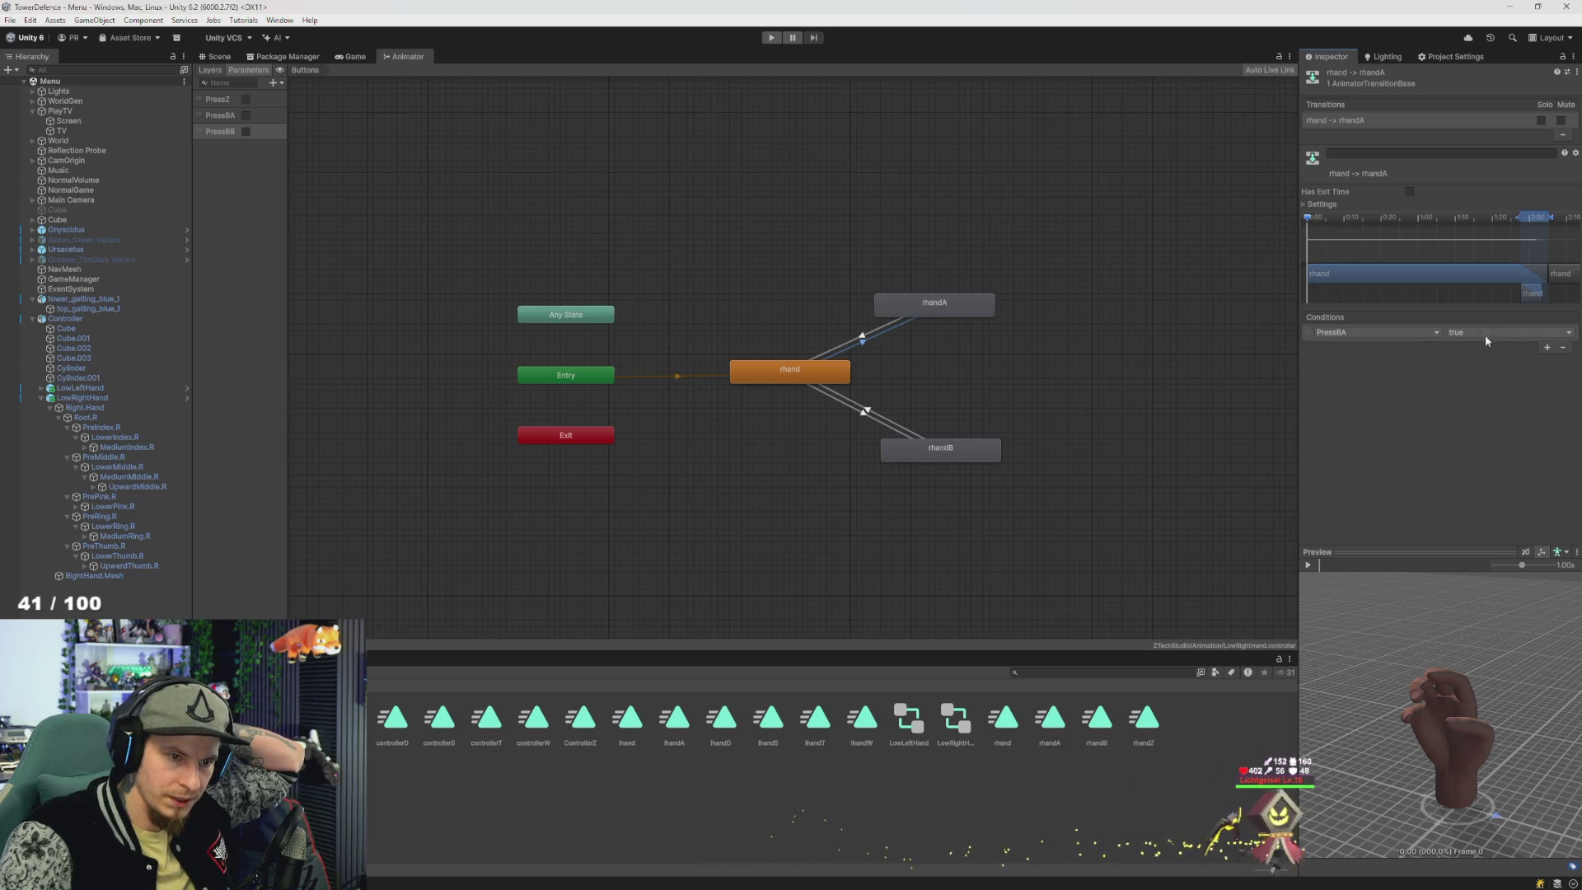
left_click(1484, 349)
left_click(1165, 423)
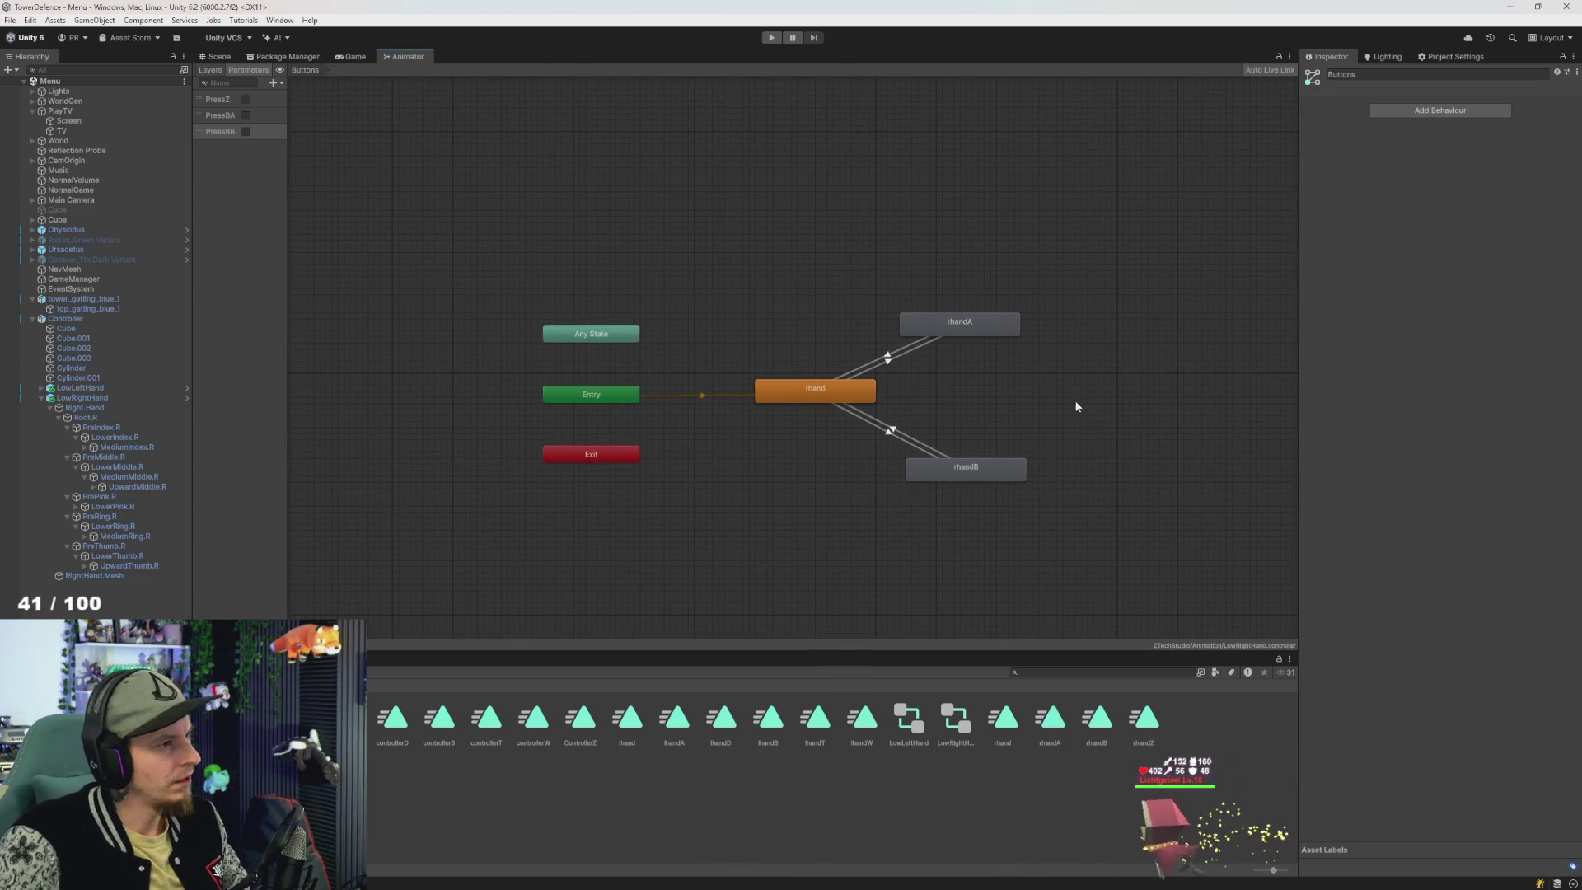
left_click(210, 70)
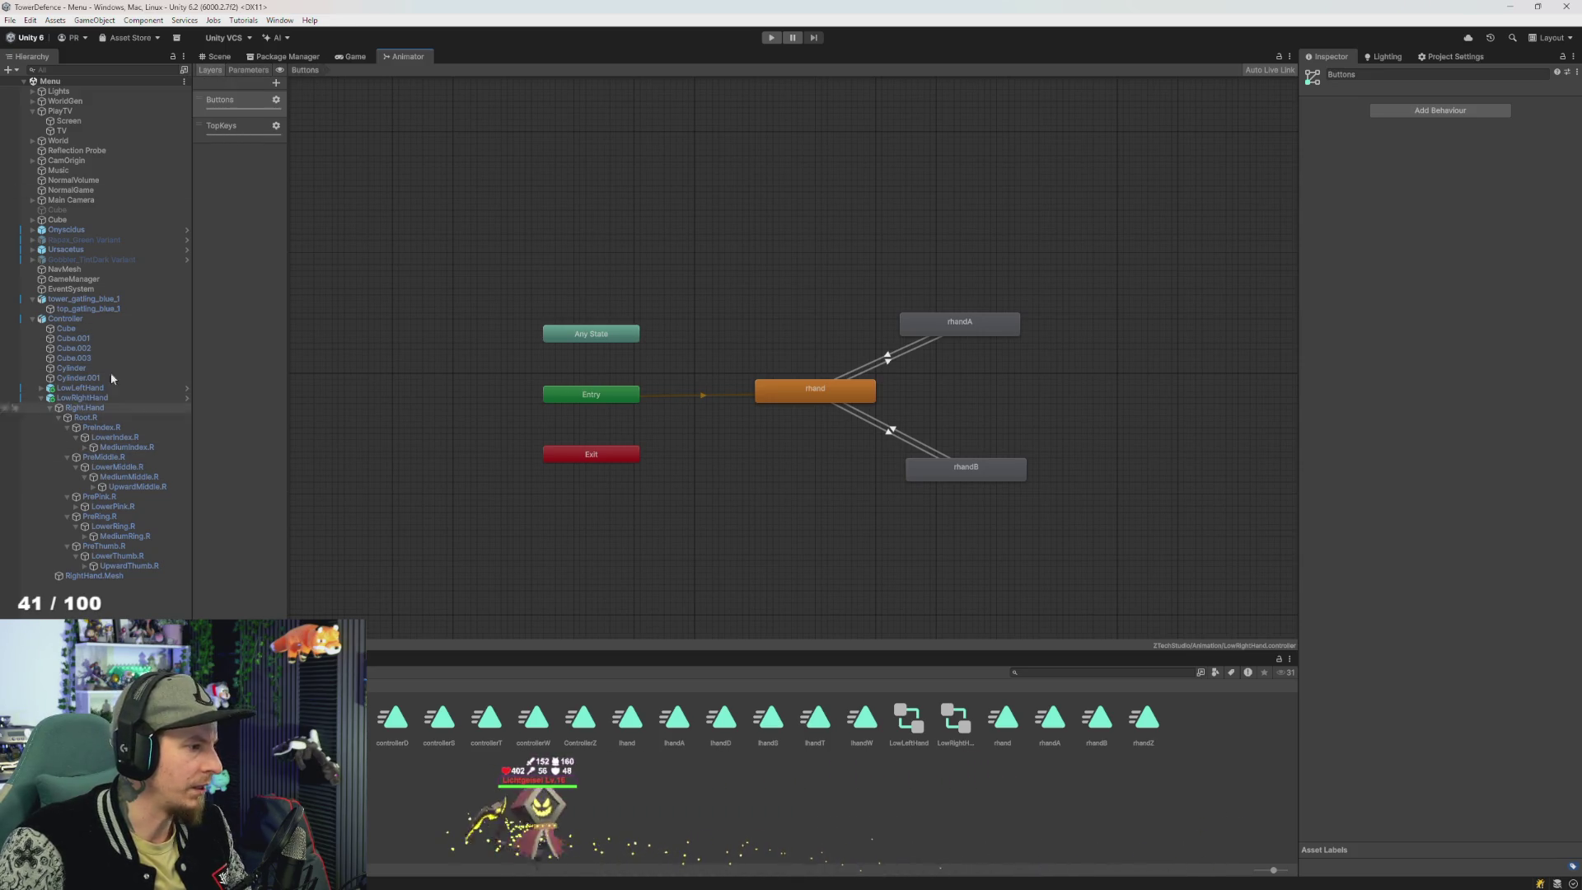
- Check the Controller's Buttons layer settings, enter Play mode, then view RandomAudioPlayer.cs in Visual Studio
left_click(70, 318)
left_click(224, 158)
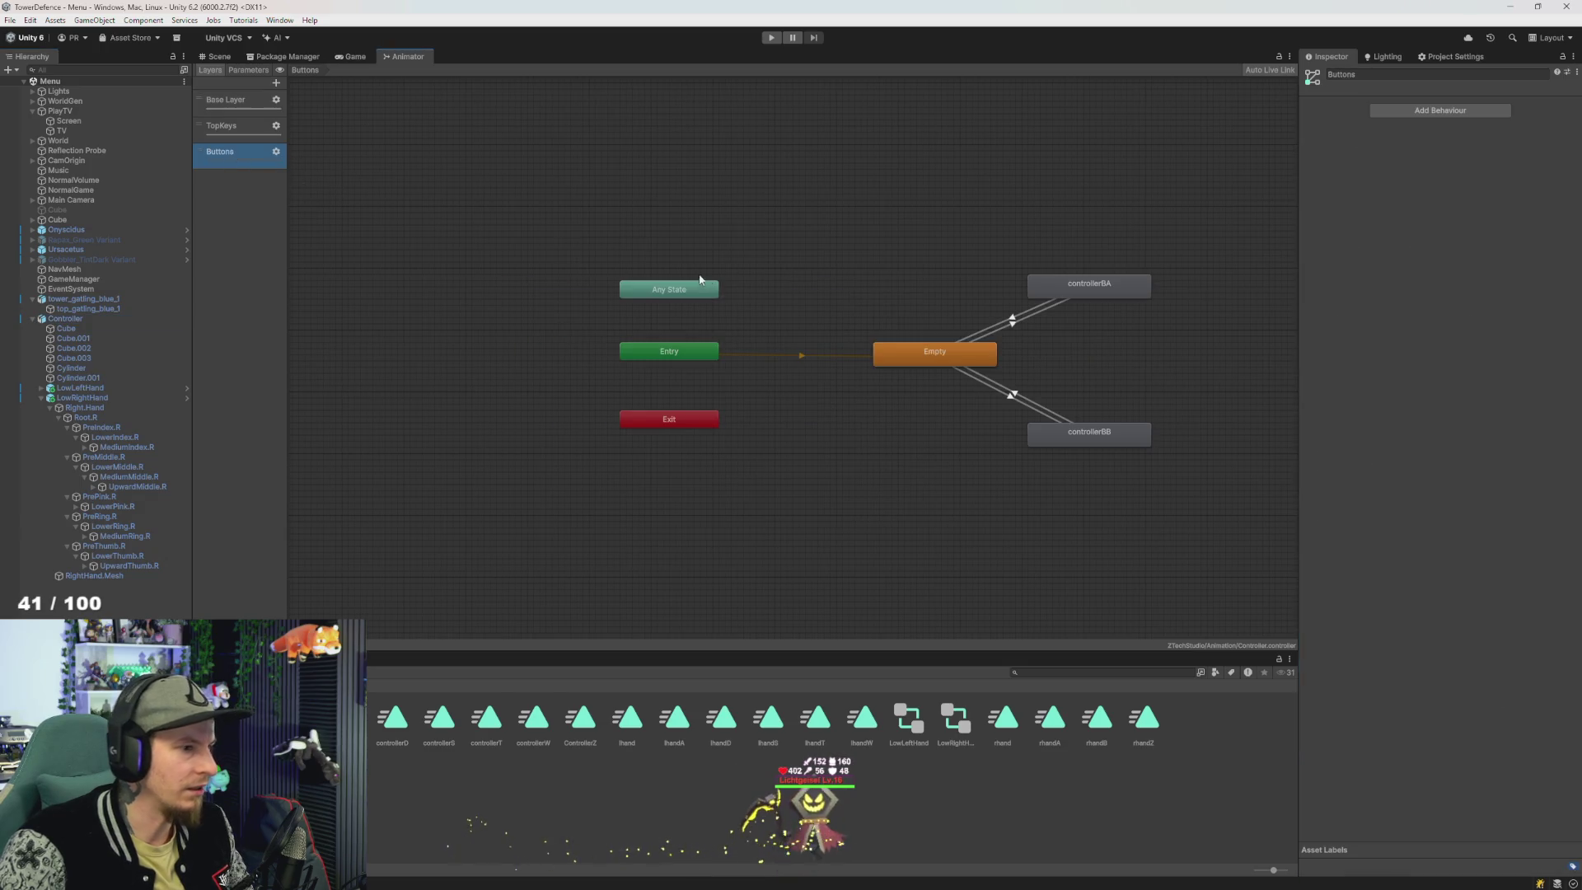
left_click(276, 152)
left_click(759, 200)
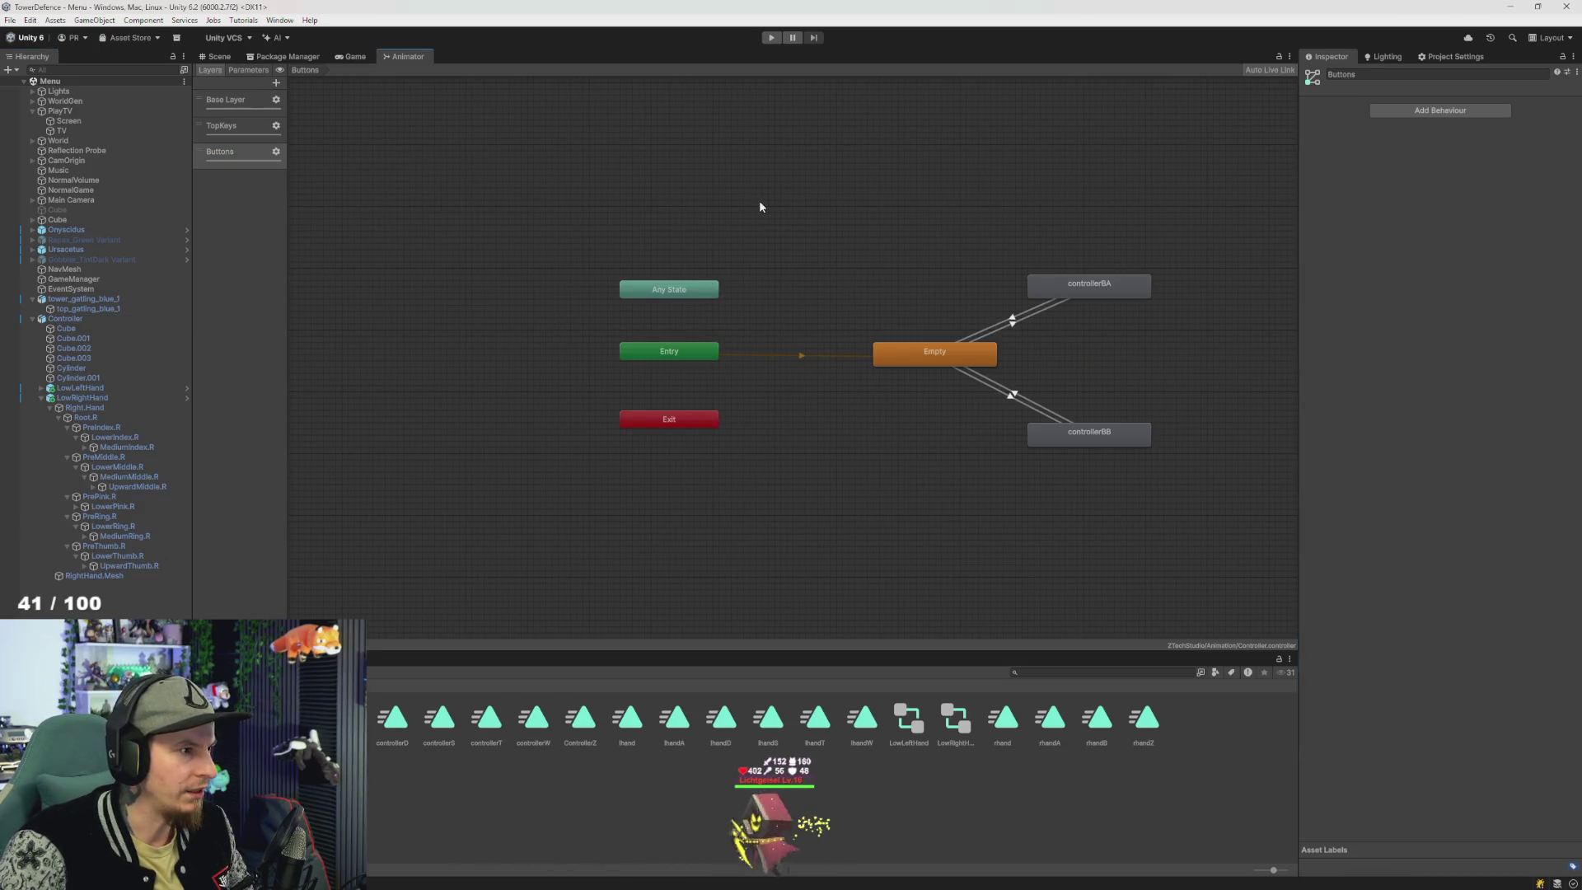
left_click(772, 38)
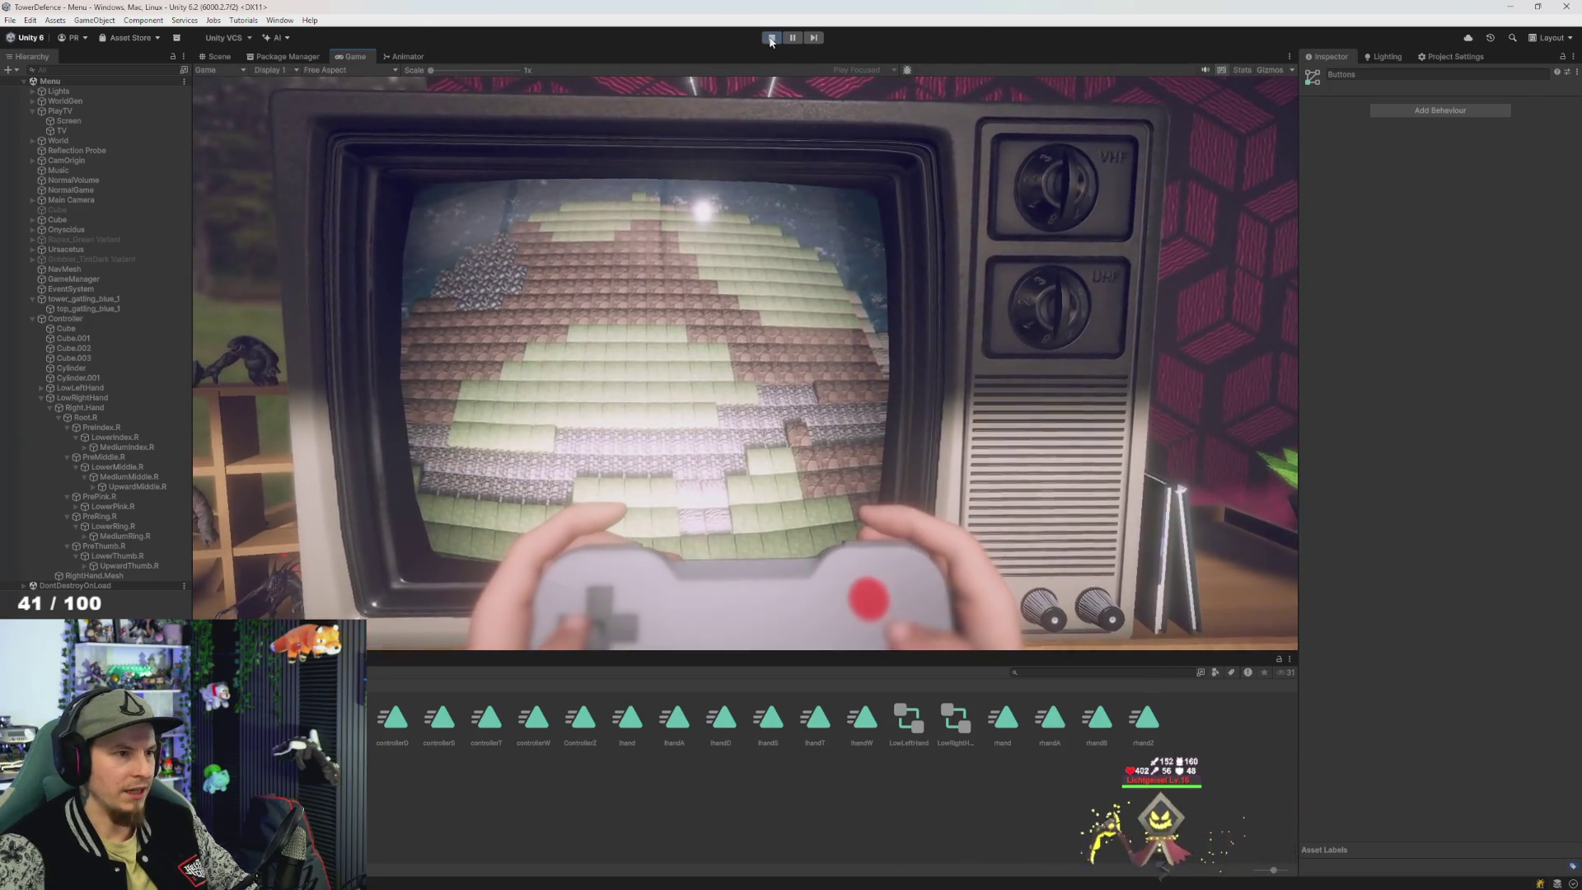
key("alt+Tab")
left_click(620, 360)
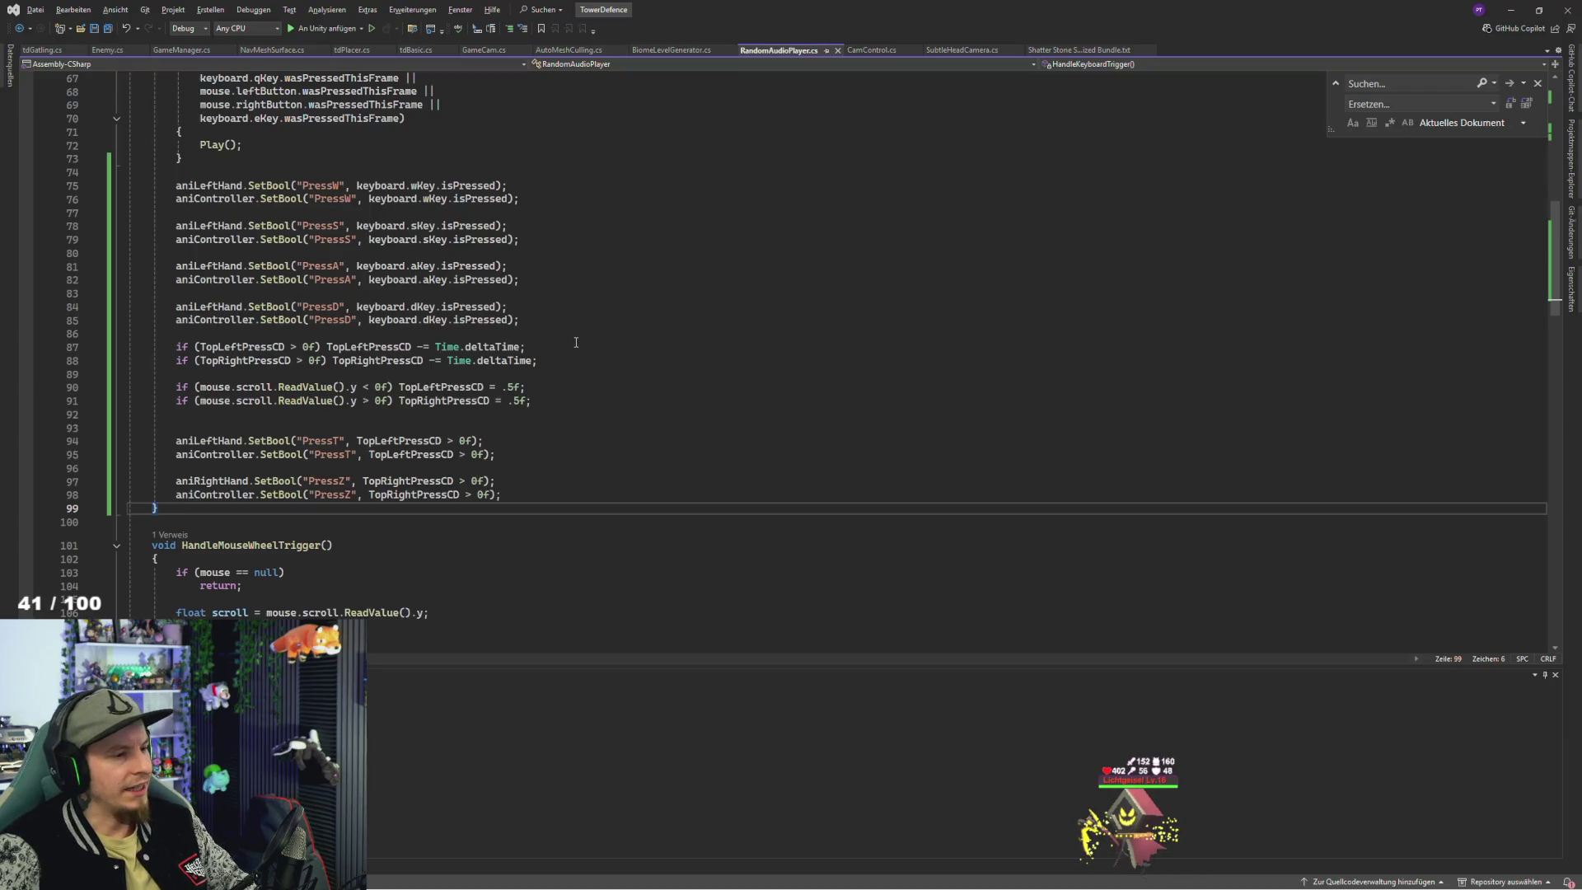